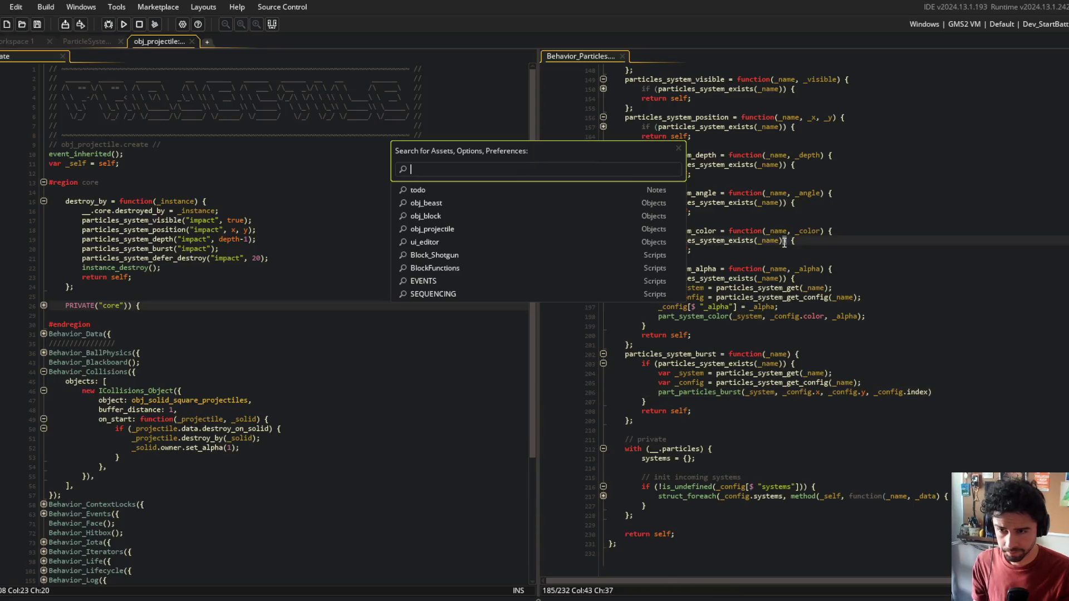
# Step: Open Behavior_ParticlesManager and expand system_defer_destroy's call_later and instance_exists blocks, folding system_unmanage and system_destroy
pyautogui.write('cles_')
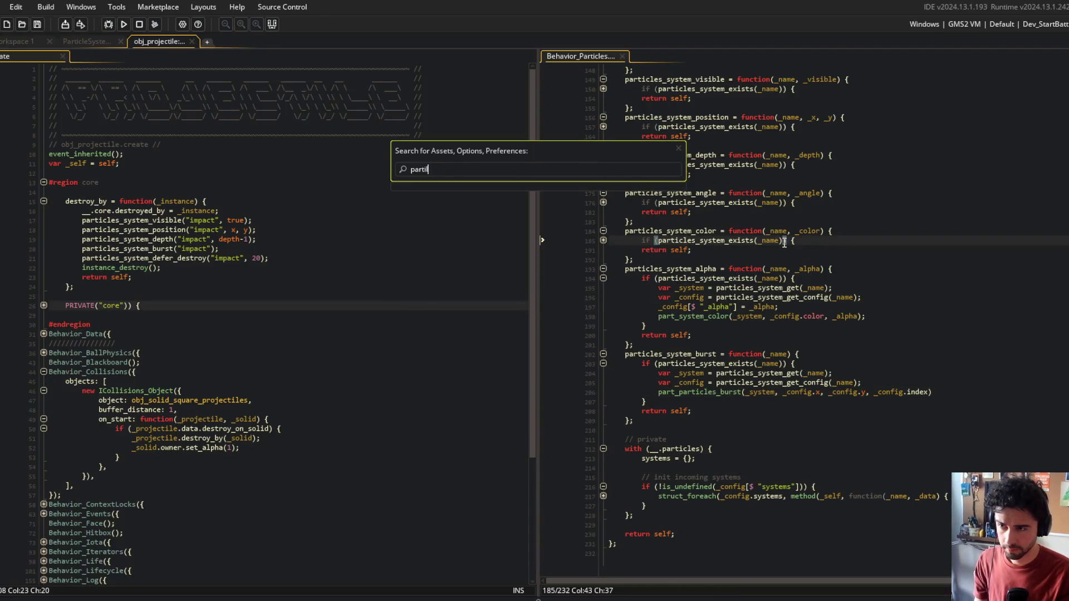
pyautogui.write('man')
pyautogui.press('Return')
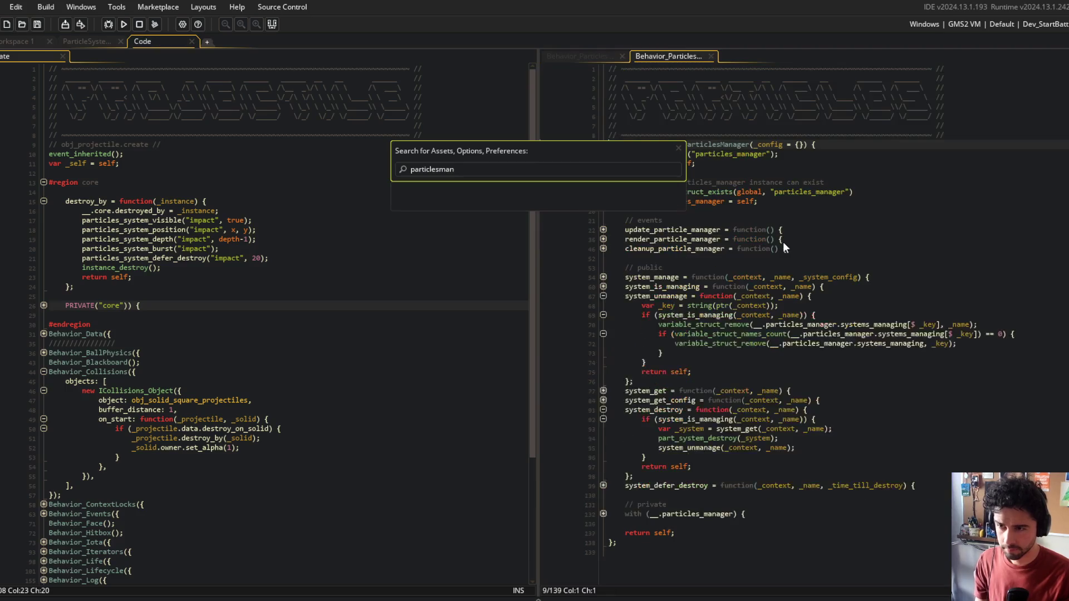
pyautogui.click(603, 296)
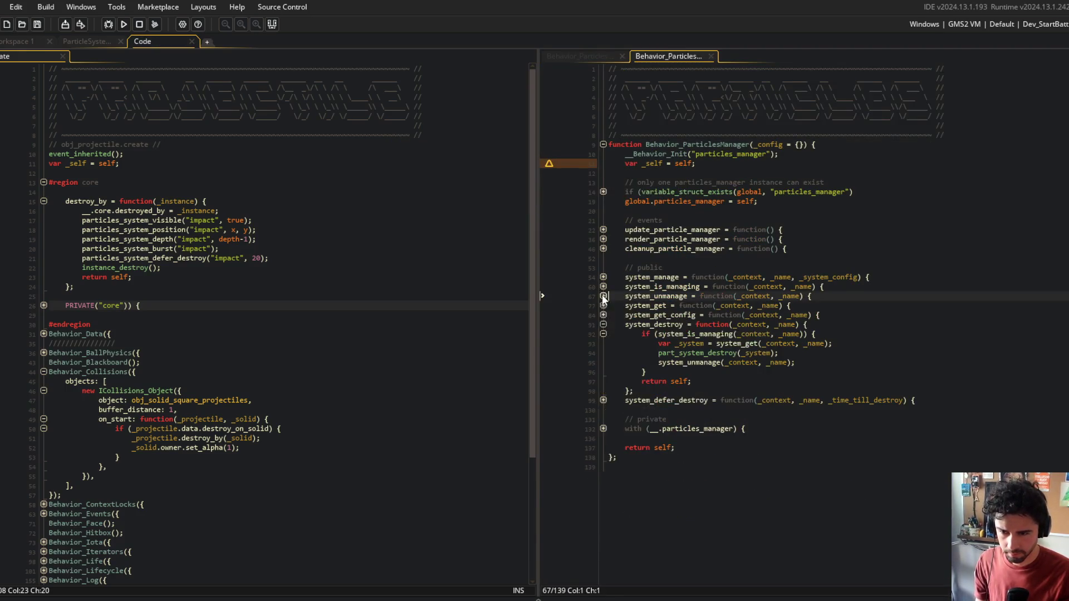
pyautogui.click(603, 324)
pyautogui.click(604, 334)
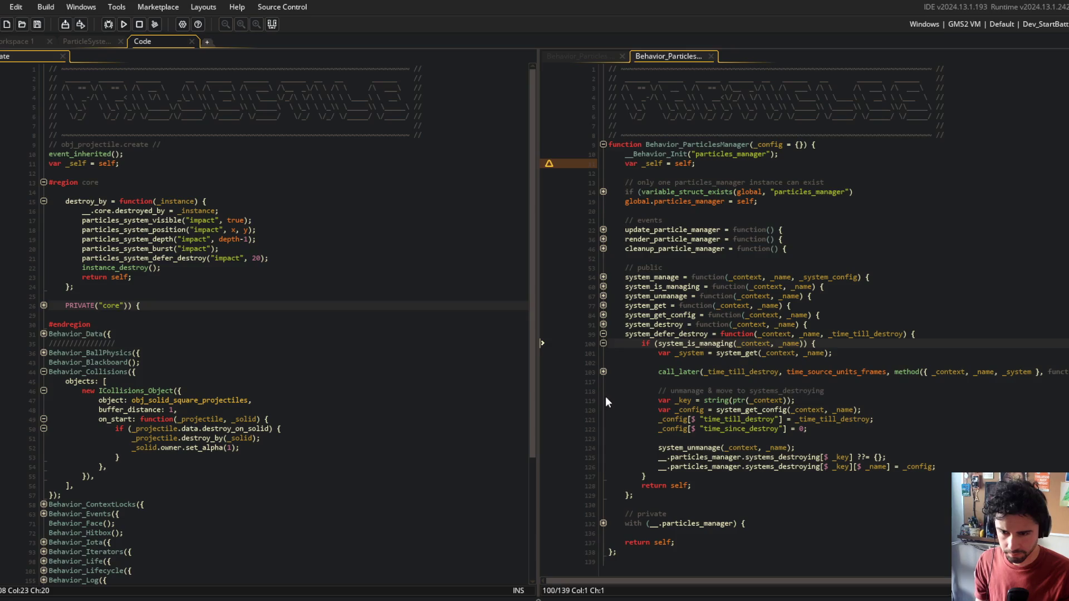
pyautogui.click(604, 372)
pyautogui.click(604, 410)
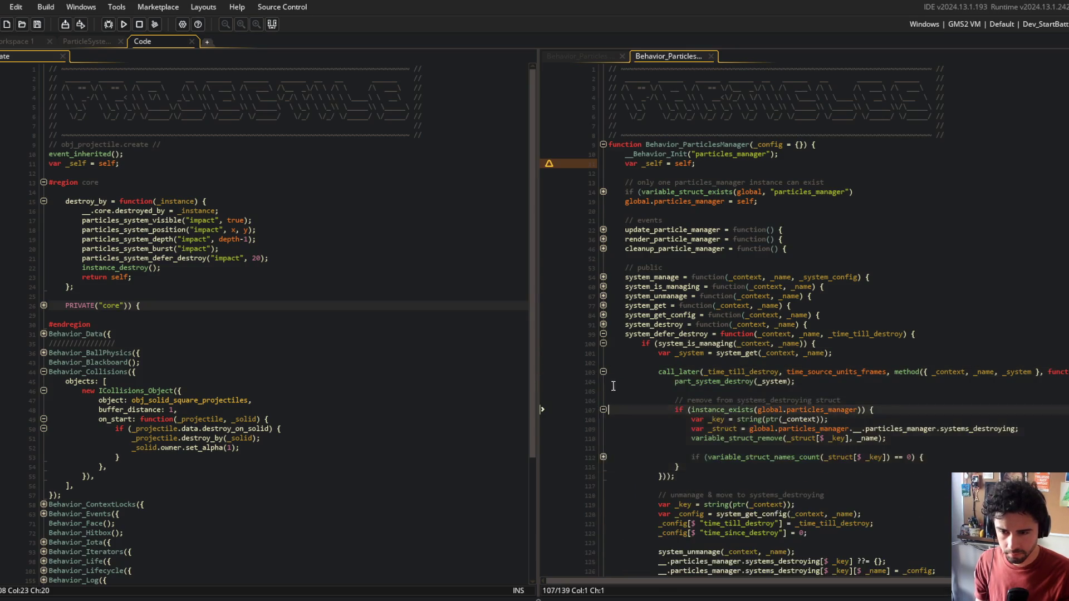
pyautogui.scroll(-4, 599, 351)
pyautogui.click(603, 336)
# Step: Read through the removal logic of system_defer_destroy around lines 105–120
pyautogui.click(709, 278)
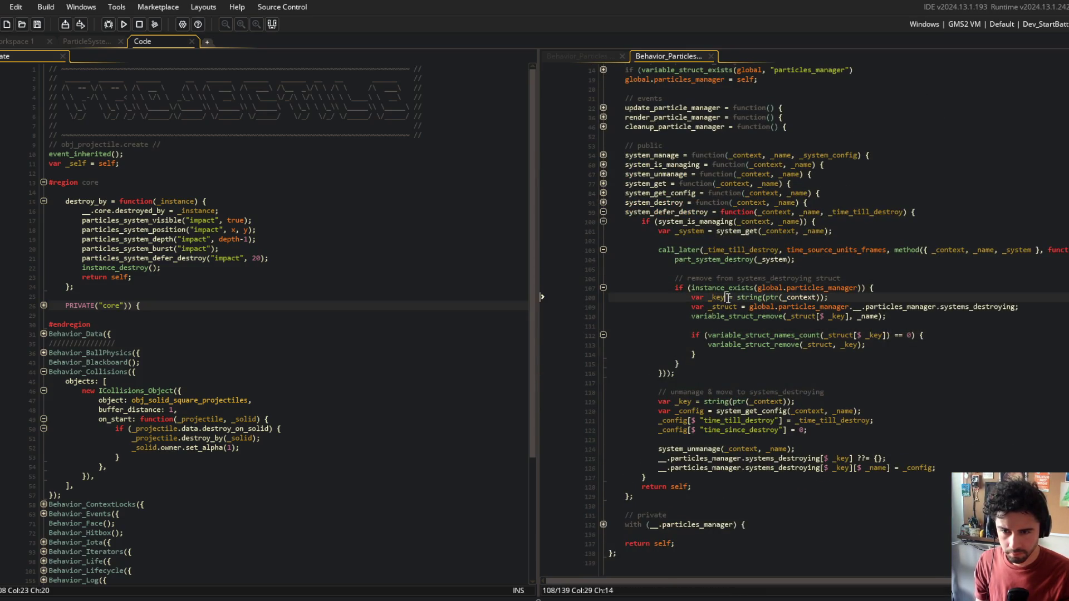
pyautogui.click(679, 266)
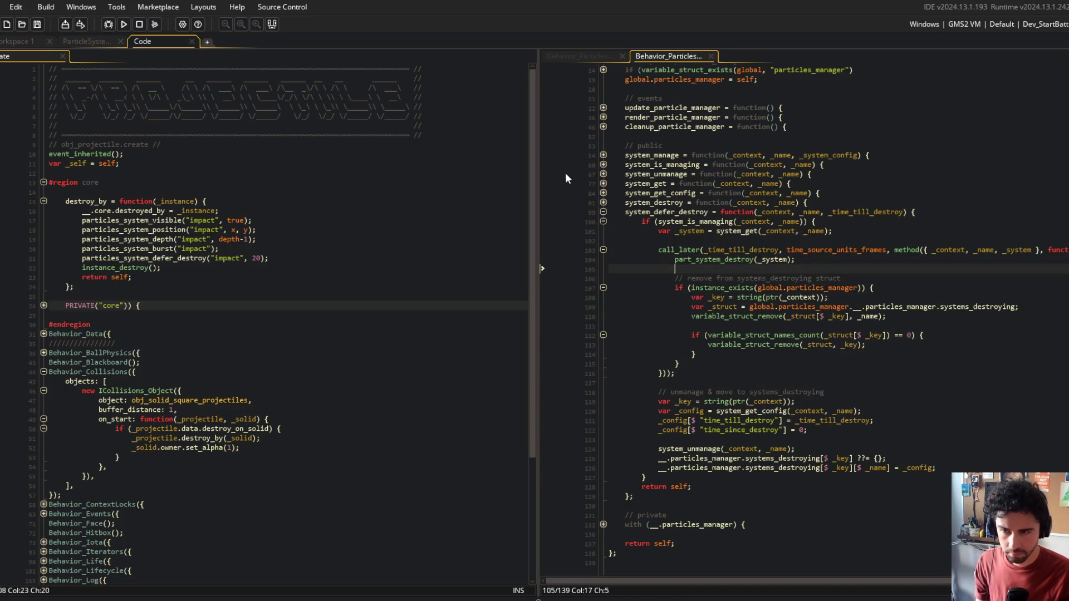
pyautogui.moveTo(537, 137); pyautogui.dragTo(455, 137)
pyautogui.click(742, 411)
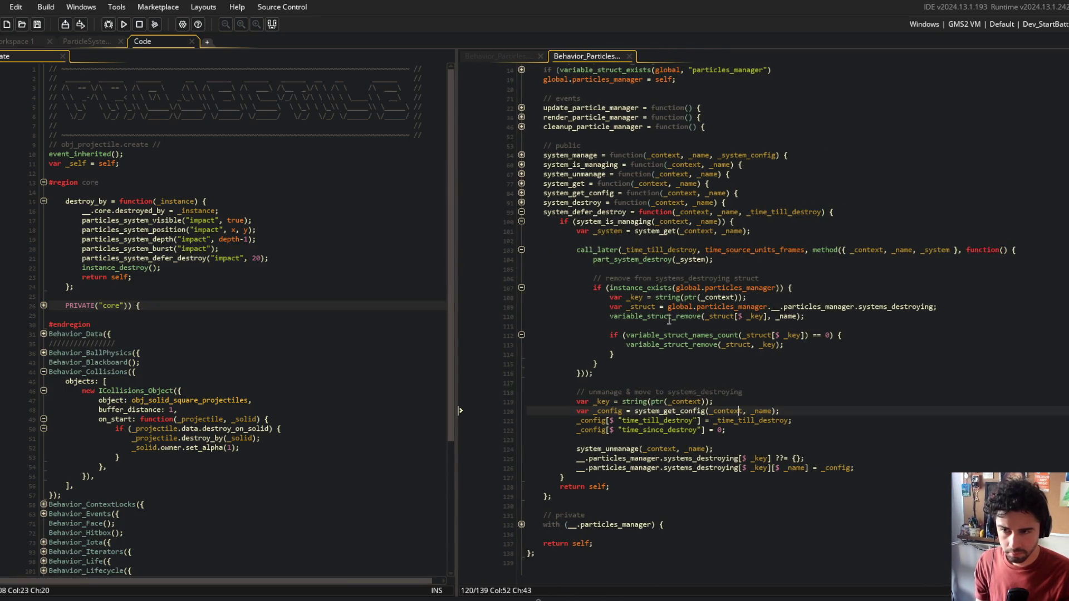
pyautogui.scroll(4, 656, 289)
# Step: Unfold update_particle_manager, its nested struct_foreach loops and the _config.visible check
pyautogui.click(522, 230)
pyautogui.click(521, 239)
pyautogui.click(522, 248)
pyautogui.scroll(-3, 609, 279)
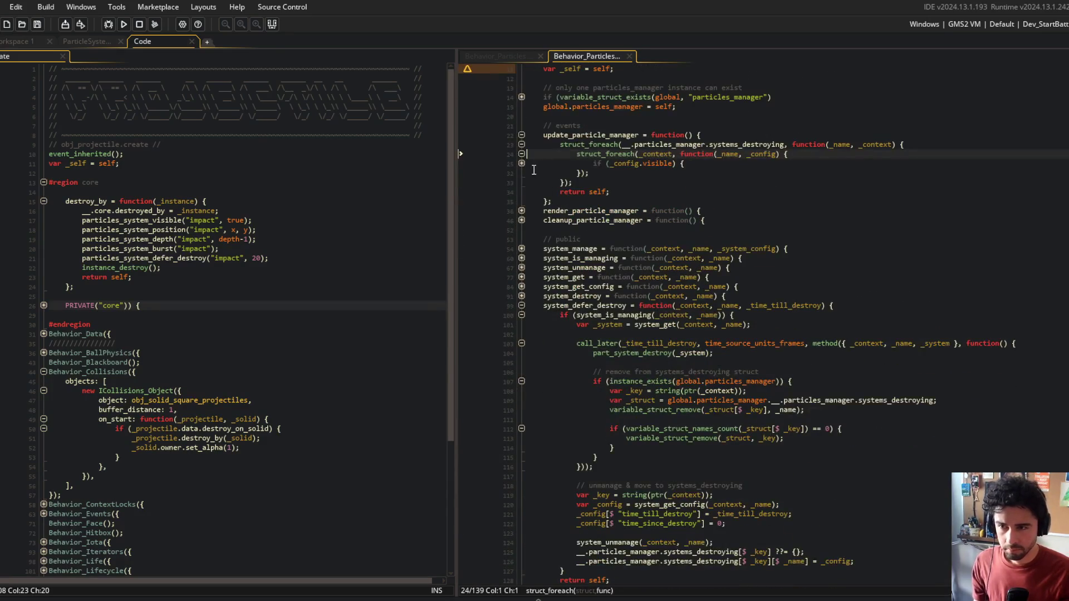
pyautogui.click(522, 163)
# Step: Review the alpha fade lines and every use of systems_destroying, ending after _time_till_destroy
pyautogui.click(642, 163)
pyautogui.moveTo(593, 163)
pyautogui.mouseDown()
pyautogui.moveTo(782, 241)
pyautogui.moveTo(794, 231)
pyautogui.mouseUp()
pyautogui.click(734, 182)
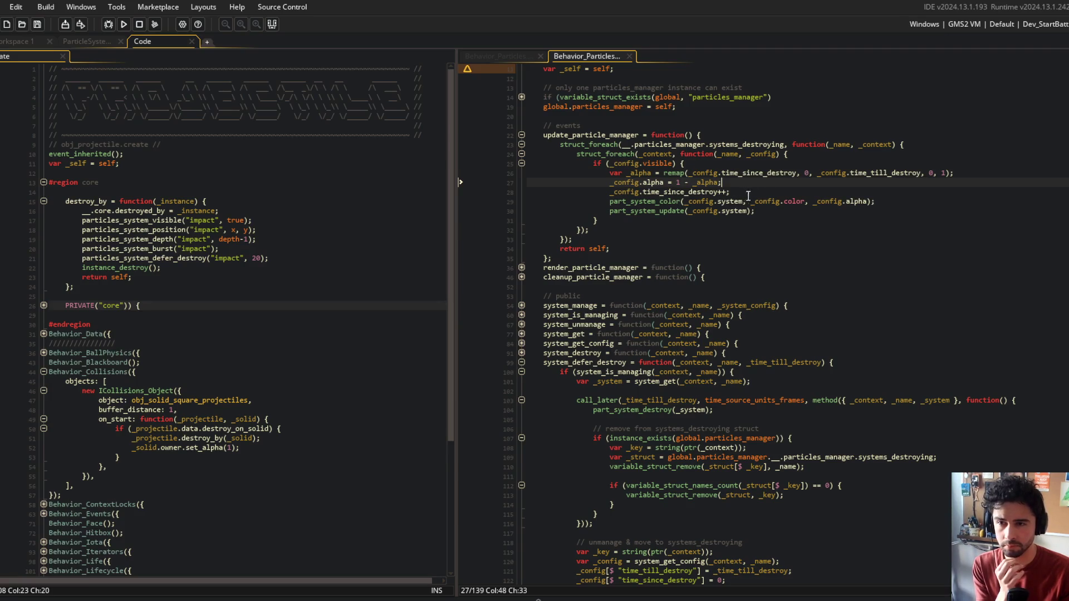
pyautogui.doubleClick(767, 144)
pyautogui.scroll(-5, 769, 190)
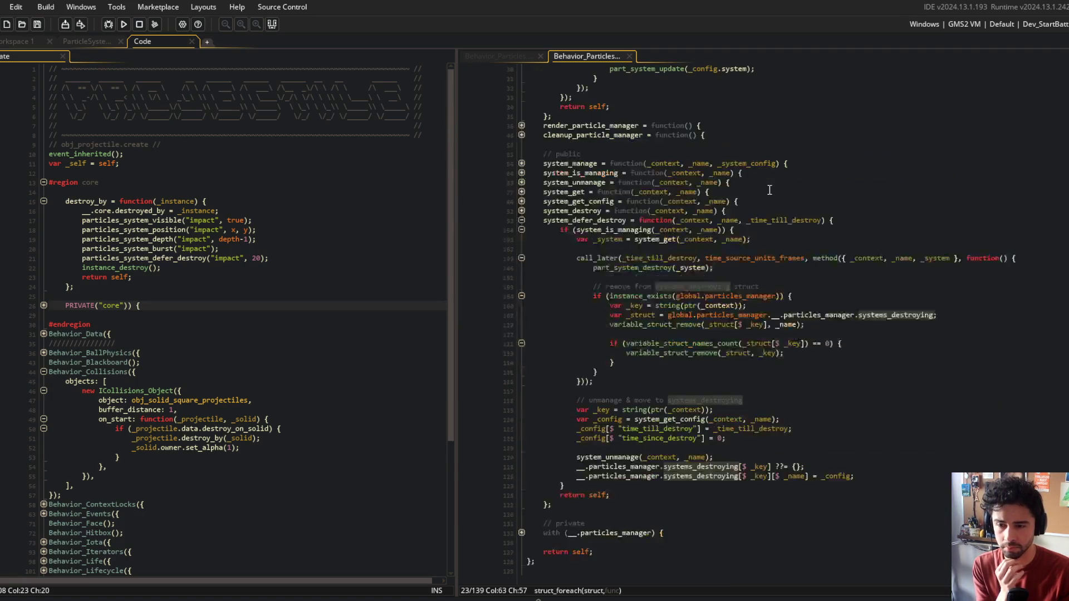
pyautogui.click(824, 221)
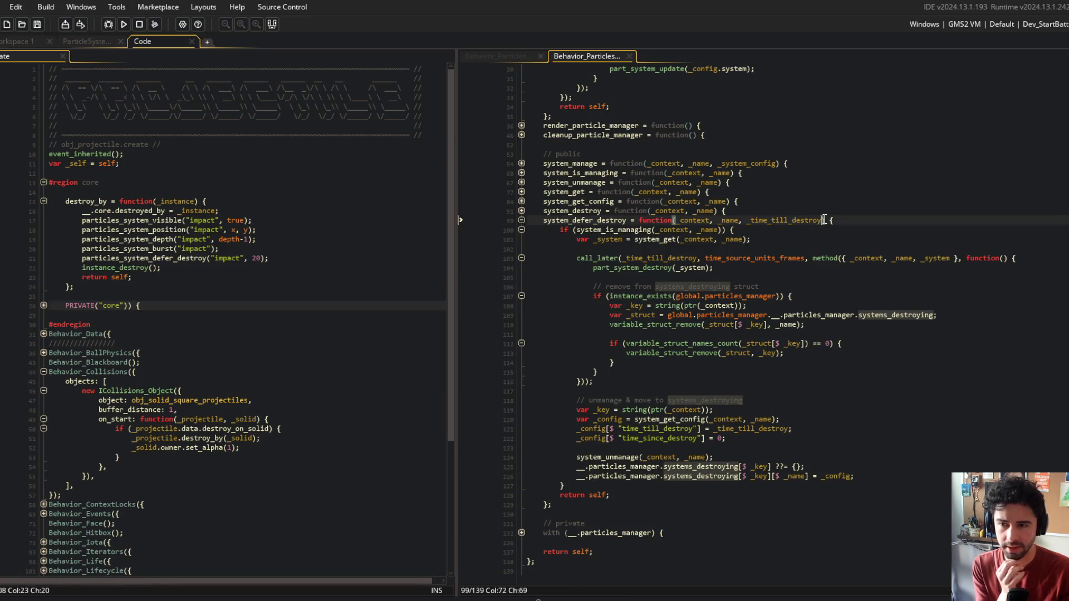
# Step: Add a _callback = undefined parameter to system_defer_destroy and save
pyautogui.write(', _co')
pyautogui.press('BackSpace')
pyautogui.write('allback = undefined')
pyautogui.hotkey('ctrl', 's')
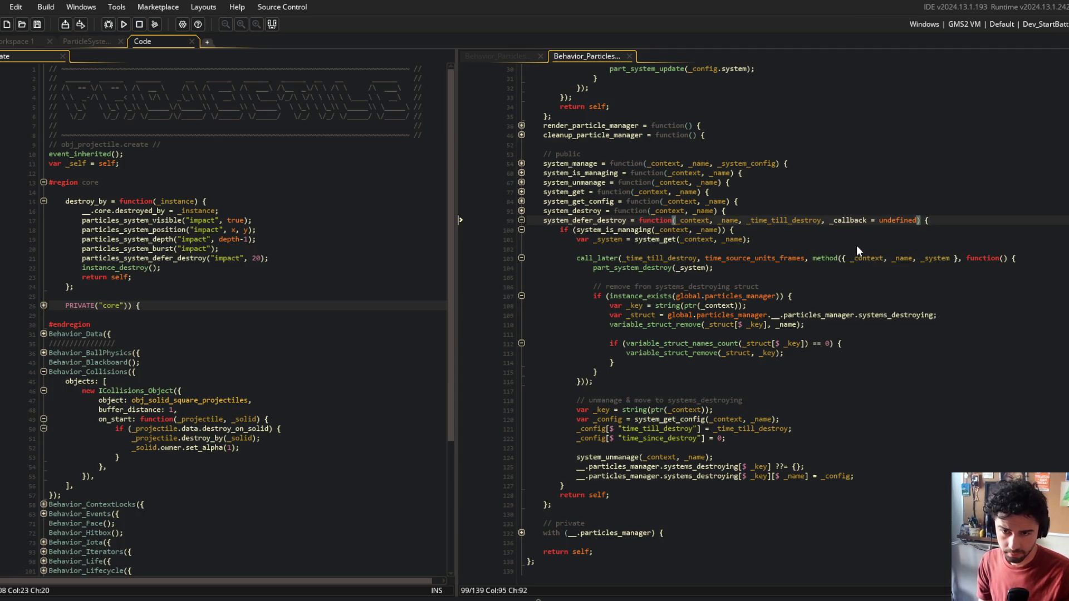
# Step: Pass _callback into the call_later method struct alongside _system
pyautogui.doubleClick(776, 222)
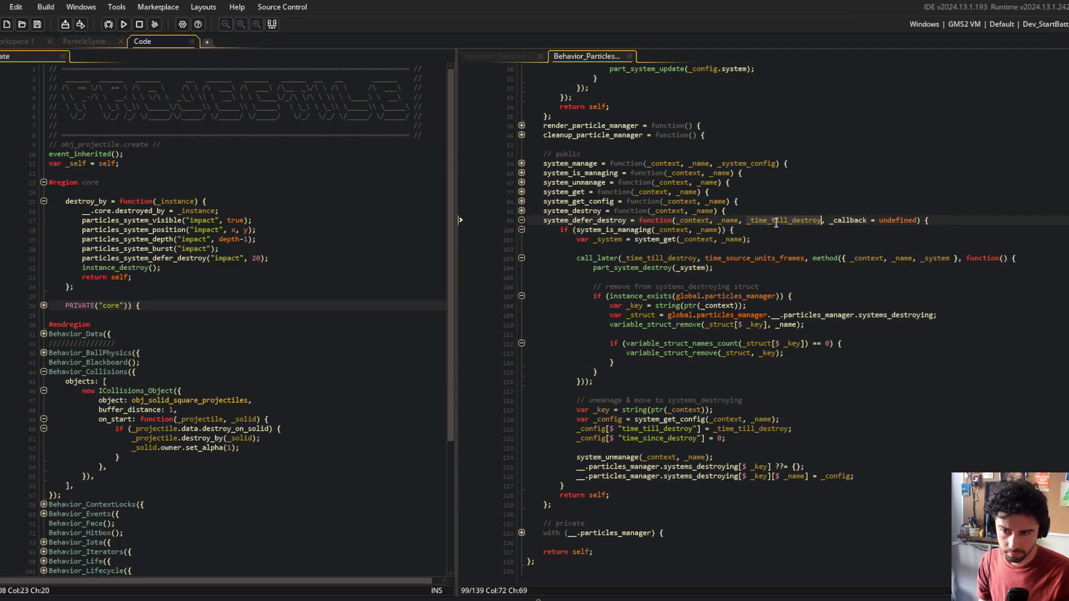
pyautogui.doubleClick(847, 221)
pyautogui.click(948, 258)
pyautogui.write(', _callback')
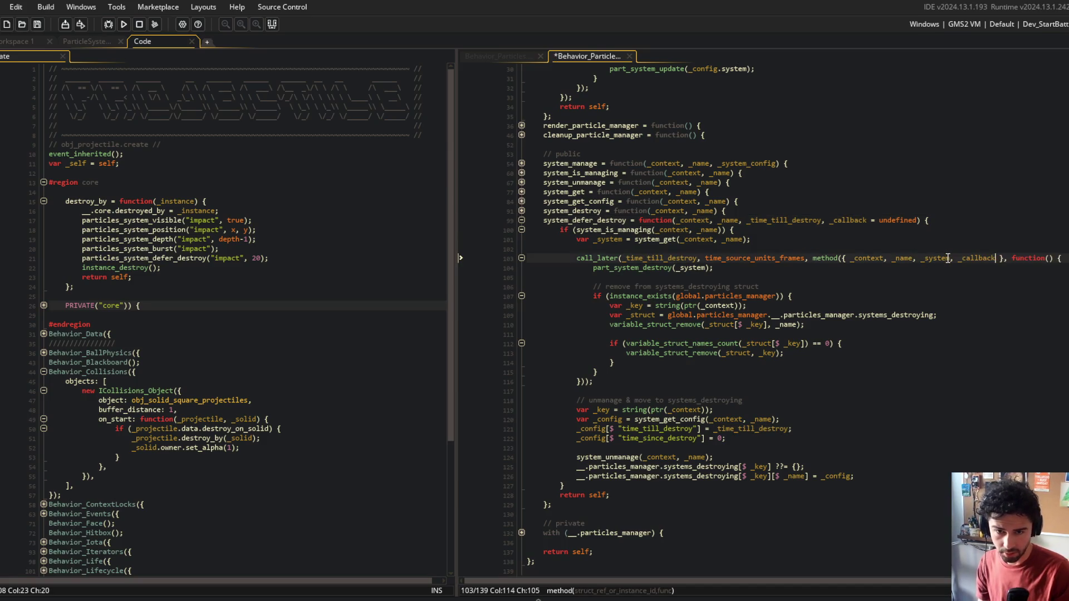
pyautogui.click(836, 191)
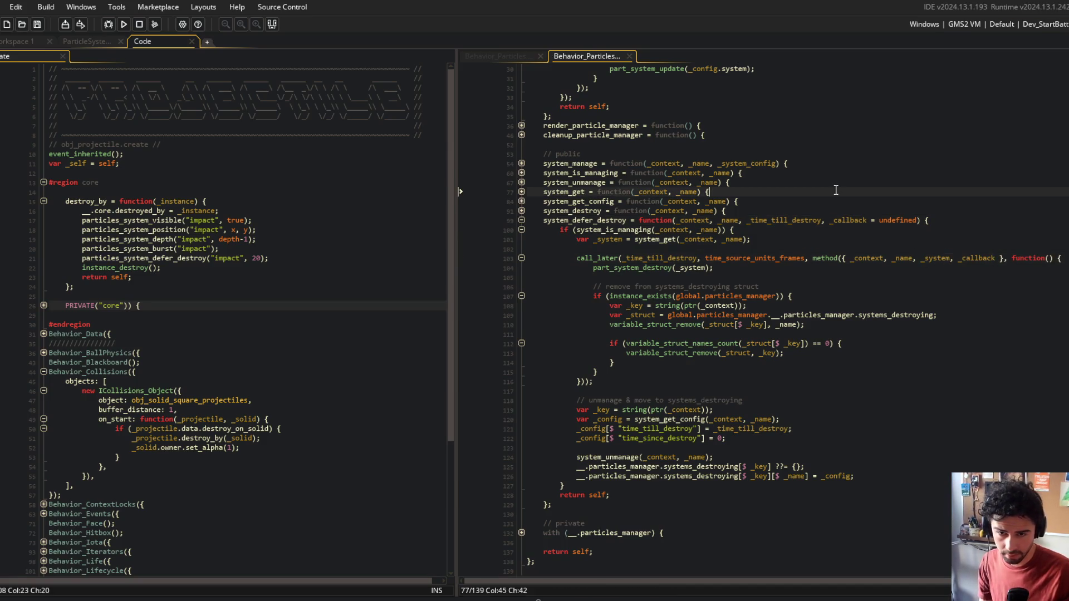
# Step: Examine how systems_destroying and _name are used in lines 108–112
pyautogui.doubleClick(660, 259)
pyautogui.click(649, 305)
pyautogui.click(723, 325)
pyautogui.click(657, 343)
pyautogui.click(856, 308)
pyautogui.doubleClick(891, 315)
pyautogui.click(787, 324)
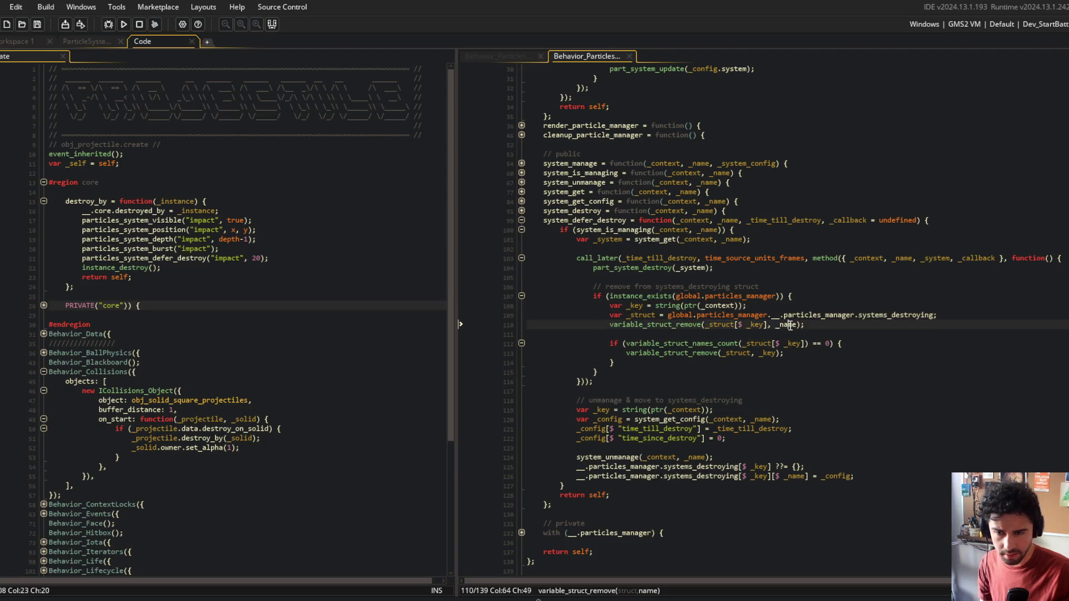
pyautogui.scroll(8, 790, 325)
pyautogui.doubleClick(775, 238)
pyautogui.scroll(-9, 804, 306)
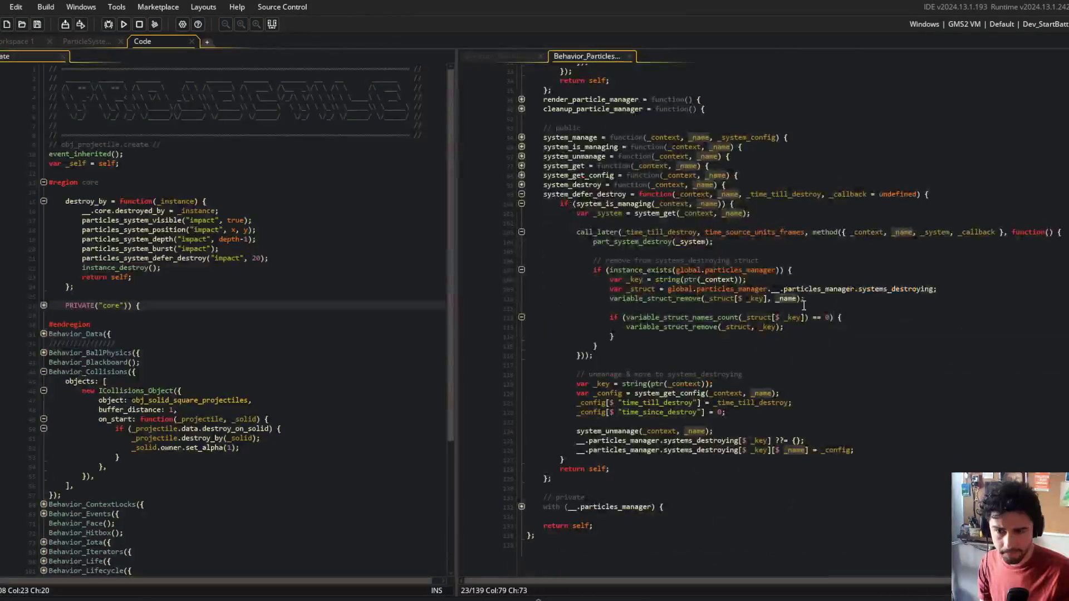
pyautogui.scroll(1, 804, 306)
# Step: Turn the remove call's _name argument into a { name: _name } struct and save
pyautogui.click(793, 305)
pyautogui.write('{')
pyautogui.press('Return')
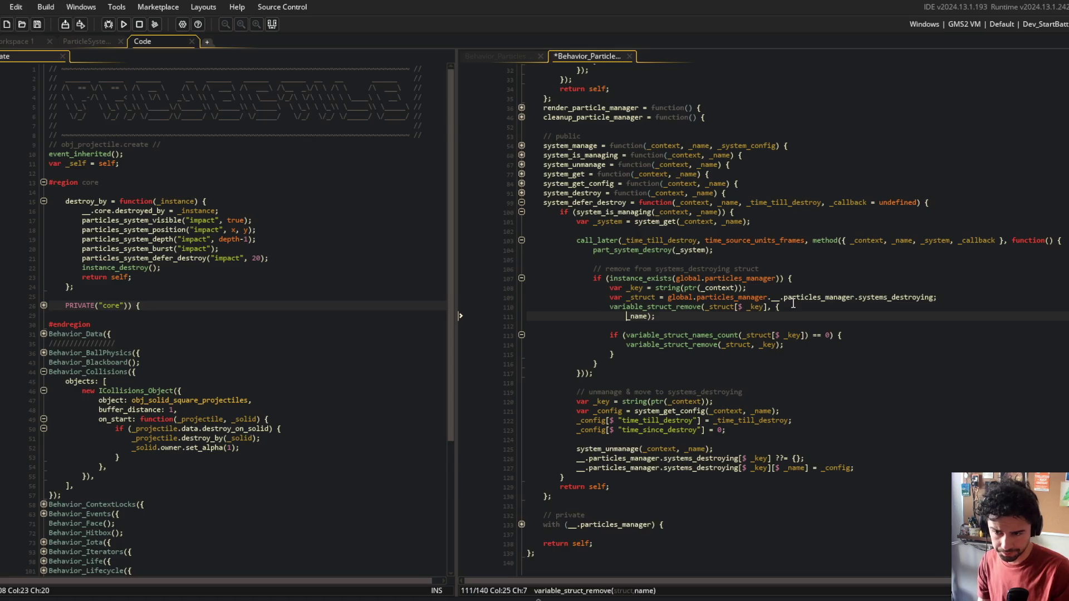
pyautogui.write('name:')
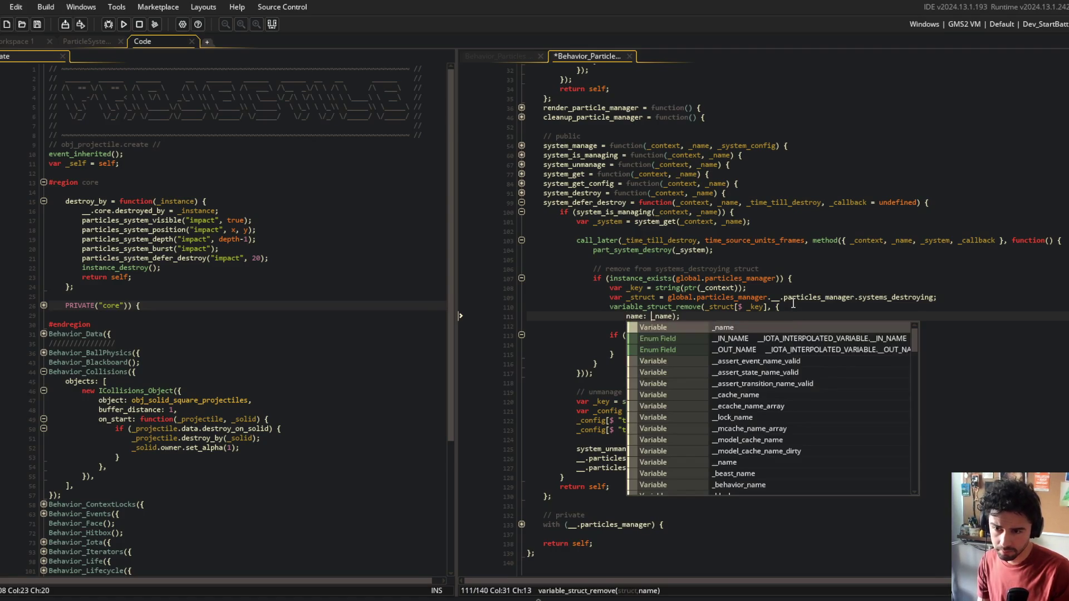
pyautogui.hotkey('ctrl', 'Right')
pyautogui.press('Return')
pyautogui.write('}')
pyautogui.hotkey('ctrl', 's')
# Step: Add a per_frame_callback field to that struct and save
pyautogui.press('Up')
pyautogui.press('End')
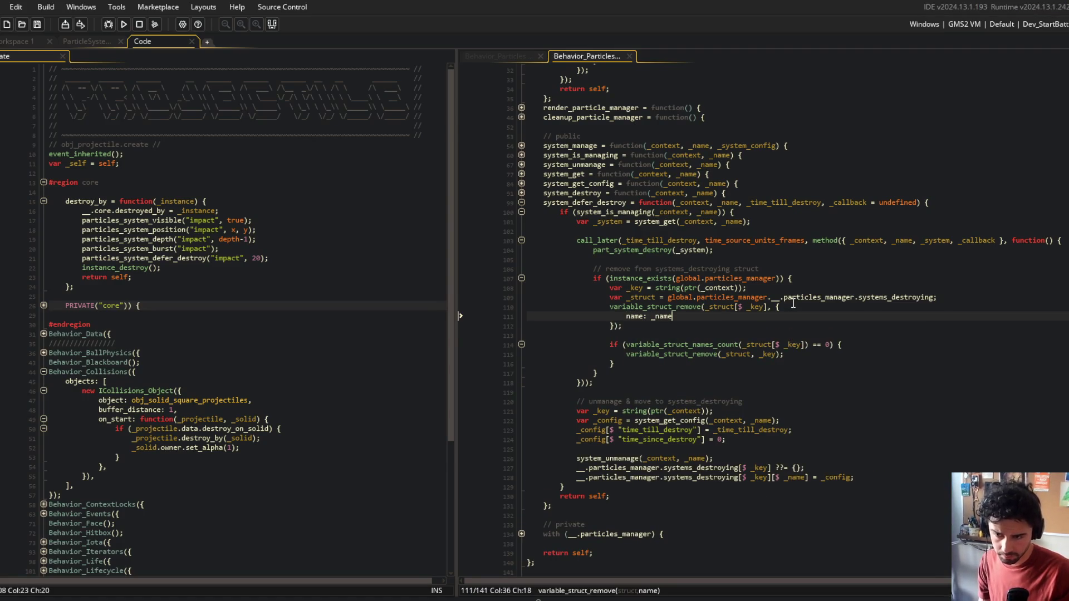
pyautogui.write(',')
pyautogui.press('Return')
pyautogui.write('per_')
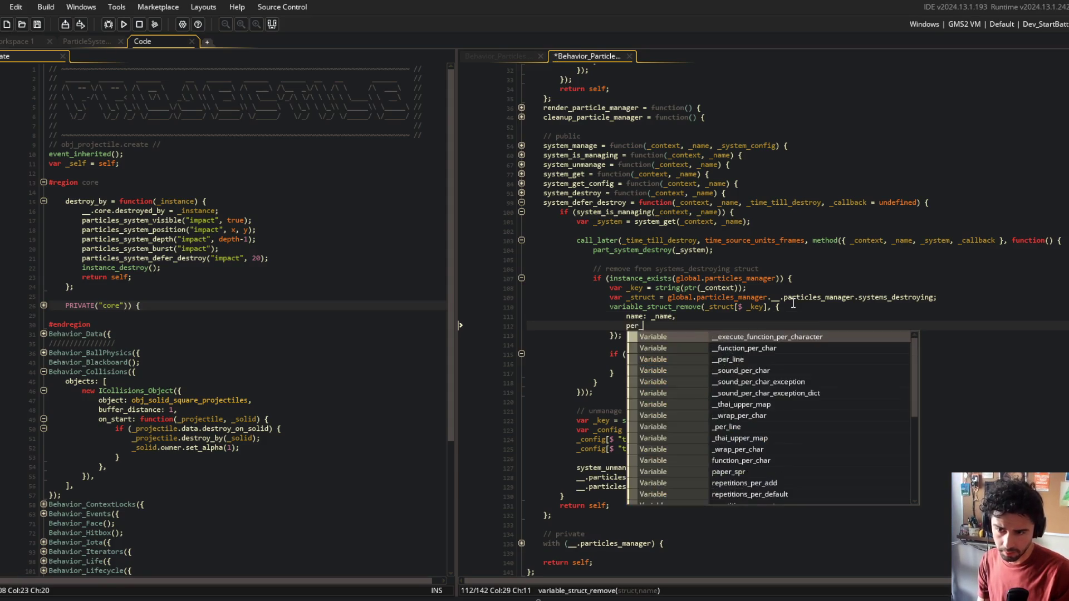
pyautogui.write('frame_callback: _per_')
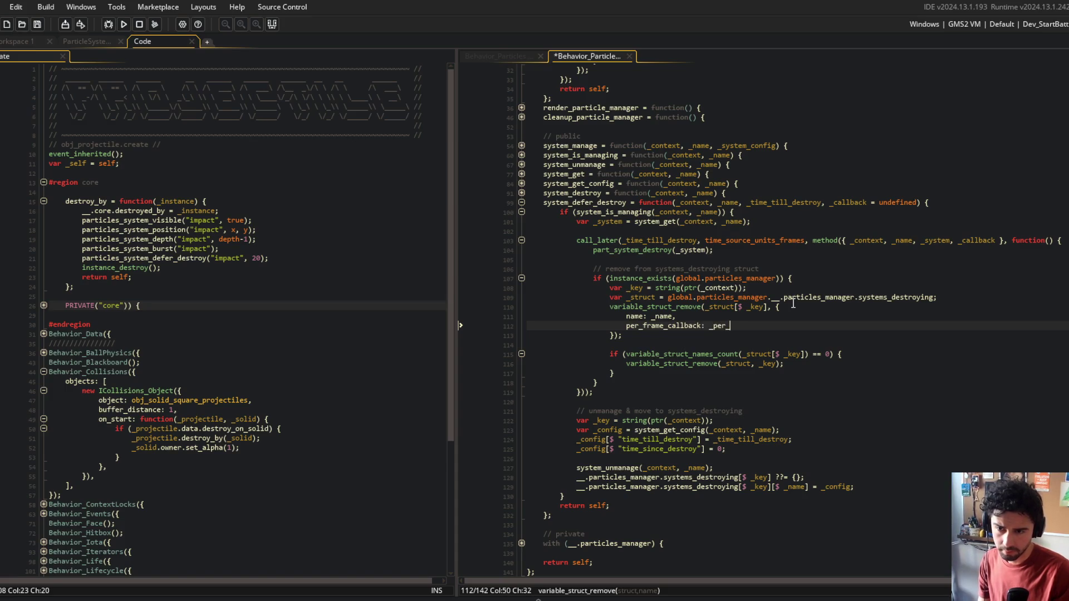
pyautogui.write(',')
pyautogui.hotkey('ctrl', 's')
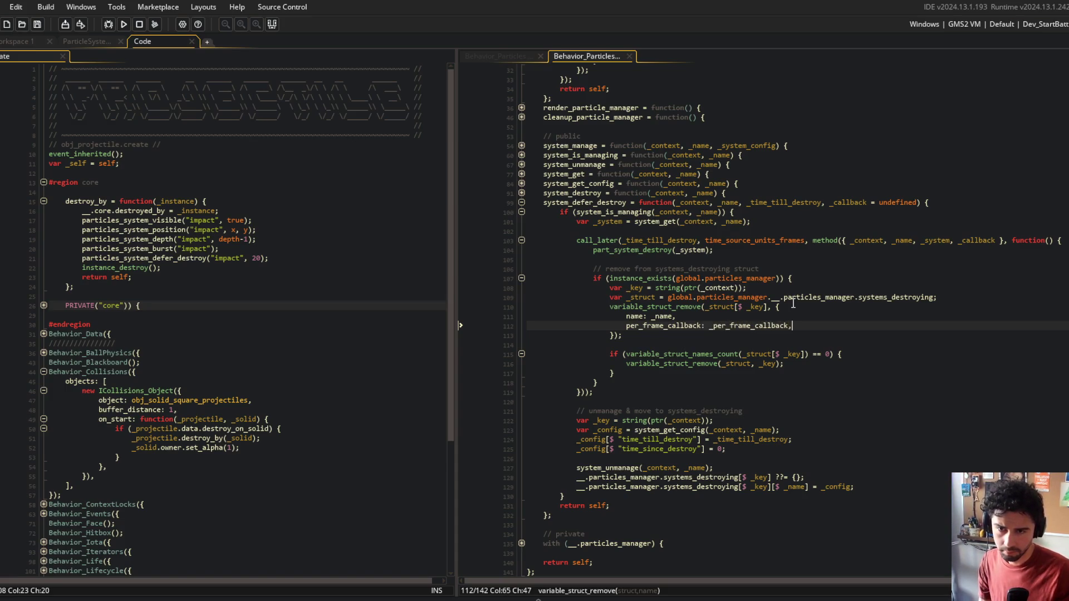
# Step: Copy and paste the callback name over the signature parameter, then save
pyautogui.doubleClick(752, 326)
pyautogui.hotkey('ctrl', 'c')
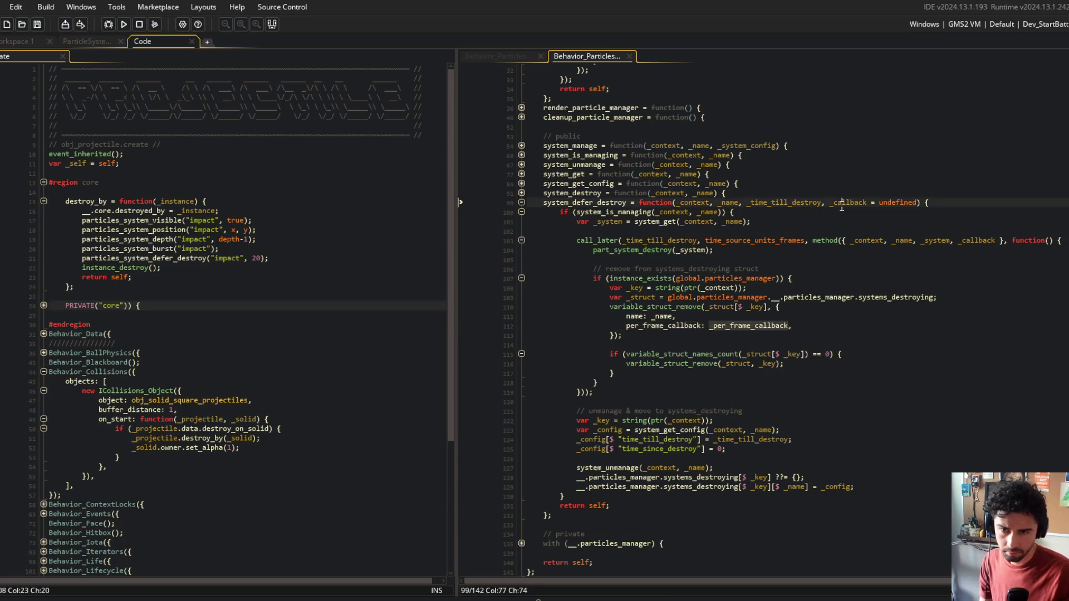
pyautogui.doubleClick(849, 202)
pyautogui.hotkey('ctrl', 'v')
pyautogui.hotkey('ctrl', 's')
# Step: Undo the struct and method-struct edits back to the saved version
pyautogui.click(808, 310)
pyautogui.click(831, 323)
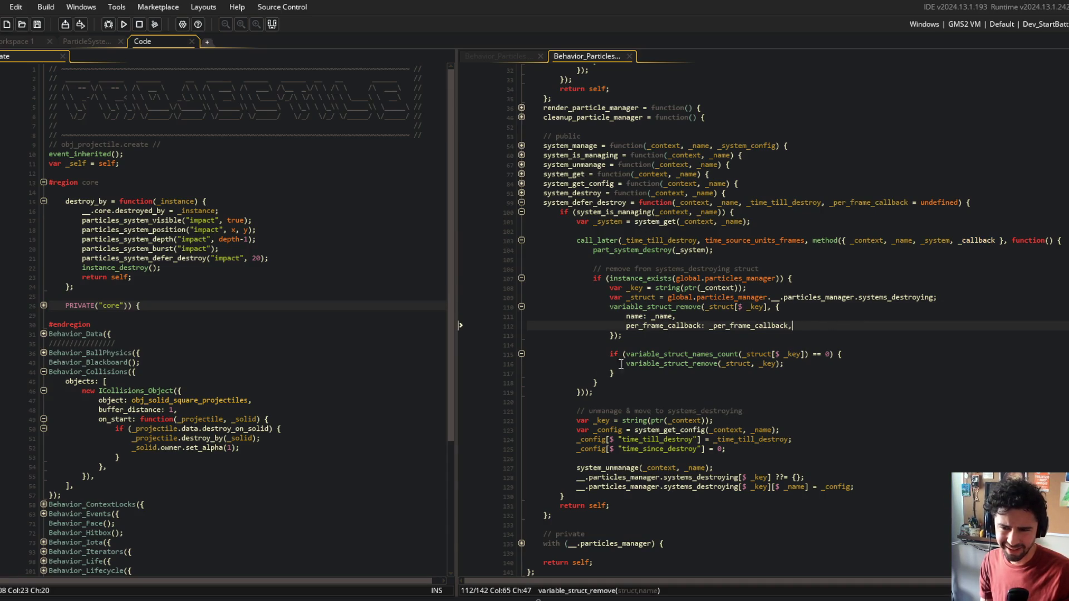
pyautogui.click(775, 325)
pyautogui.hotkey('ctrl', 'z')
pyautogui.hotkey('ctrl', 'z')
pyautogui.hotkey('ctrl', 'z')
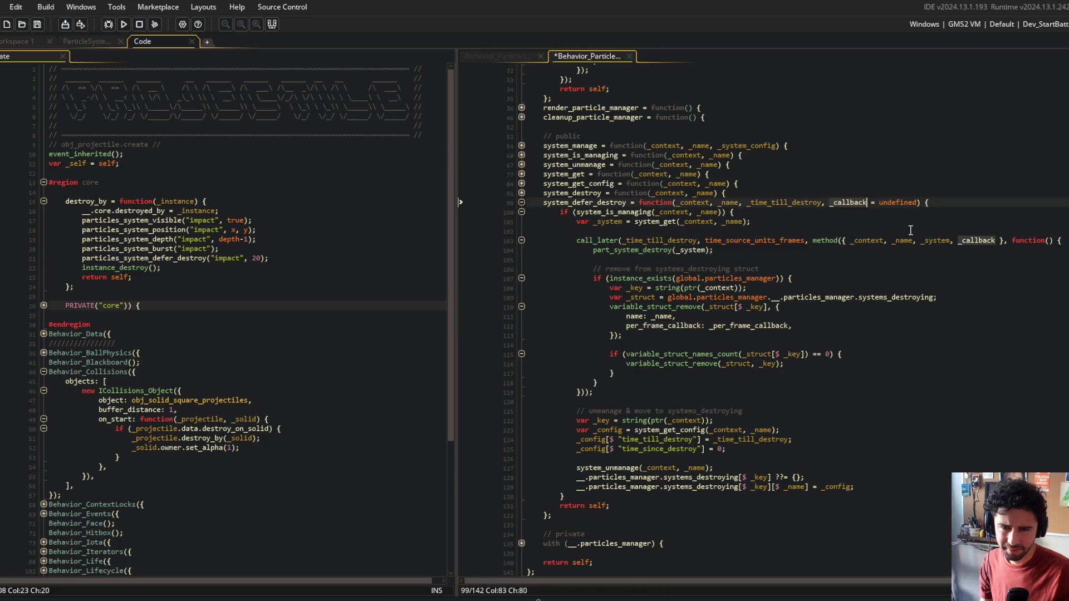
pyautogui.hotkey('ctrl', 'y')
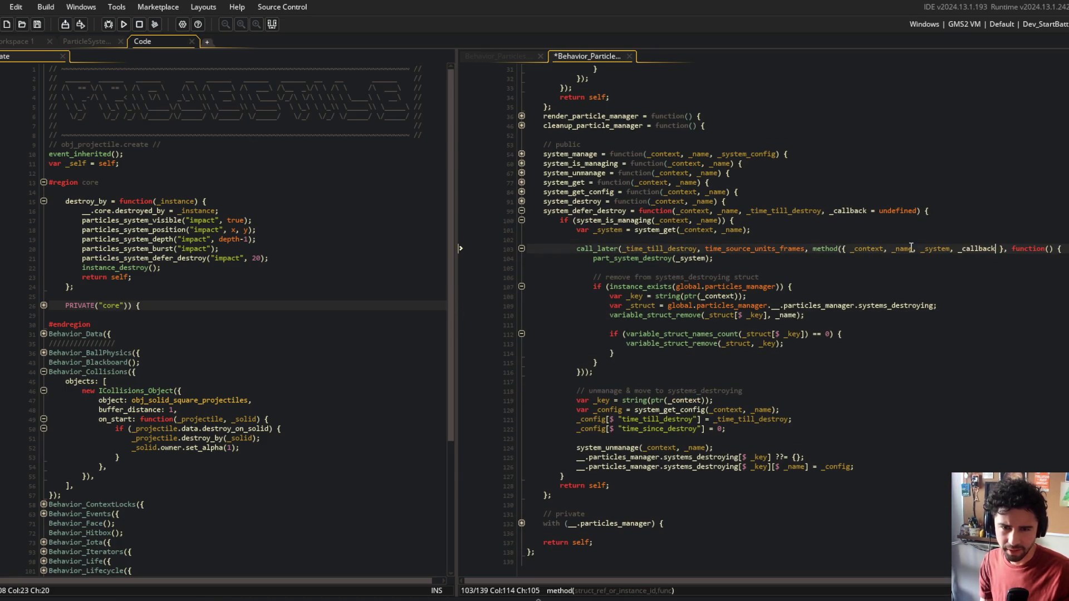
pyautogui.hotkey('ctrl', 'z')
pyautogui.hotkey('ctrl', 's')
# Step: Rename the signature parameter to _per_frame_callback and save the script
pyautogui.click(849, 204)
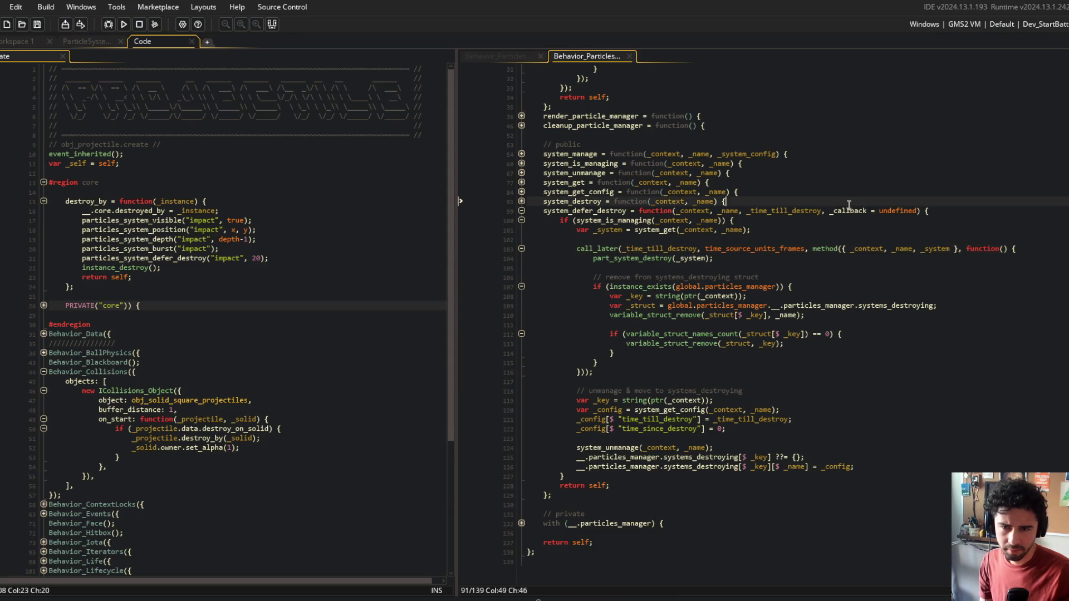
pyautogui.click(844, 211)
pyautogui.hotkey('ctrl', 'Left')
pyautogui.hotkey('ctrl', 'Delete')
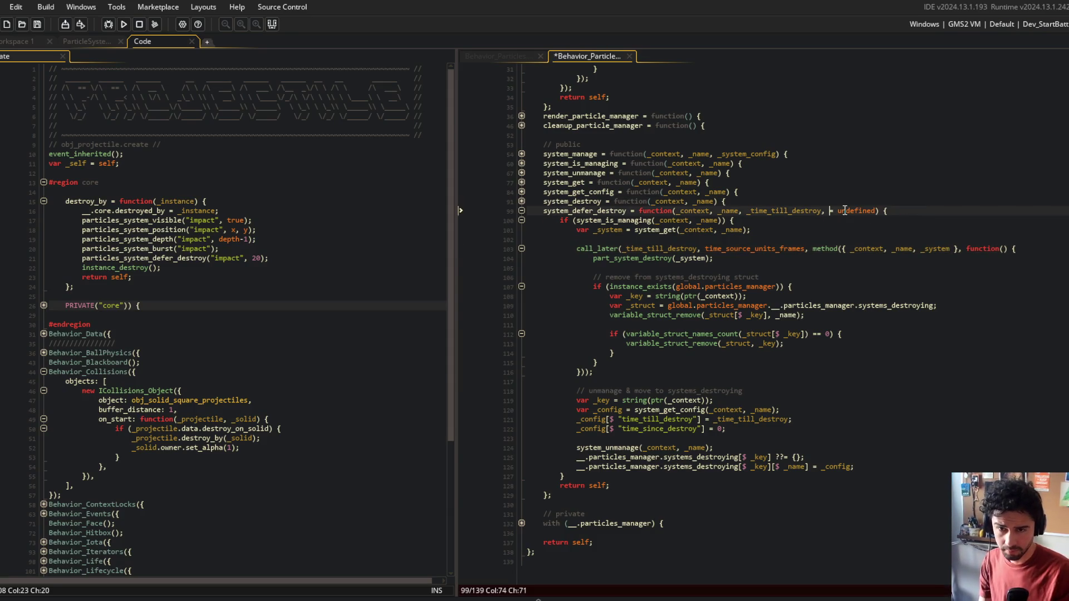
pyautogui.write('_per_frame_call ')
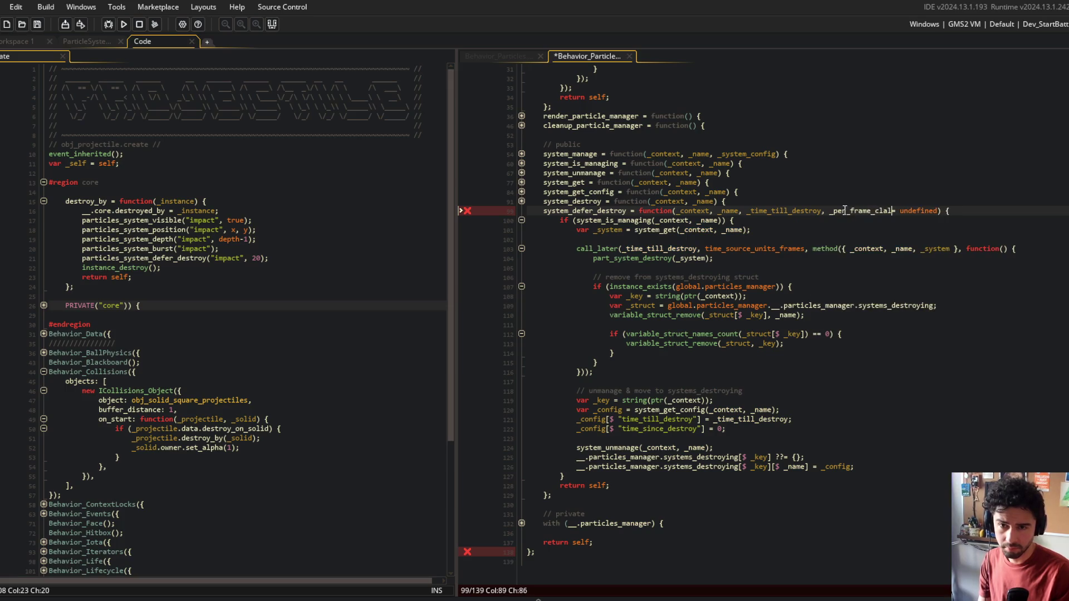
pyautogui.write('back')
pyautogui.hotkey('ctrl', 's')
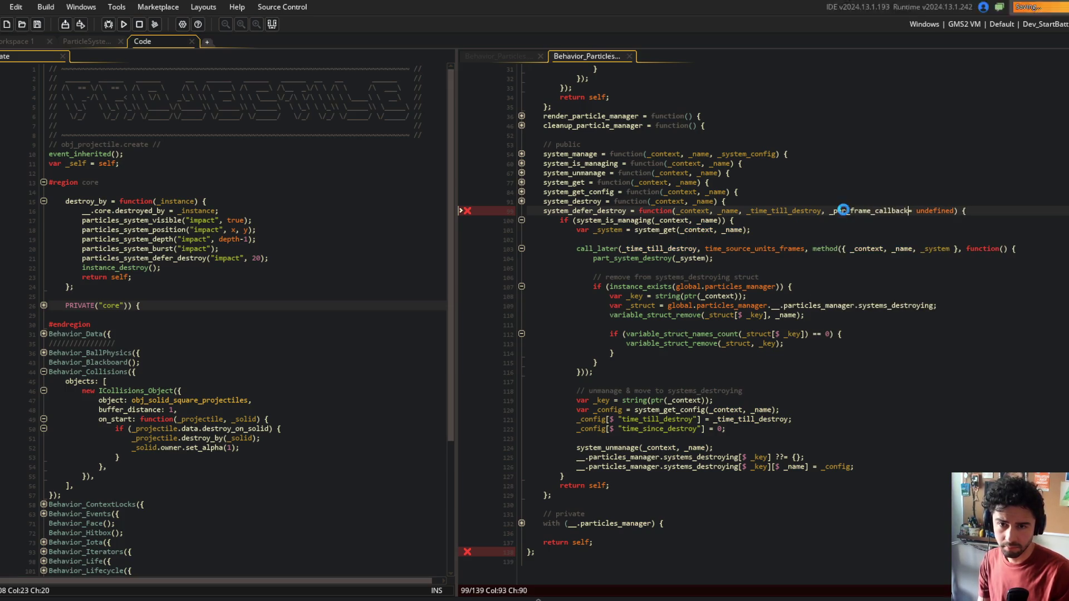
pyautogui.write('=')
pyautogui.click(779, 277)
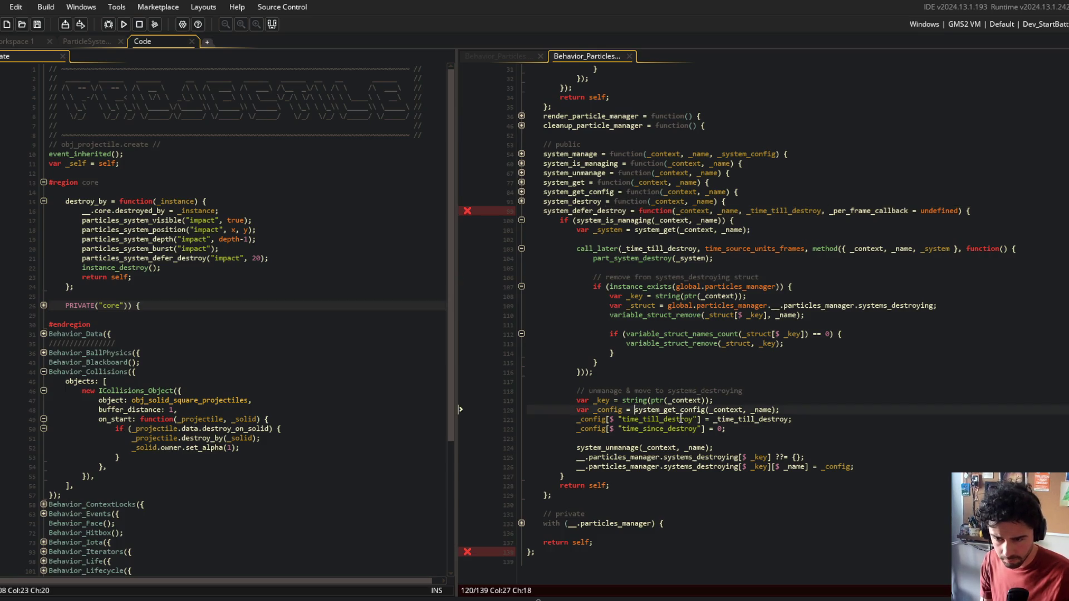
# Step: Inspect the systems_destroying bookkeeping and the _config lookup by _name
pyautogui.click(771, 457)
pyautogui.click(802, 468)
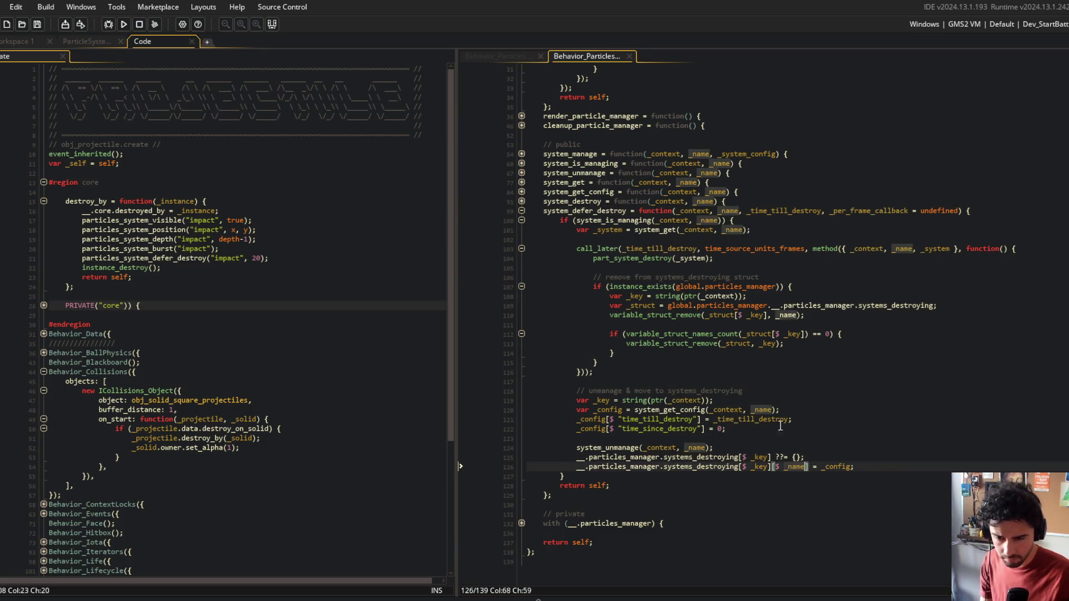
pyautogui.click(771, 410)
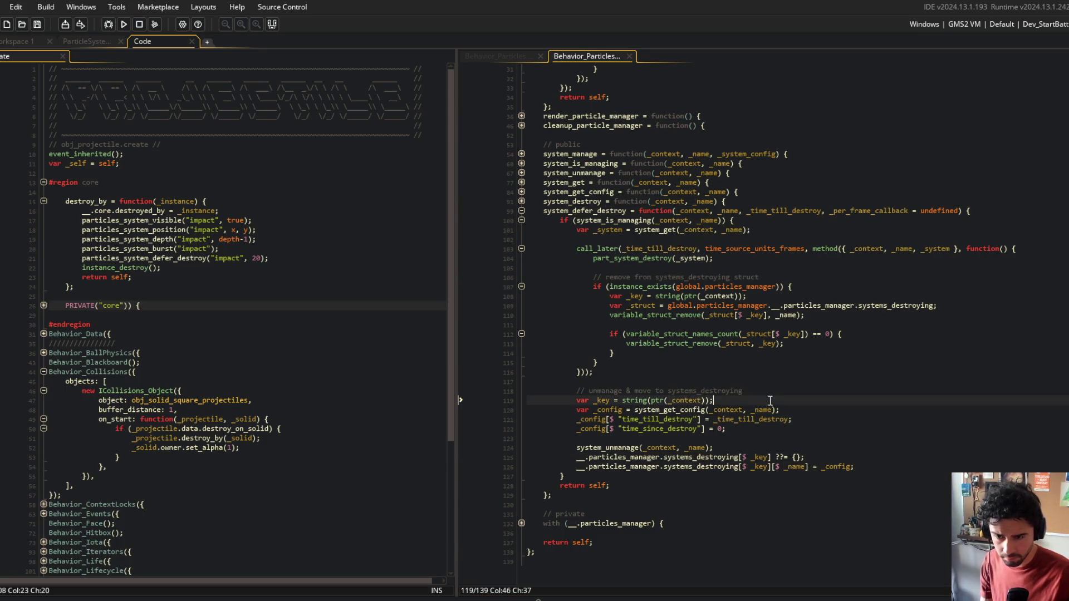
pyautogui.doubleClick(789, 467)
pyautogui.click(852, 465)
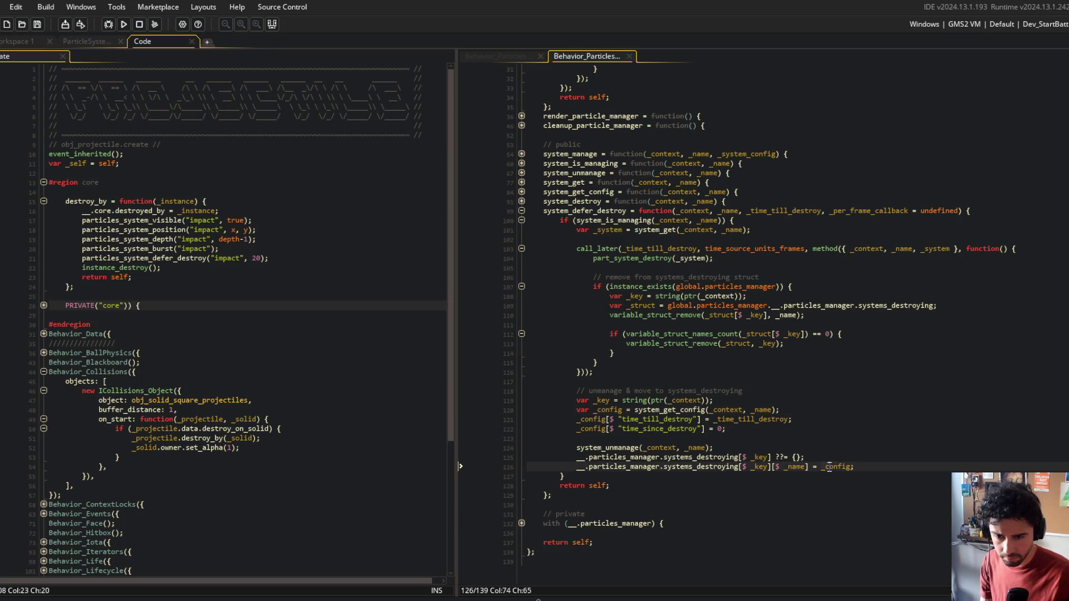
pyautogui.doubleClick(828, 466)
pyautogui.click(724, 429)
# Step: Duplicate the time_since_destroy config line as per_frame_callback = _per_frame_callback and save
pyautogui.hotkey('ctrl', 'd')
pyautogui.hotkey('ctrl', 'Left')
pyautogui.hotkey('ctrl', 'Left')
pyautogui.hotkey('ctrl', 'Left')
pyautogui.hotkey('ctrl', 'shift', 'Right')
pyautogui.write('_per_frame_callback')
pyautogui.hotkey('ctrl', 'shift', 'Left')
pyautogui.hotkey('ctrl', 'c')
pyautogui.press('Left')
pyautogui.press('Delete')
pyautogui.press('End')
pyautogui.press('Left')
pyautogui.hotkey('shift', 'Left')
pyautogui.hotkey('ctrl', 'v')
pyautogui.hotkey('ctrl', 's')
# Step: After the system update line, add if (is_method(_config.per_frame_callback)) _config.per_frame_callback(); and save
pyautogui.scroll(8, 746, 334)
pyautogui.click(646, 211)
pyautogui.click(635, 201)
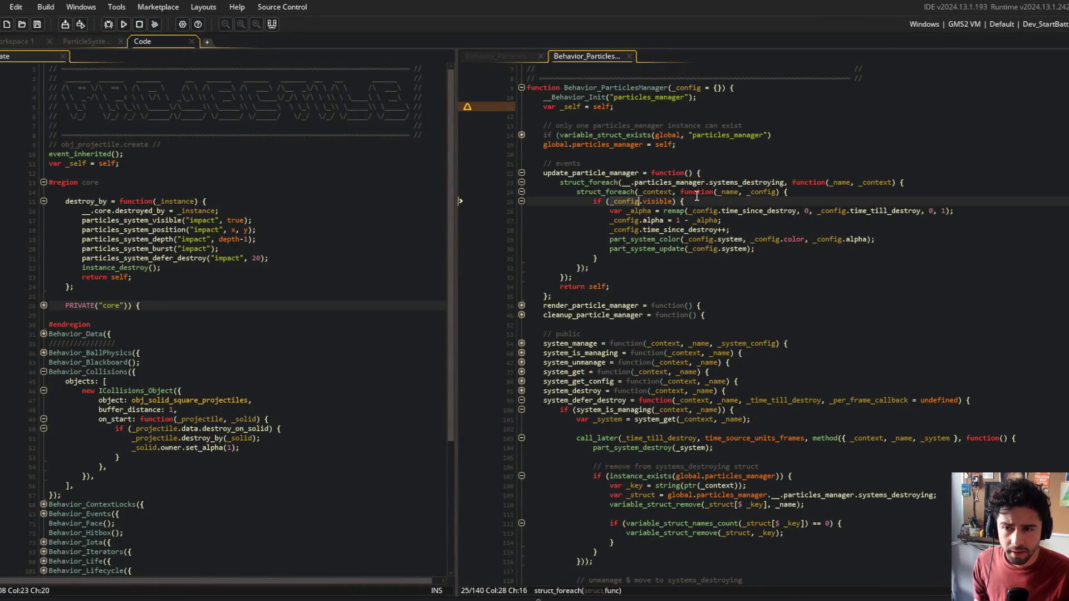
pyautogui.click(624, 229)
pyautogui.click(756, 229)
pyautogui.press('Down')
pyautogui.press('Down')
pyautogui.press('End')
pyautogui.press('Return')
pyautogui.write('if (is_method(_config._per_fra')
pyautogui.press('Return')
pyautogui.write(')')
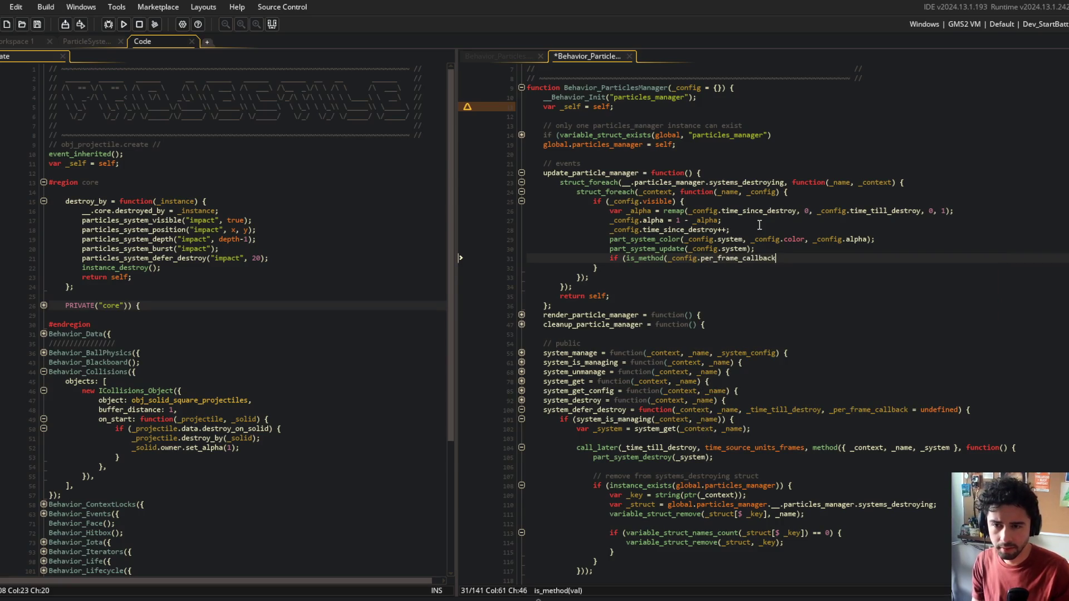
pyautogui.write(' _config.per_fra')
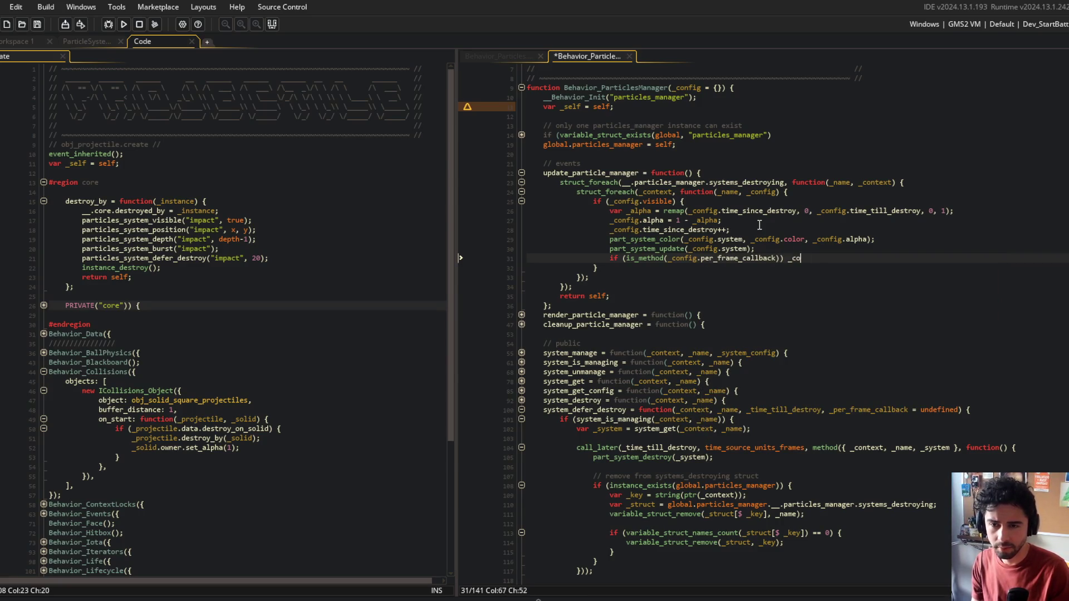
pyautogui.press('Return')
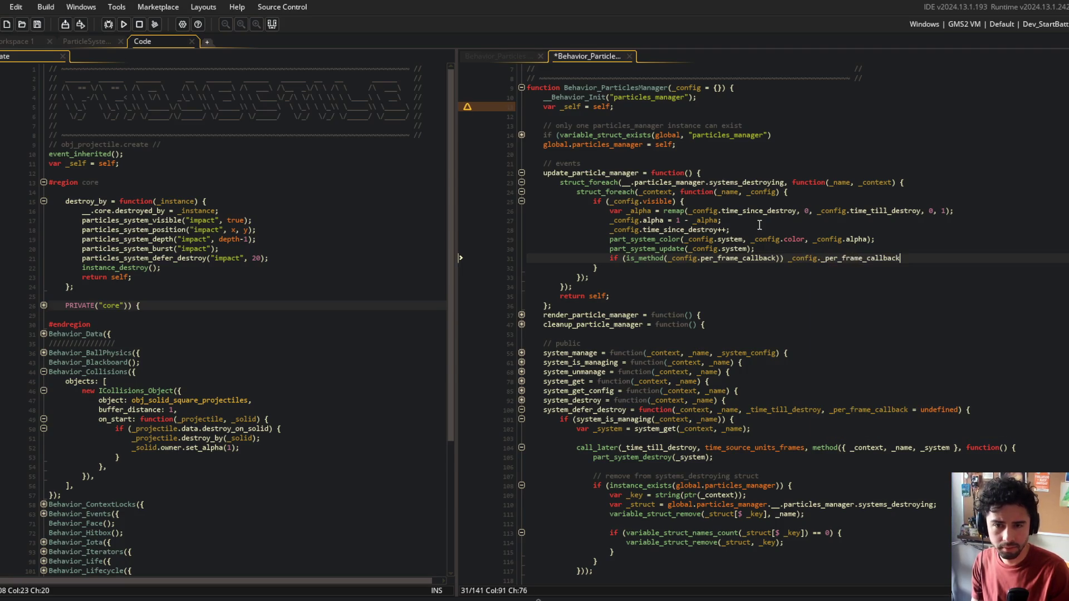
pyautogui.press('Delete')
pyautogui.press('End')
pyautogui.write(';')
pyautogui.hotkey('ctrl', 's')
# Step: Navigate to the projectile's particle destroy code
pyautogui.click(738, 352)
pyautogui.scroll(-2, 592, 217)
pyautogui.click(274, 281)
# Step: Add a function() callback as the third argument of particles_system_defer_destroy("impact", 20)
pyautogui.click(281, 254)
pyautogui.click(273, 260)
pyautogui.click(332, 271)
pyautogui.press('Left')
pyautogui.press('Up')
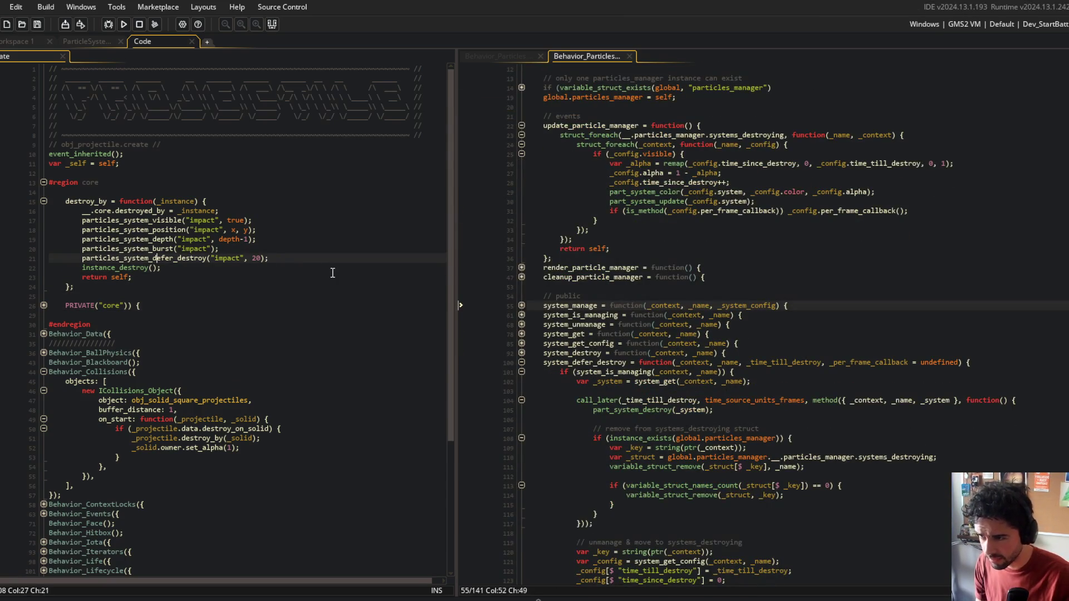
pyautogui.write(', function() {')
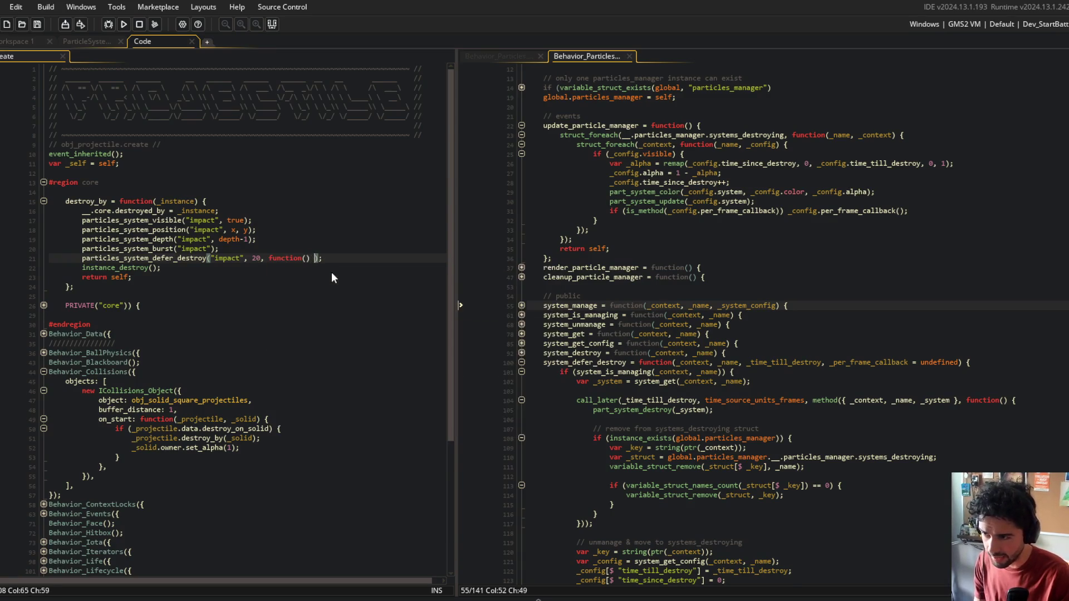
pyautogui.press('Return')
# Step: Move particles_system_burst("impact") into the callback body, remove the blank line, and run the game
pyautogui.press('Up')
pyautogui.press('Up')
pyautogui.press('Up')
pyautogui.hotkey('ctrl', 'x')
pyautogui.press('Down')
pyautogui.press('Down')
pyautogui.hotkey('ctrl', 'v')
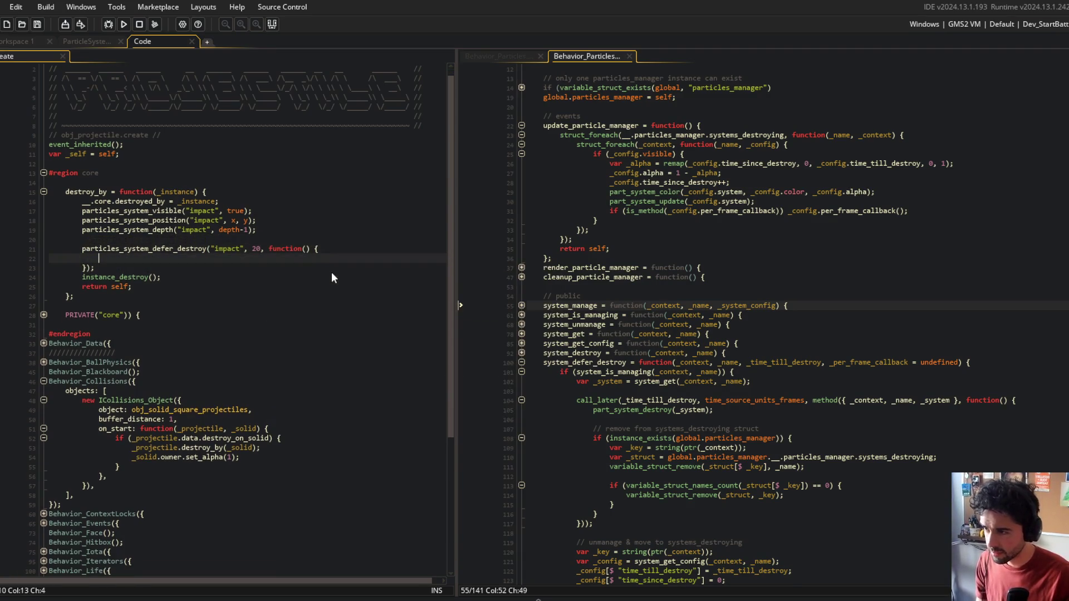
pyautogui.press('Up')
pyautogui.press('Up')
pyautogui.hotkey('ctrl', 'shift', 'k')
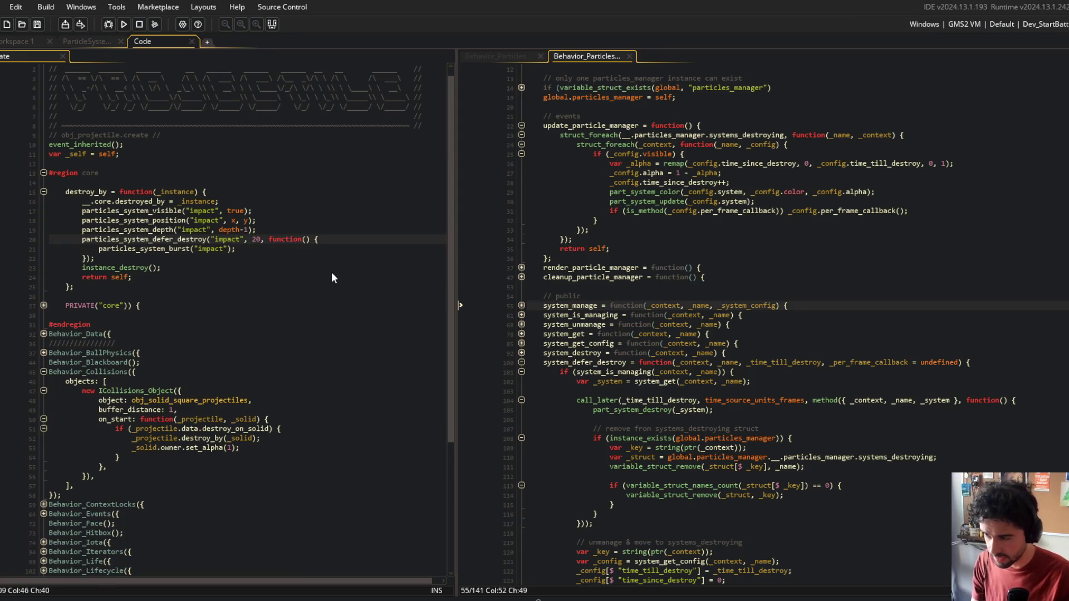
pyautogui.press('F5')
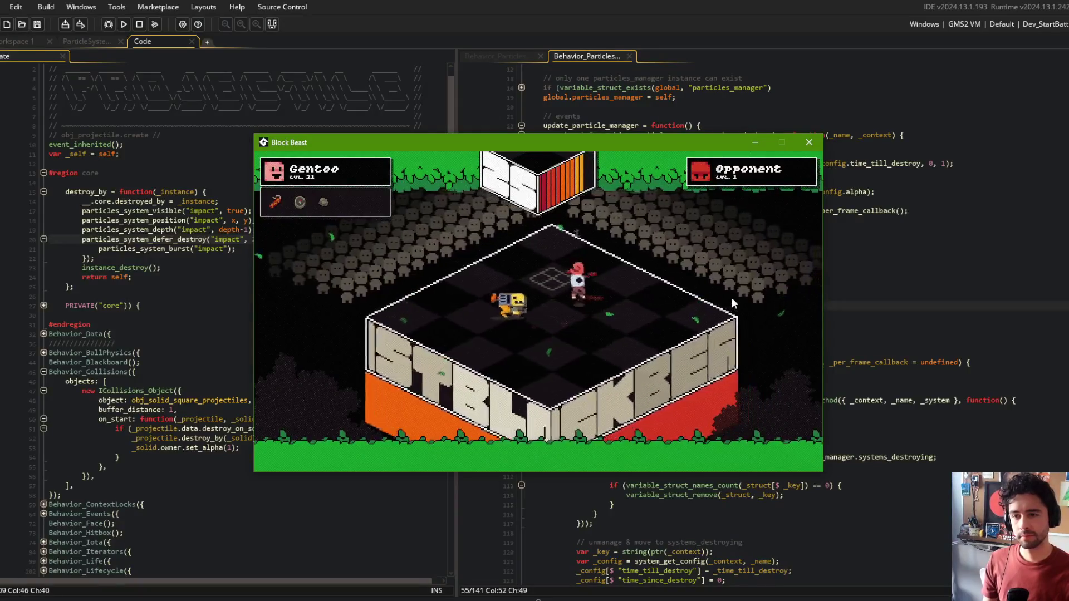
pyautogui.click(809, 142)
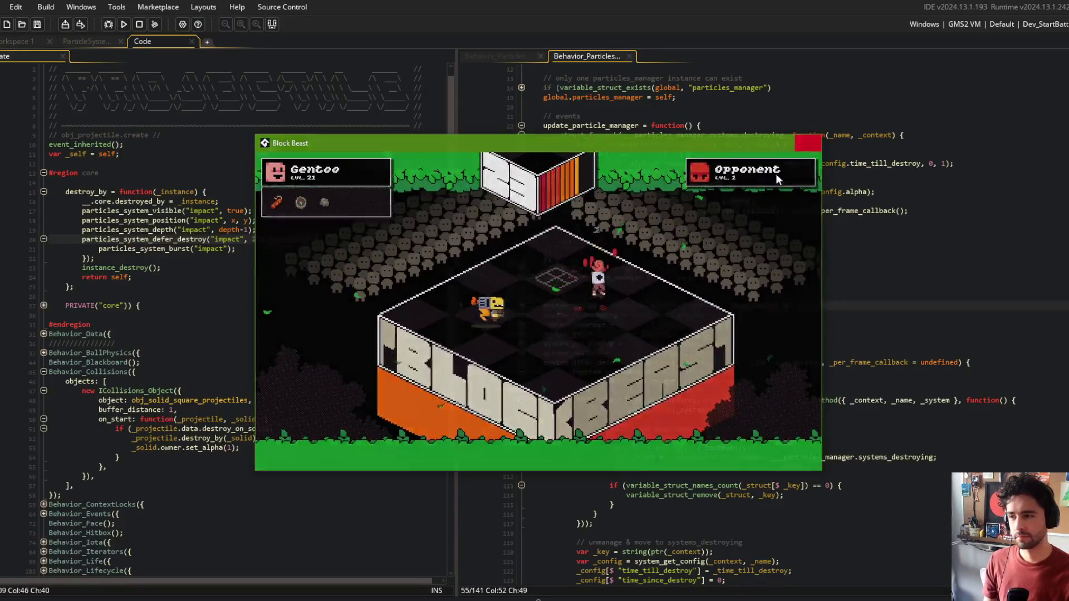
pyautogui.click(262, 191)
pyautogui.click(238, 248)
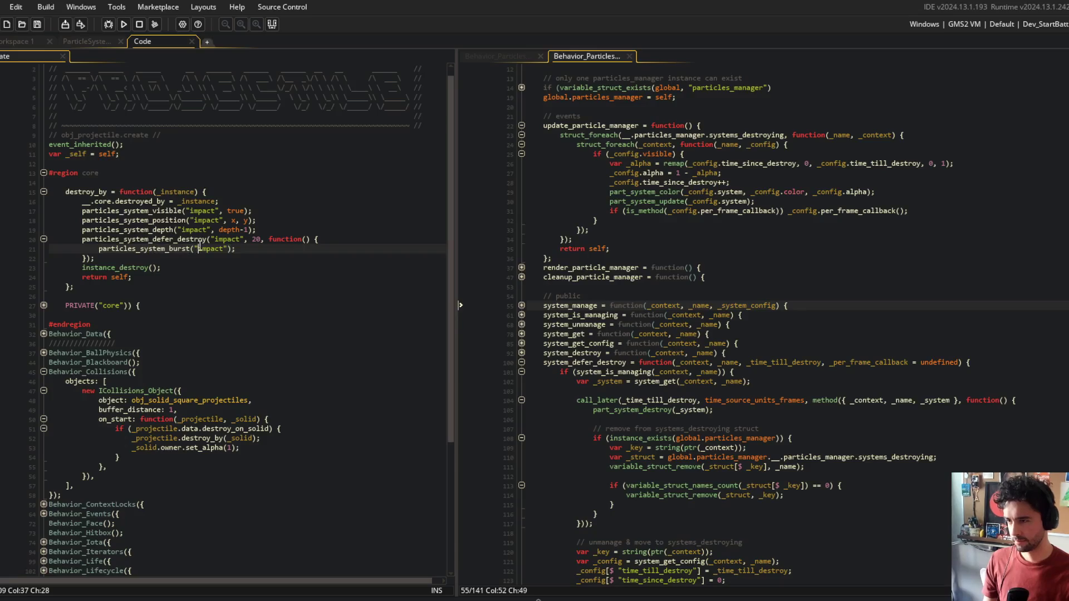
# Step: Review the particle manager's system_defer_destroy signature and callback code
pyautogui.click(314, 257)
pyautogui.click(660, 275)
pyautogui.scroll(-2, 752, 272)
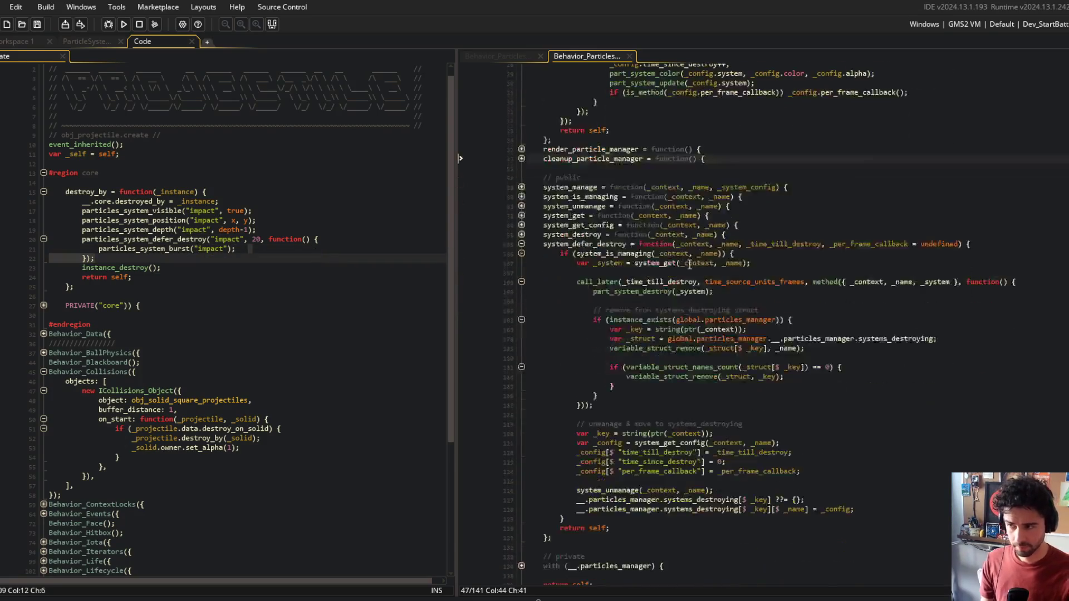
pyautogui.click(851, 269)
pyautogui.click(598, 315)
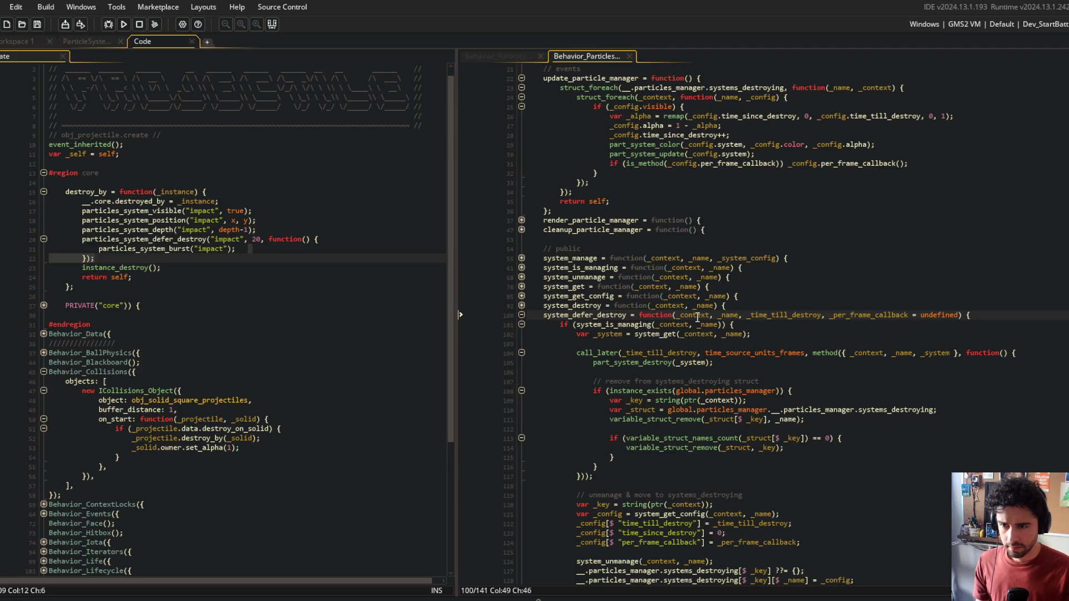
# Step: Add _per_frame_callback = undefined to particles_system_defer_destroy, forward it to system_defer_destroy, and save
pyautogui.click(209, 239)
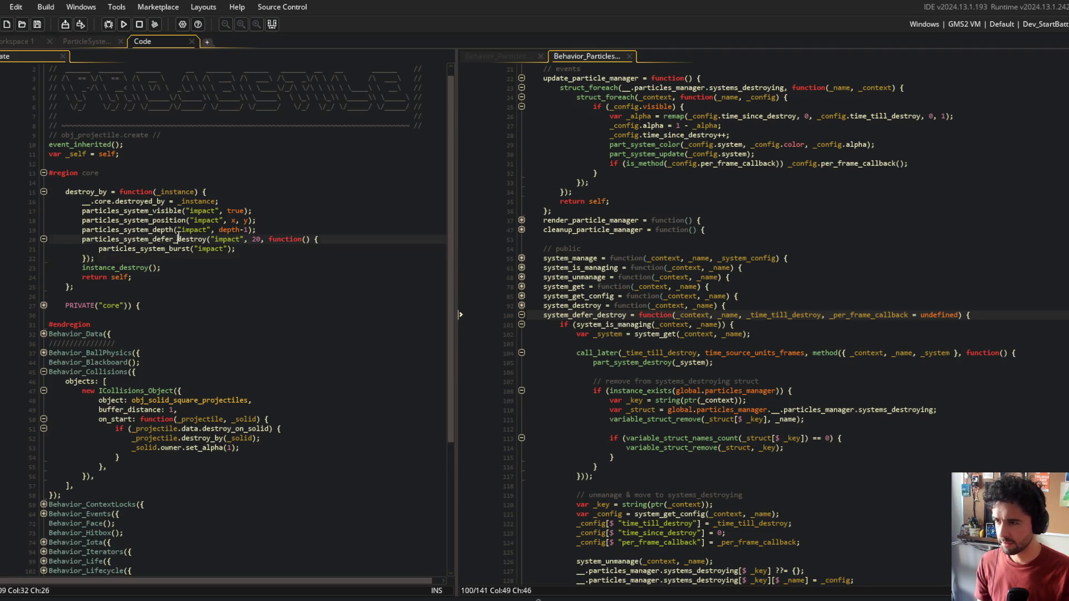
pyautogui.click(507, 58)
pyautogui.scroll(10, 619, 169)
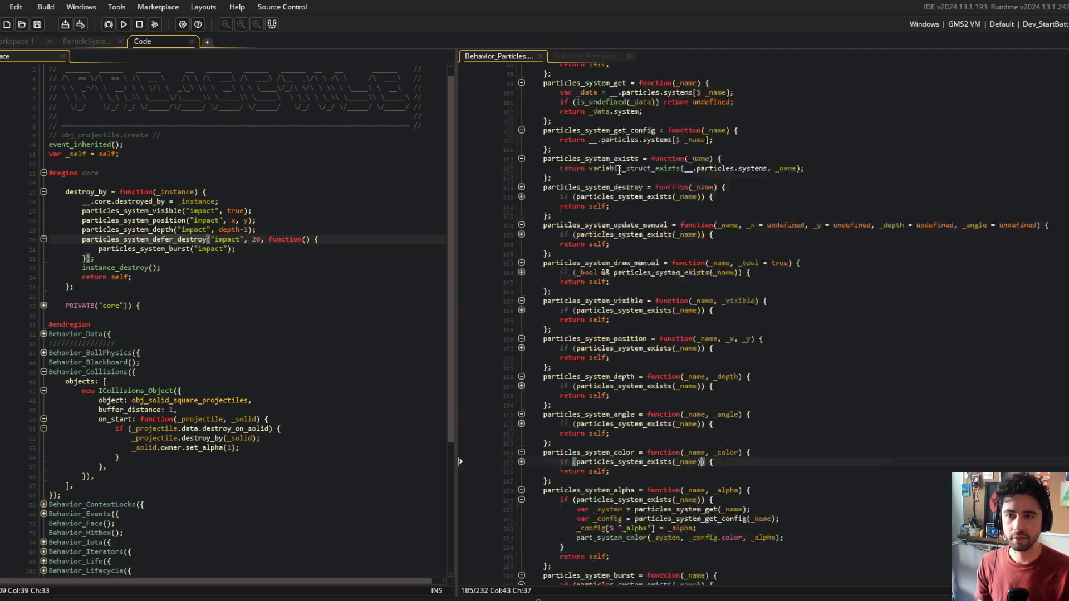
pyautogui.scroll(5, 662, 259)
pyautogui.click(824, 259)
pyautogui.write(', _per_frame_call')
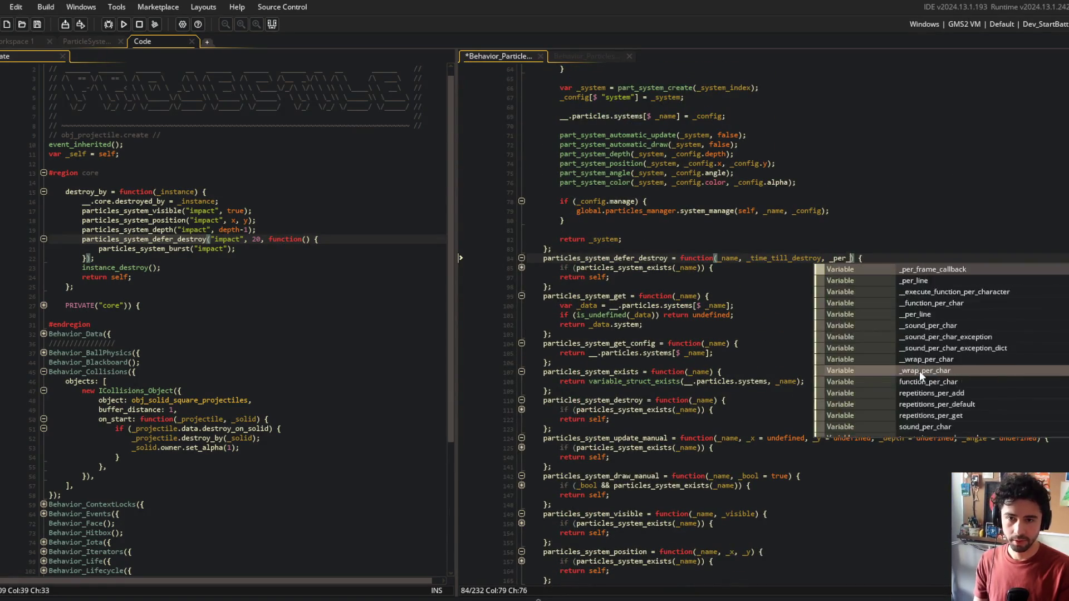
pyautogui.write('back = undefined')
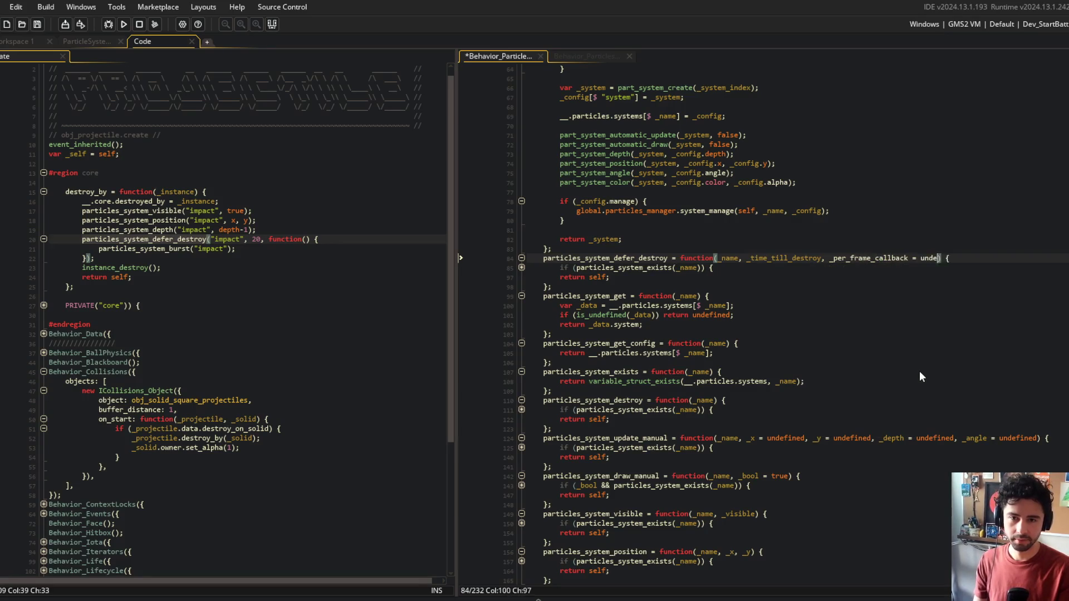
pyautogui.press('Down')
pyautogui.press('Down')
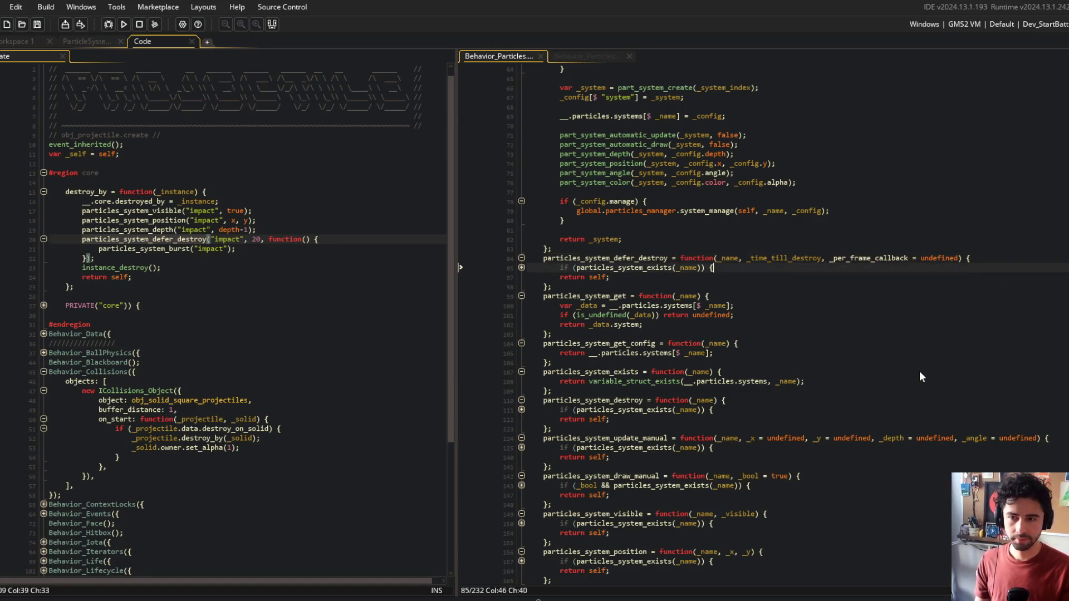
pyautogui.press('Down')
pyautogui.press('Down')
pyautogui.press('End')
pyautogui.press('Left')
pyautogui.press('Left')
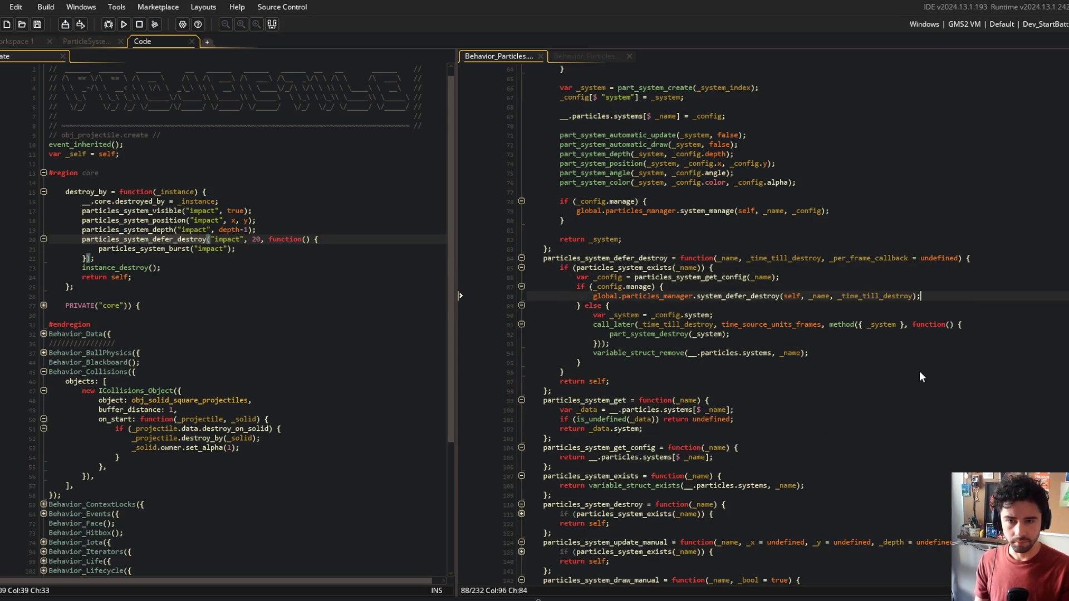
pyautogui.write(', _per_frame_callback')
pyautogui.hotkey('ctrl', 's')
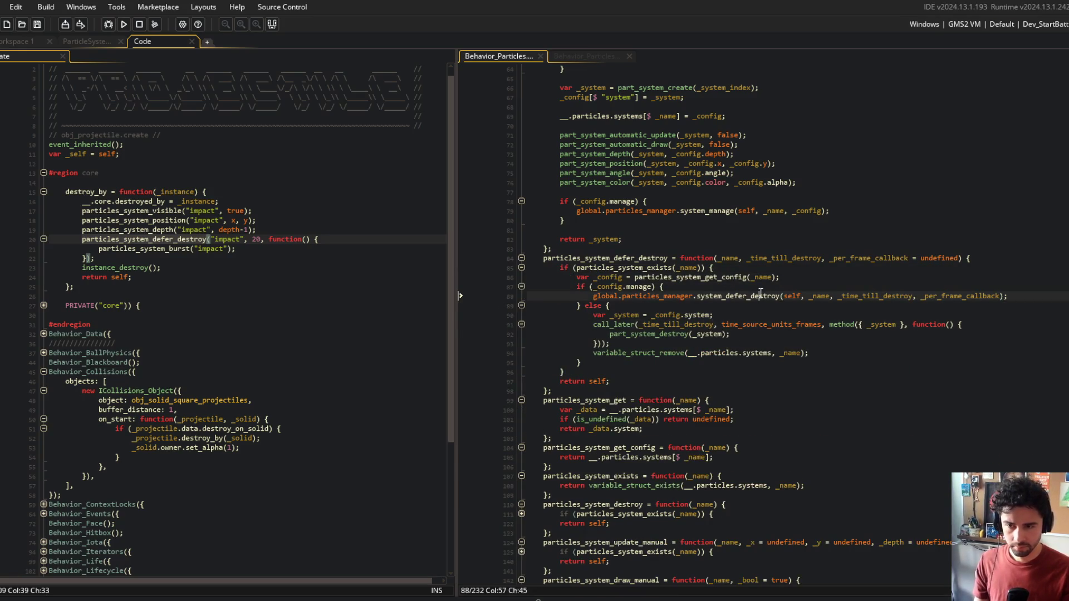
# Step: Move the else keyword onto its own line in the wrapper script
pyautogui.click(801, 258)
pyautogui.click(122, 24)
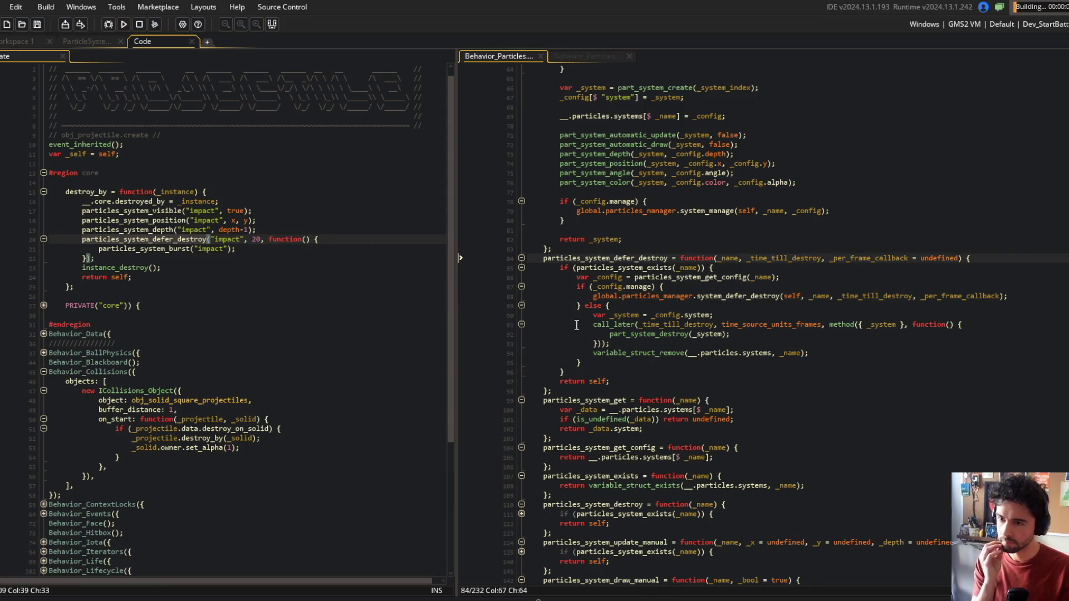
pyautogui.doubleClick(601, 305)
pyautogui.press('Return')
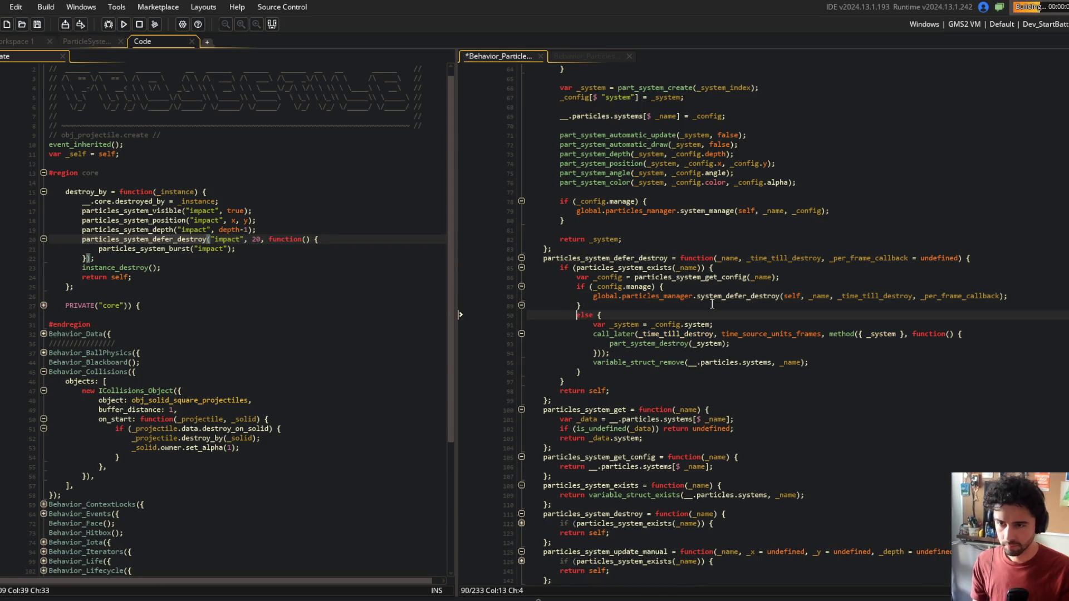
pyautogui.click(744, 295)
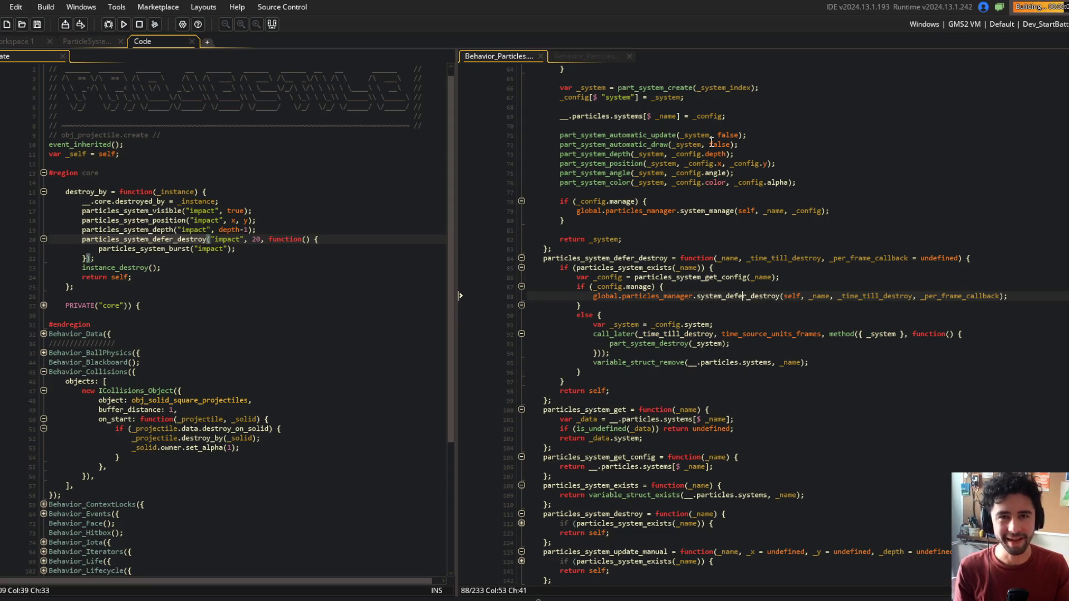
# Step: Watch the Block Beast particle test run, then close the game window
pyautogui.click(680, 145)
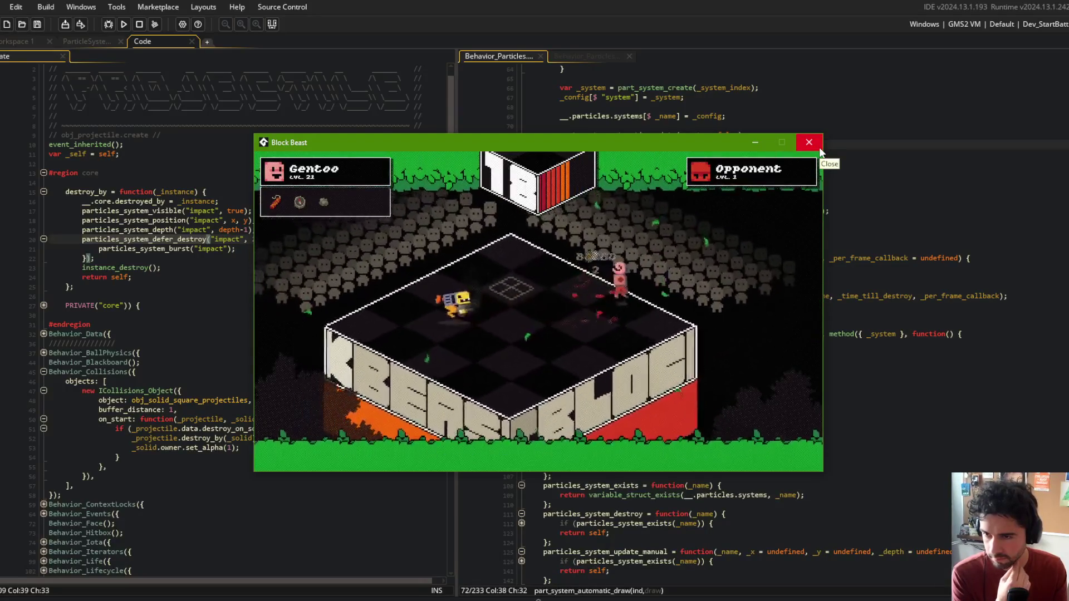
pyautogui.click(820, 147)
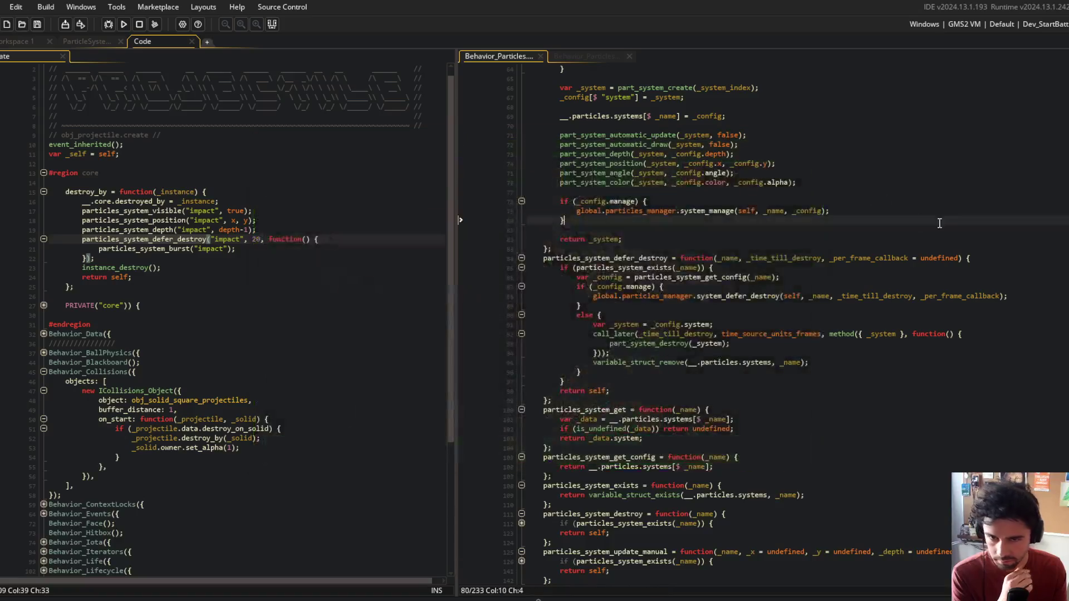
pyautogui.doubleClick(891, 258)
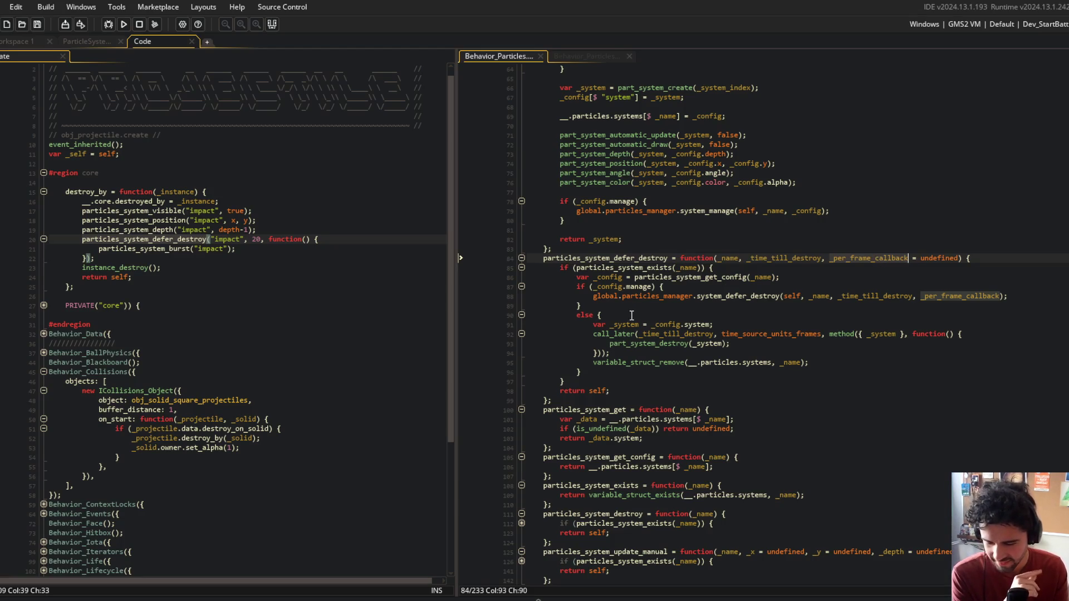
pyautogui.scroll(-15, 558, 290)
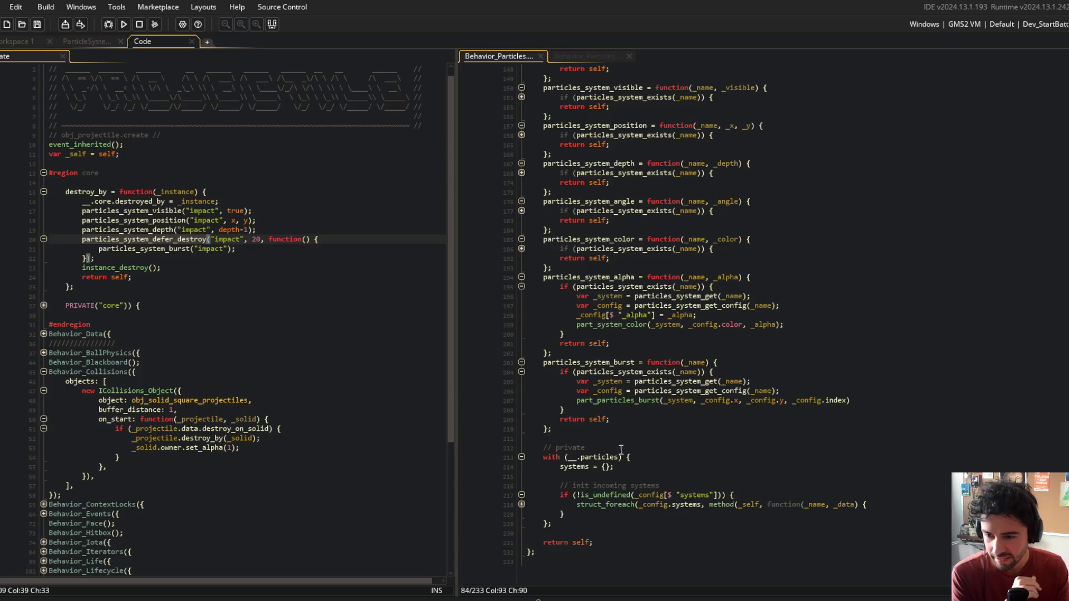
pyautogui.click(521, 504)
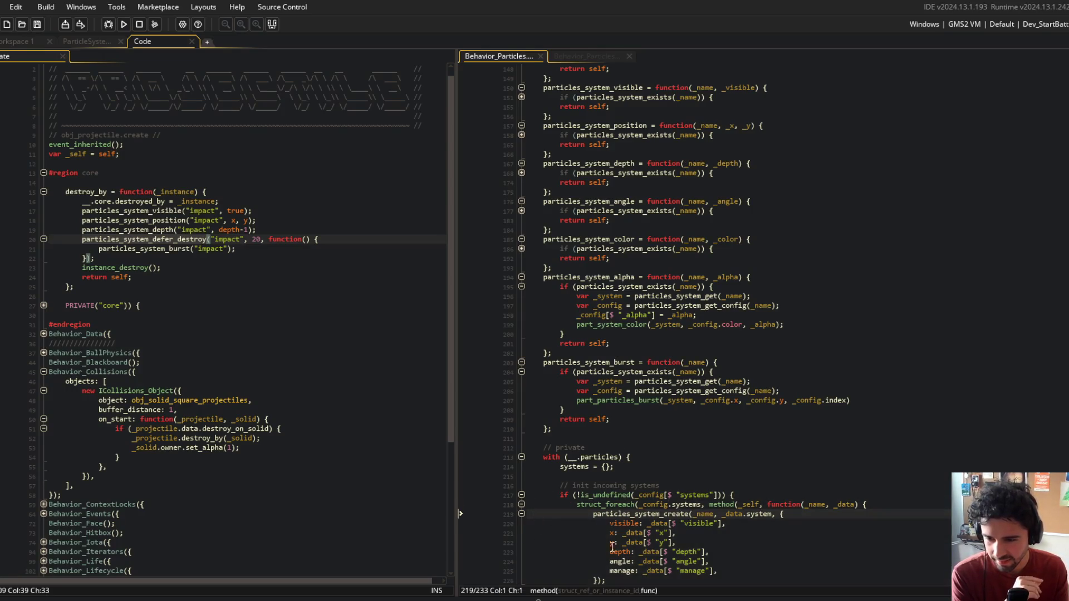
pyautogui.click(634, 570)
pyautogui.scroll(-3, 659, 397)
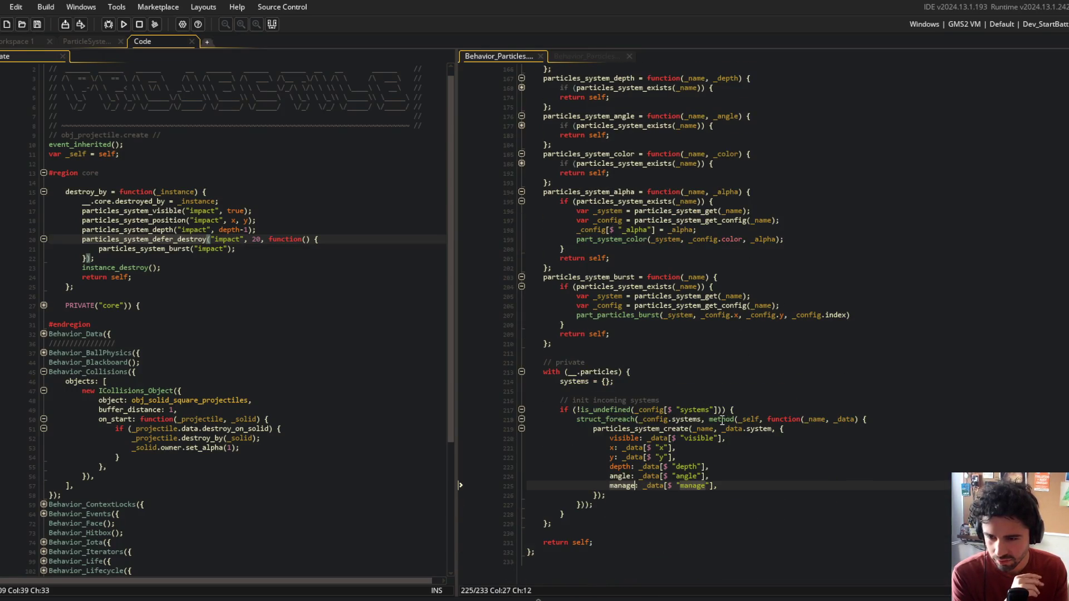
pyautogui.scroll(20, 721, 421)
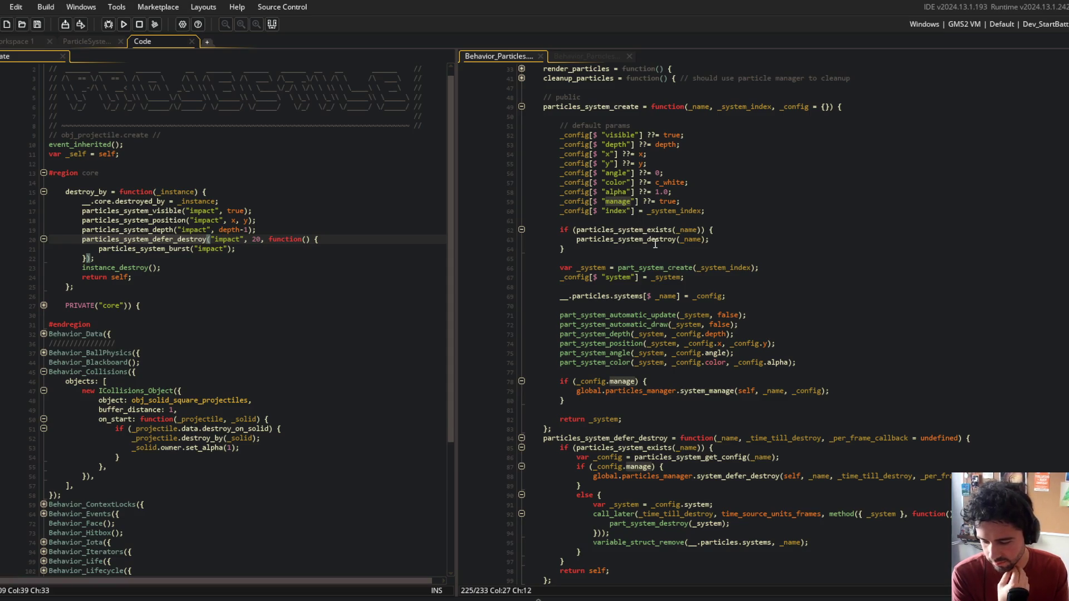
pyautogui.click(931, 338)
pyautogui.click(913, 439)
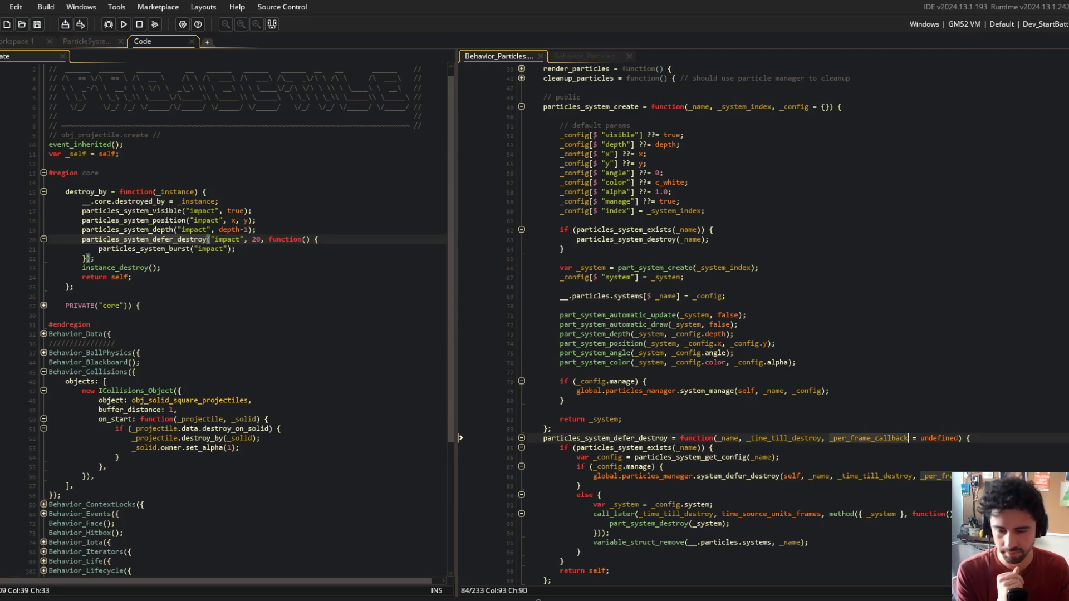
# Step: Remove the _per_frame_callback parameter from both defer-destroy functions and save
pyautogui.hotkey('ctrl', 'BackSpace')
pyautogui.hotkey('ctrl', 'BackSpace')
pyautogui.hotkey('ctrl', 'BackSpace')
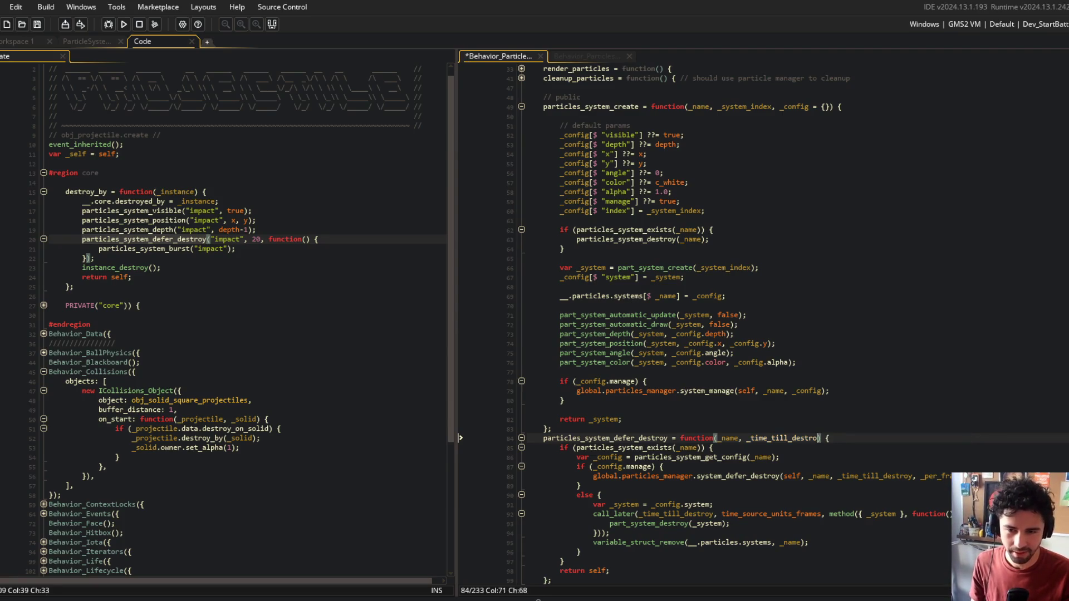
pyautogui.write('y')
pyautogui.click(821, 477)
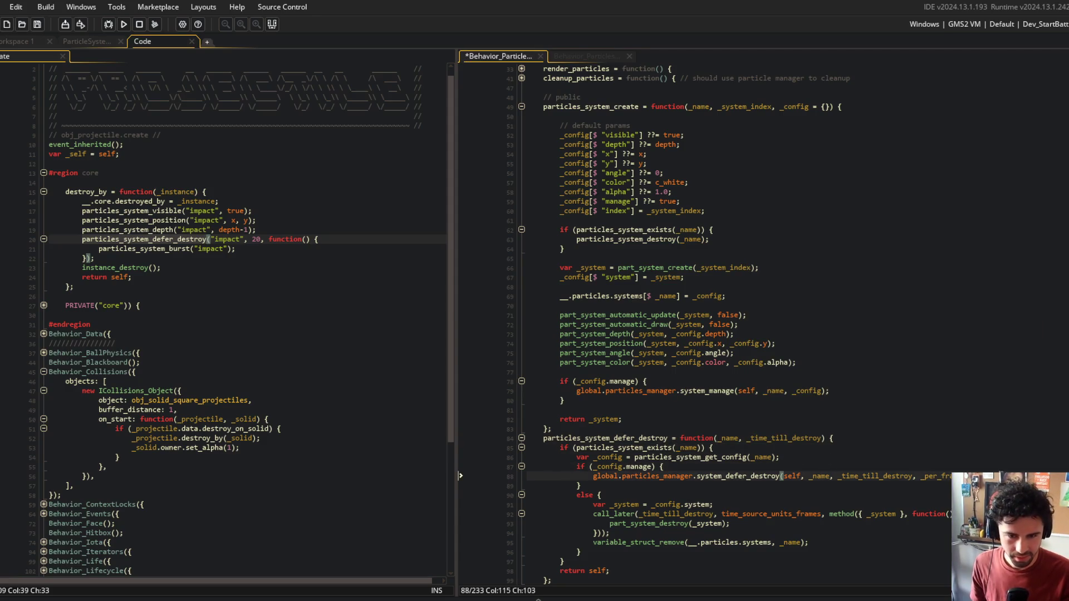
pyautogui.click(924, 211)
pyautogui.hotkey('ctrl', 'Tab')
pyautogui.click(879, 174)
pyautogui.click(867, 314)
pyautogui.hotkey('shift', 'End')
pyautogui.press('BackSpace')
pyautogui.hotkey('ctrl', 's')
# Step: Cut the per_frame_callback config line and its update-loop call from the manager, then save
pyautogui.scroll(-4, 867, 315)
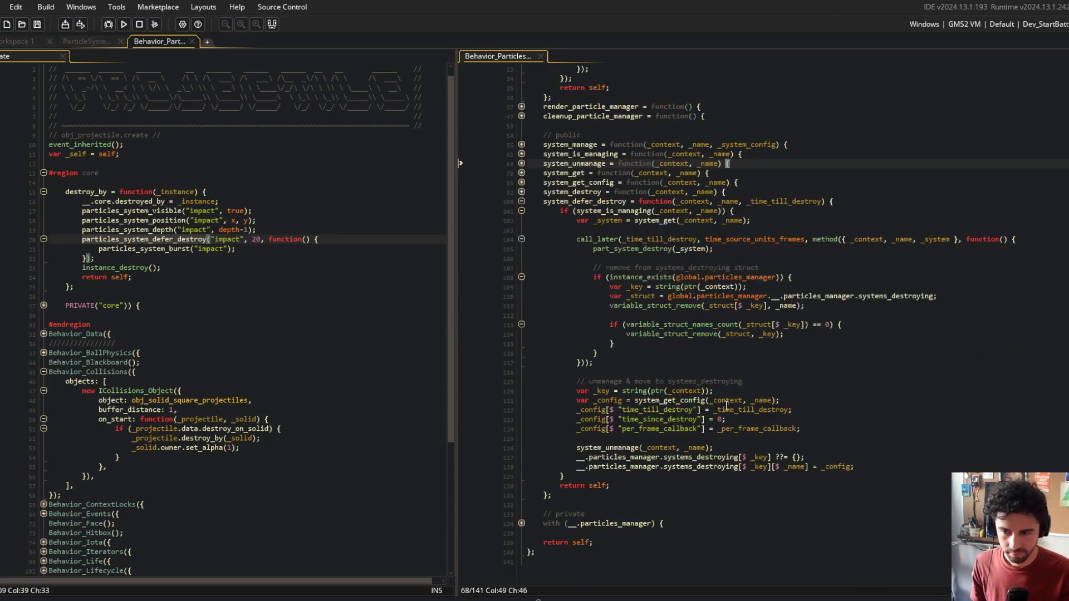
pyautogui.click(819, 430)
pyautogui.hotkey('ctrl', 'x')
pyautogui.scroll(10, 791, 378)
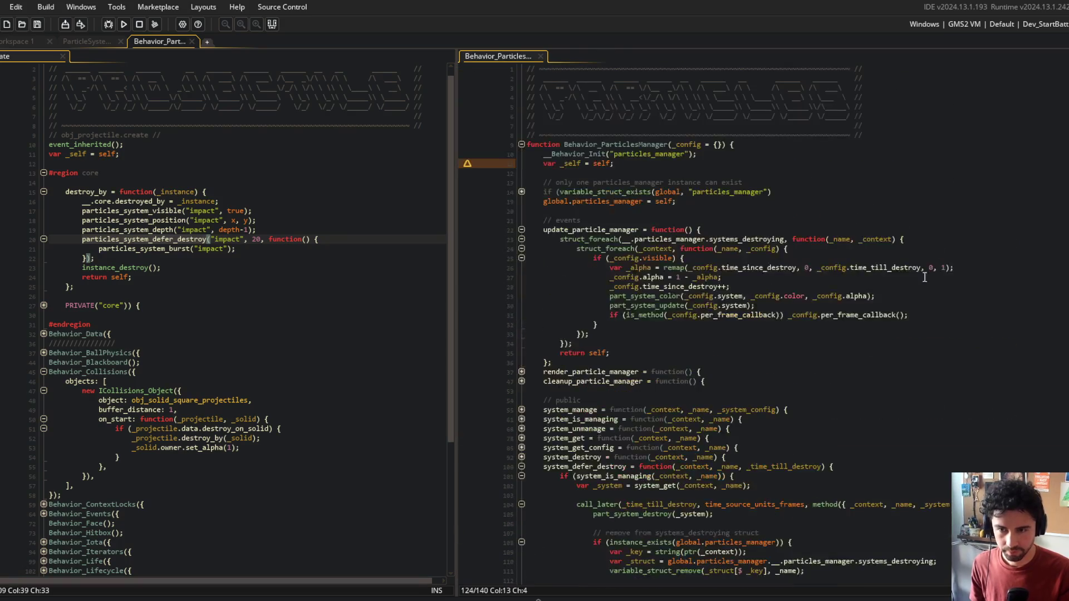
pyautogui.click(751, 316)
pyautogui.hotkey('ctrl', 's')
# Step: Close the particle-manager file tab
pyautogui.click(952, 217)
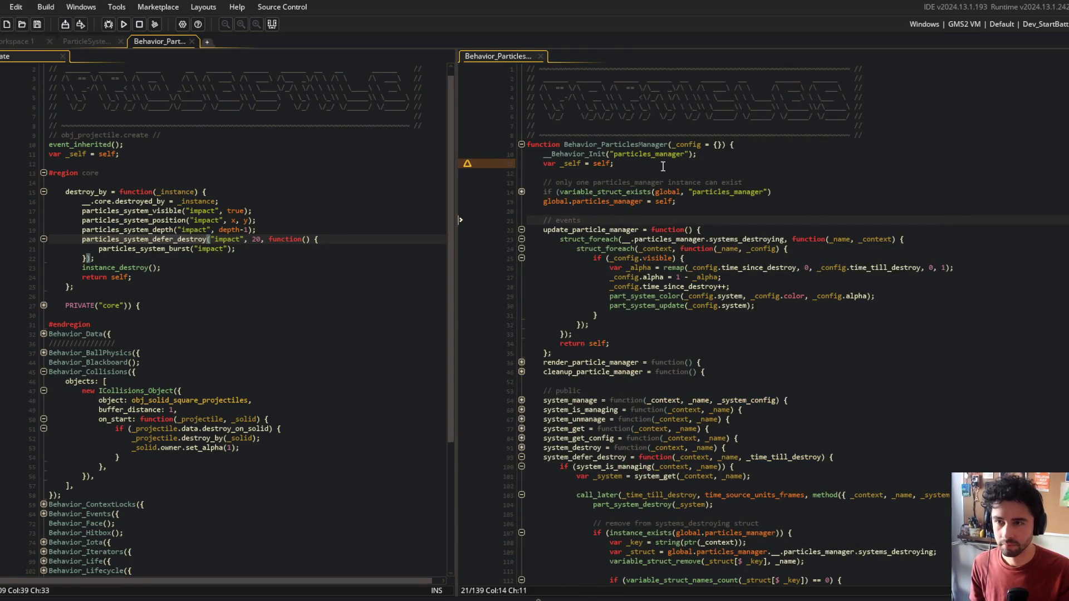
pyautogui.middleClick(512, 58)
pyautogui.rightClick(193, 216)
pyautogui.click(237, 240)
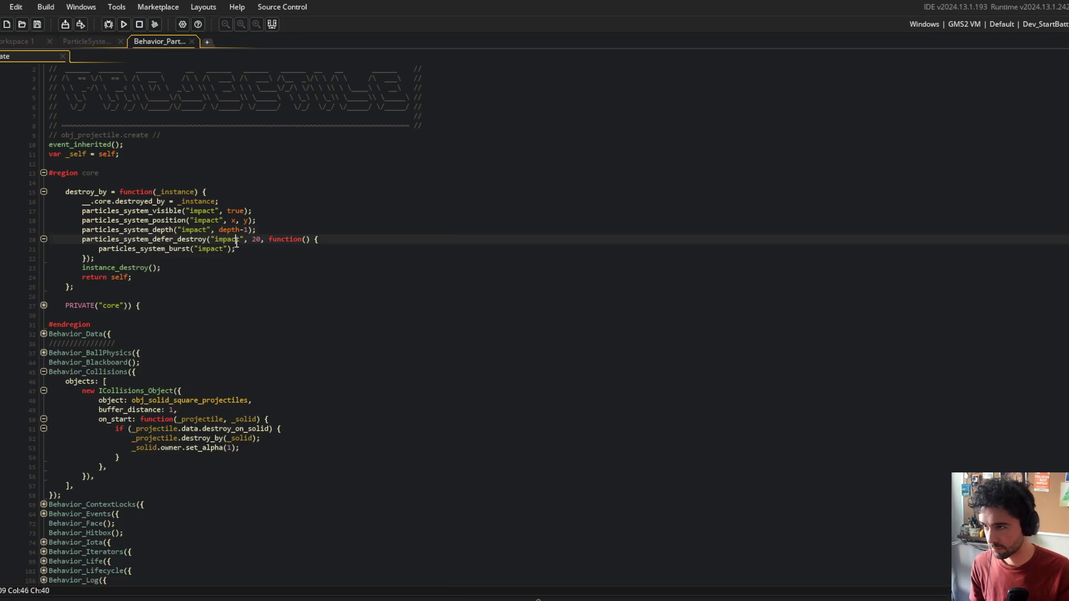
# Step: In the ParticleSystem editor, test-run Block Beast and change the emitter Scale from 0.5 to 0.3
pyautogui.click(90, 41)
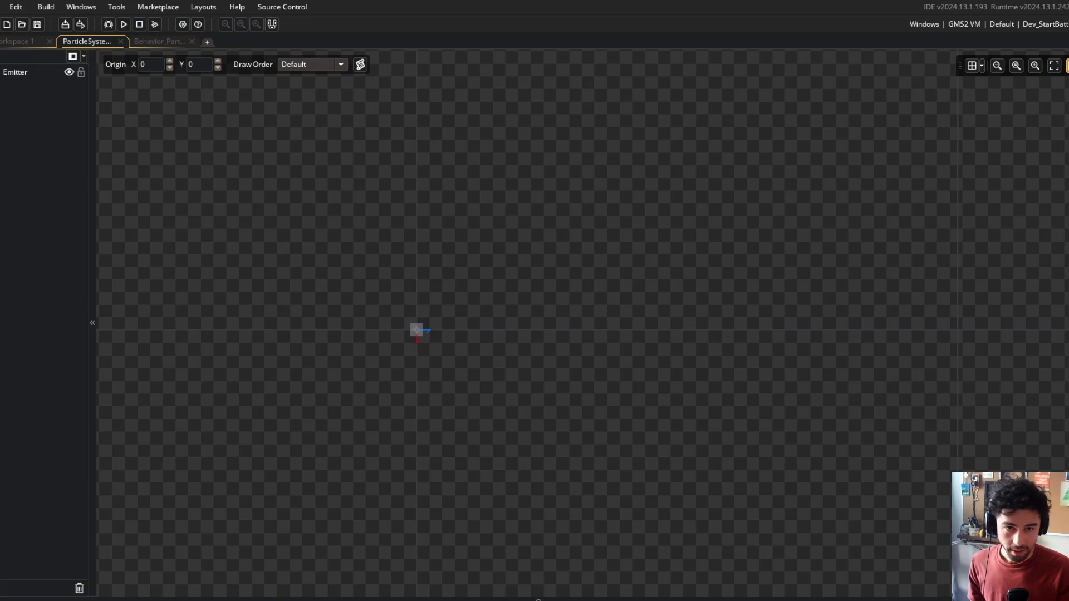
pyautogui.scroll(-10, 813, 293)
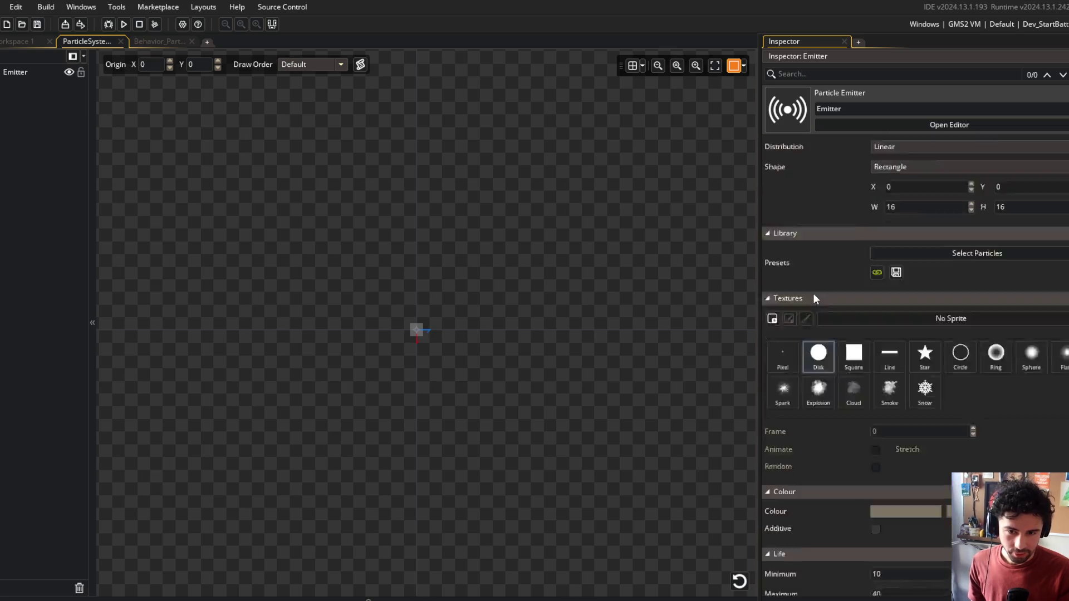
pyautogui.click(924, 284)
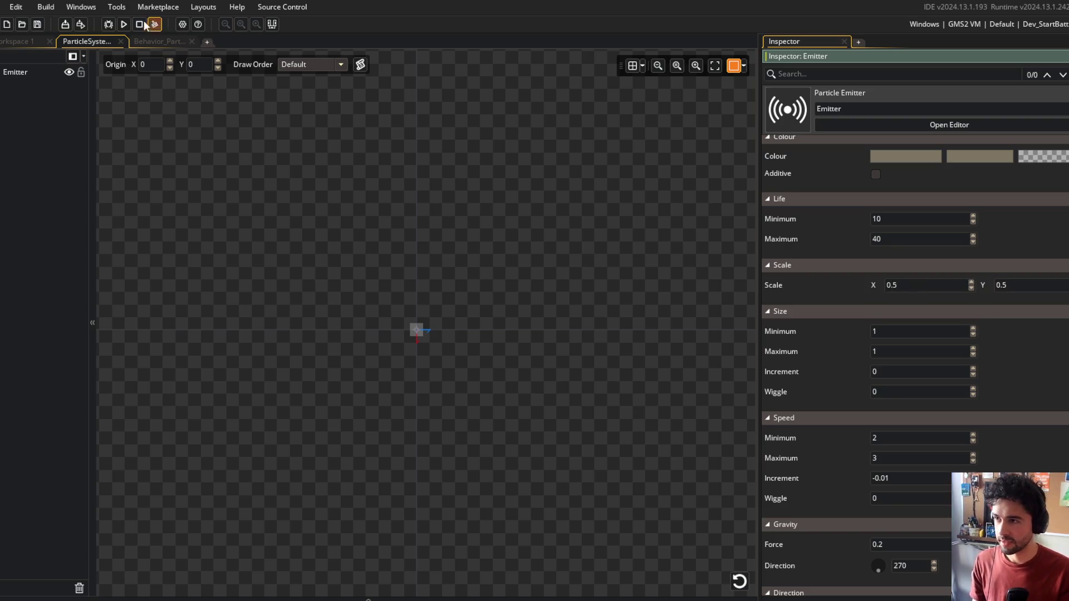
pyautogui.click(124, 24)
pyautogui.click(159, 41)
pyautogui.click(90, 44)
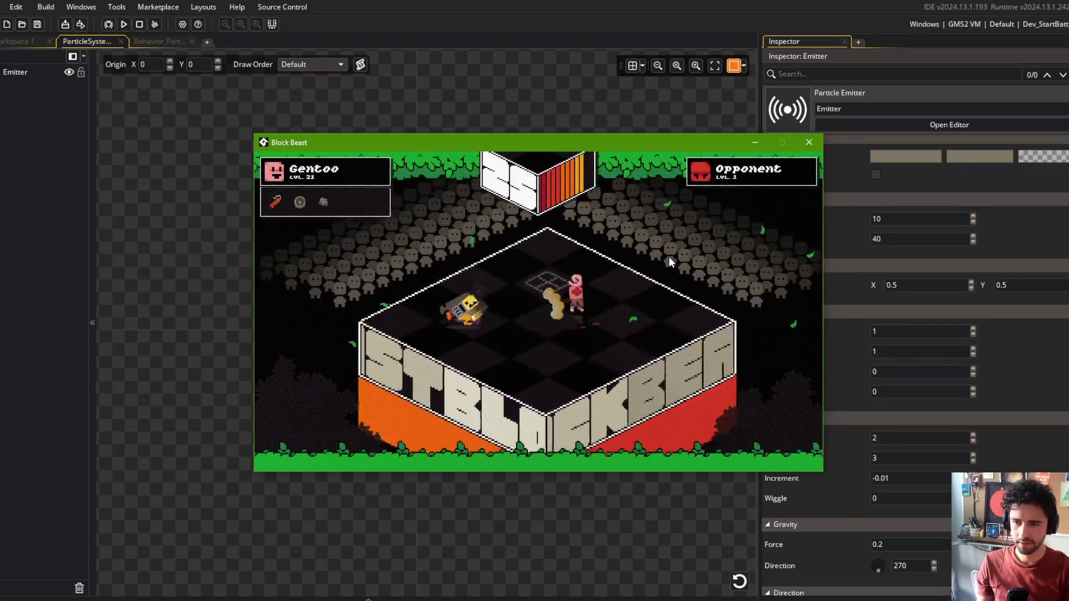
pyautogui.click(916, 273)
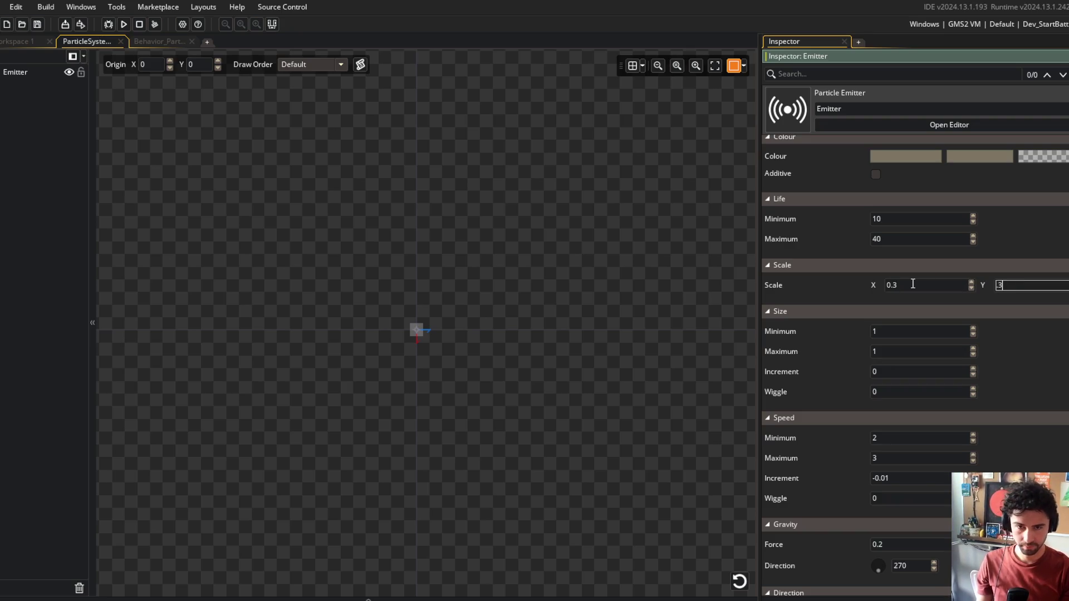
# Step: Test-run the 0.3-scale particles, then read the beige c2b9a0 hex from Aseprite's palette
pyautogui.press('F5')
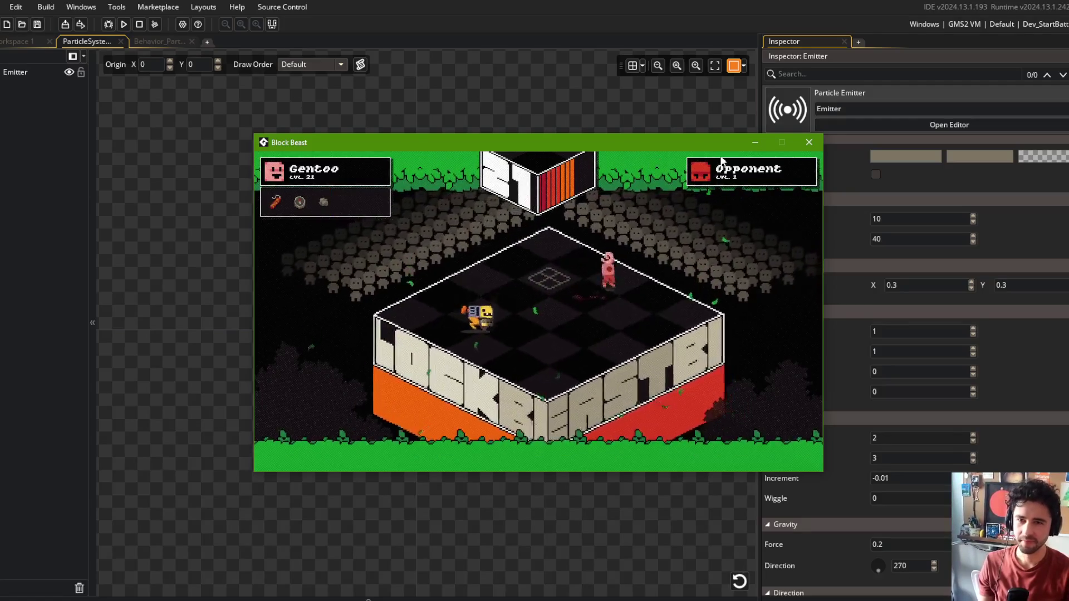
pyautogui.click(810, 143)
pyautogui.hotkey('alt', 'Tab')
pyautogui.hotkey('alt', 'Tab')
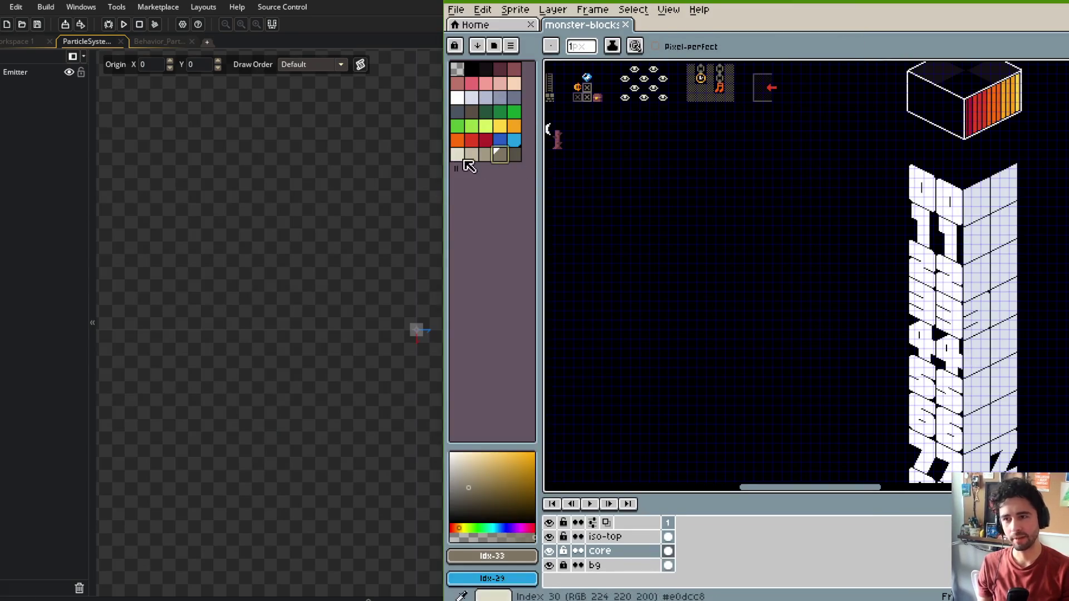
pyautogui.click(471, 154)
pyautogui.click(495, 556)
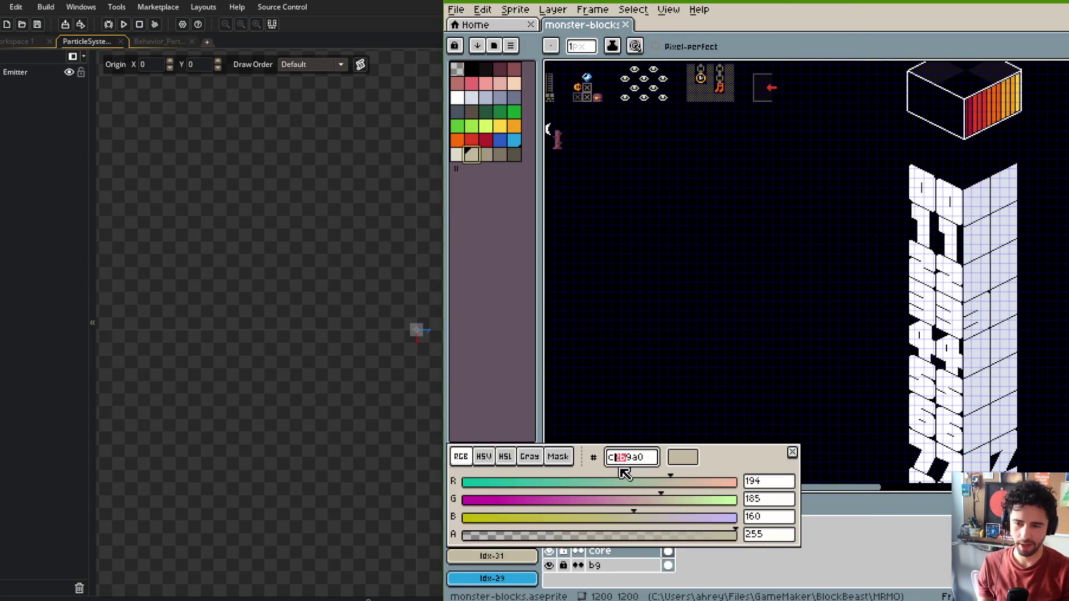
pyautogui.hotkey('alt', 'Tab')
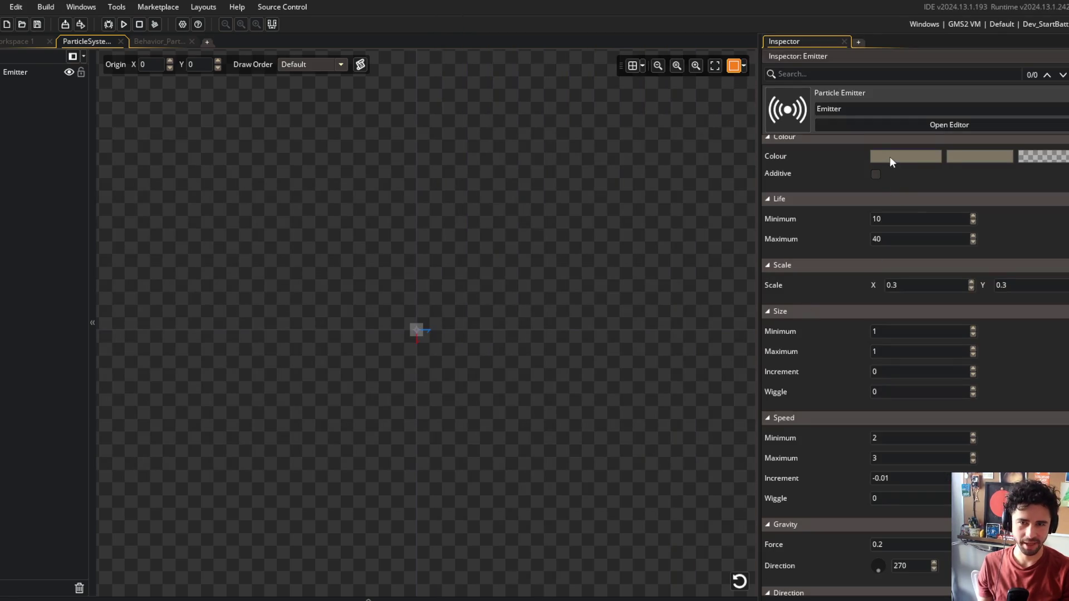
# Step: Set the emitter's first and second Colour swatches to beige c2b9a0
pyautogui.click(891, 158)
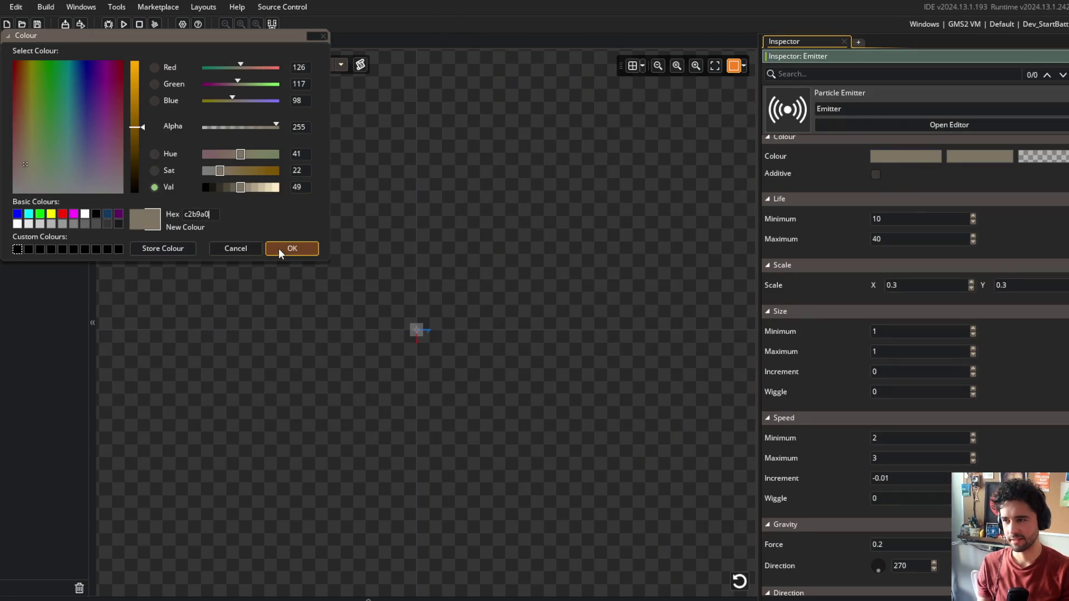
pyautogui.click(279, 249)
pyautogui.click(979, 158)
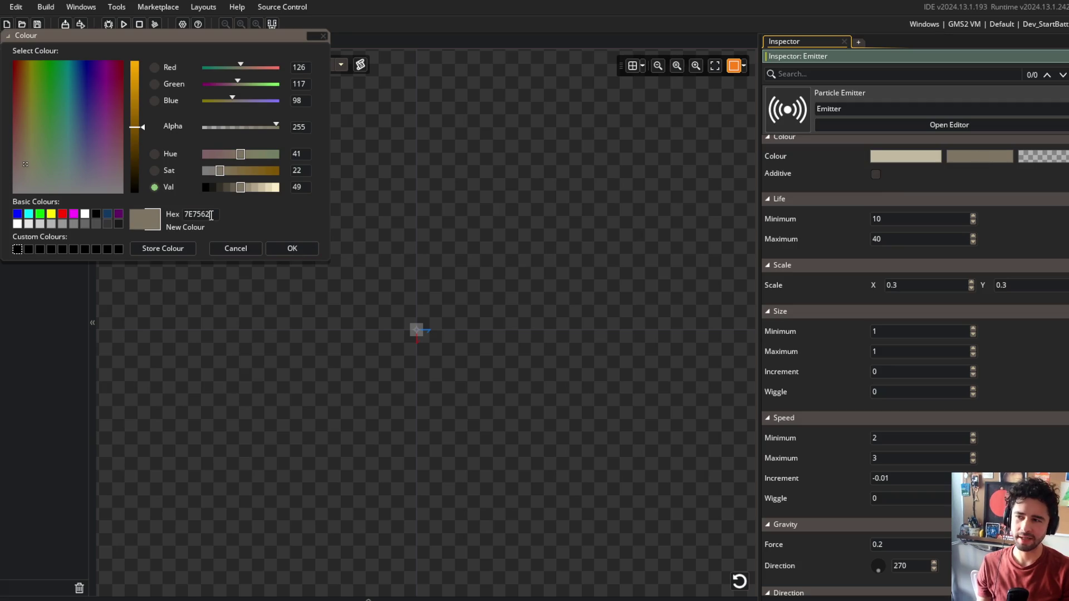
pyautogui.click(294, 249)
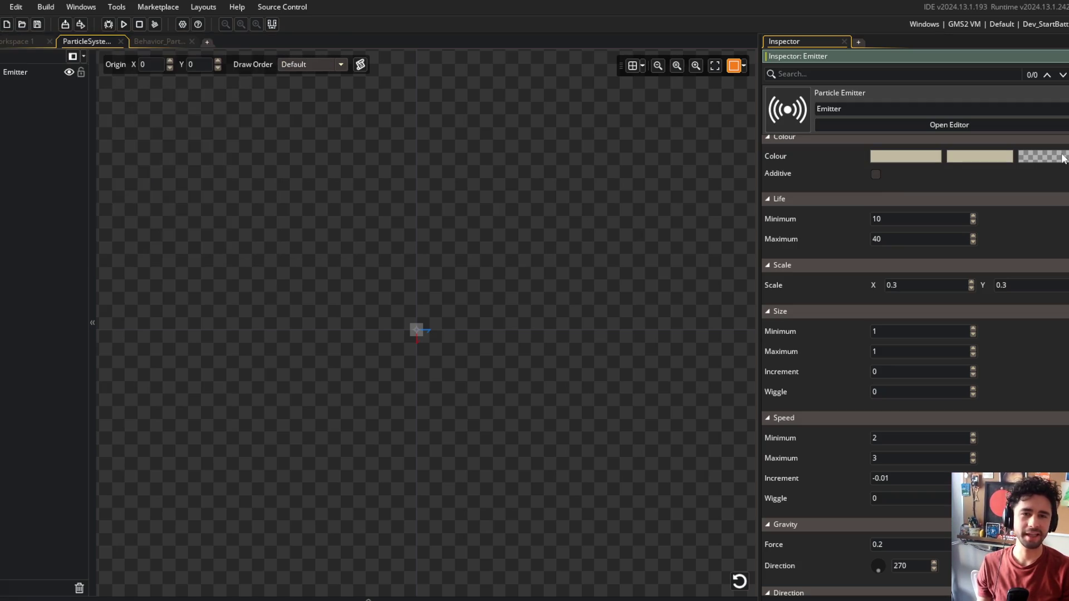
pyautogui.click(1062, 158)
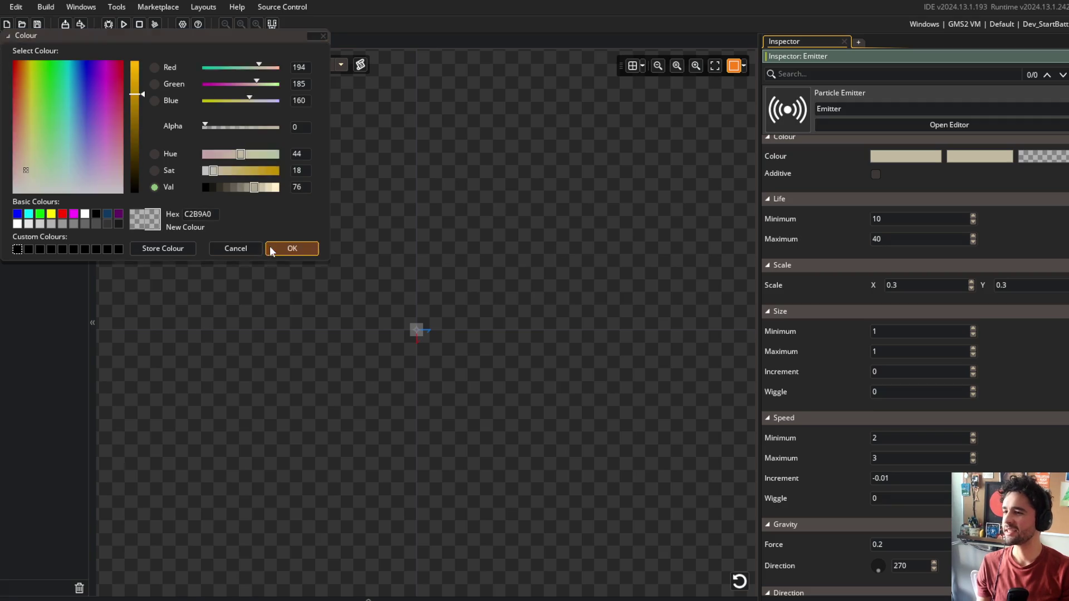
# Step: Make the transparent third colour beige c2b9a0 and test-run Block Beast with it
pyautogui.click(292, 249)
pyautogui.click(123, 24)
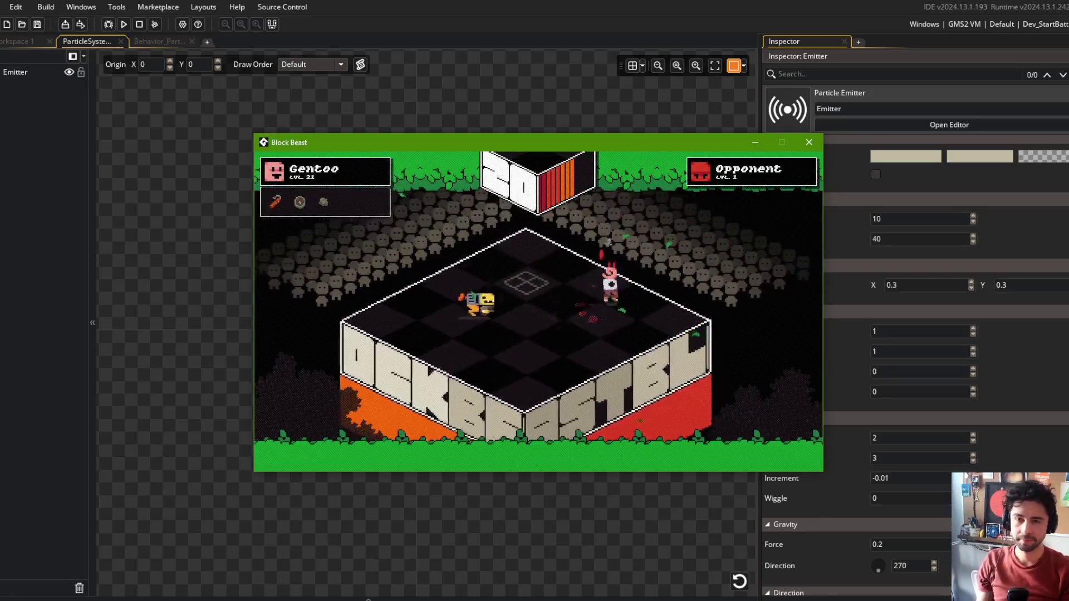
pyautogui.click(820, 146)
# Step: Set the emitter Mode to Burst after trying Stream
pyautogui.scroll(5, 805, 238)
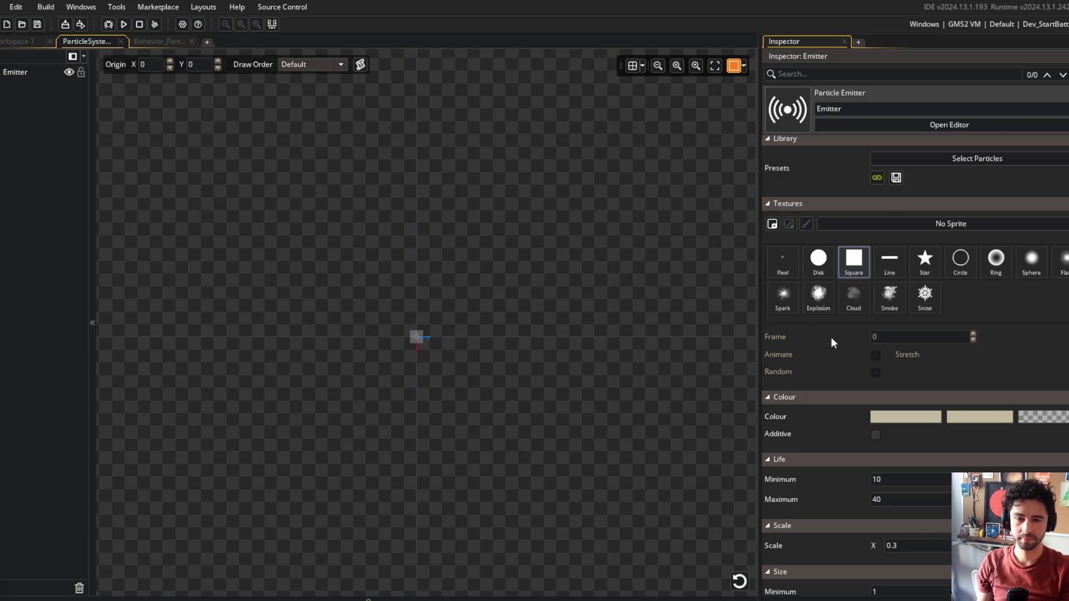
pyautogui.scroll(5, 831, 337)
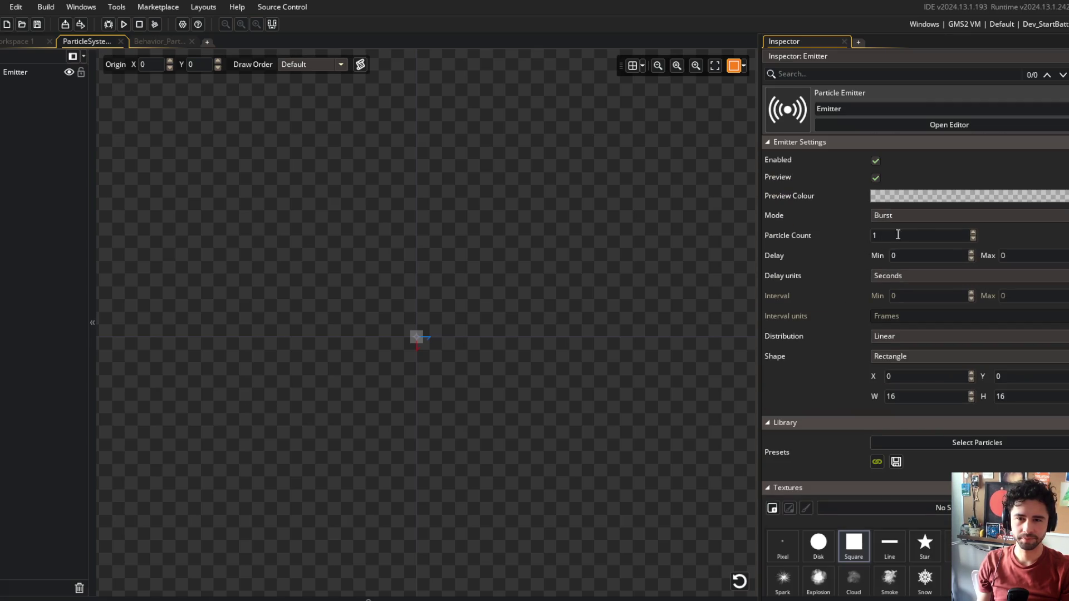
pyautogui.click(897, 216)
pyautogui.click(896, 228)
pyautogui.click(894, 214)
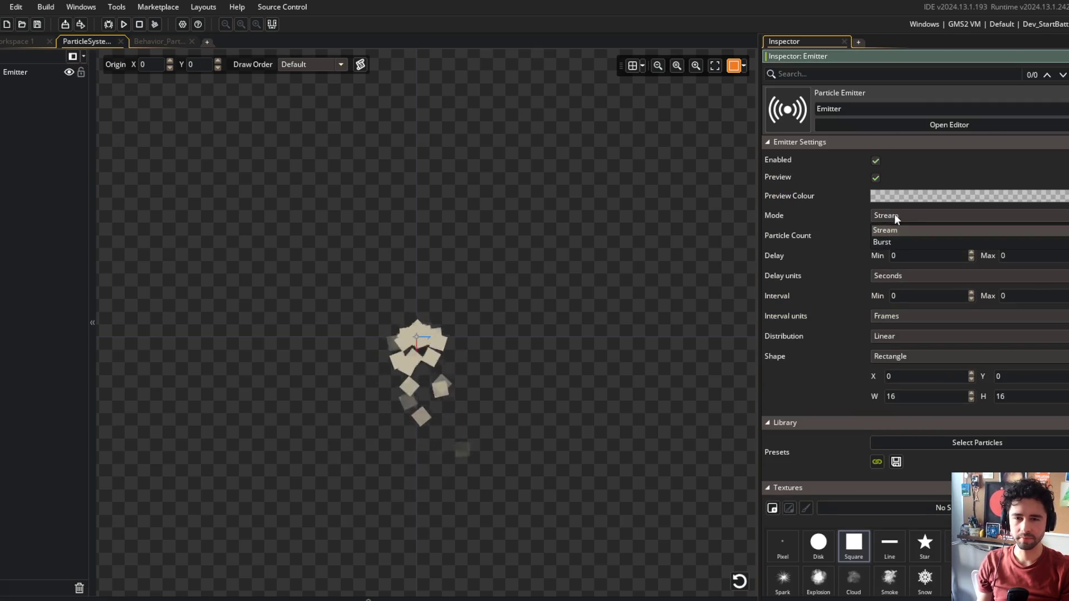
pyautogui.click(890, 242)
pyautogui.click(891, 220)
pyautogui.click(891, 230)
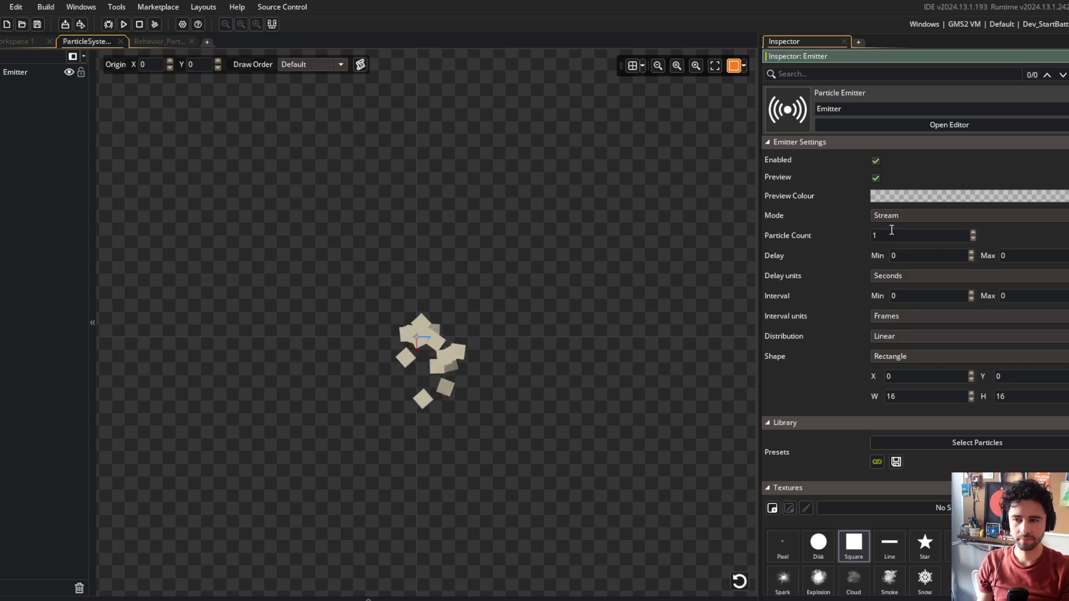
pyautogui.click(891, 215)
pyautogui.click(891, 238)
# Step: Set Size Minimum to 0.8 and test the burst particles in a Block Beast run
pyautogui.scroll(-5, 840, 235)
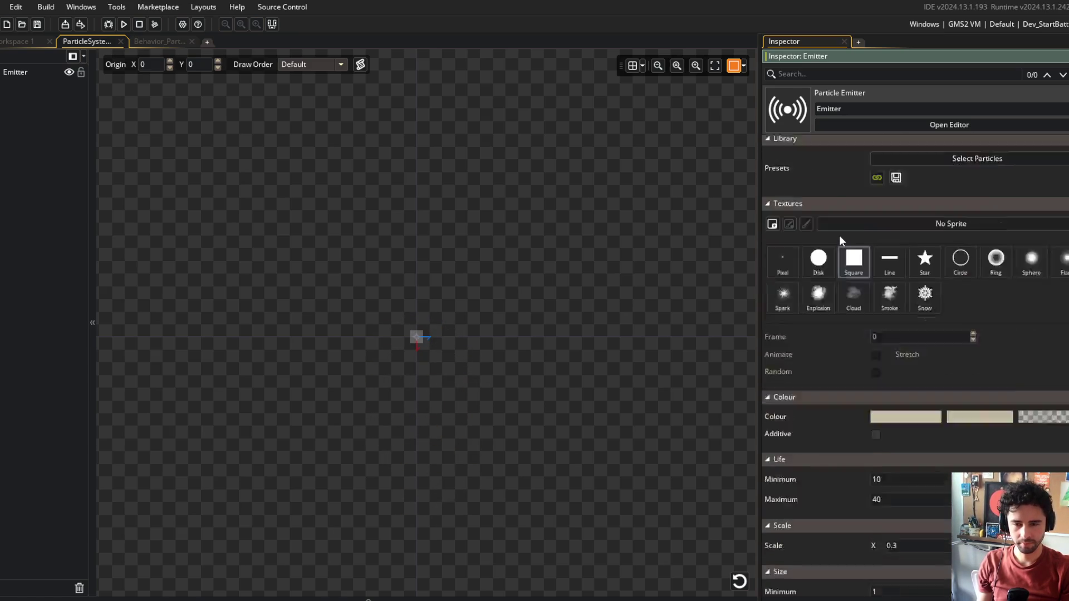
pyautogui.scroll(-4, 841, 261)
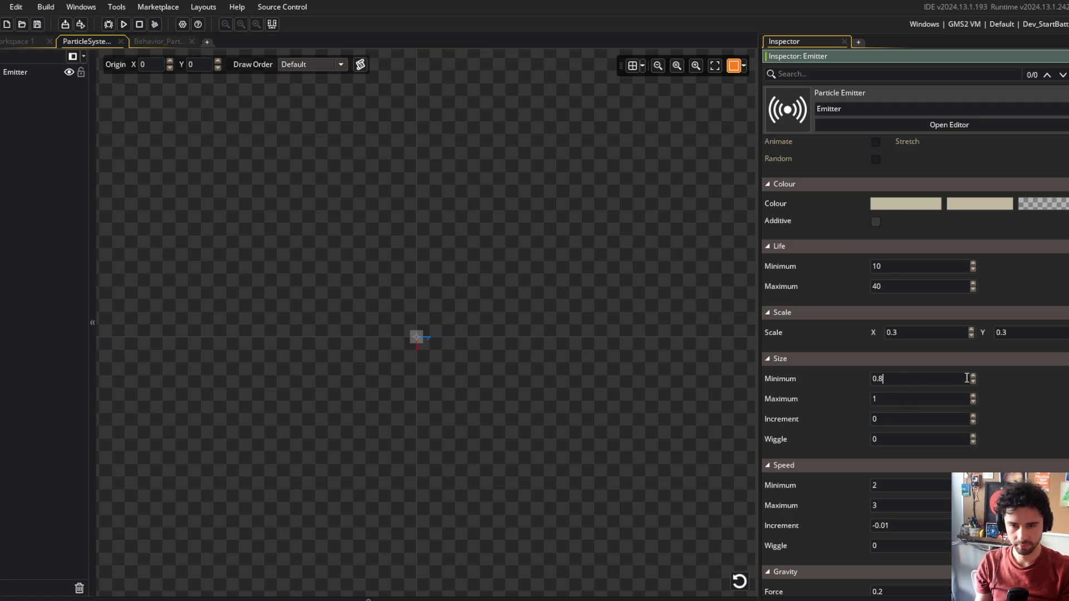
pyautogui.click(123, 24)
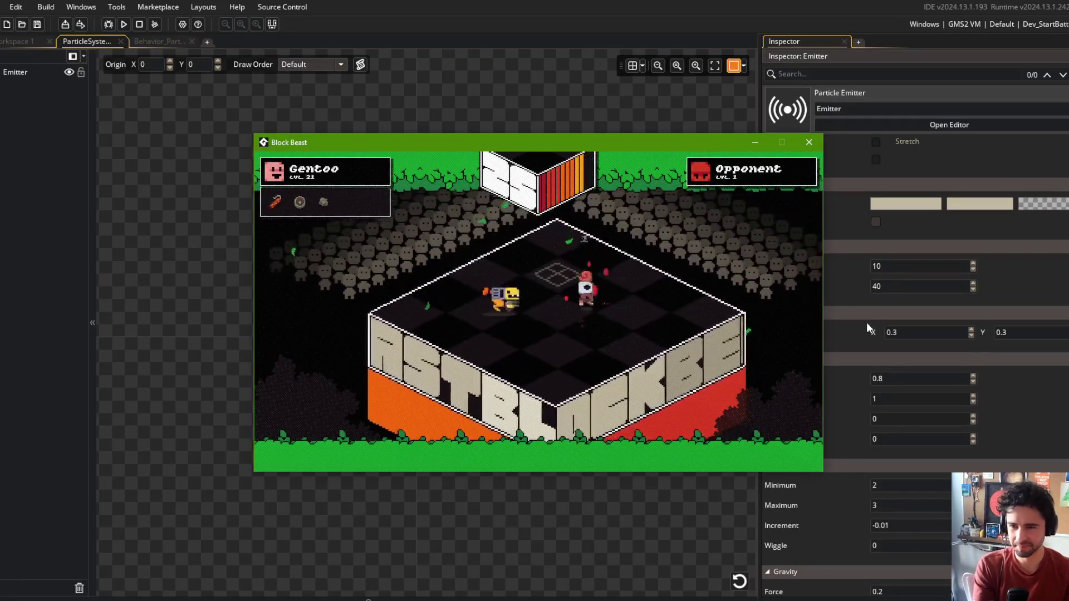
pyautogui.click(809, 143)
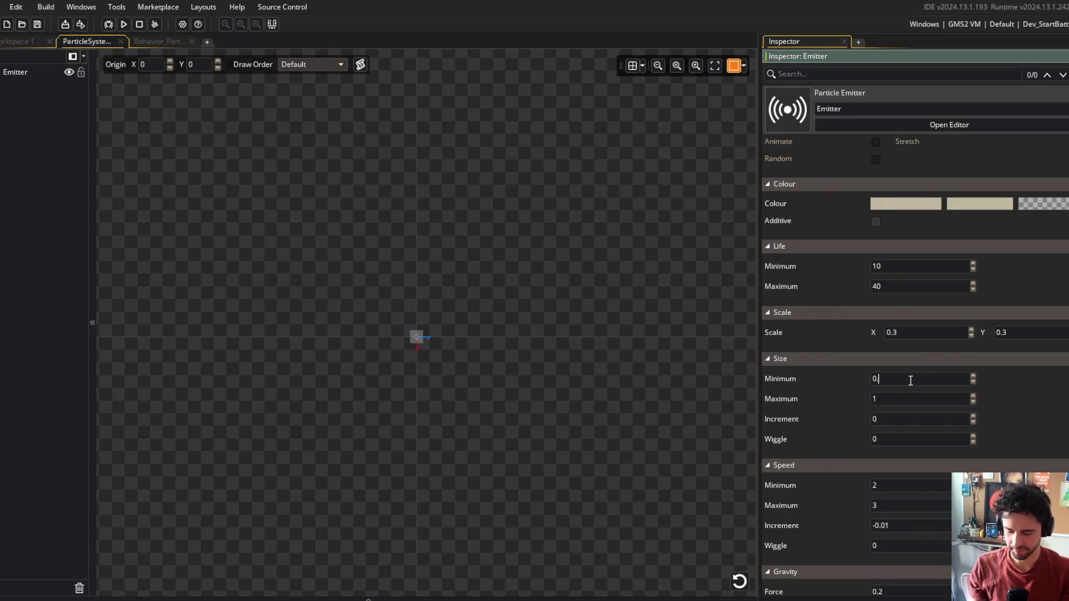
# Step: Lower Size Minimum to 0.5 (Maximum 1) and test it in a Block Beast run
pyautogui.scroll(-3, 1011, 428)
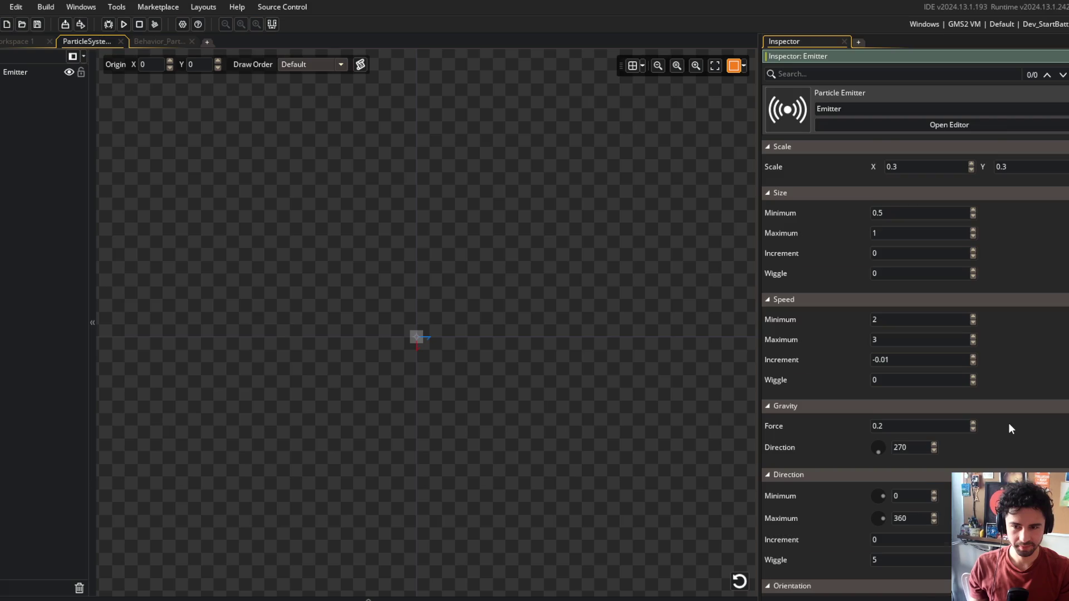
pyautogui.scroll(-2, 1011, 428)
pyautogui.scroll(5, 1011, 428)
pyautogui.scroll(-5, 1010, 427)
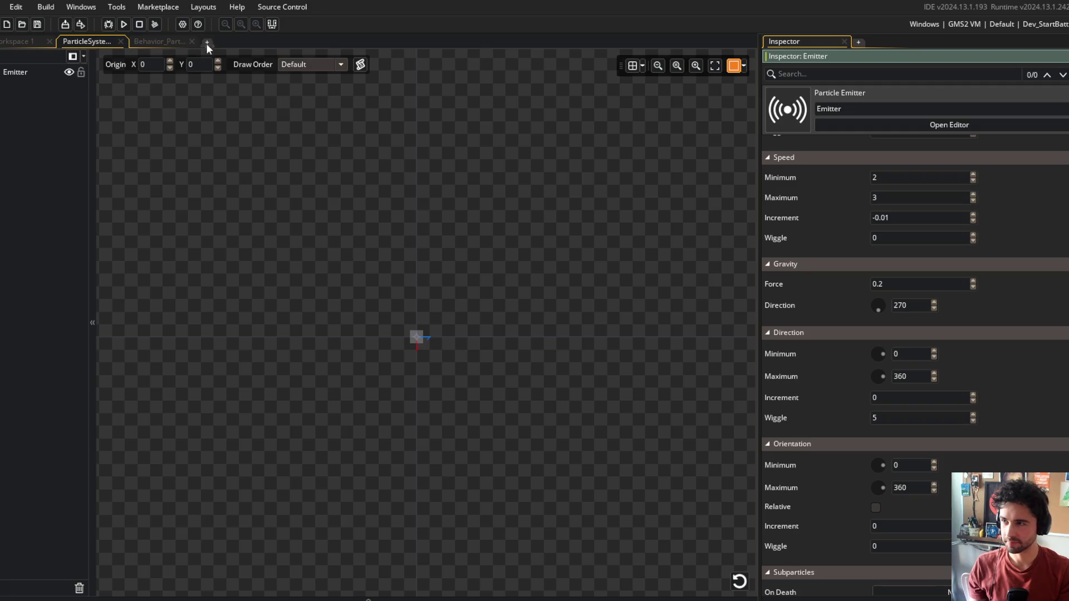
pyautogui.click(124, 25)
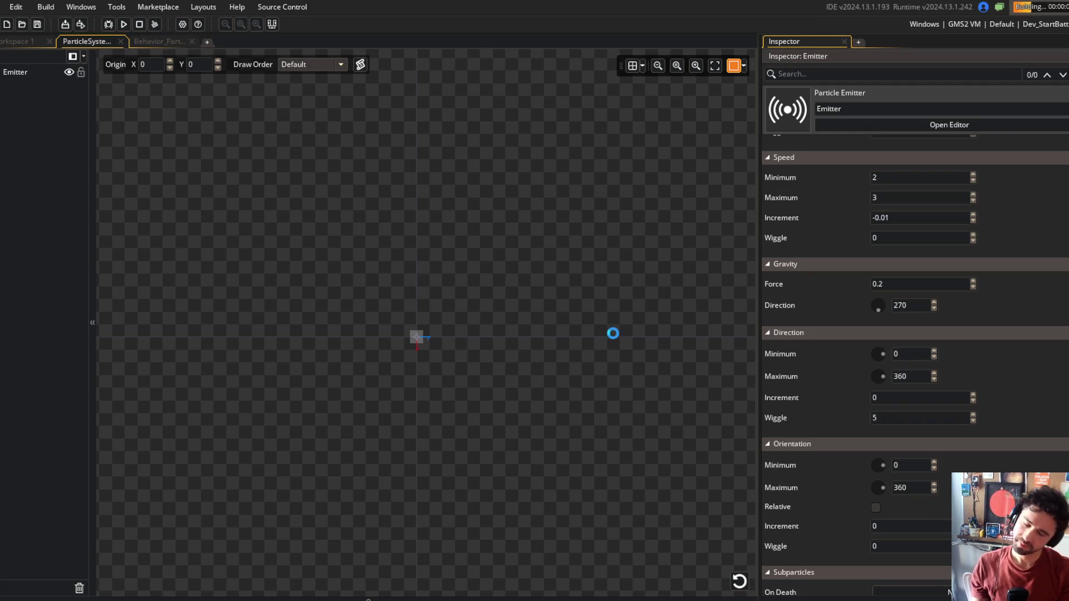
pyautogui.scroll(1, 1065, 227)
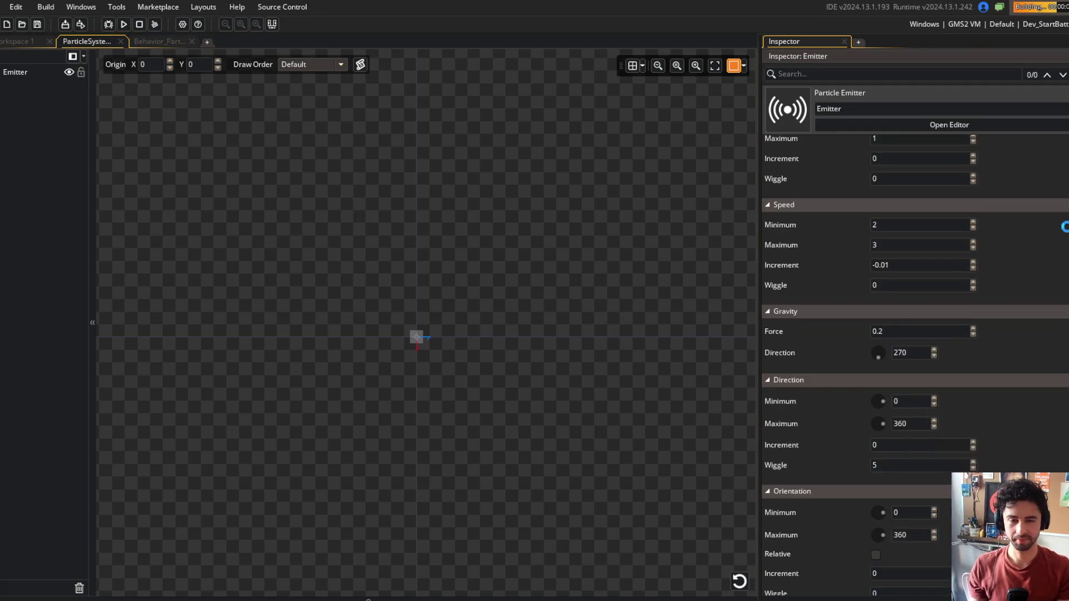
pyautogui.scroll(-1, 1065, 227)
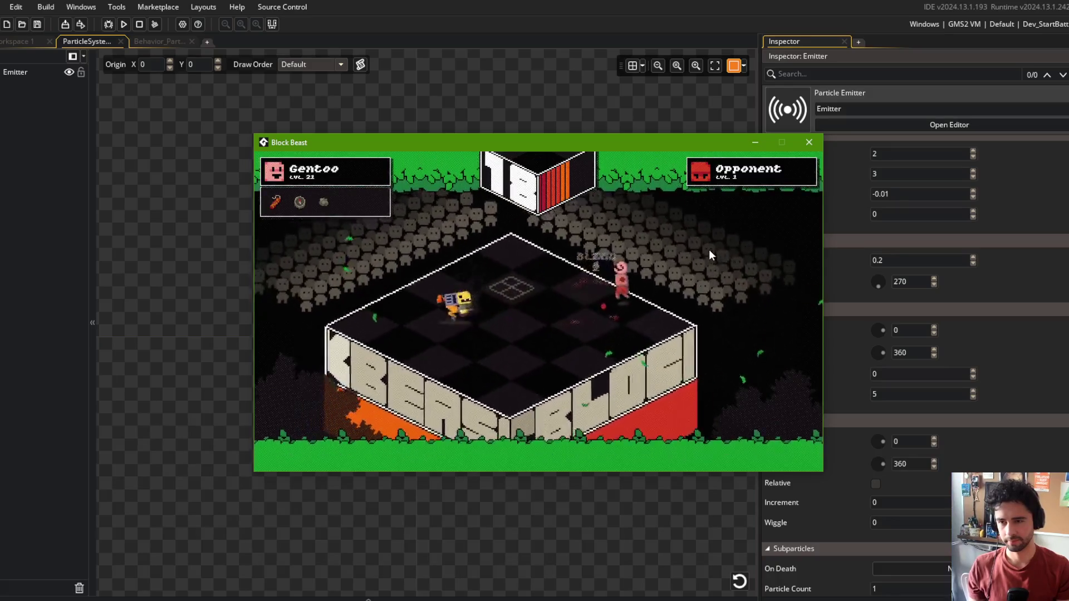
pyautogui.click(809, 142)
pyautogui.scroll(5, 844, 186)
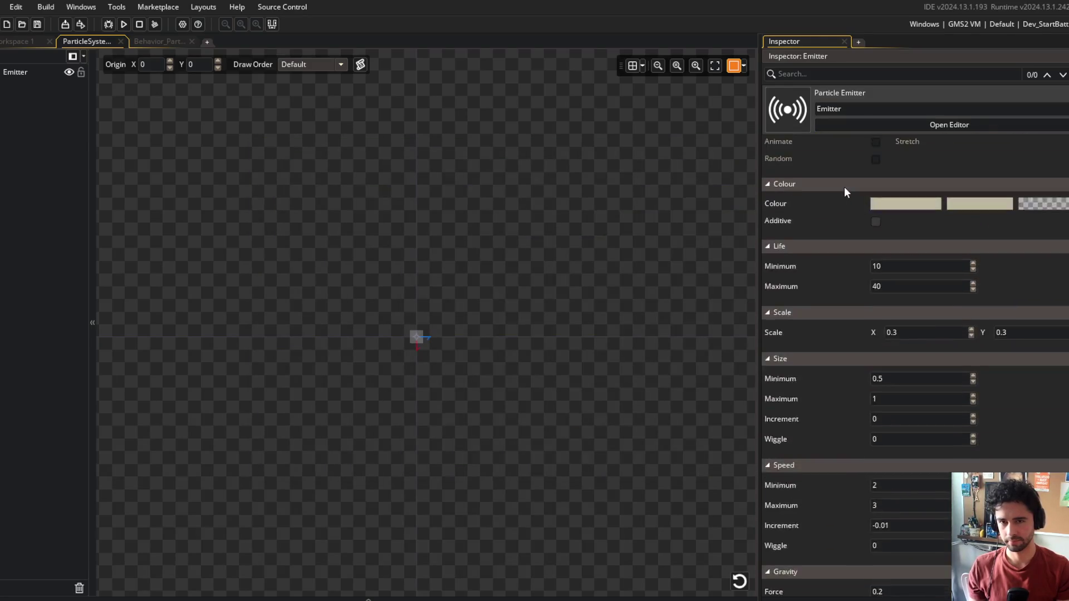
# Step: Switch the particle texture to Disk at 0.2 scale and test it in a Block Beast run
pyautogui.scroll(5, 844, 186)
pyautogui.click(819, 337)
pyautogui.scroll(-3, 834, 248)
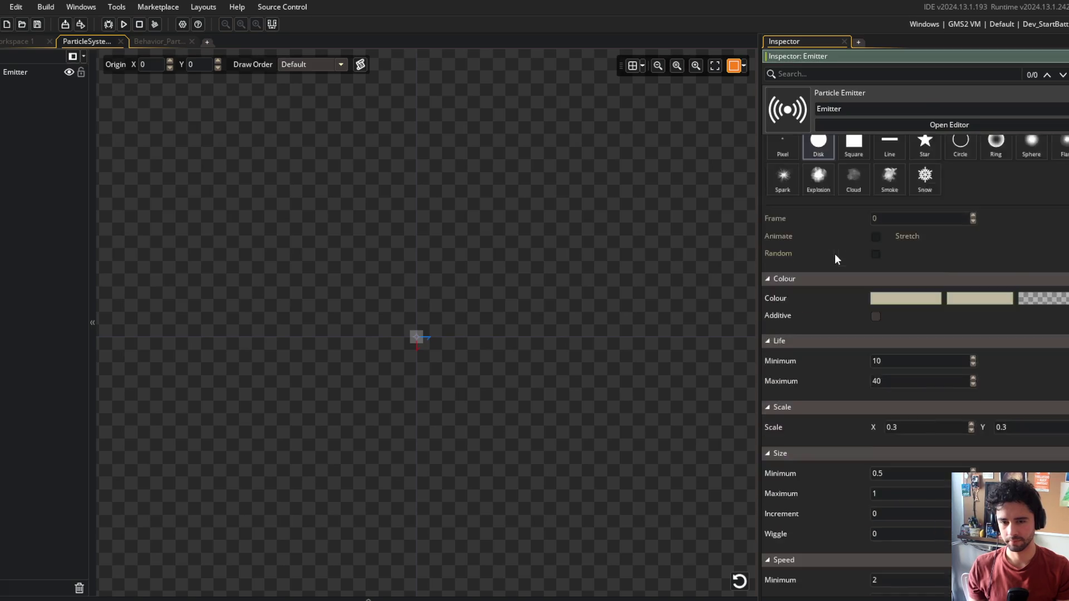
pyautogui.scroll(-3, 842, 284)
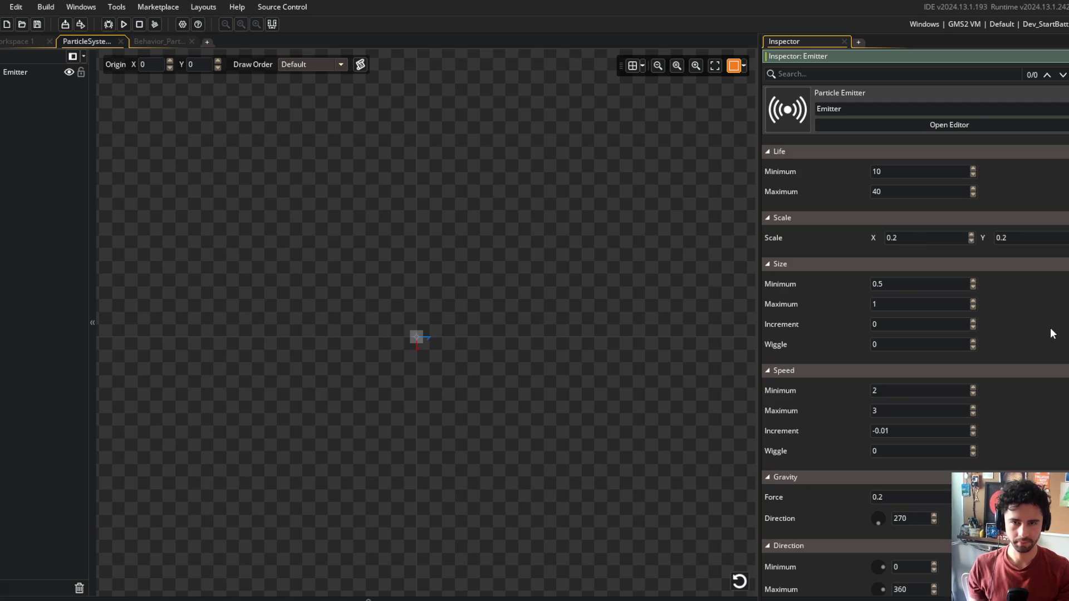
pyautogui.click(125, 25)
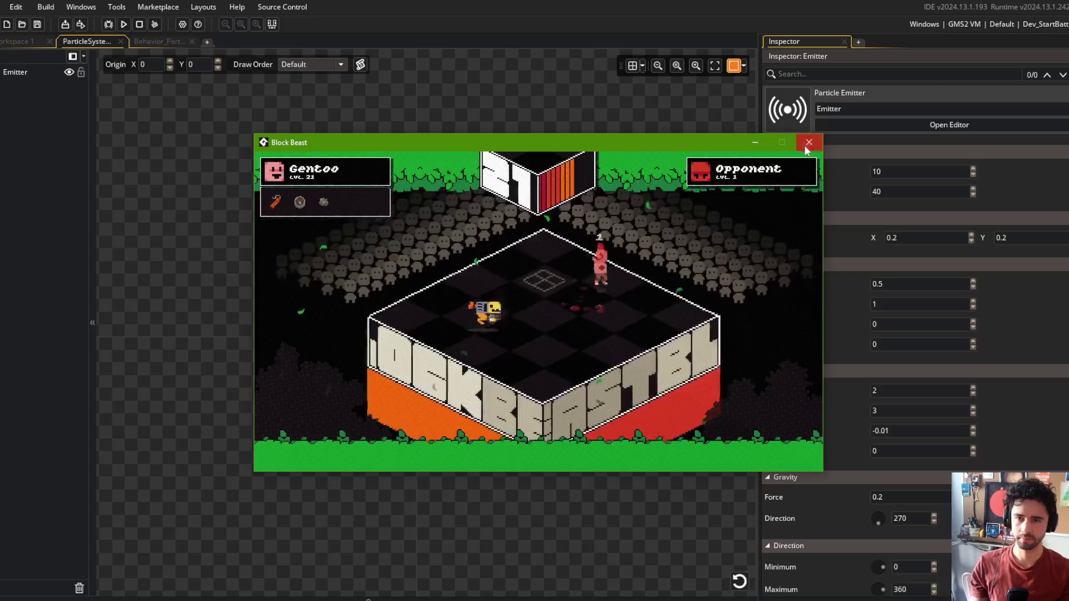
pyautogui.click(809, 142)
pyautogui.scroll(5, 825, 237)
pyautogui.scroll(4, 826, 236)
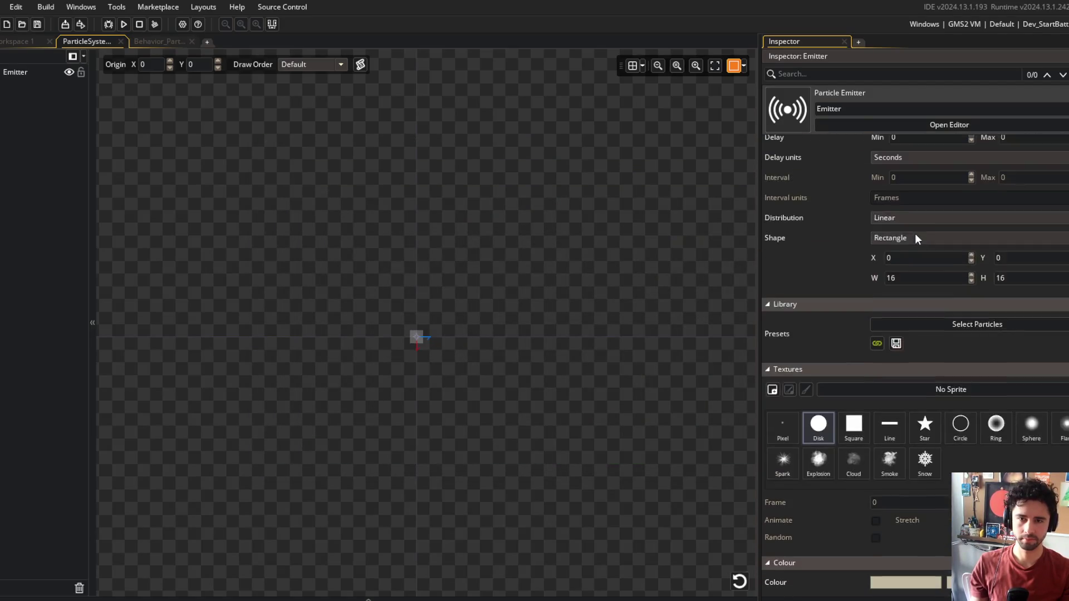
# Step: Commit a gravity force of 0.1 on the particle emitter
pyautogui.scroll(3, 906, 160)
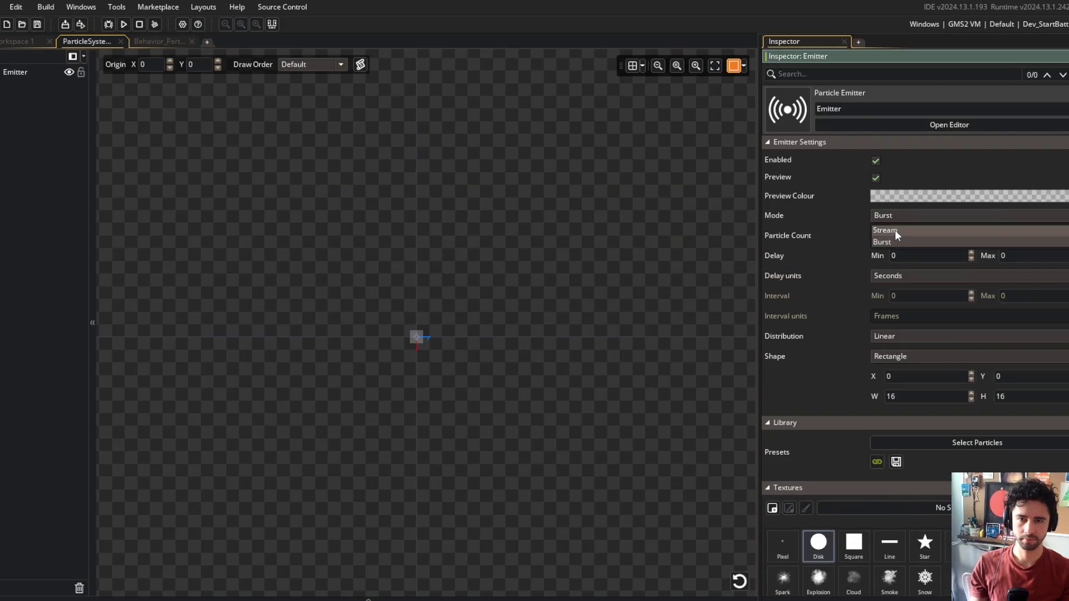
pyautogui.scroll(-15, 857, 245)
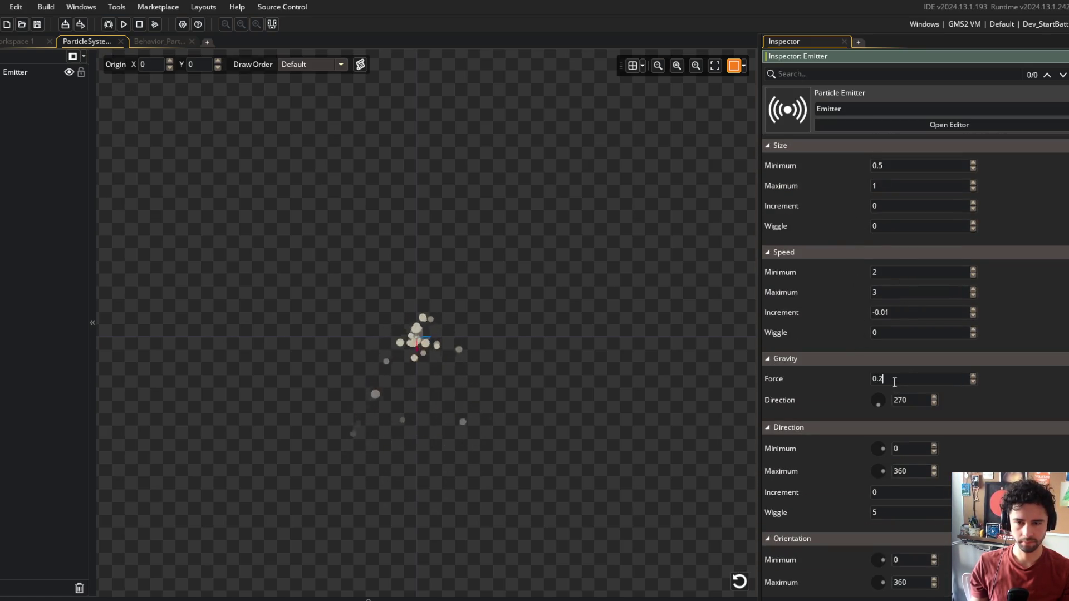
pyautogui.press('F12')
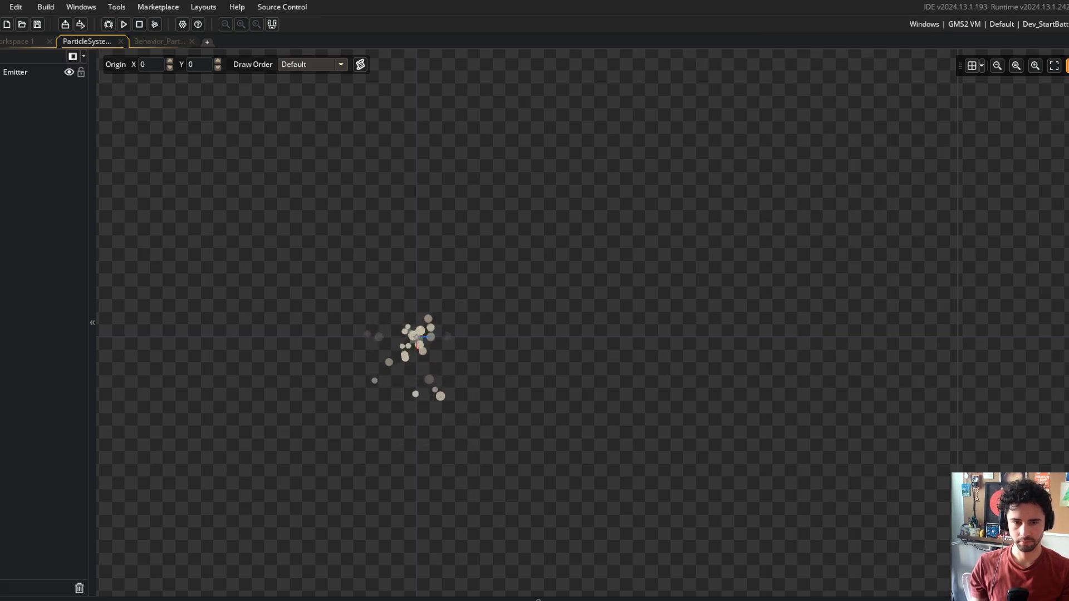
pyautogui.press('F12')
pyautogui.click(891, 269)
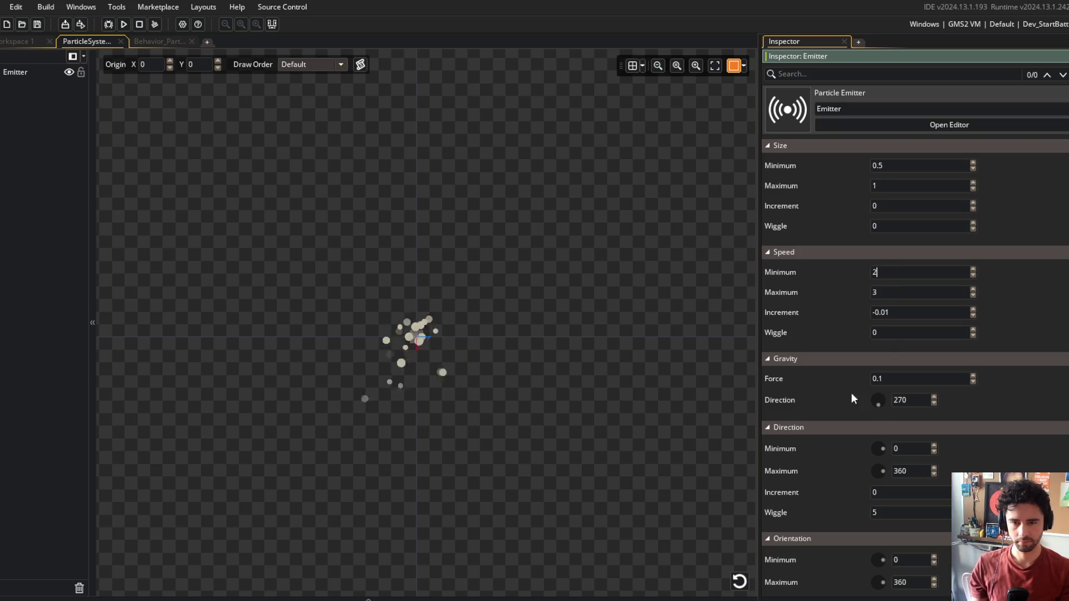
# Step: Set the emitter direction range to 181 minimum and 359 maximum, then start a test run
pyautogui.click(887, 452)
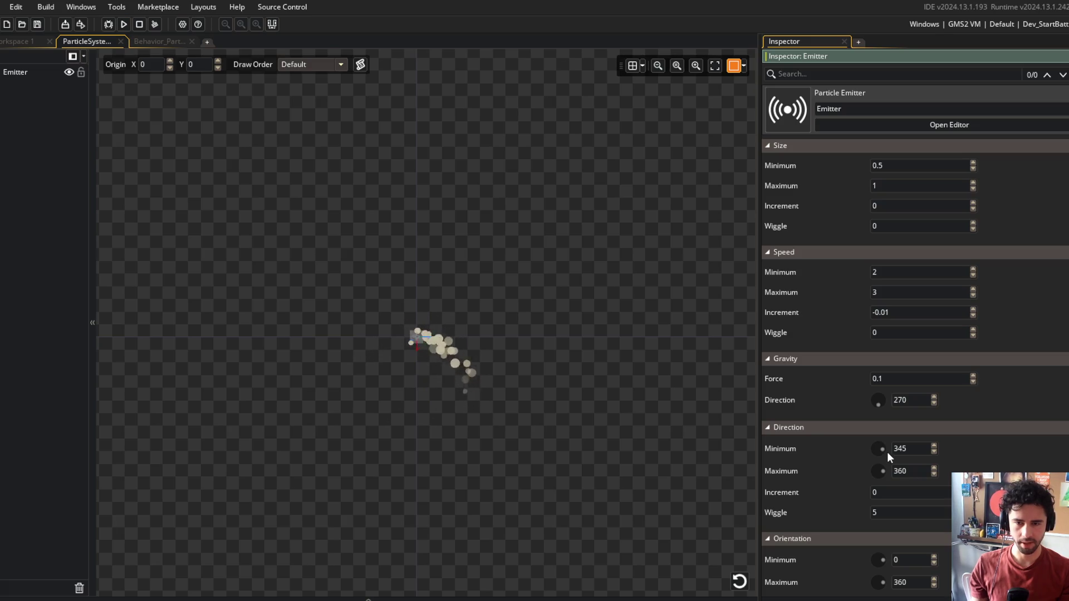
pyautogui.click(887, 452)
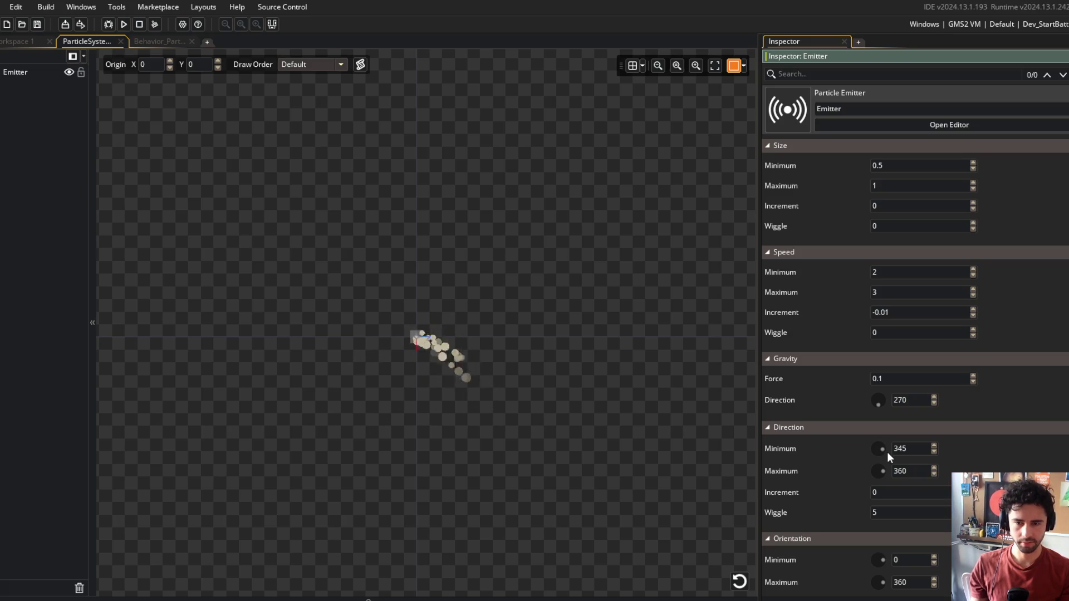
pyautogui.click(861, 474)
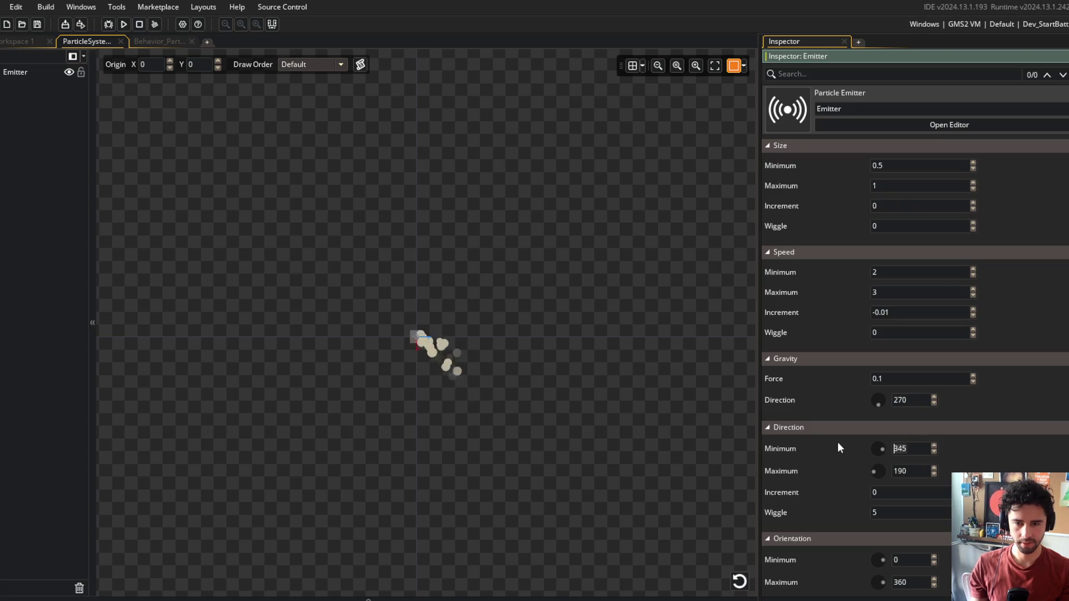
pyautogui.moveTo(882, 445); pyautogui.dragTo(959, 450)
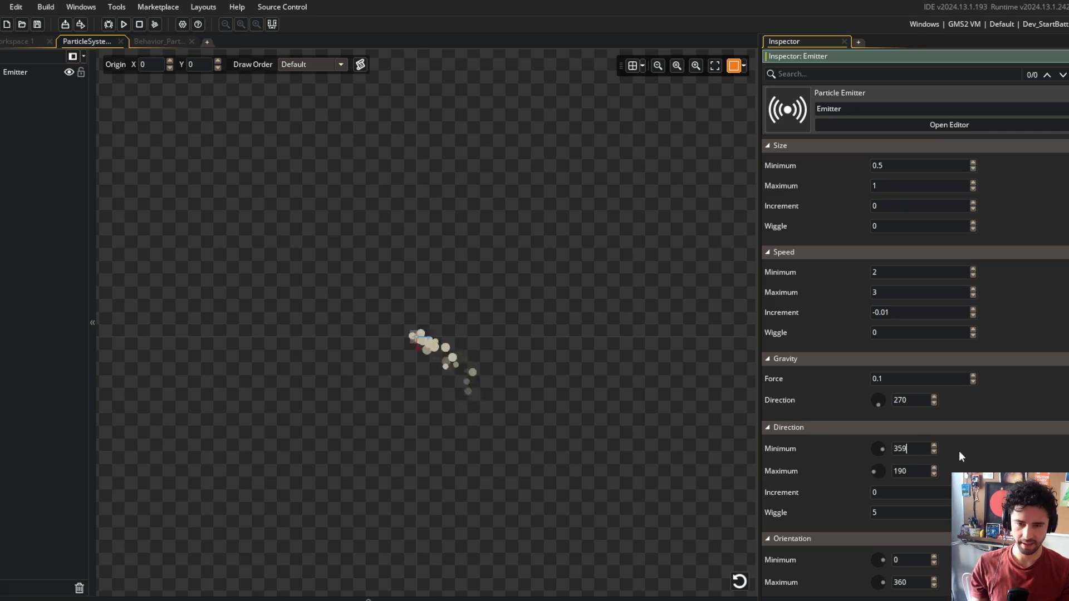
pyautogui.click(902, 449)
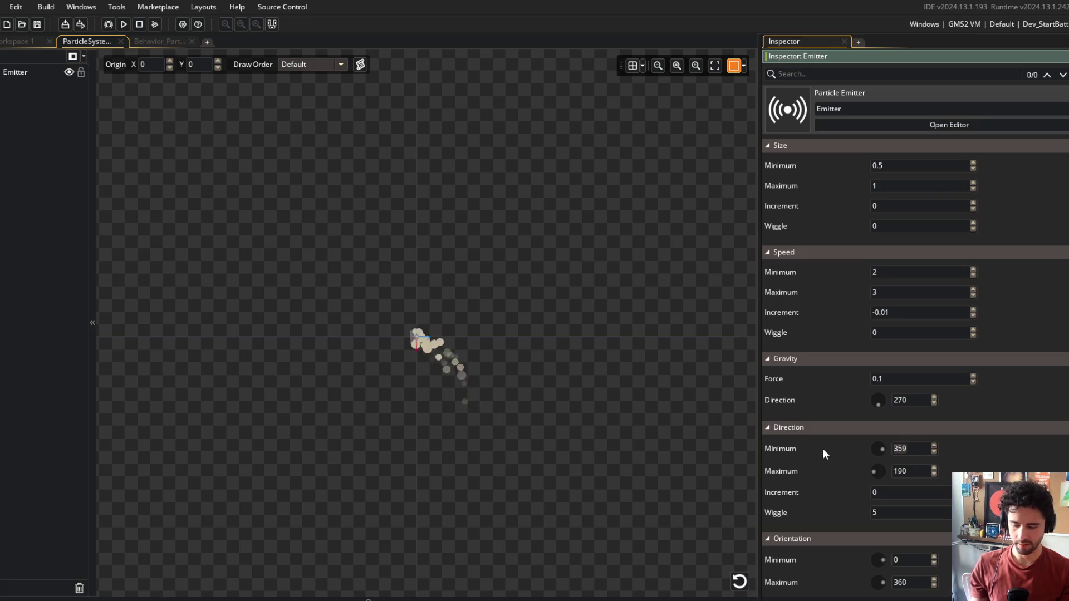
pyautogui.write('181')
pyautogui.press('Return')
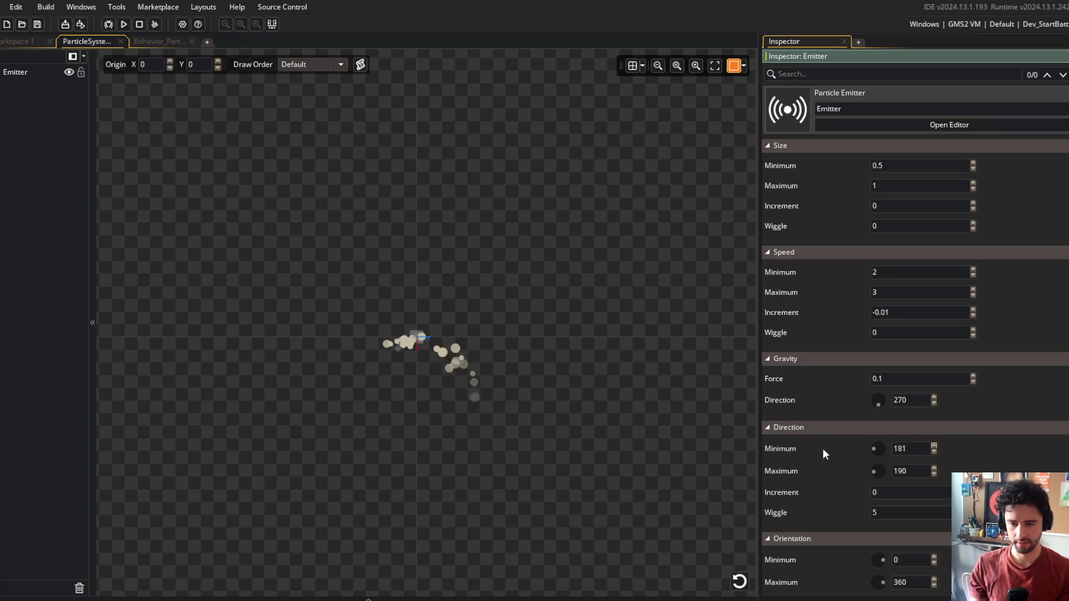
pyautogui.press('Tab')
pyautogui.write('359')
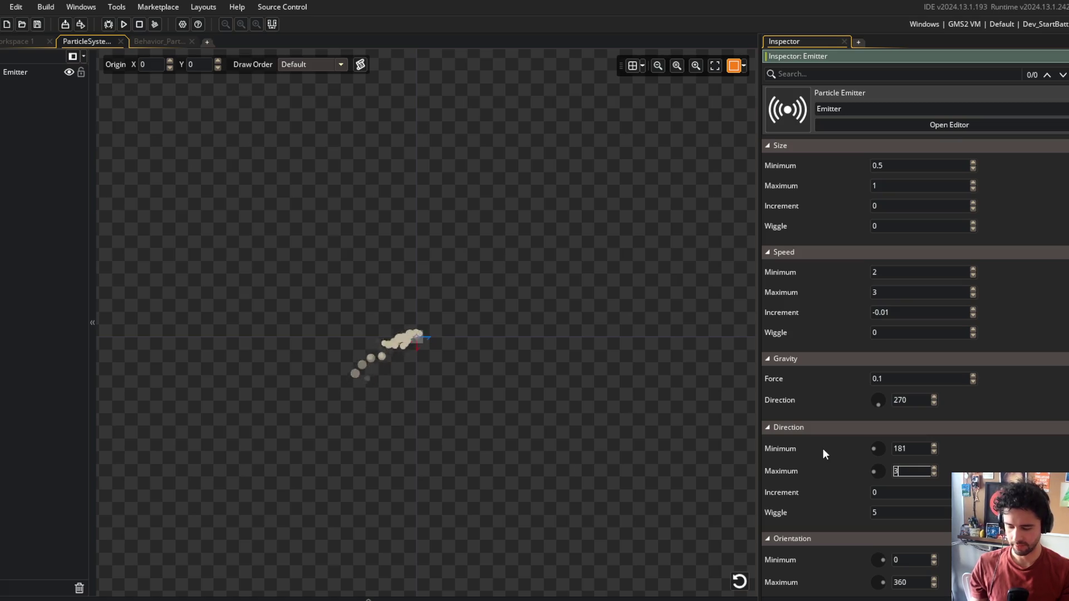
pyautogui.press('Return')
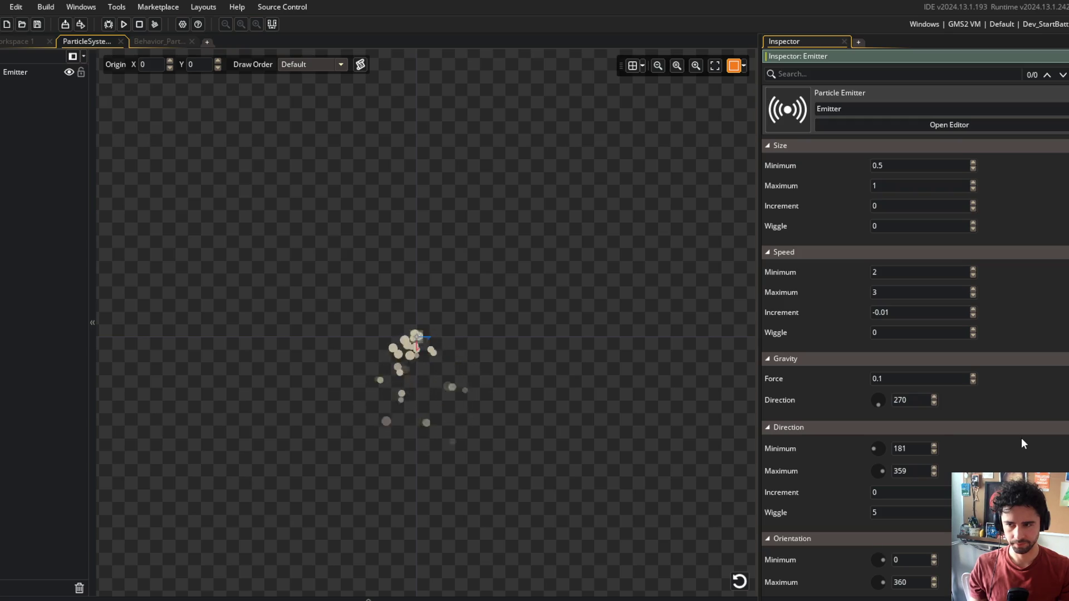
pyautogui.click(124, 24)
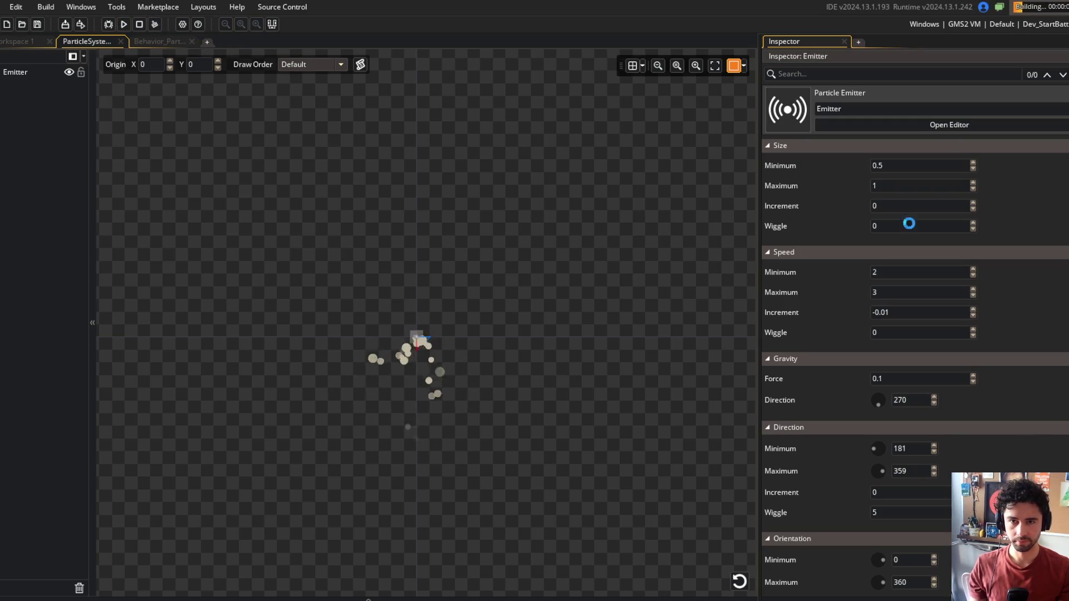
# Step: Close the running test game and scroll through the emitter's Inspector settings
pyautogui.scroll(3, 909, 223)
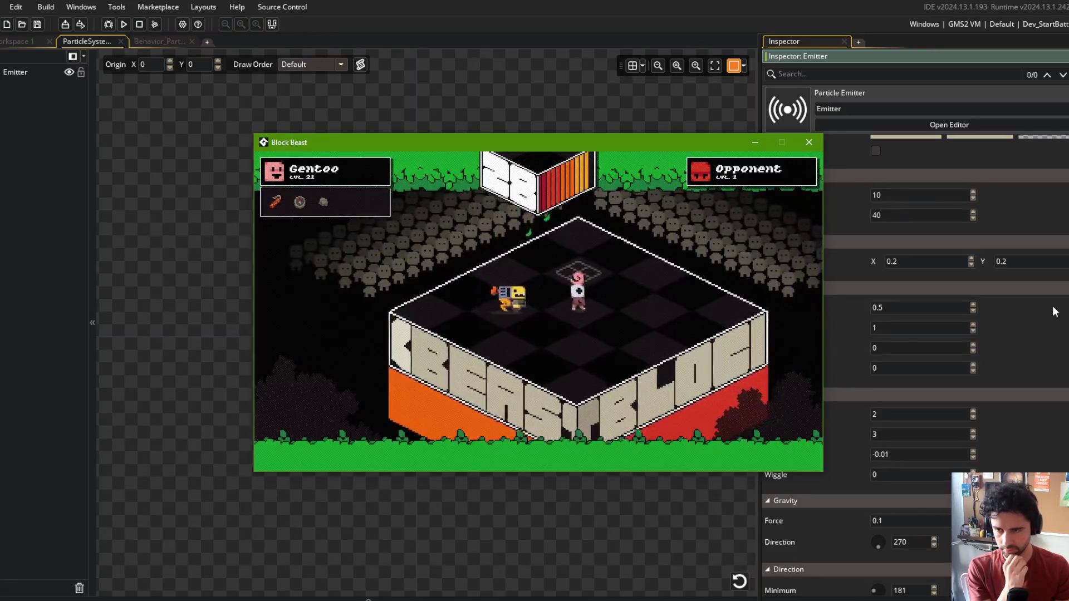
pyautogui.click(810, 144)
pyautogui.scroll(6, 1007, 209)
pyautogui.scroll(-10, 844, 260)
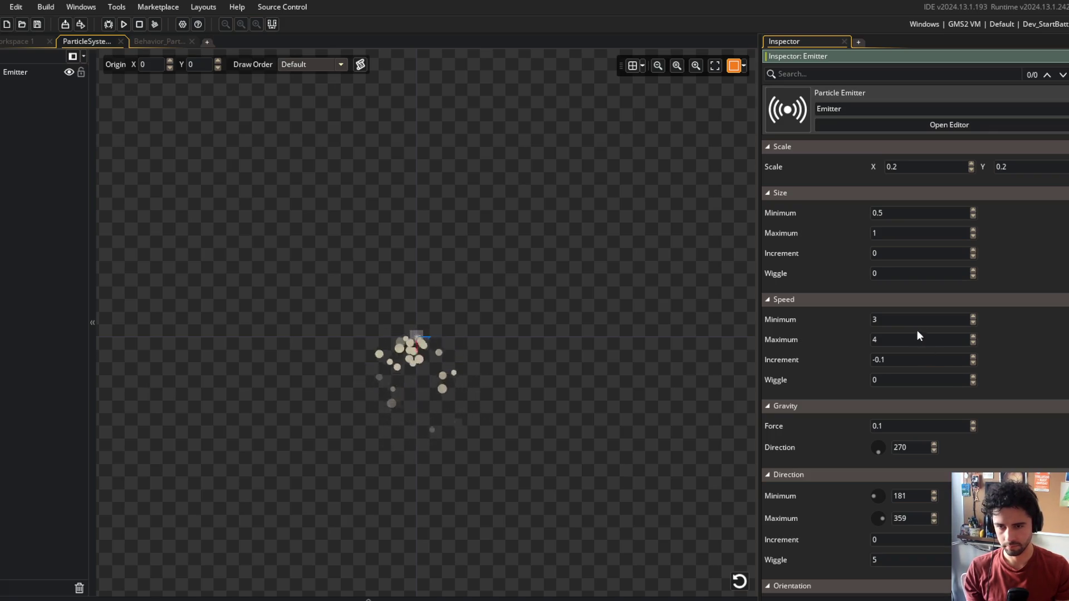
pyautogui.scroll(12, 996, 302)
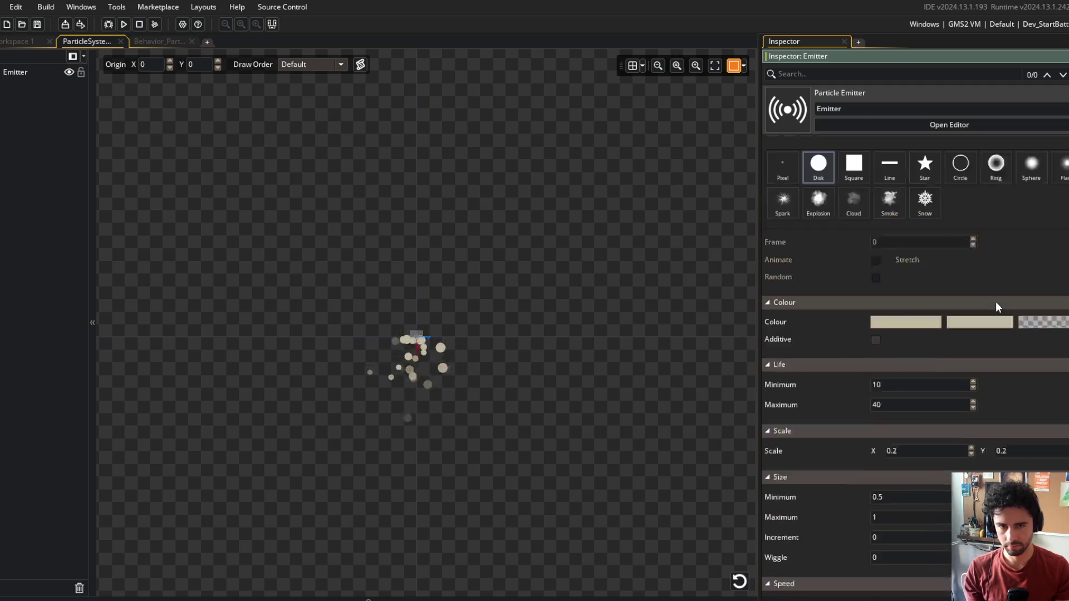
# Step: Change the emitter mode from Stream to Burst, test-run the game, then close it
pyautogui.click(877, 215)
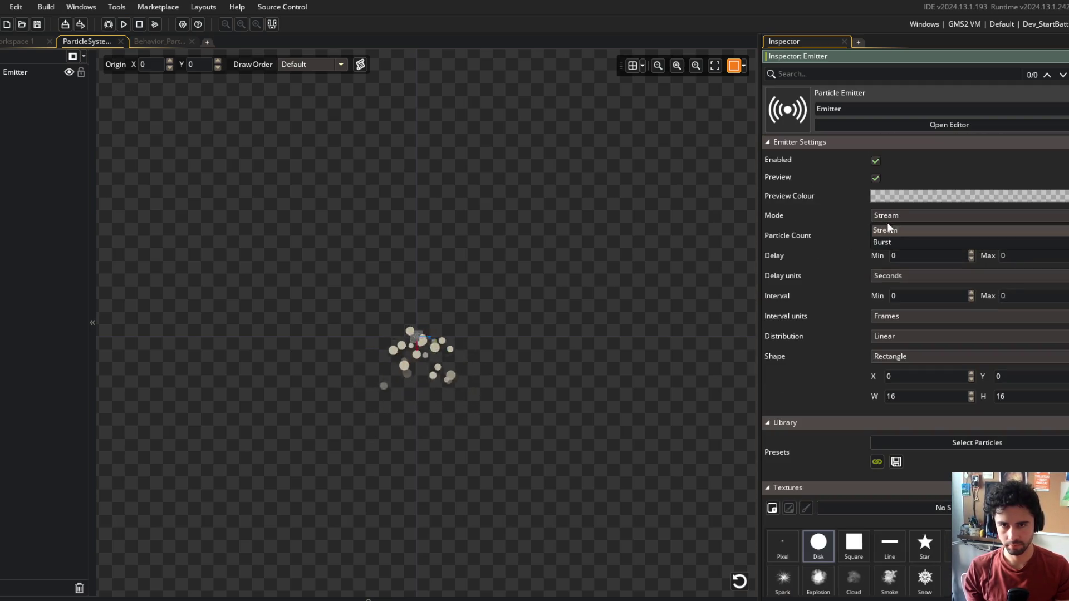
pyautogui.click(891, 242)
pyautogui.click(124, 24)
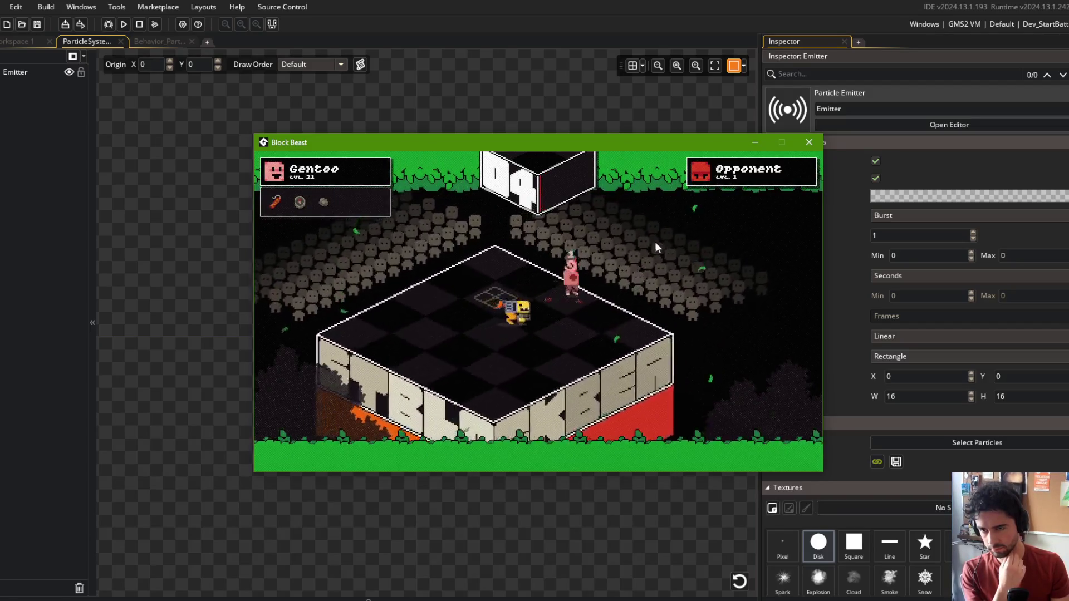
pyautogui.click(810, 142)
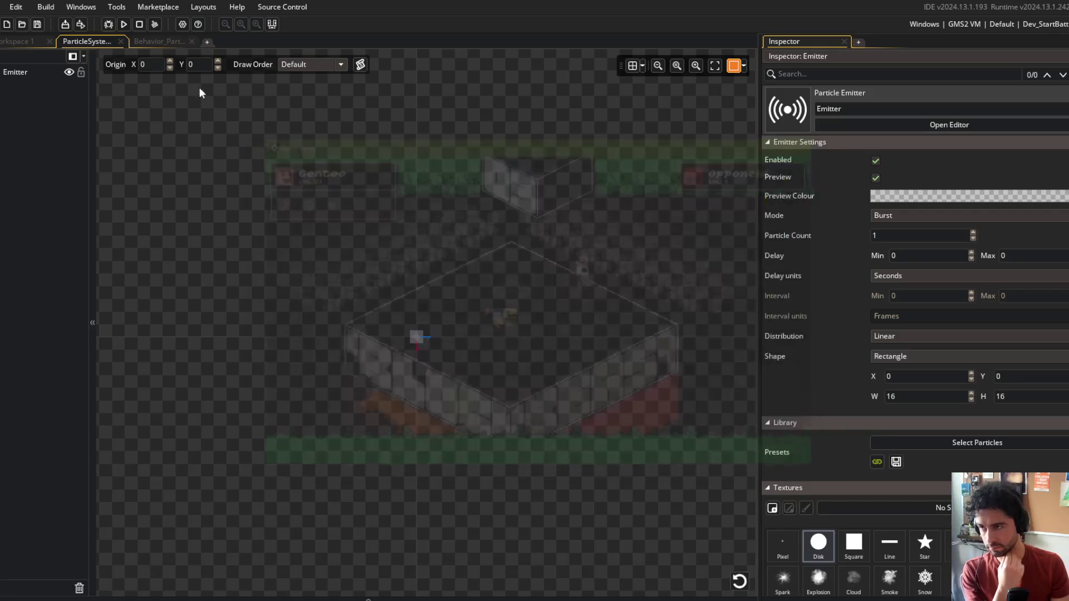
# Step: Cut the particles_system calls out of the projectile's destroy_by function
pyautogui.click(159, 41)
pyautogui.click(278, 258)
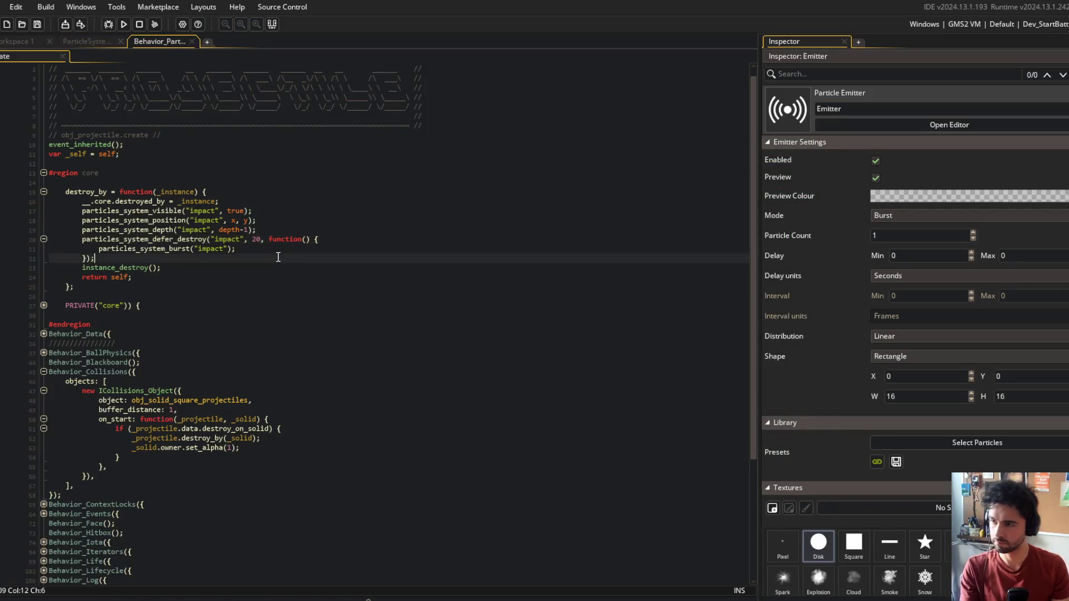
pyautogui.click(77, 209)
pyautogui.moveTo(81, 211); pyautogui.dragTo(163, 258)
pyautogui.hotkey('ctrl', 'c')
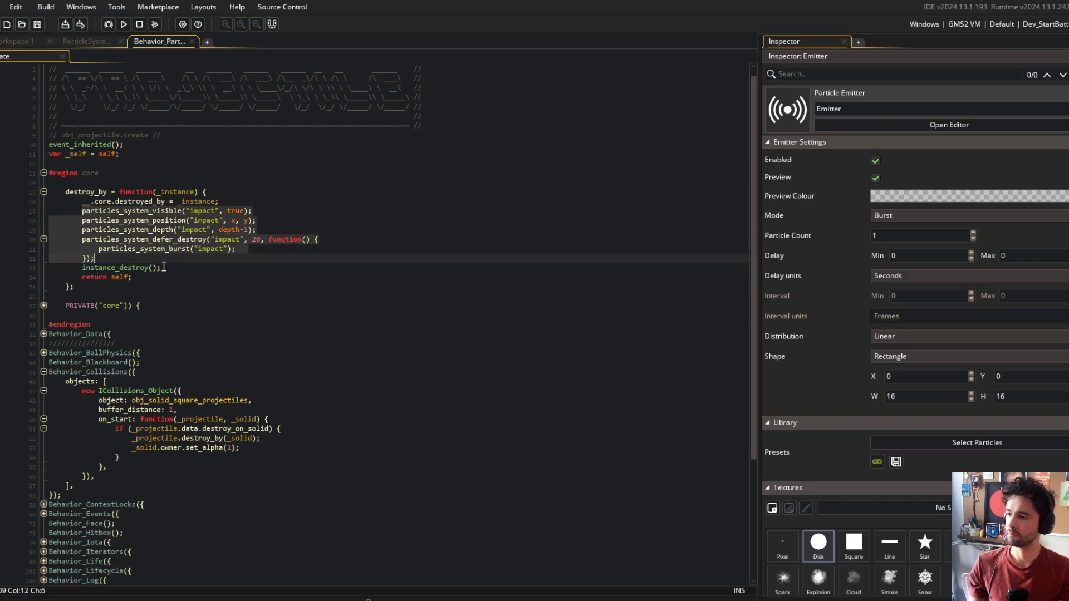
pyautogui.press('Delete')
pyautogui.press('BackSpace')
# Step: Paste the particle calls into the Behavior_Lifecycle cleanup method below hitbox_destroy_all
pyautogui.hotkey('ctrl', 'shift', '-')
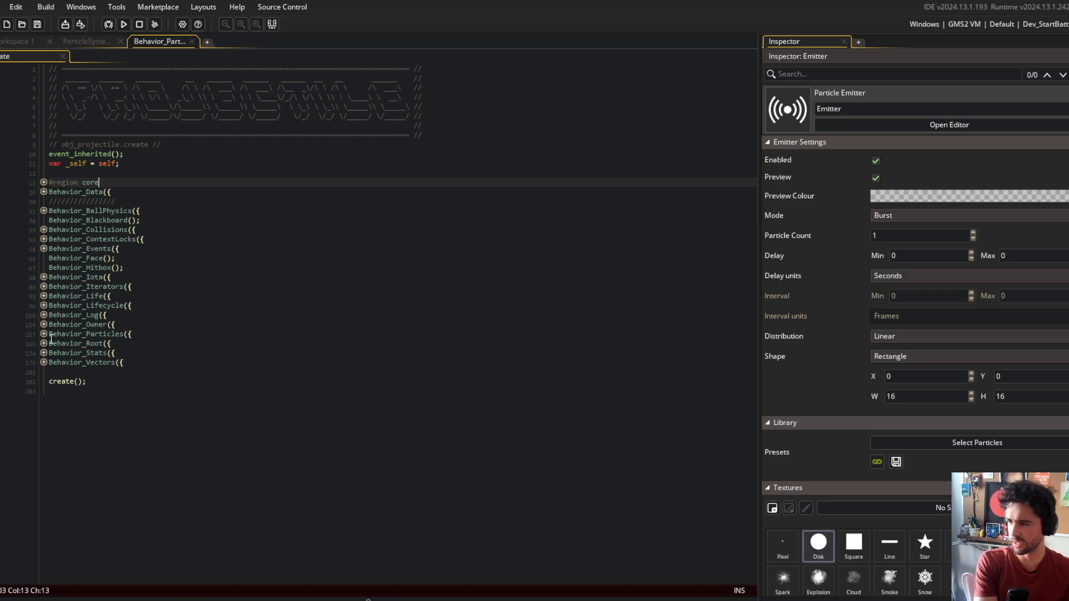
pyautogui.click(44, 306)
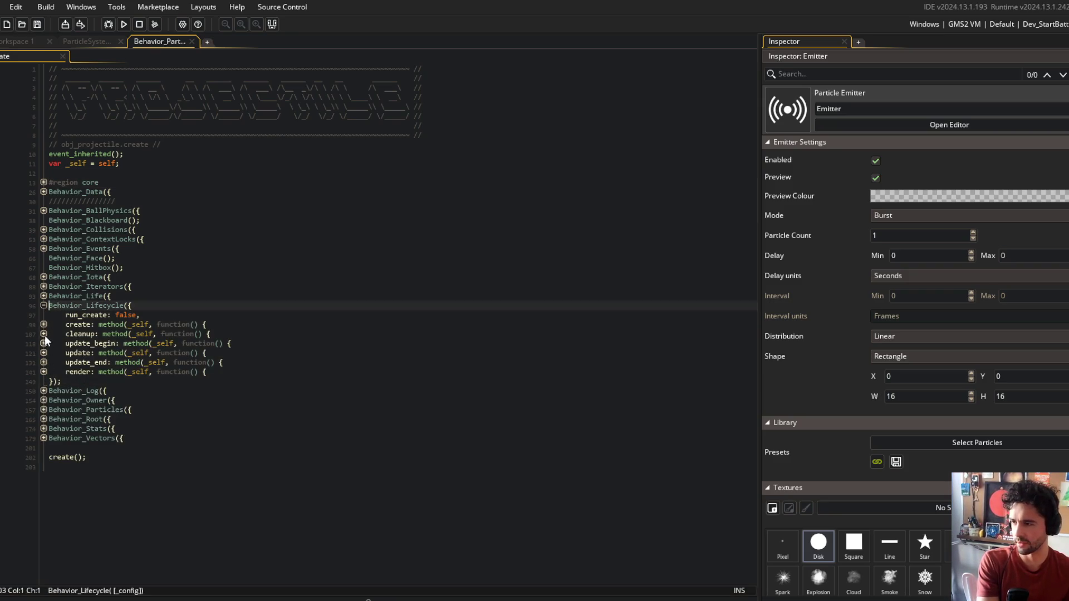
pyautogui.click(44, 334)
pyautogui.click(208, 392)
pyautogui.press('Up')
pyautogui.press('Up')
pyautogui.press('Up')
pyautogui.press('Down')
pyautogui.press('Up')
pyautogui.press('Down')
pyautogui.press('Up')
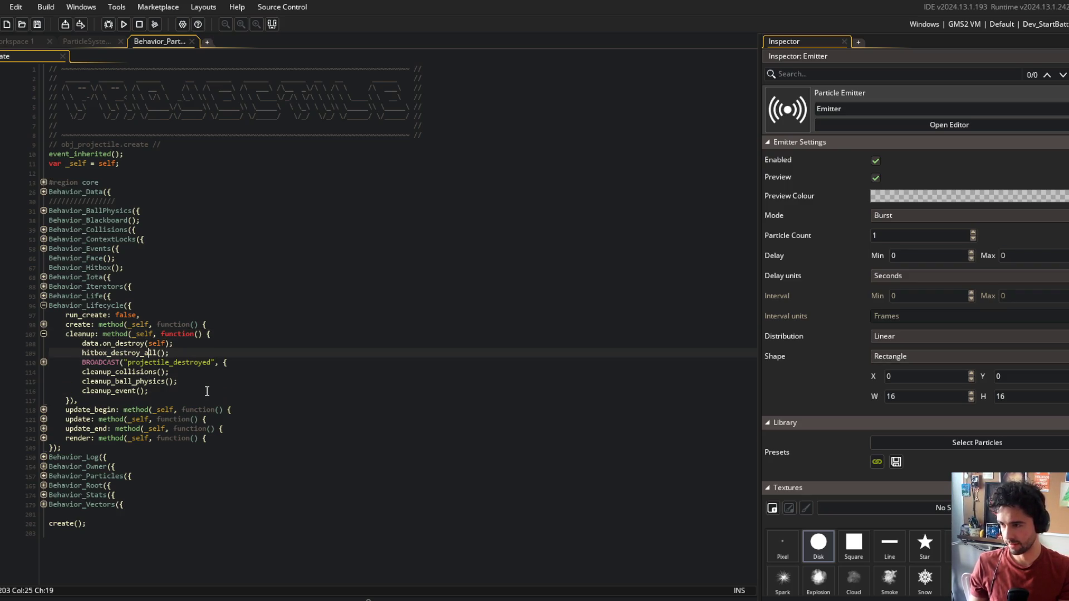
pyautogui.press('Return')
pyautogui.hotkey('ctrl', 'v')
# Step: Tidy spacing around the pasted particle block, removing the blank line above BROADCAST
pyautogui.hotkey('ctrl', 'z')
pyautogui.press('Up')
pyautogui.press('Up')
pyautogui.press('Return')
pyautogui.hotkey('ctrl', 'v')
pyautogui.press('Down')
pyautogui.press('Down')
pyautogui.press('Down')
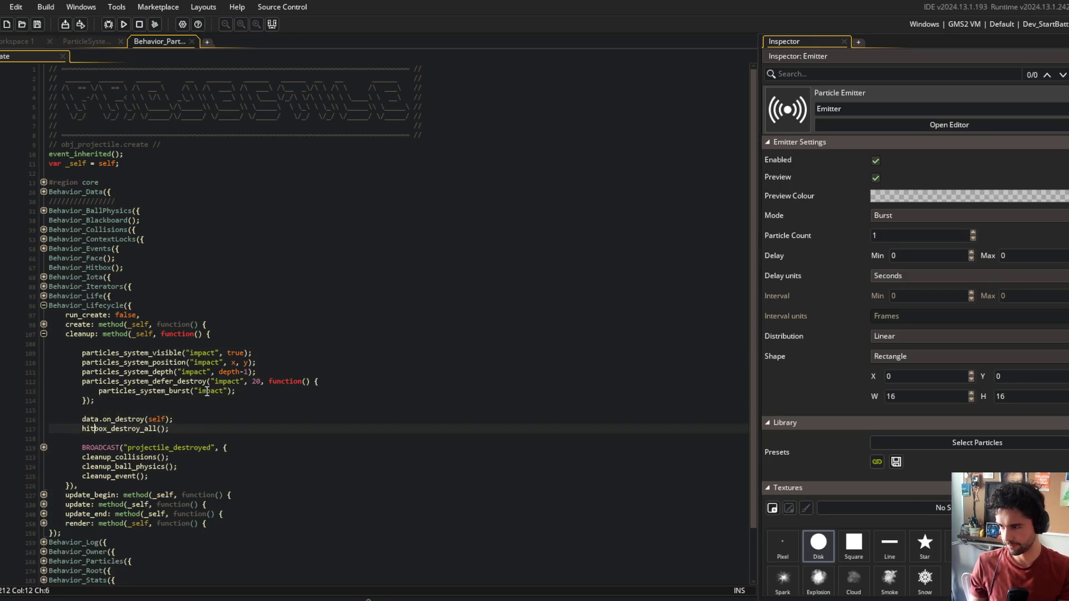
pyautogui.hotkey('ctrl', 'd')
# Step: Launch the game with F5 and delete the blank line above the particle calls
pyautogui.press('F5')
pyautogui.click(177, 346)
pyautogui.press('BackSpace')
pyautogui.click(245, 315)
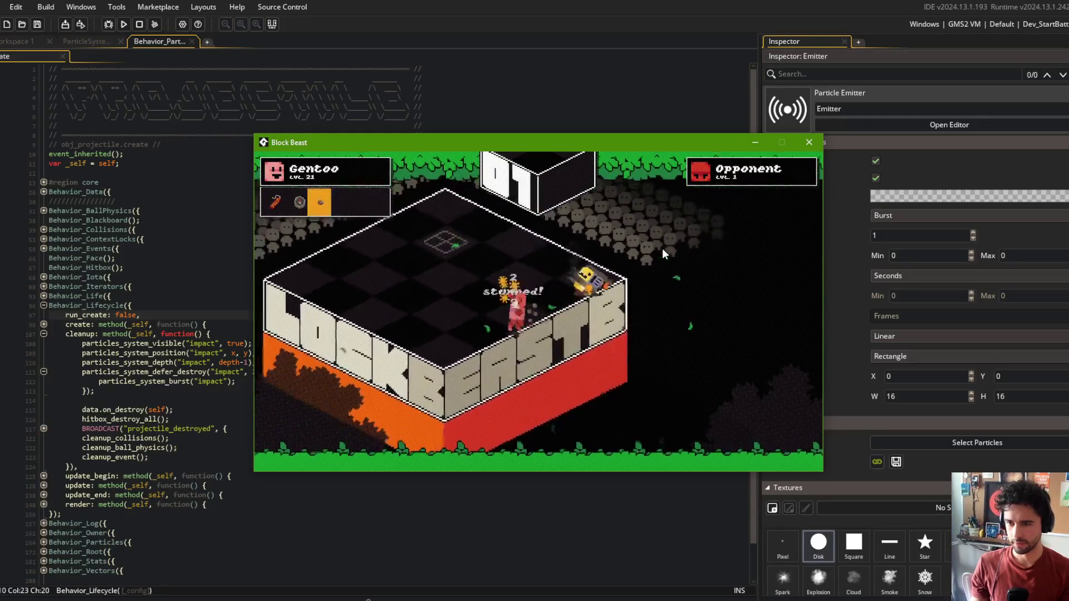
pyautogui.click(809, 142)
pyautogui.click(324, 271)
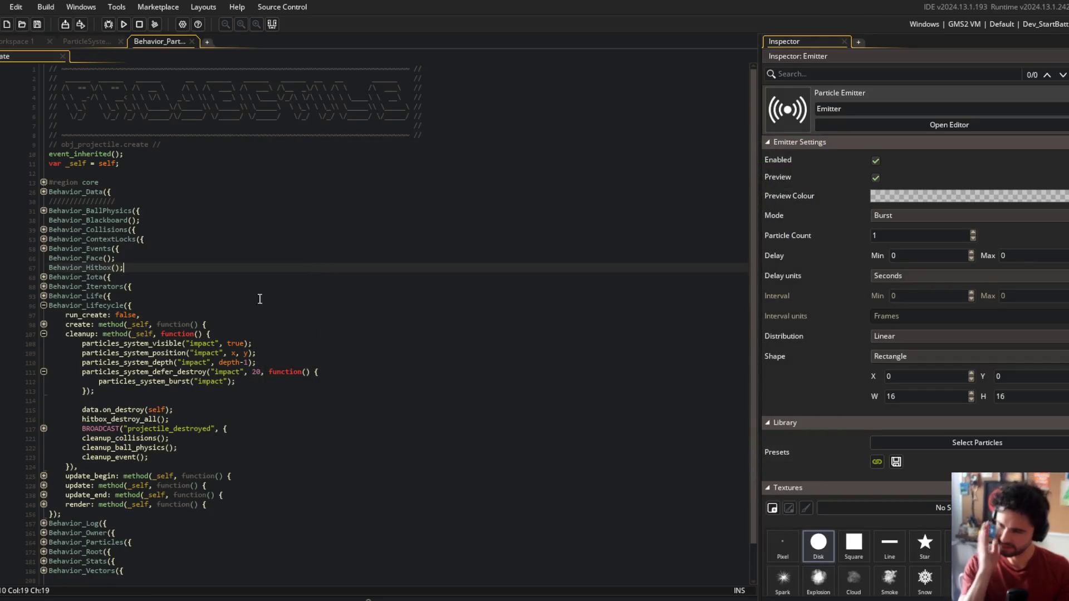
pyautogui.click(289, 335)
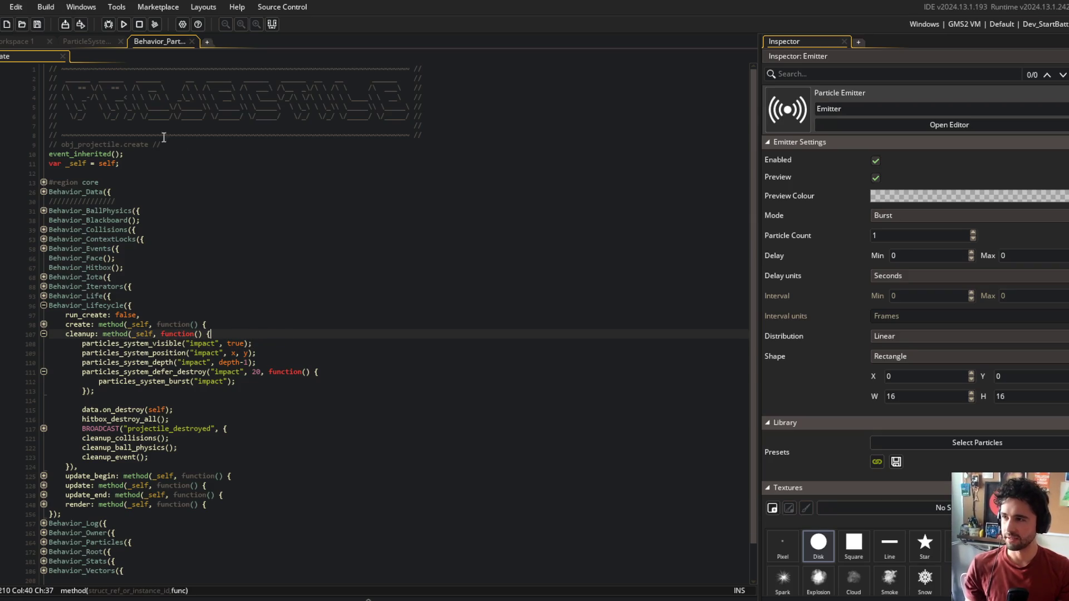
pyautogui.click(8, 42)
# Step: Open the todo note, then stage all BlockBeast changes with 'git add .' in Command Prompt
pyautogui.hotkey('ctrl', 't')
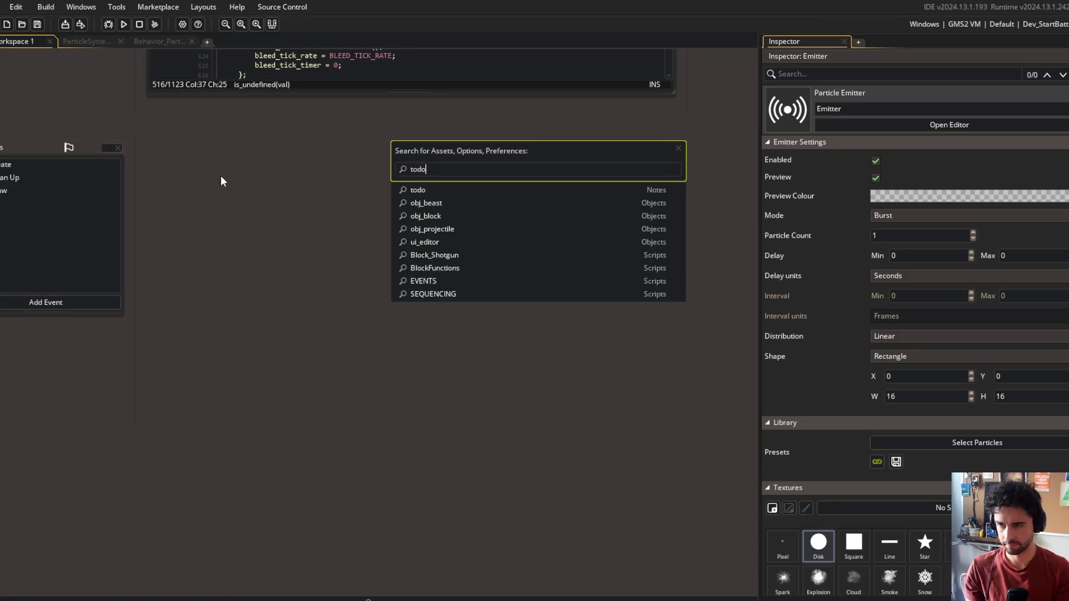
pyautogui.press('Return')
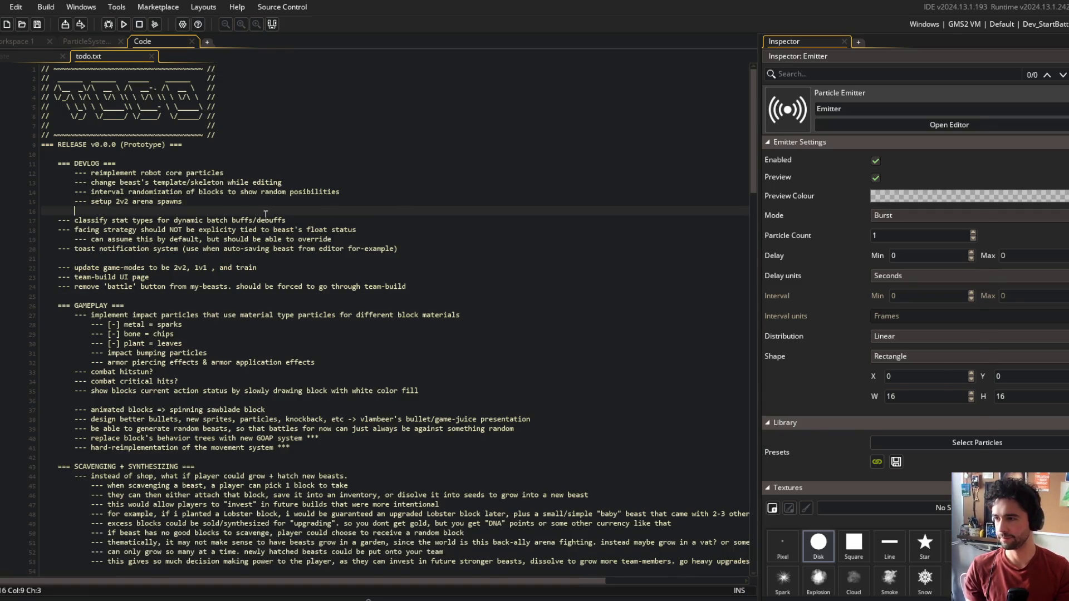
pyautogui.hotkey('alt', 'Tab')
pyautogui.write('git add .')
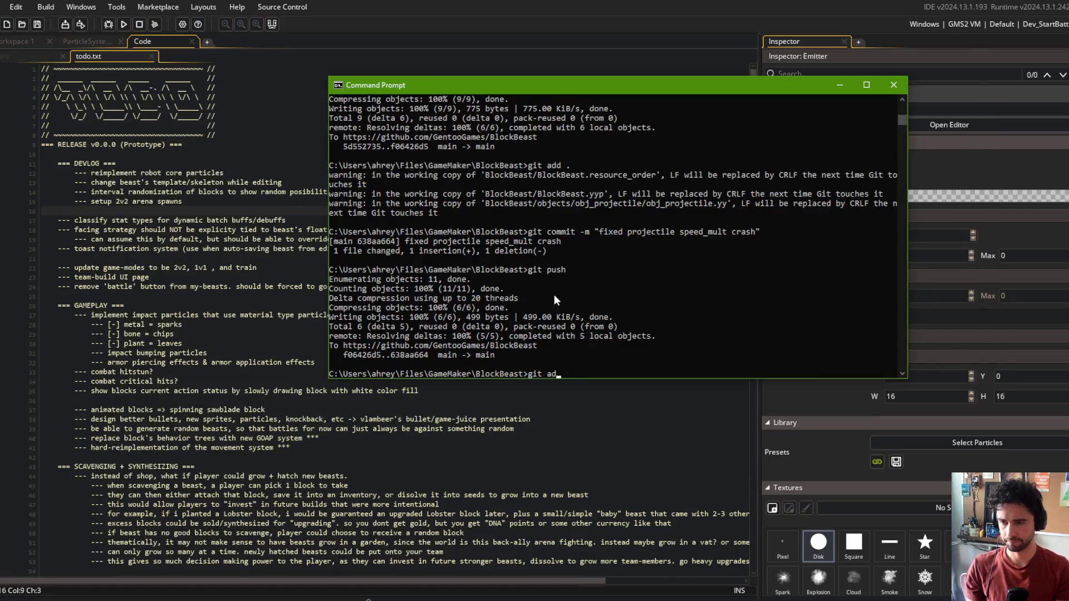
pyautogui.press('Return')
# Step: Start a 'git commit -m' command, then return to the todo note in GameMaker
pyautogui.write('git commit -m')
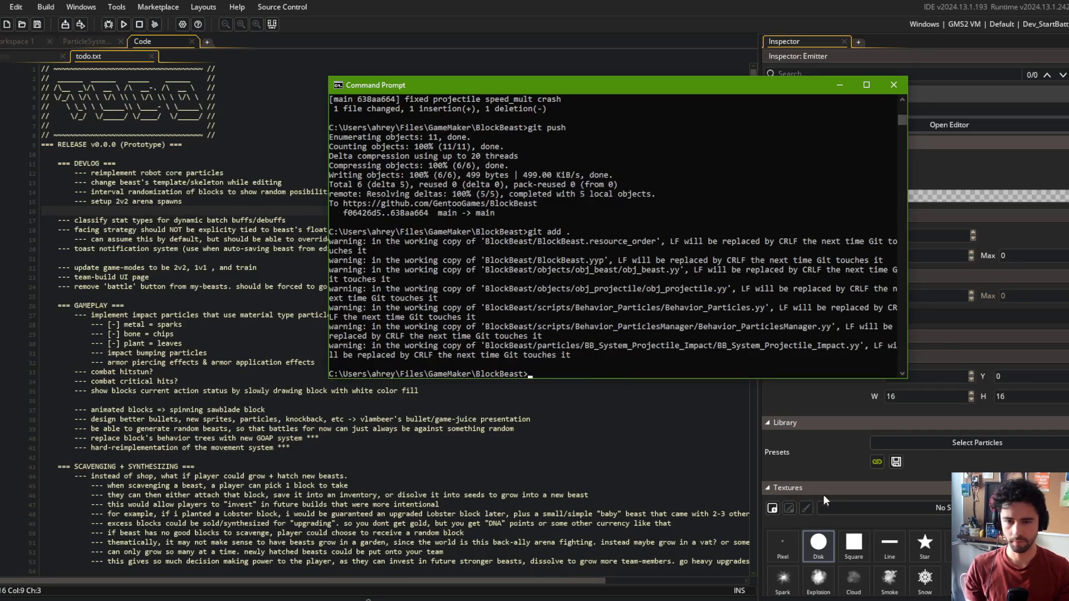
pyautogui.click(847, 390)
pyautogui.scroll(-5, 847, 392)
pyautogui.scroll(-5, 840, 392)
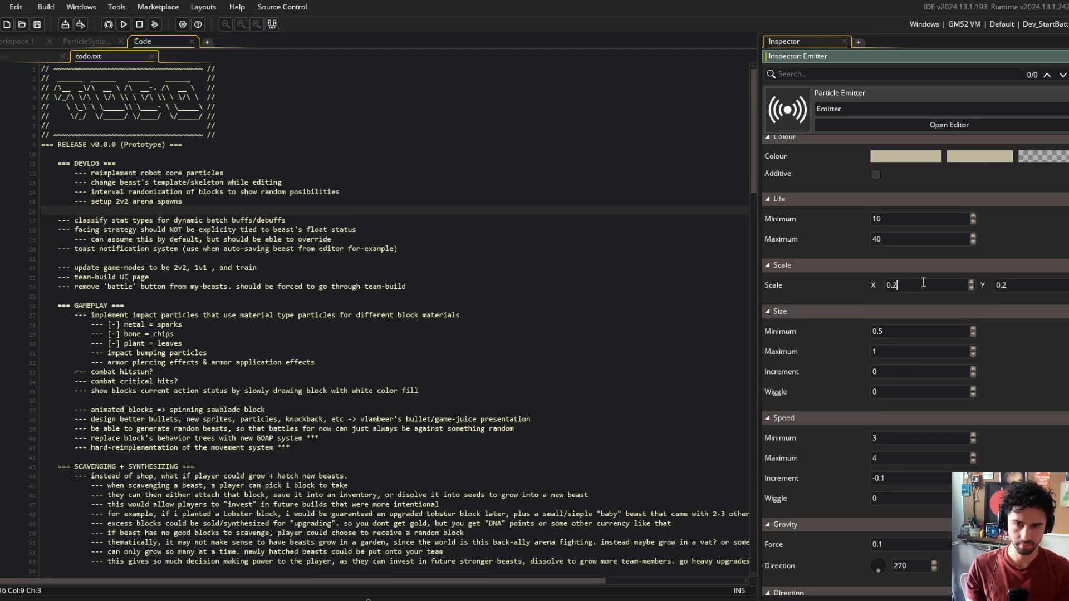
# Step: Confirm a 0.3 Y scale, test-run the game, close it, and return to the particle editor
pyautogui.press('Tab')
pyautogui.press('Return')
pyautogui.click(124, 24)
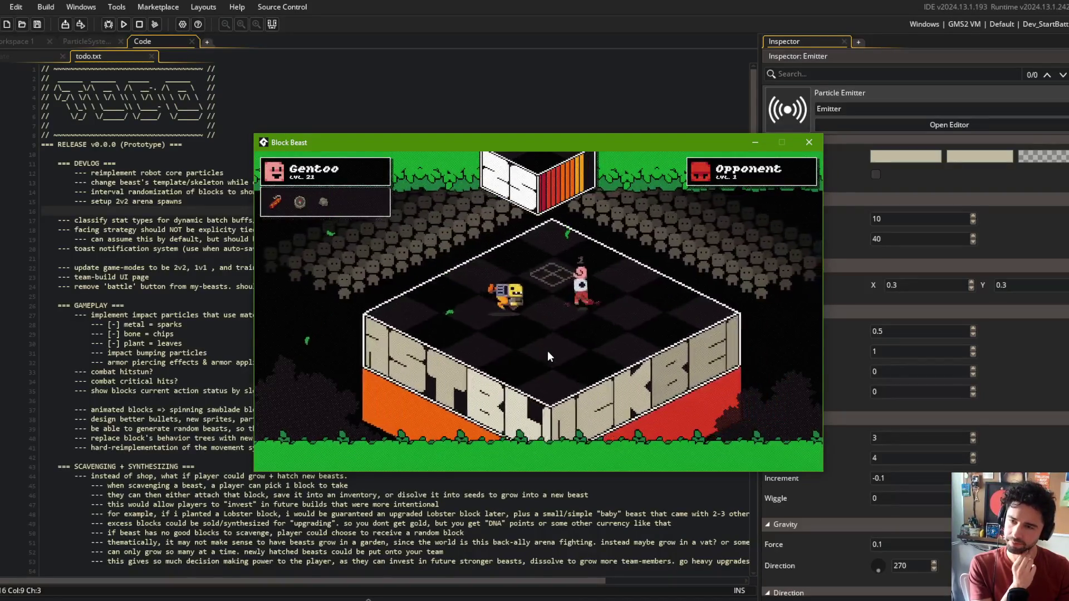
pyautogui.click(806, 144)
pyautogui.click(353, 110)
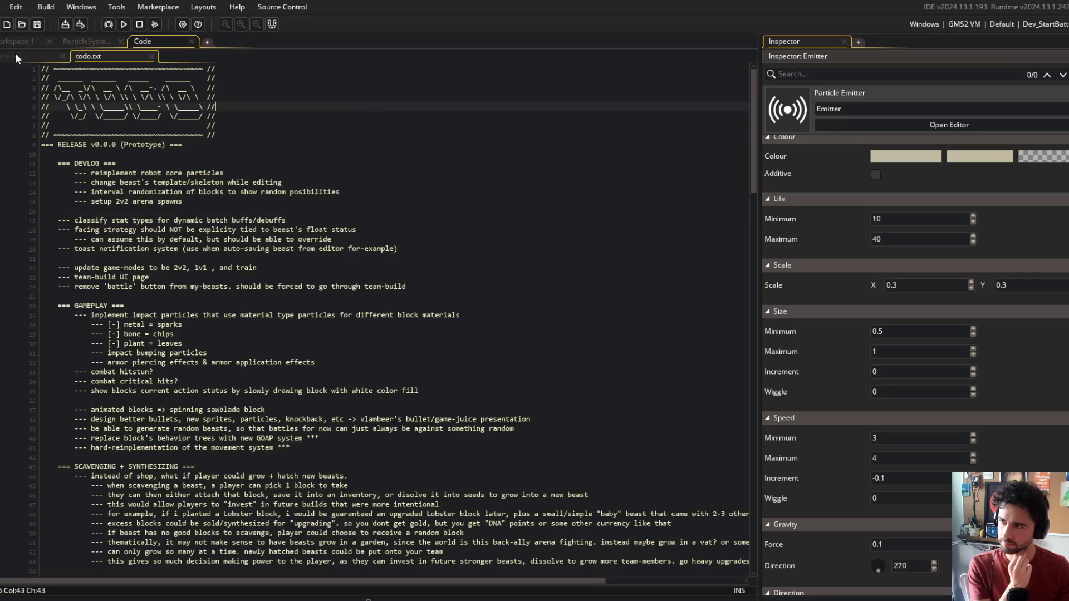
pyautogui.hotkey('ctrl', 'Tab')
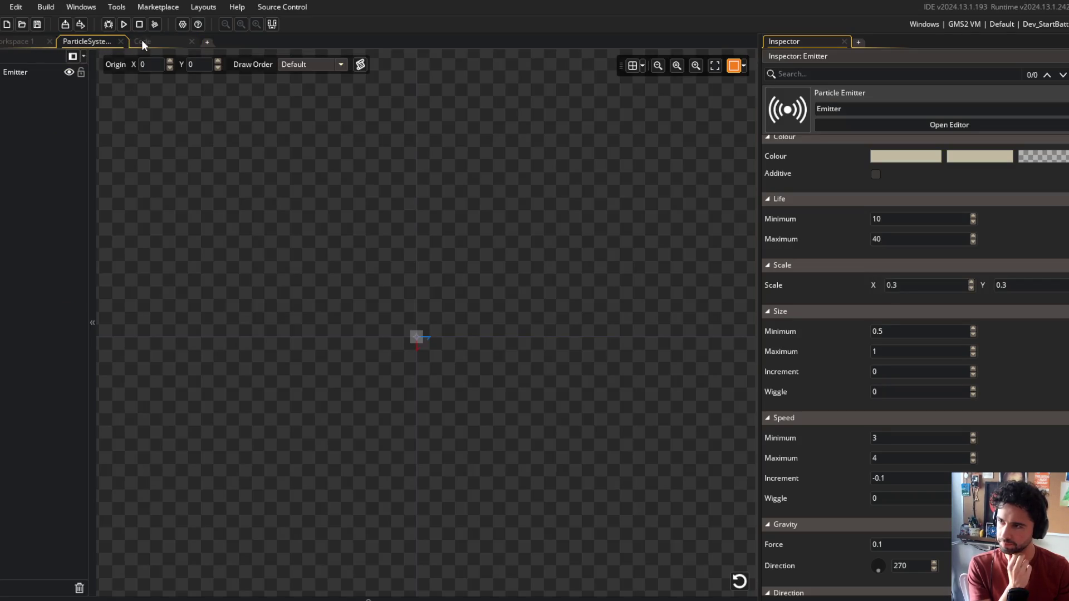
# Step: Change the particle's first two colours from beige to white FFFFFF
pyautogui.click(916, 158)
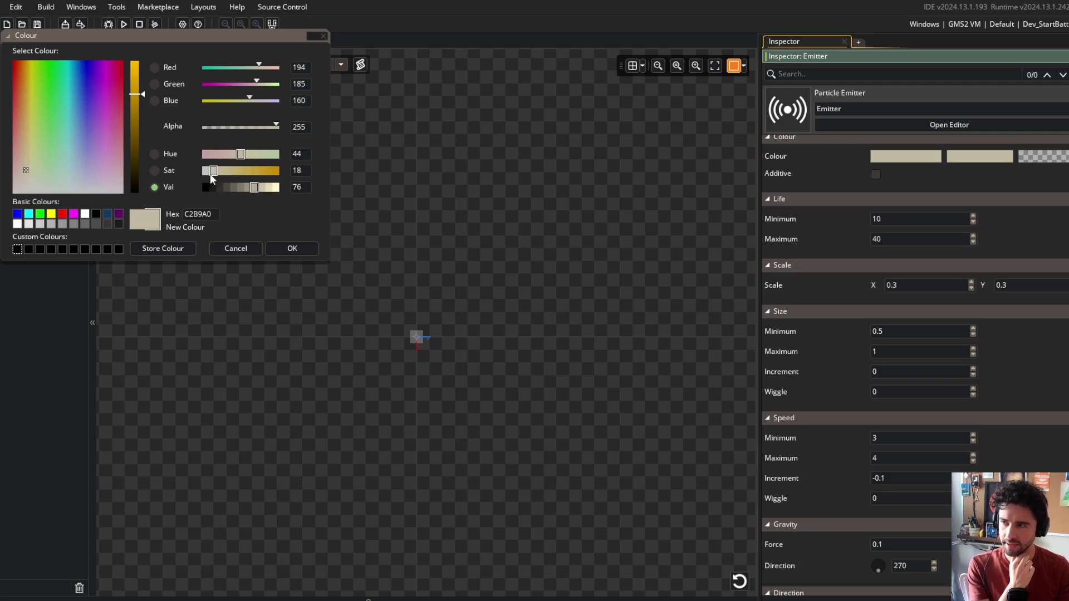
pyautogui.moveTo(207, 172); pyautogui.dragTo(201, 172)
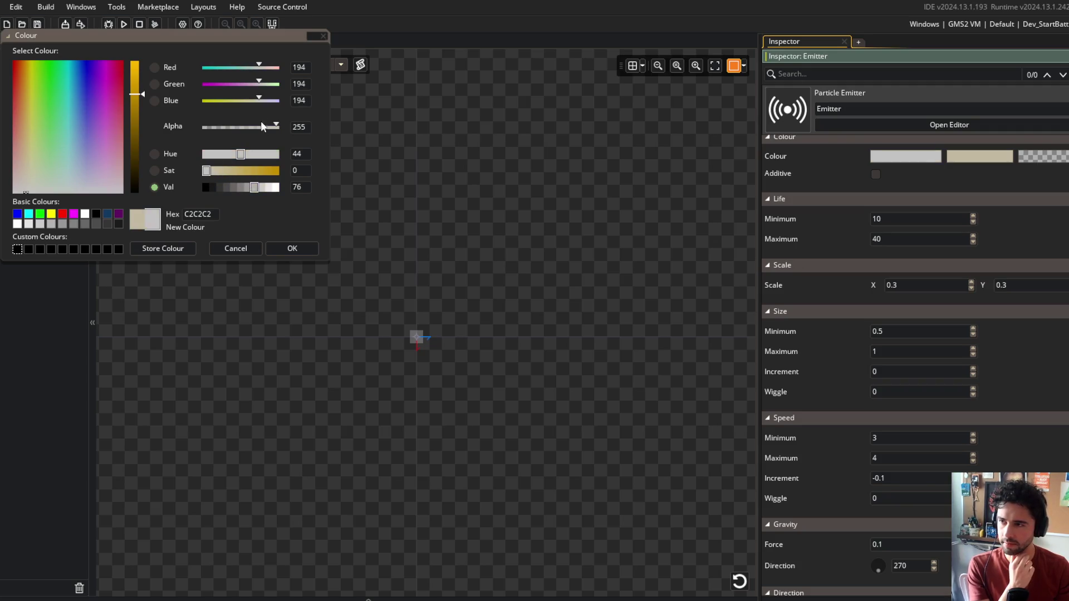
pyautogui.click(20, 224)
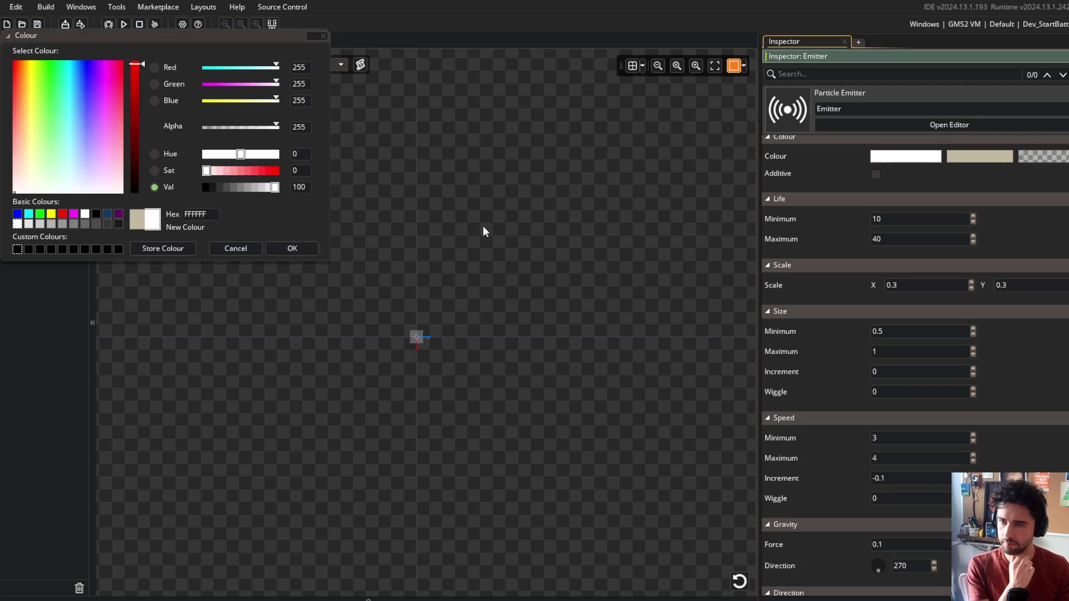
pyautogui.click(27, 225)
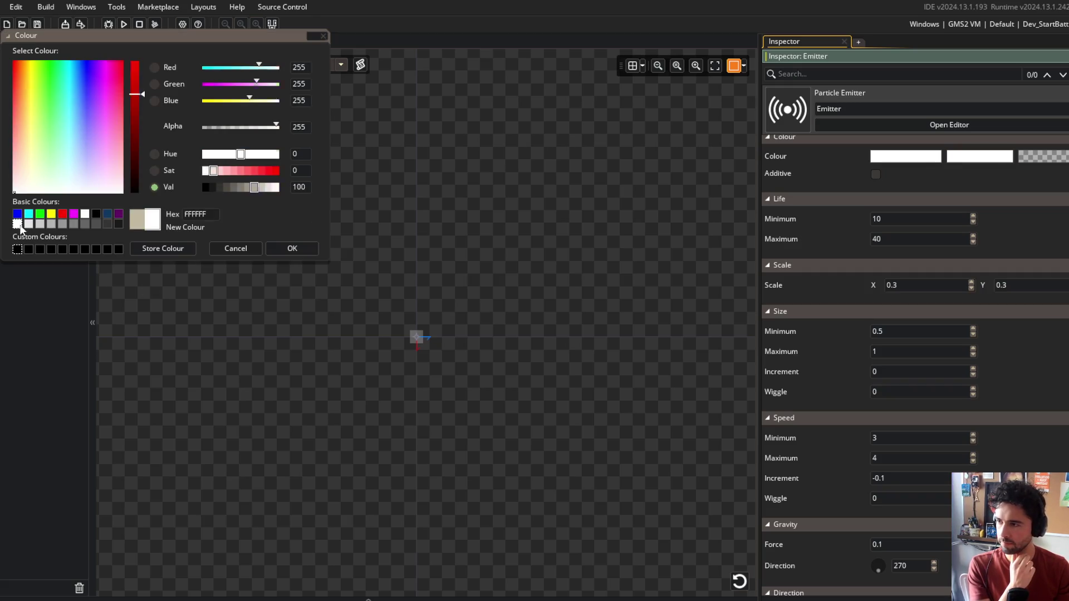
pyautogui.click(277, 248)
pyautogui.click(177, 39)
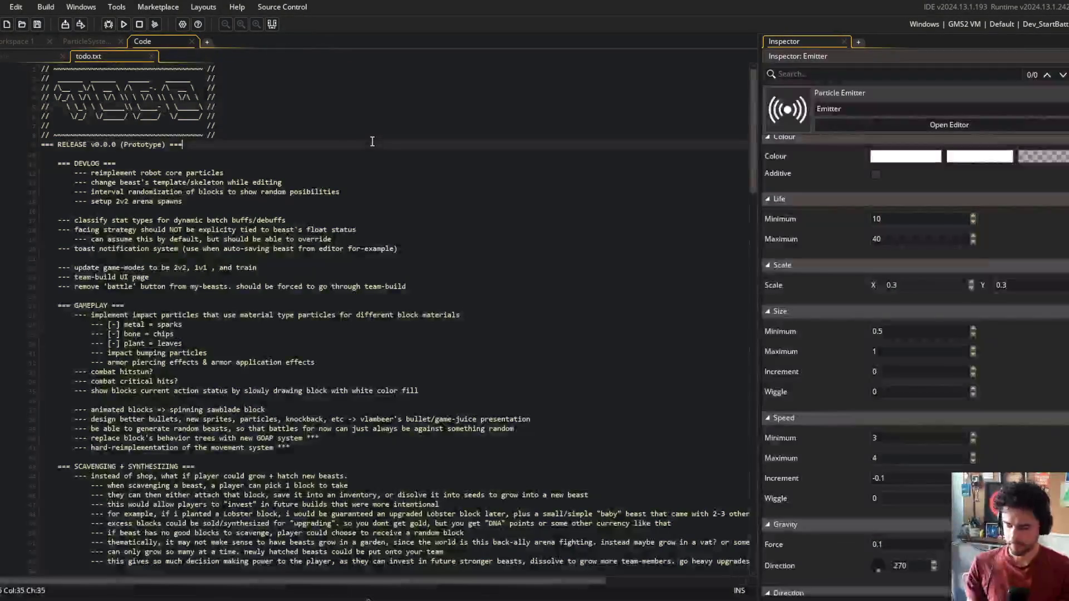
pyautogui.hotkey('ctrl', 't')
# Step: Add color = _config[$ "color"] ?? c_white below mask_index in IProjectileData and save
pyautogui.write('projectile_data')
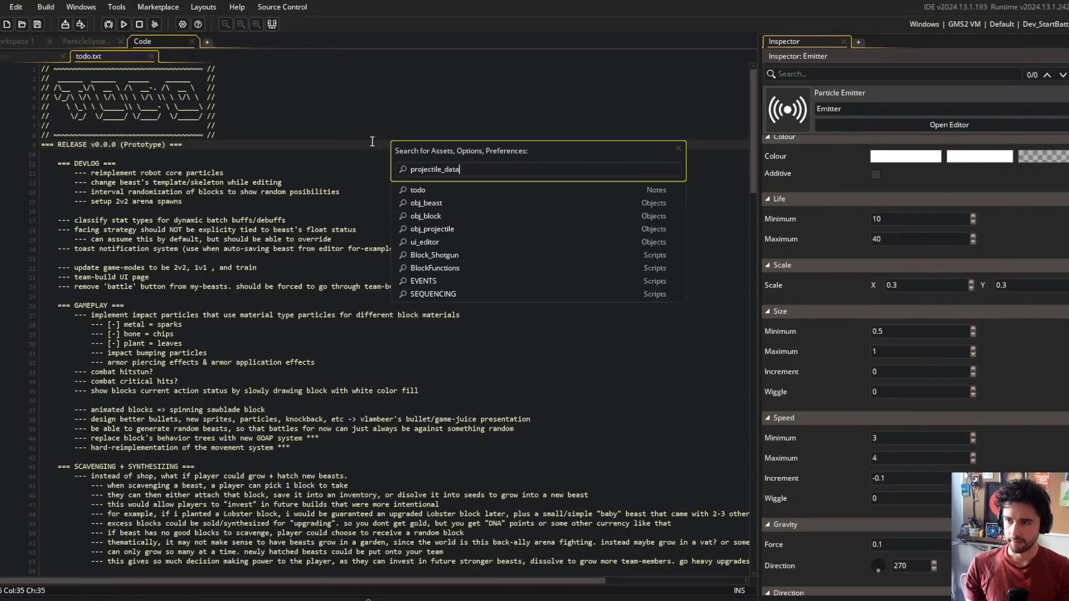
pyautogui.press('Return')
pyautogui.click(199, 174)
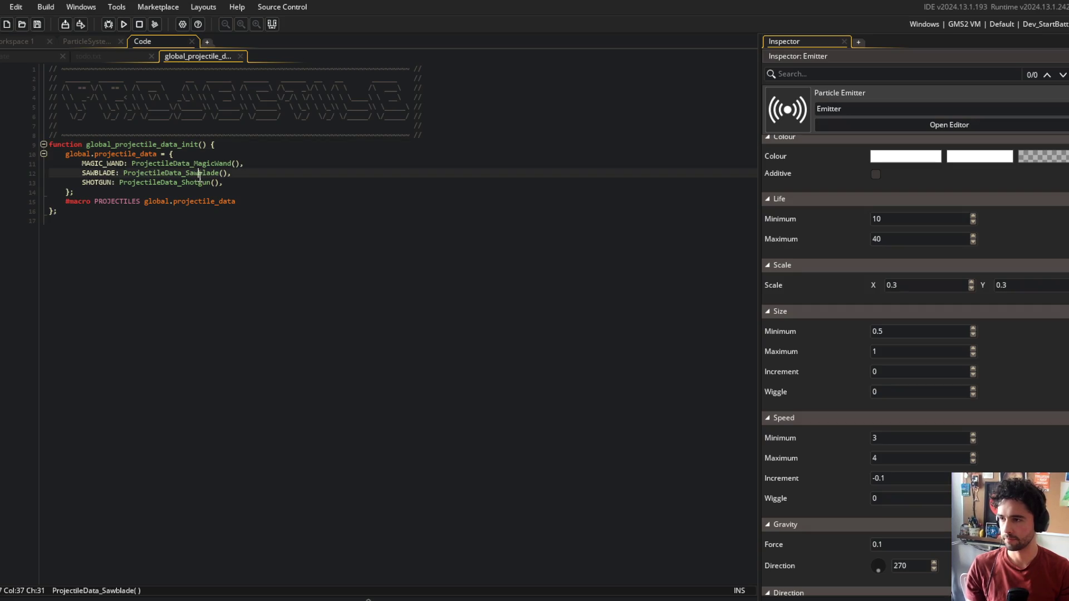
pyautogui.middleClick(199, 173)
pyautogui.middleClick(139, 372)
pyautogui.click(279, 183)
pyautogui.press('End')
pyautogui.press('Return')
pyautogui.write('co')
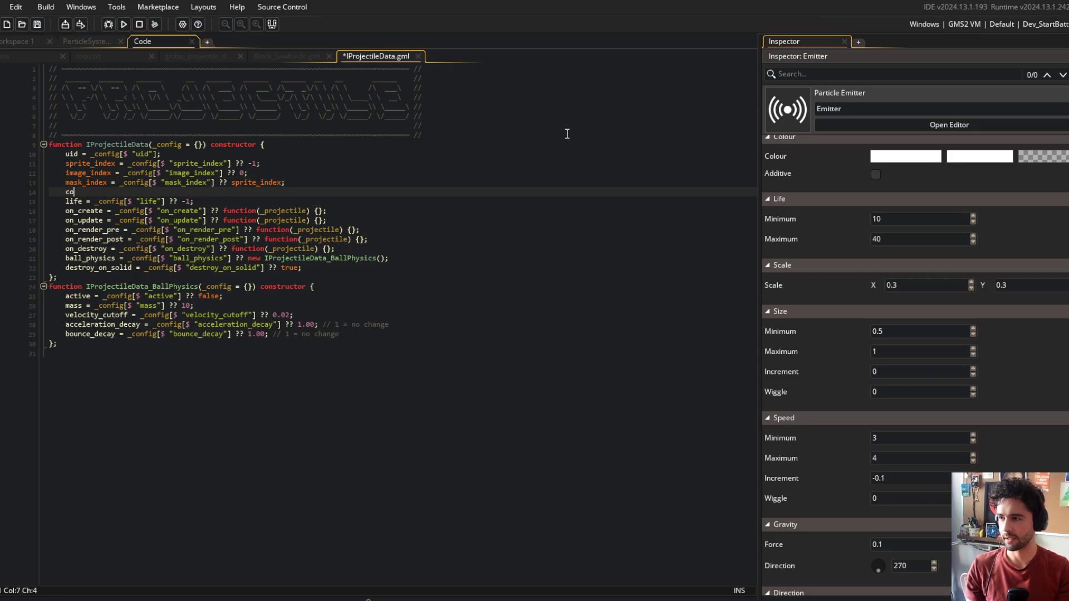
pyautogui.write('lor =ig[$ "col')
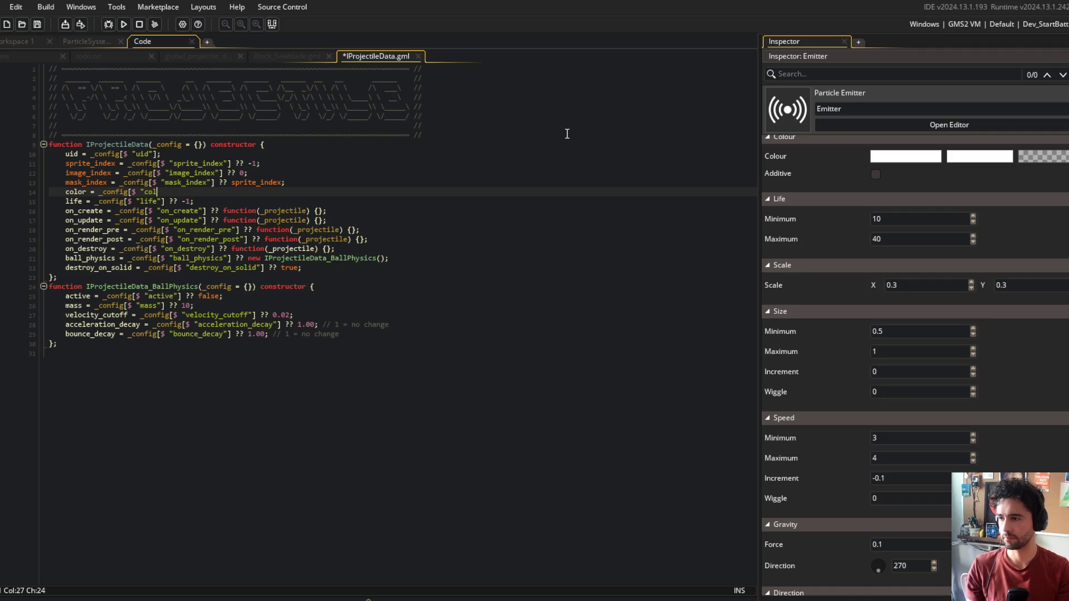
pyautogui.write('c_white;')
pyautogui.hotkey('ctrl', 's')
# Step: Close the IProjectileData and sawblade block scripts
pyautogui.click(444, 135)
pyautogui.hotkey('ctrl', 'w')
pyautogui.scroll(20, 282, 160)
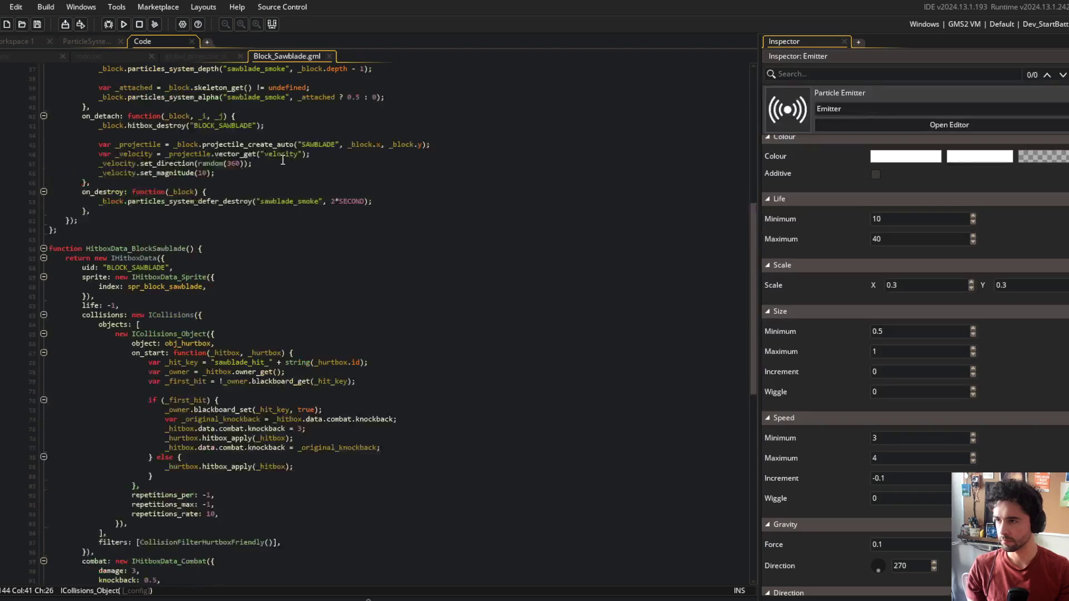
pyautogui.scroll(-6, 283, 159)
pyautogui.scroll(9, 323, 111)
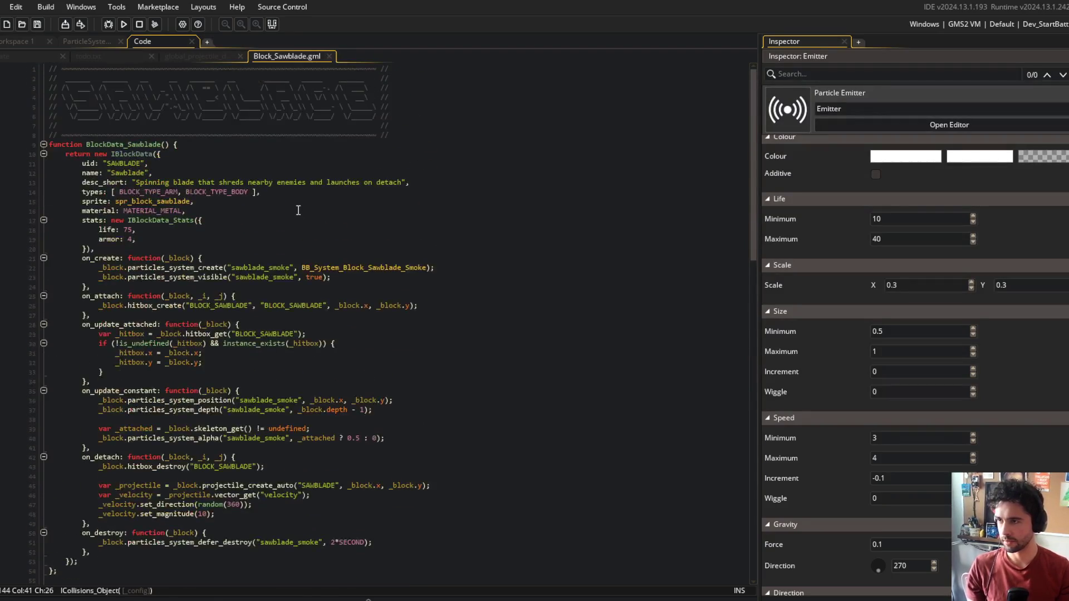
pyautogui.hotkey('ctrl', 'w')
# Step: Add color: COLORS.yellow to the shotgun projectile data and save Block_Shotgun
pyautogui.middleClick(154, 183)
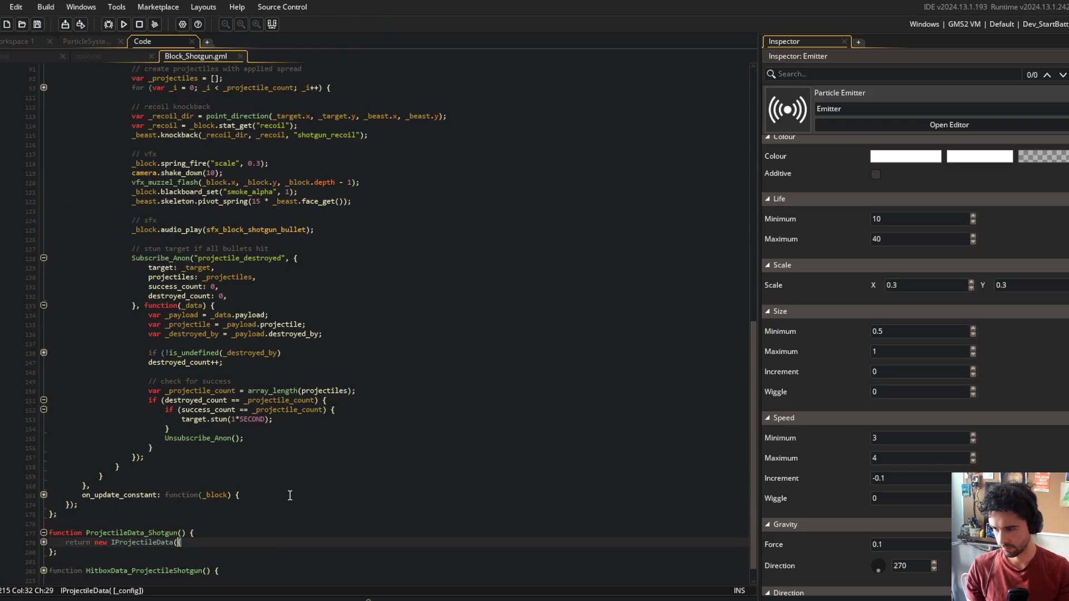
pyautogui.scroll(-3, 307, 489)
pyautogui.click(326, 481)
pyautogui.click(326, 484)
pyautogui.press('Return')
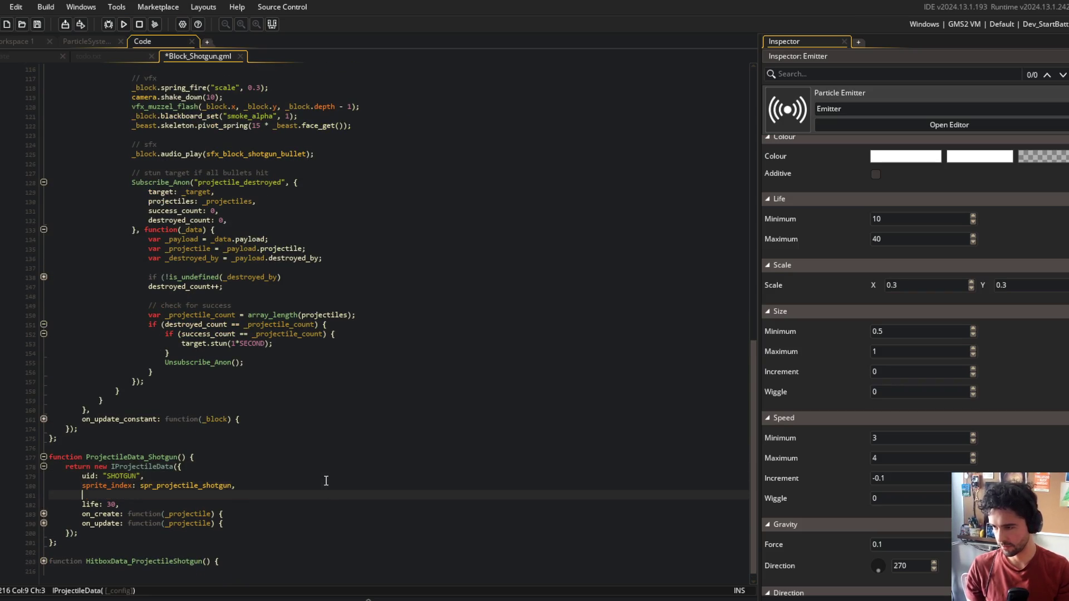
pyautogui.write('color: COLORS.yellop')
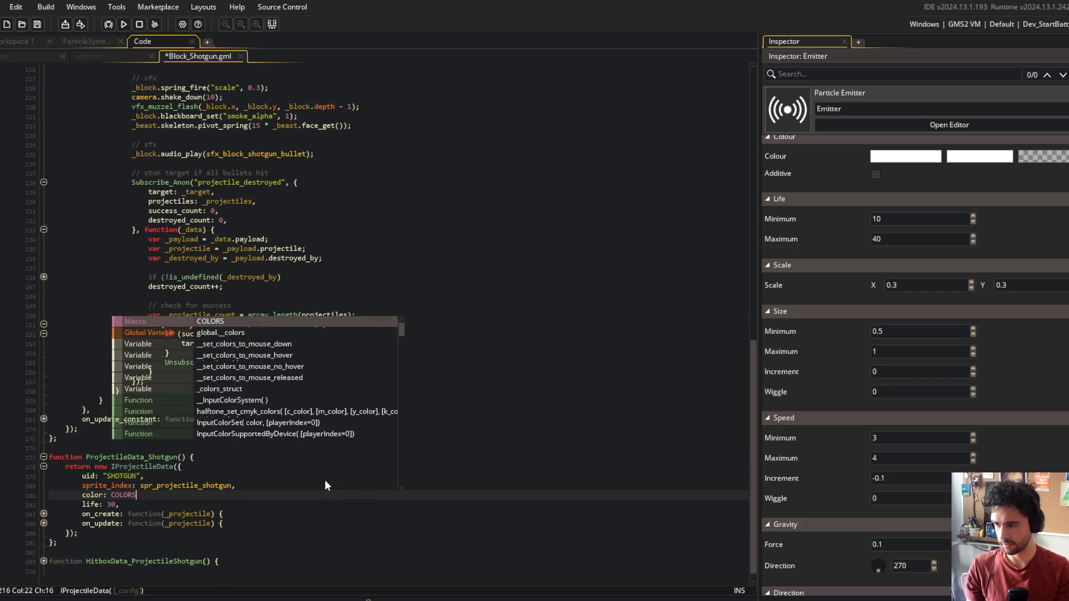
pyautogui.hotkey('ctrl', 's')
pyautogui.click(84, 56)
pyautogui.click(25, 59)
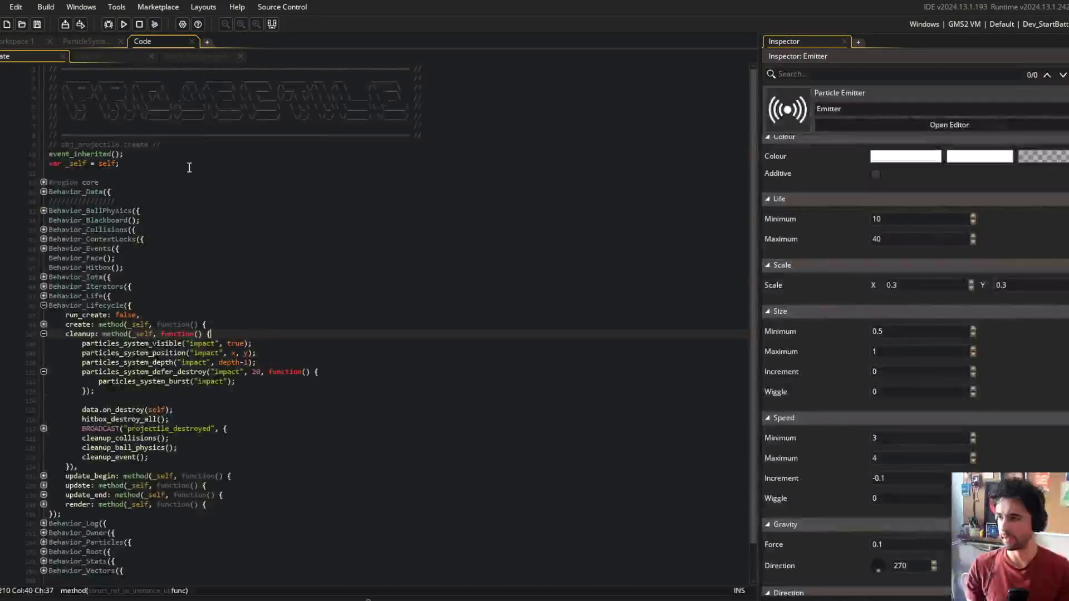
# Step: Add a particles_system_color("impact", color) call above defer_destroy in obj_projectile's Create code
pyautogui.click(366, 347)
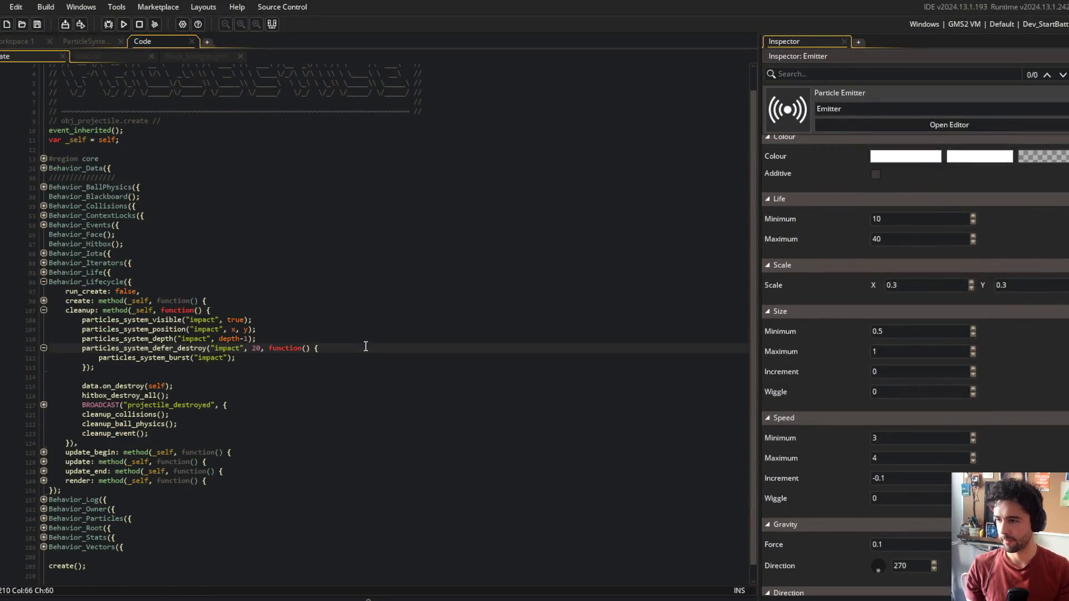
pyautogui.press('Up')
pyautogui.press('End')
pyautogui.press('Return')
pyautogui.write('particles_system_color')
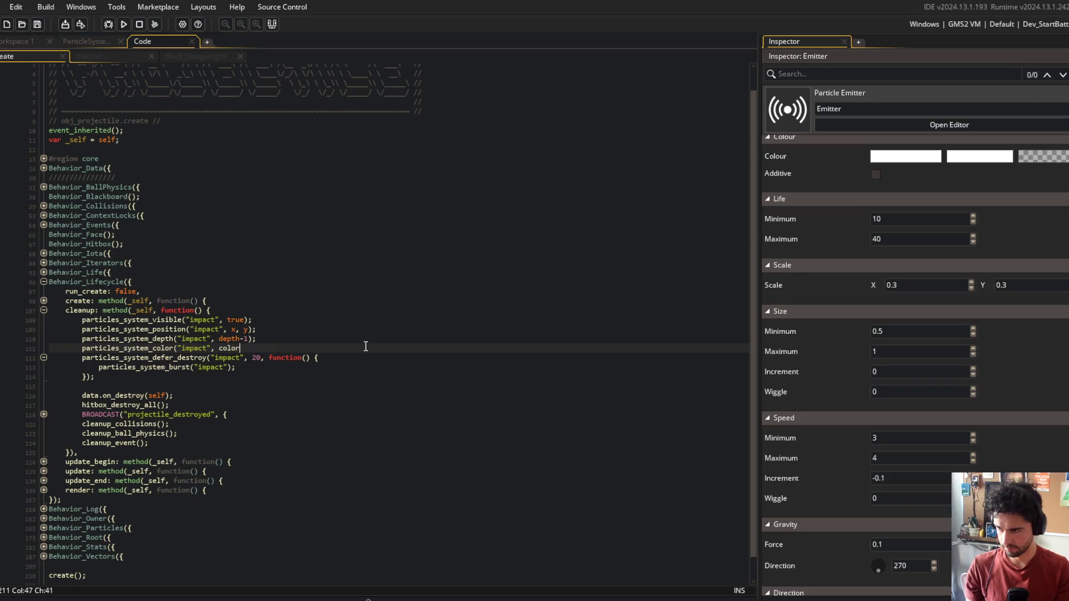
pyautogui.click(338, 219)
# Step: Review the todo and shotgun script tabs, then run a test build of the game
pyautogui.click(119, 56)
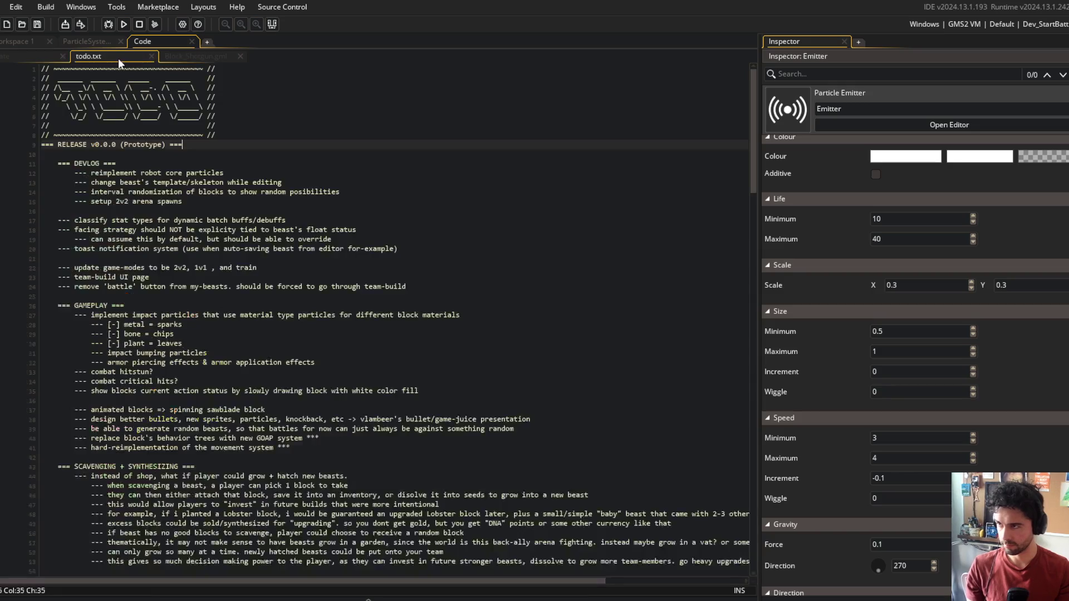
pyautogui.click(193, 56)
pyautogui.scroll(-2, 188, 295)
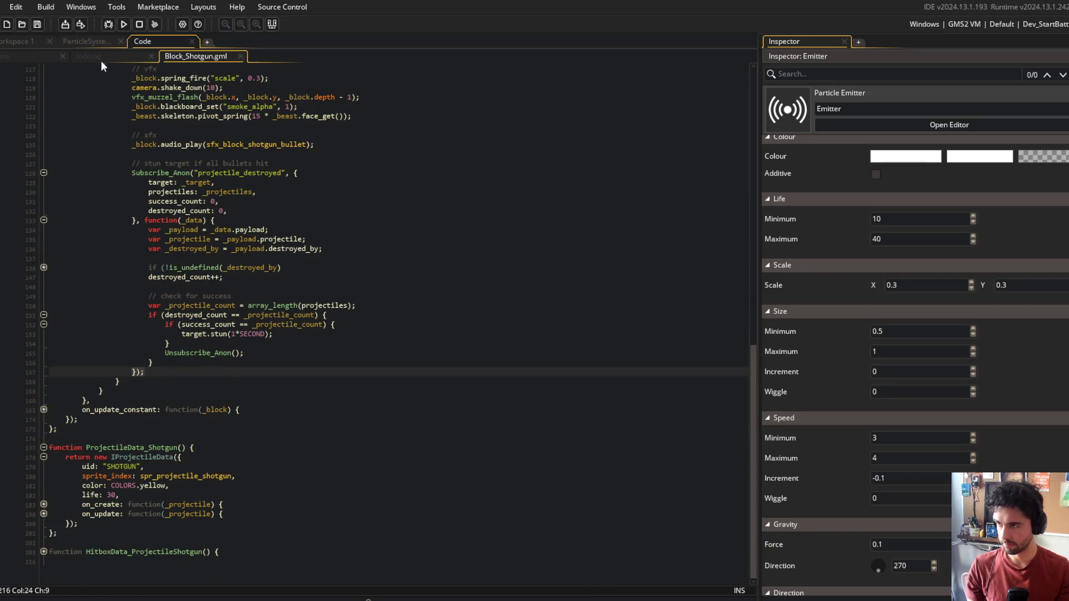
pyautogui.click(34, 56)
pyautogui.click(123, 24)
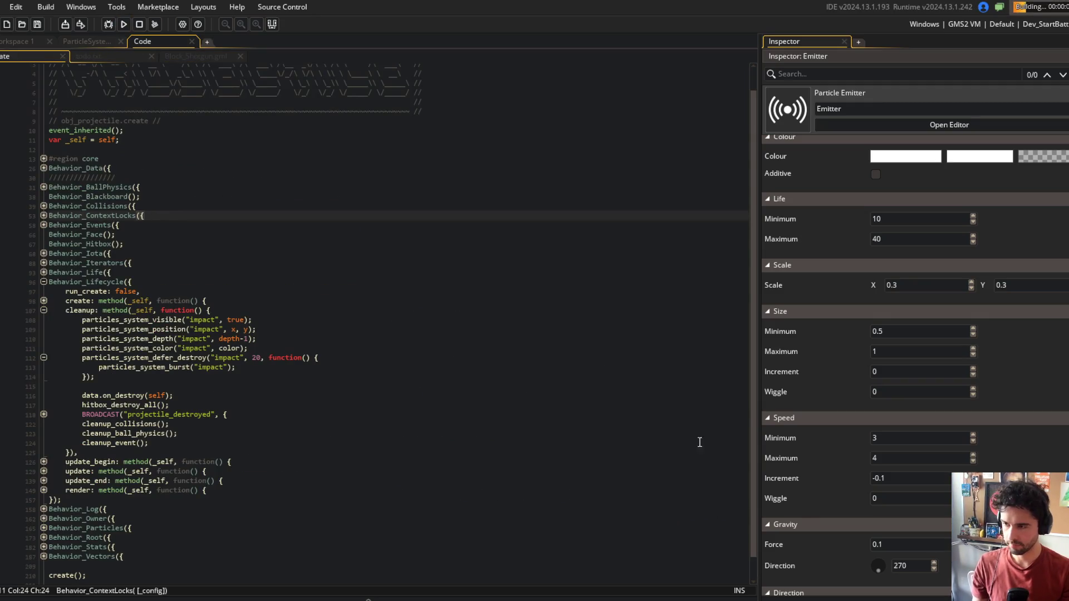
pyautogui.scroll(-1, 379, 340)
pyautogui.click(429, 258)
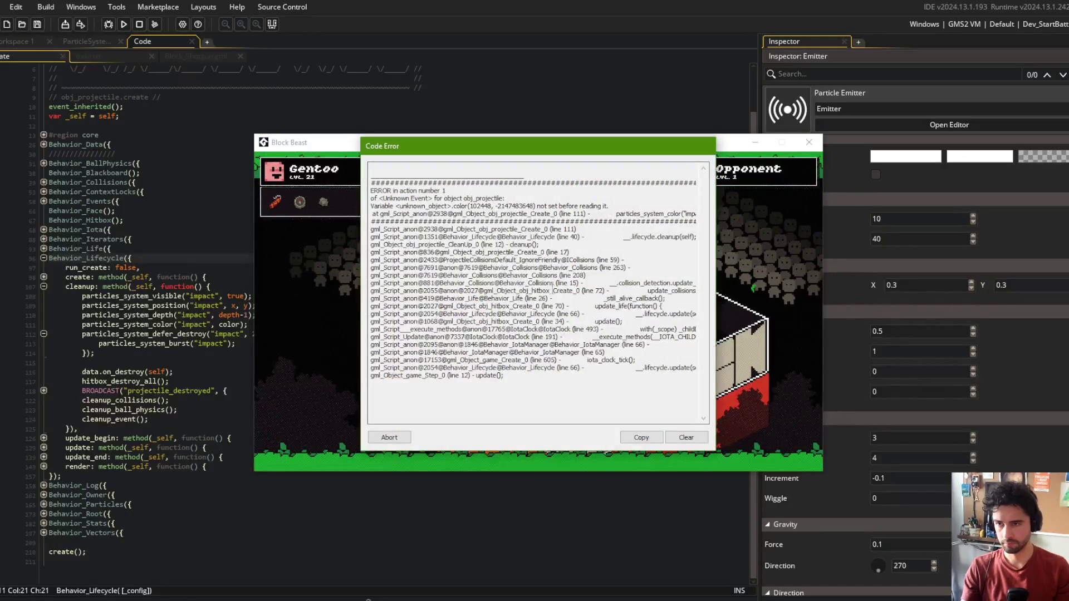
pyautogui.click(389, 437)
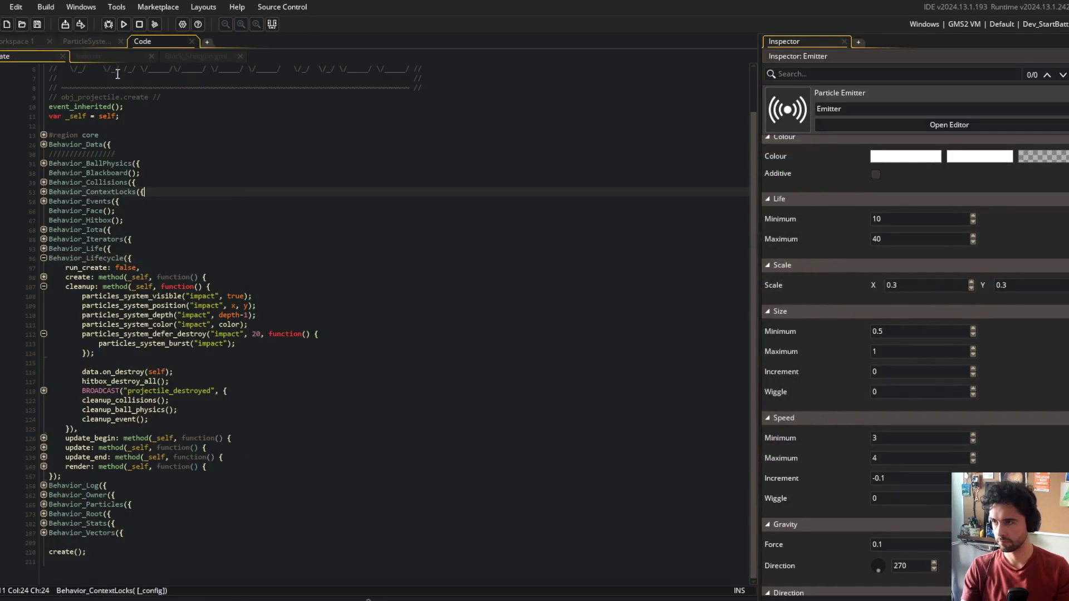
pyautogui.hotkey('ctrl', 'Tab')
pyautogui.hotkey('ctrl', 'Tab')
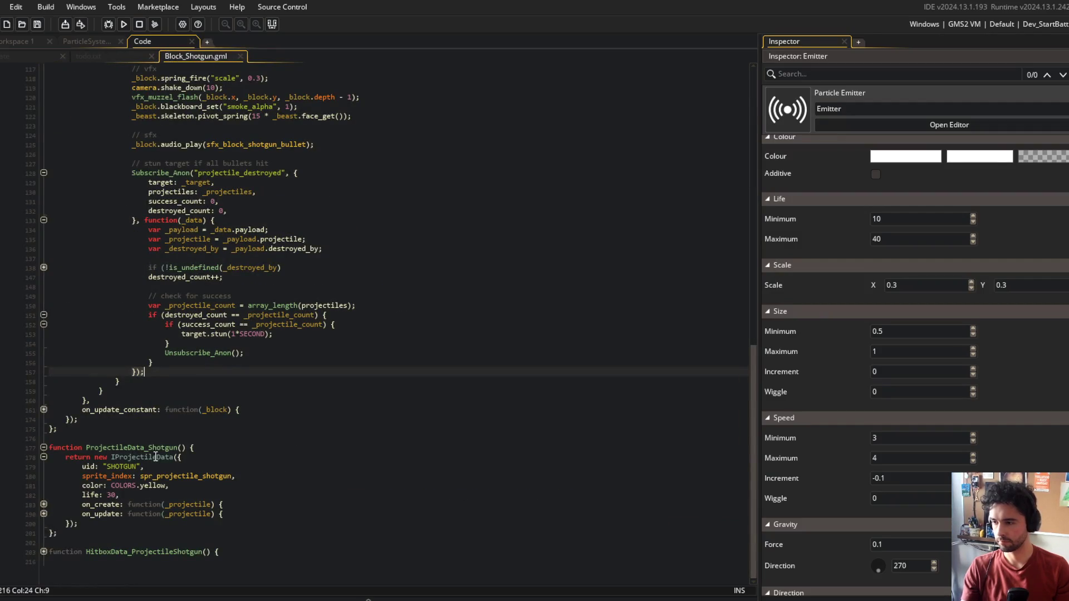
# Step: Inspect the shotgun data's on_create hitbox settings and the IProjectileData constructor
pyautogui.middleClick(156, 457)
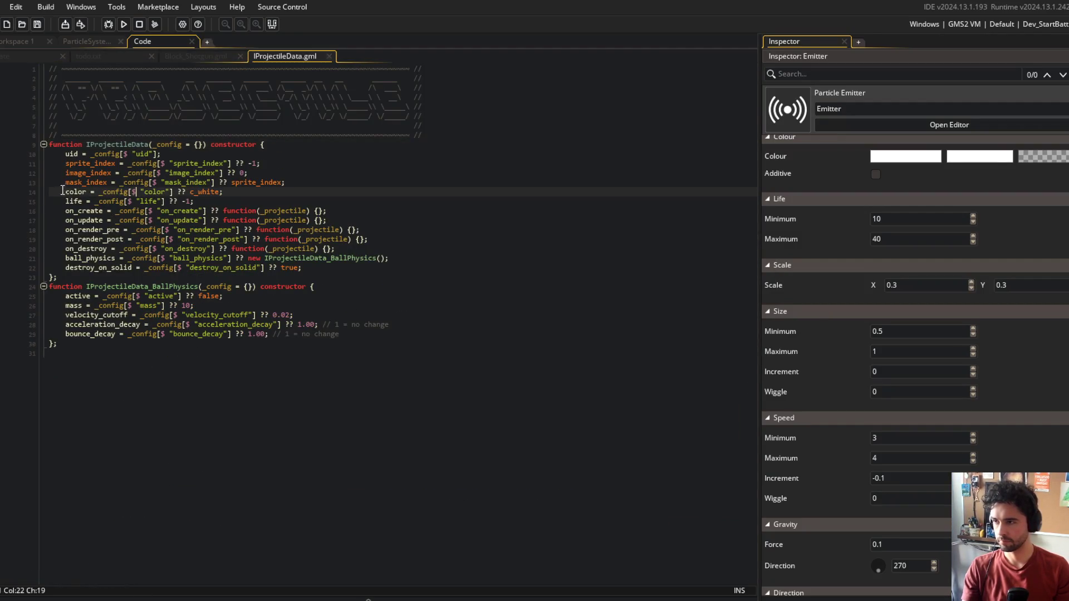
pyautogui.click(191, 56)
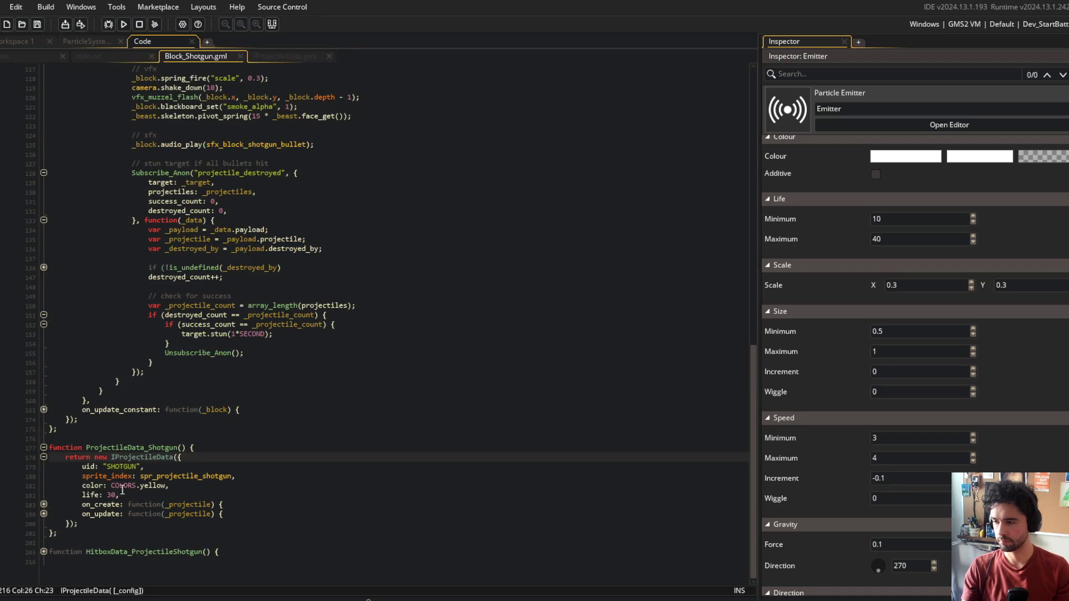
pyautogui.scroll(3, 122, 490)
pyautogui.scroll(-3, 35, 519)
pyautogui.click(43, 505)
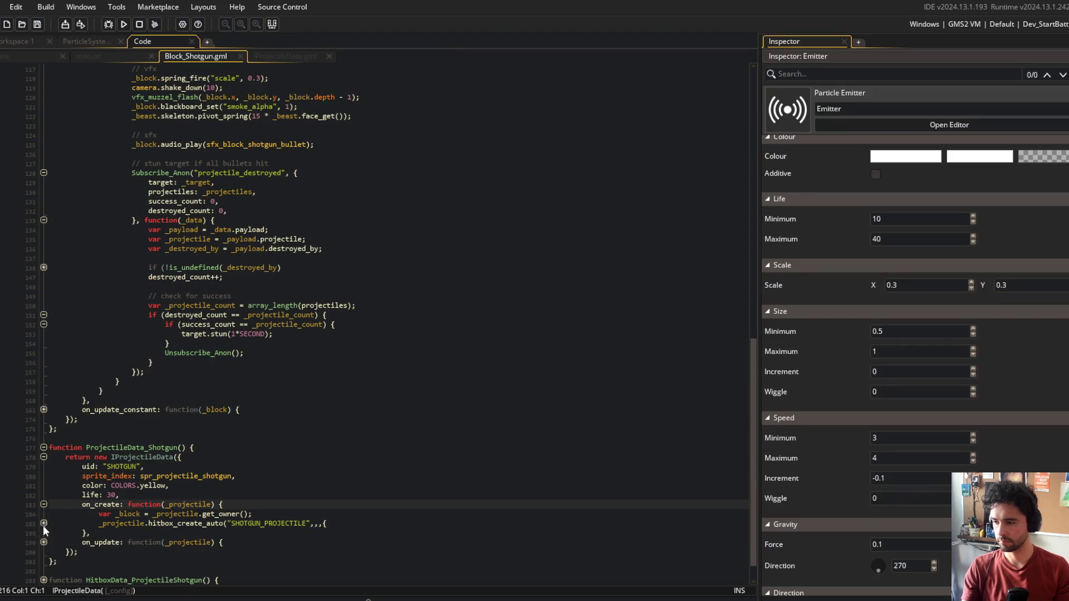
pyautogui.click(43, 524)
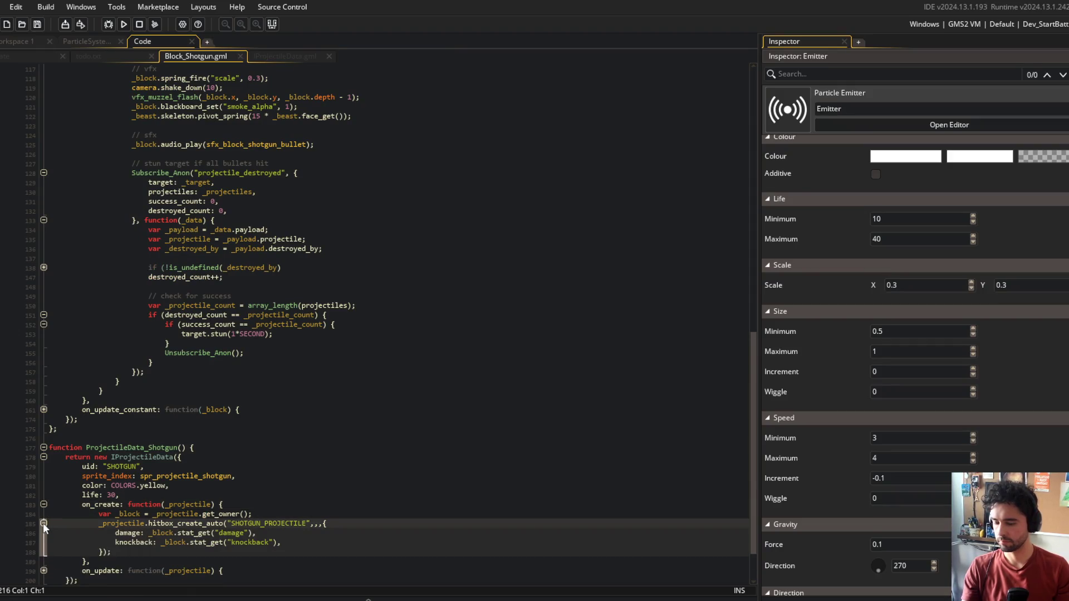
pyautogui.scroll(-2, 42, 523)
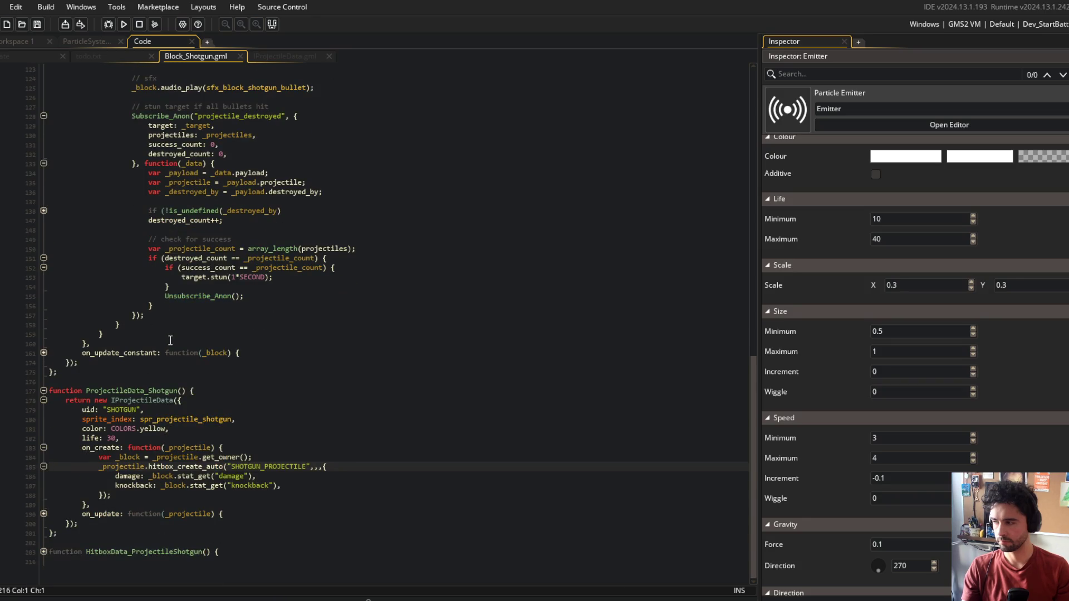
pyautogui.click(43, 466)
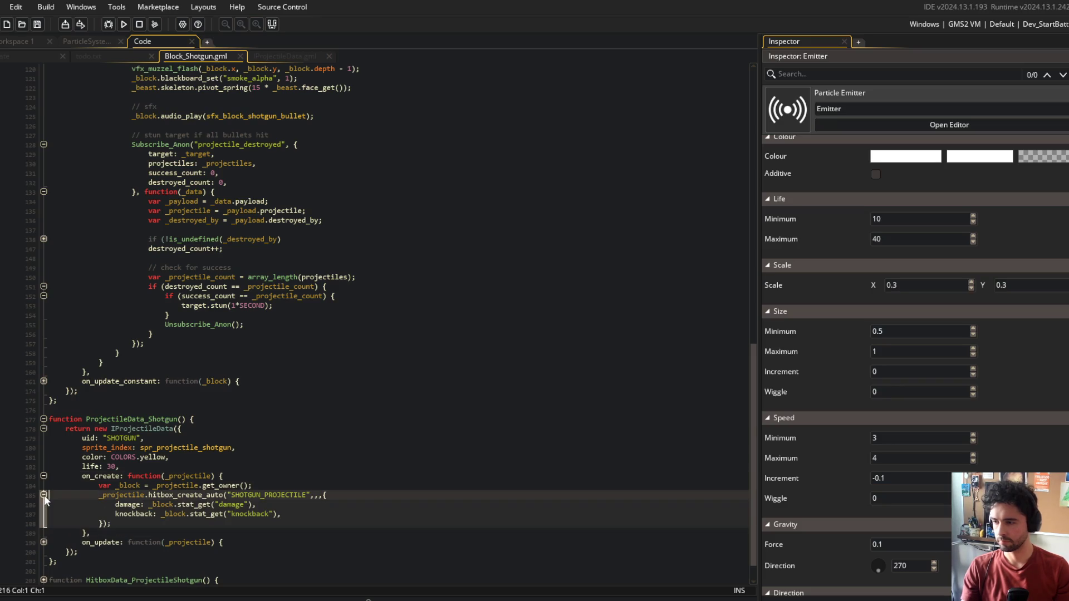
pyautogui.click(44, 495)
pyautogui.click(146, 431)
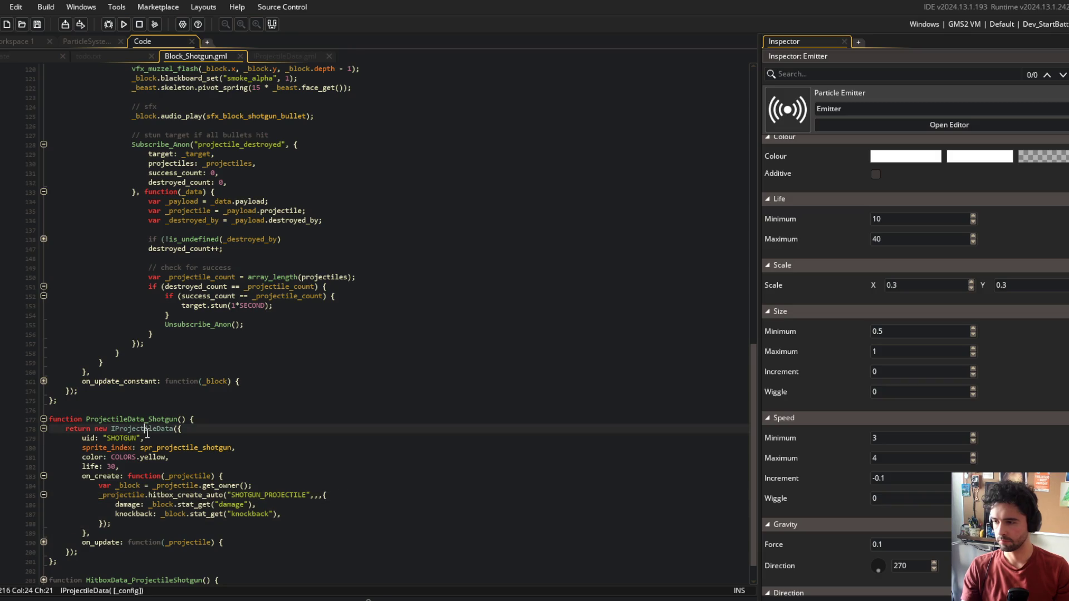
pyautogui.click(305, 58)
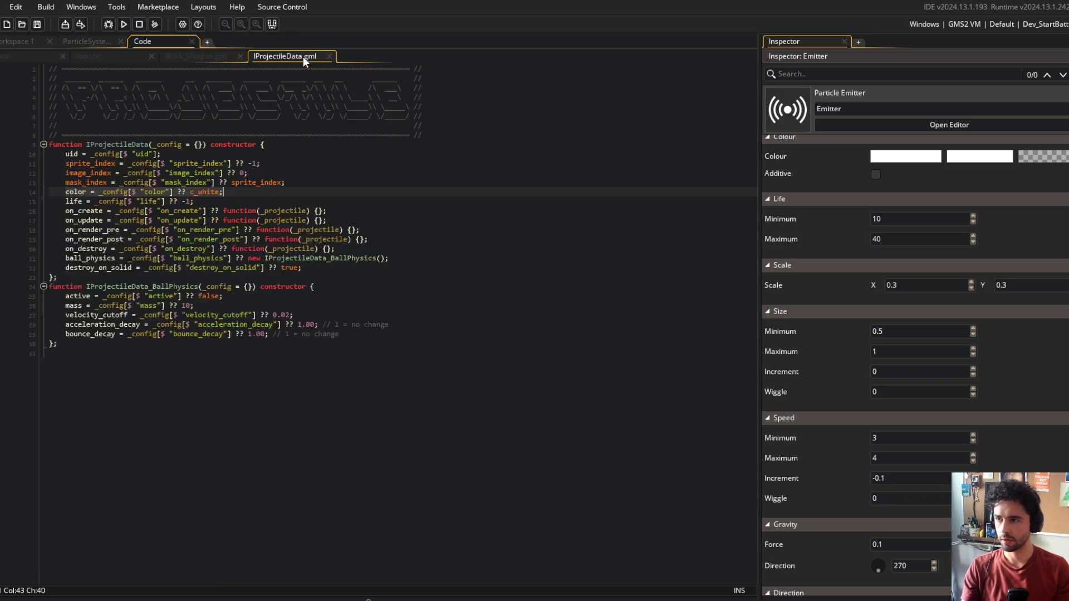
pyautogui.middleClick(253, 61)
pyautogui.click(26, 58)
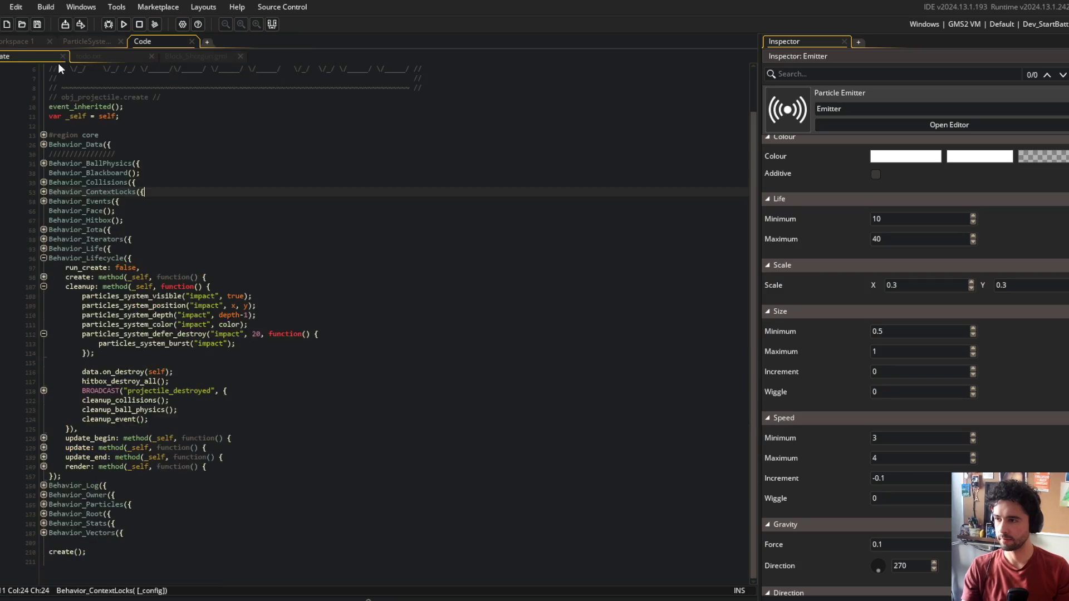
# Step: Change line 111 to particles_system_color("impact", data.color) and launch the game
pyautogui.click(217, 325)
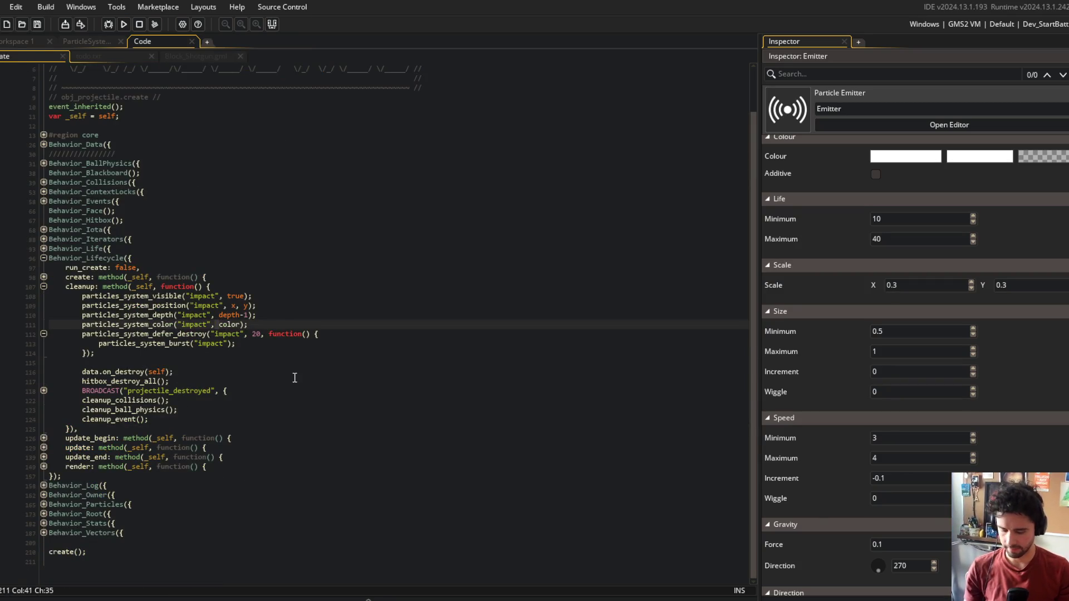
pyautogui.write('d')
pyautogui.press('BackSpace')
pyautogui.write('data.')
pyautogui.press('F5')
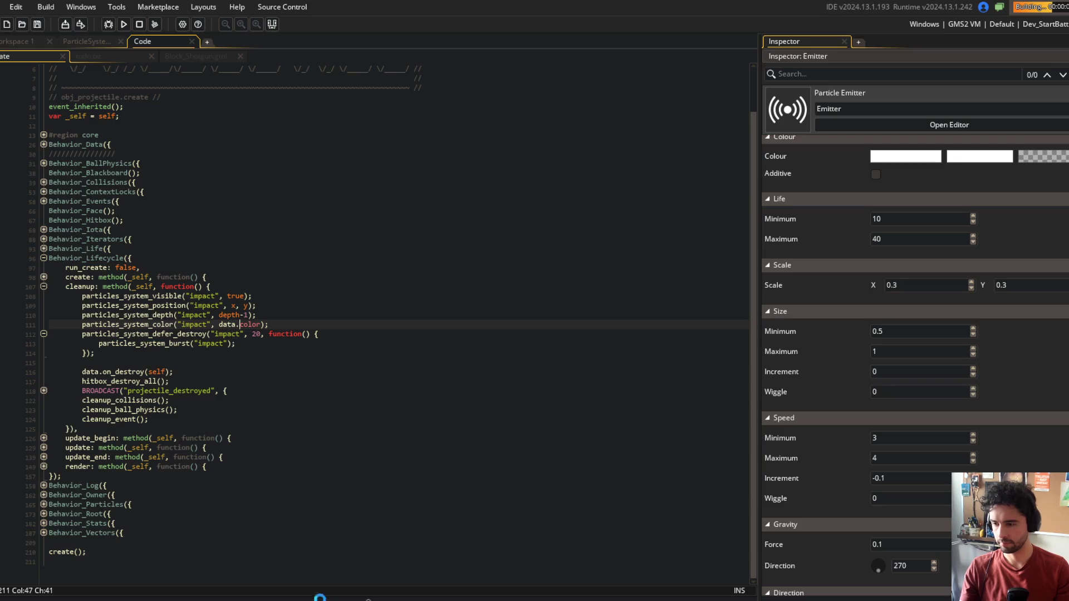
# Step: Play the SpaceWave playlist in the music player, then bring the running game forward
pyautogui.click(356, 598)
pyautogui.click(544, 218)
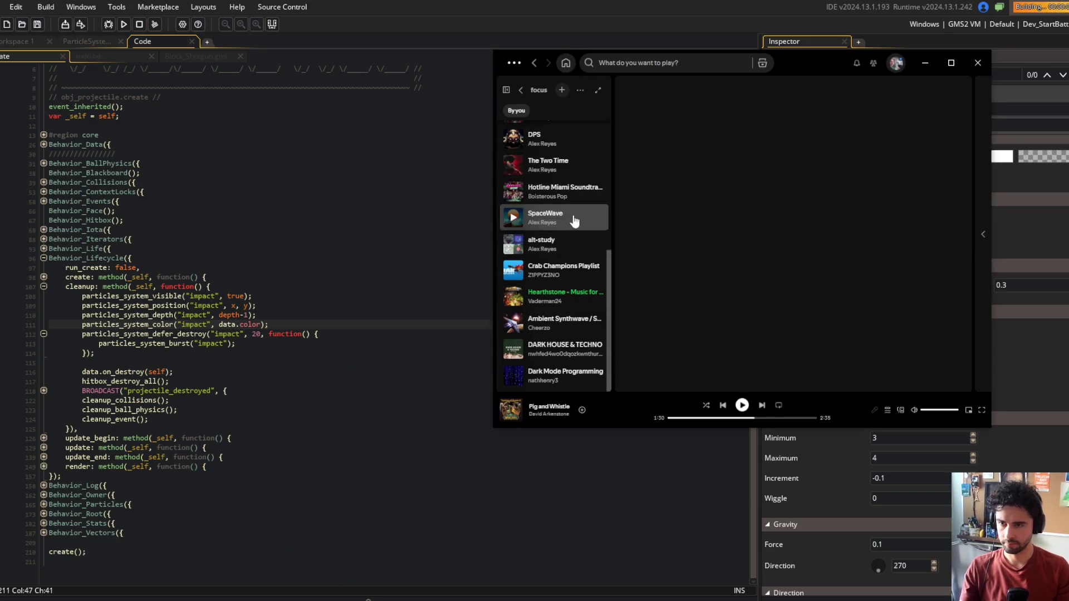
pyautogui.click(260, 173)
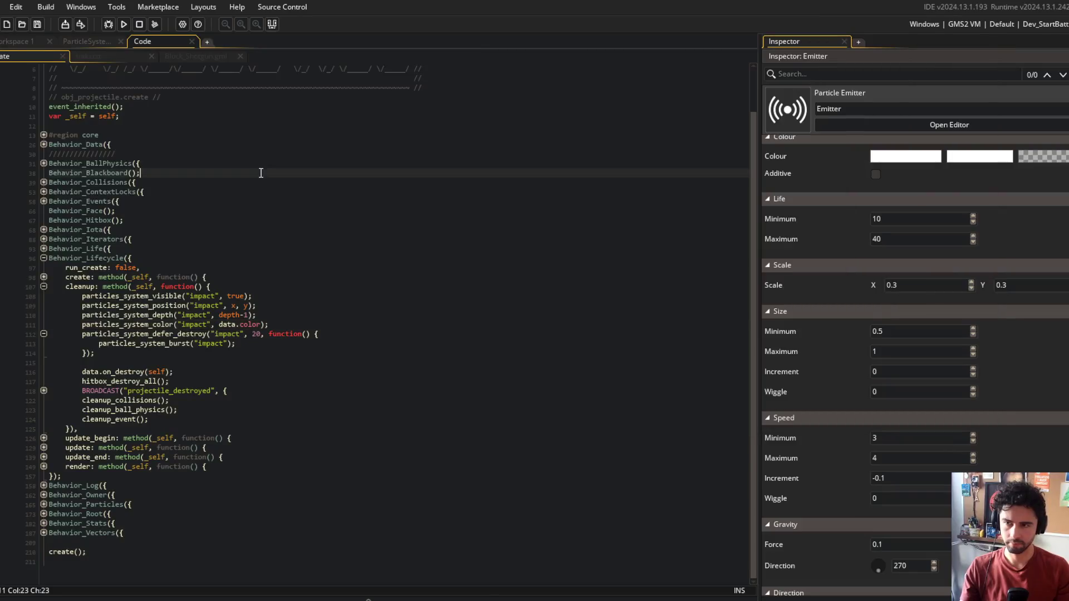
pyautogui.click(484, 599)
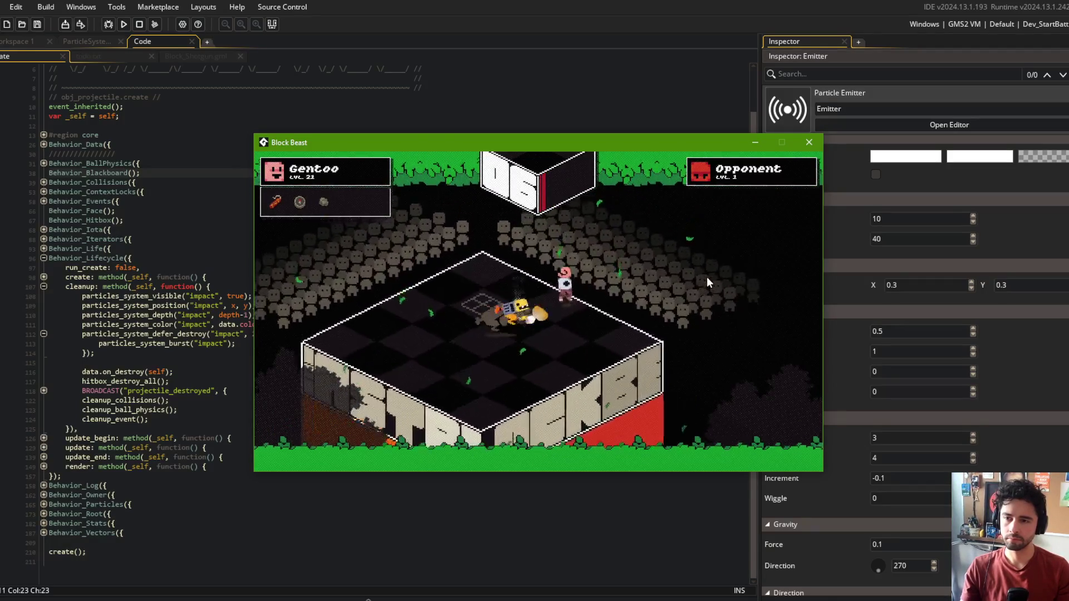
# Step: End the Block Beast test run and close the ParticleSystem, shotgun.gml and obj_projectile code tabs
pyautogui.click(809, 142)
pyautogui.click(386, 201)
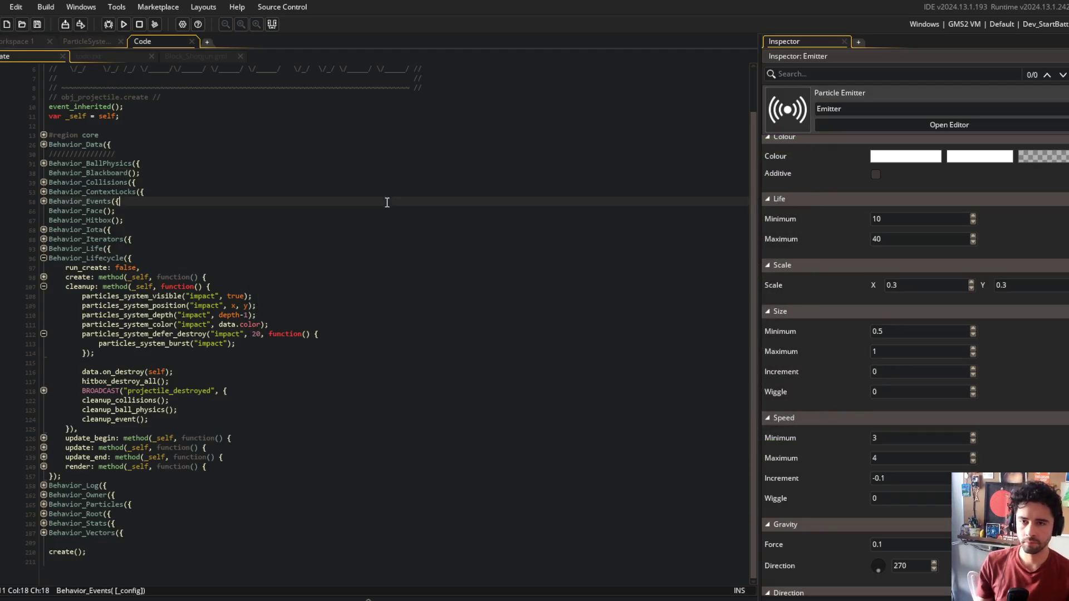
pyautogui.middleClick(96, 38)
pyautogui.middleClick(176, 56)
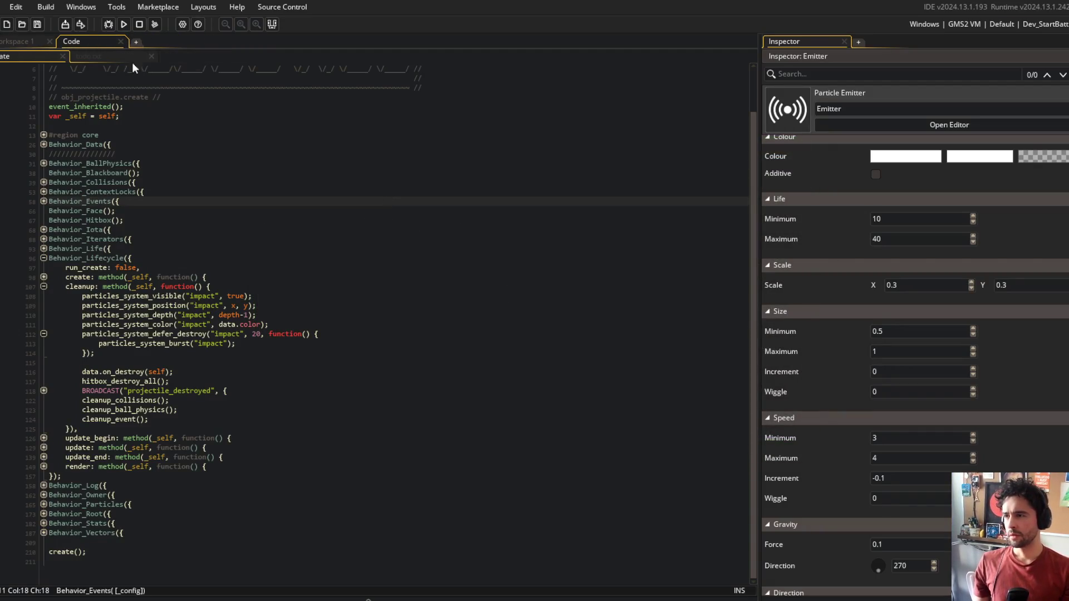
pyautogui.middleClick(98, 42)
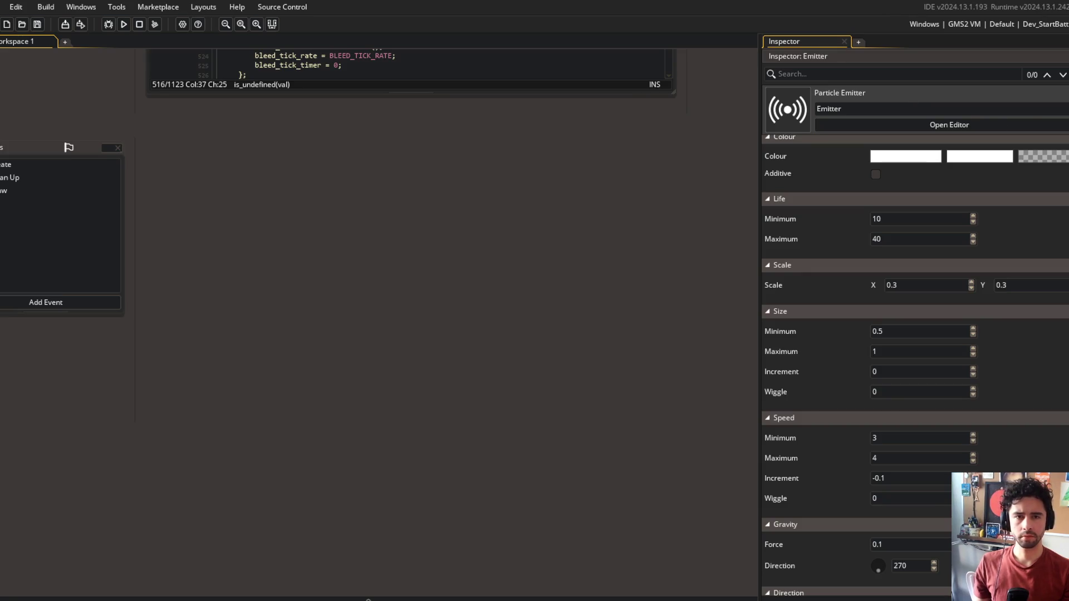
pyautogui.rightClick(292, 259)
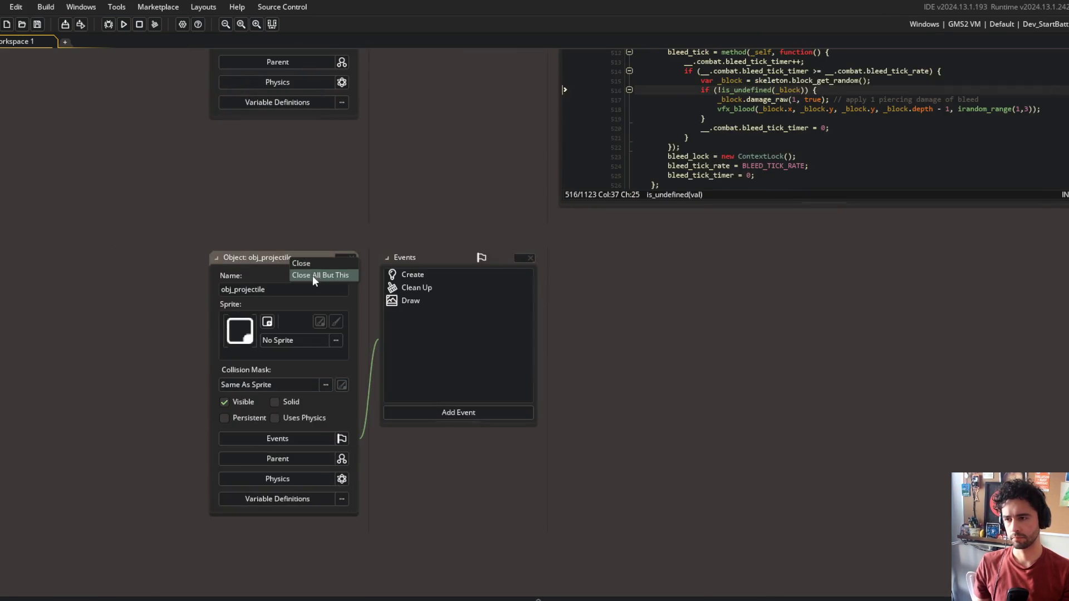
# Step: Close the object editors and stage all project changes with git add in Command Prompt
pyautogui.click(313, 276)
pyautogui.hotkey('alt', 'Tab')
pyautogui.press('Tab')
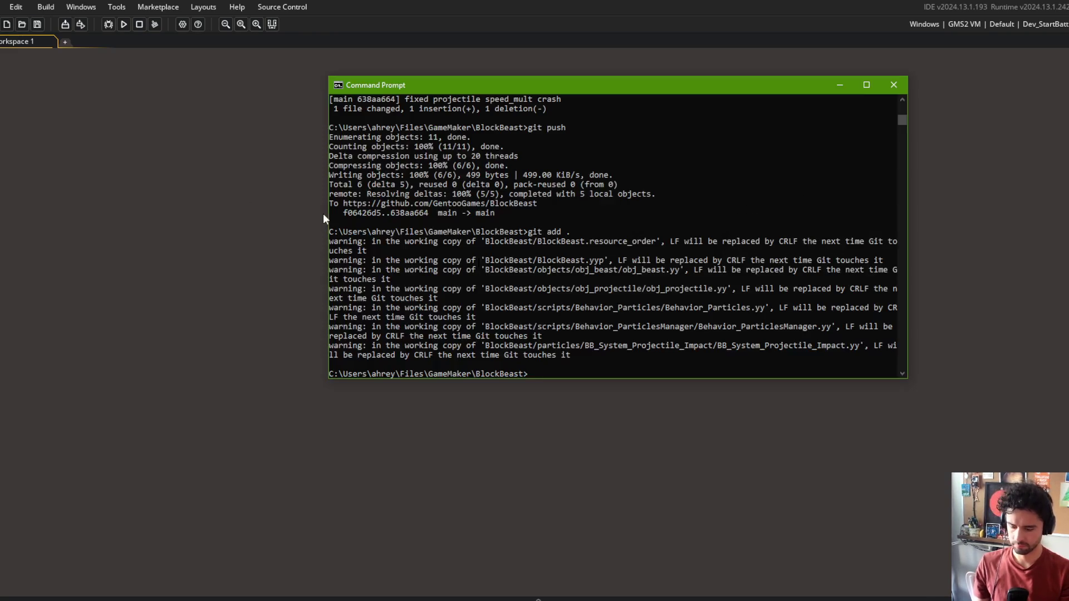
pyautogui.write('git add .')
pyautogui.press('Return')
# Step: Commit the changes as "projectile impact particles" and push to the remote
pyautogui.write('git commit -m "projectile impact particle')
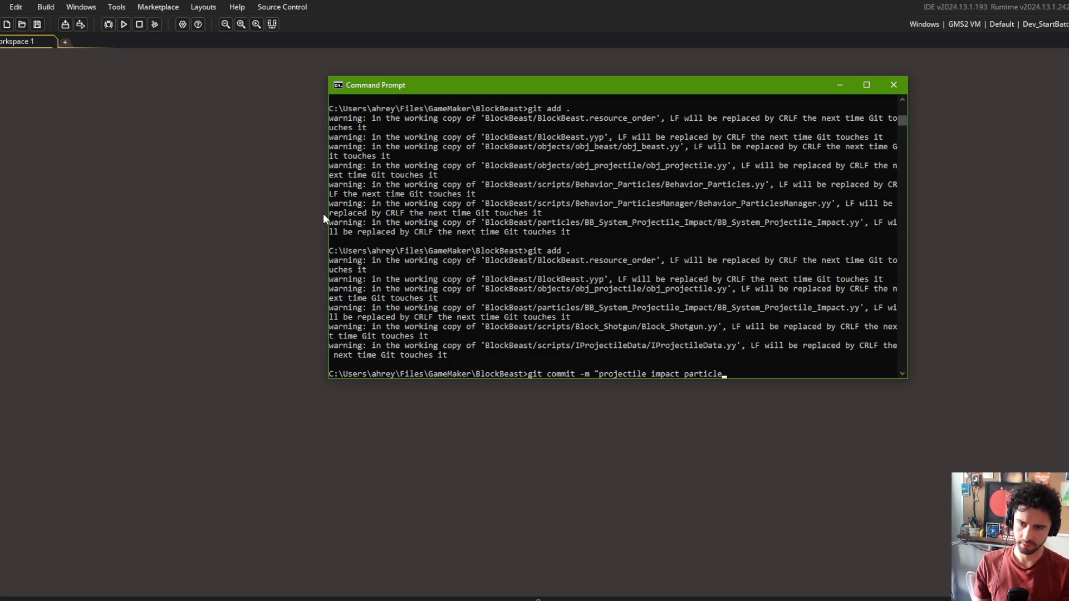
pyautogui.write('s"')
pyautogui.press('Return')
pyautogui.write('git push')
pyautogui.press('Return')
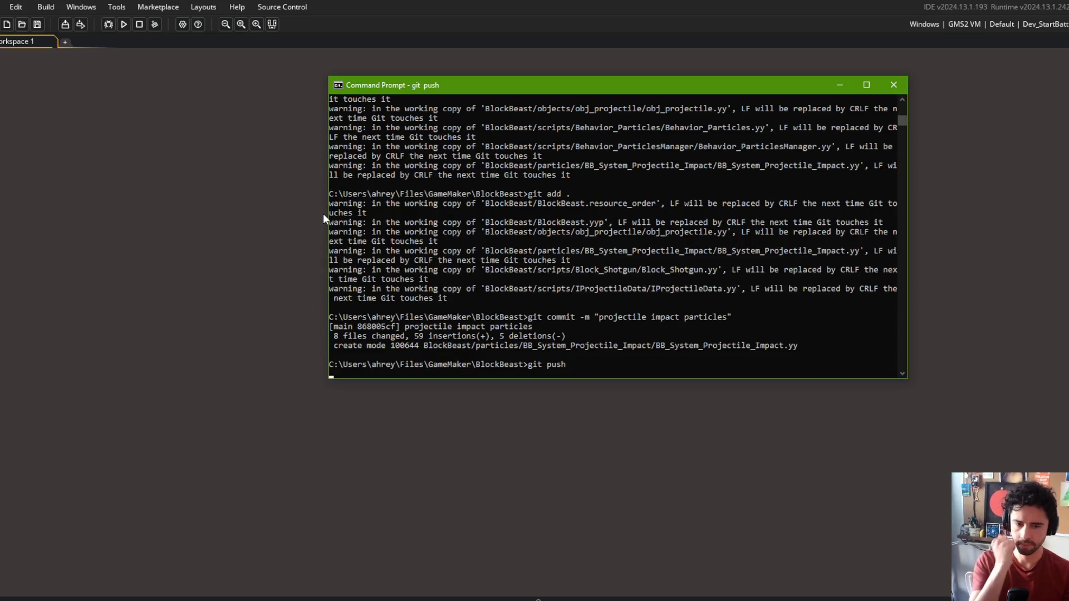
pyautogui.click(185, 155)
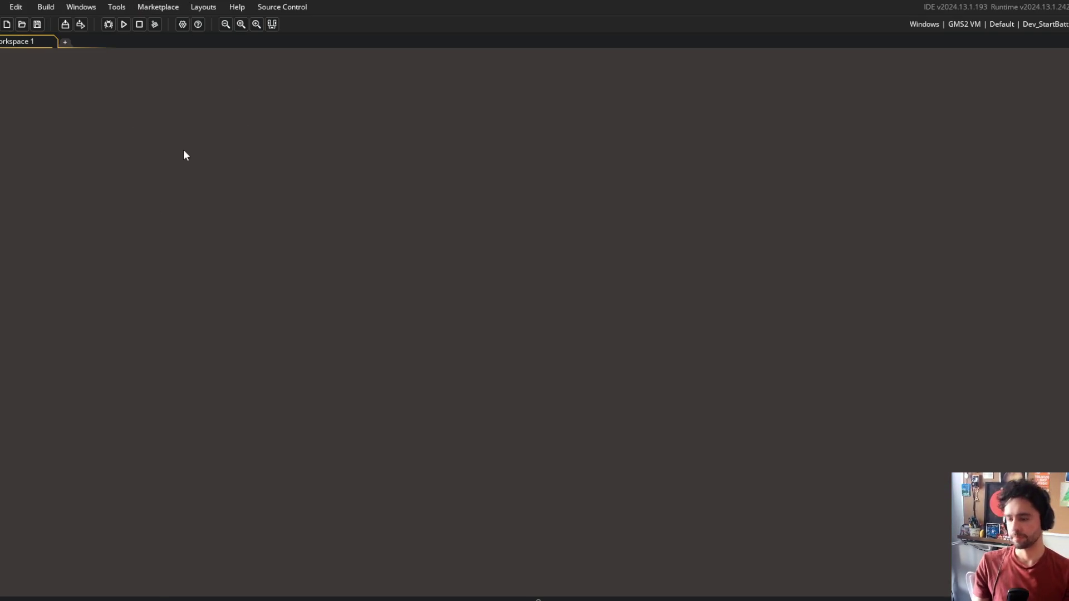
# Step: Open the todo notes and move the 'classify stat types' item under the FUTURE heading
pyautogui.hotkey('ctrl', 't')
pyautogui.write('oto')
pyautogui.write('odo')
pyautogui.press('Return')
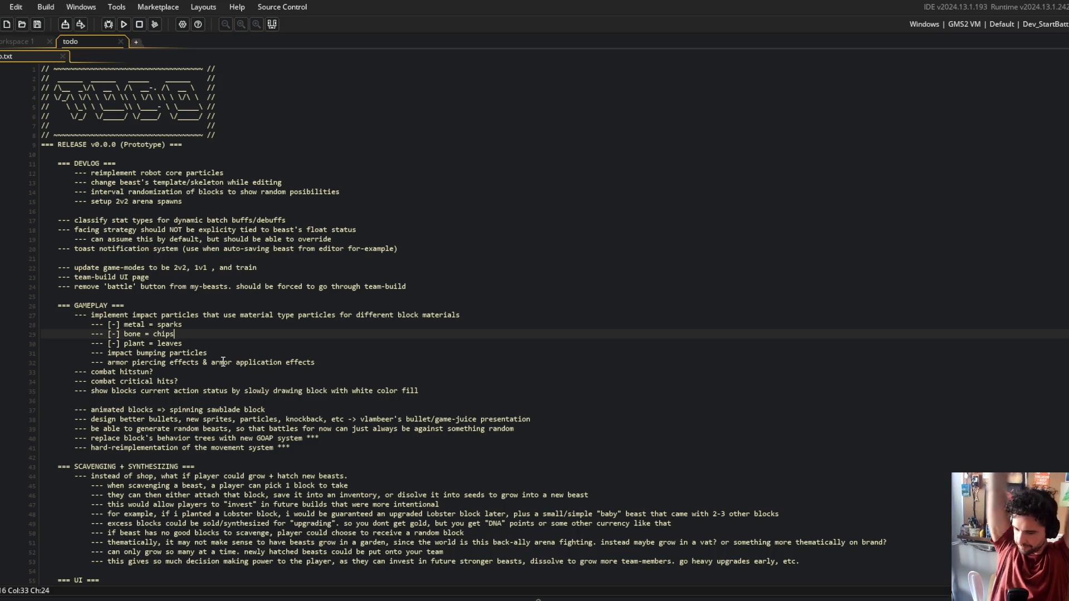
pyautogui.click(218, 230)
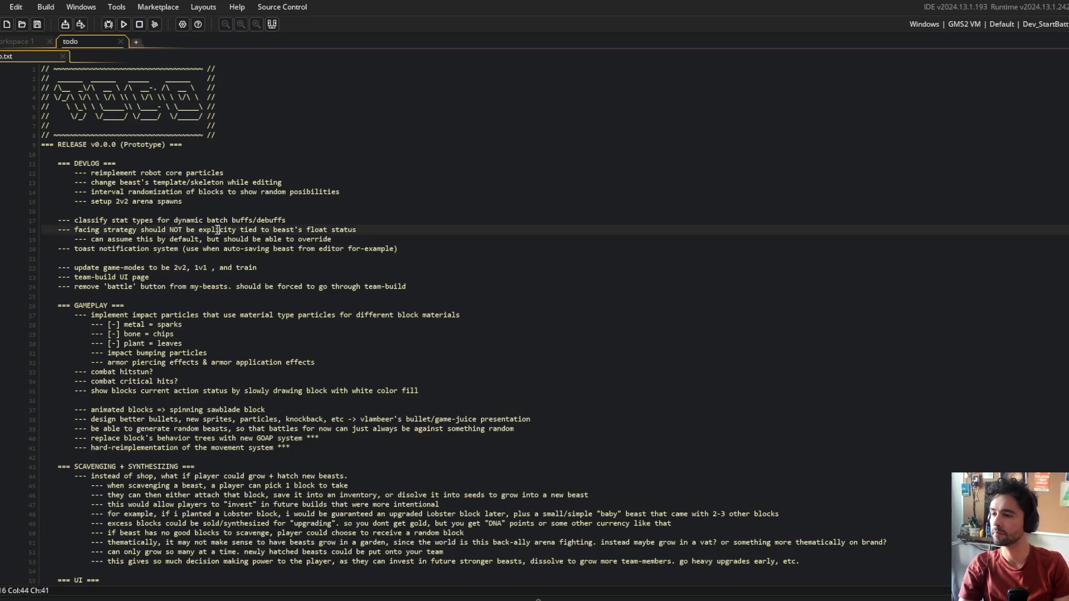
pyautogui.click(115, 221)
pyautogui.press('Up')
pyautogui.scroll(-15, 228, 400)
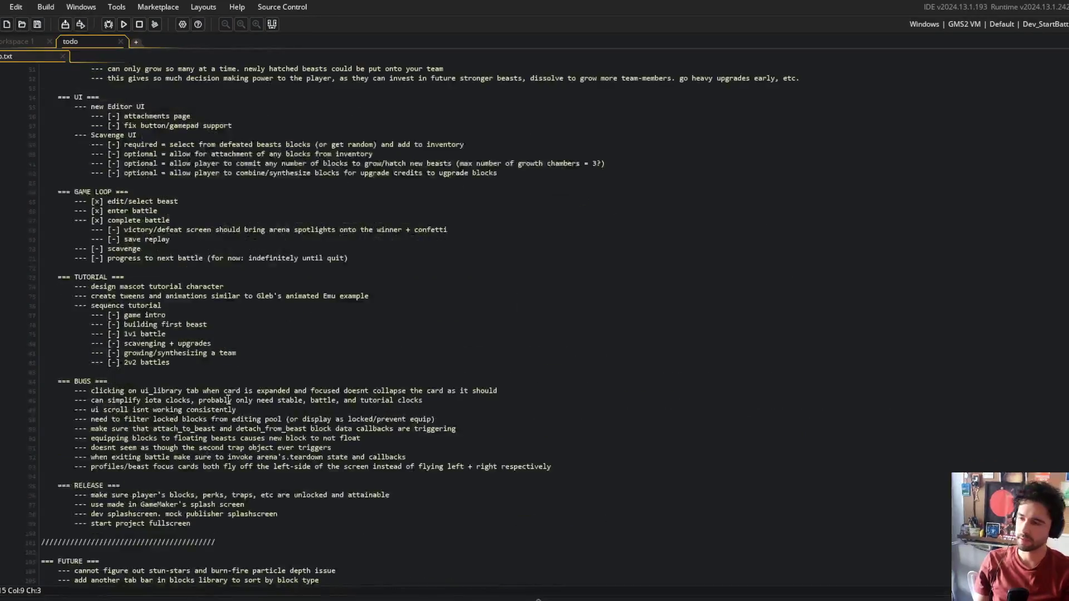
pyautogui.scroll(-4, 228, 400)
pyautogui.click(125, 454)
pyautogui.press('Up')
pyautogui.press('End')
pyautogui.press('Return')
pyautogui.write('--- classify stat types for dynamic batch buffs/debuffs')
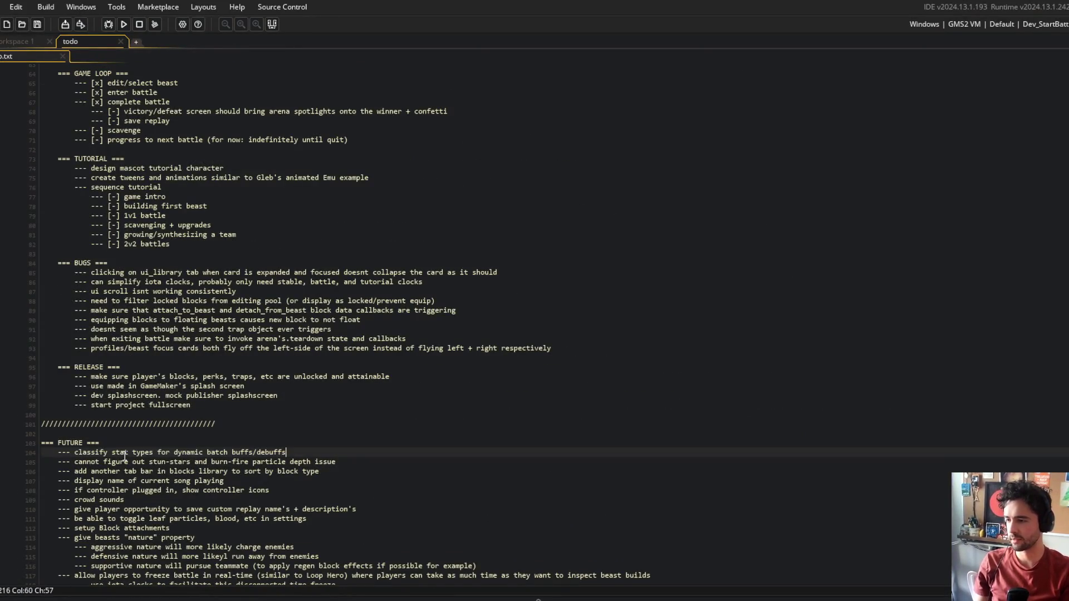
# Step: Make 'change beast's template/skeleton while editing' the first DEVLOG item and remove the leftover blank line
pyautogui.scroll(20, 125, 456)
pyautogui.click(383, 197)
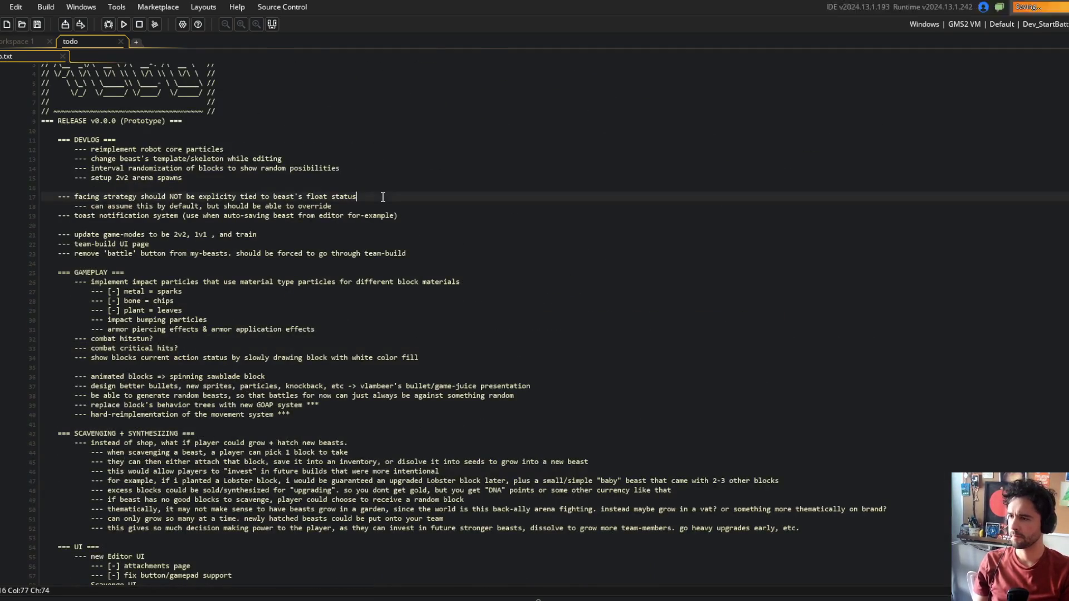
pyautogui.click(145, 168)
pyautogui.click(74, 142)
pyautogui.moveTo(74, 149); pyautogui.dragTo(224, 149)
pyautogui.click(288, 159)
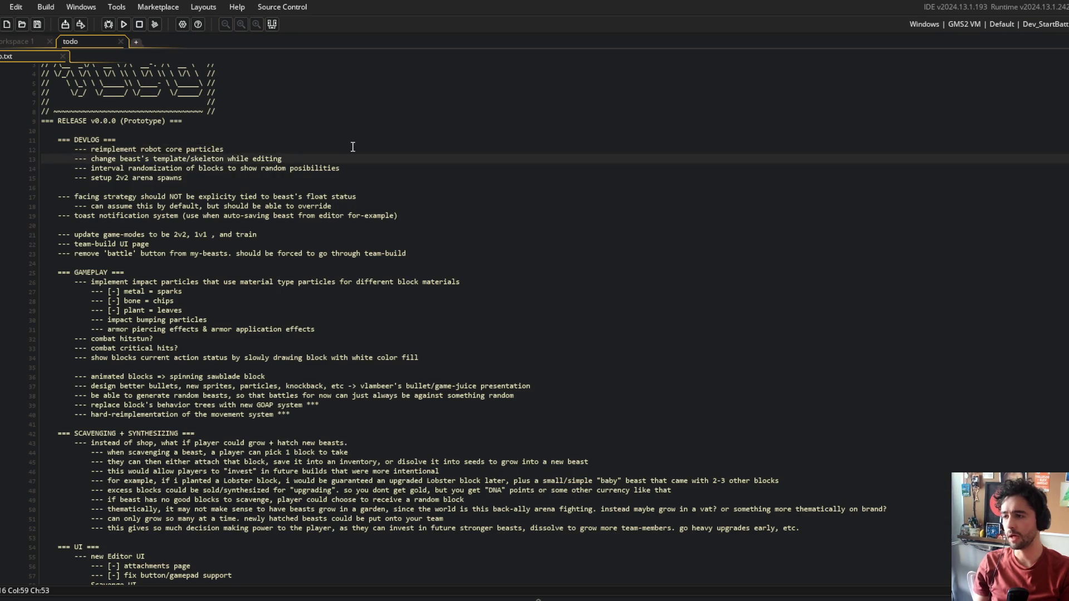
pyautogui.hotkey('shift', 'Home')
pyautogui.hotkey('ctrl', 'x')
pyautogui.press('Up')
pyautogui.press('Return')
pyautogui.press('Up')
pyautogui.hotkey('ctrl', 'v')
pyautogui.press('Home')
pyautogui.press('Down')
pyautogui.press('Down')
pyautogui.hotkey('ctrl', 'd')
pyautogui.press('Down')
pyautogui.press('Down')
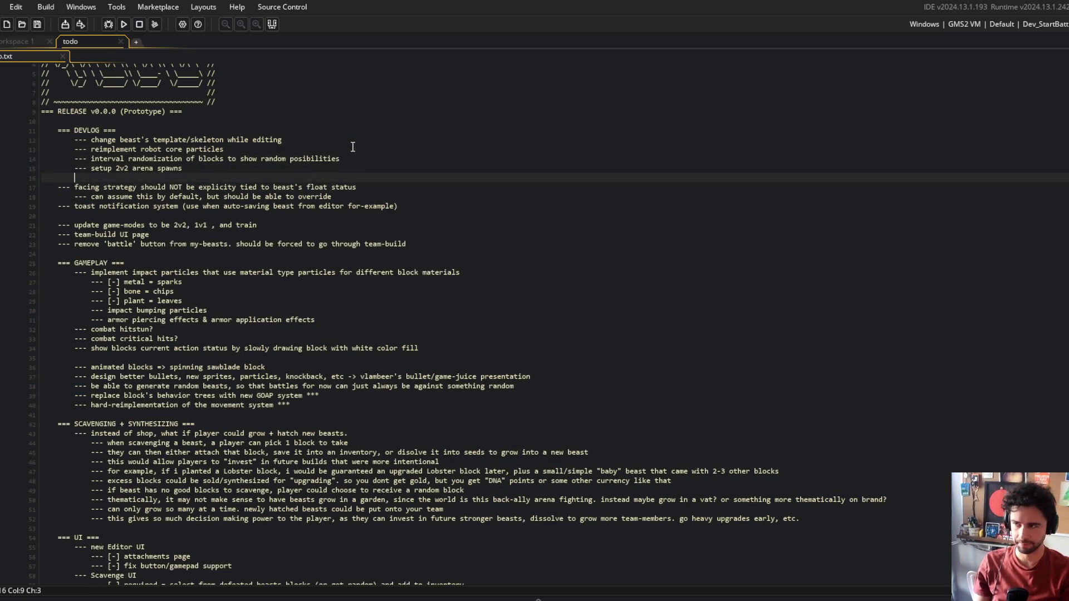
# Step: Select the facing strategy note lines, then dismiss an unused asset search
pyautogui.press('Down')
pyautogui.press('Down')
pyautogui.press('End')
pyautogui.hotkey('shift', 'Up')
pyautogui.hotkey('shift', 'Home')
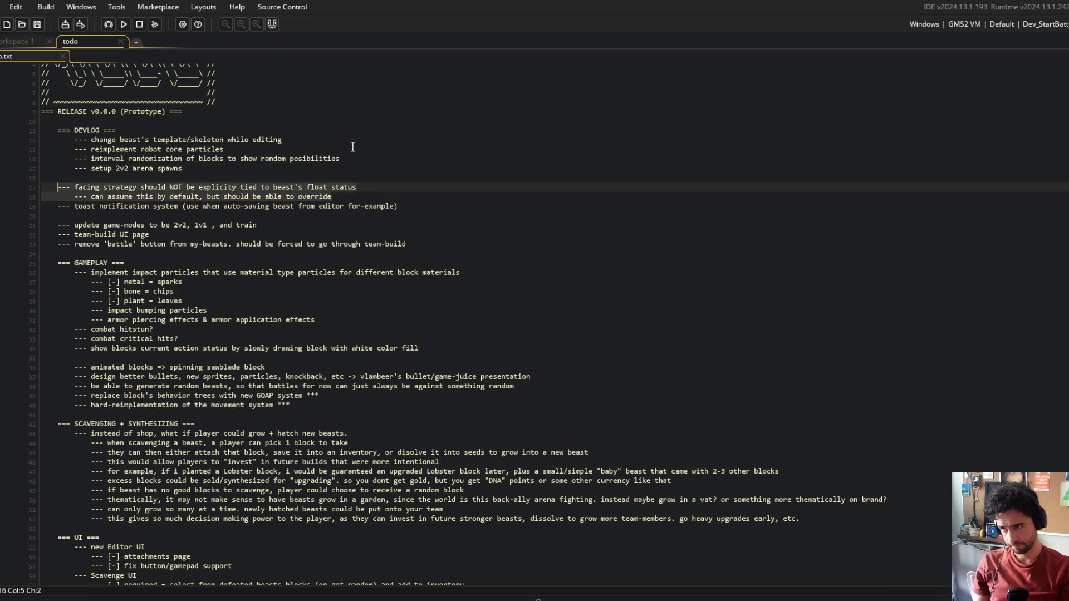
pyautogui.hotkey('ctrl', 't')
pyautogui.write('b')
pyautogui.press('BackSpace')
pyautogui.press('BackSpace')
pyautogui.press('BackSpace')
pyautogui.press('Escape')
# Step: Review the game-modes note and title banner, switching between the todo notes and workspace
pyautogui.click(305, 254)
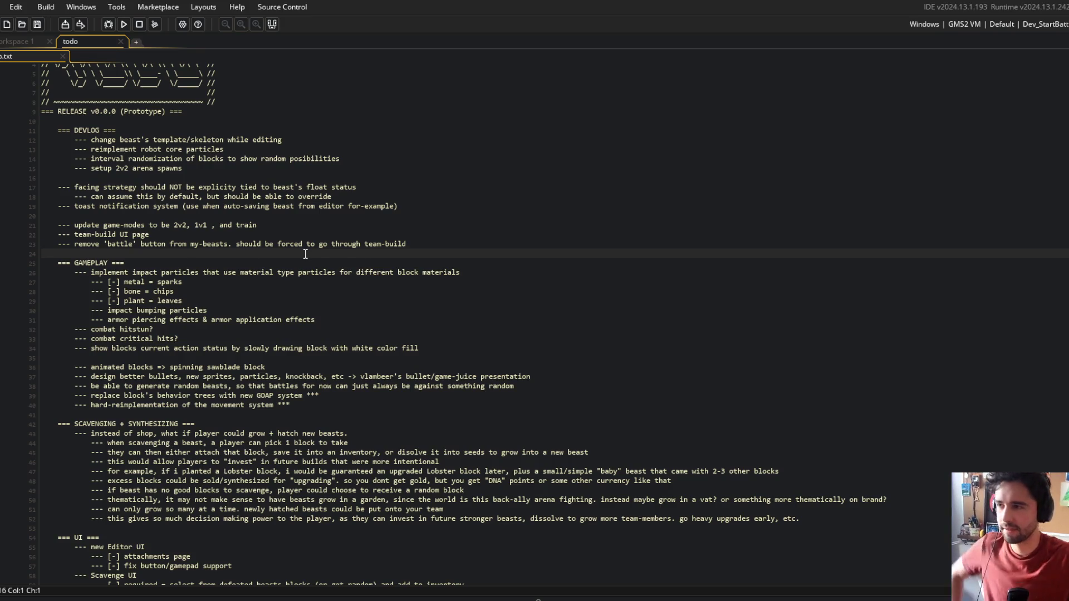
pyautogui.click(297, 225)
pyautogui.scroll(2, 231, 135)
pyautogui.click(245, 192)
pyautogui.click(151, 114)
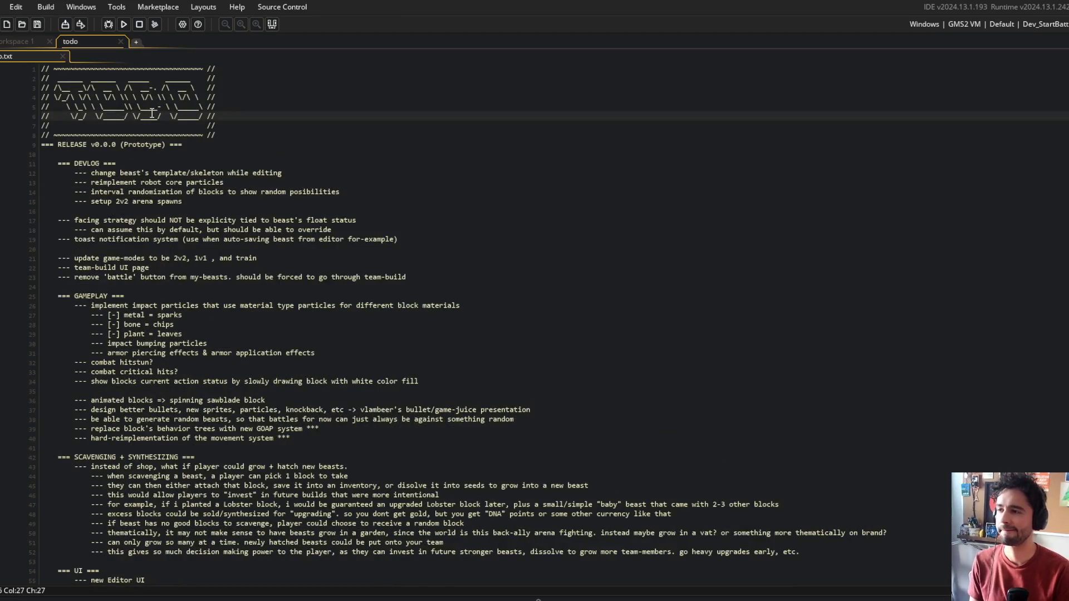
pyautogui.click(34, 40)
pyautogui.click(83, 43)
pyautogui.click(179, 154)
pyautogui.click(125, 124)
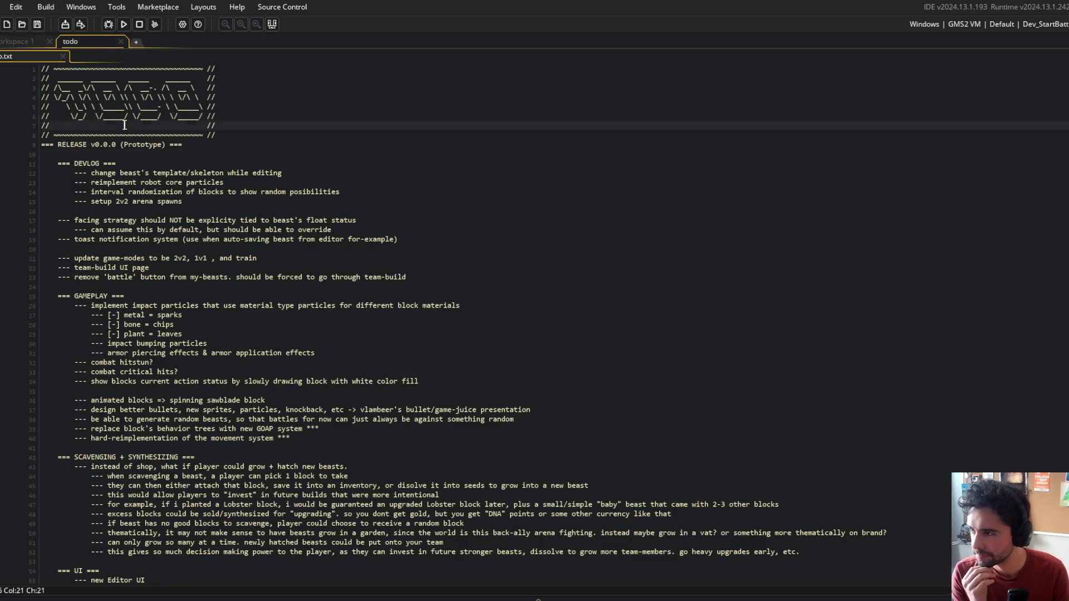
pyautogui.click(32, 44)
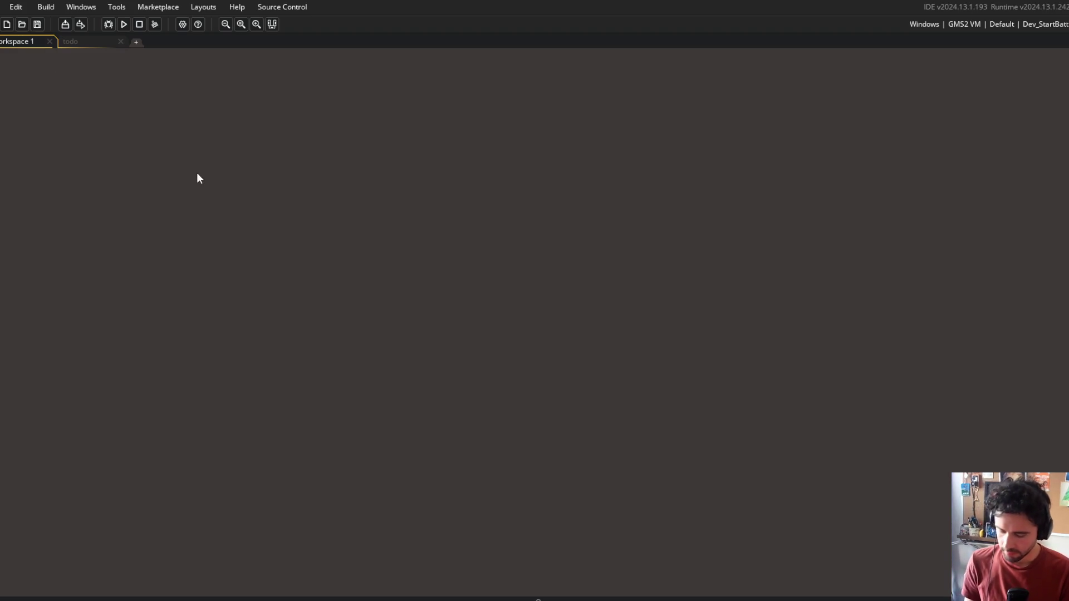
# Step: Open the ui_editor object and the Skeleton script via asset search
pyautogui.hotkey('ctrl', 't')
pyautogui.write('uior')
pyautogui.press('Return')
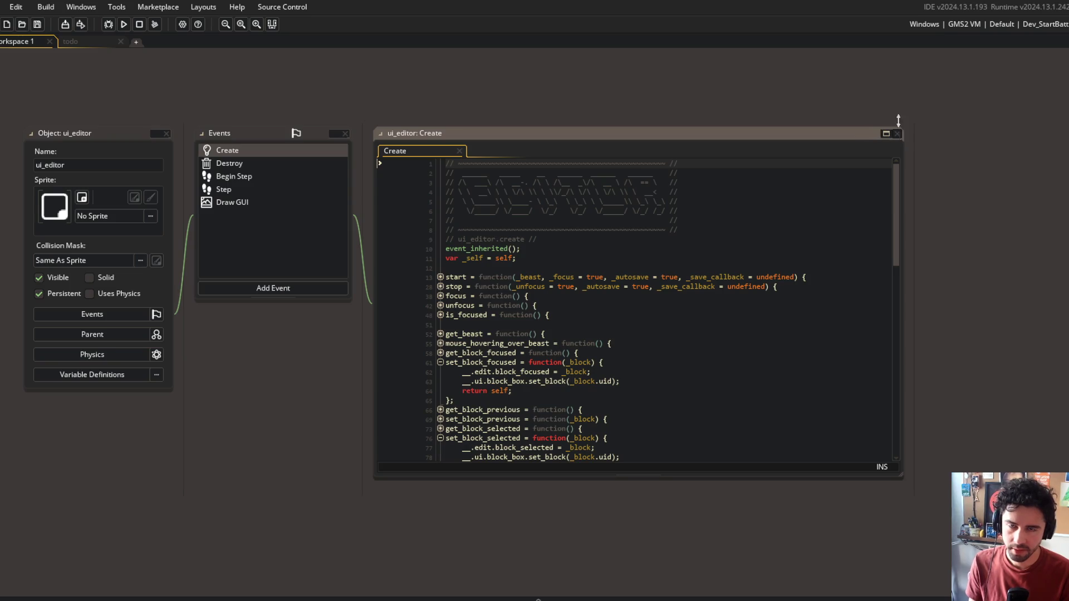
pyautogui.hotkey('ctrl', 't')
pyautogui.write('obj_beast')
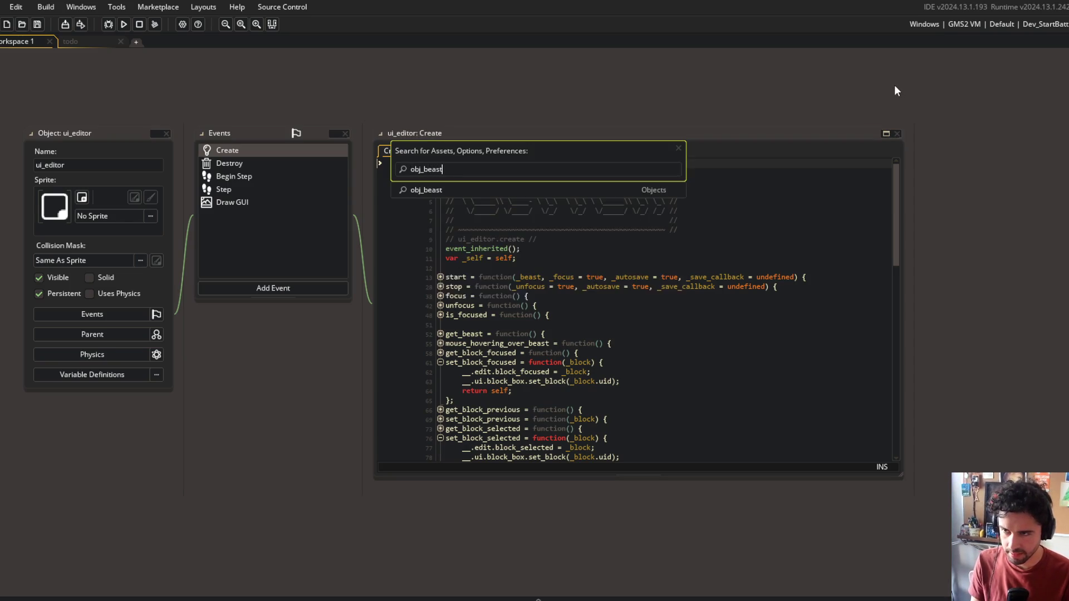
pyautogui.press('BackSpace')
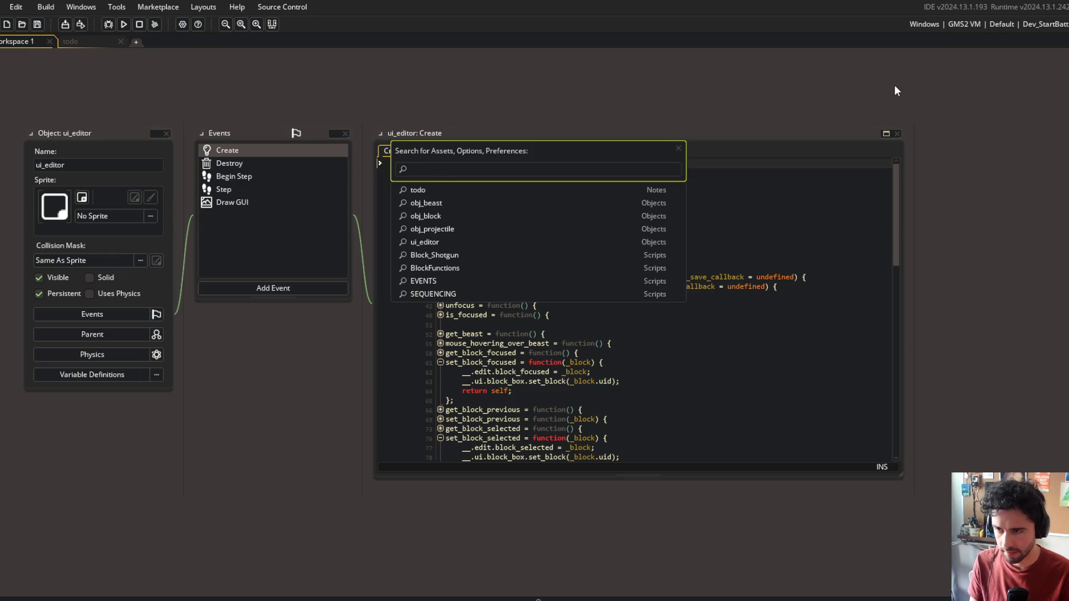
pyautogui.write('skeleton')
pyautogui.press('Return')
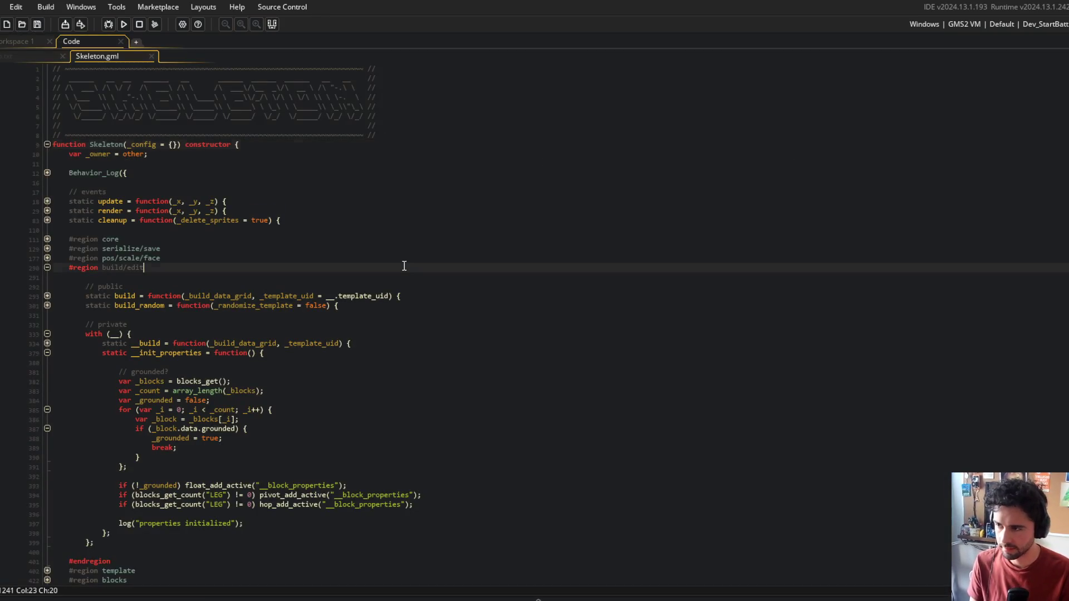
# Step: Expand the Skeleton build function, highlight _template_uid, and fold __init_properties and other helper code
pyautogui.scroll(-3, 405, 267)
pyautogui.click(345, 211)
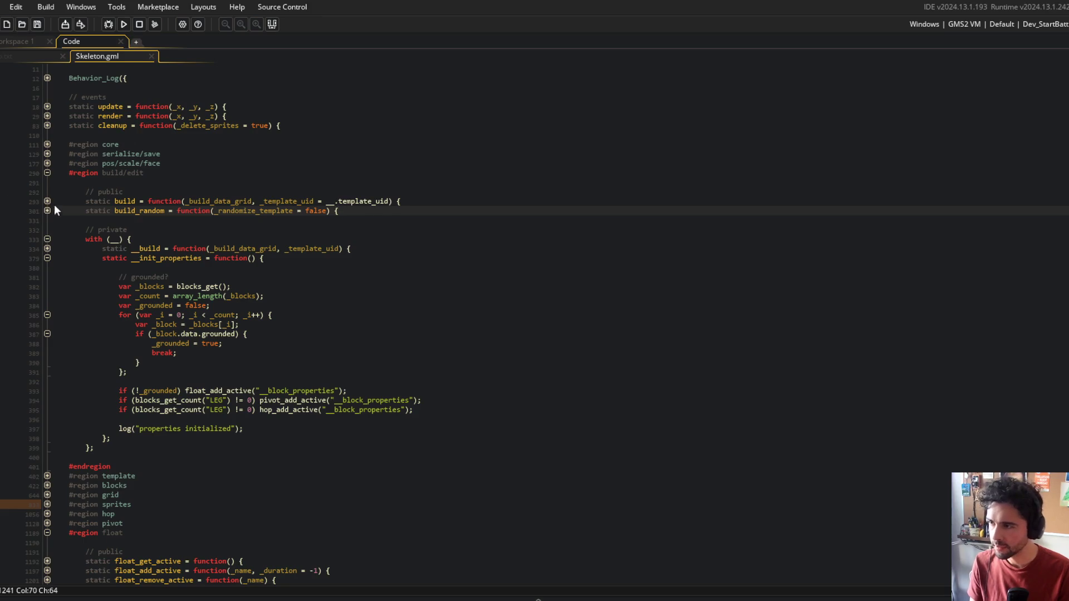
pyautogui.click(46, 202)
pyautogui.doubleClick(266, 201)
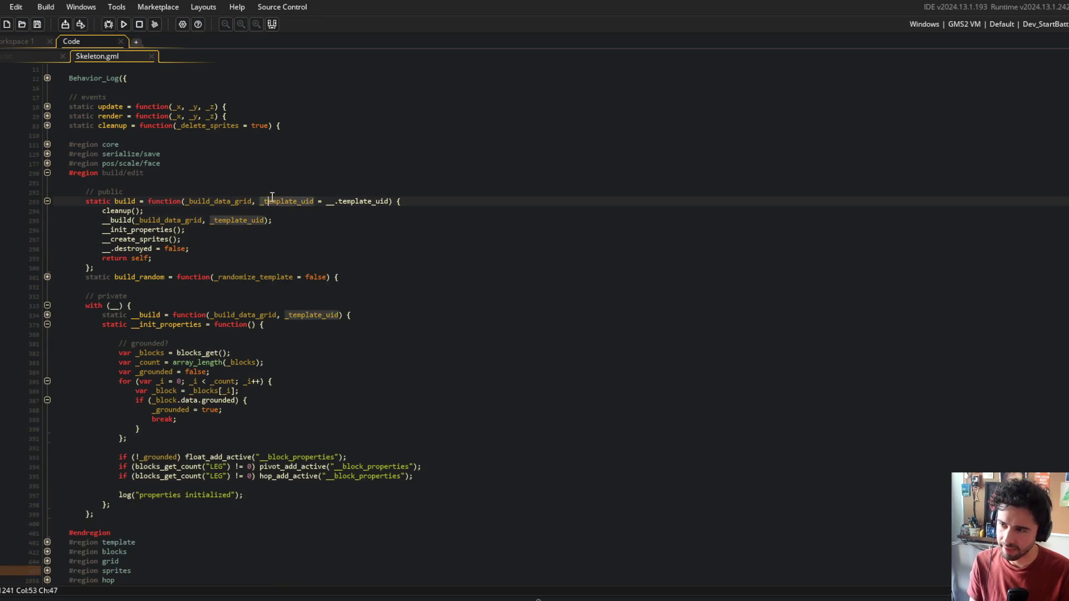
pyautogui.click(47, 324)
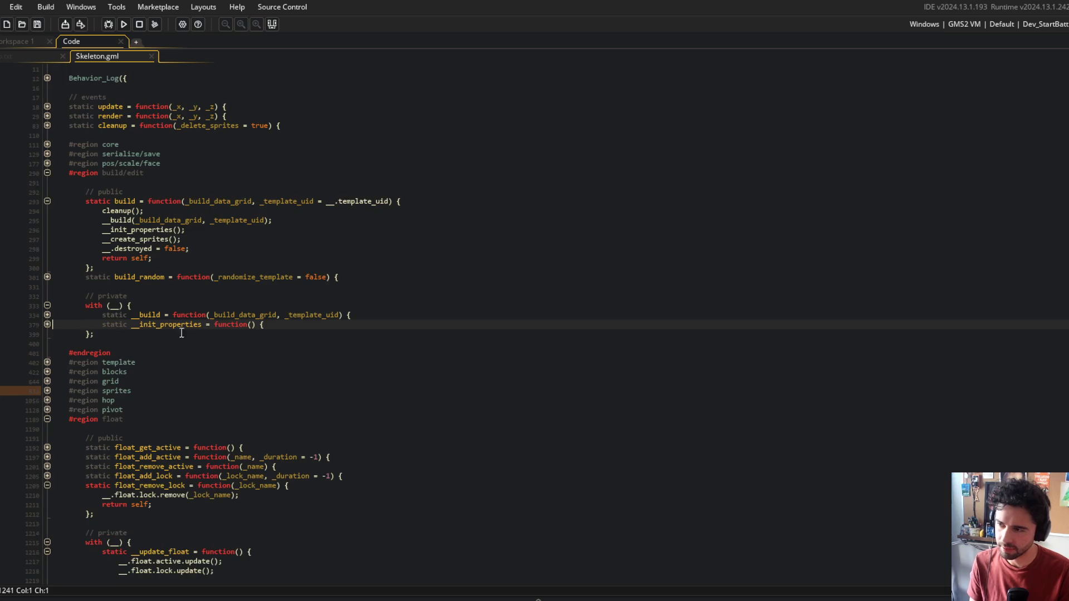
pyautogui.click(47, 305)
pyautogui.click(251, 258)
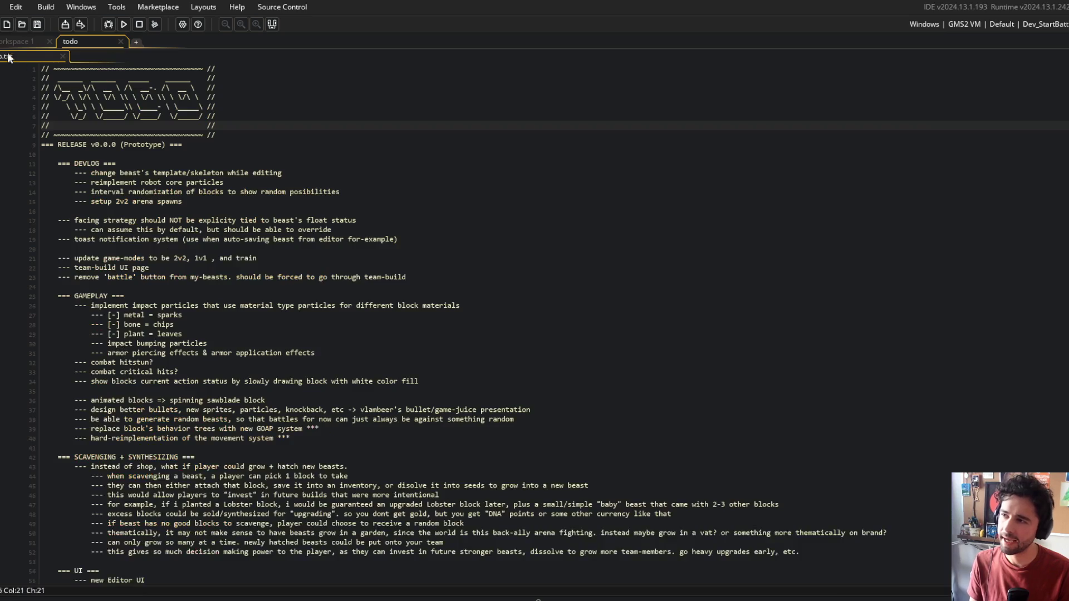
# Step: Open GuiEditorSkeletonBox, split the code editor into 2 columns, and place it in the right column
pyautogui.hotkey('ctrl', 't')
pyautogui.write('gi')
pyautogui.write('ui')
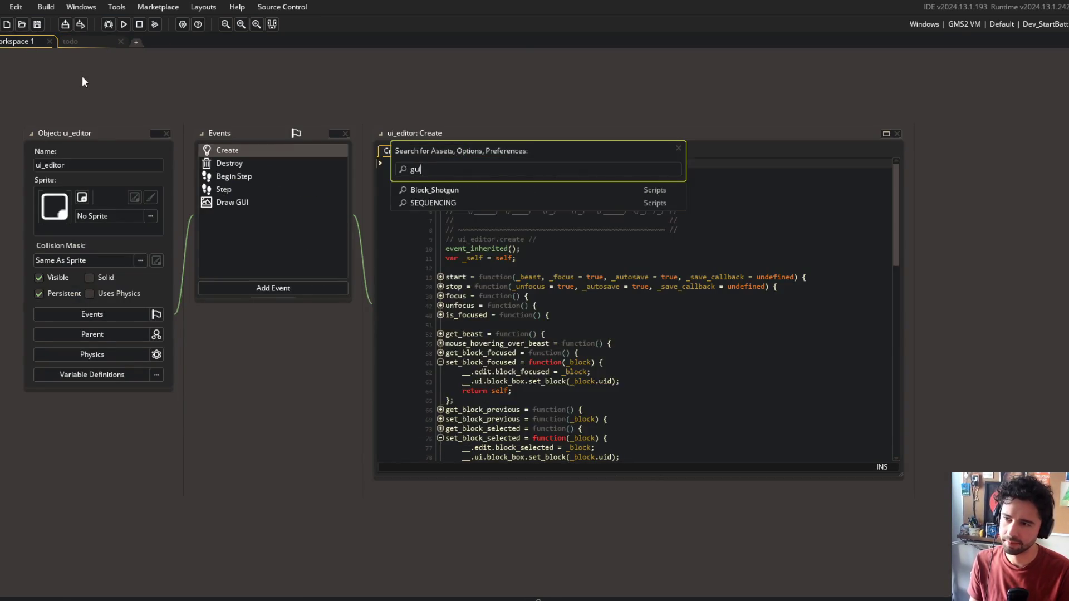
pyautogui.write('skeleton')
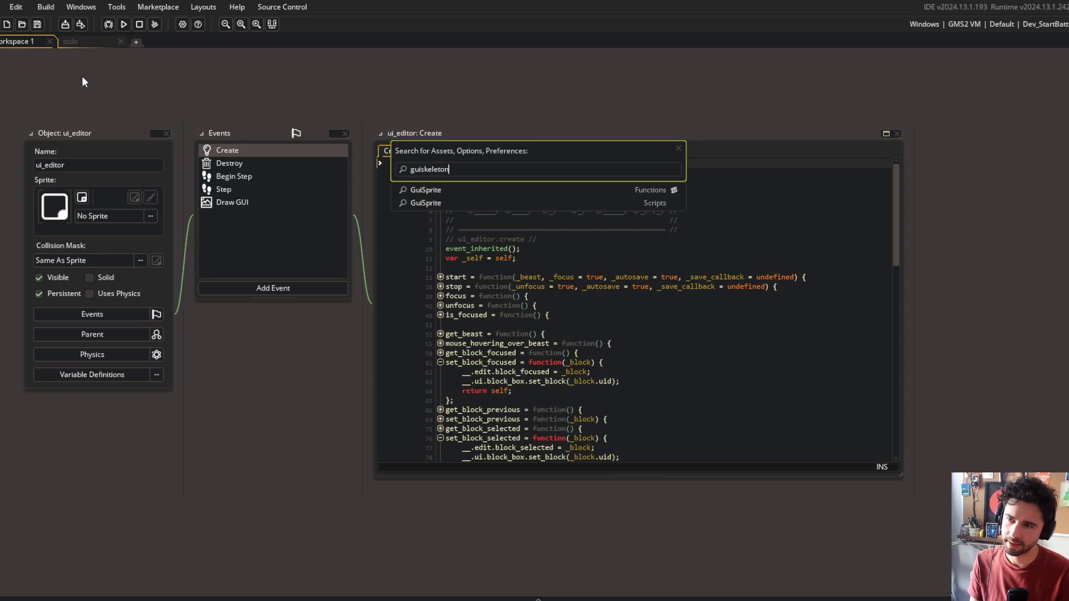
pyautogui.press('BackSpace')
pyautogui.press('BackSpace')
pyautogui.press('BackSpace')
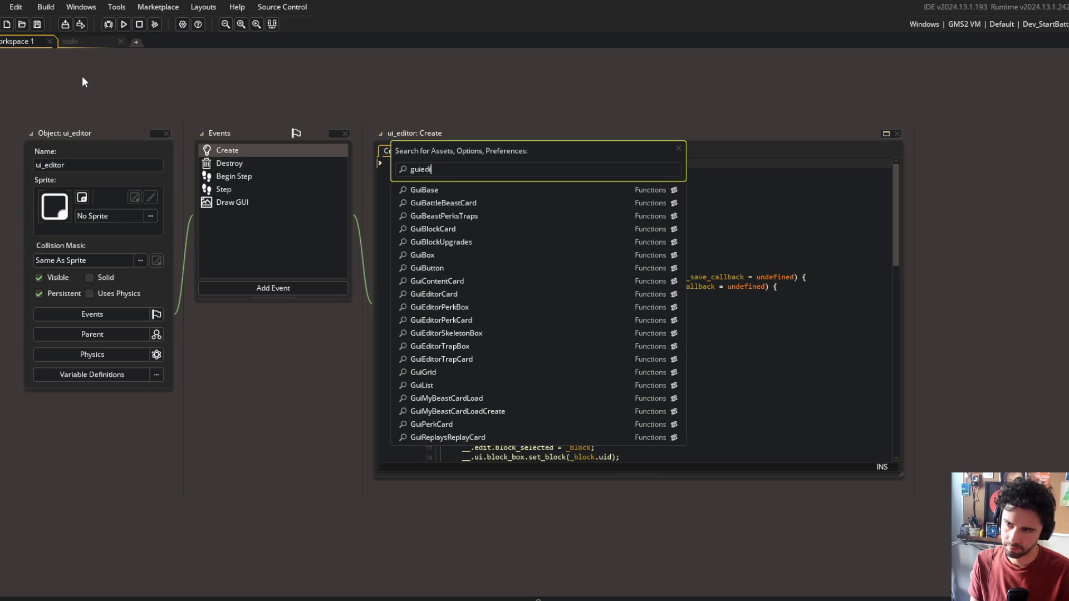
pyautogui.write('t')
pyautogui.press('Down')
pyautogui.press('Down')
pyautogui.press('Down')
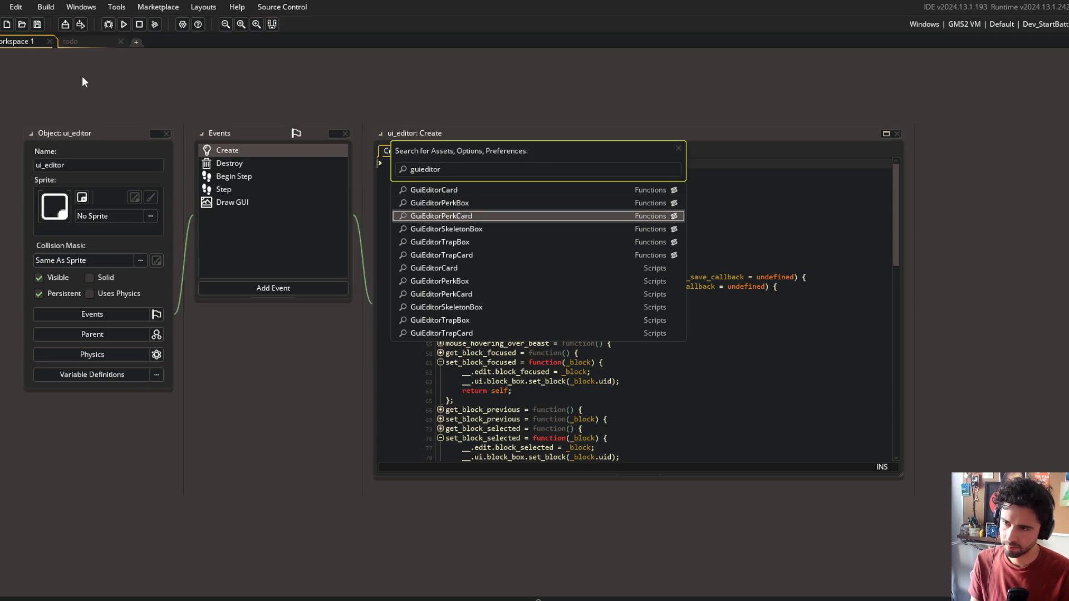
pyautogui.press('Return')
pyautogui.rightClick(165, 258)
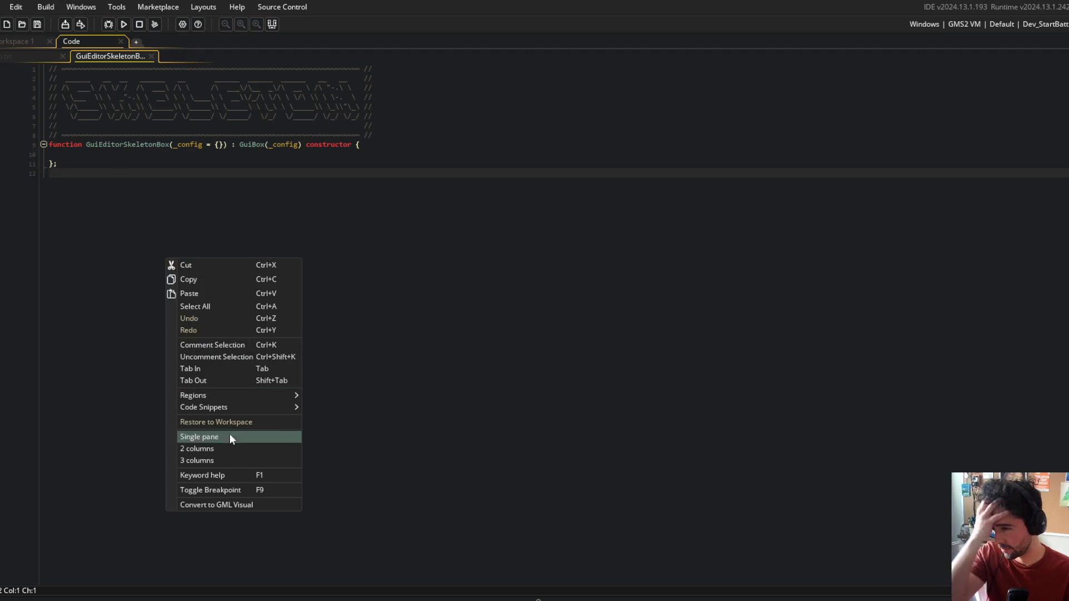
pyautogui.click(230, 448)
pyautogui.moveTo(167, 63); pyautogui.dragTo(724, 222)
# Step: Put the ui_editor Create code in the left column and expand its PRIVATE("ui") section
pyautogui.click(26, 40)
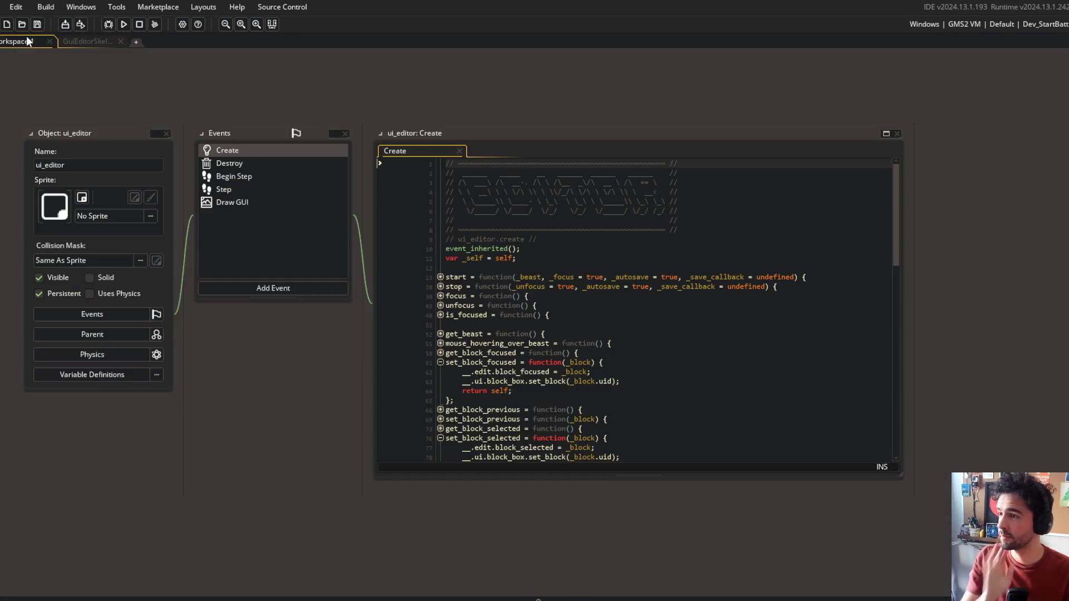
pyautogui.hotkey('ctrl', 't')
pyautogui.write('ui_editor')
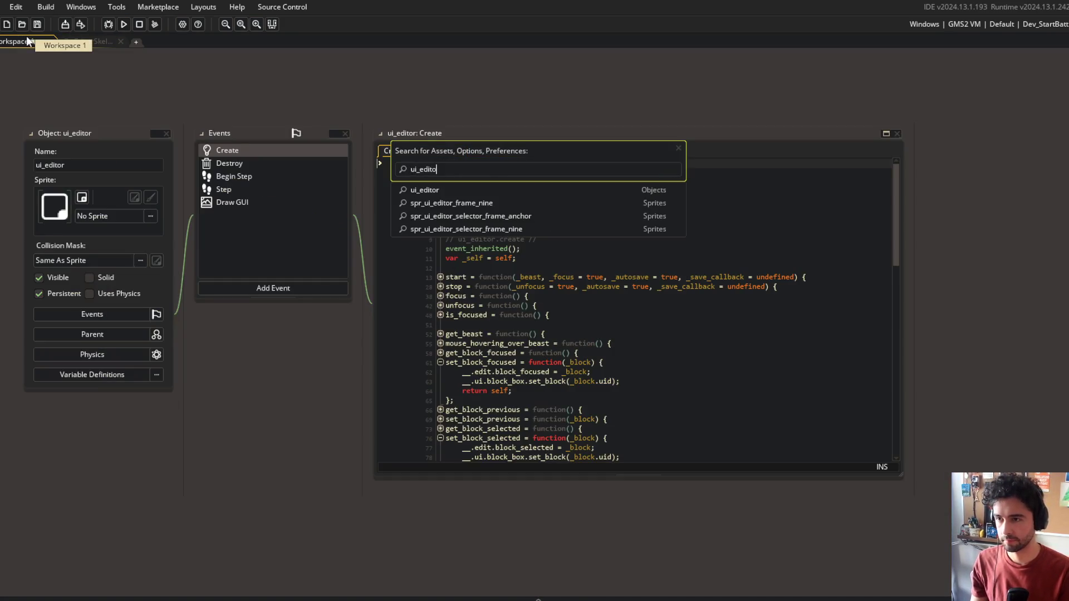
pyautogui.press('Return')
pyautogui.moveTo(399, 152)
pyautogui.mouseDown()
pyautogui.moveTo(89, 43)
pyautogui.moveTo(100, 56)
pyautogui.mouseUp()
pyautogui.press('Down')
pyautogui.press('Down')
pyautogui.press('Down')
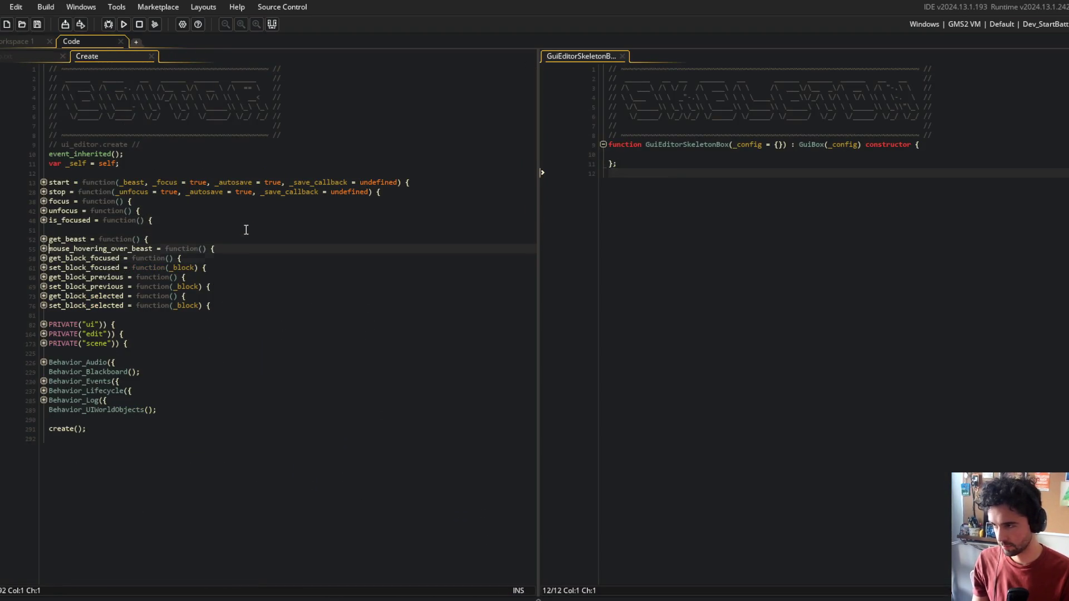
pyautogui.press('End')
pyautogui.press('Down')
pyautogui.press('Down')
pyautogui.press('Down')
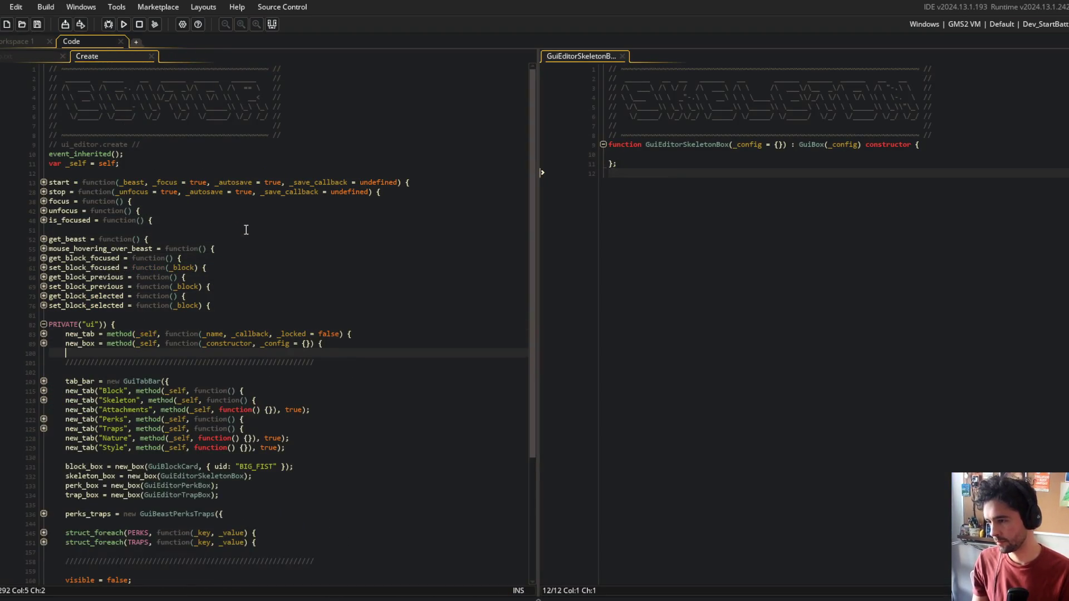
pyautogui.scroll(-5, 398, 401)
pyautogui.click(413, 357)
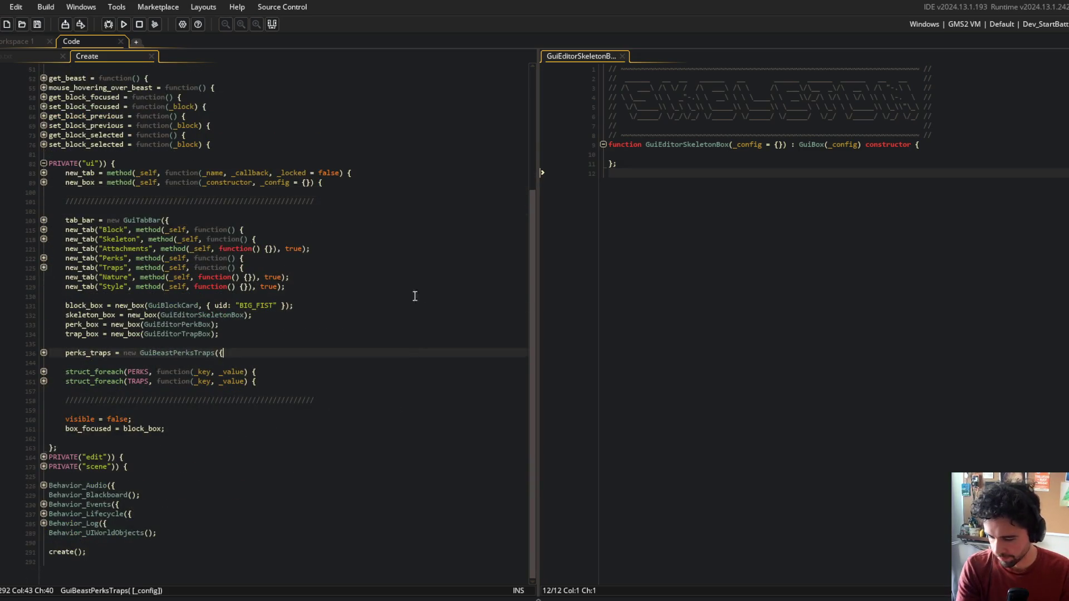
pyautogui.click(415, 289)
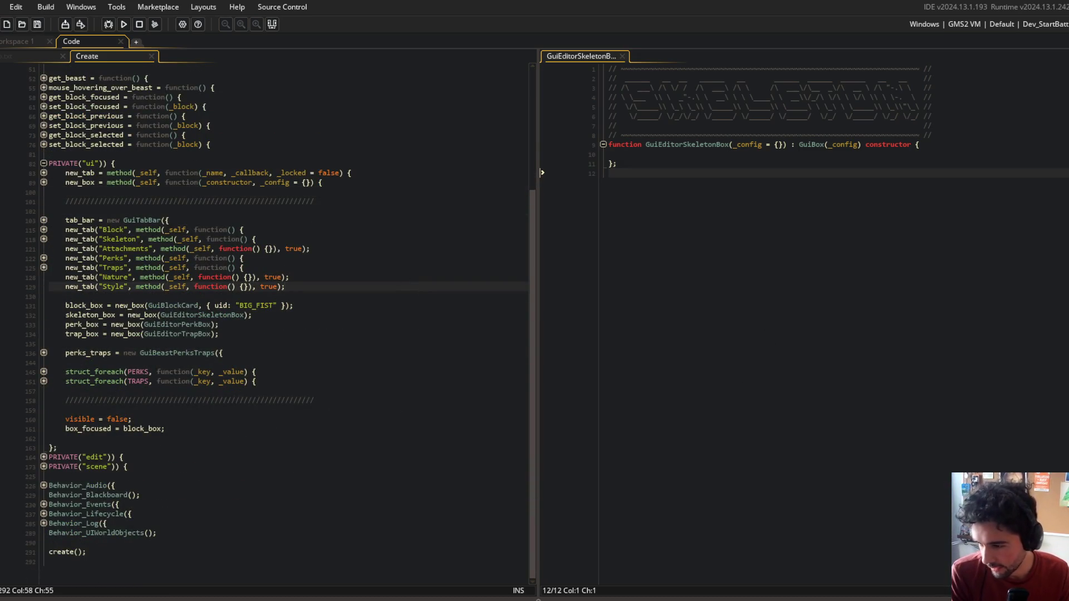
# Step: Switch over to Aseprite's monster-blocks sheet
pyautogui.hotkey('alt', 'Tab')
pyautogui.scroll(-3, 749, 244)
pyautogui.scroll(2, 749, 244)
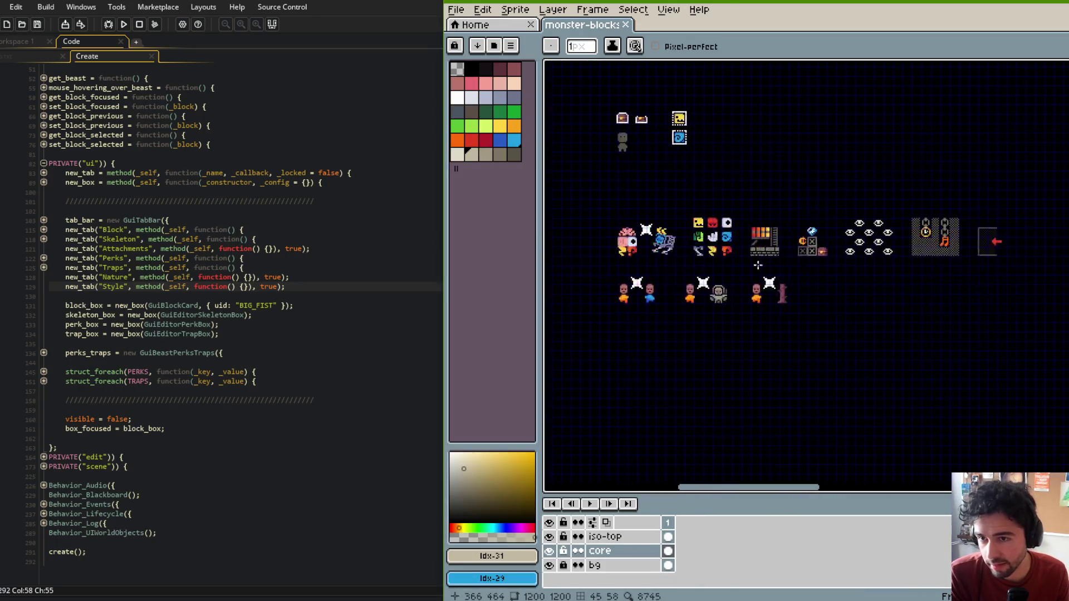
# Step: Pan and zoom the monster-blocks sheet across the dummy to slug body-type rows
pyautogui.scroll(5, 749, 244)
pyautogui.scroll(3, 700, 232)
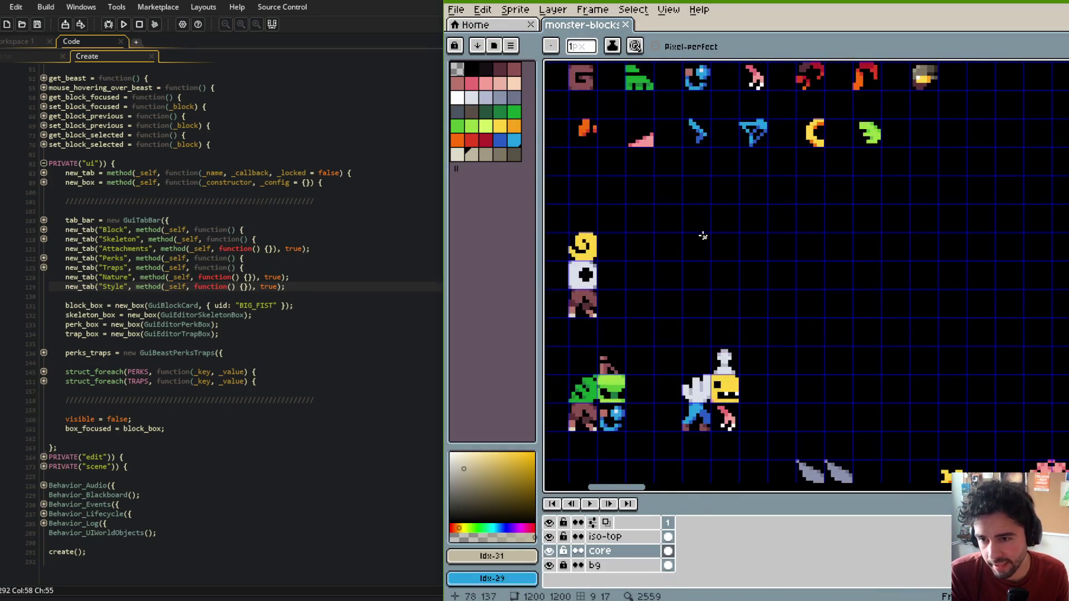
pyautogui.scroll(-3, 731, 228)
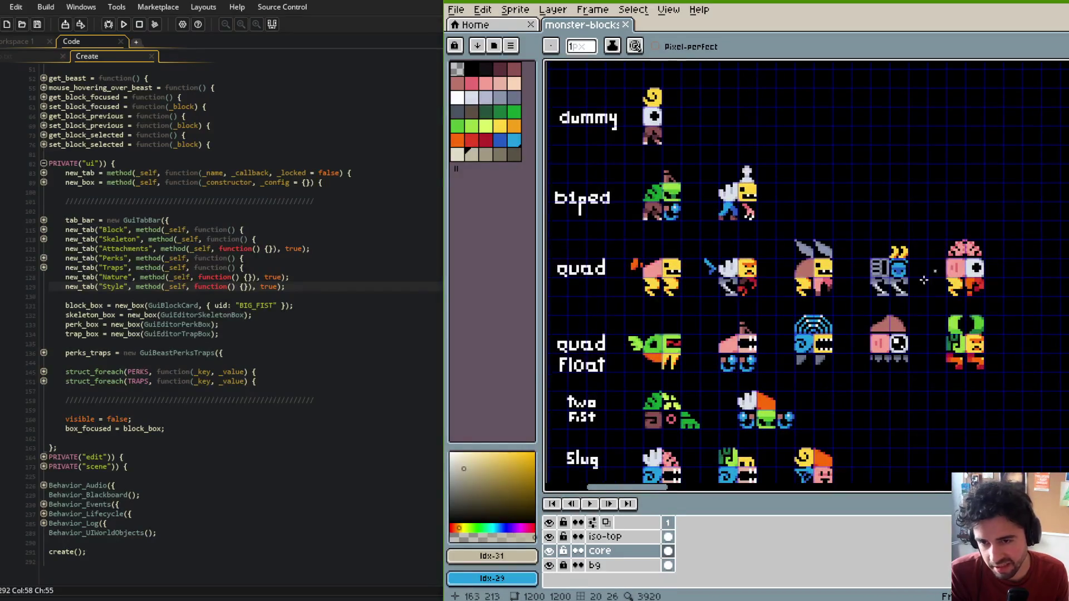
pyautogui.hscroll(-2, 749, 127)
pyautogui.scroll(3, 750, 127)
pyautogui.scroll(-5, 774, 111)
pyautogui.hscroll(-2, 774, 107)
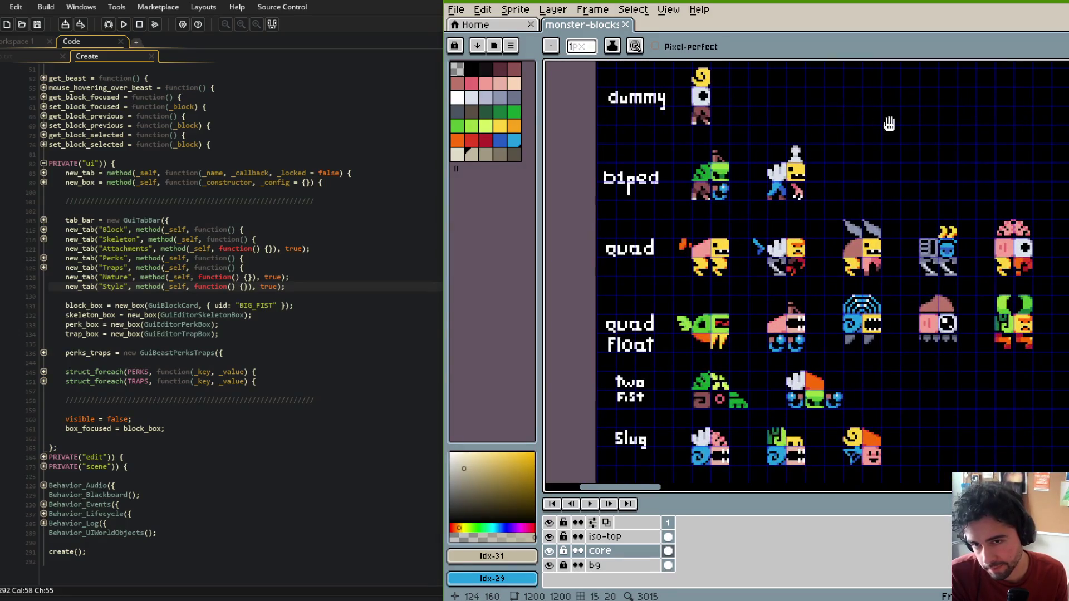
pyautogui.scroll(-1, 889, 123)
pyautogui.hscroll(1, 890, 123)
pyautogui.hscroll(-2, 863, 109)
pyautogui.scroll(2, 862, 110)
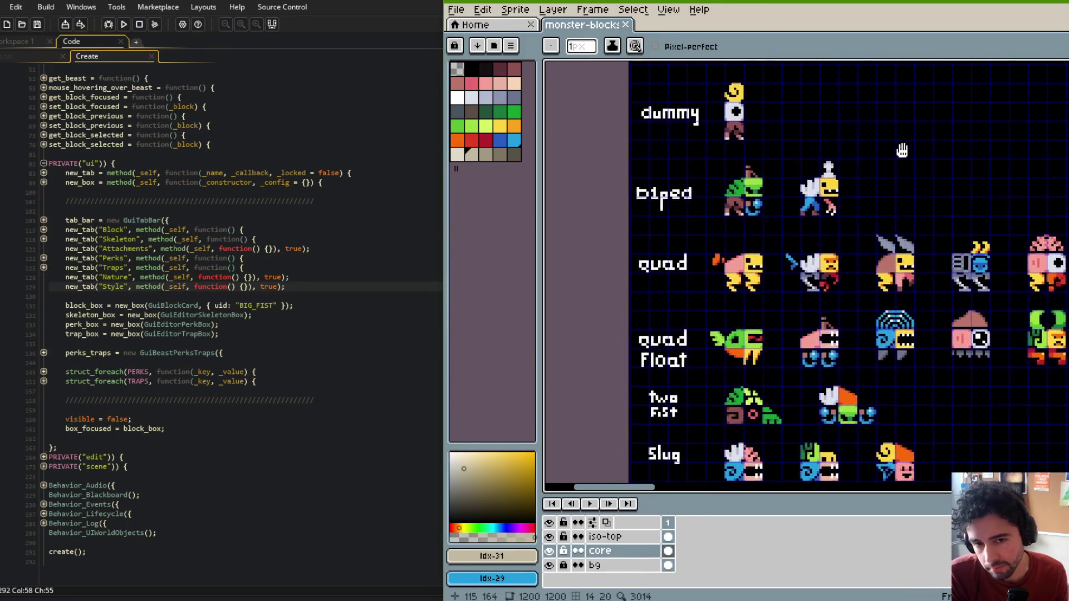
pyautogui.moveTo(902, 151)
pyautogui.mouseDown()
pyautogui.moveTo(846, 135)
pyautogui.moveTo(895, 117)
pyautogui.moveTo(818, 130)
pyautogui.mouseUp()
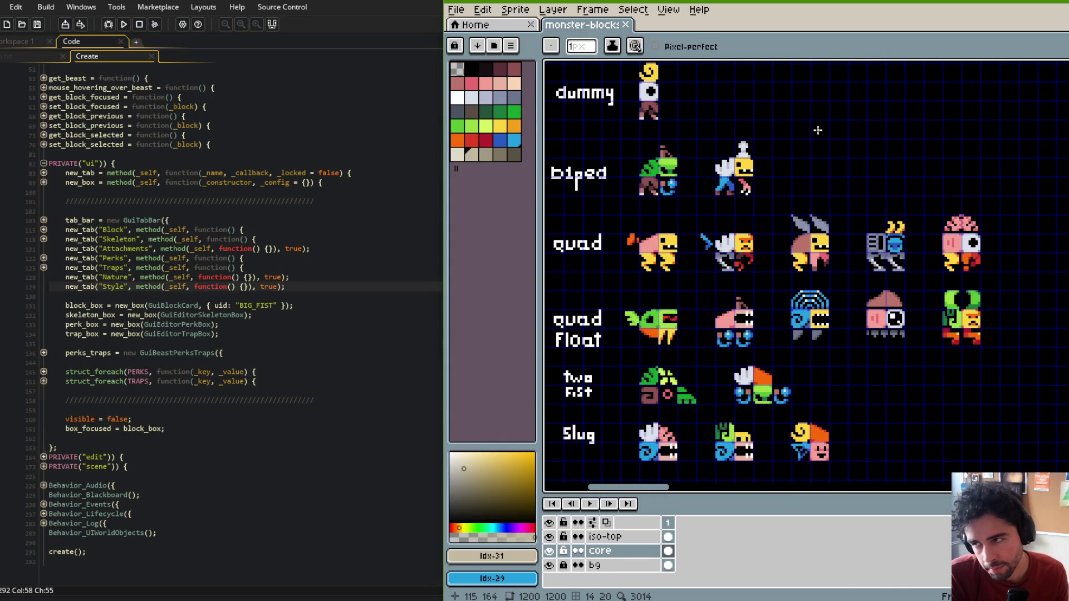
# Step: Return to GameMaker and show the project's Asset Browser
pyautogui.hotkey('alt', 'Tab')
pyautogui.click(337, 192)
pyautogui.click(5, 256)
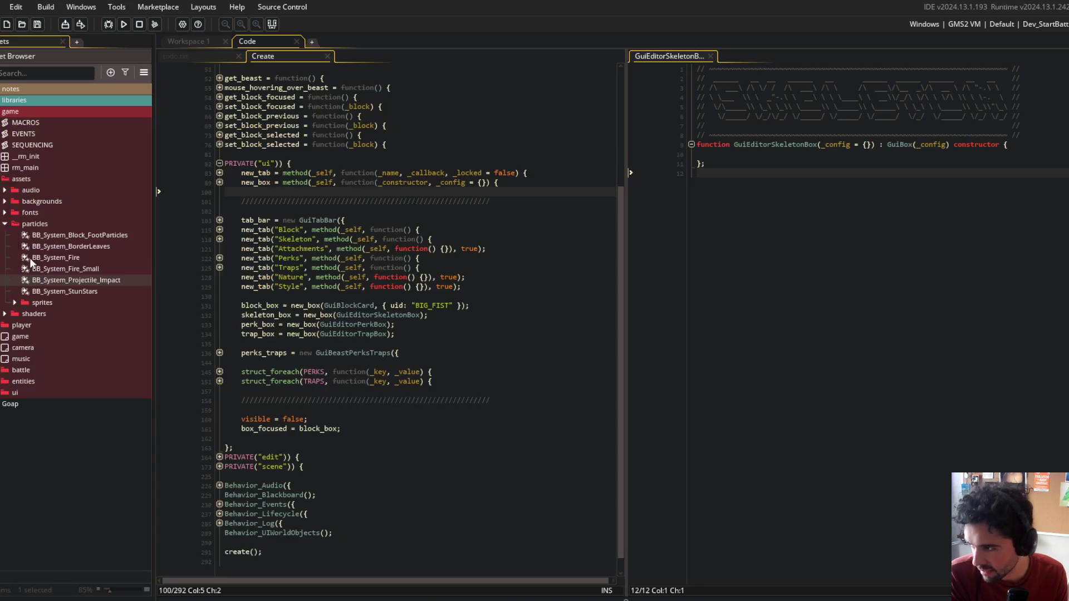
# Step: Collapse the asset tree, then expand game > ui > sprites > editor
pyautogui.rightClick(15, 182)
pyautogui.click(58, 325)
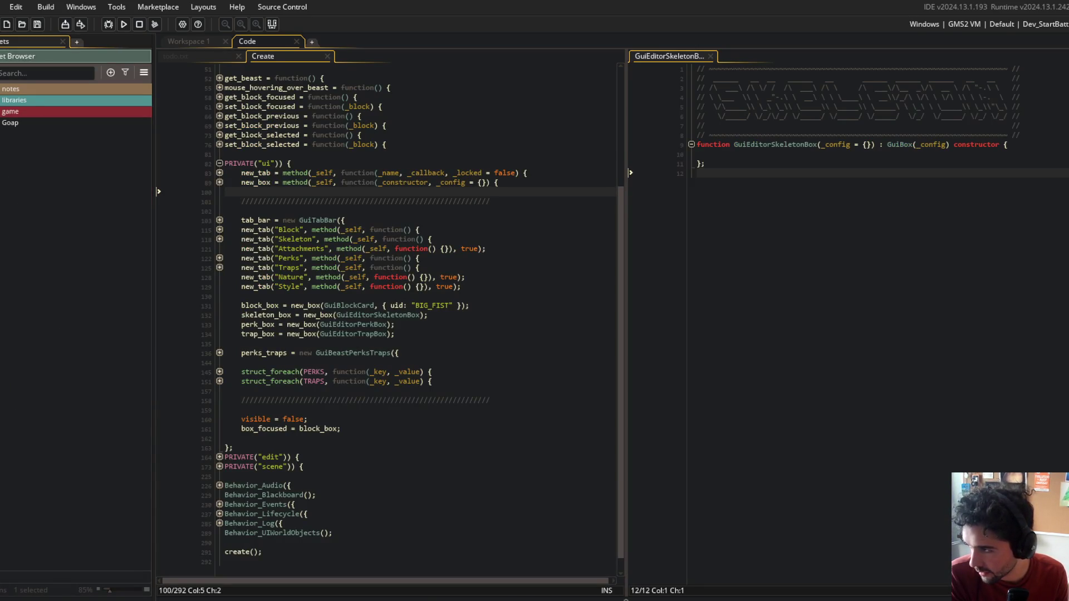
pyautogui.click(10, 112)
pyautogui.click(4, 257)
pyautogui.click(5, 447)
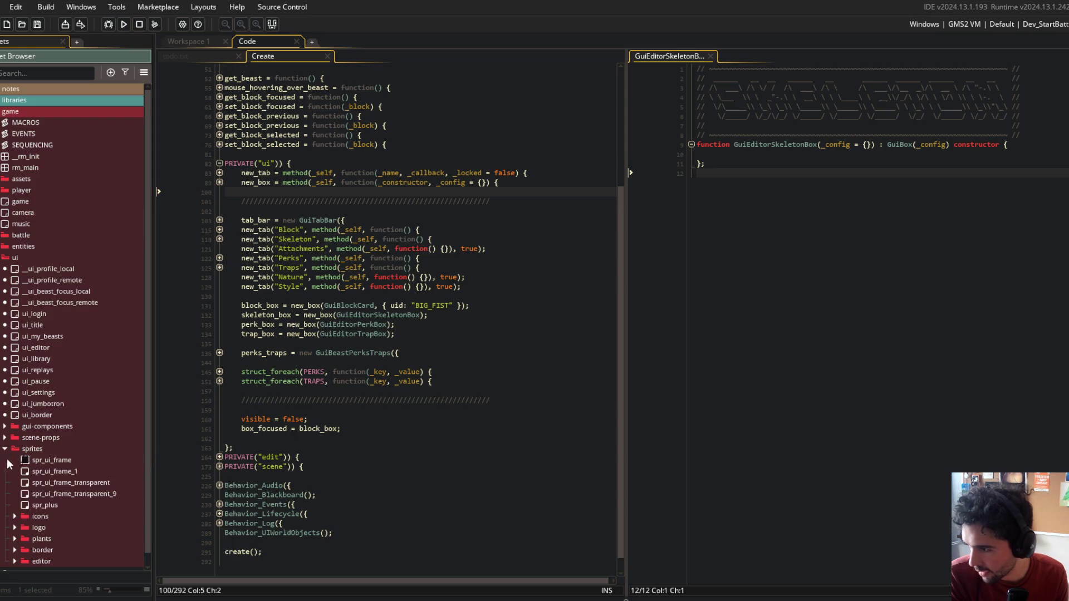
pyautogui.click(12, 550)
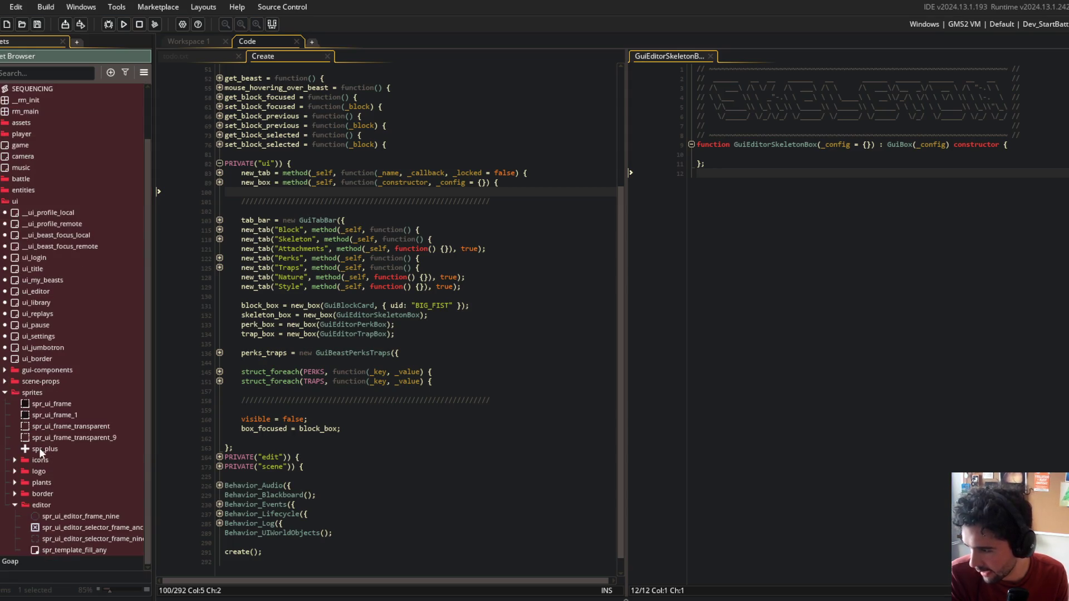
# Step: Review the selector frame anchor and nine sprites, then open the anchor sprite's image for editing
pyautogui.doubleClick(95, 527)
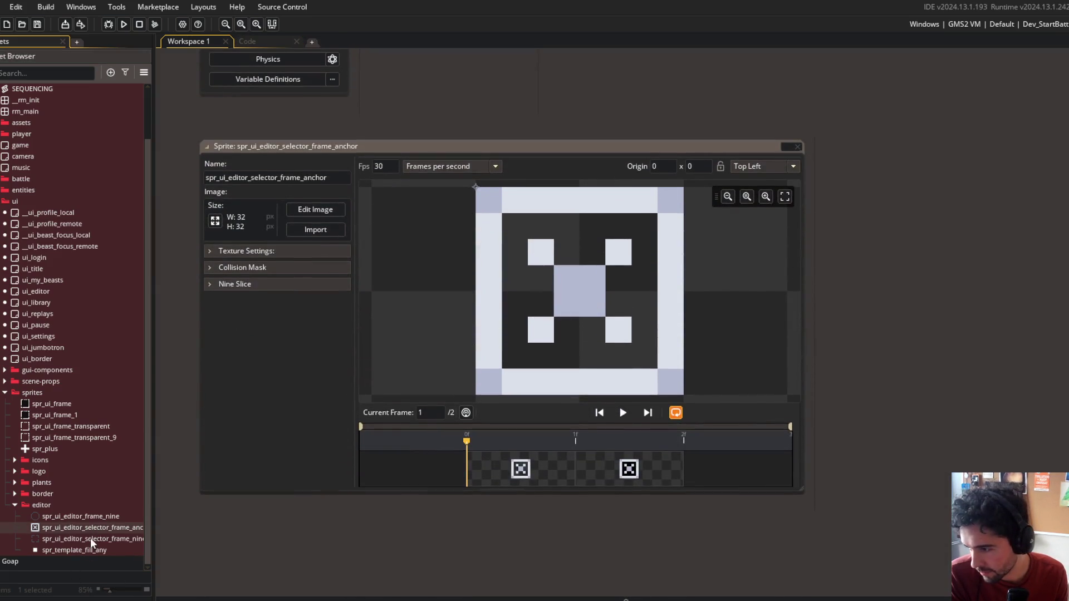
pyautogui.doubleClick(90, 538)
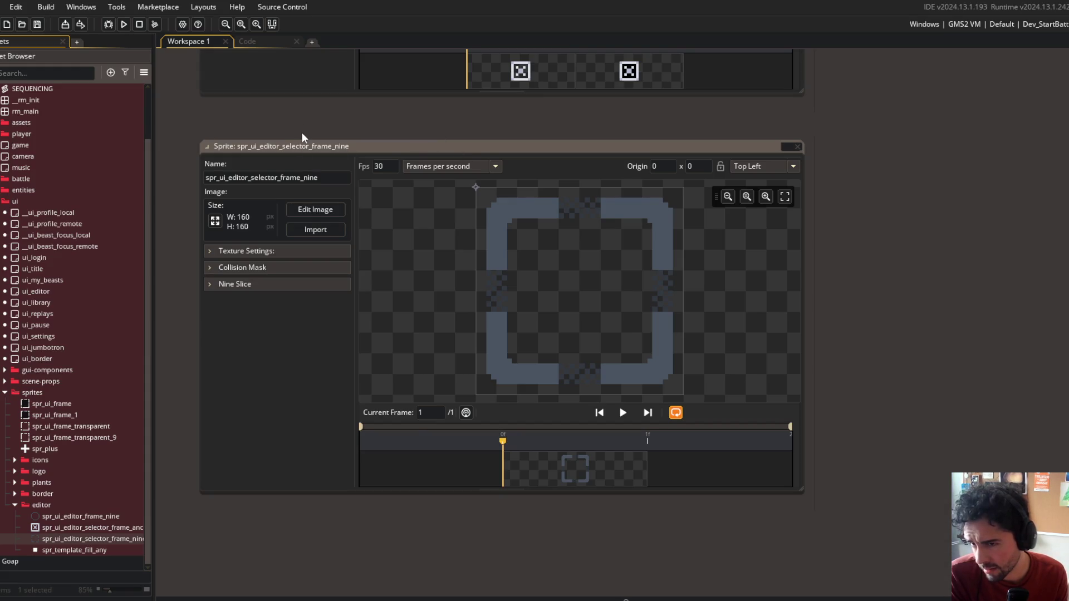
pyautogui.scroll(5, 807, 146)
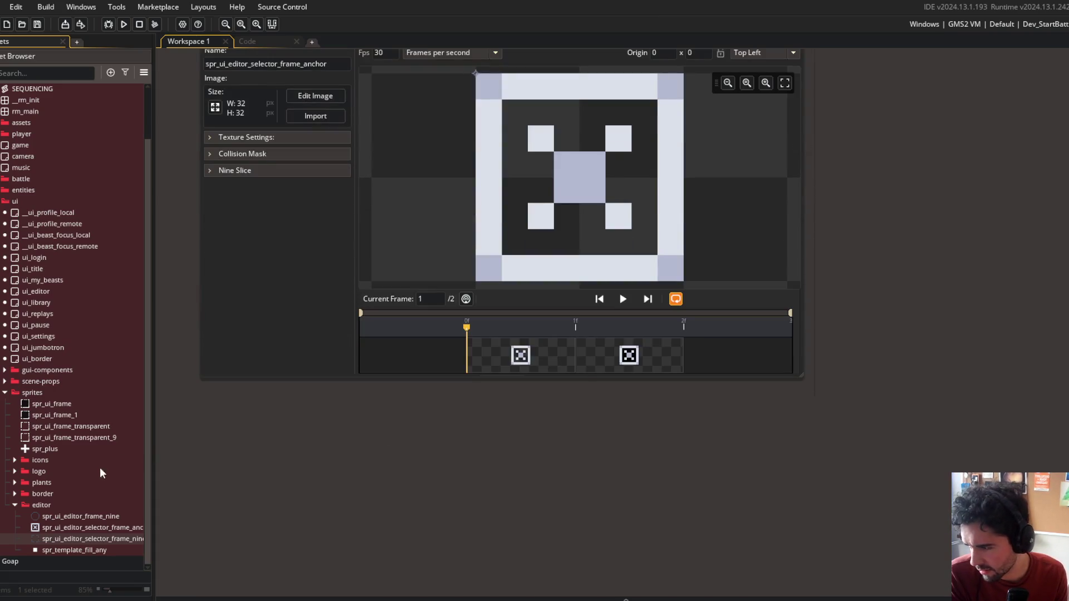
pyautogui.doubleClick(95, 551)
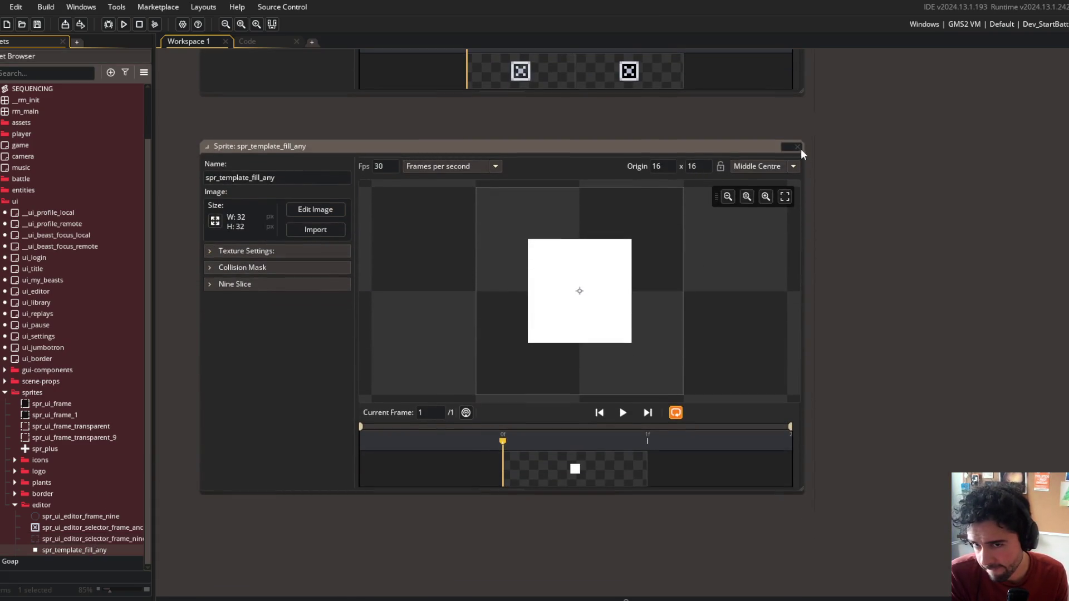
pyautogui.click(798, 146)
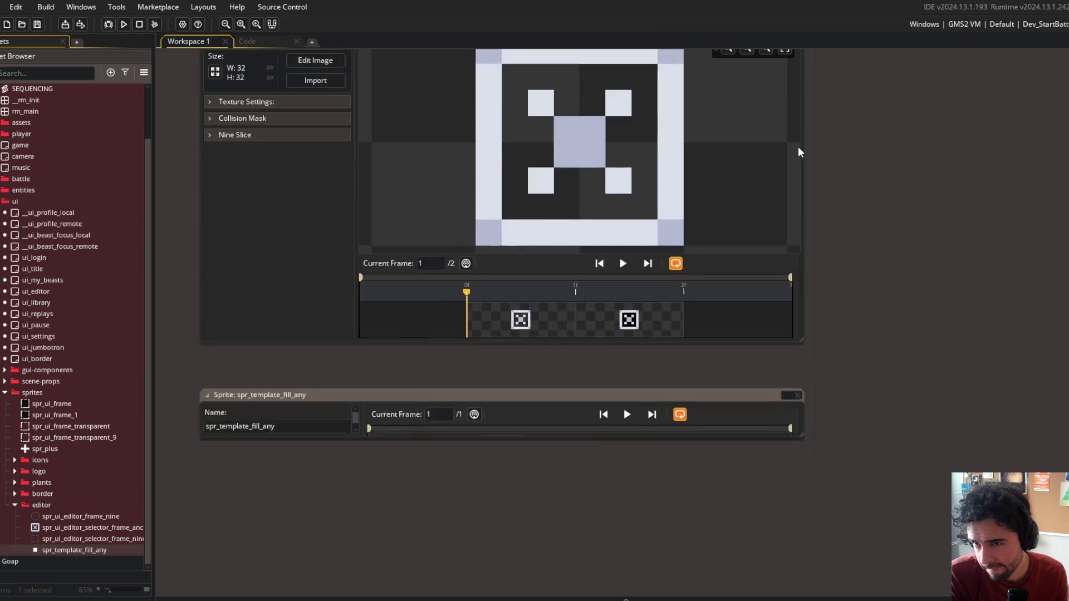
pyautogui.click(328, 169)
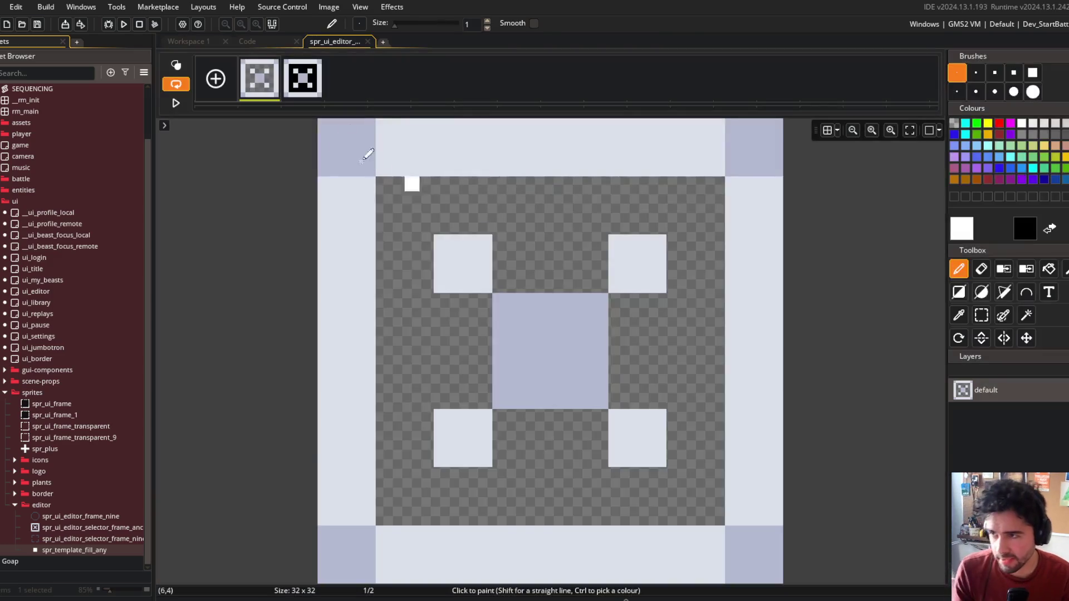
# Step: Duplicate the anchor sprite as spr_ui_editor_selector_frame_anchor_1, resize it to 8×8, and open it for editing
pyautogui.hotkey('ctrl', 'v')
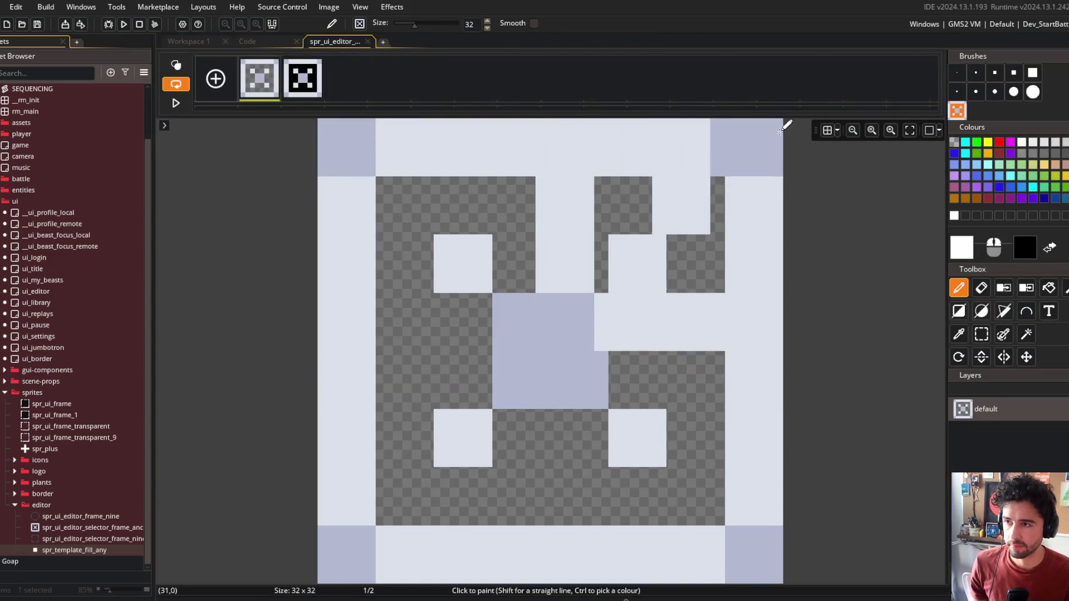
pyautogui.click(202, 44)
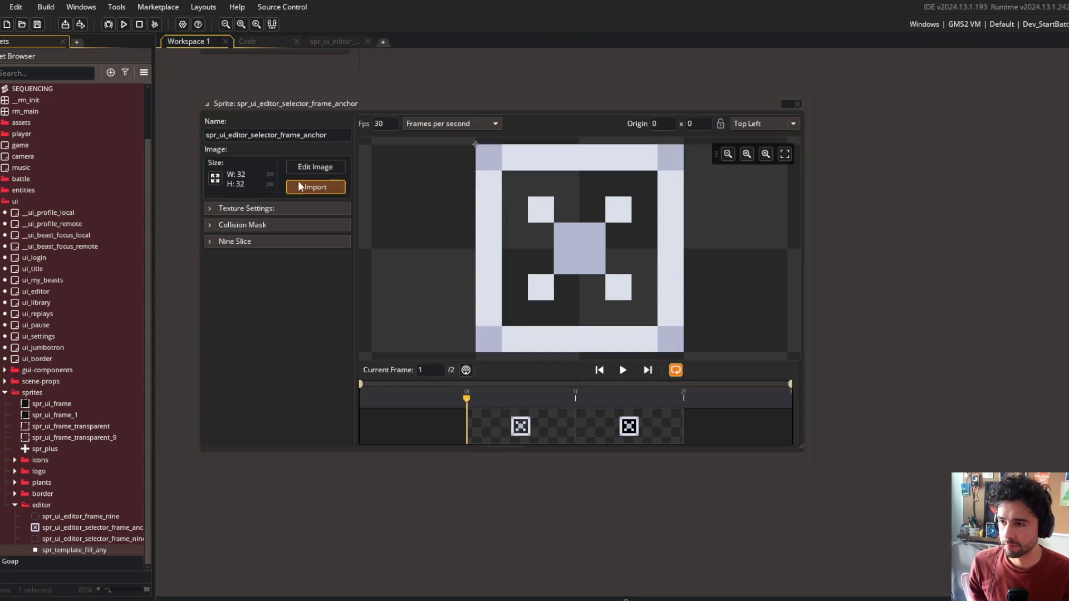
pyautogui.click(100, 529)
pyautogui.hotkey('ctrl', 'd')
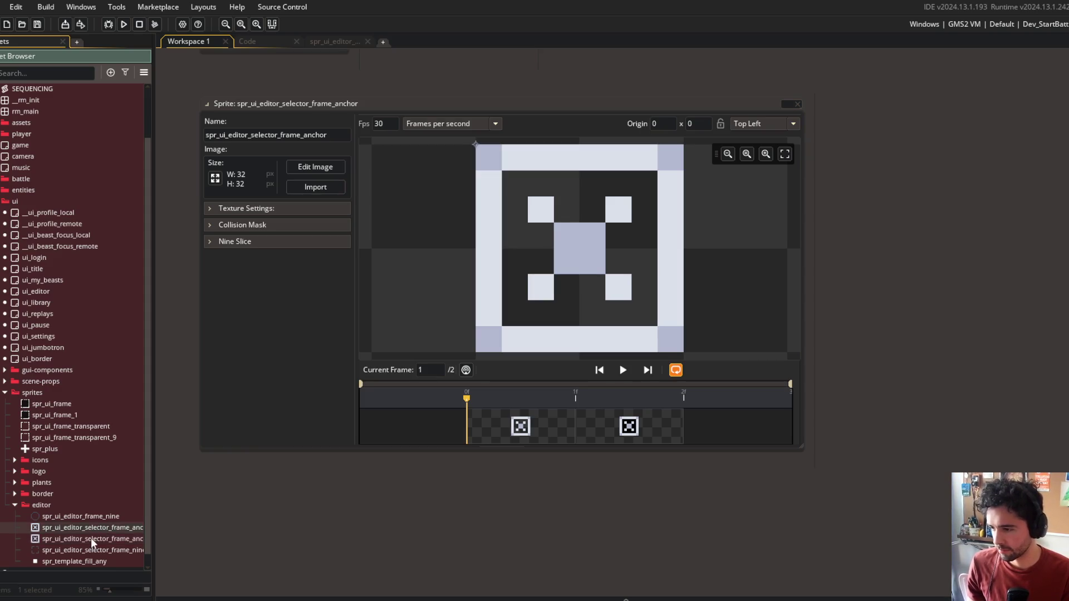
pyautogui.doubleClick(91, 538)
pyautogui.click(215, 221)
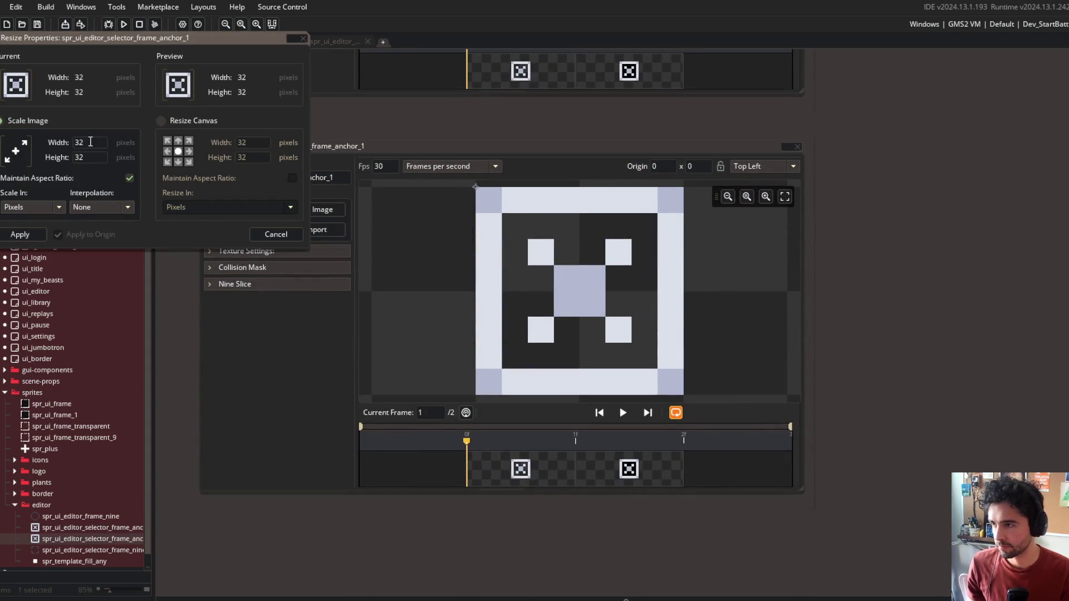
pyautogui.write('8')
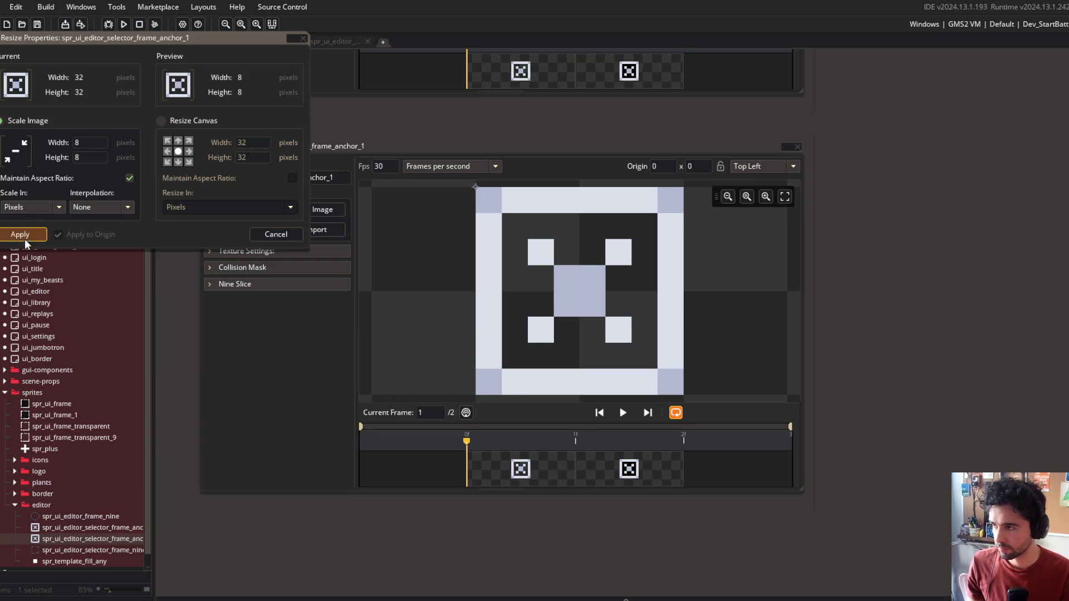
pyautogui.click(25, 237)
pyautogui.click(322, 209)
pyautogui.hotkey('alt', 'Tab')
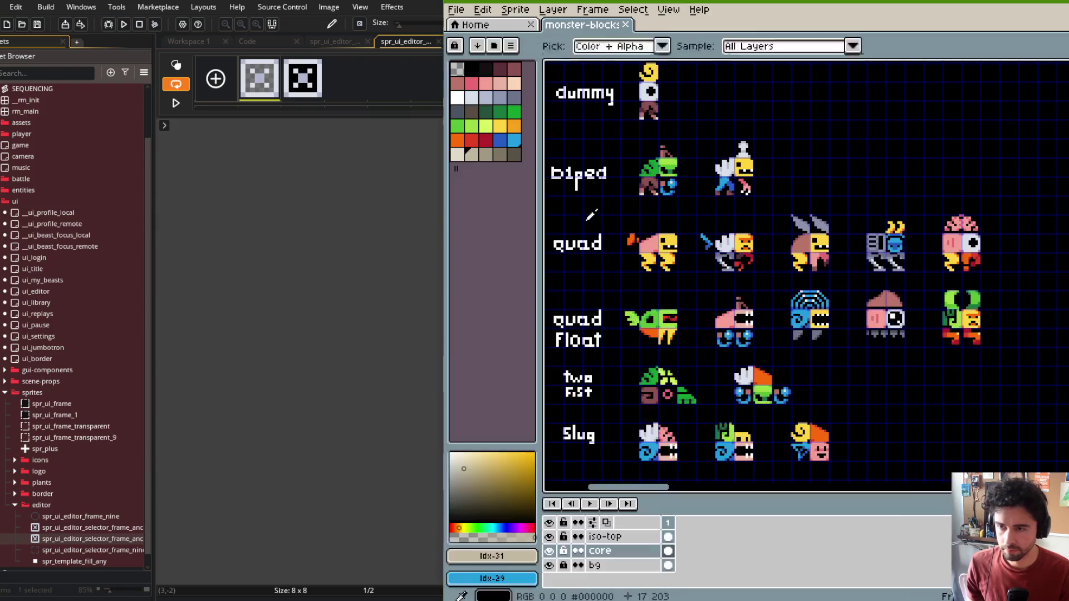
# Step: Paste the 8×8 selector tile into the sheet and drop it into place
pyautogui.scroll(2, 790, 230)
pyautogui.hotkey('ctrl', 'v')
pyautogui.moveTo(807, 267)
pyautogui.mouseDown()
pyautogui.moveTo(802, 208)
pyautogui.moveTo(854, 223)
pyautogui.moveTo(851, 261)
pyautogui.moveTo(806, 258)
pyautogui.moveTo(831, 182)
pyautogui.moveTo(852, 189)
pyautogui.moveTo(756, 167)
pyautogui.mouseUp()
pyautogui.hotkey('ctrl', 'd')
# Step: Select the block of six selector tiles and nudge them onto the pixel grid
pyautogui.hotkey('ctrl', "'")
pyautogui.scroll(4, 755, 153)
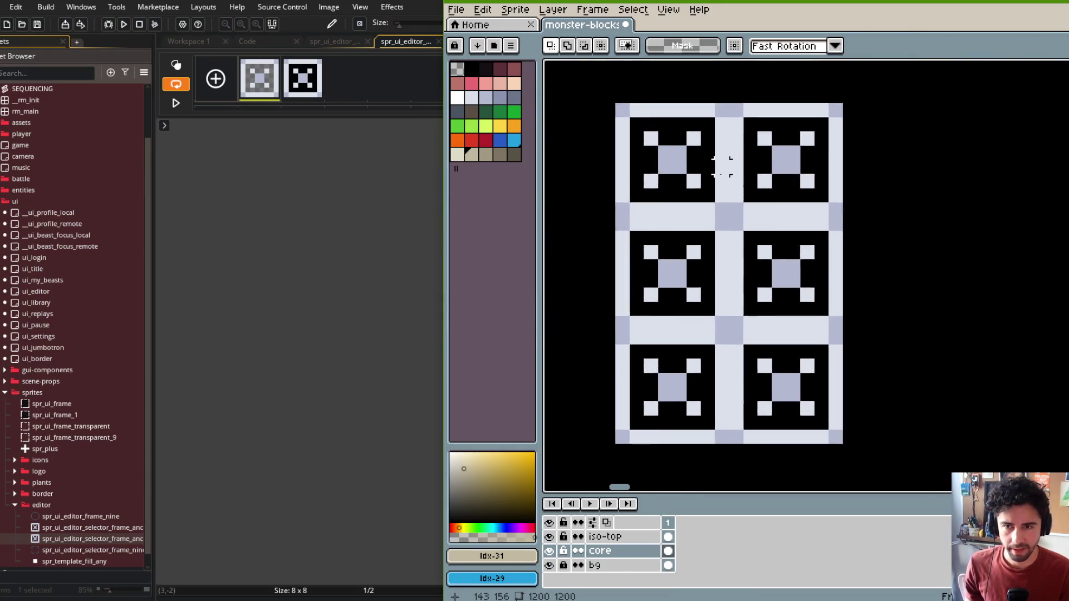
pyautogui.scroll(-3, 721, 166)
pyautogui.moveTo(636, 117)
pyautogui.mouseDown()
pyautogui.moveTo(830, 326)
pyautogui.moveTo(834, 345)
pyautogui.mouseUp()
pyautogui.hotkey('ctrl', "'")
pyautogui.moveTo(741, 267)
pyautogui.mouseDown()
pyautogui.moveTo(883, 277)
pyautogui.moveTo(685, 268)
pyautogui.moveTo(818, 264)
pyautogui.mouseUp()
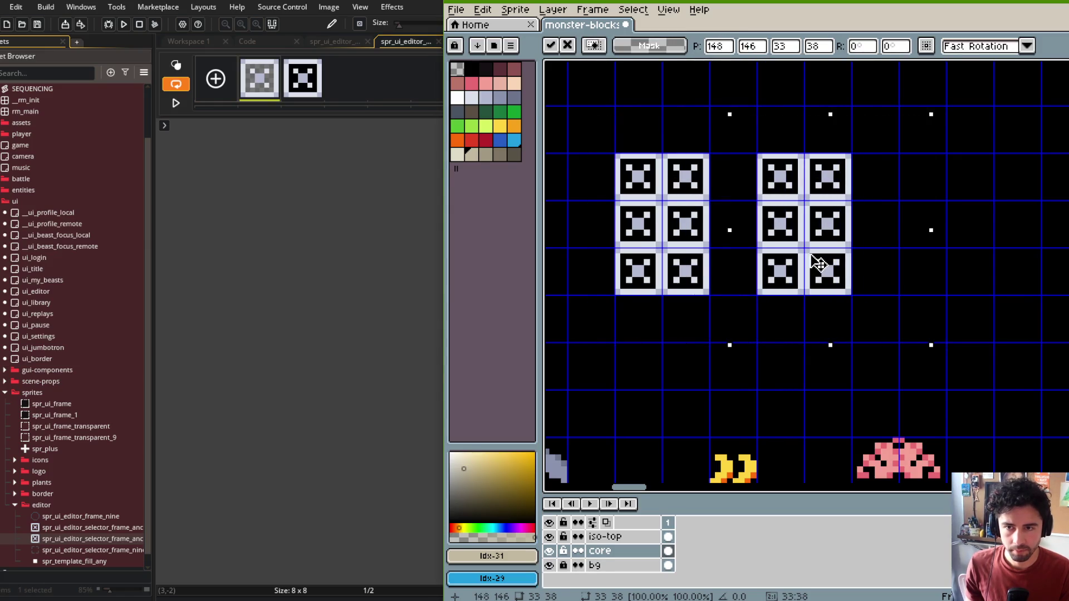
pyautogui.press('Return')
pyautogui.scroll(2, 814, 260)
# Step: Fill the gaps between the six tiles with dark pixels using the Pencil
pyautogui.press('b')
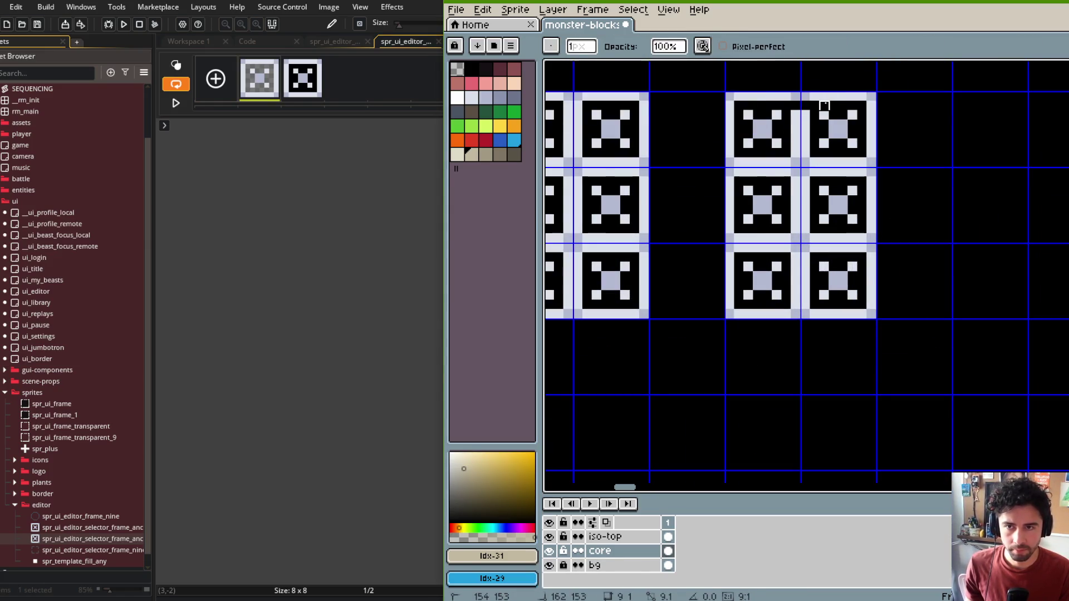
pyautogui.moveTo(806, 107)
pyautogui.mouseDown()
pyautogui.moveTo(806, 307)
pyautogui.moveTo(796, 102)
pyautogui.mouseUp()
pyautogui.moveTo(735, 163)
pyautogui.mouseDown()
pyautogui.moveTo(854, 162)
pyautogui.moveTo(736, 172)
pyautogui.mouseUp()
pyautogui.moveTo(745, 241)
pyautogui.mouseDown()
pyautogui.moveTo(862, 239)
pyautogui.moveTo(855, 249)
pyautogui.moveTo(739, 248)
pyautogui.mouseUp()
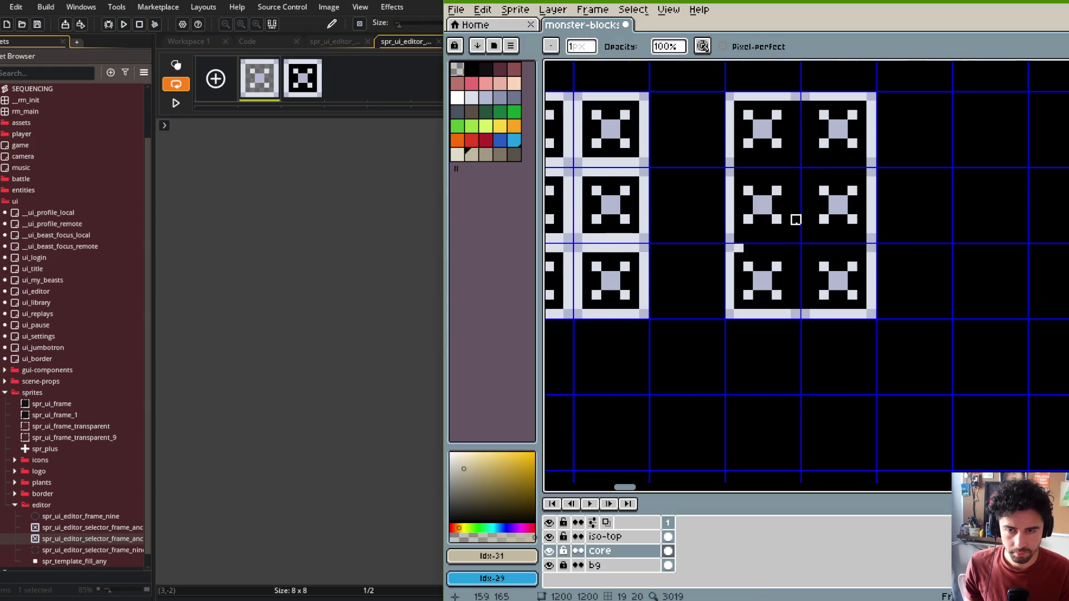
pyautogui.scroll(-4, 796, 221)
# Step: Delete the left duplicate block of selector tiles
pyautogui.hotkey('ctrl', "'")
pyautogui.scroll(2, 855, 209)
pyautogui.moveTo(855, 210)
pyautogui.mouseDown()
pyautogui.moveTo(784, 231)
pyautogui.moveTo(870, 233)
pyautogui.moveTo(933, 216)
pyautogui.mouseUp()
pyautogui.press('m')
pyautogui.moveTo(601, 139); pyautogui.dragTo(758, 310)
pyautogui.press('Delete')
pyautogui.scroll(-3, 704, 210)
pyautogui.moveTo(704, 210)
pyautogui.mouseDown()
pyautogui.moveTo(743, 200)
pyautogui.moveTo(752, 186)
pyautogui.moveTo(638, 181)
pyautogui.moveTo(764, 192)
pyautogui.moveTo(816, 245)
pyautogui.moveTo(835, 181)
pyautogui.moveTo(942, 222)
pyautogui.moveTo(736, 241)
pyautogui.mouseUp()
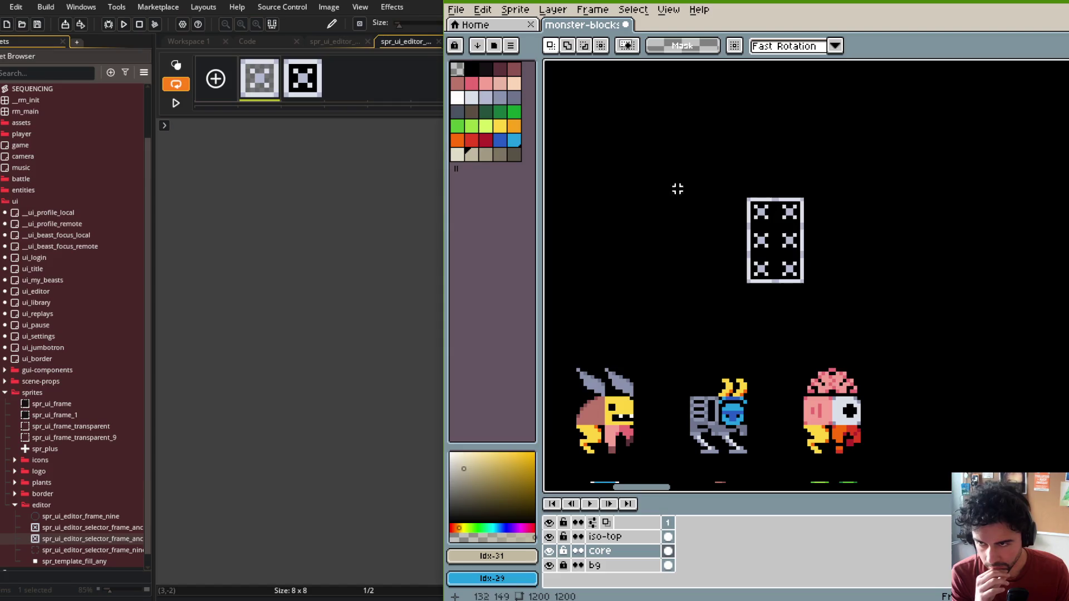
# Step: Select the joined tile frame and set a dark palette swatch as background colour
pyautogui.scroll(2, 678, 189)
pyautogui.moveTo(752, 250)
pyautogui.mouseDown()
pyautogui.moveTo(557, 251)
pyautogui.moveTo(776, 234)
pyautogui.mouseUp()
pyautogui.moveTo(601, 160)
pyautogui.mouseDown()
pyautogui.moveTo(832, 446)
pyautogui.moveTo(830, 462)
pyautogui.mouseUp()
pyautogui.press('i')
pyautogui.rightClick(514, 155)
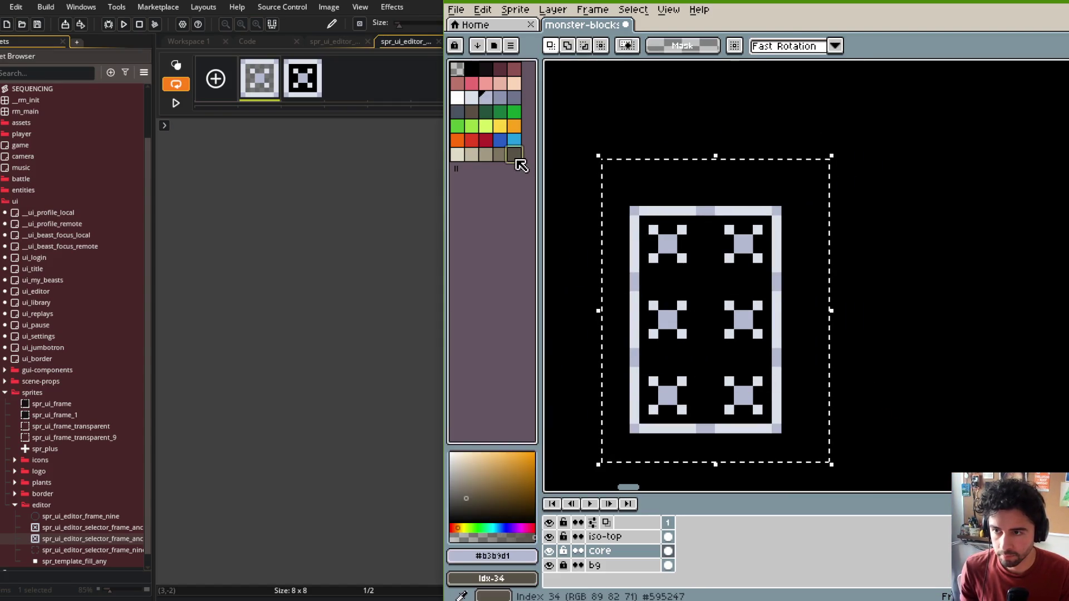
# Step: Replace the frame's light grey pixels with dark tones in two Replace Color passes
pyautogui.hotkey('shift', 'r')
pyautogui.click(804, 216)
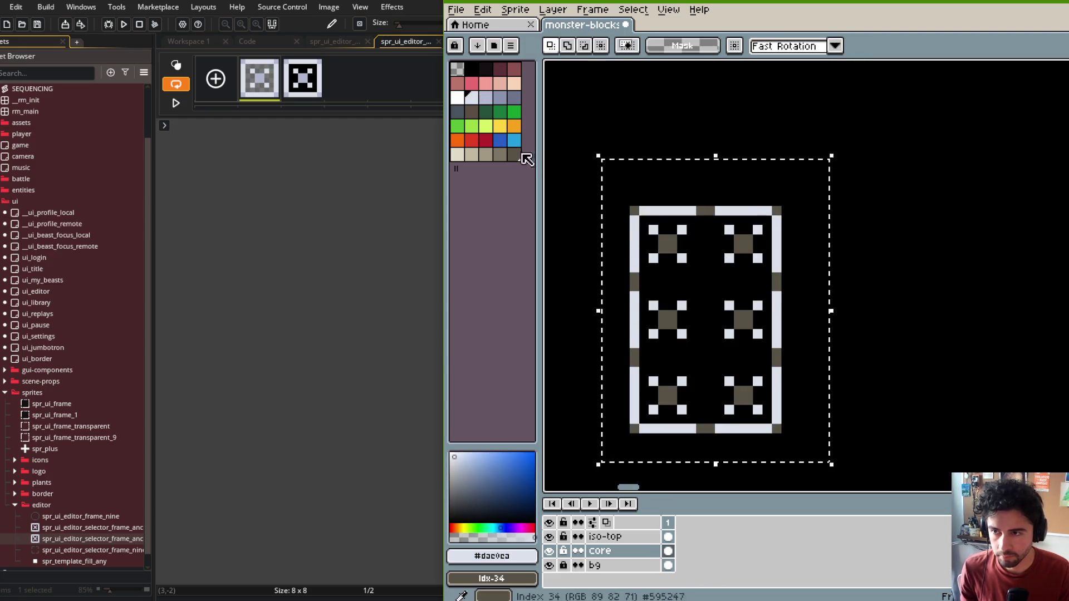
pyautogui.click(500, 155)
pyautogui.hotkey('shift', 'r')
pyautogui.click(806, 217)
# Step: Pan across the sheet to bring the dummy and biped rows into view
pyautogui.moveTo(783, 217); pyautogui.dragTo(945, 162)
pyautogui.scroll(-4, 945, 162)
pyautogui.scroll(2, 854, 160)
pyautogui.moveTo(853, 160)
pyautogui.mouseDown()
pyautogui.moveTo(752, 173)
pyautogui.moveTo(814, 201)
pyautogui.moveTo(805, 129)
pyautogui.mouseUp()
pyautogui.scroll(1, 742, 162)
pyautogui.moveTo(788, 219)
pyautogui.mouseDown()
pyautogui.moveTo(763, 232)
pyautogui.moveTo(897, 189)
pyautogui.moveTo(739, 214)
pyautogui.moveTo(716, 231)
pyautogui.moveTo(770, 207)
pyautogui.moveTo(783, 227)
pyautogui.moveTo(947, 257)
pyautogui.moveTo(861, 283)
pyautogui.mouseUp()
pyautogui.scroll(-1, 897, 189)
pyautogui.scroll(-1, 896, 189)
pyautogui.moveTo(776, 245)
pyautogui.mouseDown()
pyautogui.moveTo(724, 229)
pyautogui.moveTo(711, 207)
pyautogui.moveTo(730, 145)
pyautogui.mouseUp()
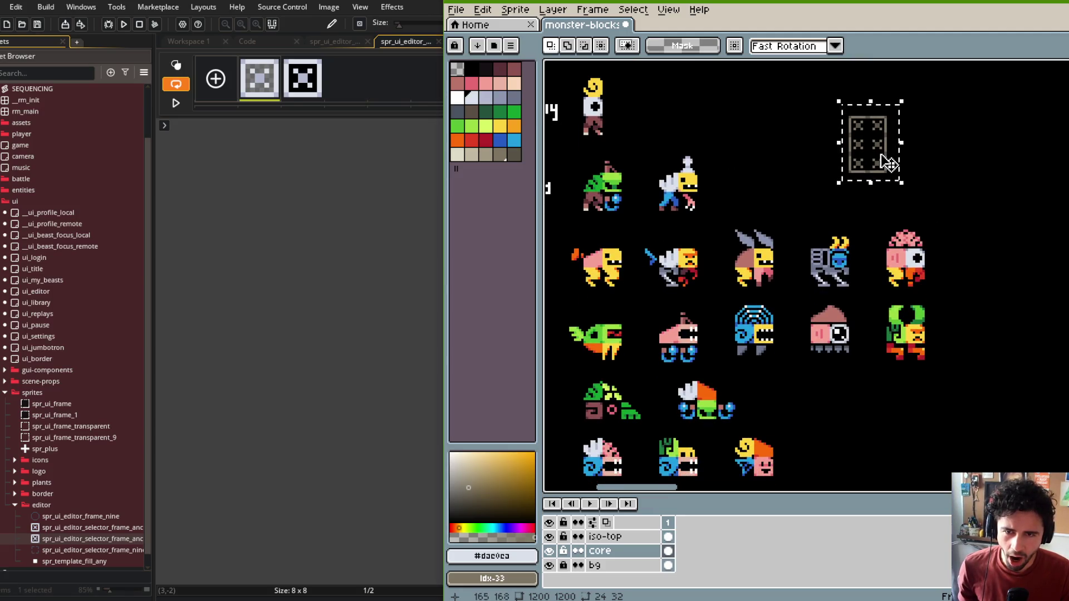
# Step: Ctrl-drag a copy of the dark tile frame down the sheet and drop it
pyautogui.hotkey('ctrl', "'")
pyautogui.moveTo(888, 163)
pyautogui.mouseDown()
pyautogui.moveTo(871, 485)
pyautogui.moveTo(874, 422)
pyautogui.mouseUp()
pyautogui.scroll(3, 873, 421)
pyautogui.moveTo(819, 312); pyautogui.dragTo(1028, 299)
pyautogui.scroll(-2, 1028, 299)
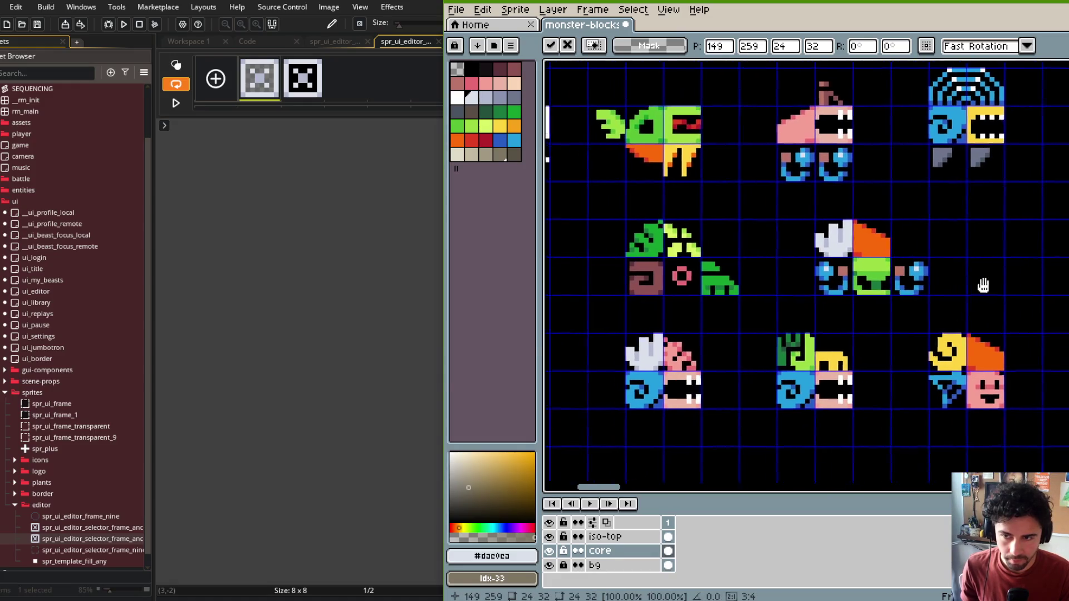
pyautogui.scroll(-2, 764, 317)
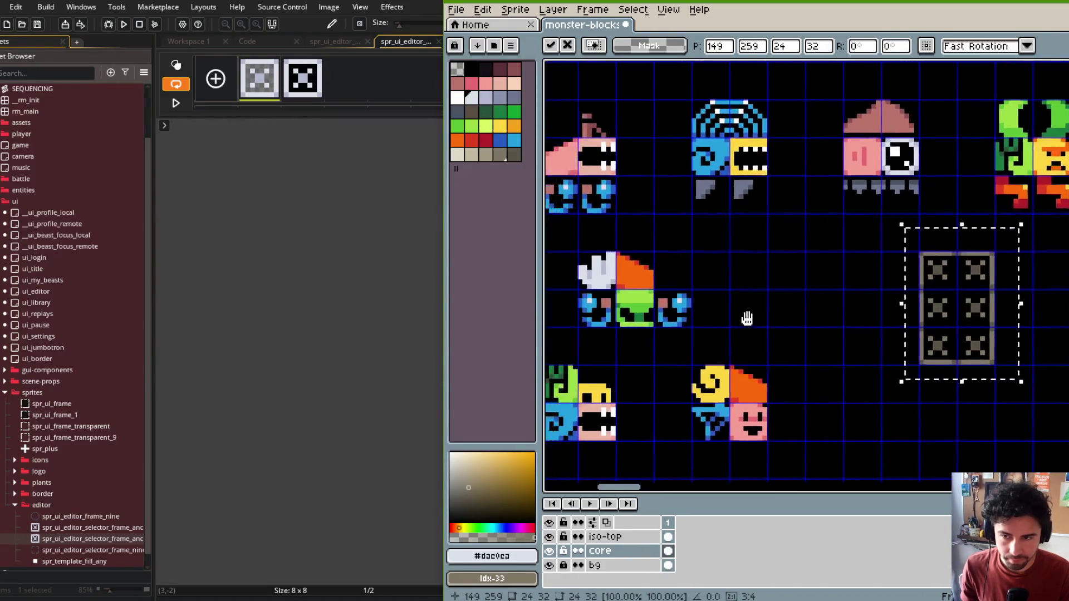
pyautogui.scroll(2, 910, 307)
pyautogui.moveTo(910, 306); pyautogui.dragTo(748, 336)
pyautogui.click(1014, 332)
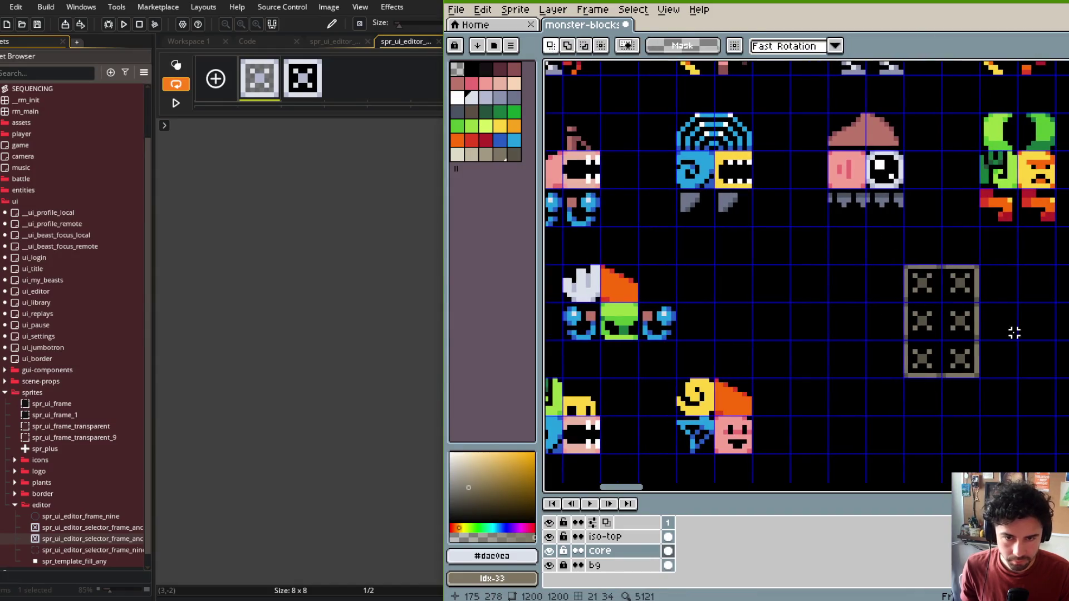
# Step: Erase the two middle tiles from the copied frame
pyautogui.scroll(1, 1003, 329)
pyautogui.moveTo(991, 322)
pyautogui.mouseDown()
pyautogui.moveTo(842, 322)
pyautogui.moveTo(836, 349)
pyautogui.moveTo(824, 341)
pyautogui.moveTo(867, 336)
pyautogui.moveTo(861, 356)
pyautogui.mouseUp()
pyautogui.moveTo(864, 410)
pyautogui.mouseDown()
pyautogui.moveTo(728, 378)
pyautogui.moveTo(729, 322)
pyautogui.mouseUp()
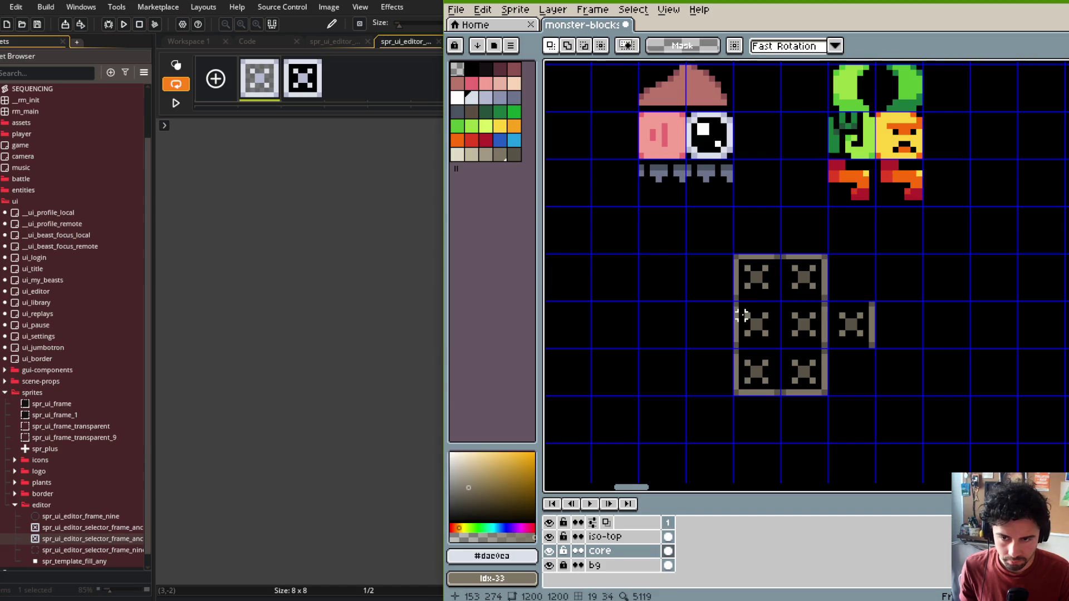
pyautogui.moveTo(805, 322)
pyautogui.mouseDown()
pyautogui.moveTo(743, 316)
pyautogui.moveTo(780, 394)
pyautogui.moveTo(830, 395)
pyautogui.moveTo(807, 332)
pyautogui.mouseUp()
pyautogui.press('Delete')
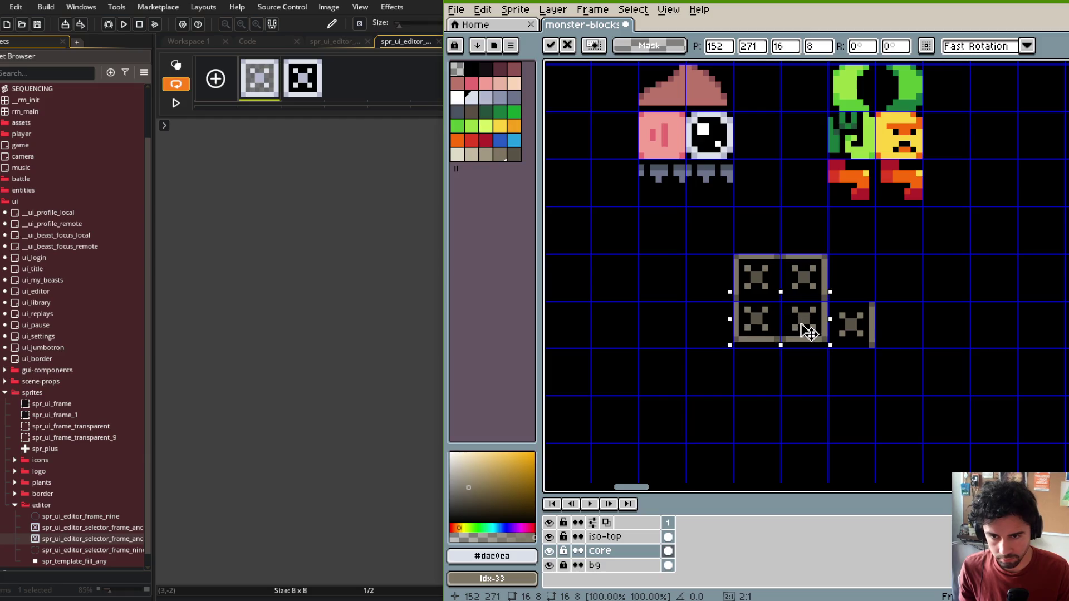
pyautogui.click(851, 313)
# Step: Move the bottom border strip under the right tile and redraw the missing grey top border
pyautogui.scroll(2, 852, 311)
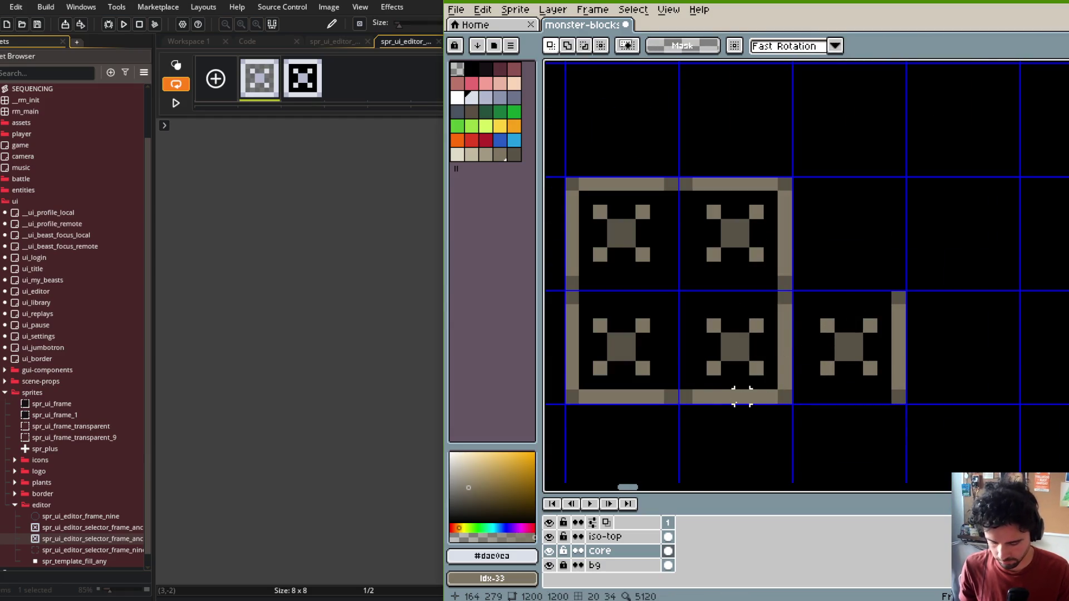
pyautogui.moveTo(699, 396); pyautogui.dragTo(881, 405)
pyautogui.click(868, 378)
pyautogui.press('e')
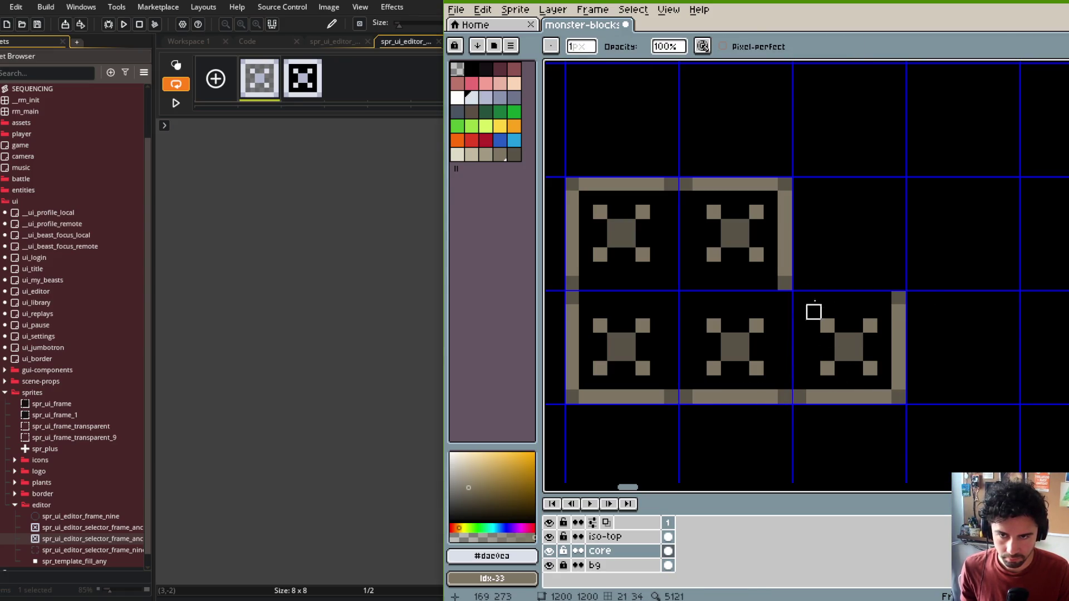
pyautogui.keyDown('alt'); pyautogui.click(787, 190); pyautogui.keyUp('alt')
pyautogui.press('b')
pyautogui.click(884, 311)
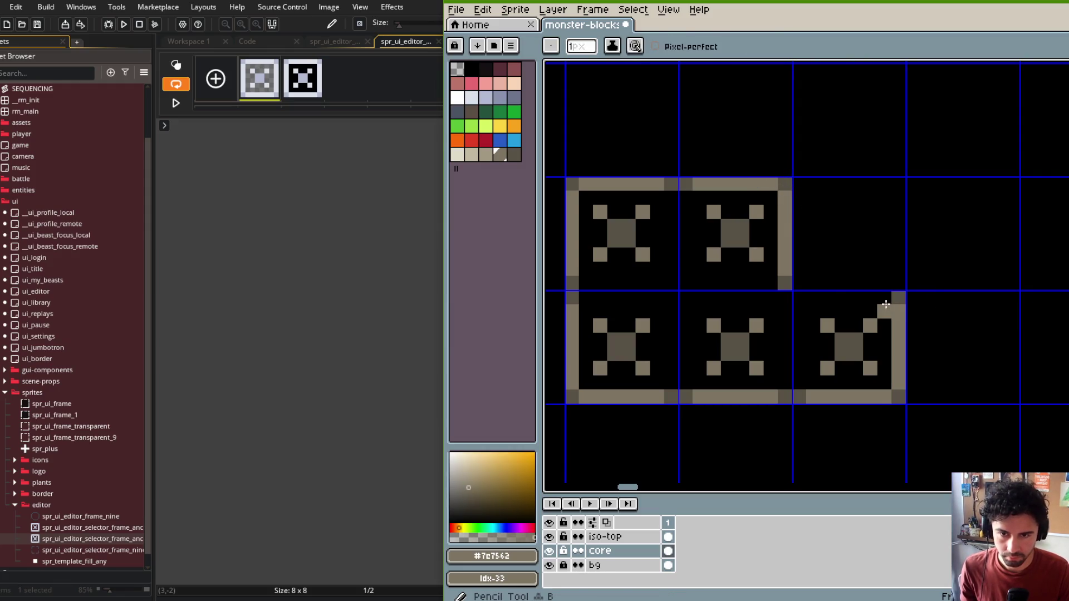
pyautogui.moveTo(885, 304); pyautogui.dragTo(813, 294)
pyautogui.keyDown('alt'); pyautogui.click(792, 279); pyautogui.keyUp('alt')
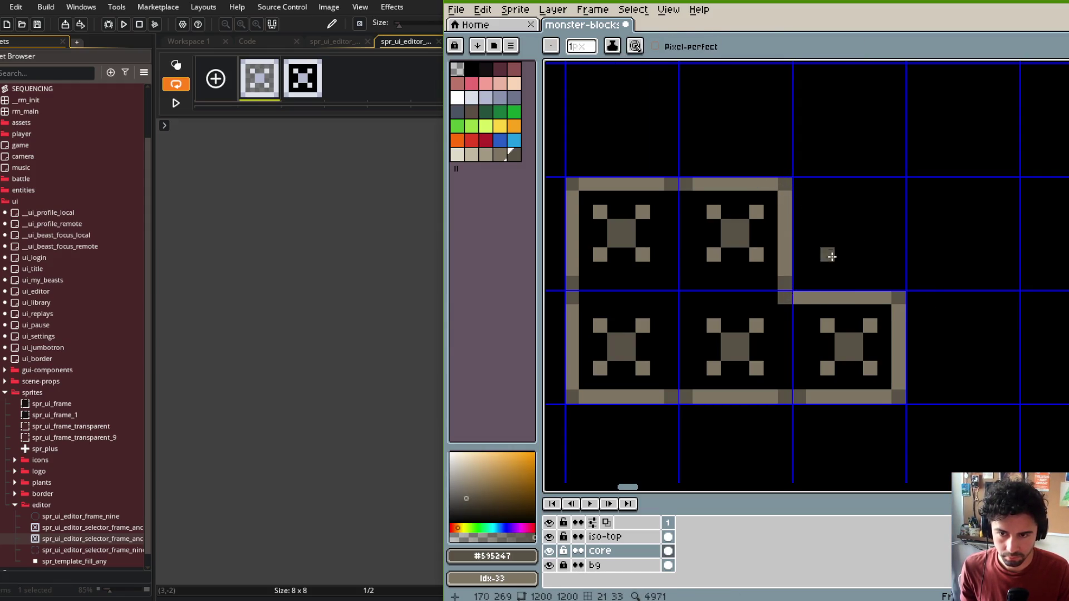
# Step: Move the Slug sprites and label up into the two Fist row, deleting the two Fist label
pyautogui.moveTo(856, 248); pyautogui.dragTo(926, 240)
pyautogui.scroll(-3, 868, 244)
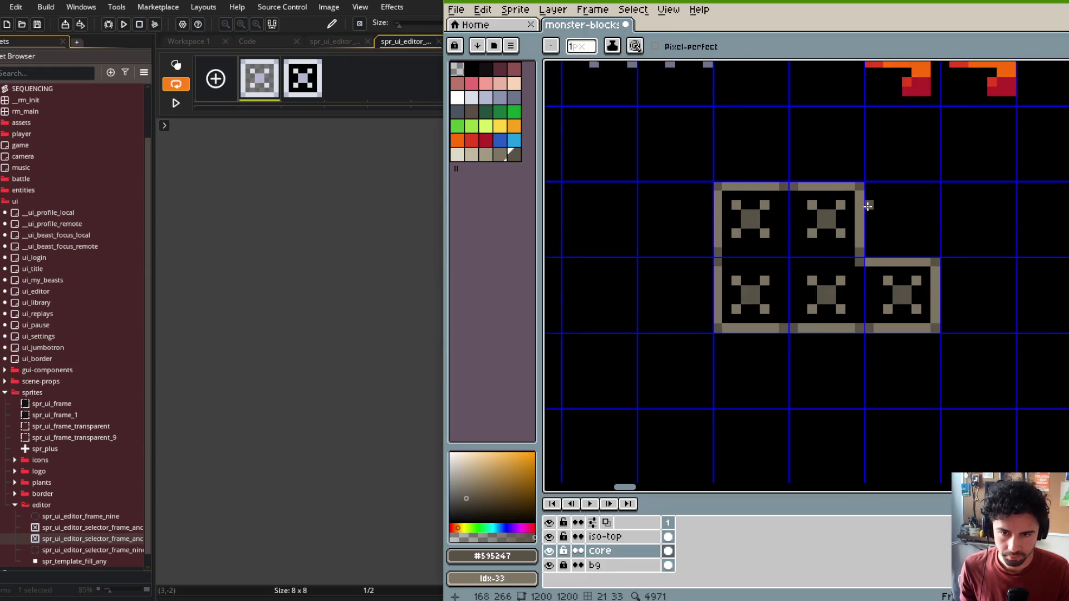
pyautogui.moveTo(897, 226)
pyautogui.mouseDown()
pyautogui.moveTo(895, 200)
pyautogui.moveTo(945, 250)
pyautogui.moveTo(902, 282)
pyautogui.moveTo(866, 364)
pyautogui.moveTo(885, 328)
pyautogui.moveTo(901, 372)
pyautogui.moveTo(880, 364)
pyautogui.moveTo(954, 365)
pyautogui.moveTo(961, 358)
pyautogui.moveTo(898, 288)
pyautogui.moveTo(791, 288)
pyautogui.moveTo(914, 281)
pyautogui.mouseUp()
pyautogui.scroll(-3, 895, 200)
pyautogui.moveTo(802, 351); pyautogui.dragTo(975, 311)
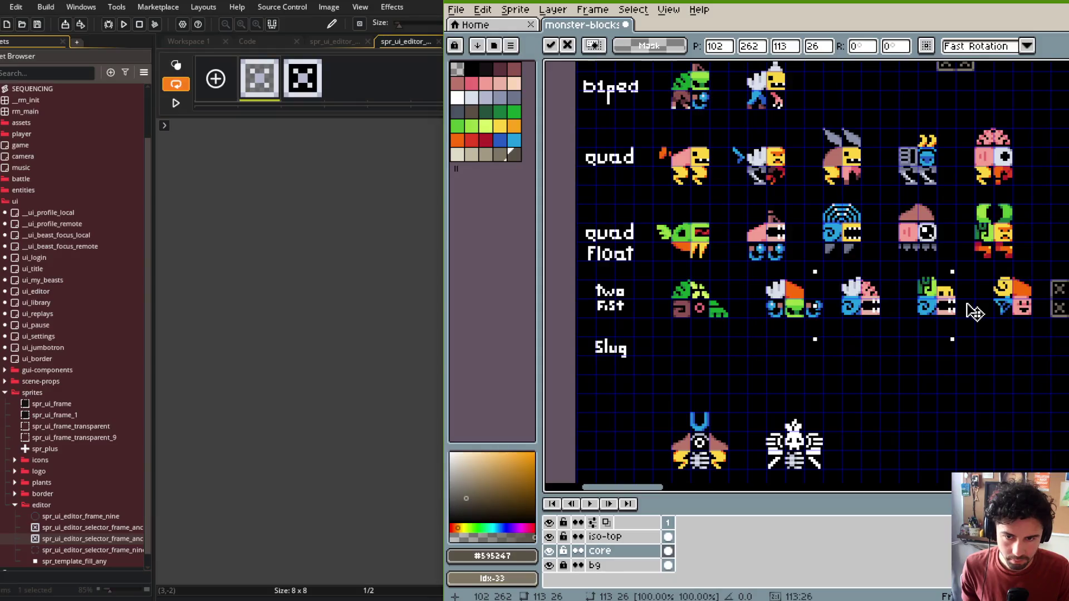
pyautogui.click(644, 378)
pyautogui.moveTo(580, 272)
pyautogui.mouseDown()
pyautogui.moveTo(635, 329)
pyautogui.moveTo(651, 376)
pyautogui.moveTo(645, 357)
pyautogui.mouseUp()
pyautogui.press('Delete')
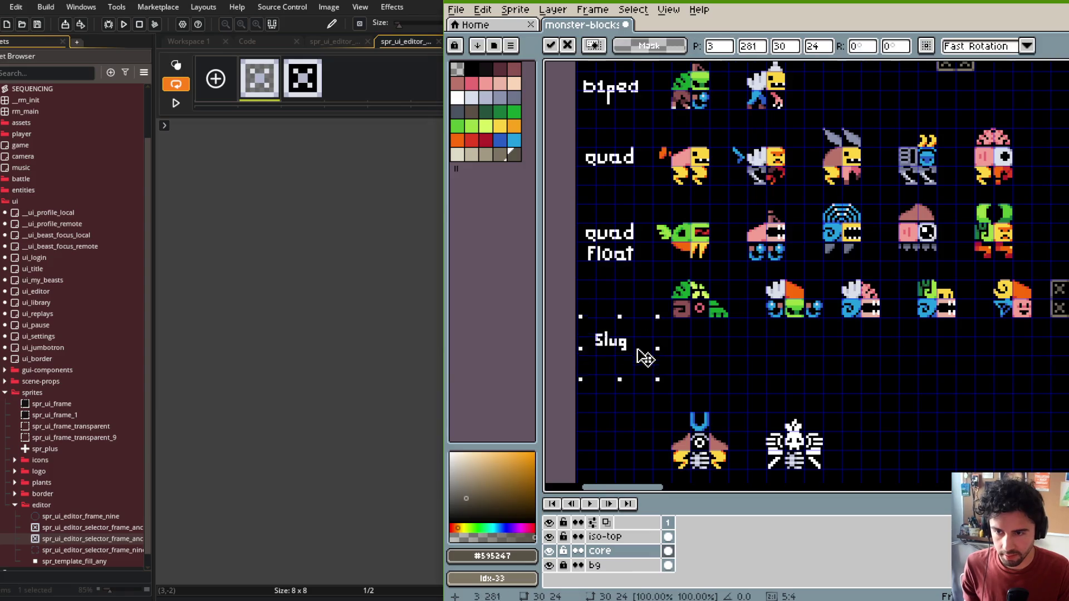
pyautogui.press('Return')
# Step: Move the L-shaped frame below the Slug monsters and nudge it up slightly
pyautogui.hscroll(5, 646, 325)
pyautogui.moveTo(834, 255); pyautogui.dragTo(935, 348)
pyautogui.moveTo(885, 298)
pyautogui.mouseDown()
pyautogui.moveTo(814, 401)
pyautogui.moveTo(810, 357)
pyautogui.mouseUp()
pyautogui.scroll(2, 810, 330)
pyautogui.press('Up')
pyautogui.press('Up')
# Step: Commit the L frame's position and hide the interface so only the canvas shows
pyautogui.press('Return')
pyautogui.hotkey('ctrl', 'f')
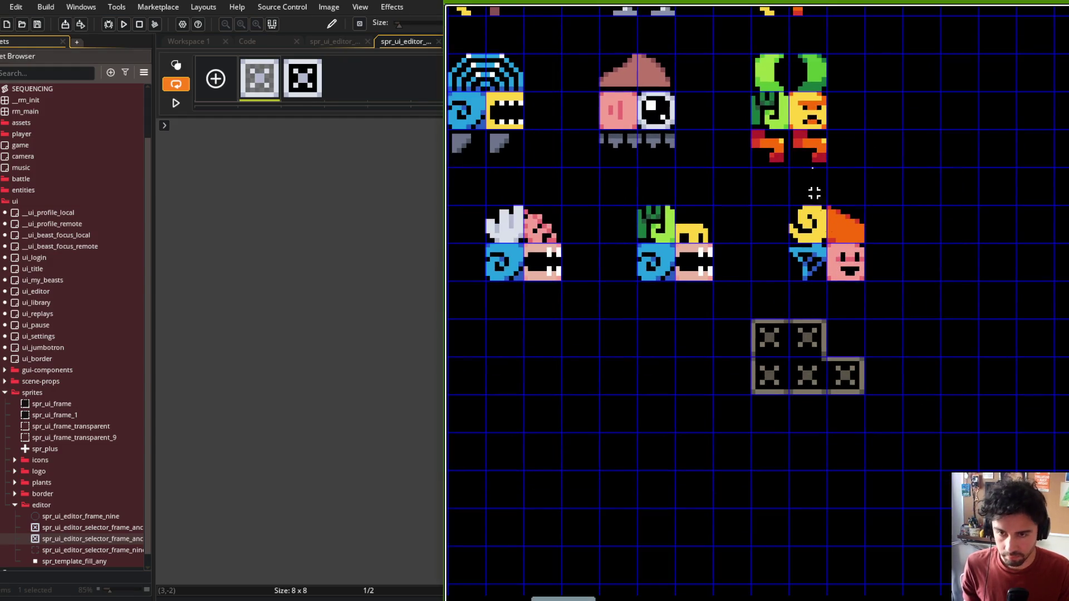
pyautogui.scroll(-5, 468, 167)
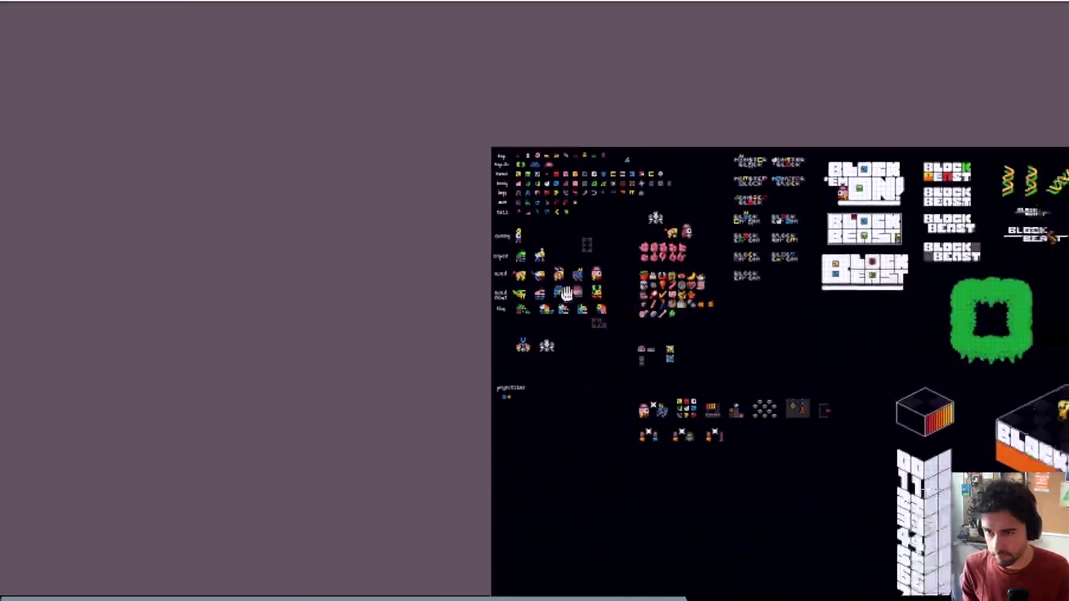
pyautogui.scroll(5, 480, 217)
pyautogui.scroll(-4, 480, 217)
pyautogui.hscroll(-5, 480, 217)
pyautogui.scroll(3, 480, 217)
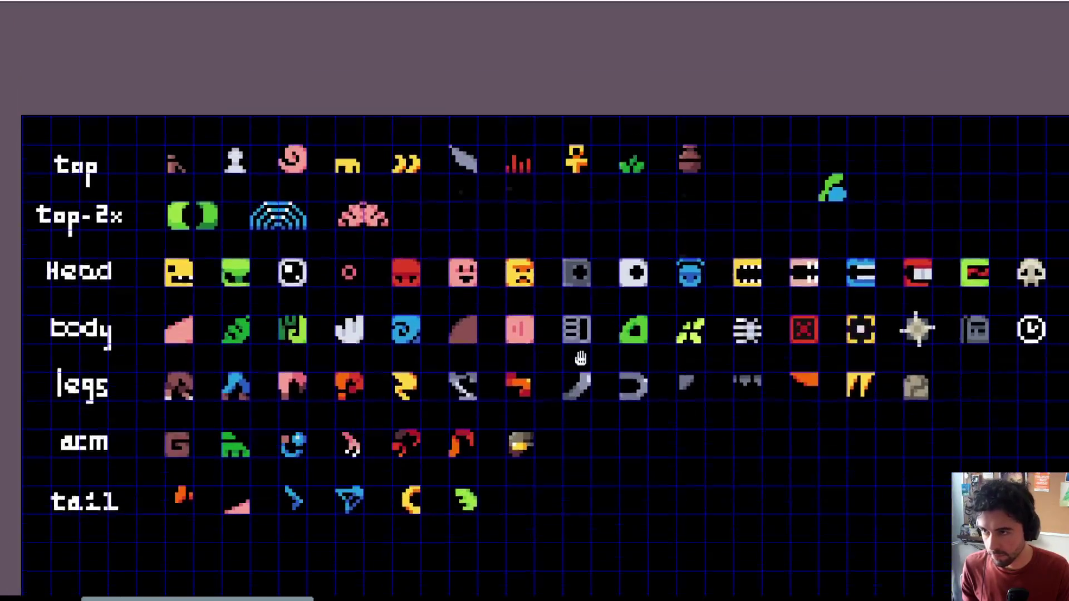
pyautogui.scroll(-4, 223, 401)
# Step: Place a copy of the dark gold arm piece beside the third Slug monster
pyautogui.moveTo(138, 323); pyautogui.dragTo(548, 378)
pyautogui.scroll(-5, 649, 387)
pyautogui.click(448, 93)
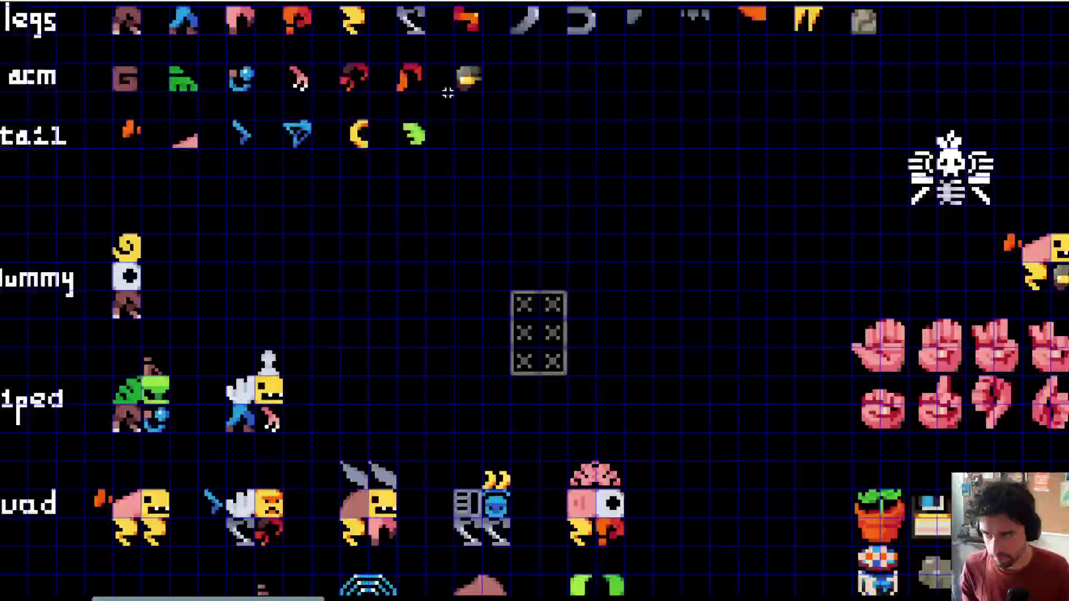
pyautogui.scroll(-5, 486, 124)
pyautogui.hscroll(1, 485, 124)
pyautogui.scroll(-1, 490, 382)
pyautogui.hscroll(-1, 490, 382)
pyautogui.keyDown('ctrl'); pyautogui.scroll(1, 484, 382); pyautogui.keyUp('ctrl')
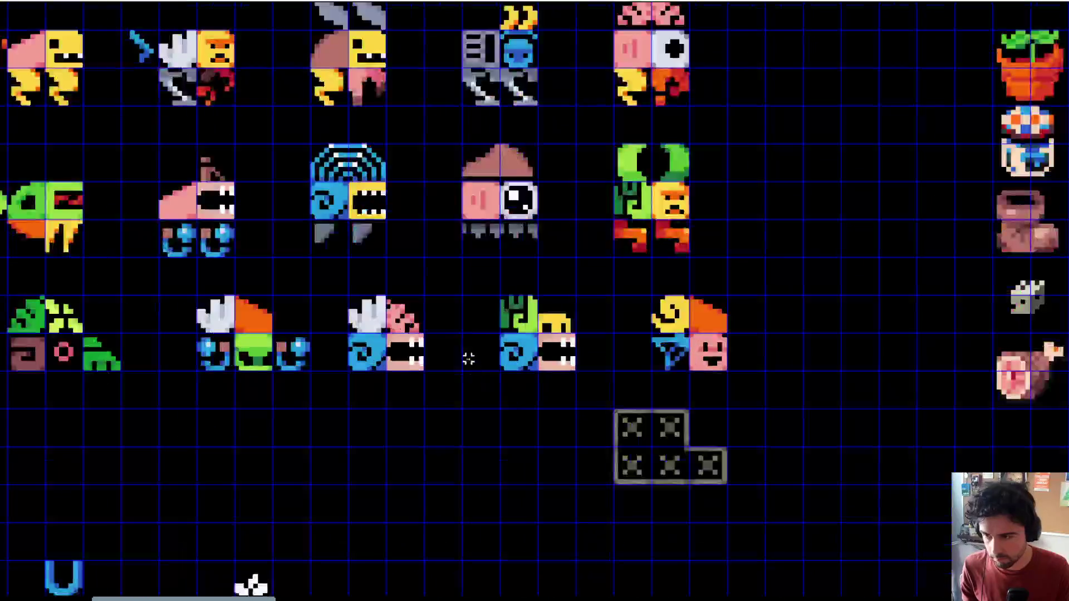
pyautogui.moveTo(459, 354)
pyautogui.mouseDown()
pyautogui.moveTo(489, 329)
pyautogui.moveTo(460, 379)
pyautogui.mouseUp()
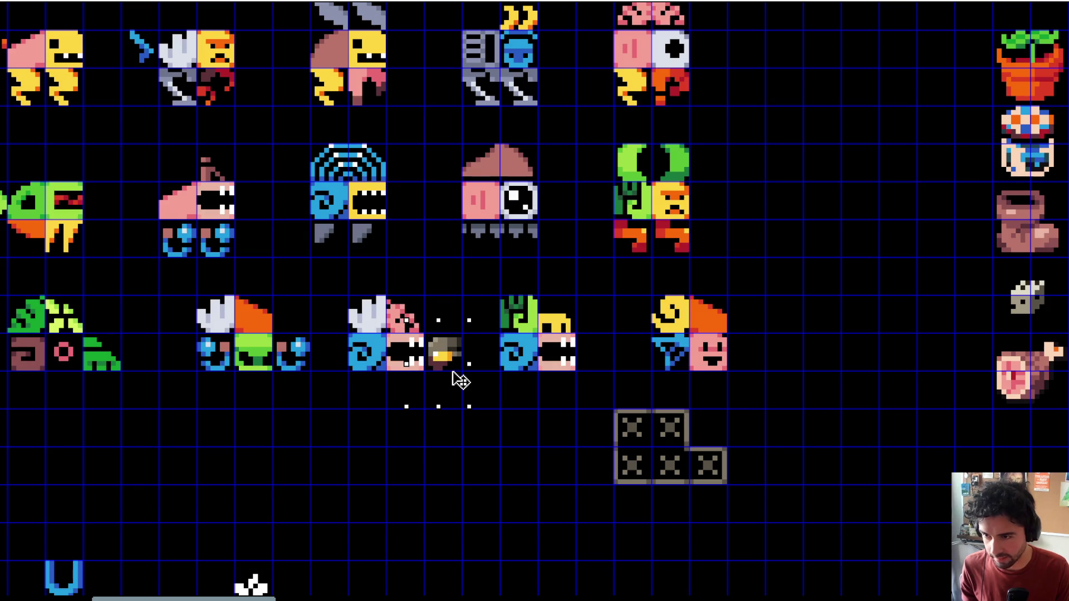
# Step: Select one of the Slug monsters
pyautogui.scroll(-2, 491, 298)
pyautogui.scroll(1, 557, 375)
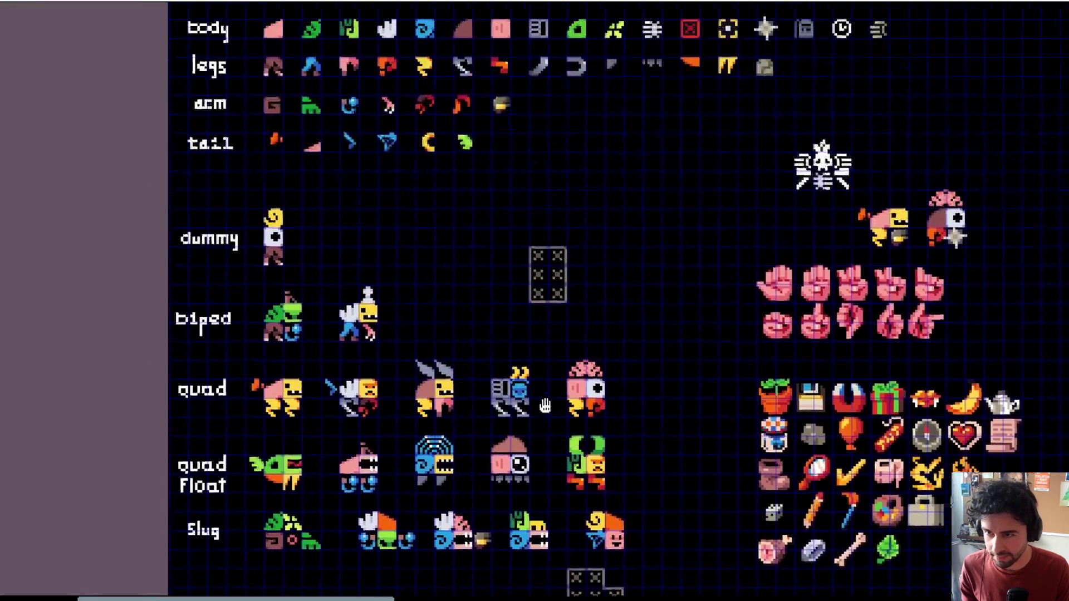
pyautogui.moveTo(712, 222); pyautogui.dragTo(677, 245)
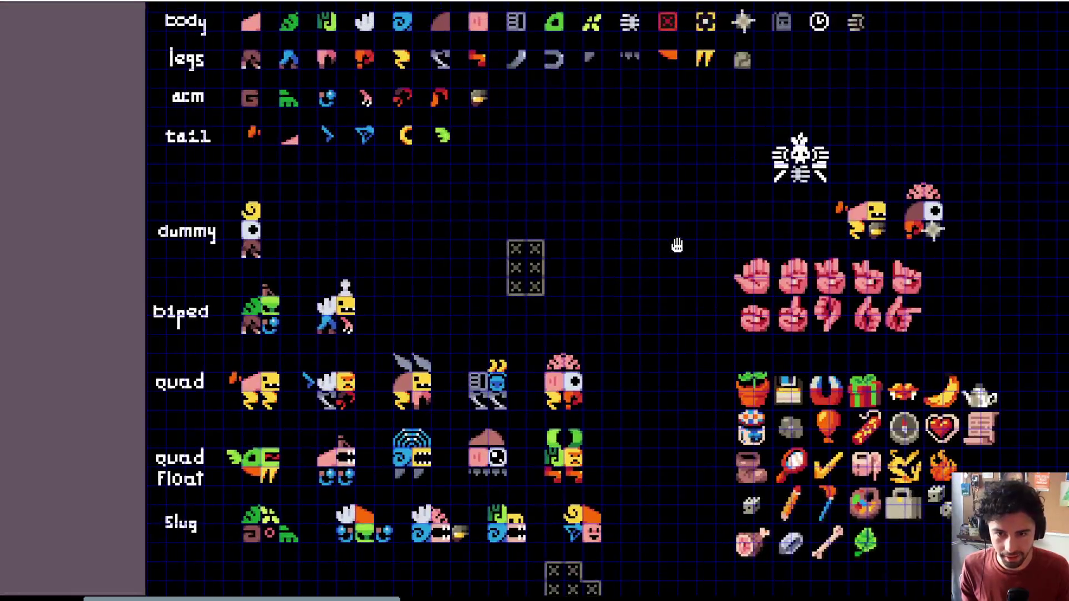
pyautogui.scroll(-1, 598, 316)
pyautogui.scroll(3, 466, 465)
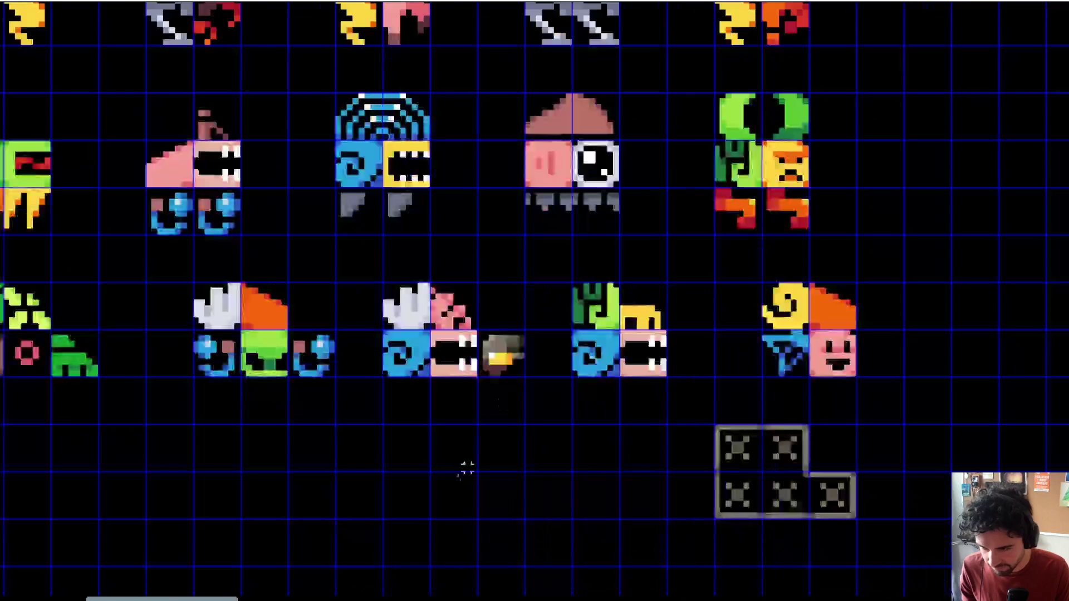
pyautogui.moveTo(366, 272)
pyautogui.mouseDown()
pyautogui.moveTo(528, 415)
pyautogui.moveTo(472, 440)
pyautogui.mouseUp()
# Step: Move the spiky star sprite beside the pink-faced Slug creature
pyautogui.scroll(-2, 554, 267)
pyautogui.moveTo(907, 29); pyautogui.dragTo(817, 113)
pyautogui.scroll(-2, 795, 91)
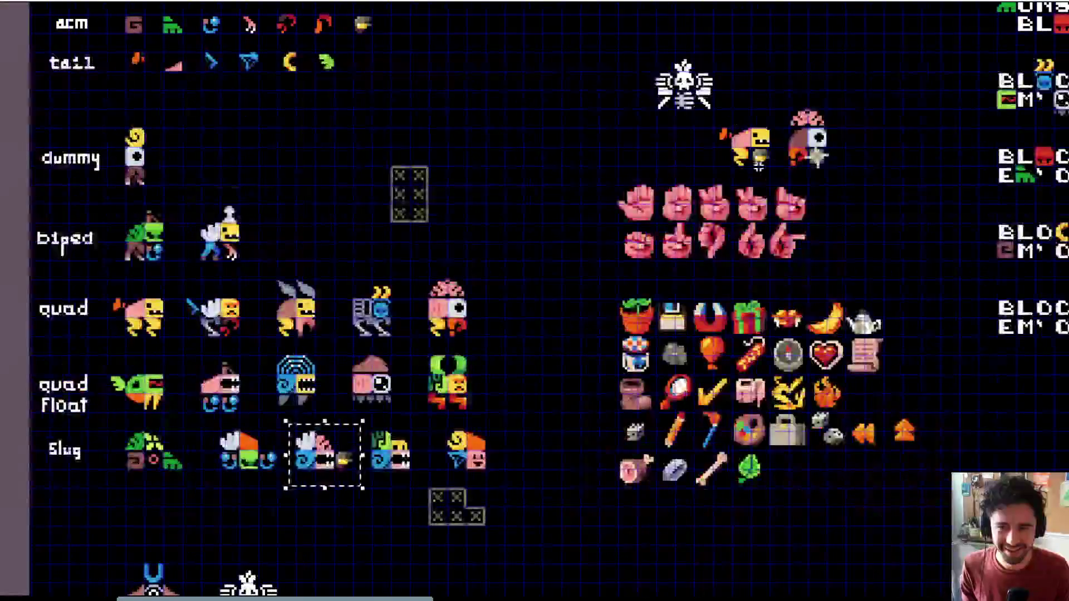
pyautogui.scroll(1, 528, 115)
pyautogui.scroll(2, 707, 128)
pyautogui.moveTo(747, 139); pyautogui.dragTo(818, 206)
pyautogui.scroll(-3, 583, 341)
pyautogui.scroll(-10, 587, 212)
pyautogui.hscroll(-4, 587, 212)
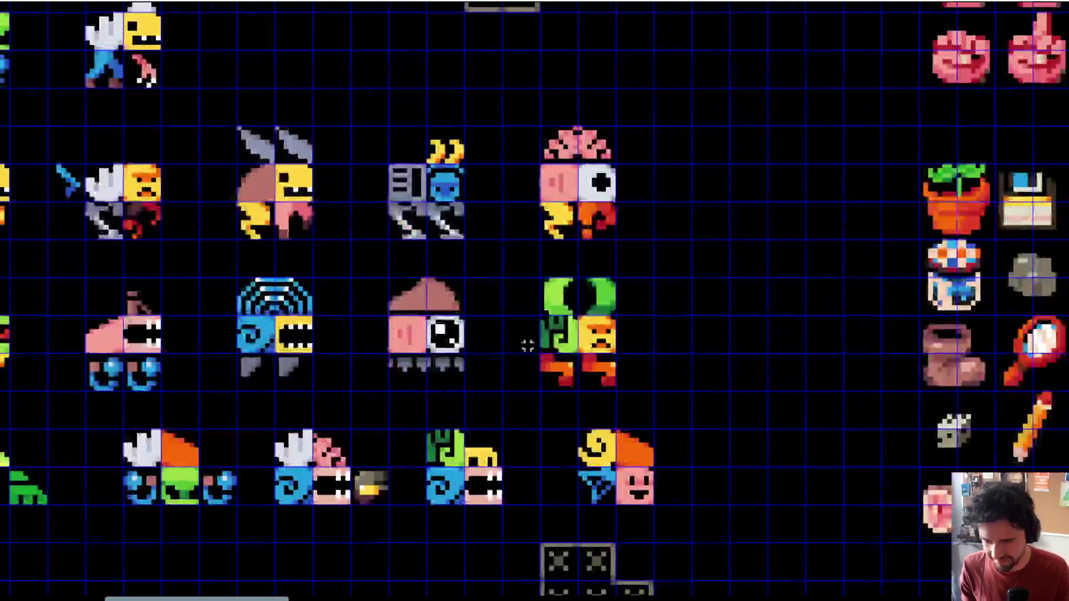
pyautogui.moveTo(1049, 306); pyautogui.dragTo(783, 301)
# Step: Place a copy of the red arm piece beside another Slug creature
pyautogui.scroll(-3, 839, 271)
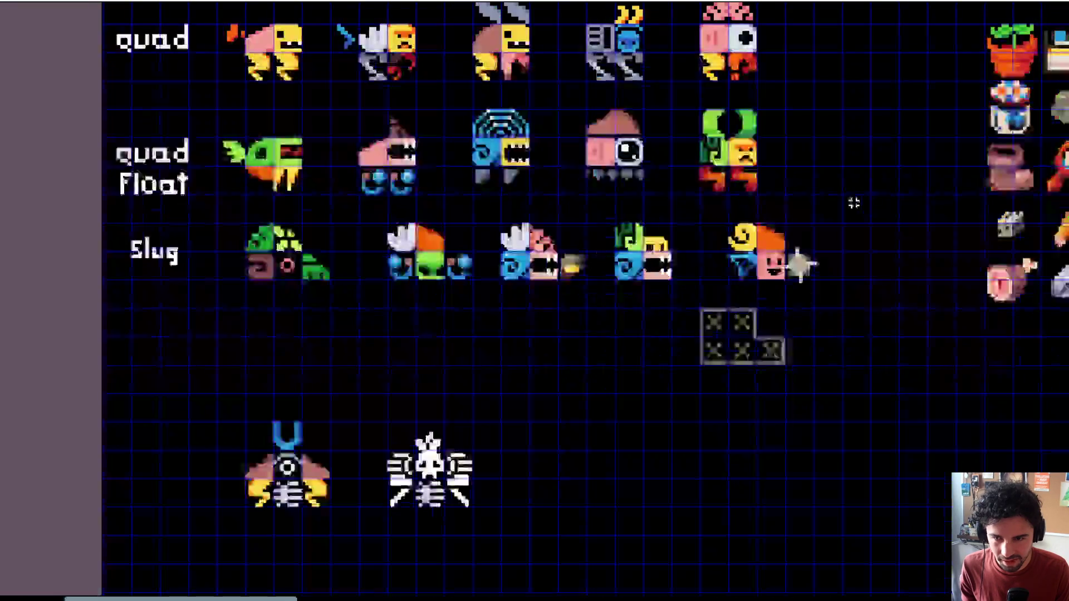
pyautogui.scroll(-2, 787, 210)
pyautogui.scroll(5, 724, 222)
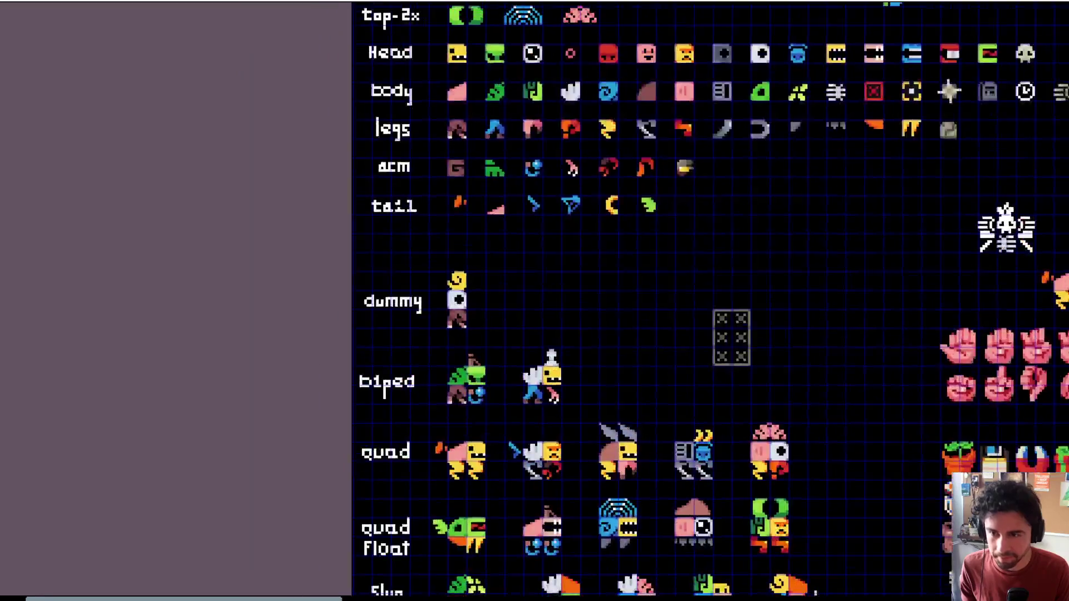
pyautogui.scroll(-3, 669, 251)
pyautogui.scroll(5, 597, 284)
pyautogui.scroll(-2, 624, 259)
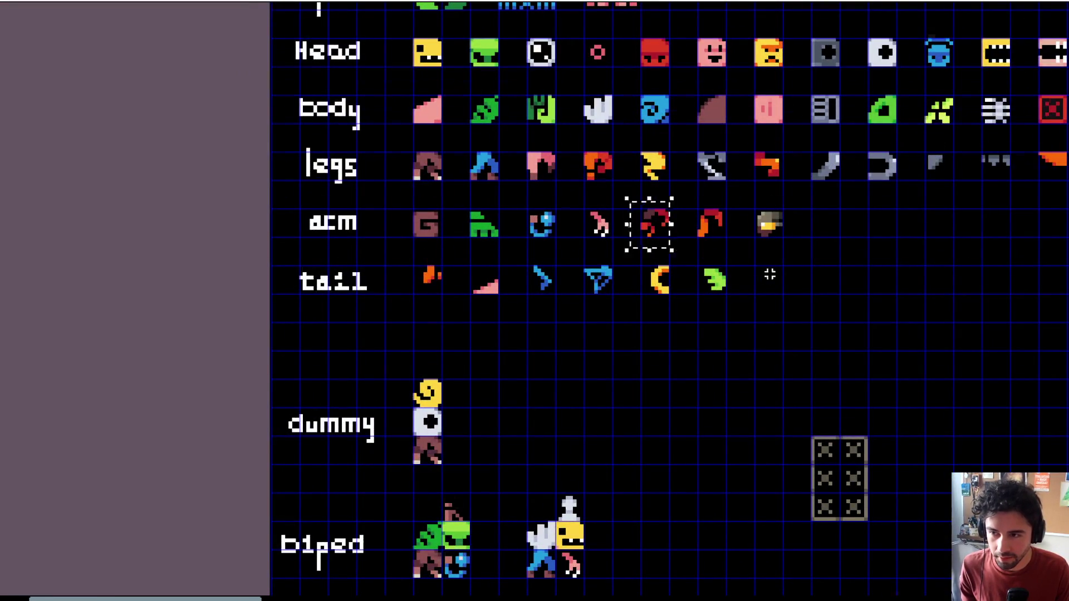
pyautogui.scroll(-10, 769, 274)
pyautogui.scroll(3, 649, 299)
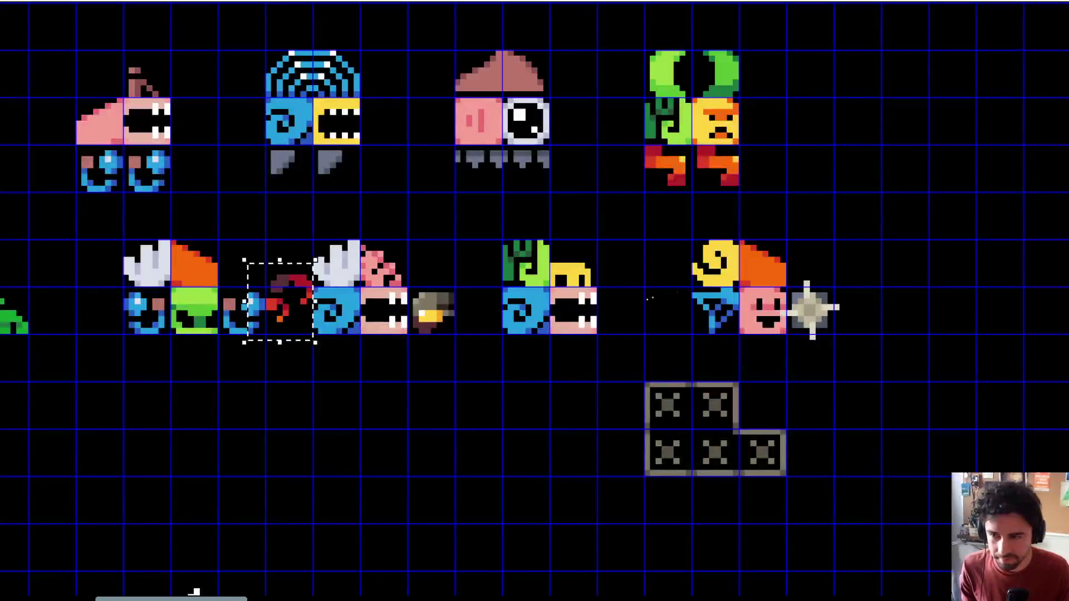
pyautogui.moveTo(312, 330); pyautogui.dragTo(641, 348)
# Step: Scroll and pan to review the labelled monster rows
pyautogui.scroll(-1, 629, 373)
pyautogui.scroll(-1, 611, 373)
pyautogui.scroll(1, 611, 374)
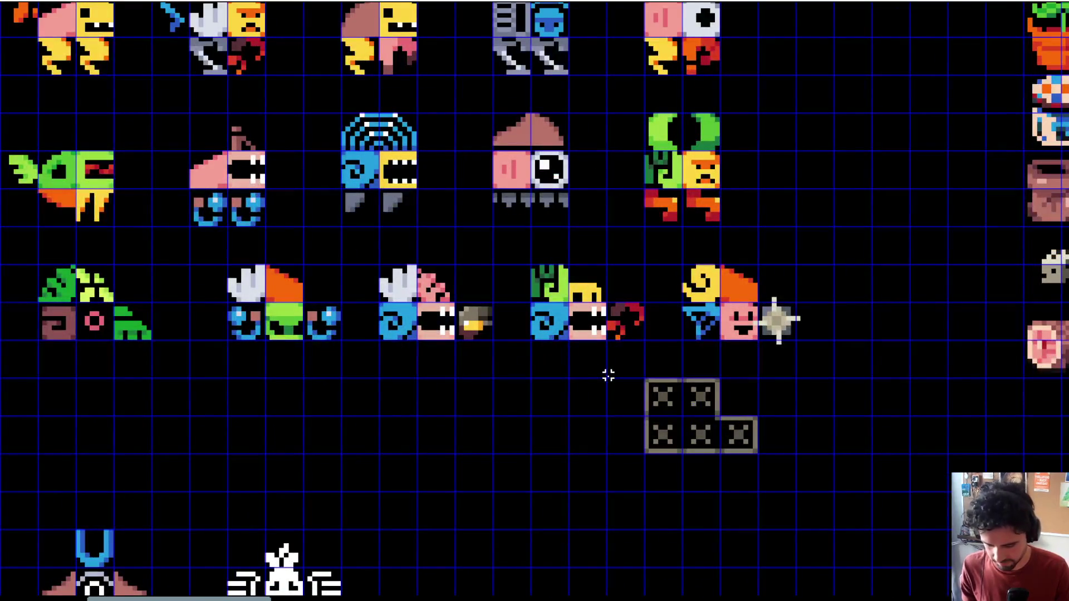
pyautogui.scroll(-2, 613, 367)
pyautogui.moveTo(598, 399); pyautogui.dragTo(582, 379)
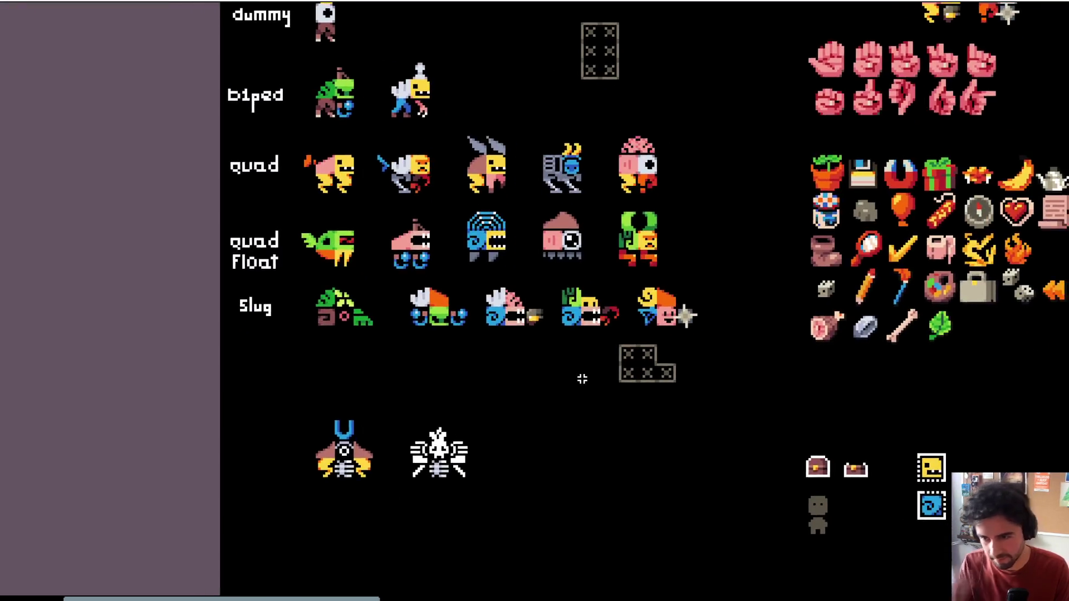
pyautogui.scroll(1, 591, 353)
pyautogui.moveTo(268, 232)
pyautogui.mouseDown()
pyautogui.moveTo(865, 270)
pyautogui.moveTo(898, 312)
pyautogui.mouseUp()
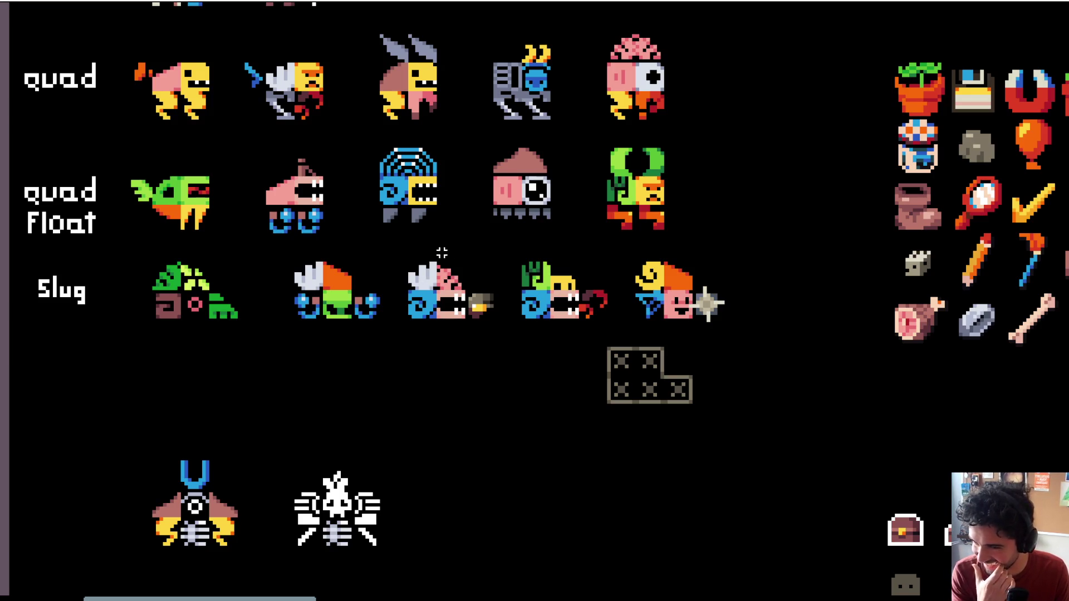
pyautogui.moveTo(441, 254); pyautogui.dragTo(465, 423)
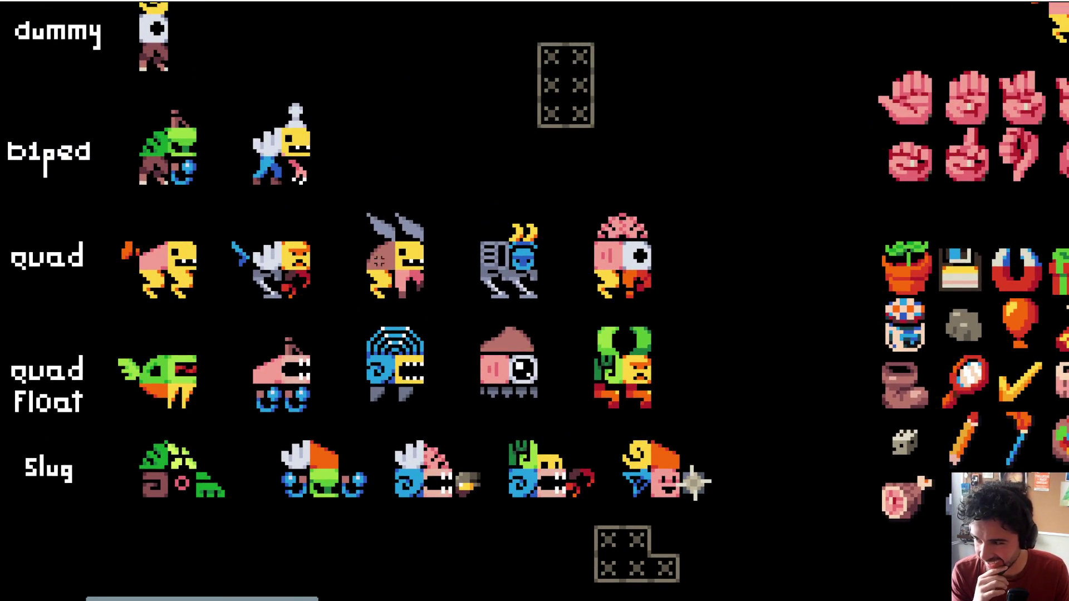
pyautogui.moveTo(2, 227)
pyautogui.mouseDown()
pyautogui.moveTo(262, 310)
pyautogui.moveTo(715, 413)
pyautogui.mouseUp()
pyautogui.scroll(-5, 699, 179)
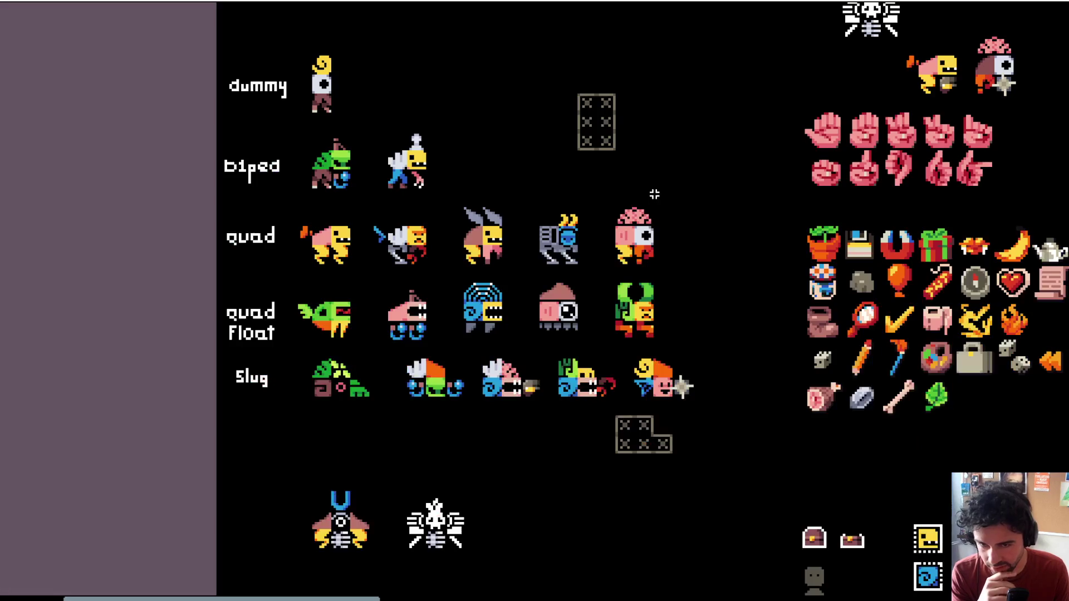
pyautogui.scroll(-2, 681, 98)
pyautogui.moveTo(428, 114); pyautogui.dragTo(501, 144)
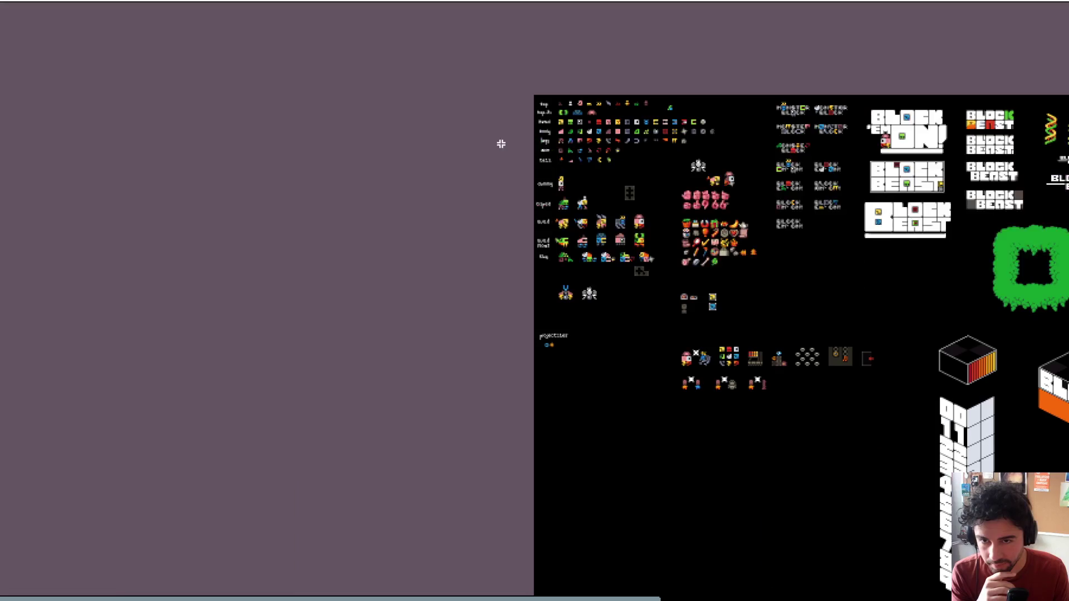
# Step: With the grid shown, shift the hand-sign and item sprite block right and down beneath the BLOCK EM' ON labels
pyautogui.scroll(-1, 677, 263)
pyautogui.scroll(3, 577, 212)
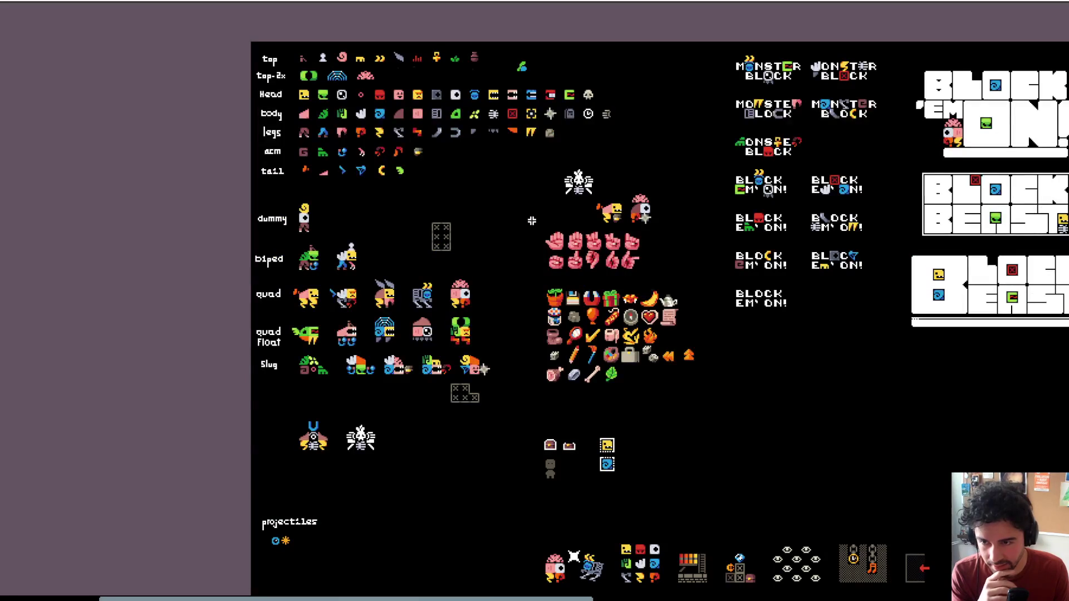
pyautogui.moveTo(529, 229)
pyautogui.mouseDown()
pyautogui.moveTo(664, 374)
pyautogui.moveTo(705, 402)
pyautogui.mouseUp()
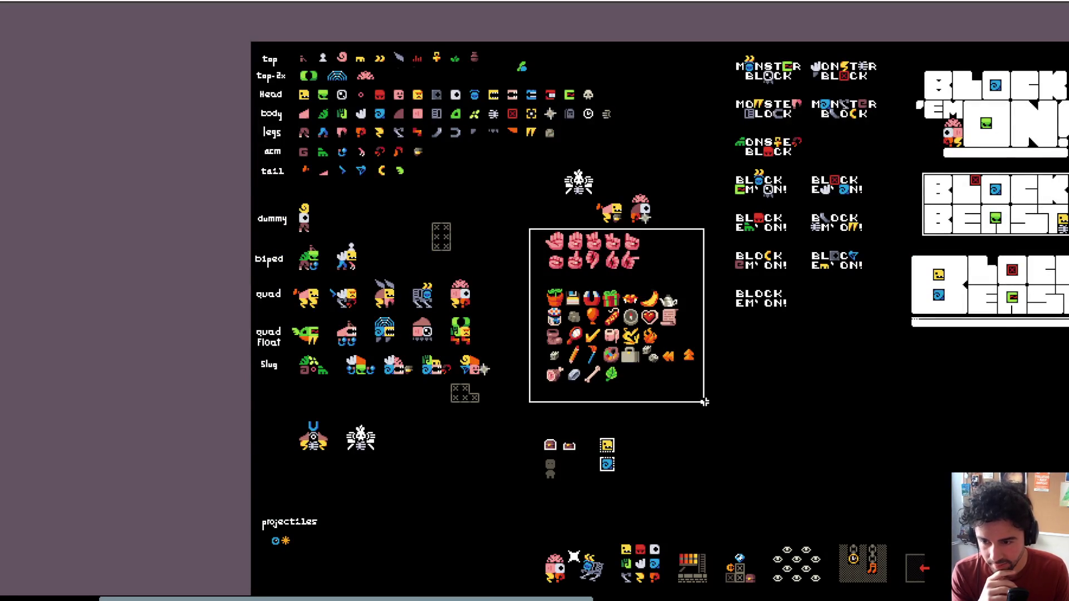
pyautogui.hotkey('ctrl', "'")
pyautogui.scroll(3, 706, 384)
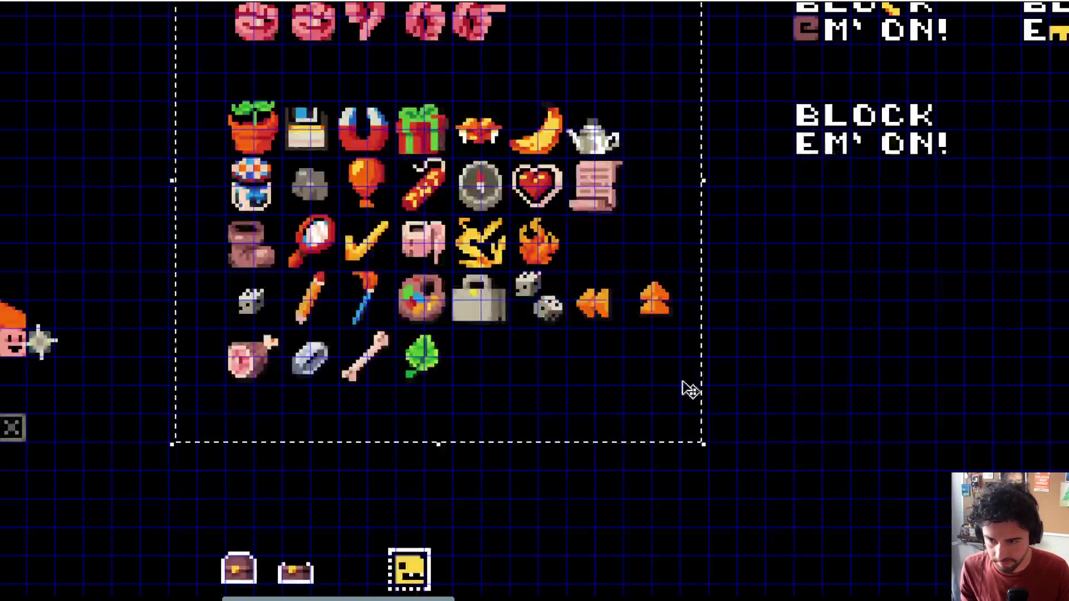
pyautogui.moveTo(524, 337)
pyautogui.mouseDown()
pyautogui.moveTo(891, 535)
pyautogui.moveTo(1025, 588)
pyautogui.moveTo(891, 473)
pyautogui.moveTo(805, 451)
pyautogui.moveTo(826, 477)
pyautogui.mouseUp()
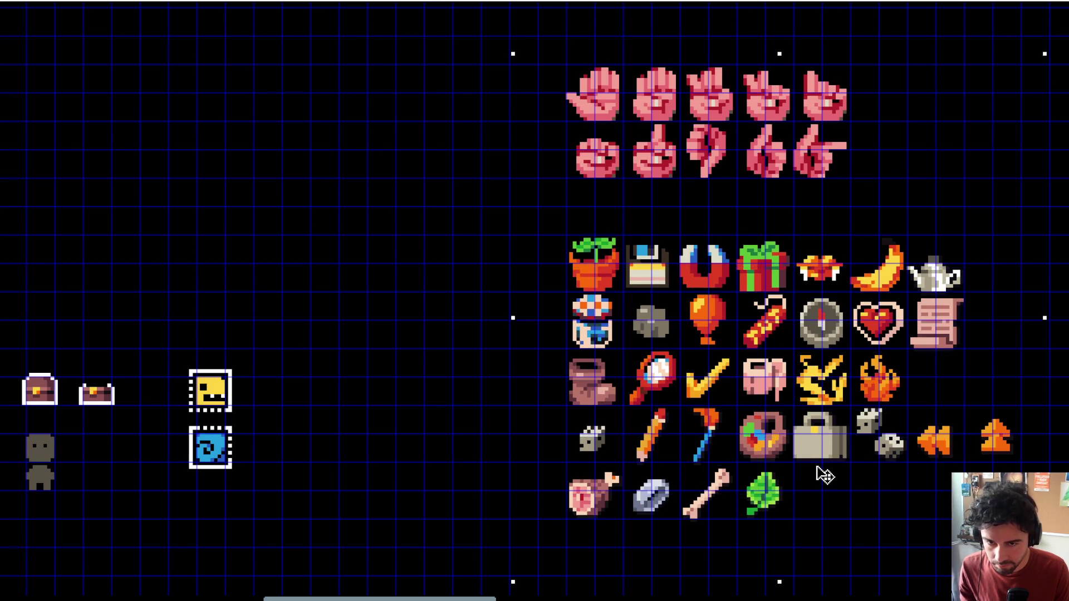
pyautogui.scroll(-4, 825, 474)
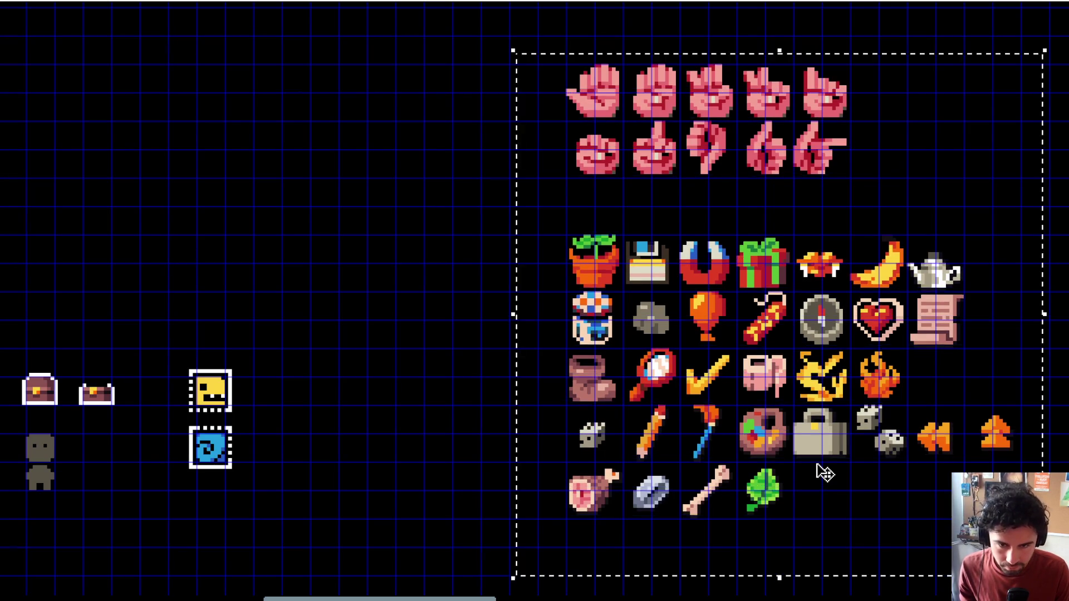
pyautogui.scroll(2, 800, 279)
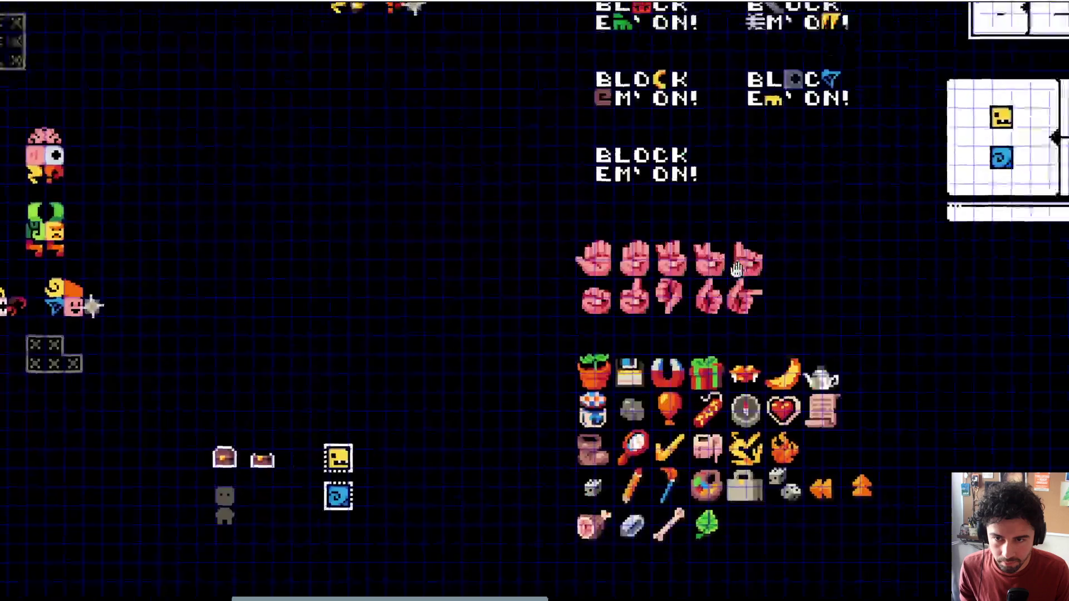
pyautogui.scroll(-4, 747, 270)
pyautogui.scroll(2, 693, 261)
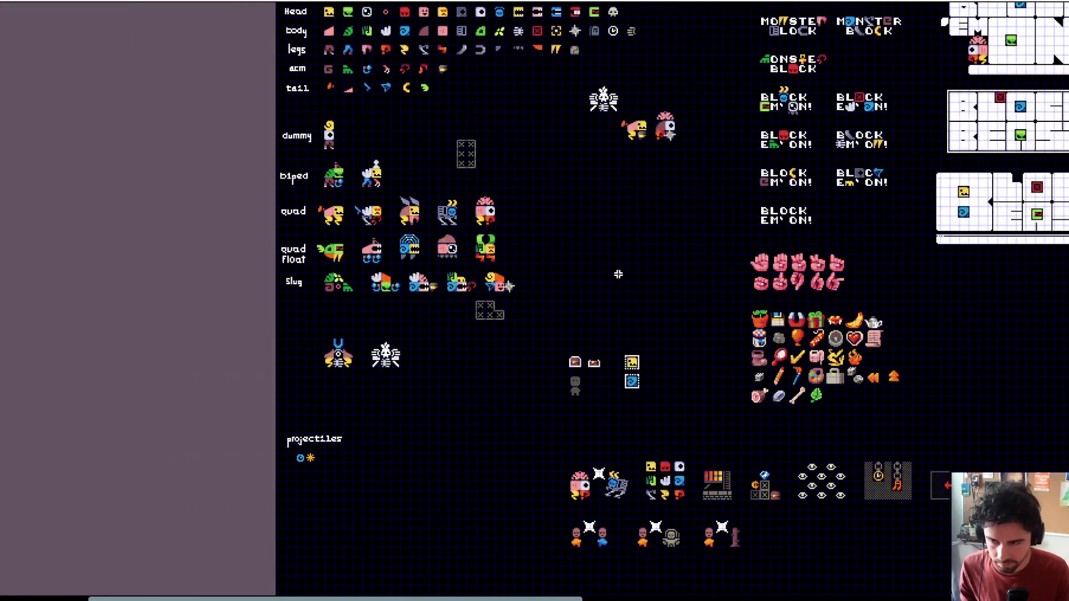
pyautogui.scroll(3, 629, 203)
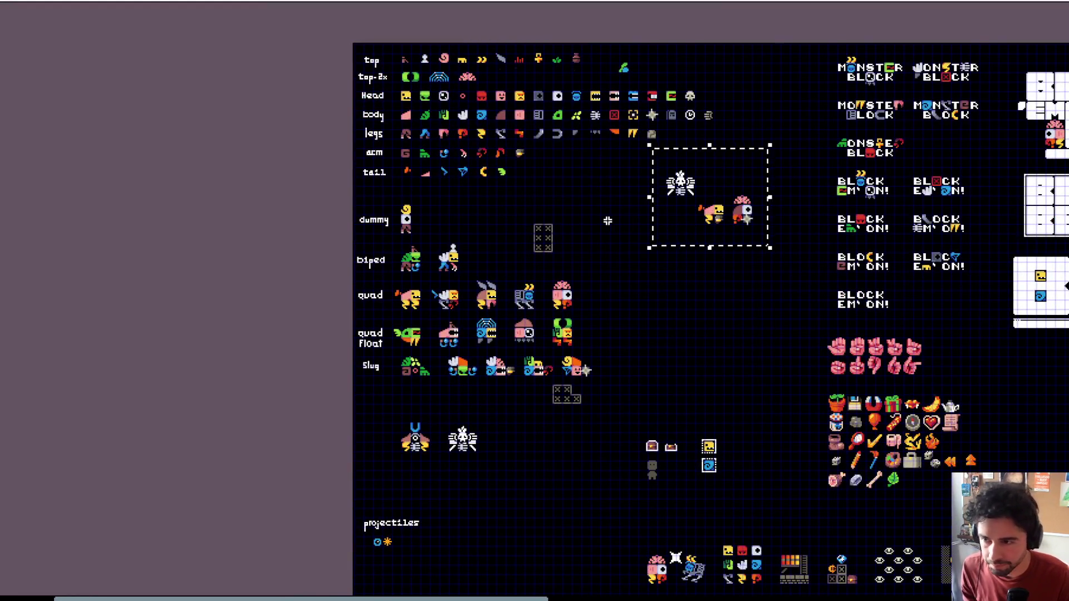
# Step: Move the two loose creatures into the biped row and shift the grey placeholder box up and right
pyautogui.scroll(2, 670, 207)
pyautogui.hscroll(-2, 654, 193)
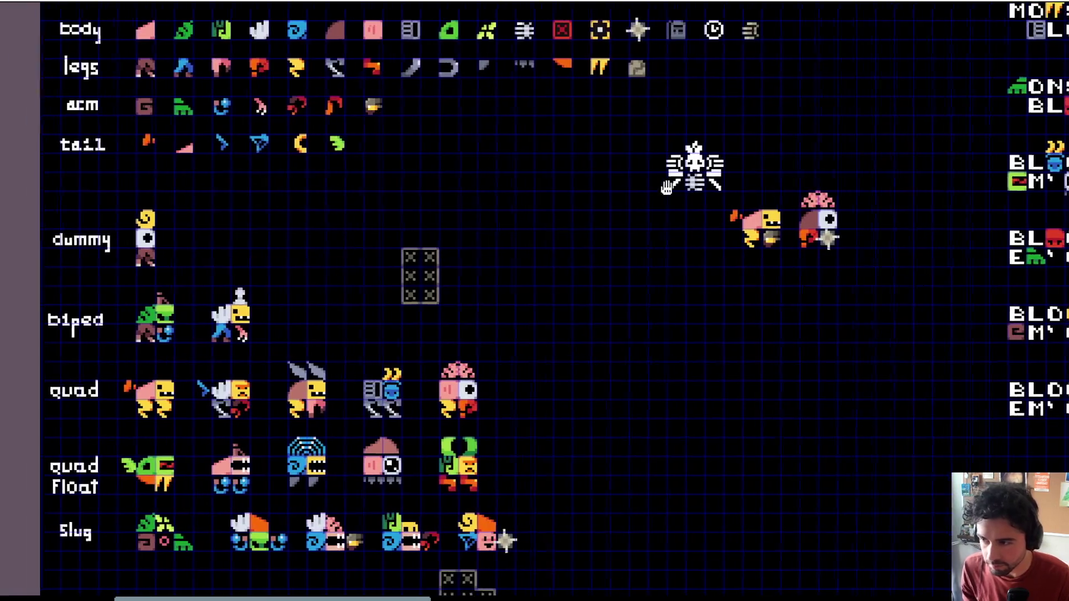
pyautogui.moveTo(750, 182)
pyautogui.mouseDown()
pyautogui.moveTo(891, 261)
pyautogui.moveTo(532, 351)
pyautogui.moveTo(365, 328)
pyautogui.moveTo(403, 328)
pyautogui.mouseUp()
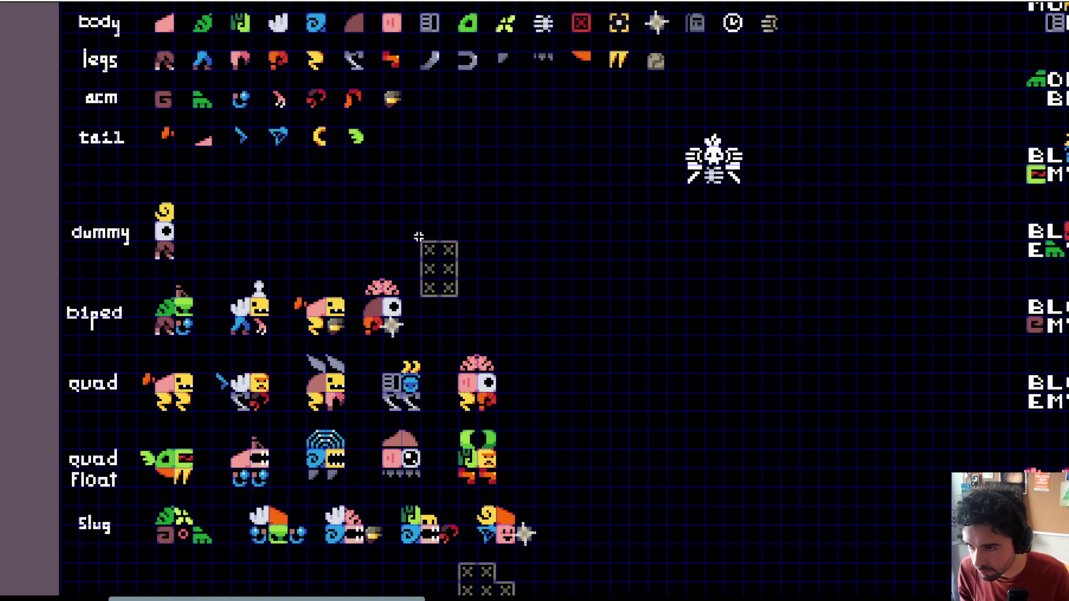
pyautogui.moveTo(447, 278); pyautogui.dragTo(510, 239)
# Step: Merge the quad Float creatures onto the end of the quad row, making ten creatures there
pyautogui.scroll(-3, 547, 235)
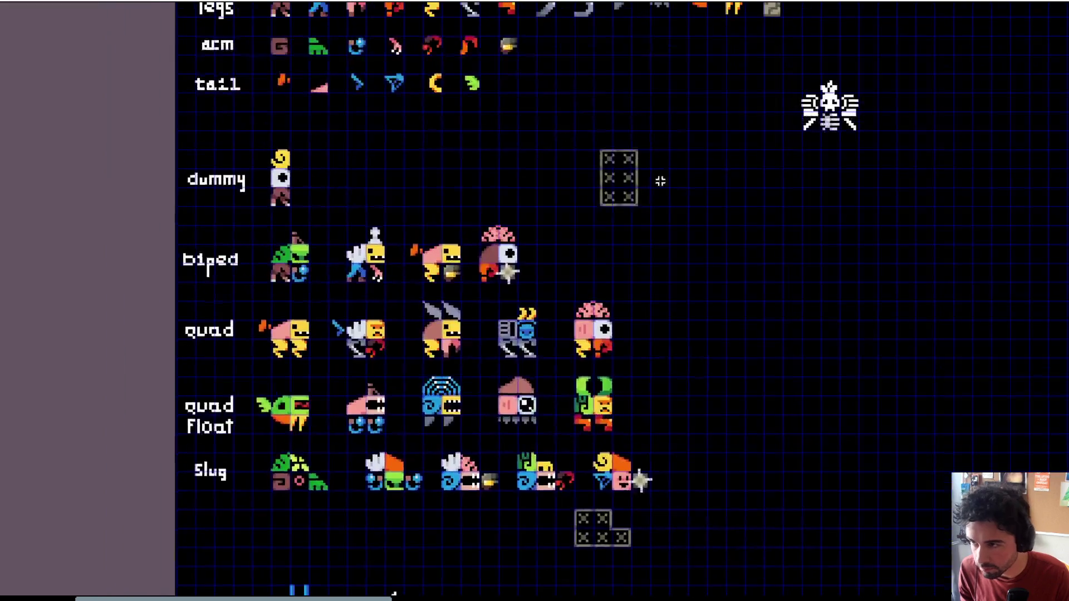
pyautogui.moveTo(183, 327)
pyautogui.mouseDown()
pyautogui.moveTo(401, 366)
pyautogui.moveTo(592, 379)
pyautogui.mouseUp()
pyautogui.moveTo(332, 358)
pyautogui.mouseDown()
pyautogui.moveTo(385, 358)
pyautogui.moveTo(714, 281)
pyautogui.moveTo(545, 298)
pyautogui.mouseUp()
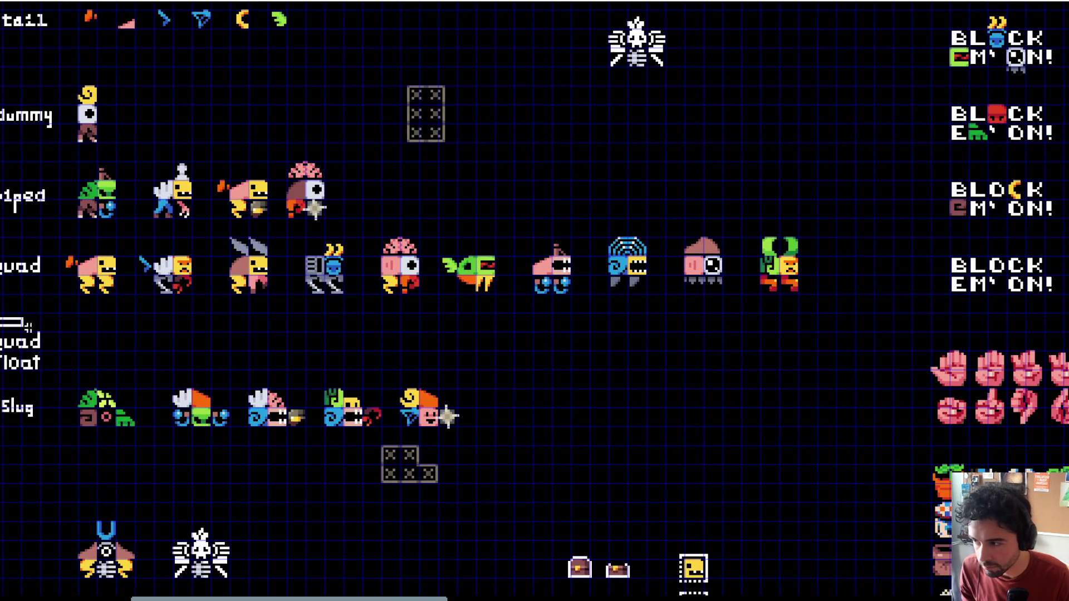
pyautogui.moveTo(74, 372); pyautogui.dragTo(282, 354)
# Step: Select the Slug row's creatures and check that they sit directly beneath the quad row
pyautogui.moveTo(105, 341)
pyautogui.mouseDown()
pyautogui.moveTo(652, 367)
pyautogui.moveTo(669, 423)
pyautogui.moveTo(638, 331)
pyautogui.mouseUp()
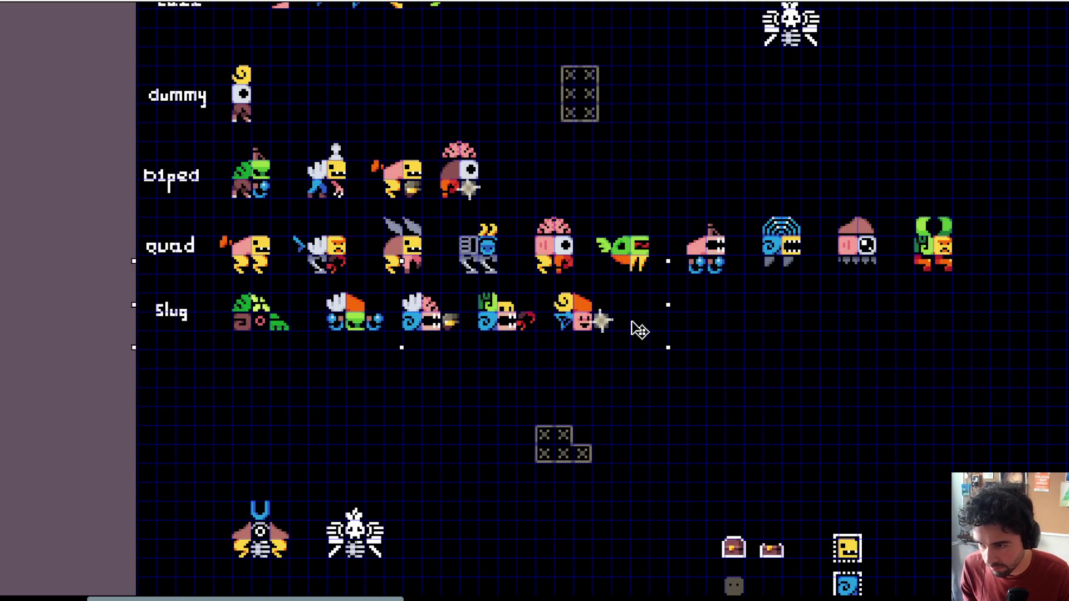
pyautogui.moveTo(519, 366)
pyautogui.mouseDown()
pyautogui.moveTo(427, 349)
pyautogui.moveTo(549, 375)
pyautogui.moveTo(466, 406)
pyautogui.moveTo(472, 415)
pyautogui.moveTo(635, 317)
pyautogui.moveTo(728, 385)
pyautogui.moveTo(566, 367)
pyautogui.mouseUp()
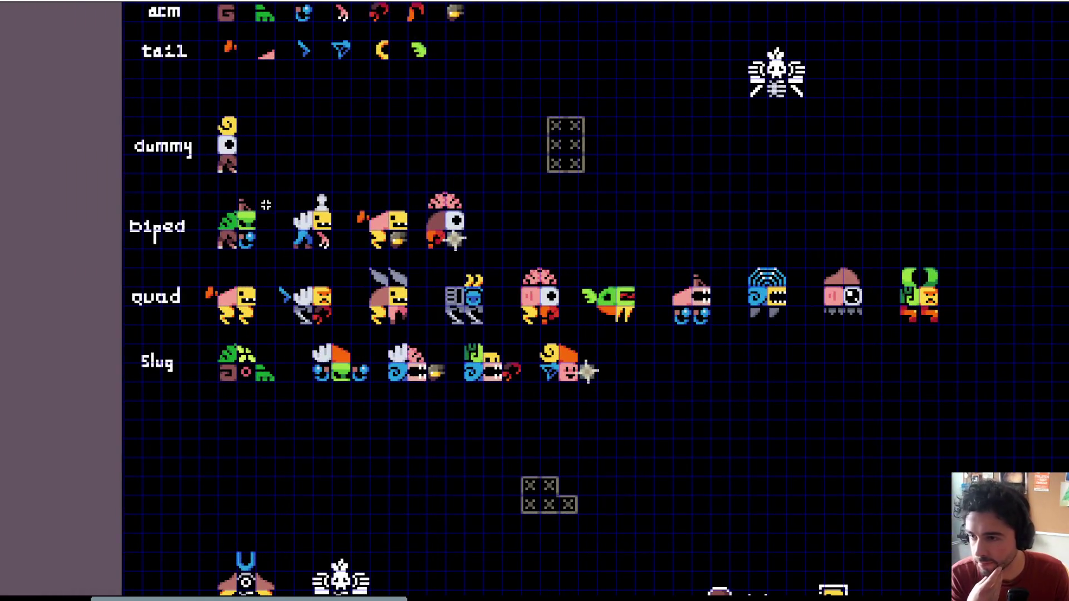
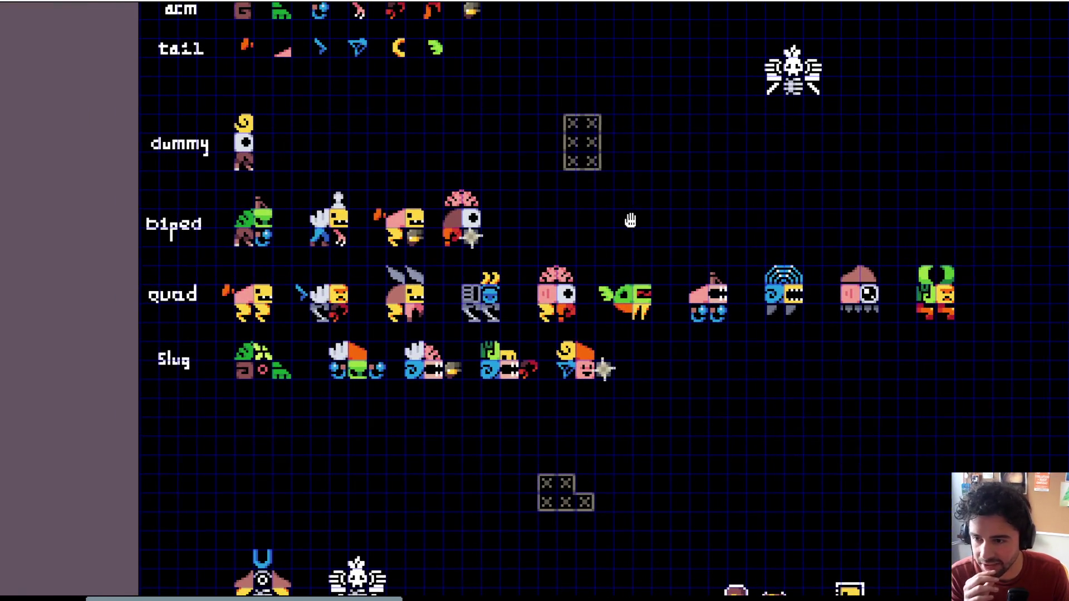
# Step: Delete the first quad sprite and move the pink biped into its slot
pyautogui.moveTo(630, 220); pyautogui.dragTo(602, 221)
pyautogui.hscroll(1, 632, 230)
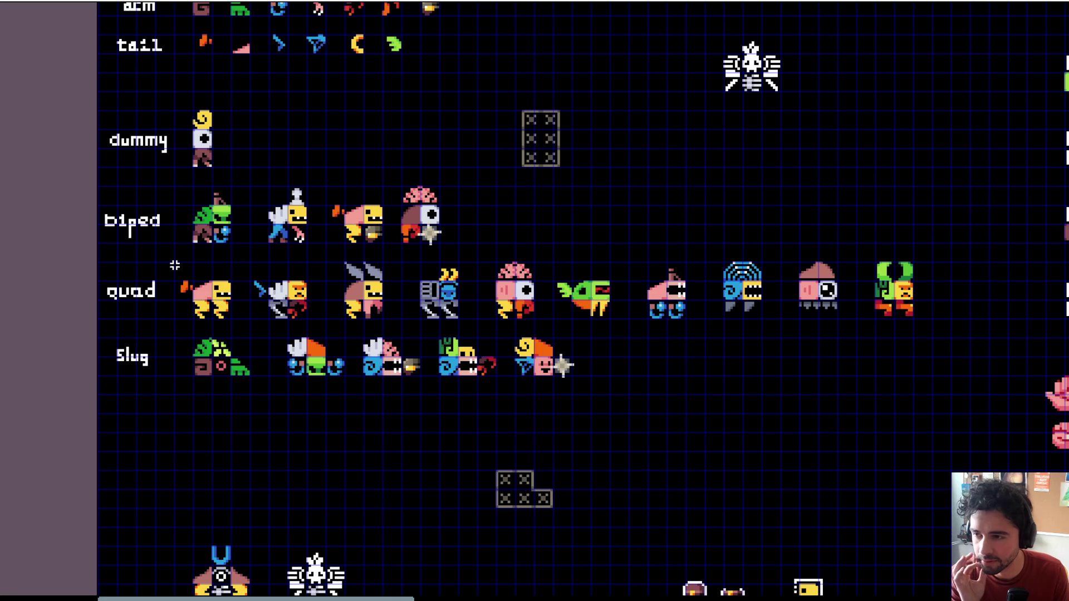
pyautogui.moveTo(175, 266); pyautogui.dragTo(249, 320)
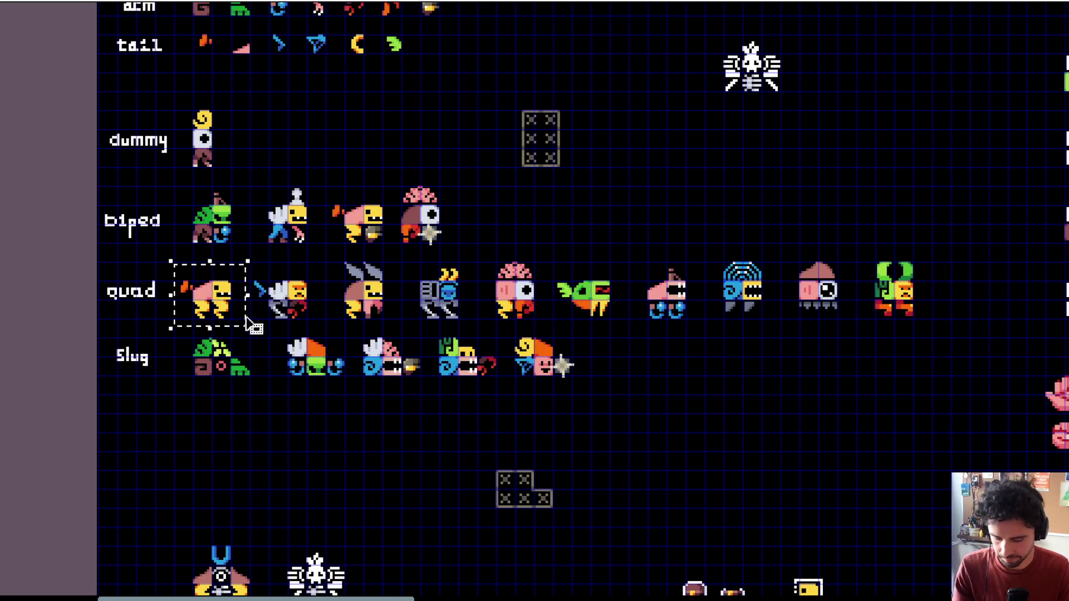
pyautogui.press('Delete')
pyautogui.moveTo(321, 188)
pyautogui.mouseDown()
pyautogui.moveTo(399, 253)
pyautogui.moveTo(234, 321)
pyautogui.mouseUp()
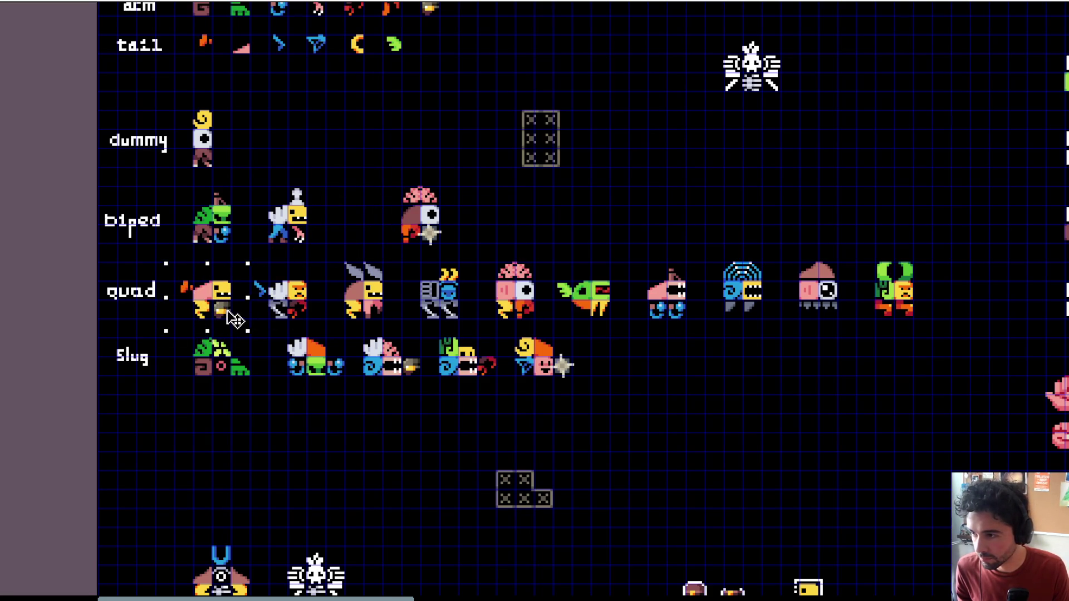
pyautogui.scroll(2, 234, 322)
pyautogui.scroll(-1, 269, 223)
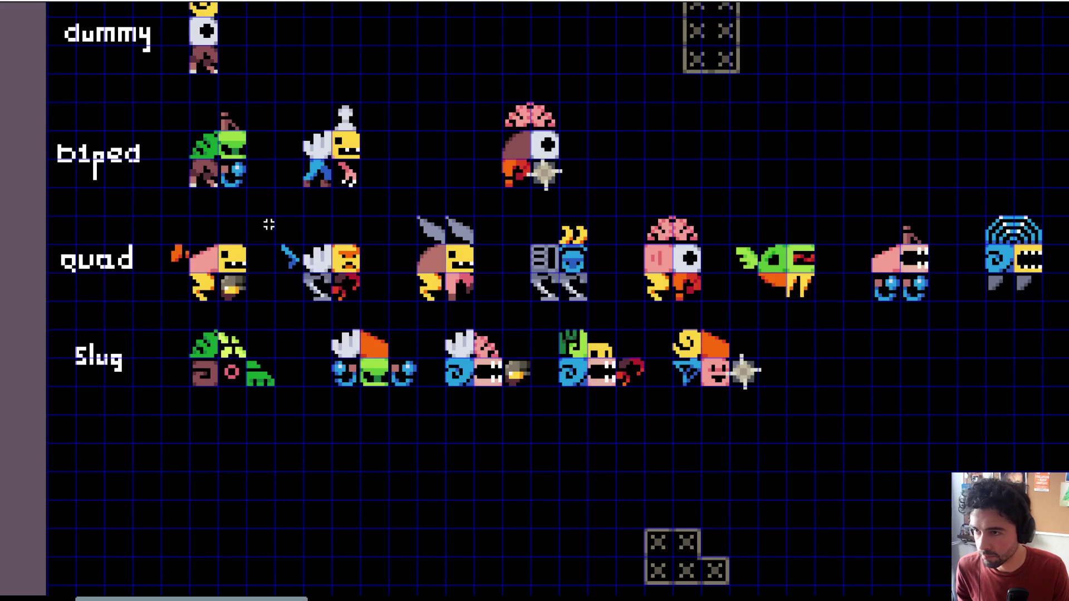
pyautogui.moveTo(269, 223); pyautogui.dragTo(190, 245)
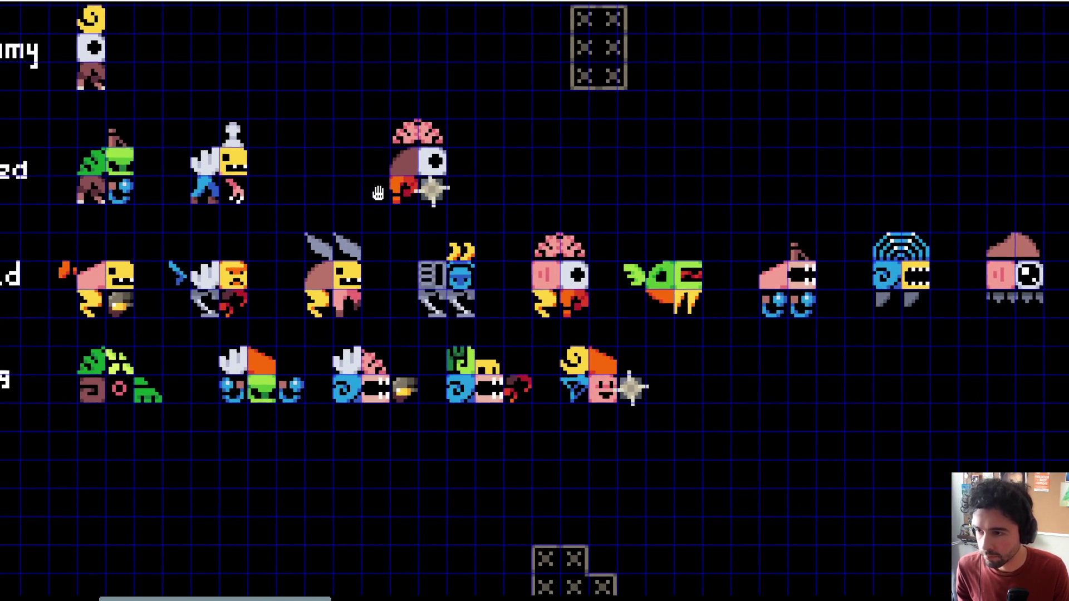
pyautogui.scroll(-2, 585, 225)
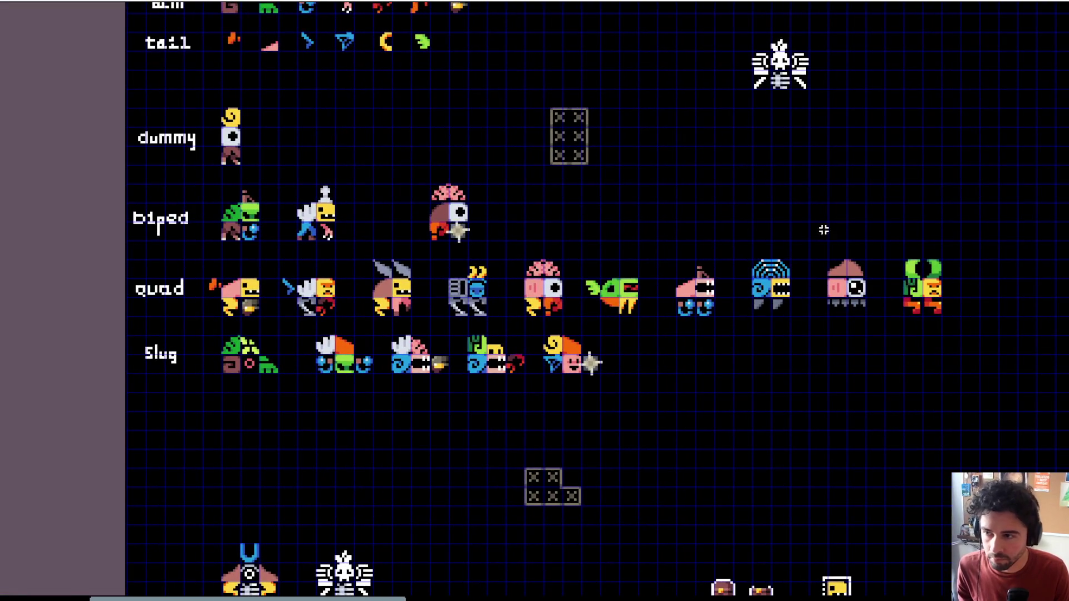
# Step: Delete the tenth quad sprite and move the green biped into the quad row
pyautogui.moveTo(804, 242); pyautogui.dragTo(889, 324)
pyautogui.press('Delete')
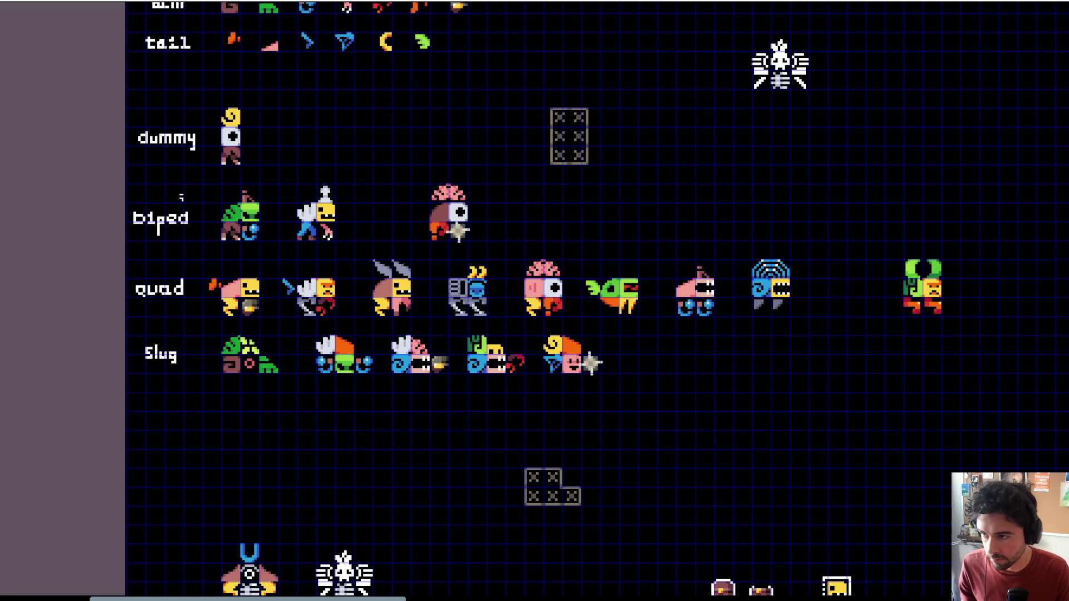
pyautogui.moveTo(222, 186); pyautogui.dragTo(270, 261)
pyautogui.moveTo(201, 174)
pyautogui.mouseDown()
pyautogui.moveTo(258, 249)
pyautogui.moveTo(825, 244)
pyautogui.moveTo(843, 326)
pyautogui.moveTo(840, 305)
pyautogui.moveTo(856, 320)
pyautogui.mouseUp()
pyautogui.hscroll(2, 824, 284)
pyautogui.scroll(-1, 824, 284)
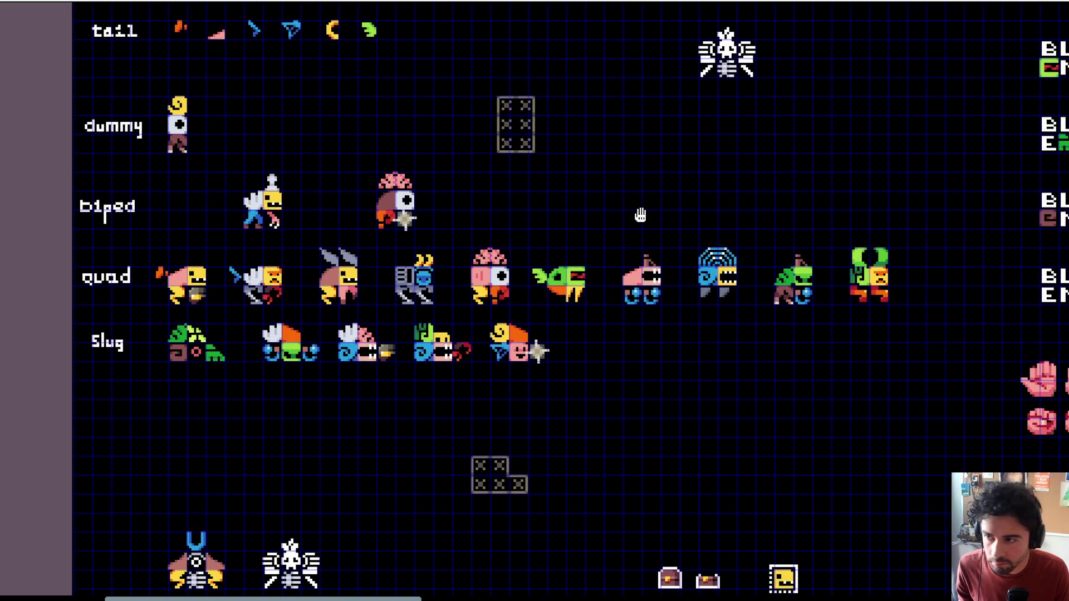
pyautogui.scroll(1, 639, 215)
pyautogui.hscroll(-1, 639, 215)
# Step: Delete the white-winged biped and move the brain-topped biped to the quad row's end
pyautogui.moveTo(257, 178); pyautogui.dragTo(337, 256)
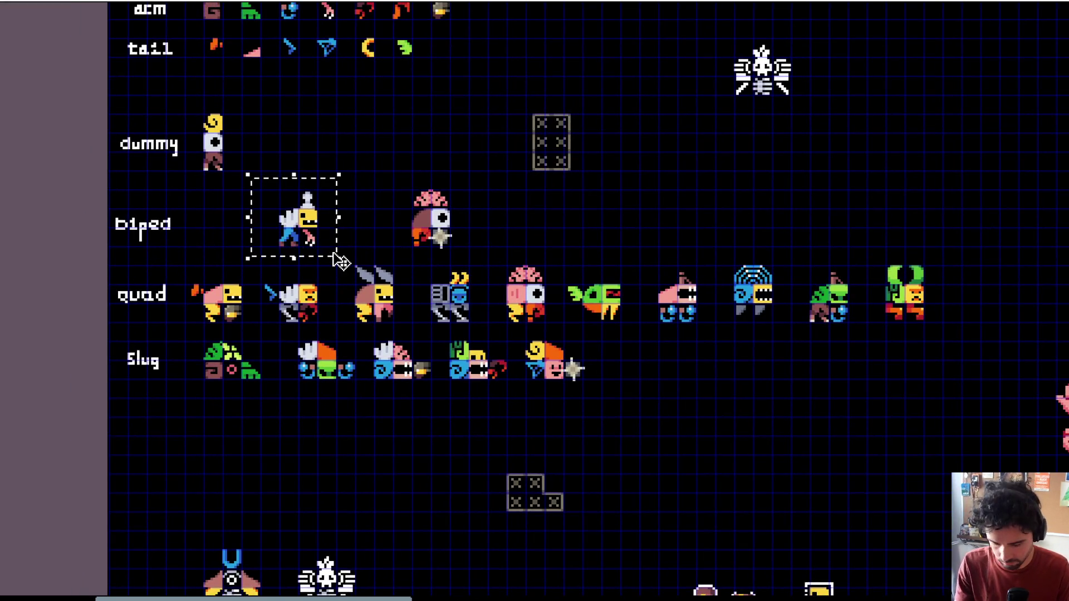
pyautogui.press('Delete')
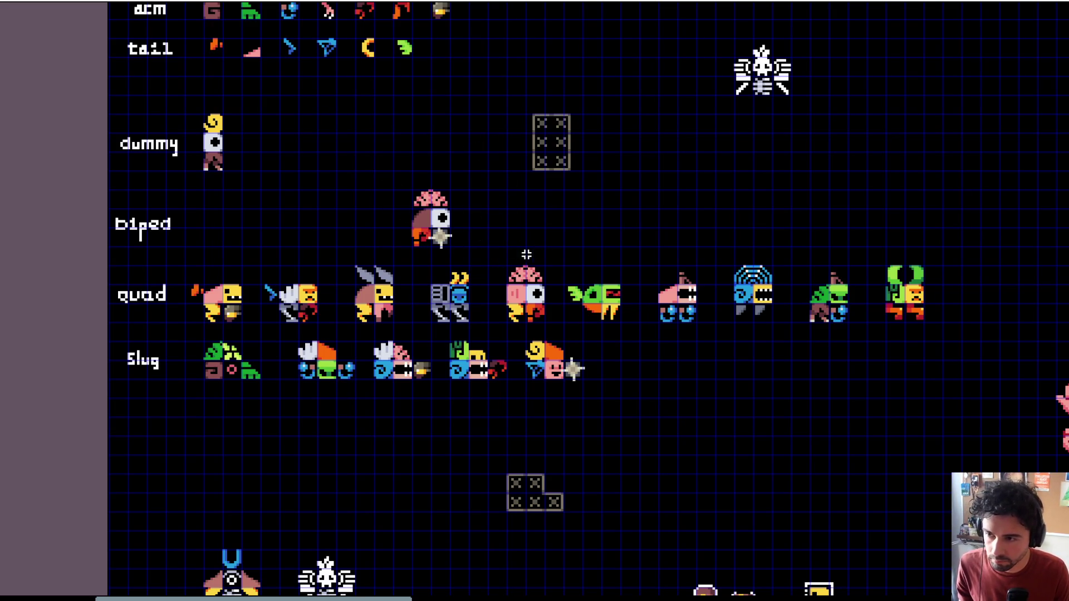
pyautogui.scroll(2, 486, 273)
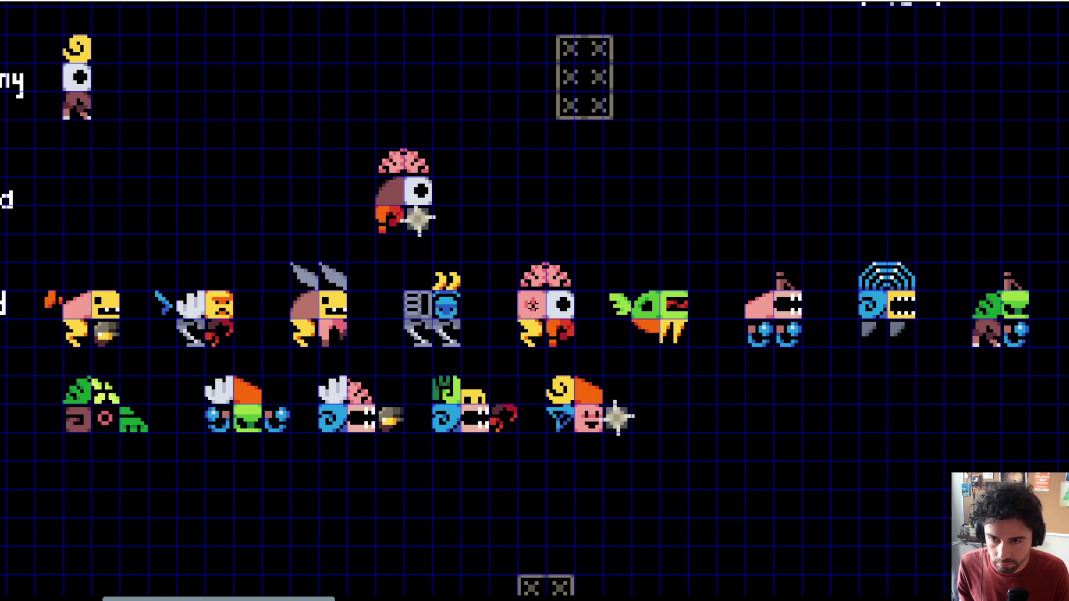
pyautogui.moveTo(543, 300); pyautogui.dragTo(382, 295)
pyautogui.scroll(-2, 529, 268)
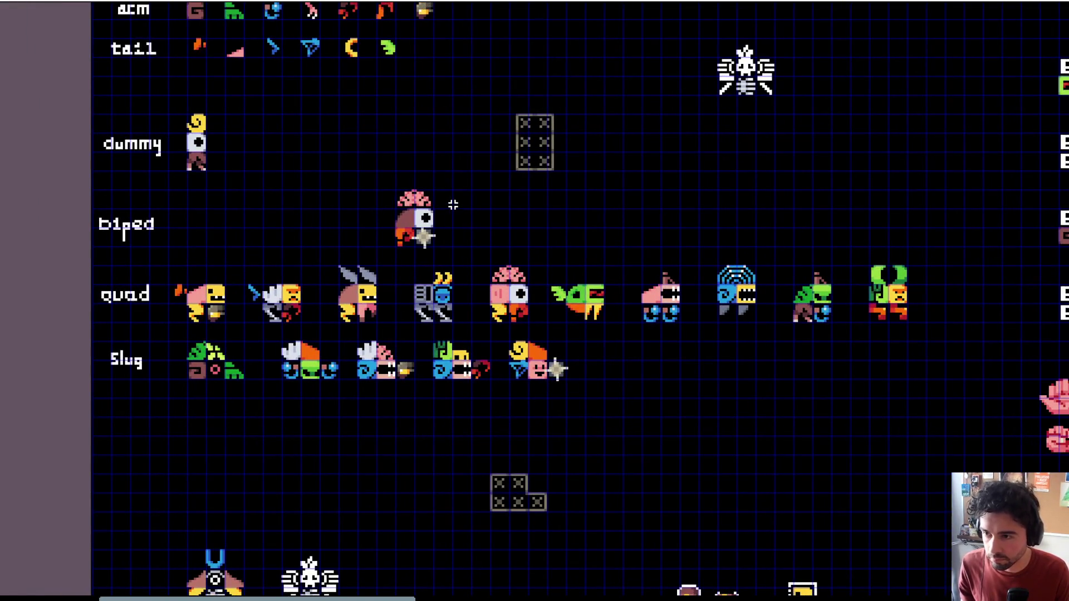
pyautogui.moveTo(366, 172); pyautogui.dragTo(485, 270)
pyautogui.moveTo(428, 238)
pyautogui.mouseDown()
pyautogui.moveTo(939, 260)
pyautogui.moveTo(976, 310)
pyautogui.mouseUp()
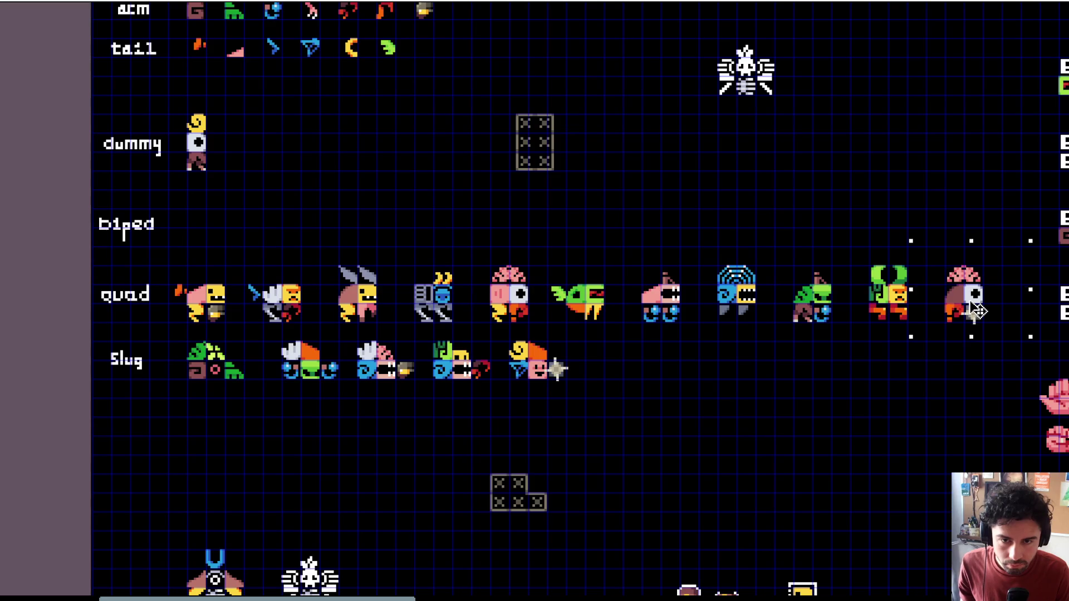
pyautogui.scroll(2, 977, 311)
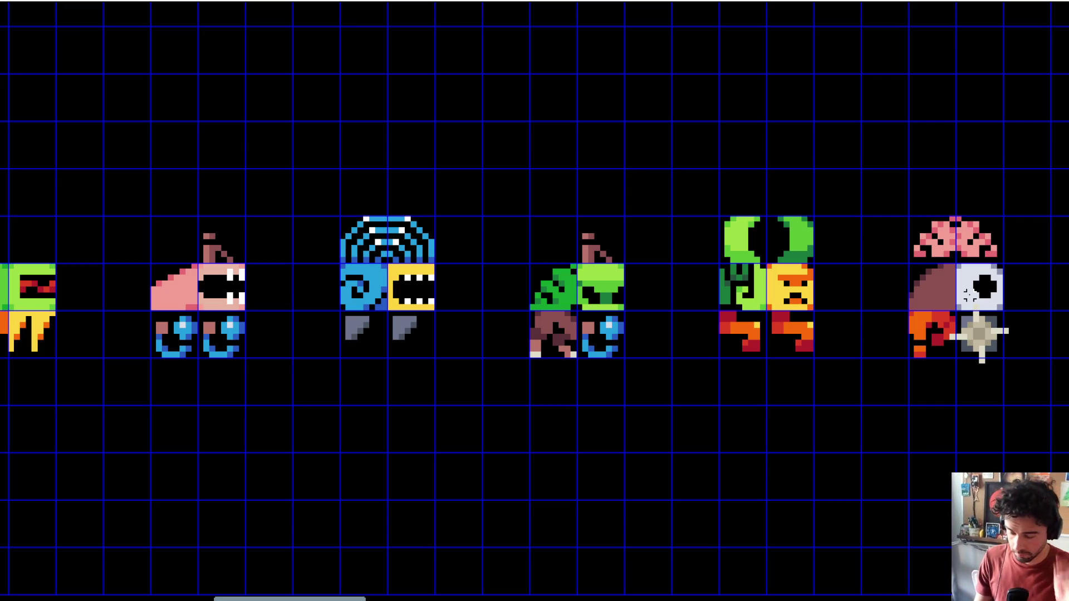
# Step: Move the 'biped' label down beneath the 'quad' label
pyautogui.scroll(-5, 970, 295)
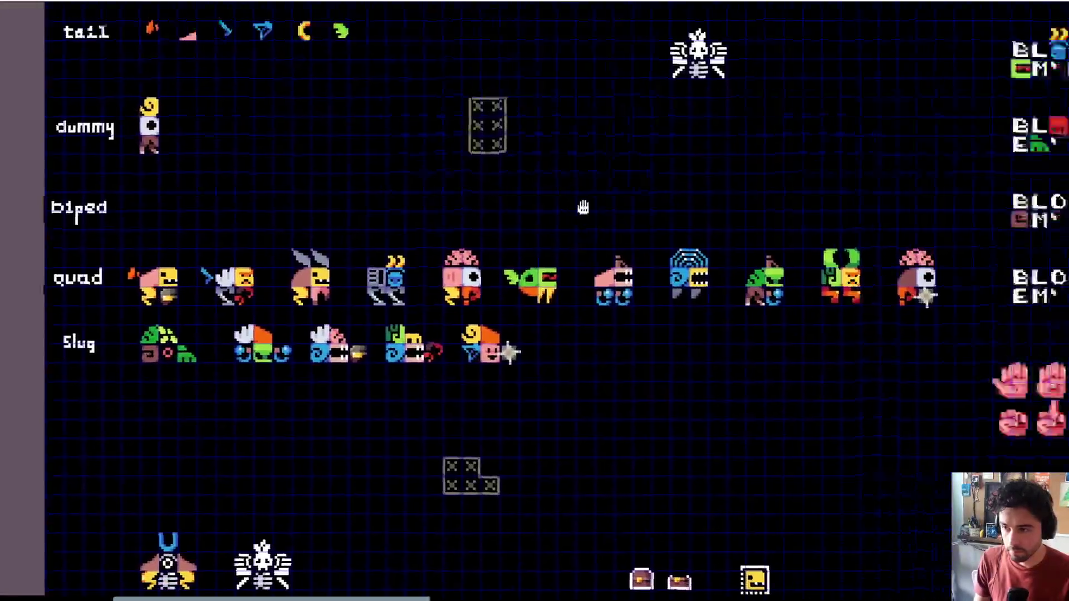
pyautogui.moveTo(296, 214); pyautogui.dragTo(377, 222)
pyautogui.moveTo(81, 205); pyautogui.dragTo(173, 250)
pyautogui.moveTo(268, 205)
pyautogui.mouseDown()
pyautogui.moveTo(246, 189)
pyautogui.moveTo(210, 208)
pyautogui.moveTo(274, 219)
pyautogui.moveTo(273, 239)
pyautogui.mouseUp()
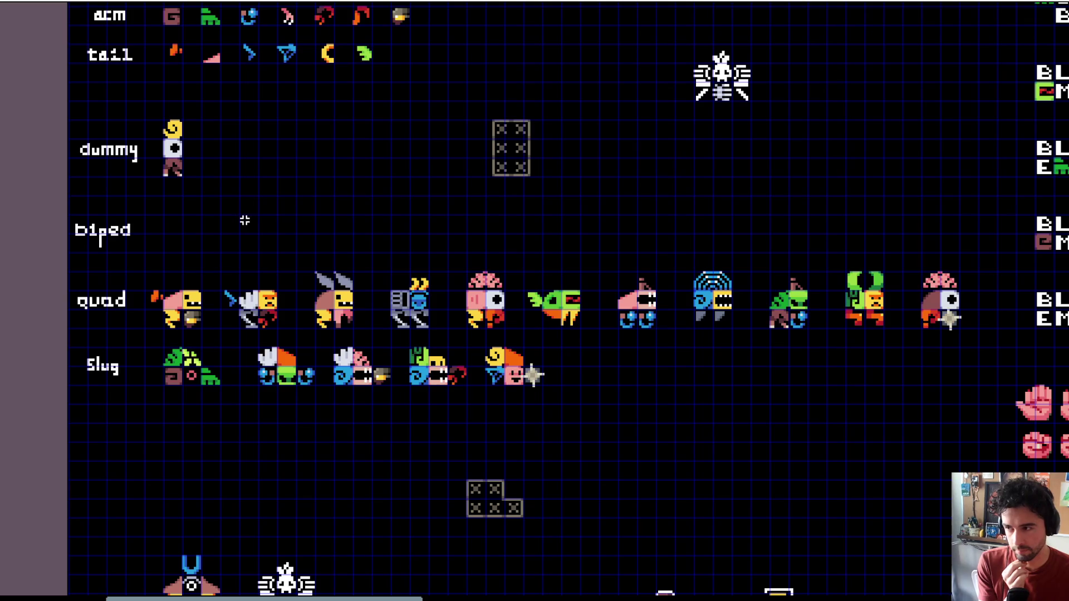
pyautogui.moveTo(67, 216)
pyautogui.mouseDown()
pyautogui.moveTo(134, 249)
pyautogui.moveTo(134, 333)
pyautogui.mouseUp()
# Step: Shift the dotted 2x3 block placeholder up and to the right
pyautogui.hscroll(3, 232, 258)
pyautogui.moveTo(359, 112); pyautogui.dragTo(435, 231)
pyautogui.moveTo(418, 192)
pyautogui.mouseDown()
pyautogui.moveTo(460, 133)
pyautogui.moveTo(571, 195)
pyautogui.mouseUp()
# Step: Delete the white spider sprite
pyautogui.click(334, 186)
pyautogui.scroll(-4, 381, 191)
pyautogui.press('Delete')
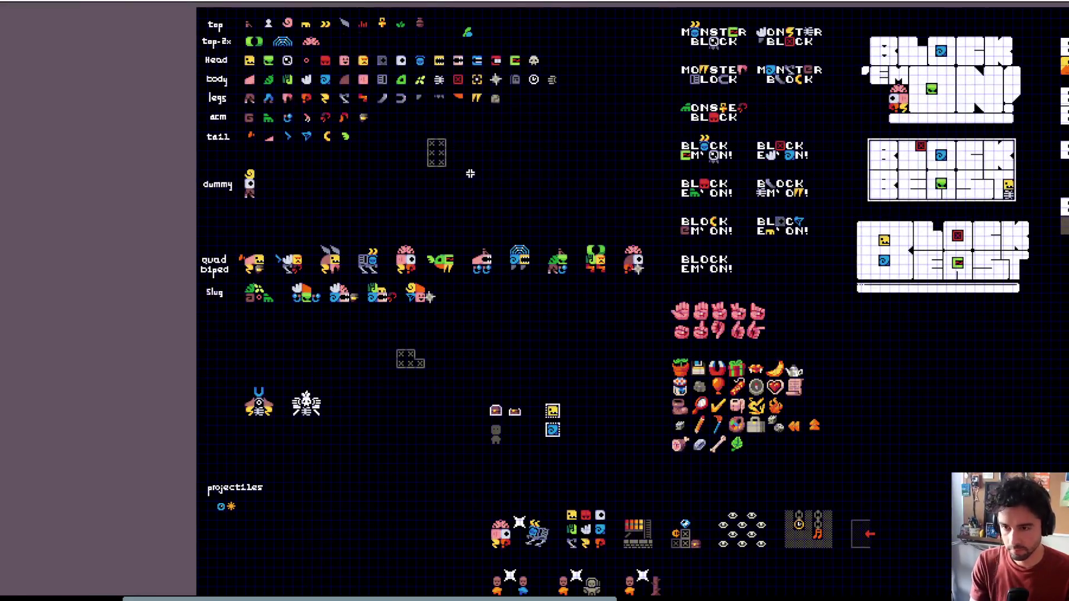
# Step: Move the Block Beast logos and title-menu mock-up together below the block tower
pyautogui.scroll(5, 446, 187)
pyautogui.scroll(-5, 596, 196)
pyautogui.moveTo(768, 388)
pyautogui.mouseDown()
pyautogui.moveTo(569, 419)
pyautogui.moveTo(561, 279)
pyautogui.moveTo(548, 257)
pyautogui.mouseUp()
pyautogui.scroll(2, 647, 162)
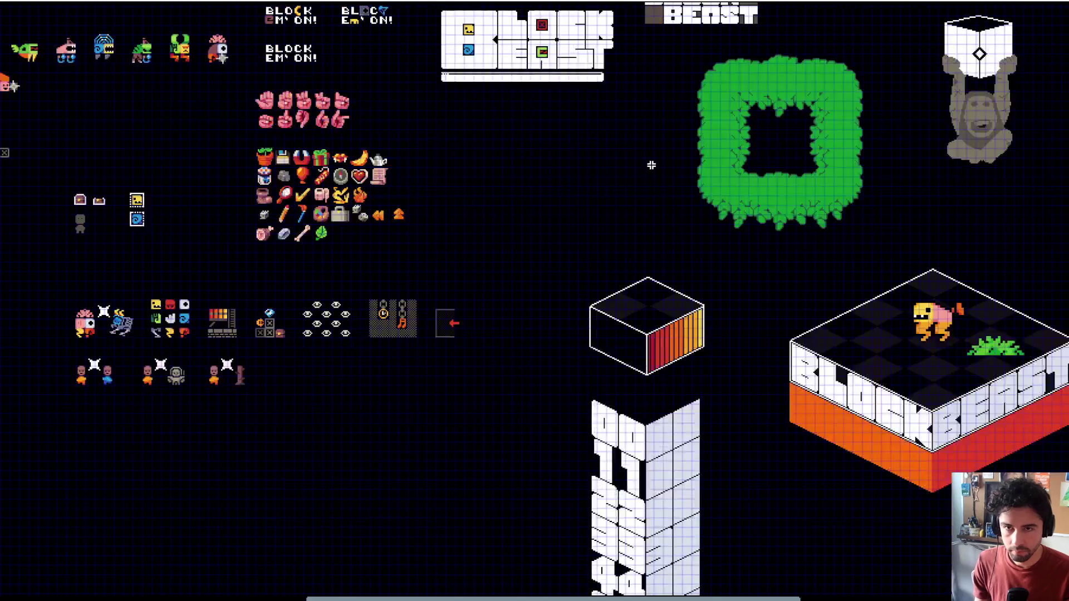
pyautogui.moveTo(650, 164); pyautogui.dragTo(511, 327)
pyautogui.scroll(-2, 571, 274)
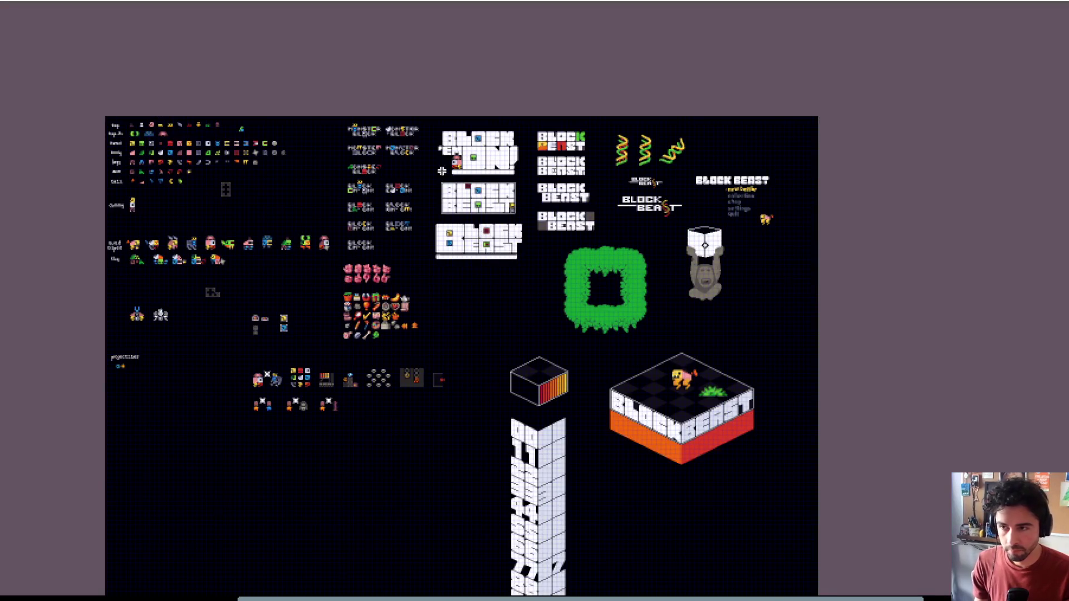
pyautogui.scroll(2, 426, 143)
pyautogui.moveTo(254, 89)
pyautogui.mouseDown()
pyautogui.moveTo(449, 159)
pyautogui.moveTo(661, 363)
pyautogui.moveTo(667, 384)
pyautogui.mouseUp()
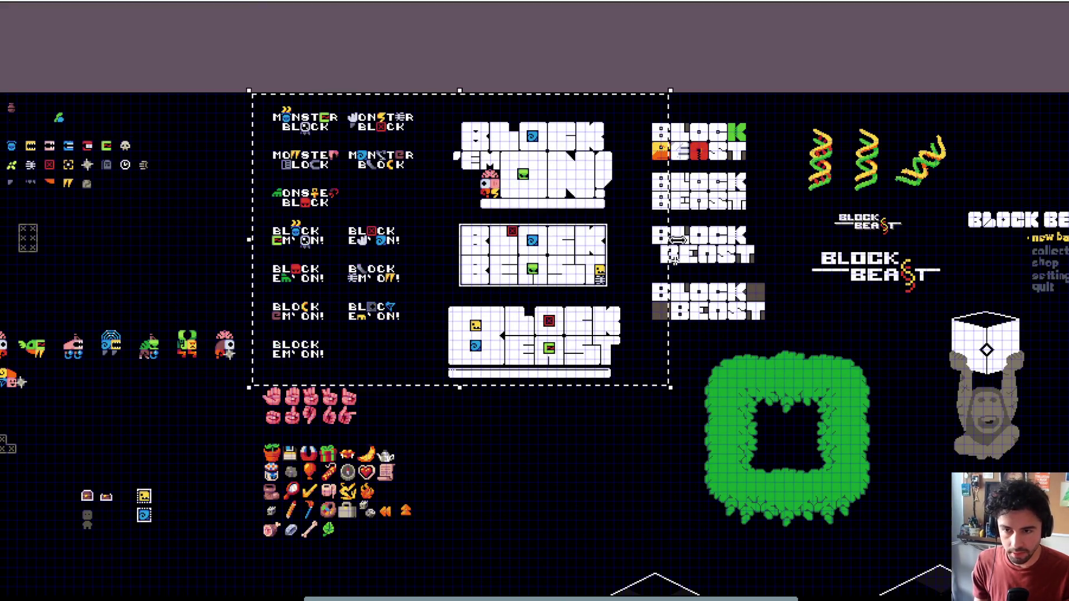
pyautogui.moveTo(590, 95)
pyautogui.mouseDown()
pyautogui.moveTo(811, 274)
pyautogui.moveTo(922, 332)
pyautogui.mouseUp()
pyautogui.hscroll(4, 922, 332)
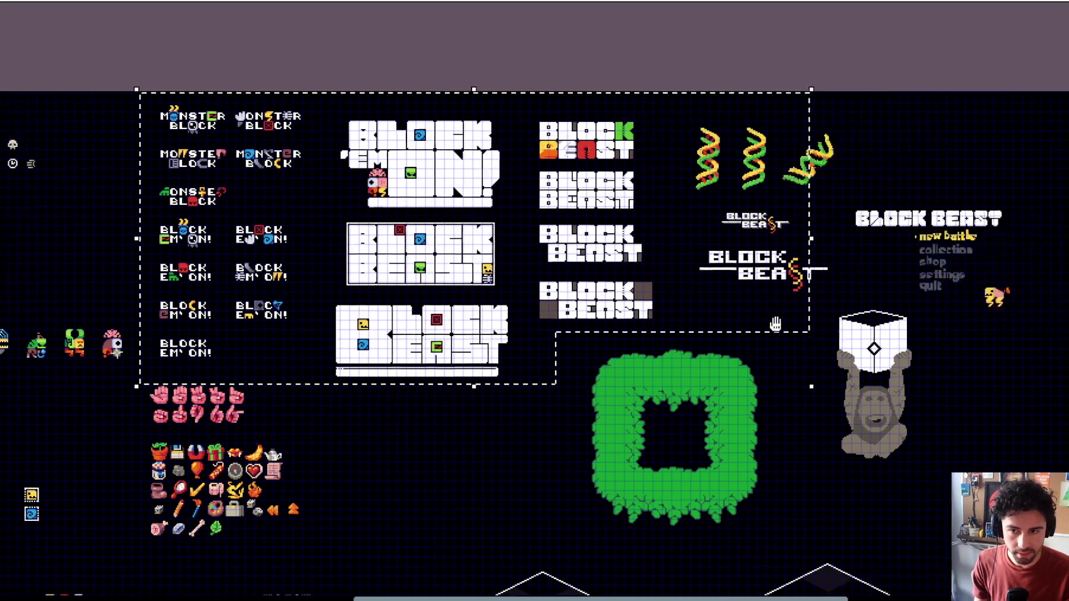
pyautogui.moveTo(672, 129)
pyautogui.mouseDown()
pyautogui.moveTo(865, 334)
pyautogui.moveTo(958, 491)
pyautogui.mouseUp()
pyautogui.scroll(-6, 859, 449)
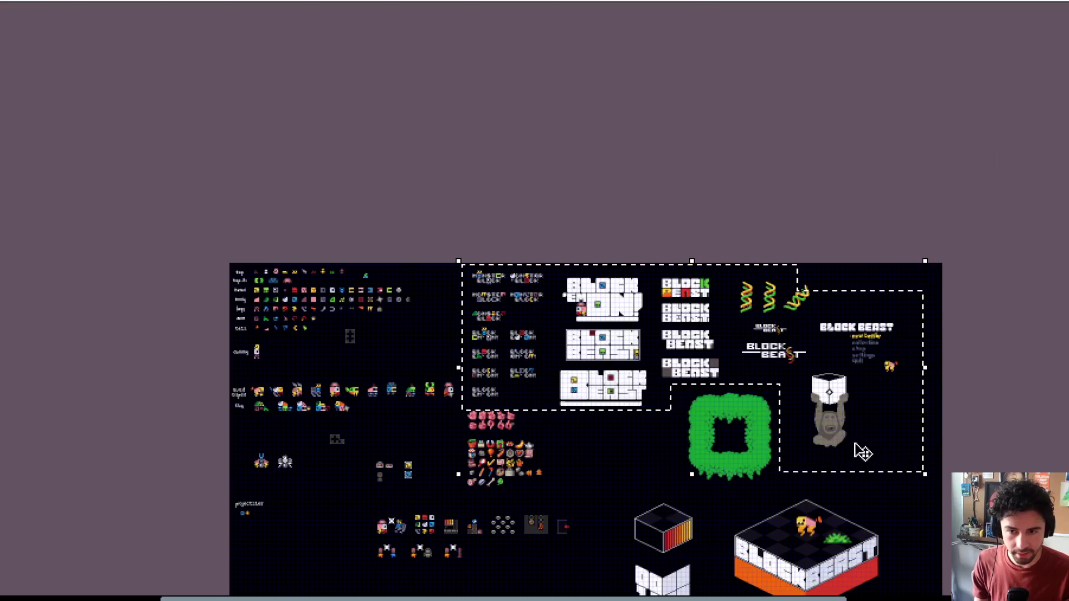
pyautogui.moveTo(772, 384)
pyautogui.mouseDown()
pyautogui.moveTo(791, 485)
pyautogui.moveTo(783, 459)
pyautogui.mouseUp()
pyautogui.scroll(5, 704, 489)
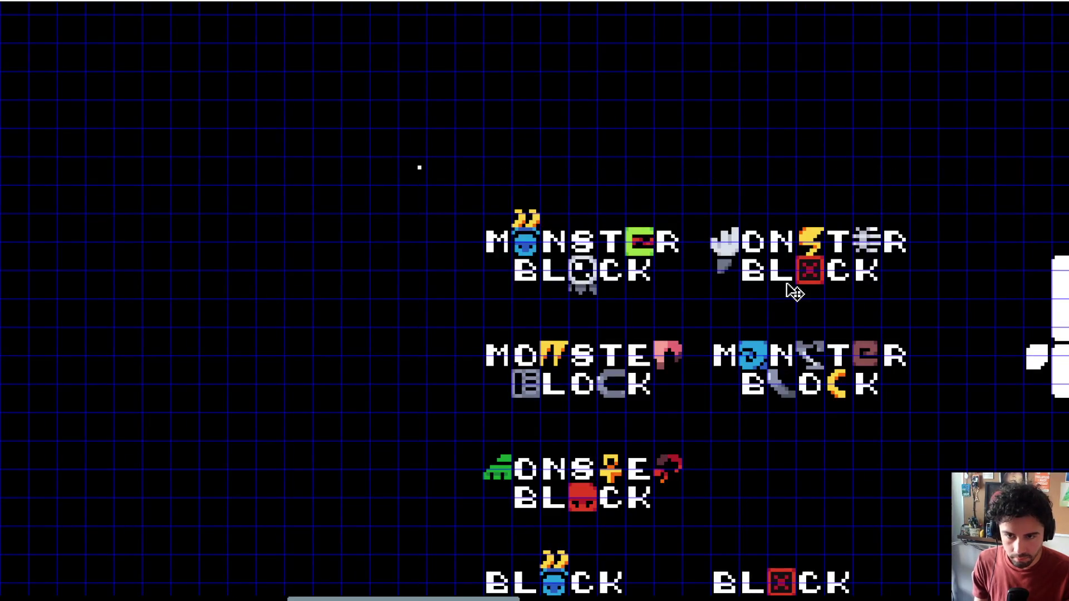
pyautogui.moveTo(794, 286); pyautogui.dragTo(794, 300)
# Step: Reshape the top of the third helix, then undo that change
pyautogui.scroll(-2, 796, 312)
pyautogui.scroll(-5, 796, 318)
pyautogui.scroll(3, 724, 267)
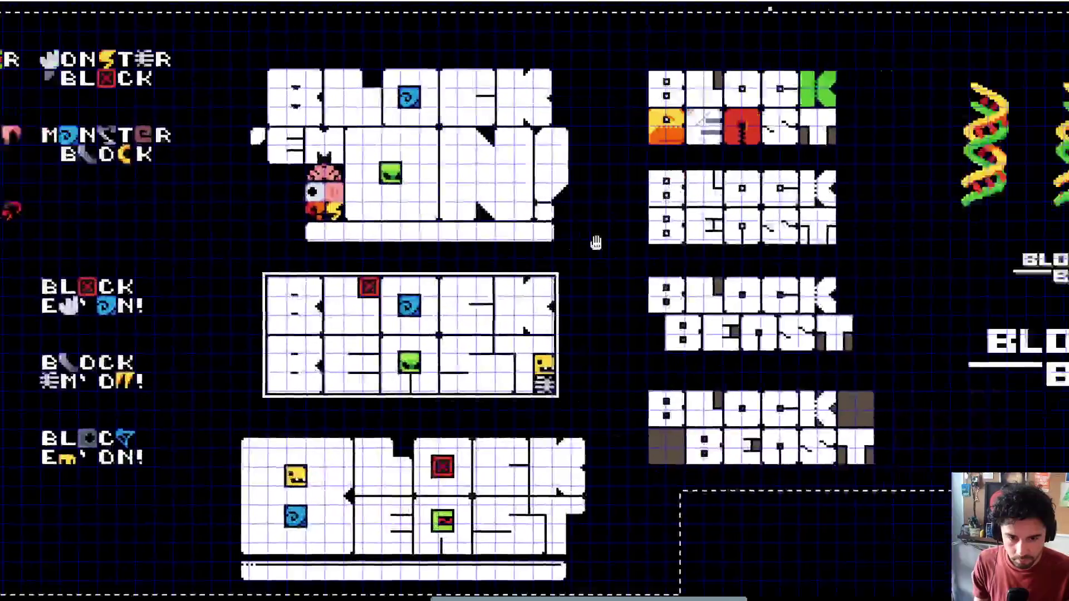
pyautogui.scroll(-4, 668, 233)
pyautogui.scroll(3, 658, 222)
pyautogui.scroll(-6, 658, 222)
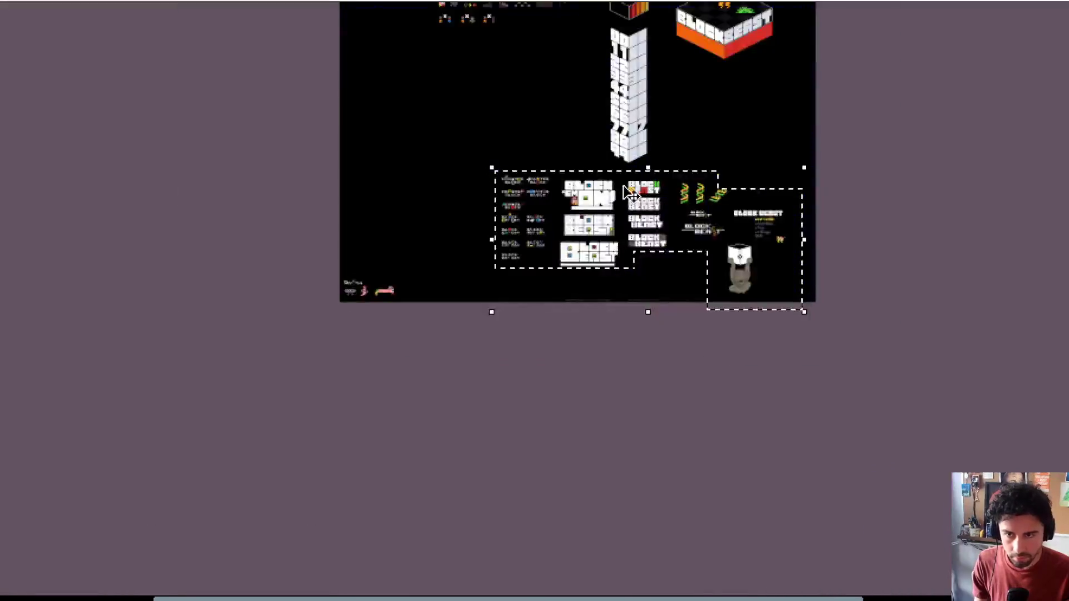
pyautogui.scroll(4, 724, 118)
pyautogui.moveTo(709, 43); pyautogui.dragTo(752, 78)
pyautogui.scroll(-3, 741, 251)
pyautogui.scroll(-5, 736, 291)
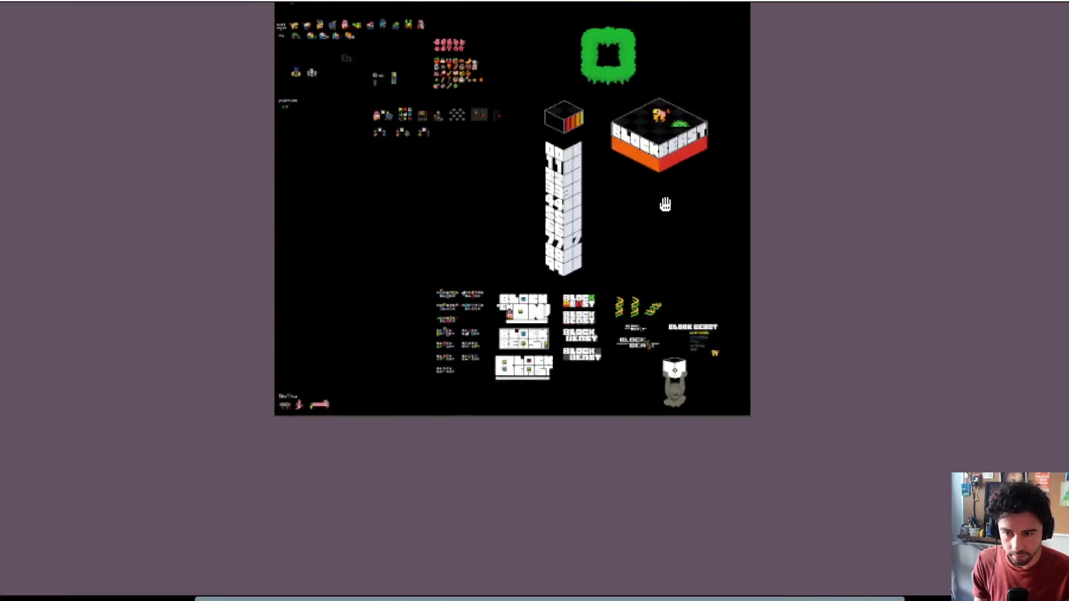
pyautogui.scroll(5, 628, 238)
pyautogui.scroll(-2, 640, 256)
pyautogui.scroll(1, 670, 288)
pyautogui.moveTo(670, 288)
pyautogui.mouseDown()
pyautogui.moveTo(688, 303)
pyautogui.moveTo(678, 306)
pyautogui.mouseUp()
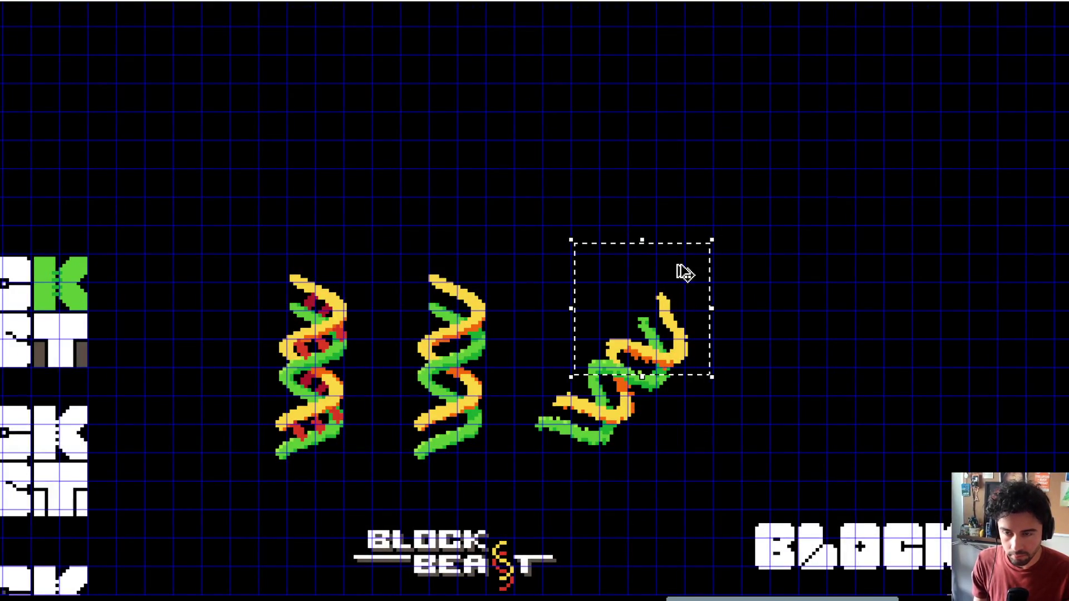
pyautogui.hotkey('ctrl', 'z')
pyautogui.hotkey('ctrl', 'z')
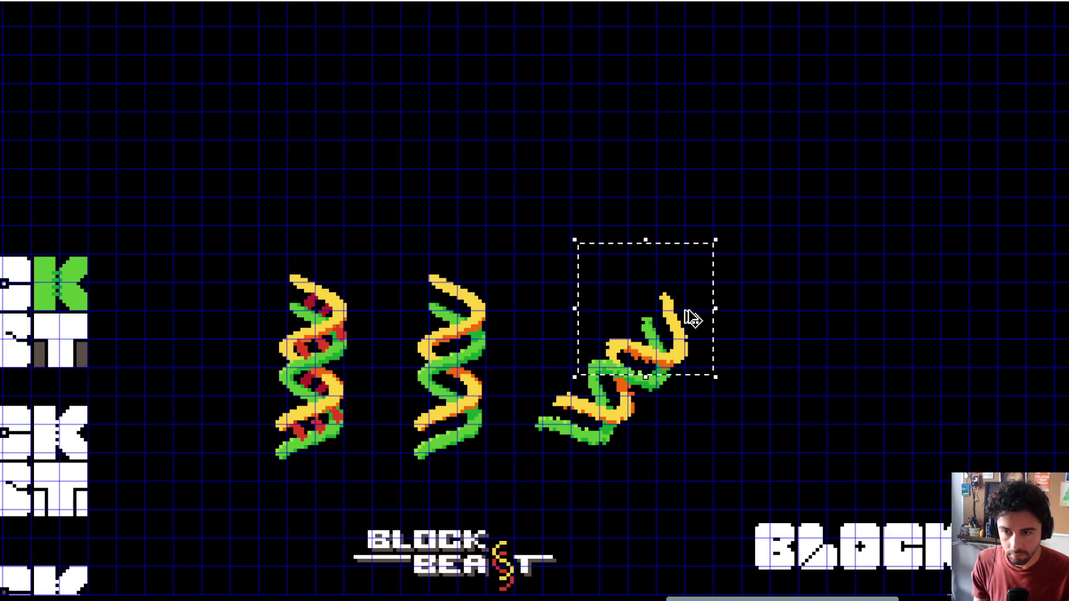
pyautogui.scroll(-10, 691, 313)
pyautogui.scroll(3, 647, 276)
pyautogui.scroll(5, 647, 277)
pyautogui.hscroll(-3, 647, 277)
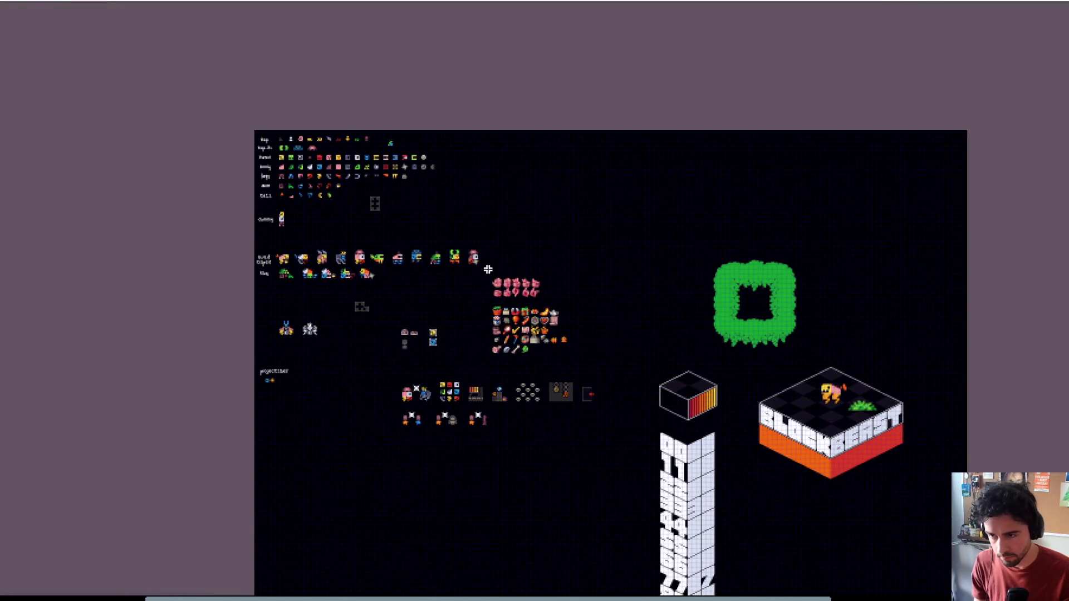
# Step: Move the hands and items sprites up onto the sheet, slightly to the right
pyautogui.moveTo(482, 275); pyautogui.dragTo(584, 353)
pyautogui.scroll(3, 575, 301)
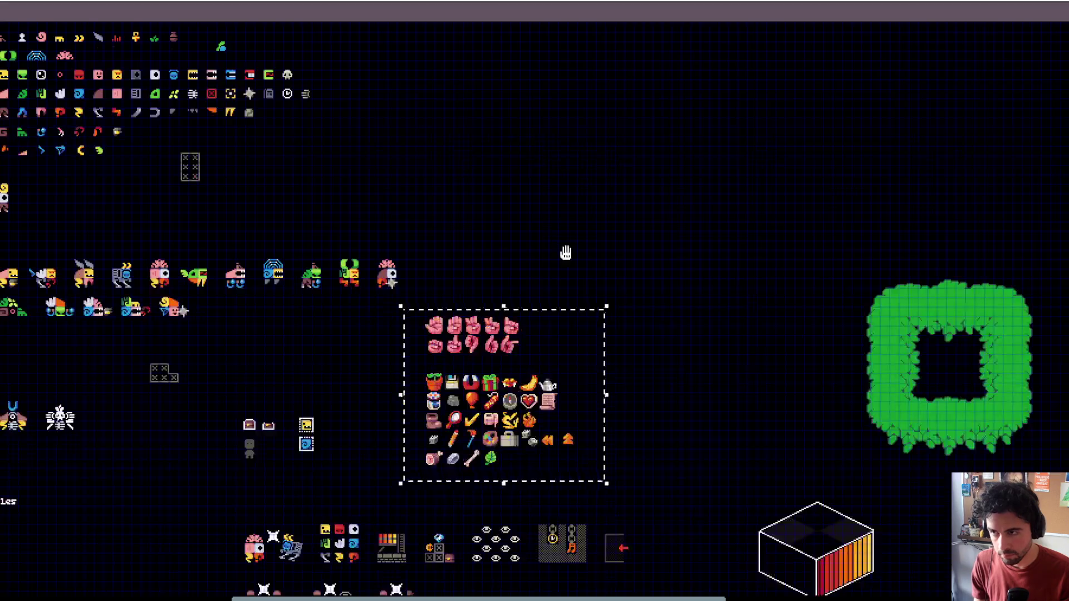
pyautogui.scroll(2, 566, 251)
pyautogui.moveTo(564, 437); pyautogui.dragTo(609, 203)
pyautogui.scroll(3, 609, 203)
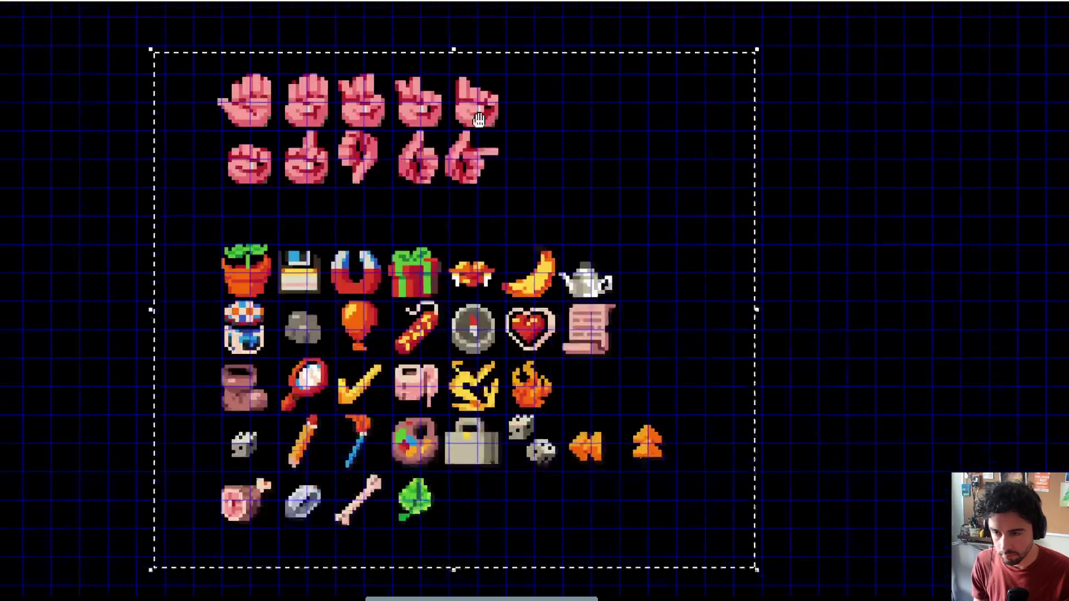
pyautogui.scroll(-3, 557, 183)
pyautogui.moveTo(510, 224)
pyautogui.mouseDown()
pyautogui.moveTo(585, 220)
pyautogui.moveTo(590, 238)
pyautogui.mouseUp()
pyautogui.scroll(5, 584, 220)
pyautogui.scroll(-2, 592, 238)
pyautogui.scroll(-5, 554, 243)
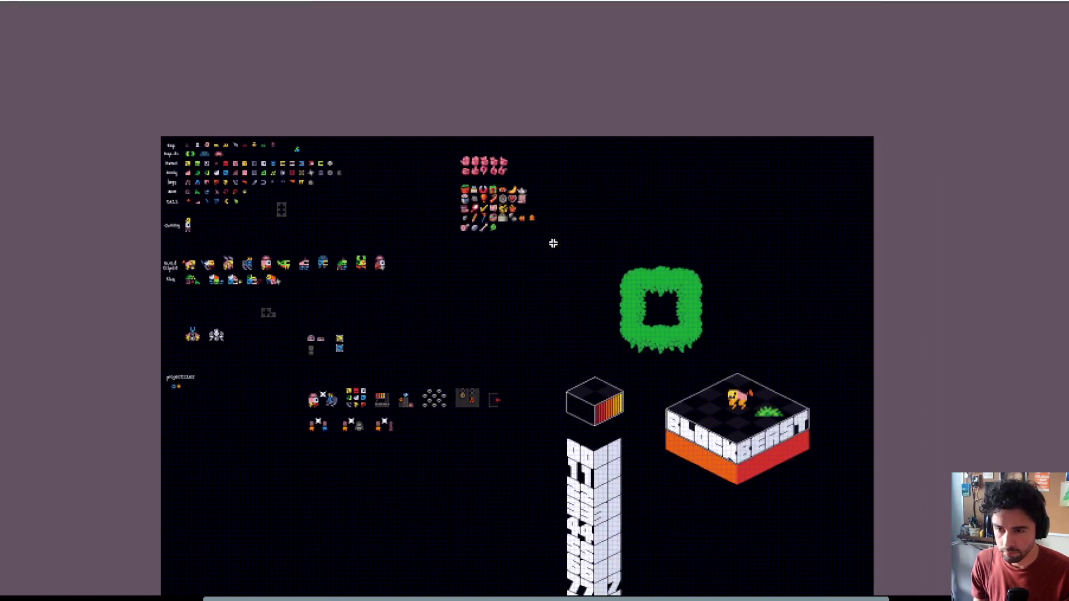
pyautogui.scroll(5, 581, 273)
# Step: Select the green bush sprite and delete it
pyautogui.moveTo(613, 291); pyautogui.dragTo(435, 253)
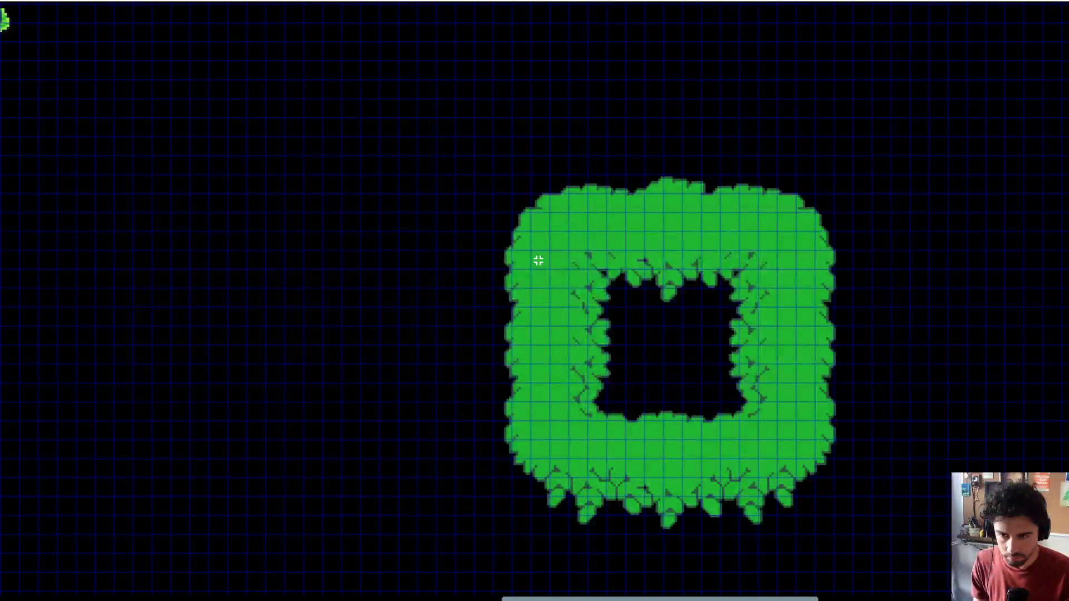
pyautogui.scroll(2, 539, 261)
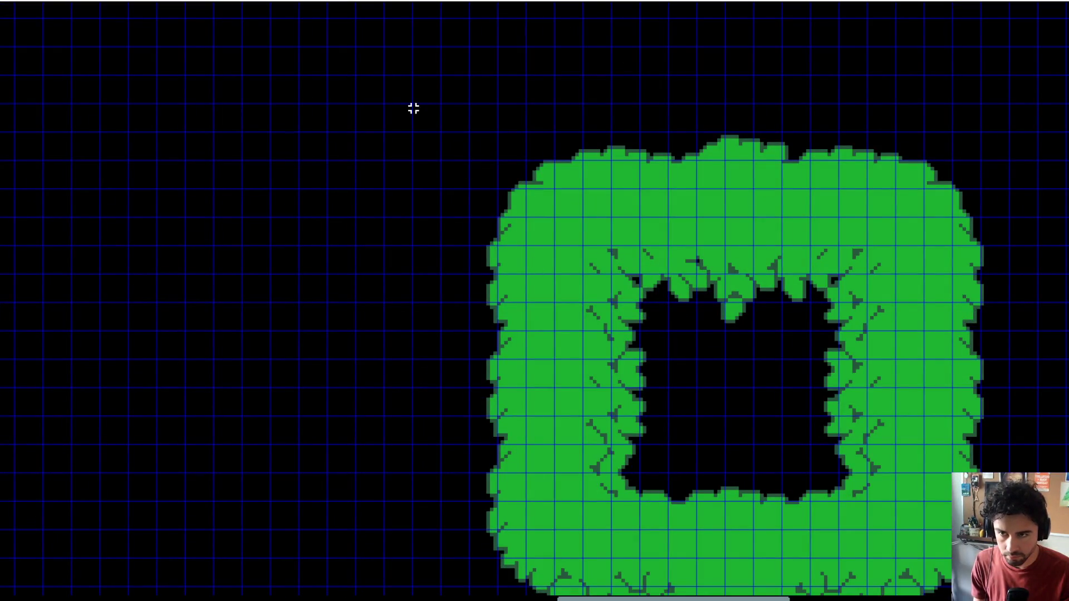
pyautogui.moveTo(513, 211); pyautogui.dragTo(370, 150)
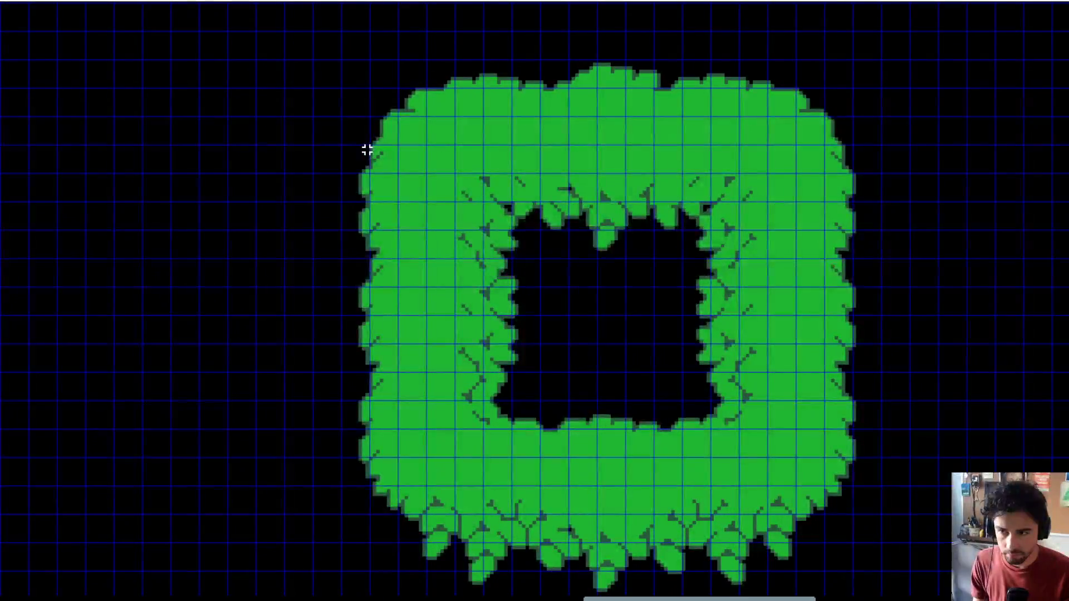
pyautogui.scroll(-1, 353, 146)
pyautogui.scroll(-2, 353, 147)
pyautogui.moveTo(325, 100); pyautogui.dragTo(594, 298)
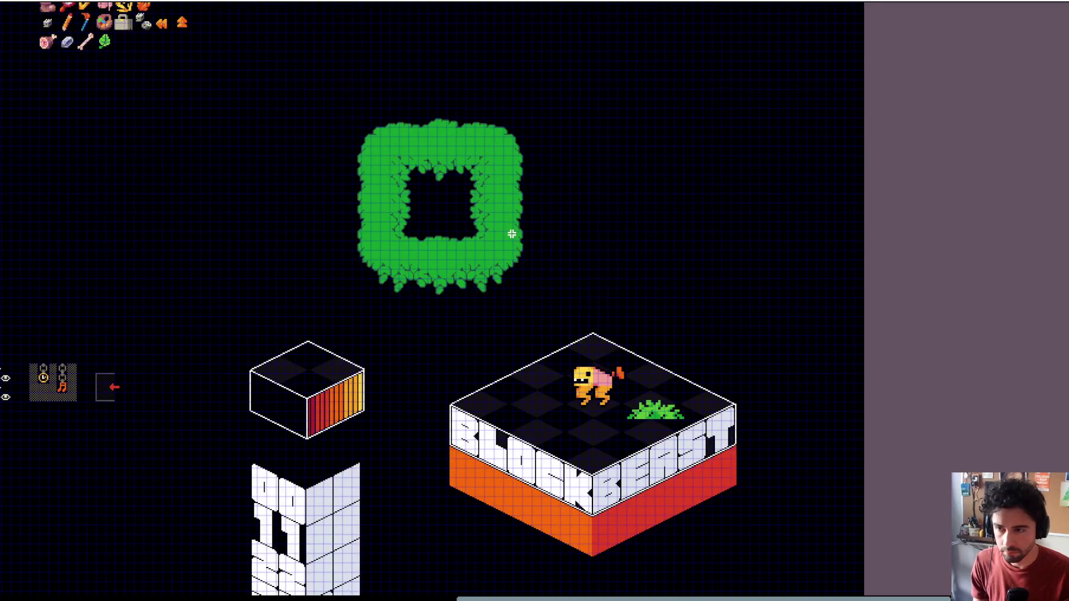
pyautogui.moveTo(558, 238); pyautogui.dragTo(624, 319)
pyautogui.hscroll(-3, 624, 319)
pyautogui.scroll(-2, 620, 236)
pyautogui.hscroll(1, 566, 221)
pyautogui.moveTo(501, 208); pyautogui.dragTo(616, 312)
pyautogui.hscroll(2, 620, 279)
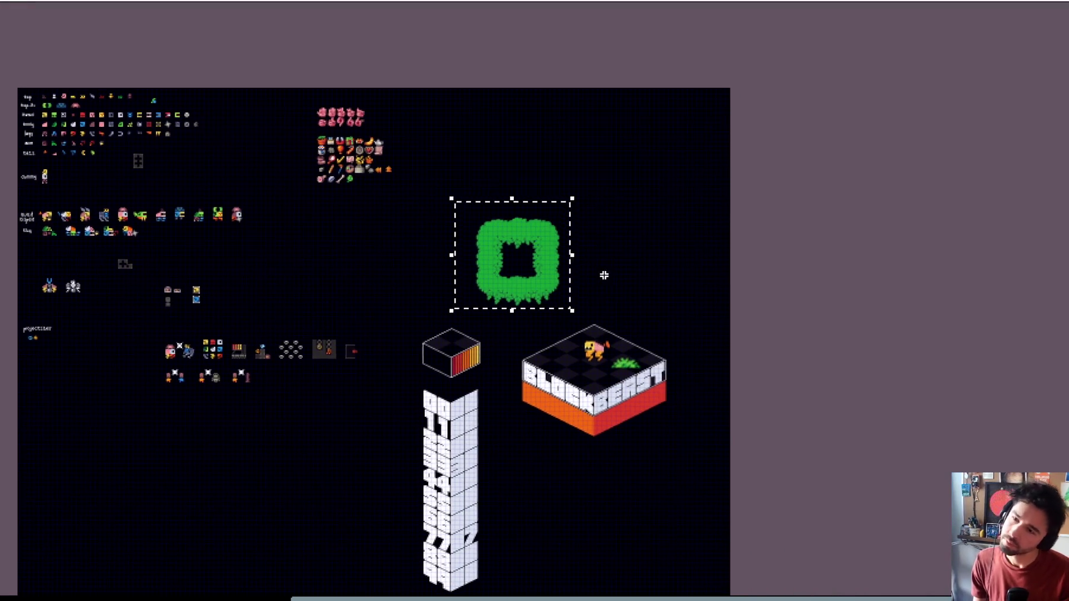
pyautogui.press('Delete')
pyautogui.scroll(-3, 525, 277)
pyautogui.hscroll(-1, 524, 277)
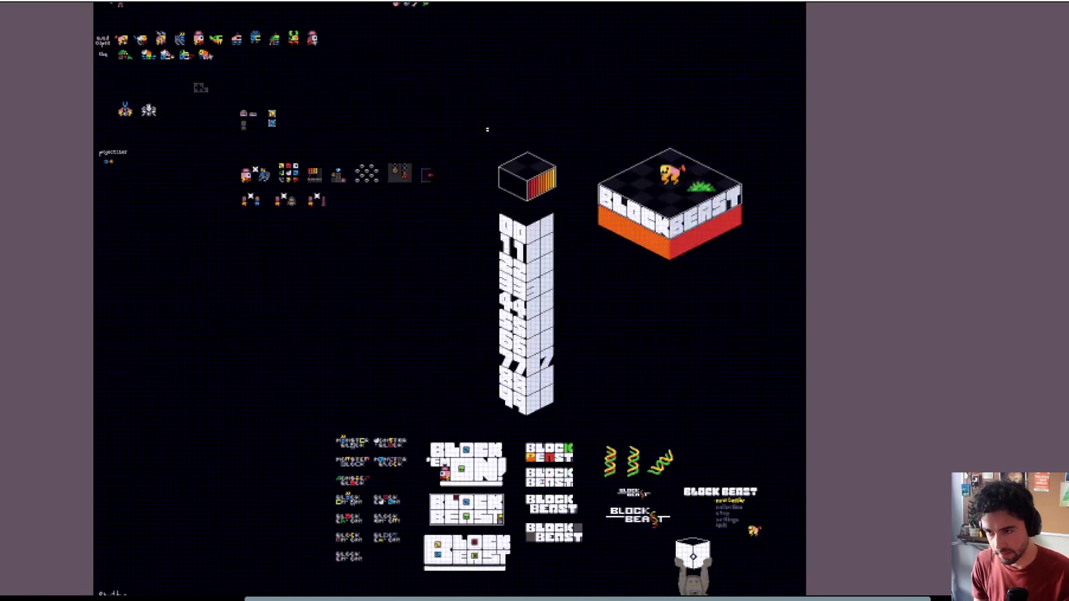
pyautogui.scroll(3, 465, 120)
pyautogui.scroll(3, 382, 223)
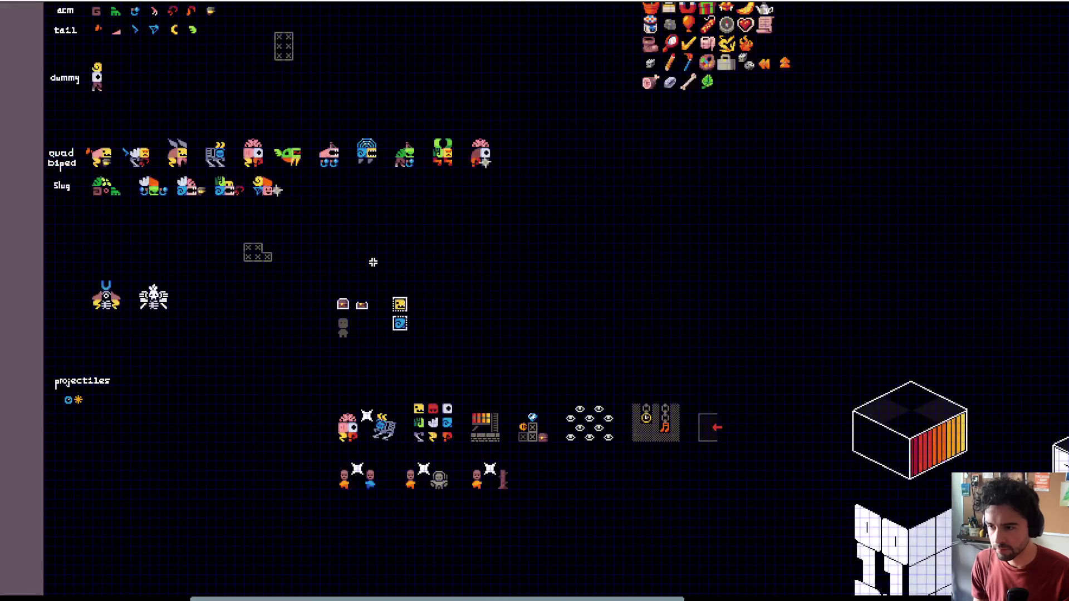
# Step: Place the small chest and icon sprites just under the item icons
pyautogui.moveTo(314, 259)
pyautogui.mouseDown()
pyautogui.moveTo(378, 330)
pyautogui.moveTo(439, 355)
pyautogui.mouseUp()
pyautogui.moveTo(397, 320)
pyautogui.mouseDown()
pyautogui.moveTo(666, 241)
pyautogui.moveTo(703, 143)
pyautogui.mouseUp()
pyautogui.scroll(2, 640, 245)
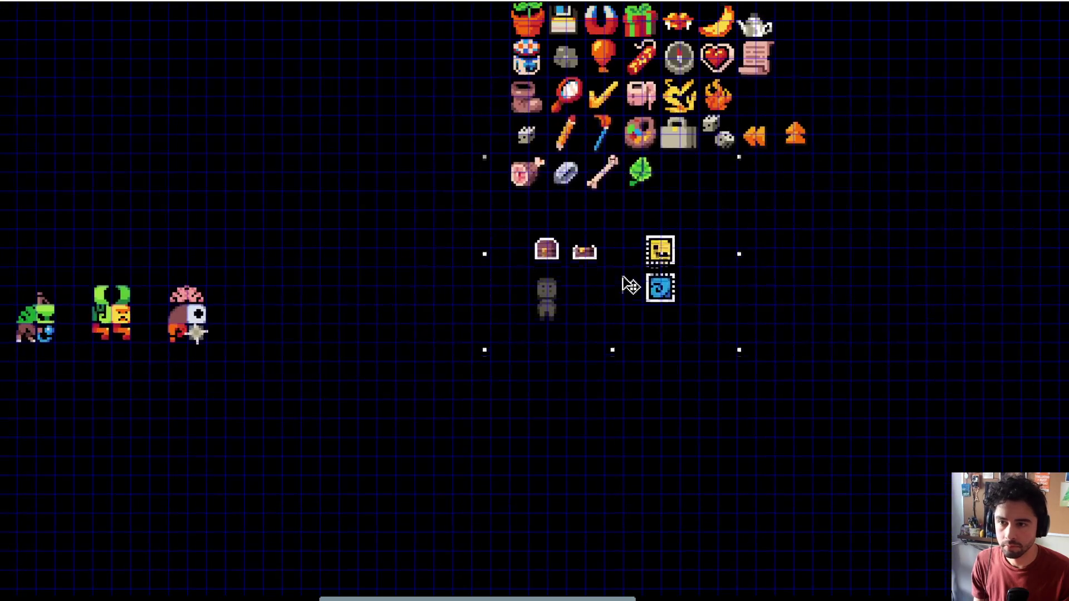
pyautogui.scroll(2, 612, 255)
pyautogui.moveTo(608, 249)
pyautogui.mouseDown()
pyautogui.moveTo(646, 263)
pyautogui.moveTo(621, 263)
pyautogui.mouseUp()
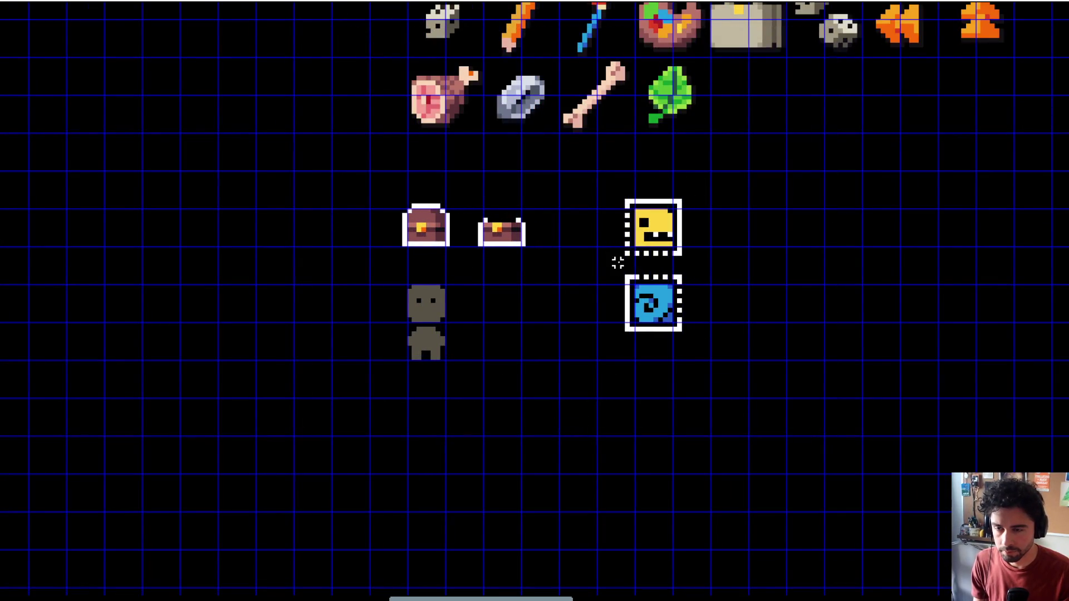
pyautogui.scroll(-4, 597, 257)
pyautogui.scroll(-3, 597, 256)
pyautogui.scroll(3, 492, 178)
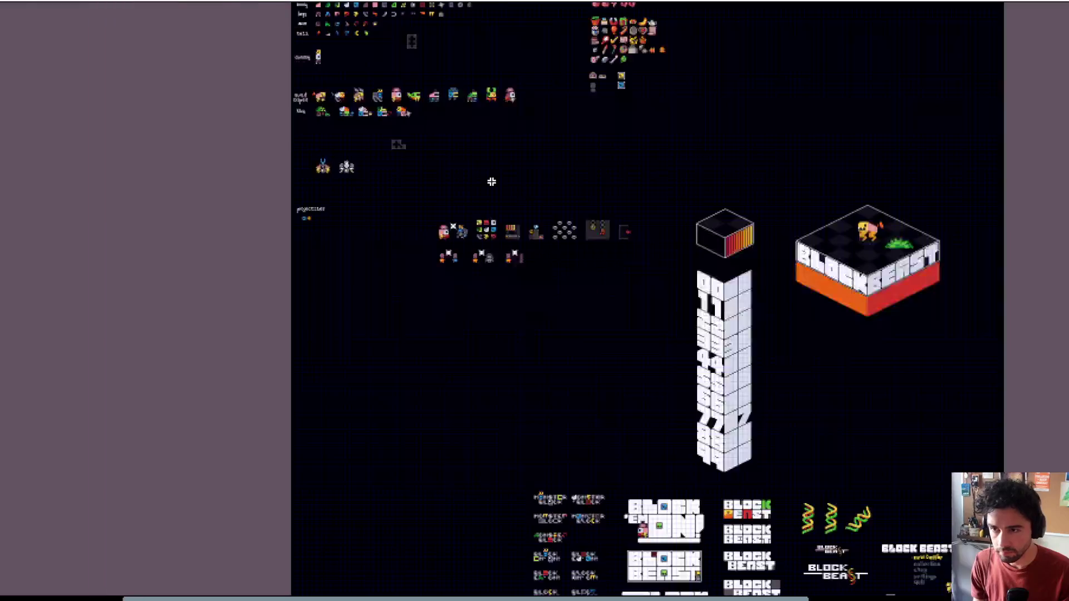
# Step: Move the lower group of example sprites up beside the hands and items column
pyautogui.moveTo(231, 339)
pyautogui.mouseDown()
pyautogui.moveTo(677, 444)
pyautogui.moveTo(704, 460)
pyautogui.mouseUp()
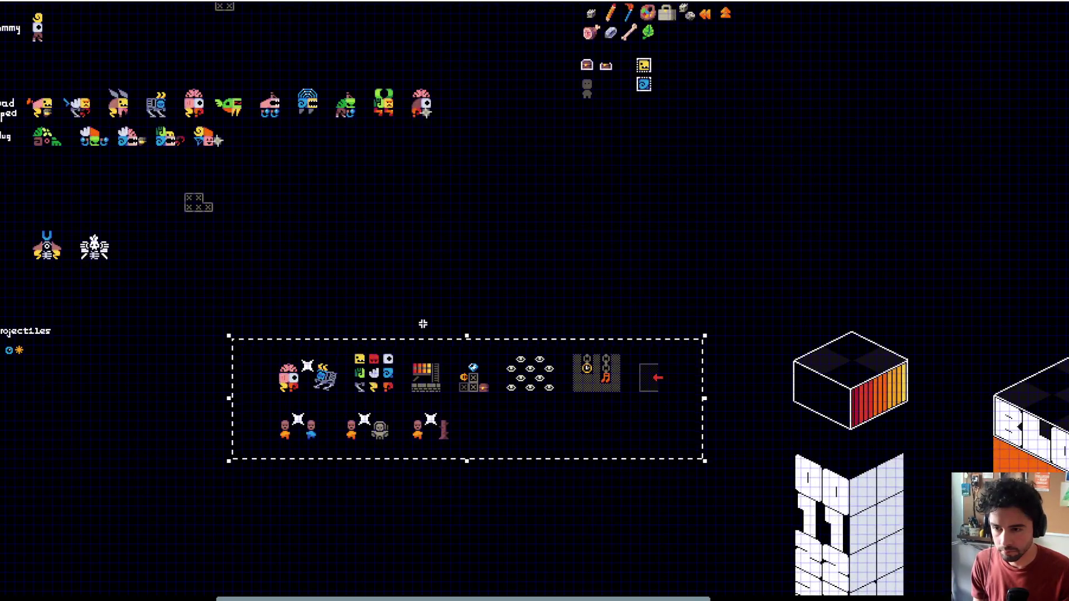
pyautogui.scroll(4, 432, 370)
pyautogui.scroll(-2, 433, 372)
pyautogui.scroll(-3, 432, 371)
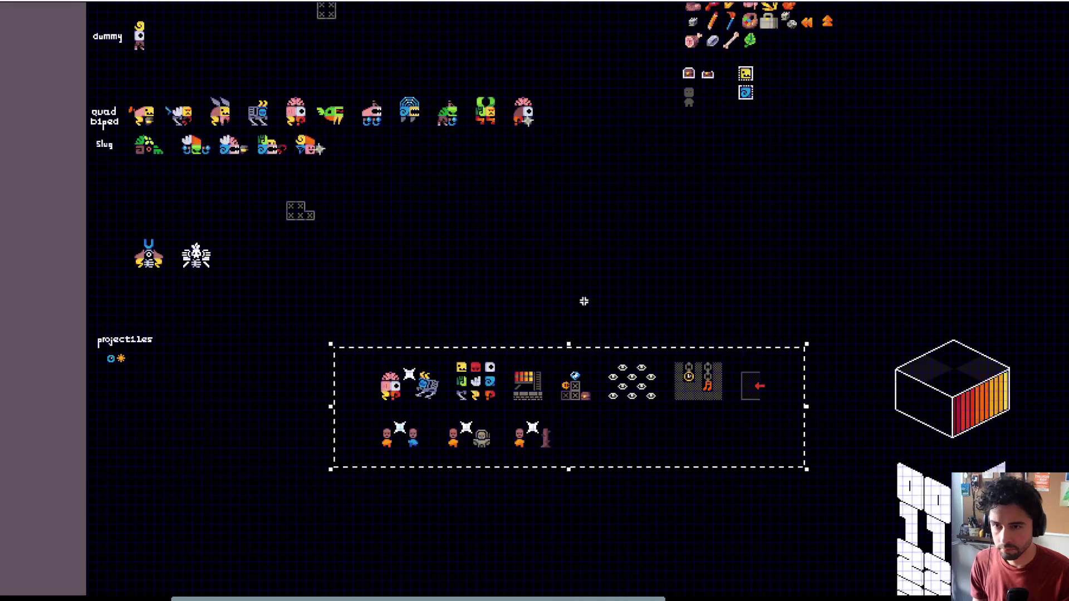
pyautogui.moveTo(410, 467); pyautogui.dragTo(689, 274)
pyautogui.moveTo(717, 243)
pyautogui.mouseDown()
pyautogui.moveTo(463, 442)
pyautogui.moveTo(771, 191)
pyautogui.moveTo(760, 152)
pyautogui.mouseUp()
pyautogui.scroll(5, 760, 152)
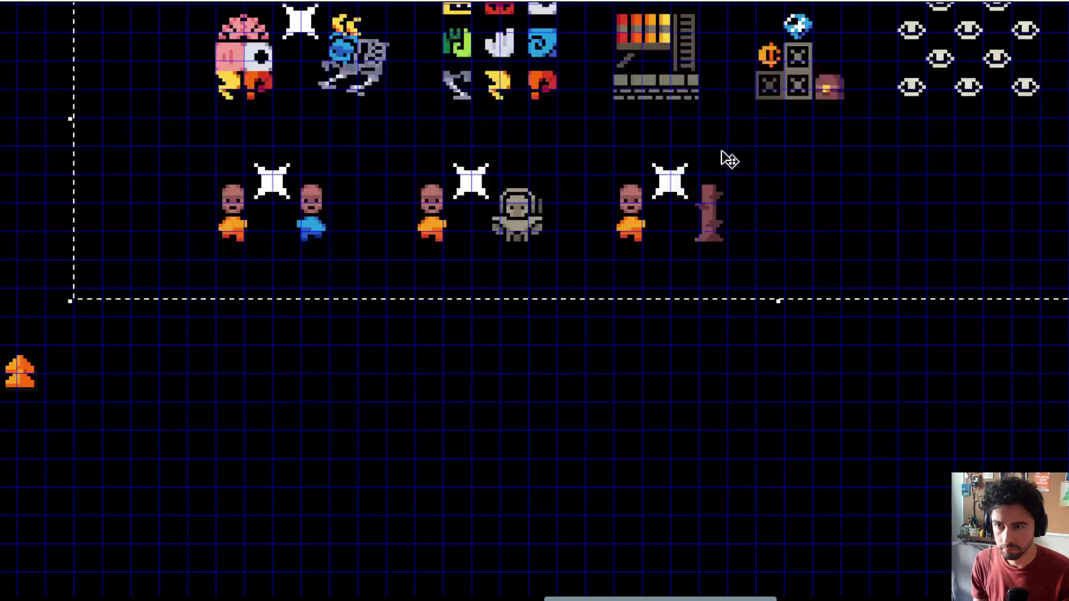
pyautogui.scroll(-2, 760, 218)
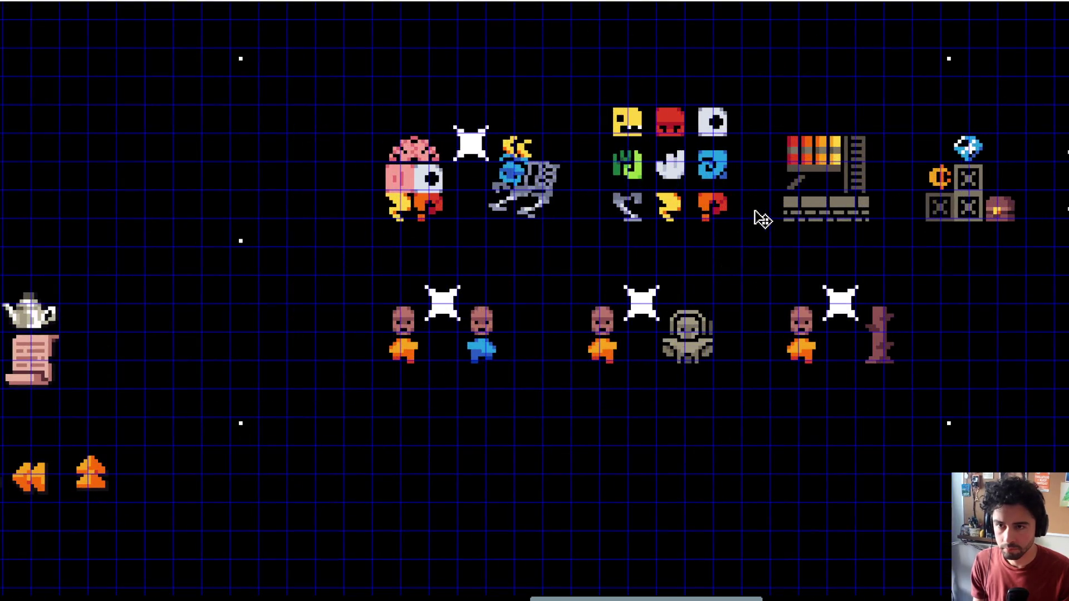
pyautogui.scroll(-2, 760, 218)
pyautogui.scroll(4, 758, 218)
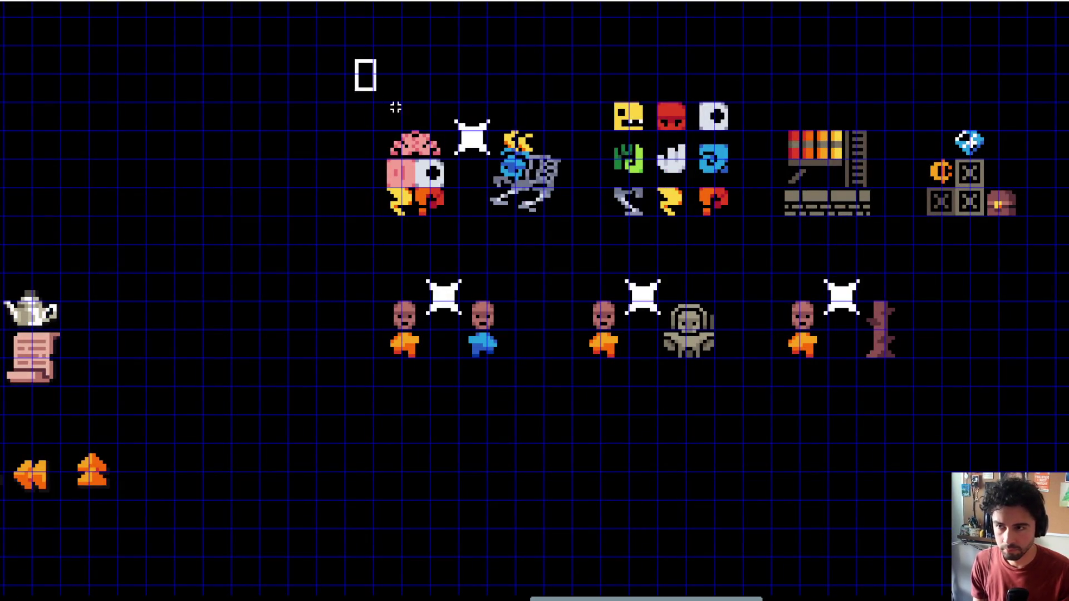
pyautogui.scroll(-5, 396, 107)
pyautogui.hscroll(3, 612, 278)
pyautogui.moveTo(584, 251); pyautogui.dragTo(1031, 418)
pyautogui.scroll(5, 695, 339)
pyautogui.hscroll(2, 620, 270)
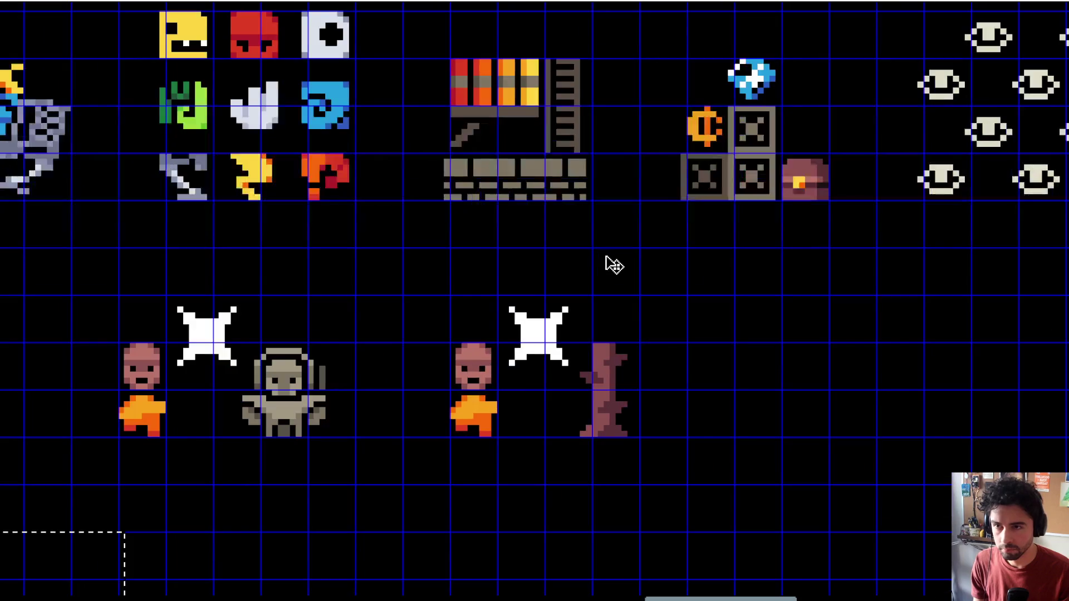
pyautogui.scroll(-2, 577, 227)
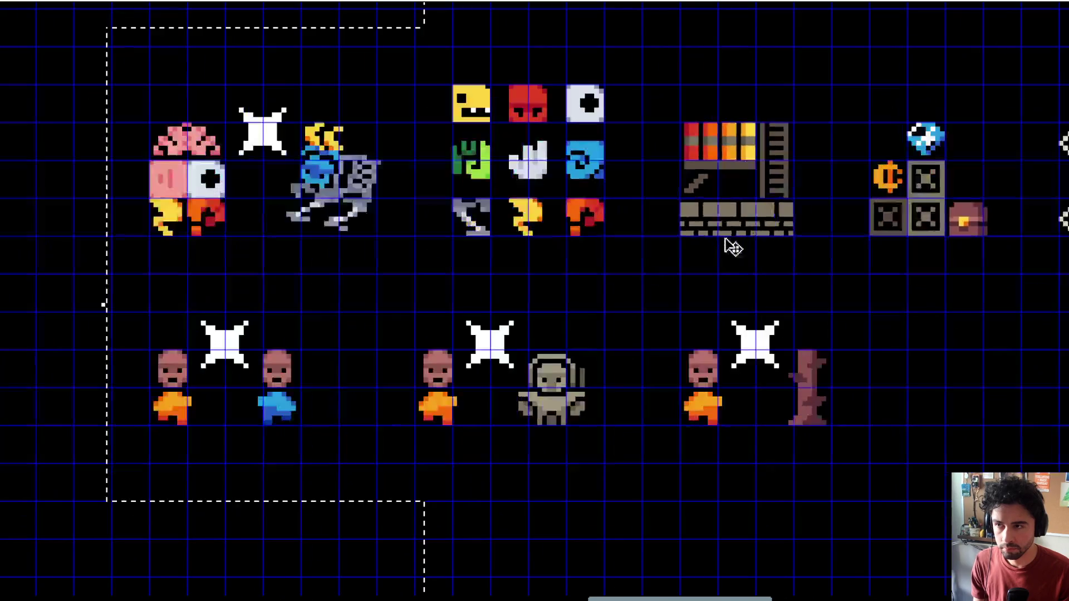
pyautogui.scroll(-2, 730, 239)
pyautogui.scroll(-3, 628, 228)
pyautogui.scroll(5, 638, 232)
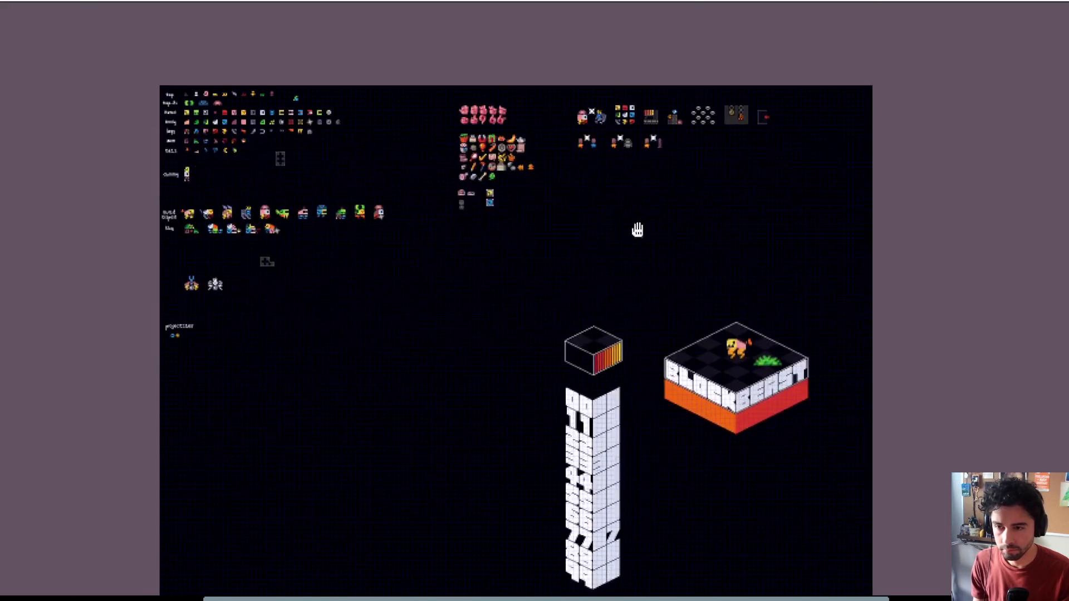
# Step: Raise the isometric box, number column and BLOCKBEAST box, then exit full-screen preview
pyautogui.scroll(2, 574, 242)
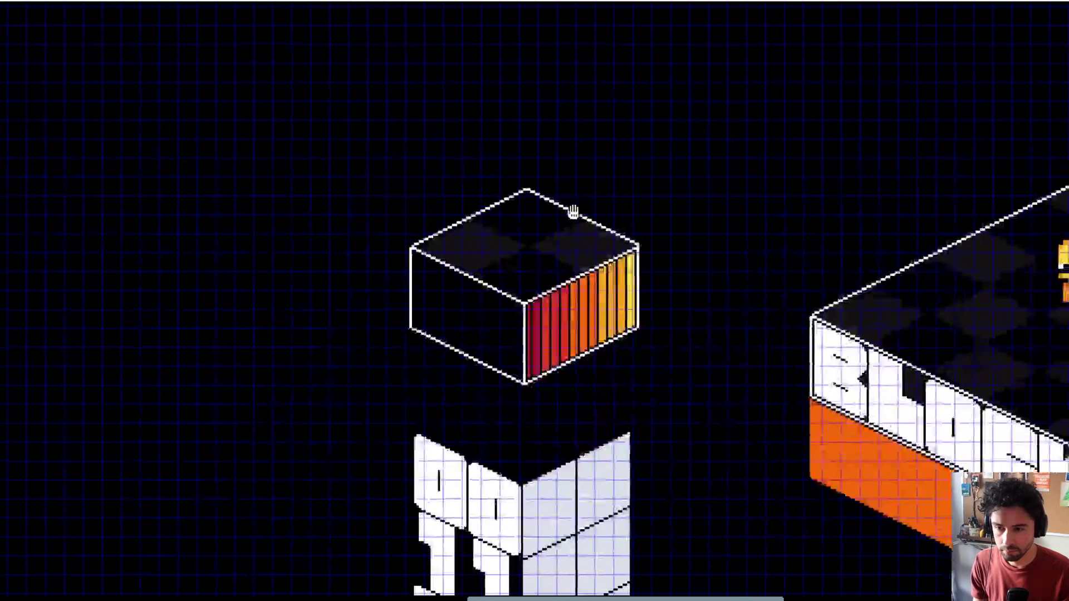
pyautogui.scroll(2, 572, 253)
pyautogui.scroll(-1, 571, 257)
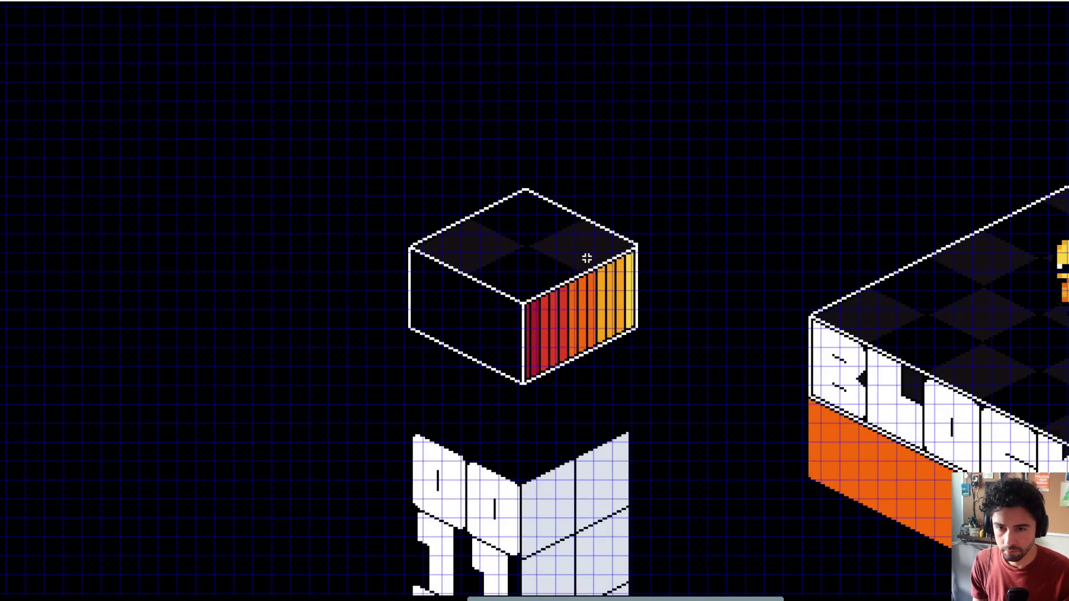
pyautogui.scroll(-5, 552, 303)
pyautogui.moveTo(497, 252)
pyautogui.mouseDown()
pyautogui.moveTo(702, 378)
pyautogui.moveTo(699, 471)
pyautogui.moveTo(709, 466)
pyautogui.mouseUp()
pyautogui.scroll(5, 628, 363)
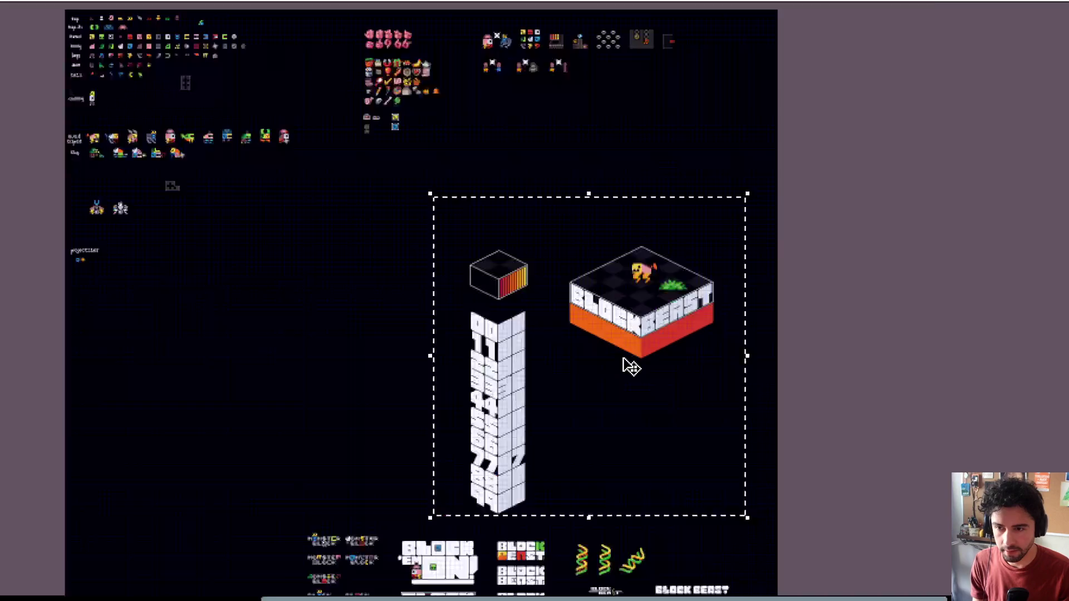
pyautogui.scroll(-5, 563, 124)
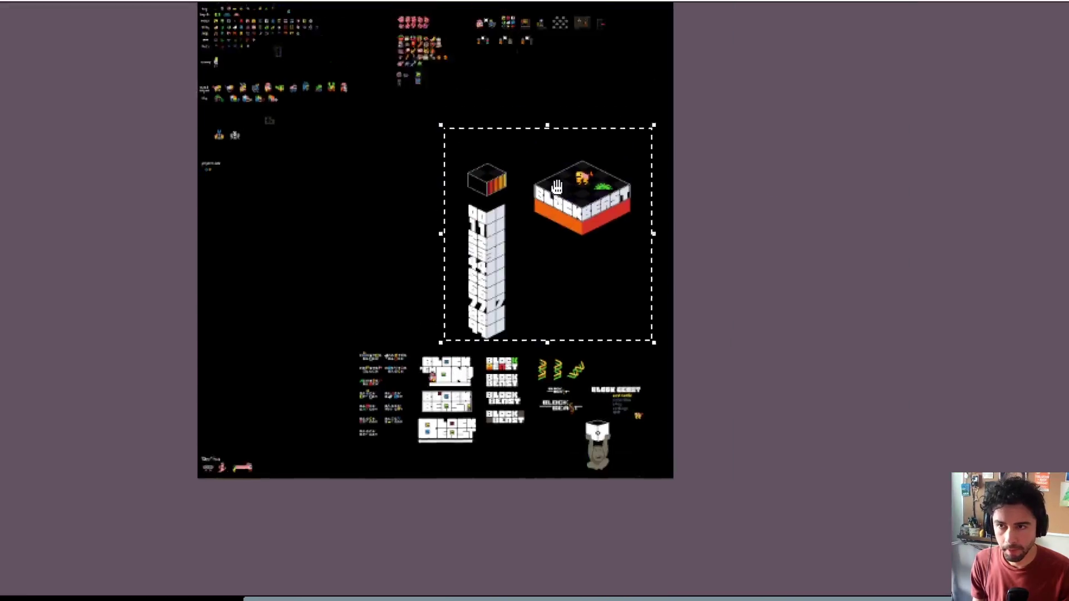
pyautogui.moveTo(603, 284)
pyautogui.mouseDown()
pyautogui.moveTo(603, 203)
pyautogui.moveTo(799, 300)
pyautogui.moveTo(652, 296)
pyautogui.mouseUp()
pyautogui.press('Up')
pyautogui.press('Up')
pyautogui.press('Up')
pyautogui.press('Escape')
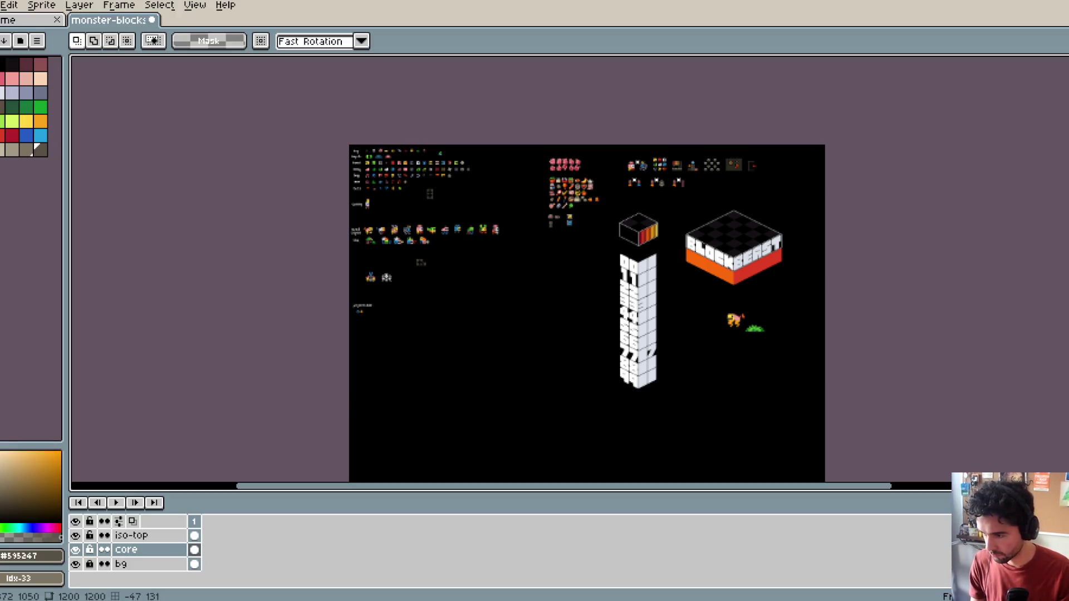
# Step: Merge the iso-top layer down into the core layer
pyautogui.click(136, 535)
pyautogui.moveTo(557, 420); pyautogui.dragTo(464, 417)
pyautogui.rightClick(175, 539)
pyautogui.press('Escape')
pyautogui.press('-')
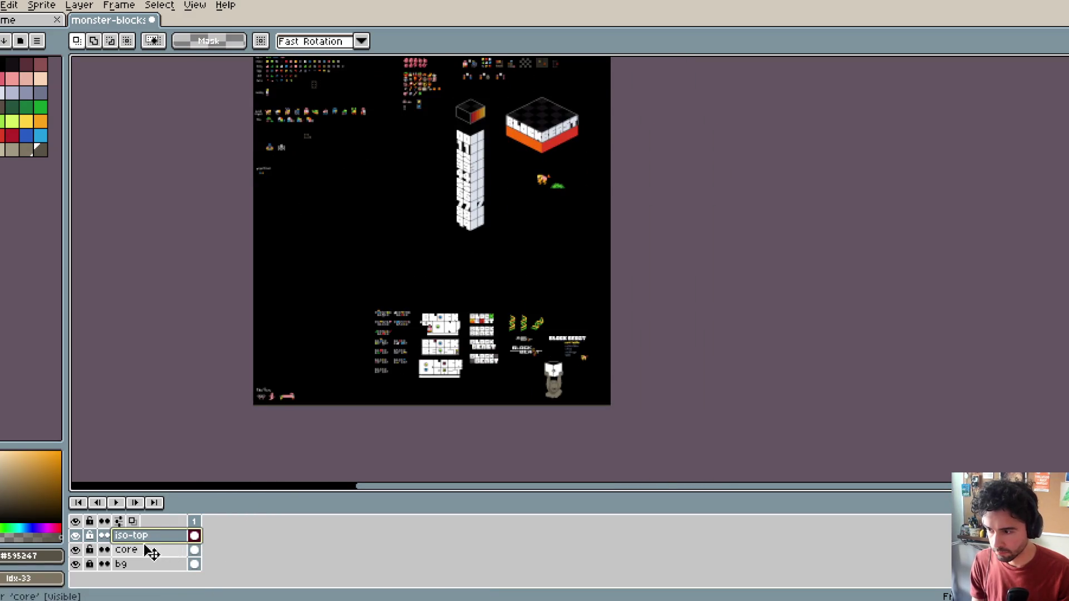
pyautogui.click(76, 537)
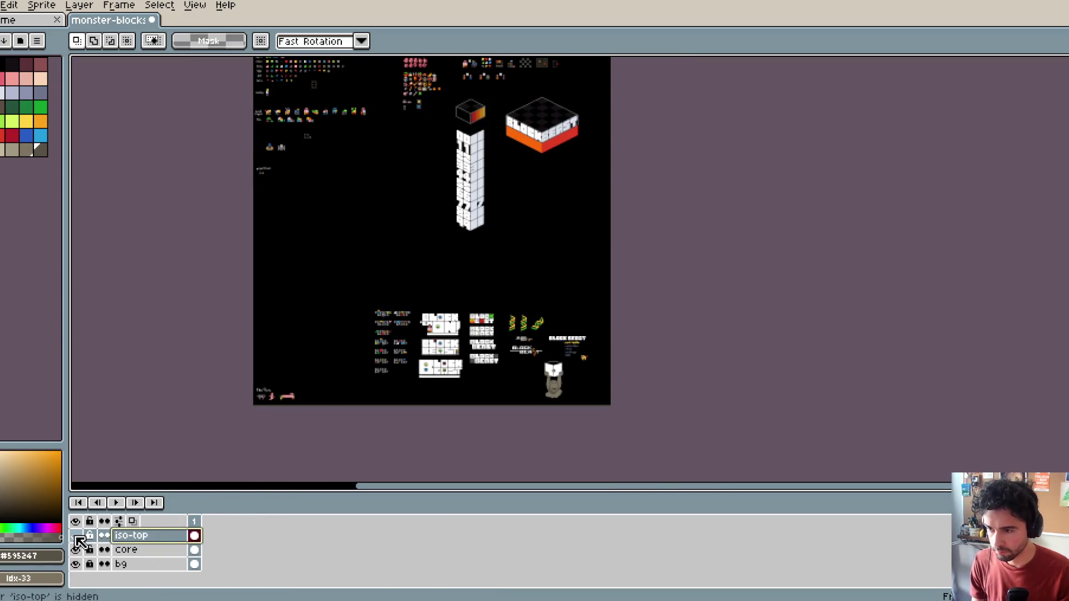
pyautogui.rightClick(136, 538)
pyautogui.click(174, 570)
# Step: Move the dog and grass sprites up and to the right
pyautogui.scroll(3, 453, 370)
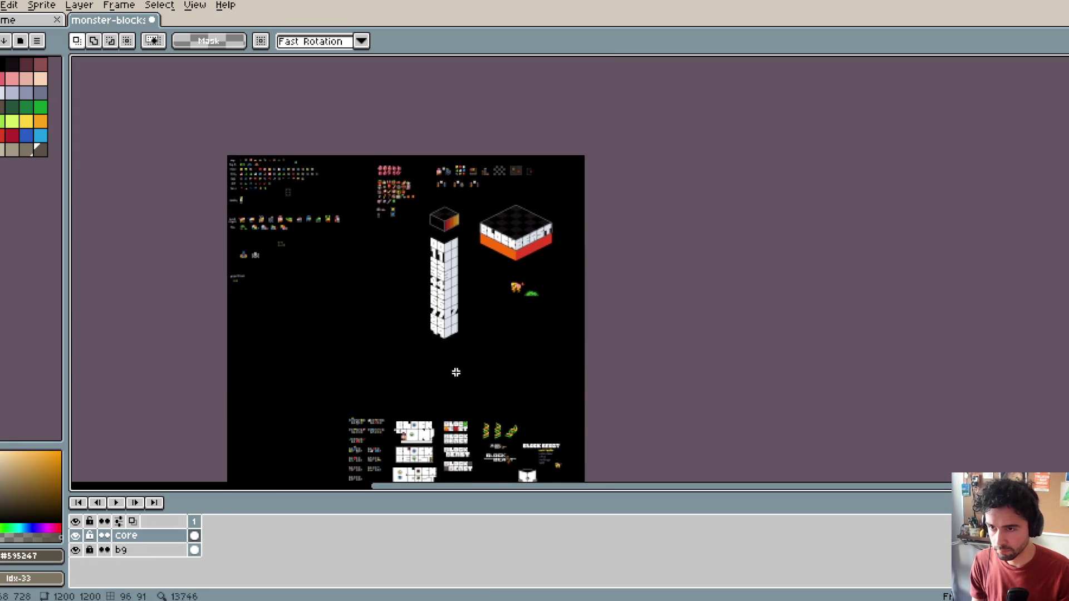
pyautogui.moveTo(457, 284)
pyautogui.mouseDown()
pyautogui.moveTo(557, 365)
pyautogui.moveTo(590, 170)
pyautogui.mouseUp()
pyautogui.press('Return')
pyautogui.scroll(-2, 565, 295)
pyautogui.scroll(-1, 565, 295)
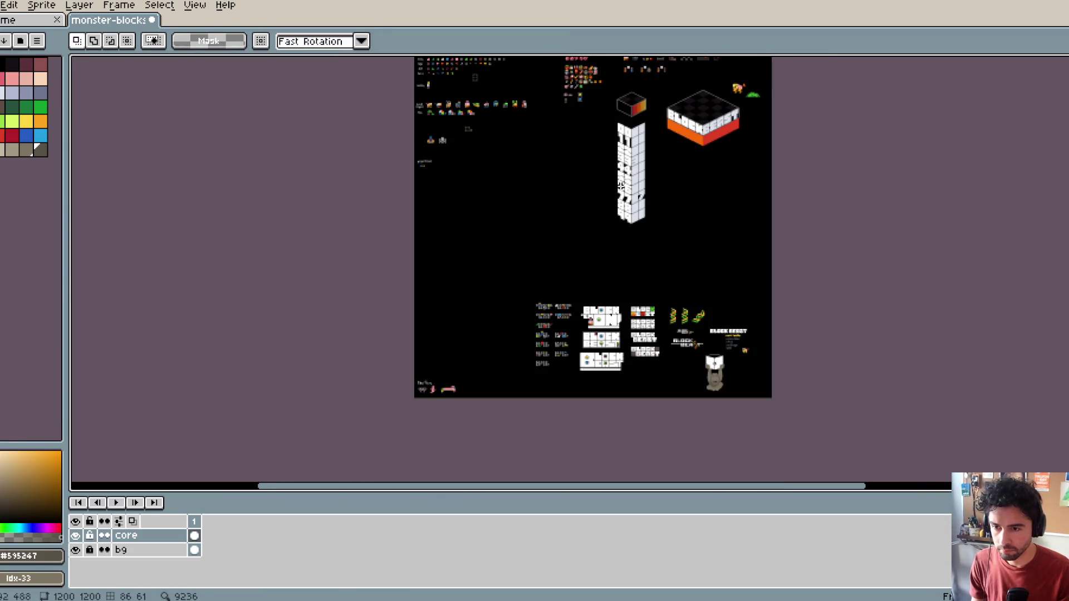
pyautogui.scroll(2, 580, 200)
# Step: Save monster-blocks.aseprite with Ctrl+S and close the other document's tab
pyautogui.hotkey('ctrl', 's')
pyautogui.scroll(-1, 513, 209)
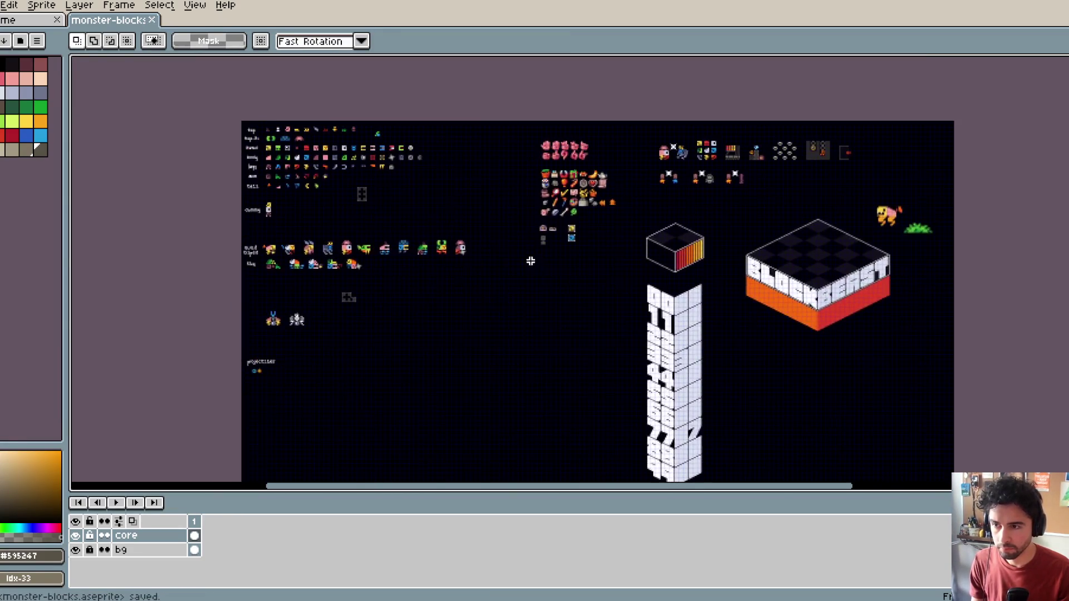
pyautogui.scroll(1, 528, 258)
pyautogui.middleClick(23, 23)
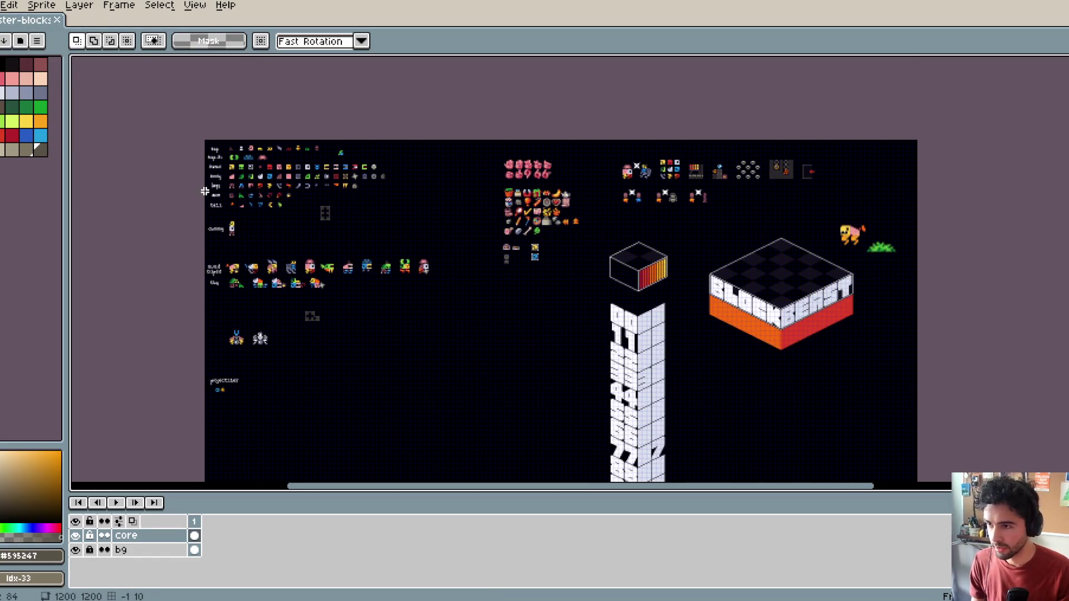
# Step: Switch to the full-screen canvas view and move the dummy sprite further down
pyautogui.press('F8')
pyautogui.scroll(4, 345, 231)
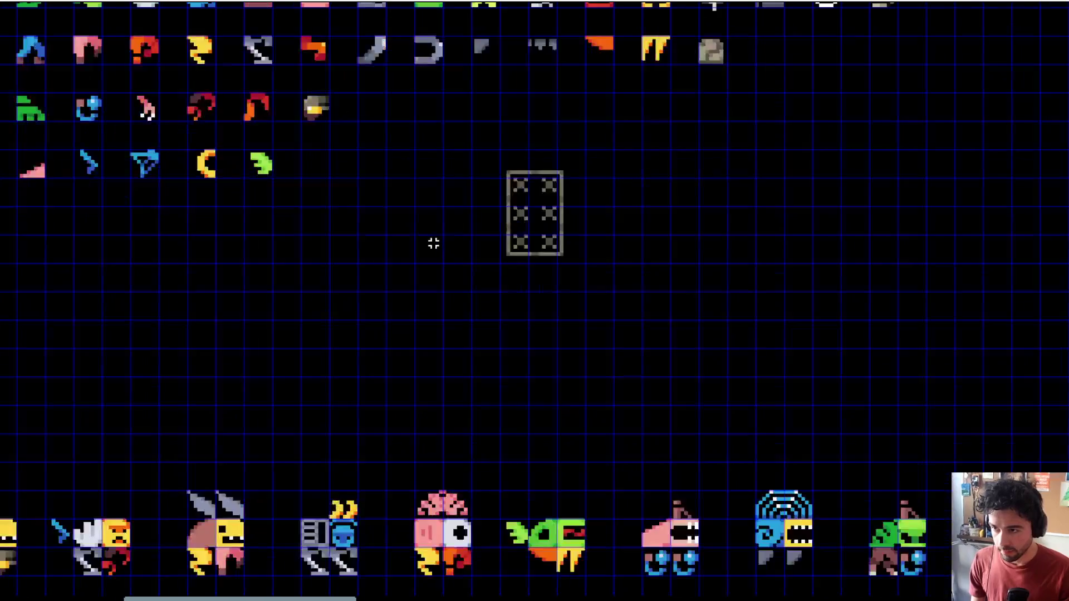
pyautogui.scroll(-2, 434, 244)
pyautogui.scroll(3, 418, 247)
pyautogui.moveTo(329, 201); pyautogui.dragTo(360, 135)
pyautogui.scroll(2, 363, 149)
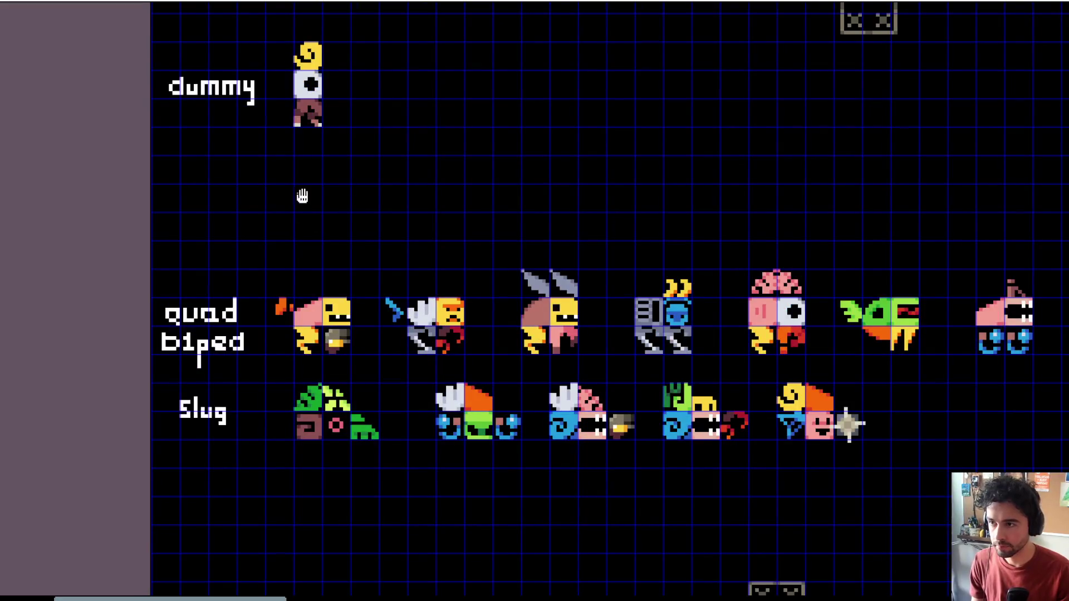
pyautogui.moveTo(302, 196); pyautogui.dragTo(302, 236)
pyautogui.moveTo(153, 52); pyautogui.dragTo(406, 232)
pyautogui.moveTo(375, 179); pyautogui.dragTo(358, 286)
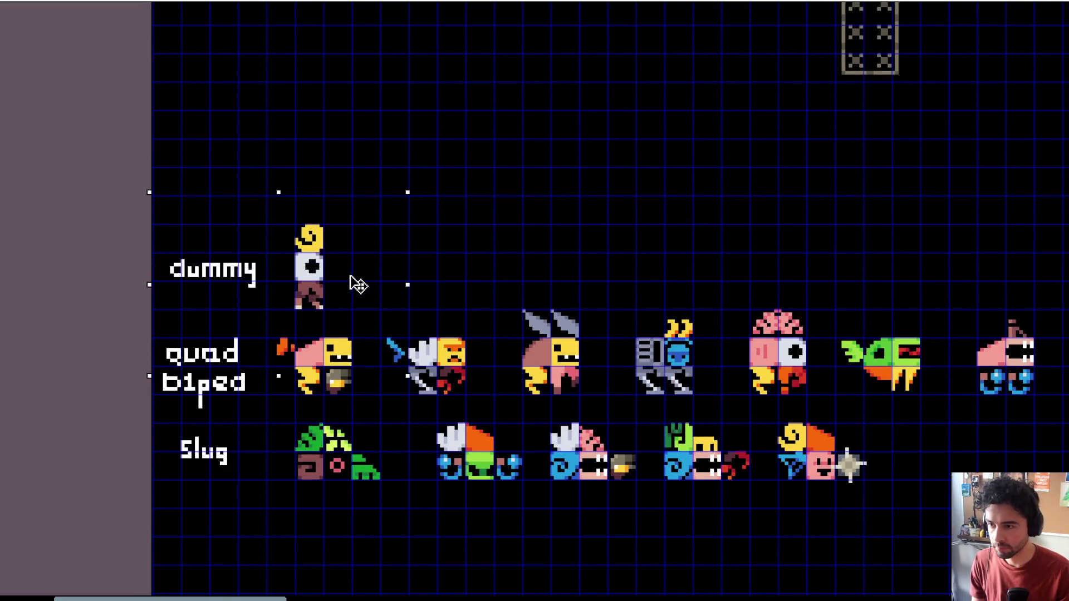
# Step: Select the dummy, quad and slug example rows and shift them right
pyautogui.scroll(-2, 495, 237)
pyautogui.moveTo(495, 237)
pyautogui.mouseDown()
pyautogui.moveTo(363, 210)
pyautogui.moveTo(263, 221)
pyautogui.mouseUp()
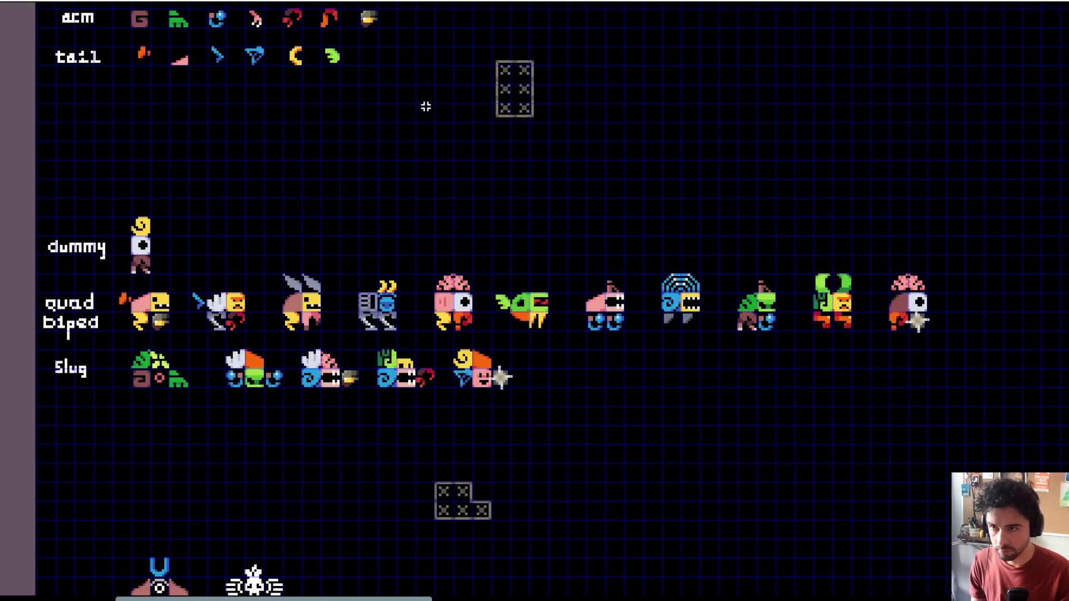
pyautogui.moveTo(123, 189)
pyautogui.mouseDown()
pyautogui.moveTo(425, 336)
pyautogui.moveTo(426, 354)
pyautogui.mouseUp()
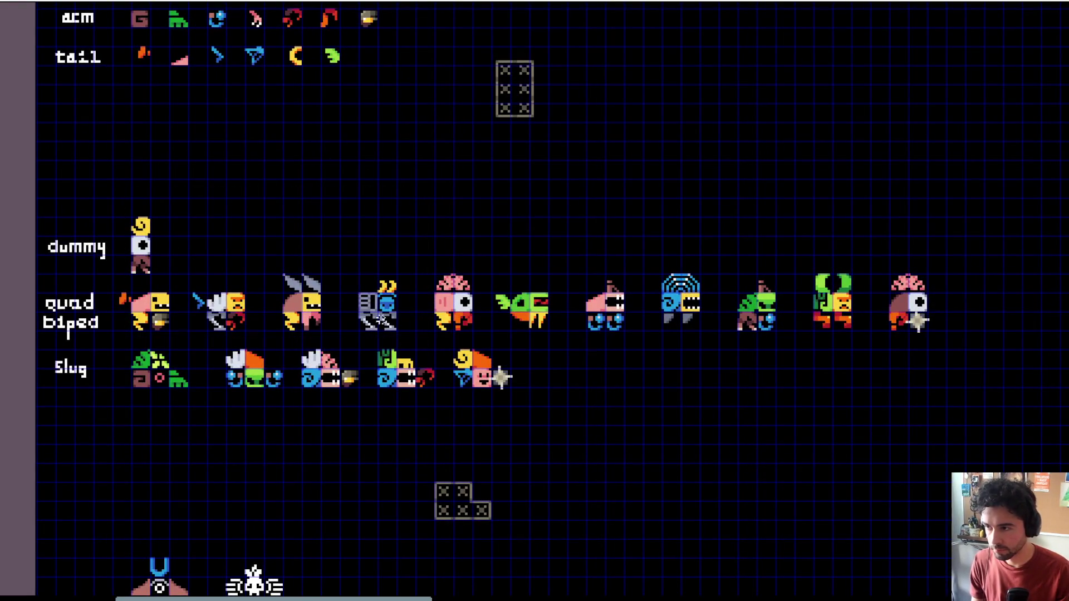
pyautogui.moveTo(108, 211); pyautogui.dragTo(570, 460)
pyautogui.moveTo(108, 198)
pyautogui.mouseDown()
pyautogui.moveTo(552, 370)
pyautogui.moveTo(972, 402)
pyautogui.mouseUp()
pyautogui.moveTo(398, 334); pyautogui.dragTo(511, 339)
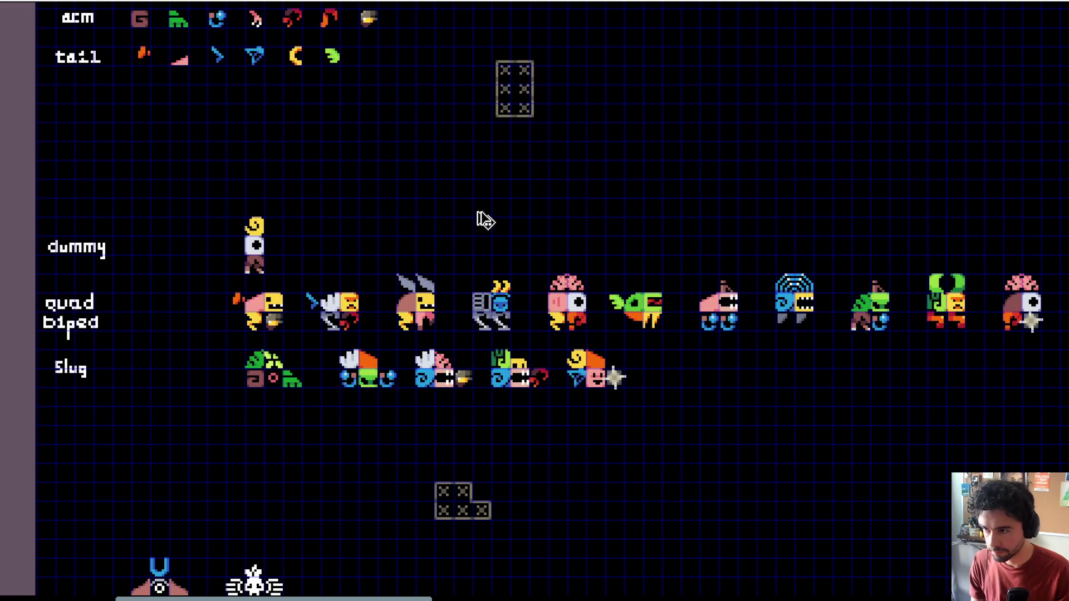
# Step: Place the L-shaped block at the Slug row's start and close the Slug creatures up beside it
pyautogui.moveTo(401, 458)
pyautogui.mouseDown()
pyautogui.moveTo(528, 548)
pyautogui.moveTo(179, 425)
pyautogui.moveTo(220, 384)
pyautogui.moveTo(185, 390)
pyautogui.moveTo(204, 390)
pyautogui.mouseUp()
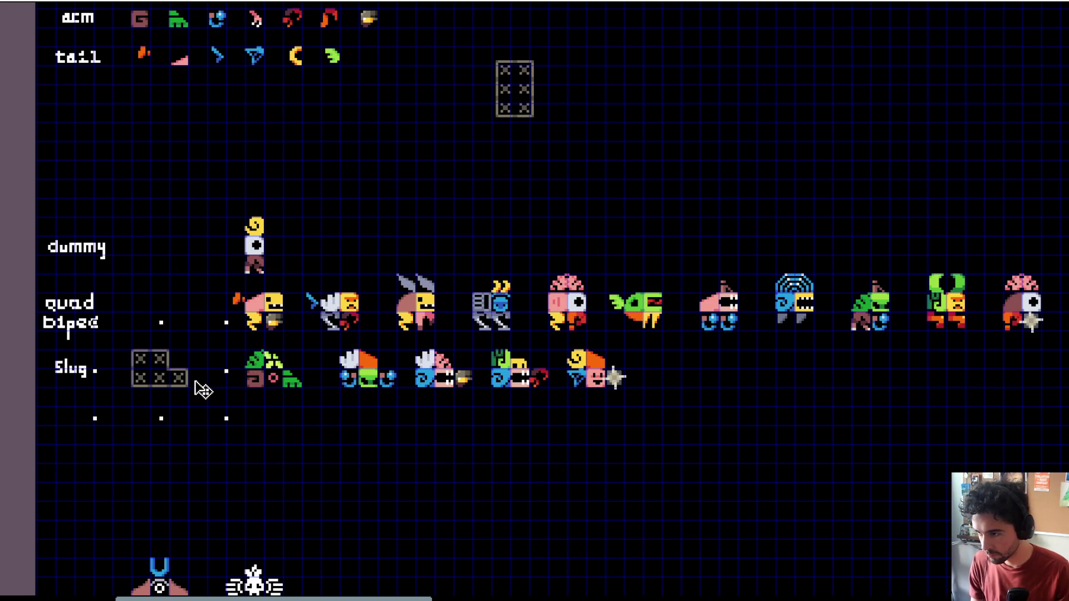
pyautogui.moveTo(232, 346)
pyautogui.mouseDown()
pyautogui.moveTo(641, 400)
pyautogui.moveTo(666, 434)
pyautogui.mouseUp()
pyautogui.moveTo(602, 410); pyautogui.dragTo(565, 411)
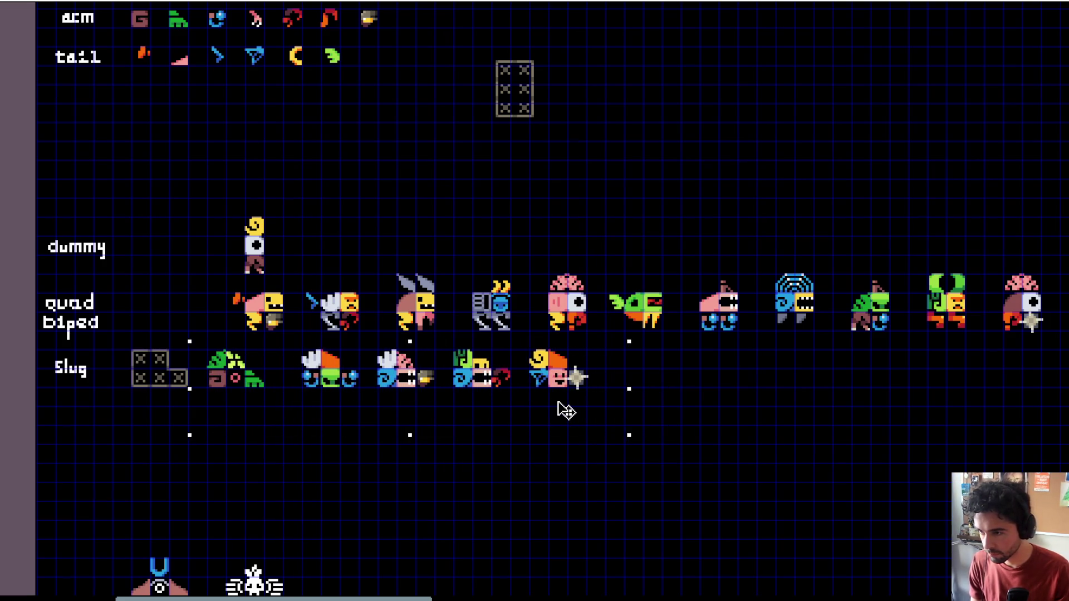
pyautogui.scroll(5, 312, 389)
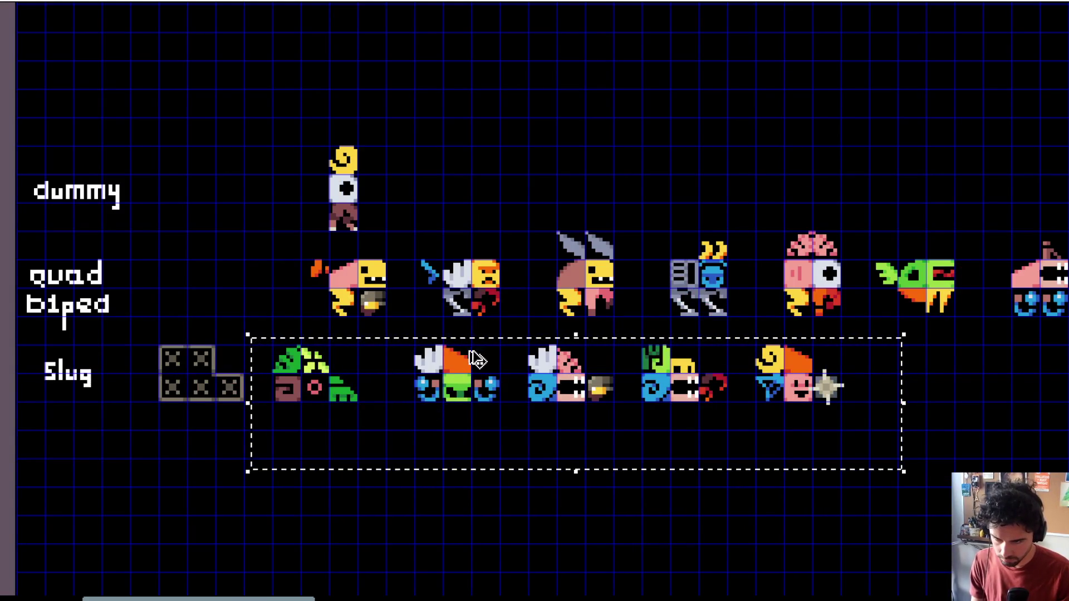
pyautogui.hotkey('ctrl', 'd')
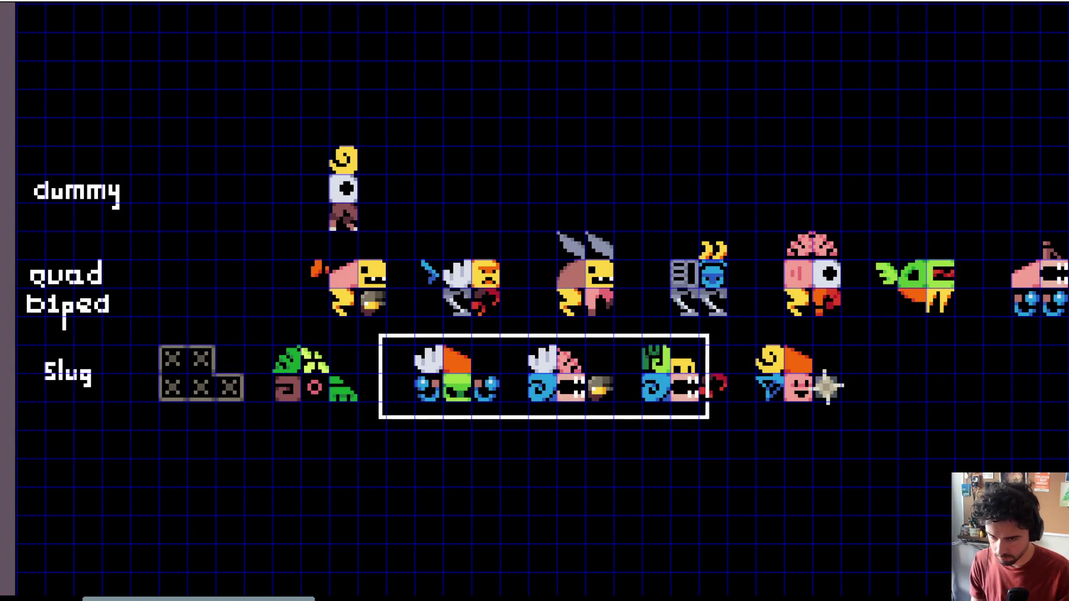
pyautogui.moveTo(860, 413); pyautogui.dragTo(825, 410)
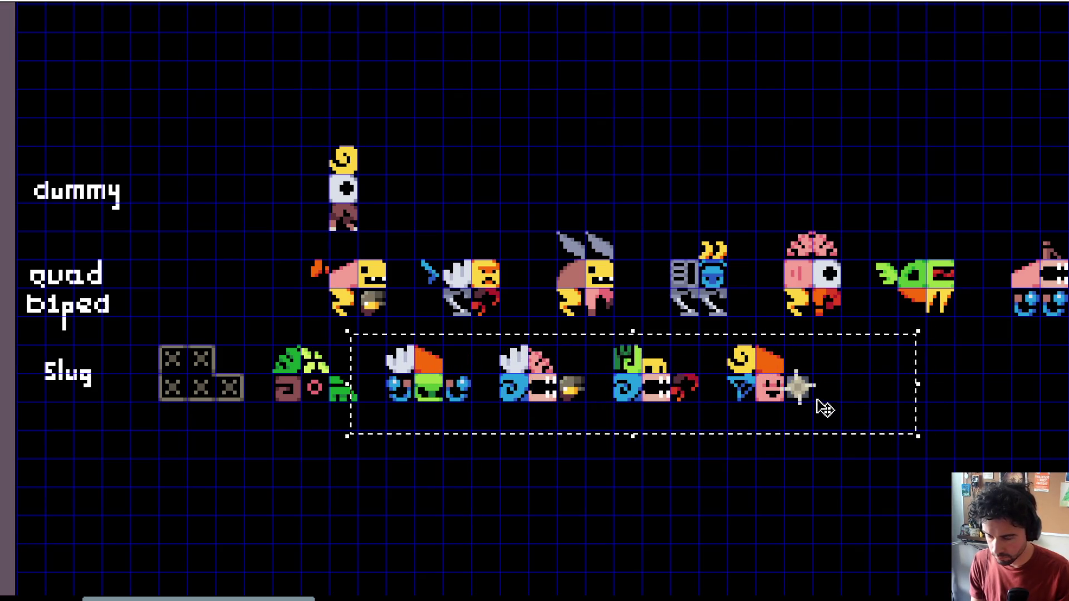
pyautogui.scroll(-3, 824, 409)
pyautogui.moveTo(669, 395)
pyautogui.mouseDown()
pyautogui.moveTo(567, 390)
pyautogui.moveTo(476, 429)
pyautogui.mouseUp()
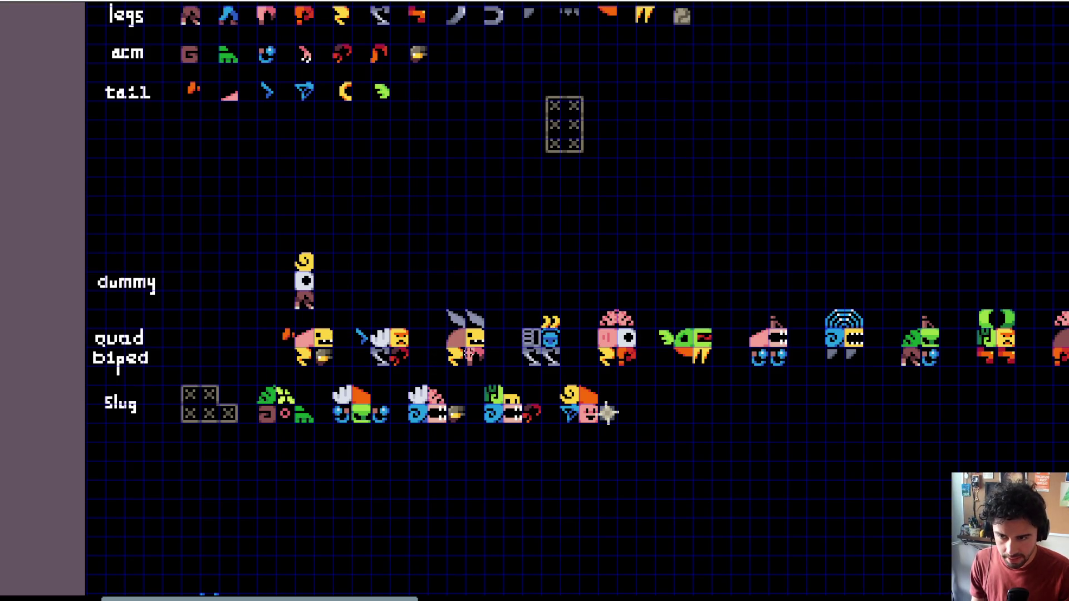
# Step: Move the six-tile block beside the quad/biped row and raise the dummy one grid cell
pyautogui.scroll(3, 585, 123)
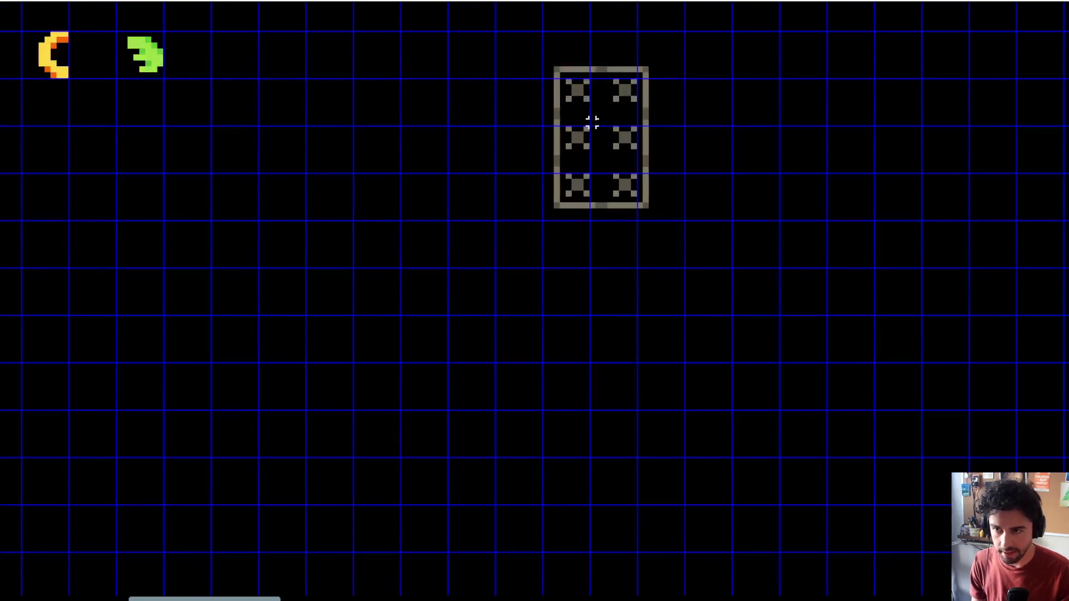
pyautogui.scroll(-5, 601, 255)
pyautogui.moveTo(566, 210)
pyautogui.mouseDown()
pyautogui.moveTo(222, 440)
pyautogui.moveTo(134, 467)
pyautogui.moveTo(163, 470)
pyautogui.mouseUp()
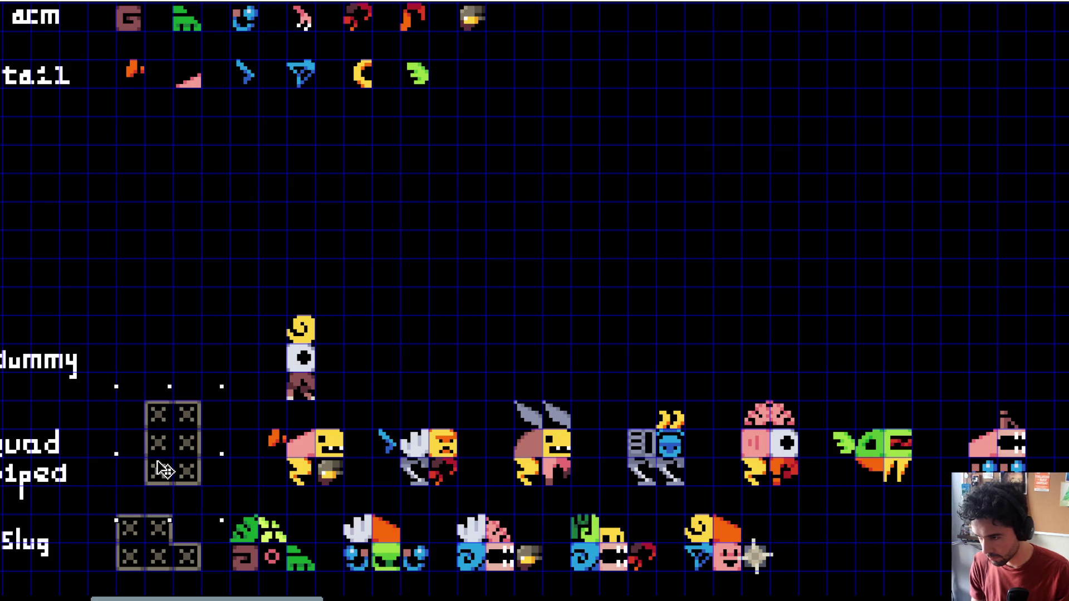
pyautogui.click(258, 305)
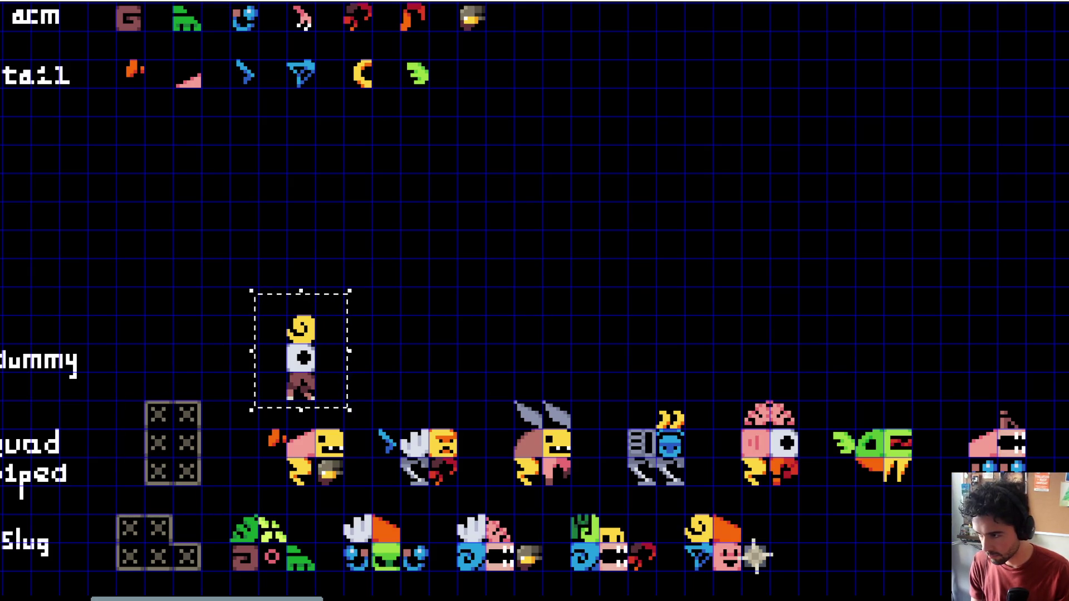
pyautogui.moveTo(232, 359); pyautogui.dragTo(232, 330)
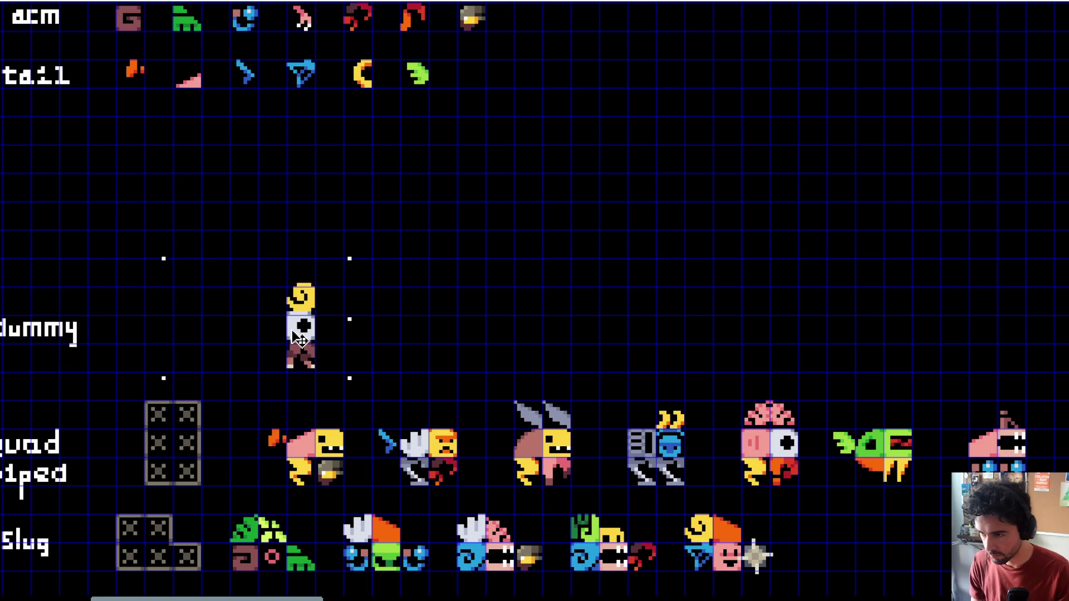
# Step: Add an extra tile on the block's left with a drawn wall outline and a moved floor tile
pyautogui.scroll(4, 295, 303)
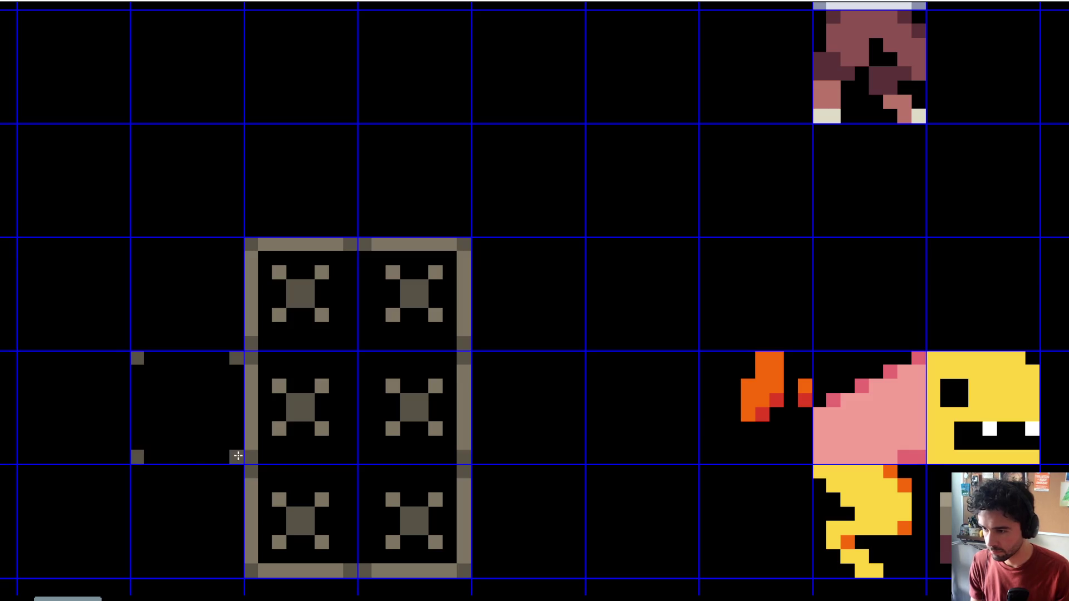
pyautogui.moveTo(215, 458)
pyautogui.mouseDown()
pyautogui.moveTo(138, 457)
pyautogui.moveTo(137, 341)
pyautogui.mouseUp()
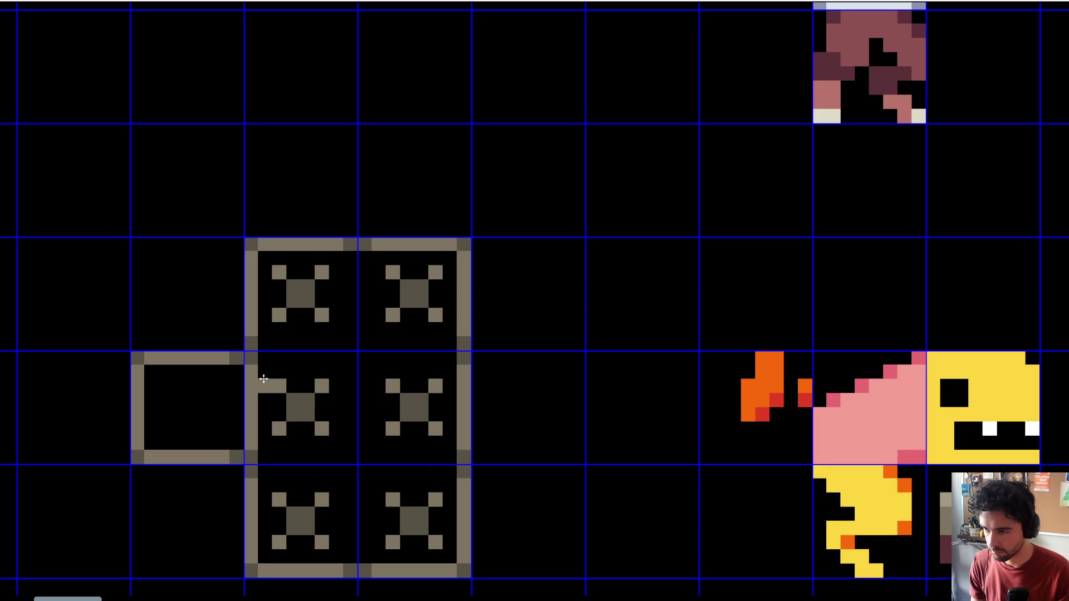
pyautogui.moveTo(263, 379); pyautogui.dragTo(251, 444)
pyautogui.moveTo(266, 370)
pyautogui.mouseDown()
pyautogui.moveTo(346, 444)
pyautogui.moveTo(217, 426)
pyautogui.mouseUp()
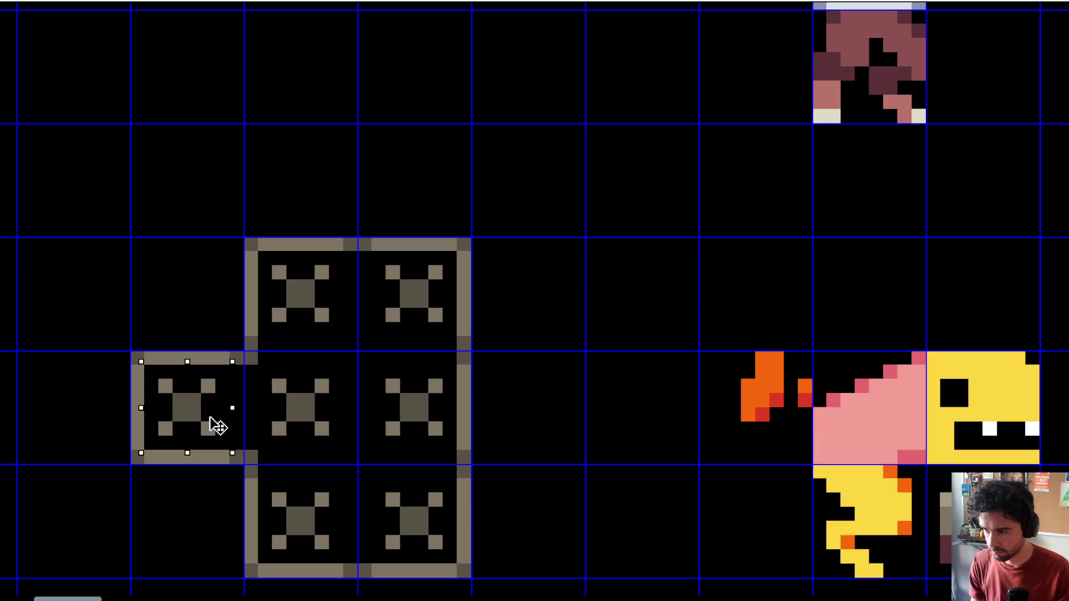
pyautogui.scroll(-3, 293, 371)
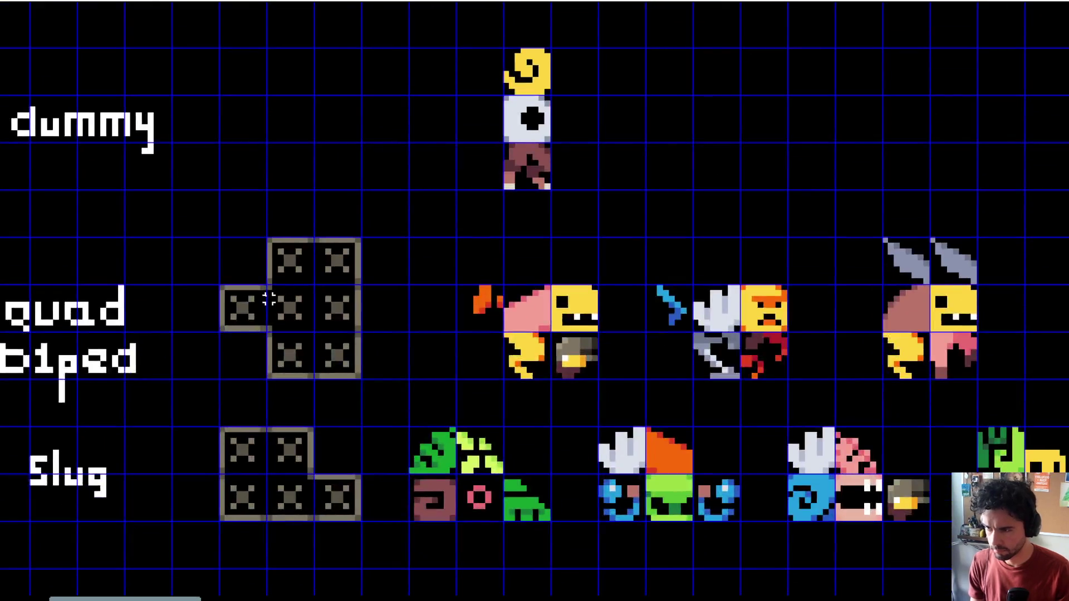
pyautogui.moveTo(206, 288)
pyautogui.mouseDown()
pyautogui.moveTo(356, 242)
pyautogui.moveTo(266, 230)
pyautogui.moveTo(190, 256)
pyautogui.mouseUp()
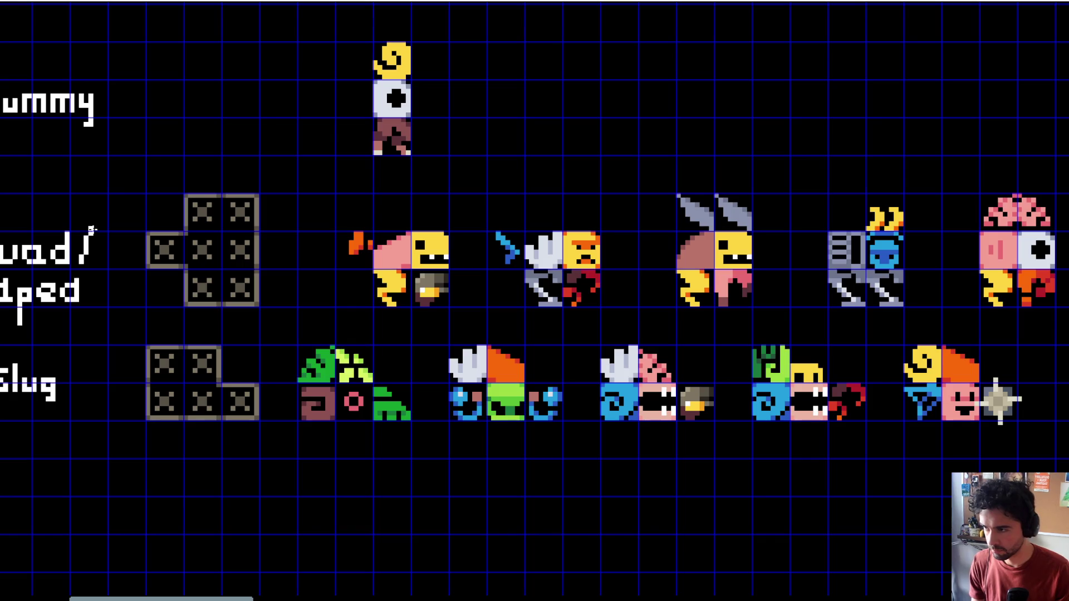
# Step: Select the Slug row and move it one cell right
pyautogui.scroll(-2, 102, 217)
pyautogui.moveTo(102, 218)
pyautogui.mouseDown()
pyautogui.moveTo(344, 205)
pyautogui.moveTo(167, 252)
pyautogui.moveTo(215, 242)
pyautogui.mouseUp()
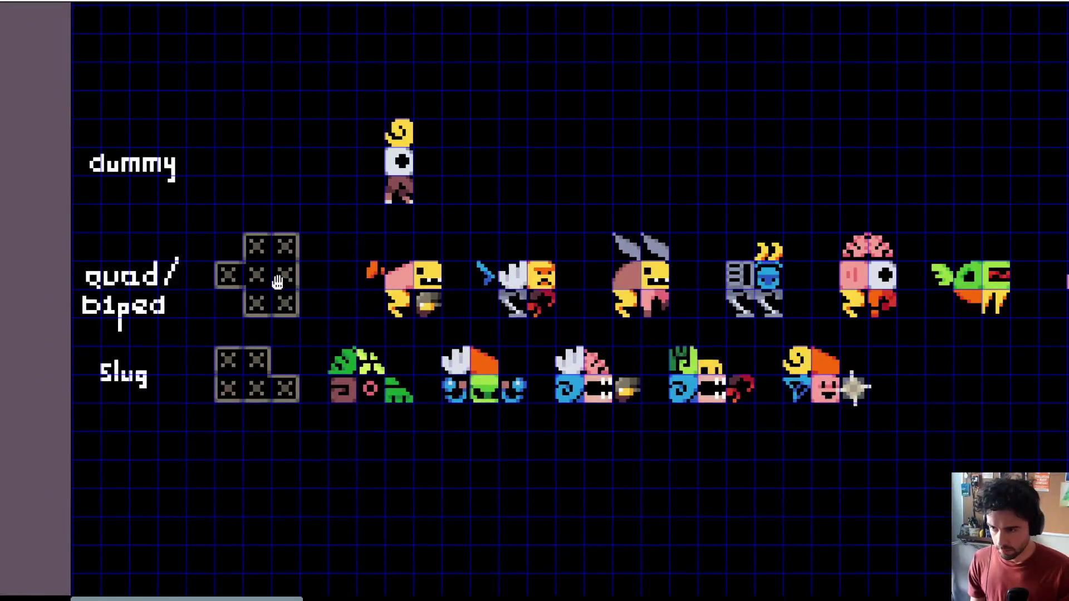
pyautogui.moveTo(277, 283); pyautogui.dragTo(178, 288)
pyautogui.moveTo(50, 333)
pyautogui.mouseDown()
pyautogui.moveTo(525, 417)
pyautogui.moveTo(800, 449)
pyautogui.mouseUp()
pyautogui.moveTo(709, 420); pyautogui.dragTo(744, 423)
# Step: Reselect the Slug creatures and nudge them further right
pyautogui.scroll(-1, 568, 408)
pyautogui.hscroll(3, 568, 407)
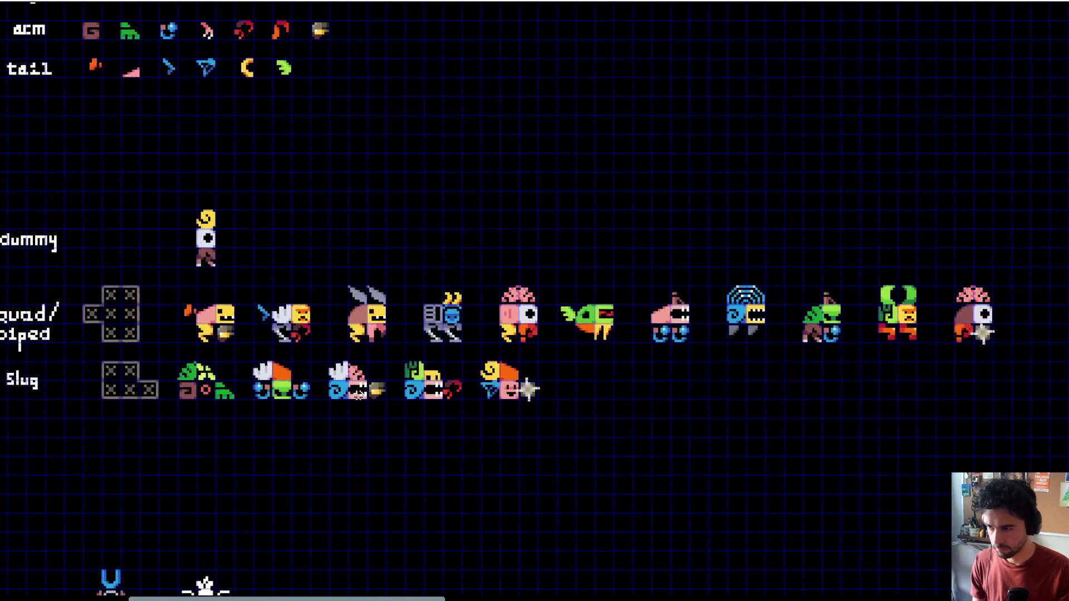
pyautogui.moveTo(171, 350)
pyautogui.mouseDown()
pyautogui.moveTo(366, 418)
pyautogui.moveTo(608, 448)
pyautogui.mouseUp()
pyautogui.scroll(2, 209, 398)
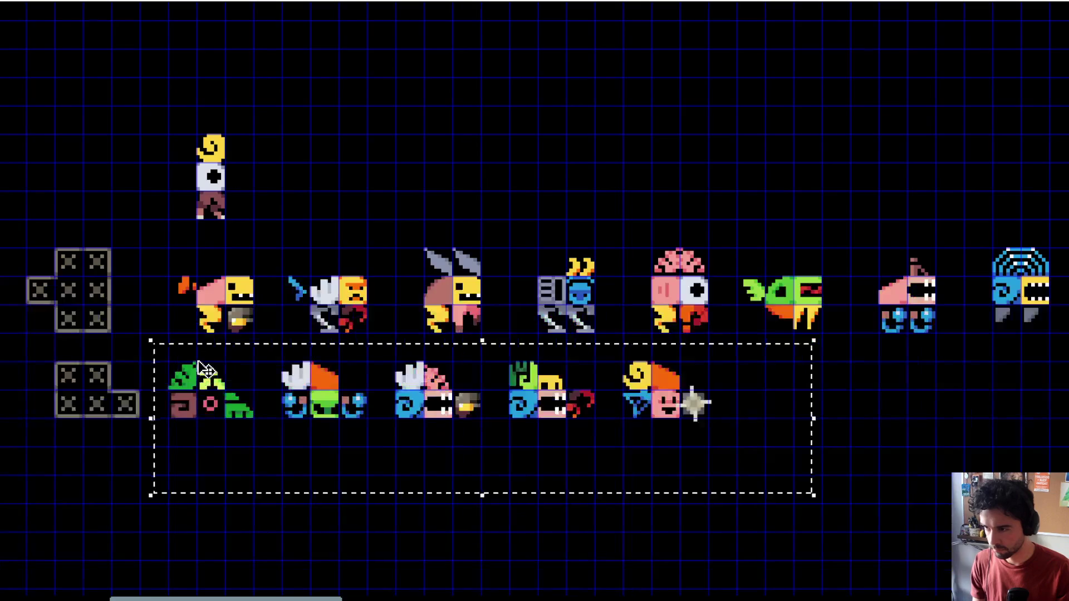
pyautogui.moveTo(208, 402); pyautogui.dragTo(247, 406)
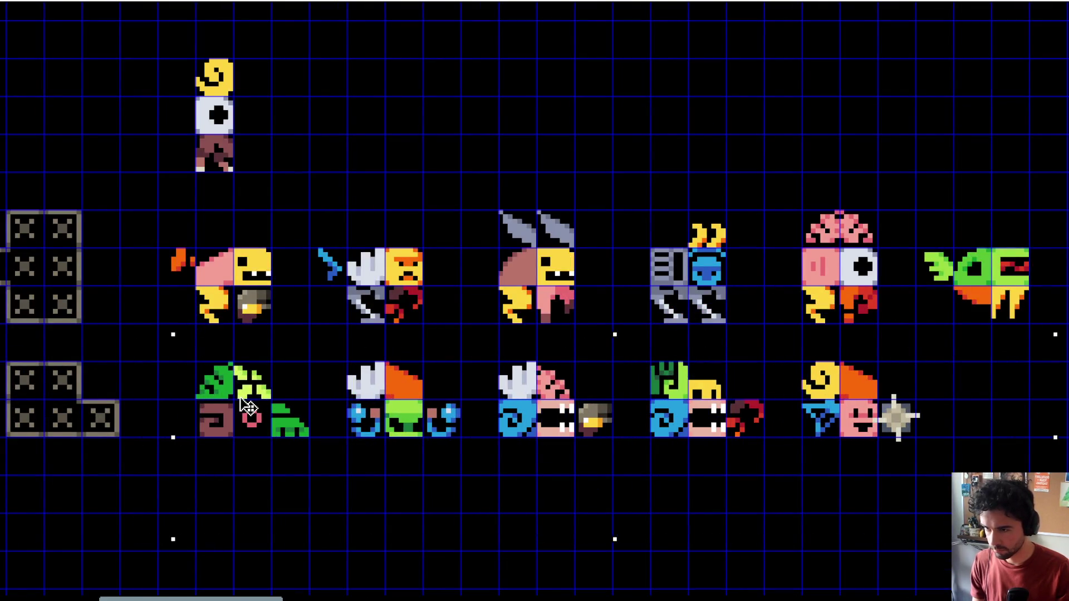
# Step: Select the dummy, quad and slug rows and pan over them to check alignment
pyautogui.scroll(-3, 241, 395)
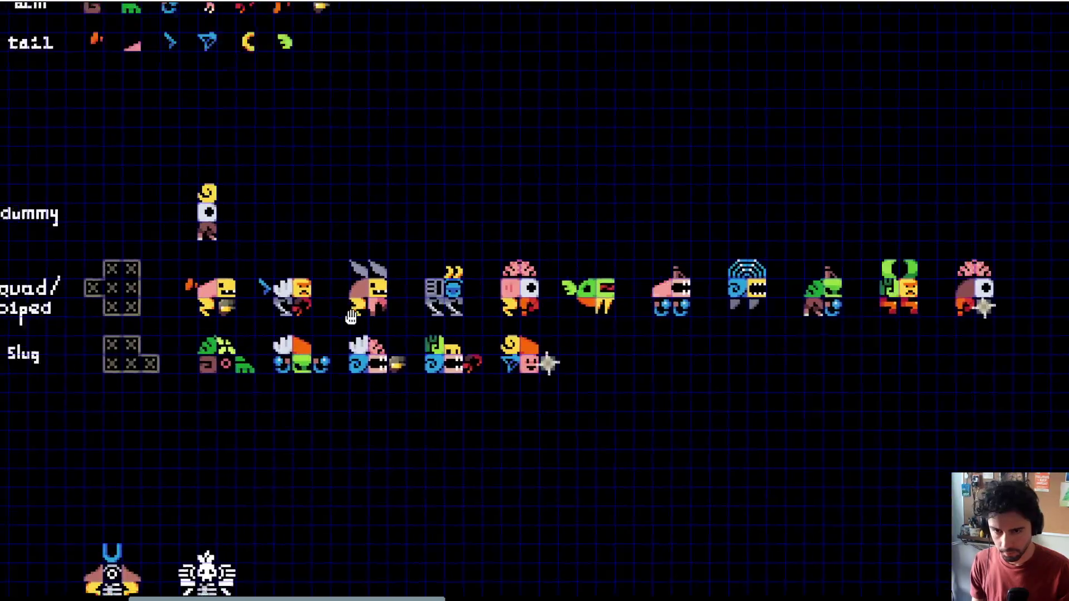
pyautogui.scroll(3, 451, 267)
pyautogui.scroll(-3, 451, 267)
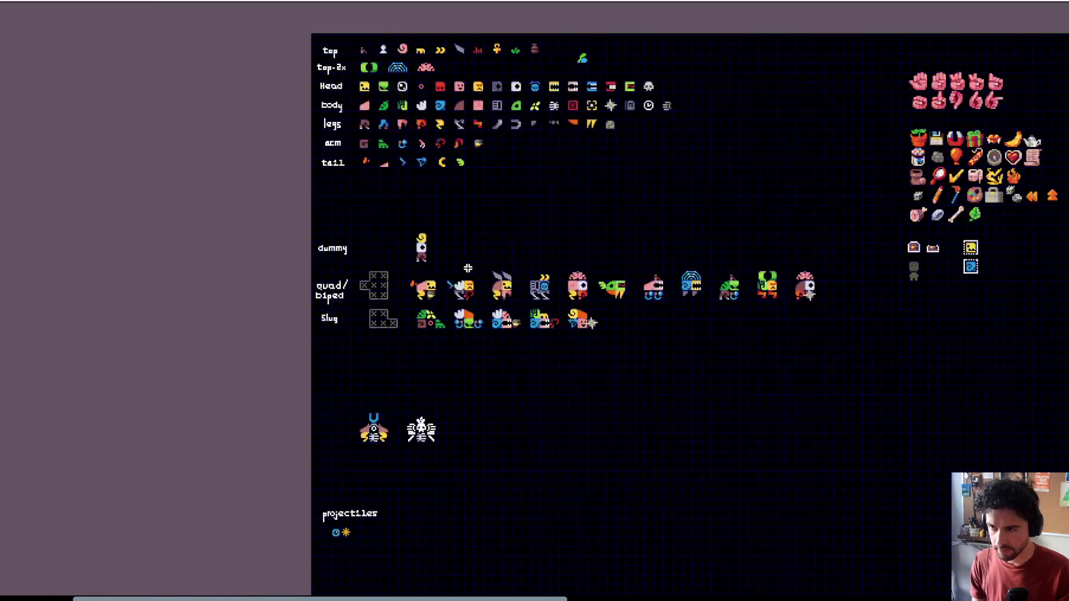
pyautogui.moveTo(229, 227); pyautogui.dragTo(777, 395)
pyautogui.scroll(2, 409, 313)
pyautogui.moveTo(163, 256)
pyautogui.mouseDown()
pyautogui.moveTo(420, 366)
pyautogui.moveTo(422, 266)
pyautogui.mouseUp()
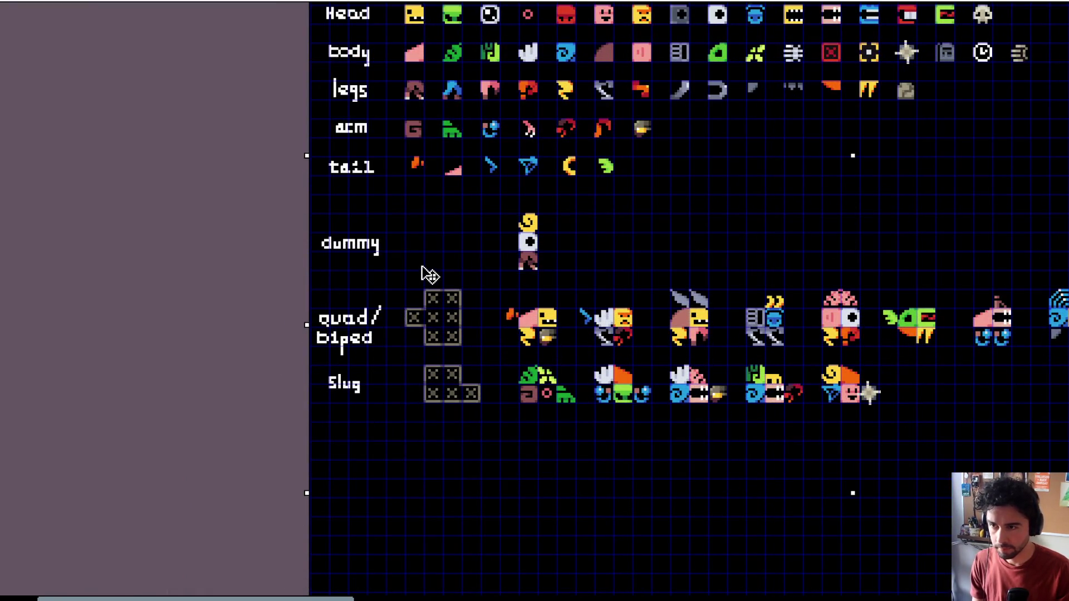
pyautogui.scroll(1, 465, 267)
pyautogui.moveTo(458, 336)
pyautogui.mouseDown()
pyautogui.moveTo(446, 248)
pyautogui.moveTo(418, 241)
pyautogui.mouseUp()
# Step: Copy the quad template's right three-tile column up to the start of the dummy row
pyautogui.moveTo(501, 201)
pyautogui.mouseDown()
pyautogui.moveTo(406, 401)
pyautogui.moveTo(390, 399)
pyautogui.mouseUp()
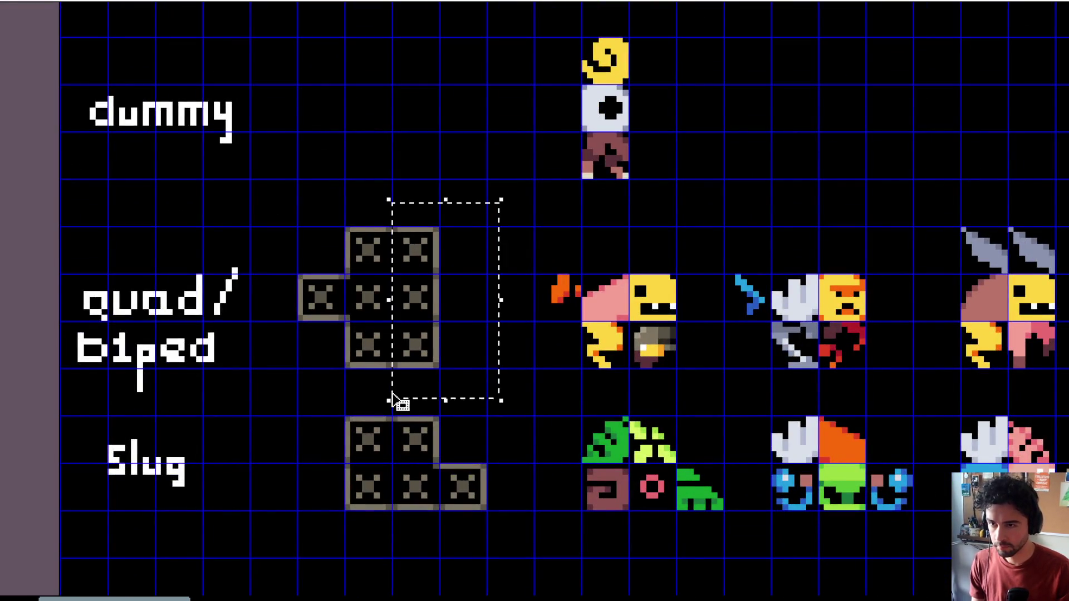
pyautogui.moveTo(418, 325); pyautogui.dragTo(423, 135)
pyautogui.scroll(1, 437, 105)
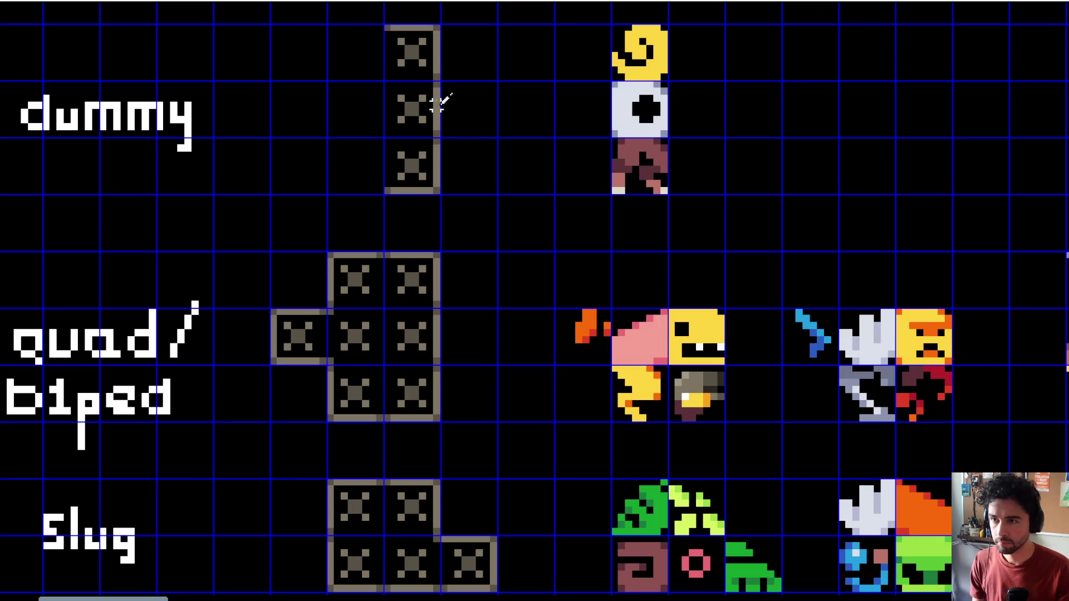
pyautogui.moveTo(458, 9)
pyautogui.mouseDown()
pyautogui.moveTo(436, 207)
pyautogui.moveTo(448, 178)
pyautogui.moveTo(400, 179)
pyautogui.mouseUp()
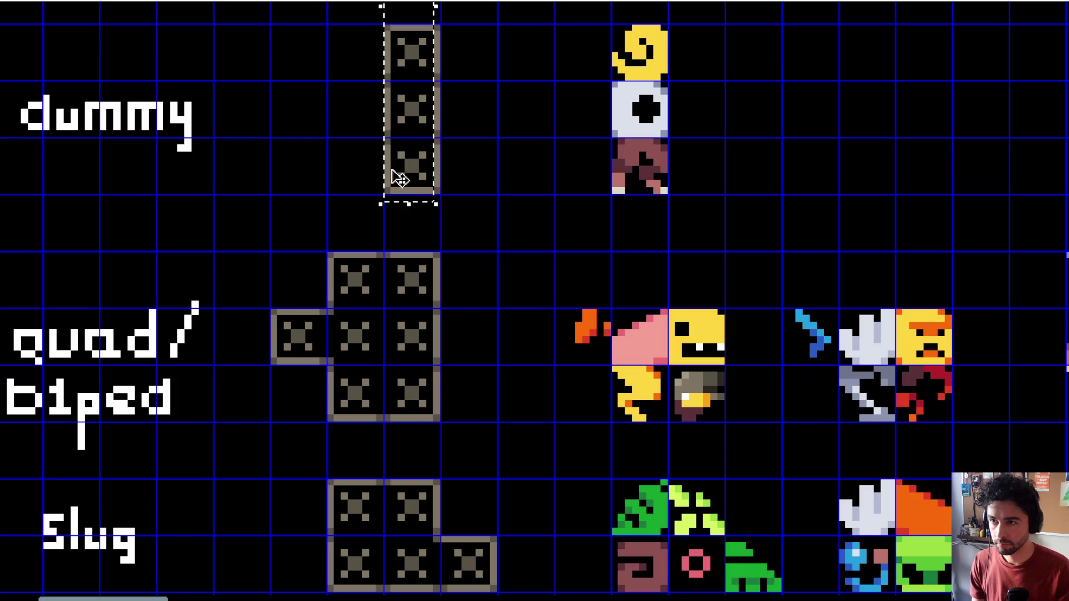
pyautogui.scroll(-2, 488, 161)
pyautogui.moveTo(489, 162)
pyautogui.mouseDown()
pyautogui.moveTo(473, 227)
pyautogui.moveTo(404, 222)
pyautogui.moveTo(356, 250)
pyautogui.mouseUp()
pyautogui.scroll(1, 395, 231)
pyautogui.scroll(-1, 356, 250)
pyautogui.scroll(1, 436, 323)
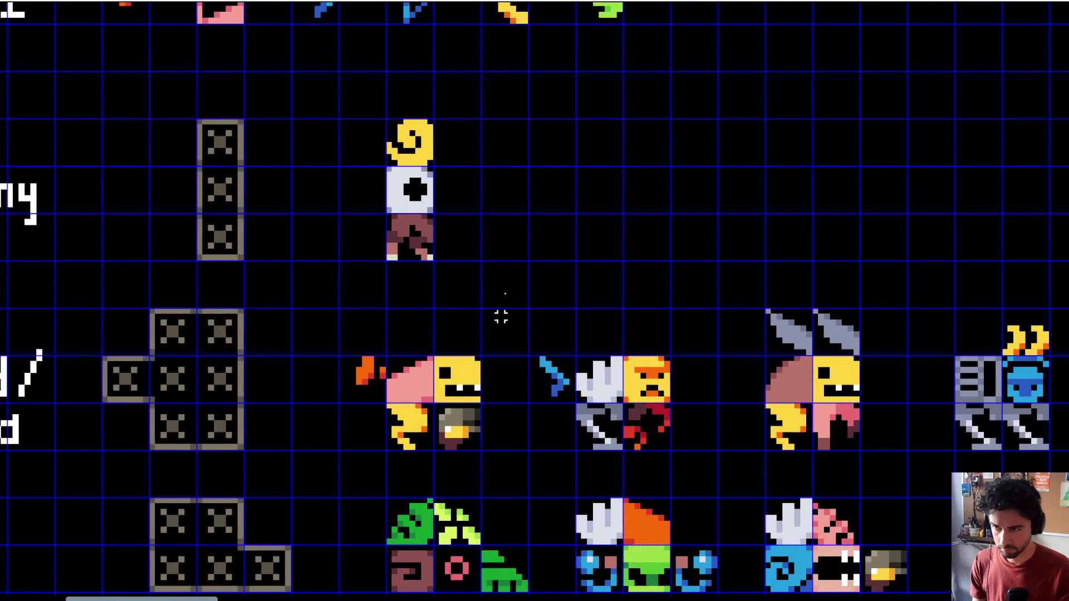
# Step: Place trial copies of the green tail and the blue arm beside the dummy
pyautogui.scroll(-2, 501, 316)
pyautogui.scroll(1, 486, 162)
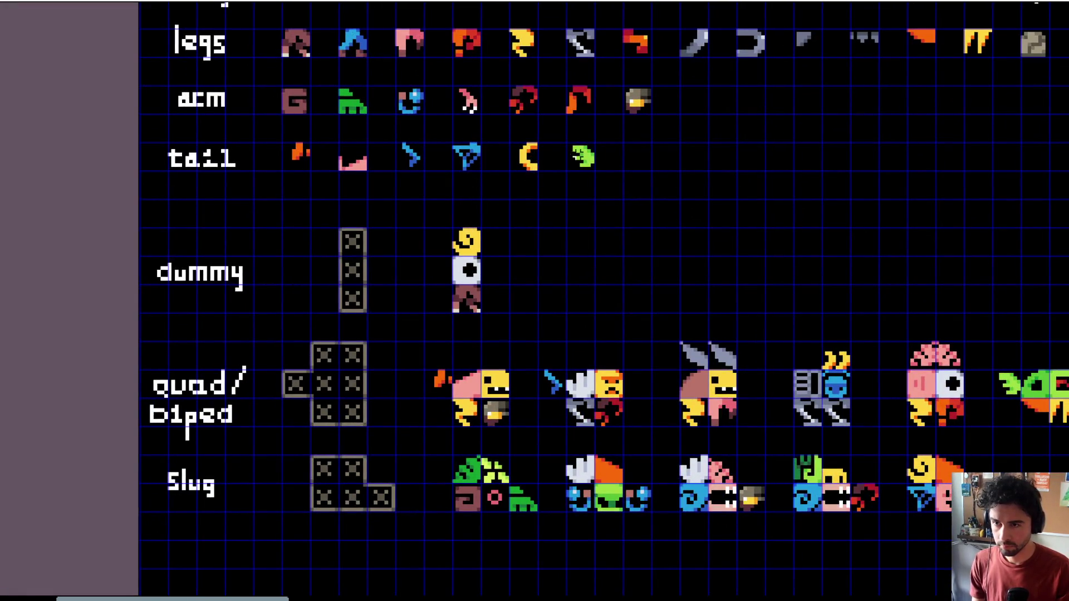
pyautogui.moveTo(582, 158)
pyautogui.mouseDown()
pyautogui.moveTo(425, 270)
pyautogui.moveTo(444, 277)
pyautogui.mouseUp()
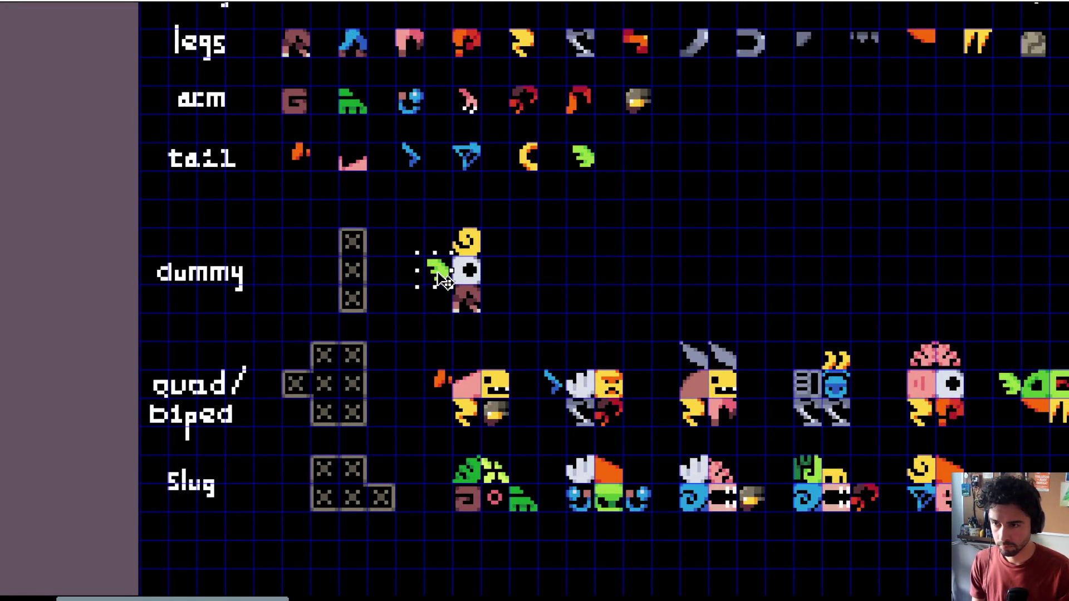
pyautogui.scroll(1, 426, 290)
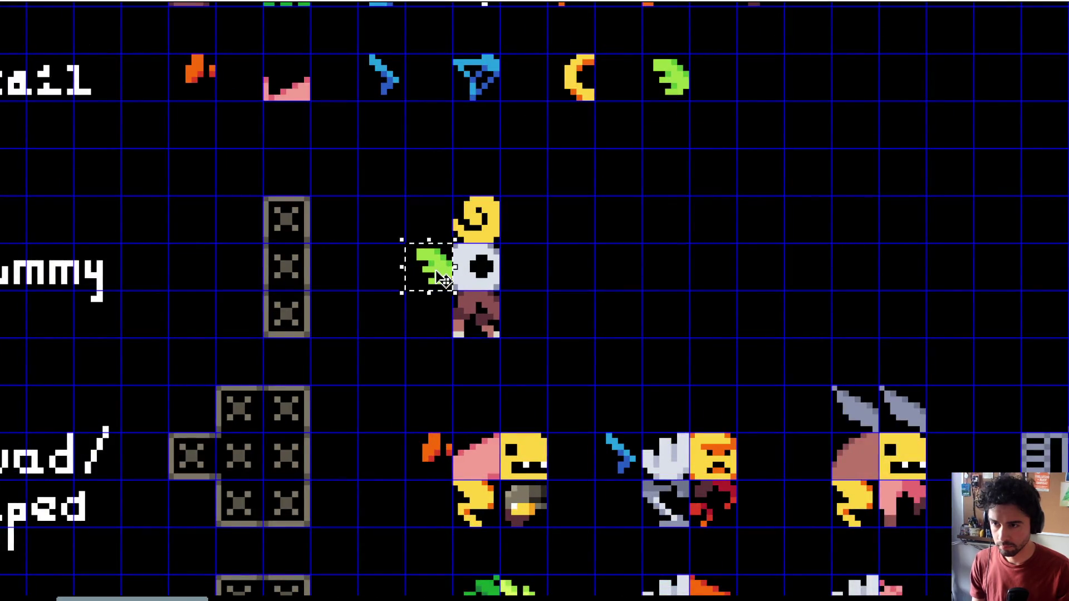
pyautogui.scroll(-1, 438, 279)
pyautogui.scroll(1, 438, 279)
pyautogui.hscroll(-2, 312, 207)
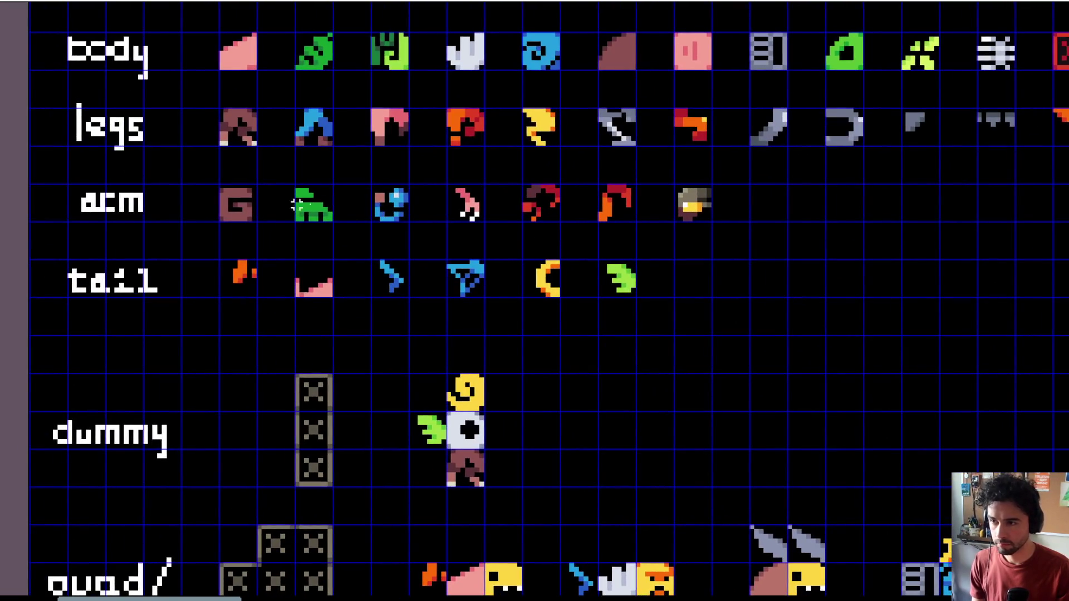
pyautogui.moveTo(399, 205)
pyautogui.mouseDown()
pyautogui.moveTo(518, 440)
pyautogui.moveTo(504, 433)
pyautogui.moveTo(516, 431)
pyautogui.mouseUp()
pyautogui.click(543, 384)
# Step: Delete the green tail copy from beside the dummy
pyautogui.scroll(-2, 539, 382)
pyautogui.moveTo(539, 382); pyautogui.dragTo(601, 324)
pyautogui.scroll(1, 537, 359)
pyautogui.scroll(1, 538, 358)
pyautogui.moveTo(540, 336); pyautogui.dragTo(580, 376)
pyautogui.press('Delete')
# Step: Reposition the pink tail slightly left in the tail row
pyautogui.scroll(2, 405, 188)
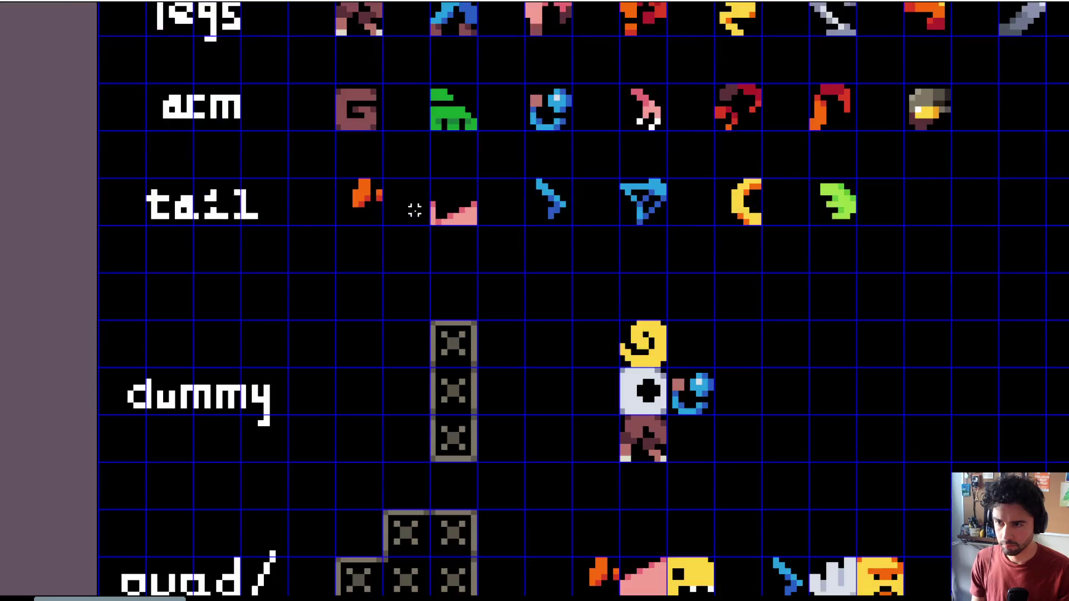
pyautogui.moveTo(433, 237)
pyautogui.mouseDown()
pyautogui.moveTo(435, 223)
pyautogui.moveTo(501, 240)
pyautogui.mouseUp()
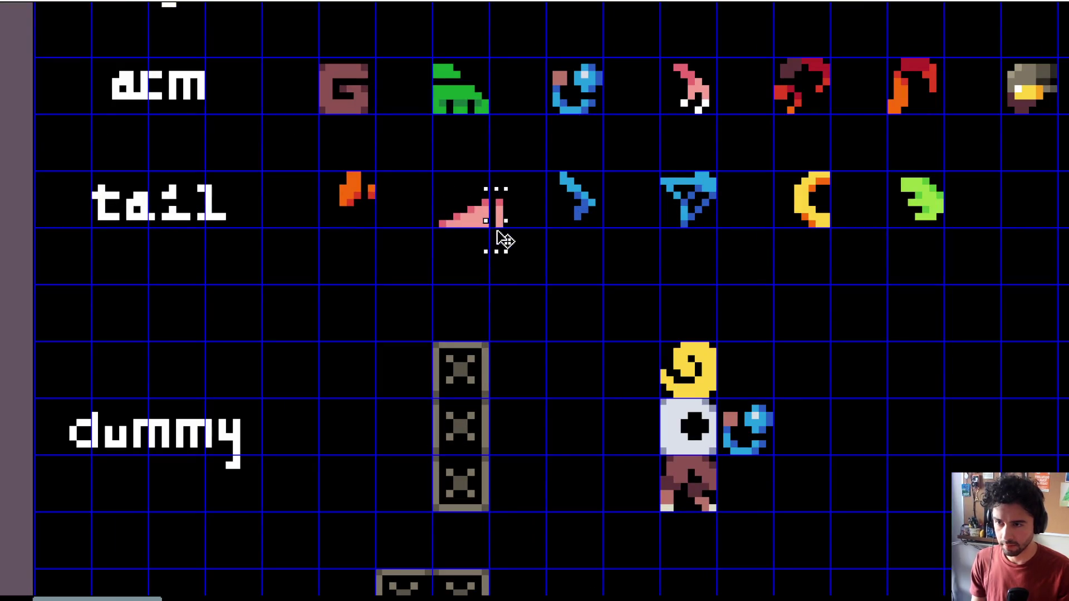
pyautogui.moveTo(410, 163); pyautogui.dragTo(517, 270)
pyautogui.press('Left')
pyautogui.press('Left')
pyautogui.hotkey('ctrl', 'd')
# Step: Try an orange tail copy against the dummy's side, then delete it
pyautogui.moveTo(298, 150); pyautogui.dragTo(385, 208)
pyautogui.moveTo(384, 212)
pyautogui.mouseDown()
pyautogui.moveTo(705, 490)
pyautogui.moveTo(650, 439)
pyautogui.moveTo(660, 452)
pyautogui.moveTo(668, 440)
pyautogui.mouseUp()
pyautogui.moveTo(791, 370); pyautogui.dragTo(550, 240)
pyautogui.scroll(-5, 550, 241)
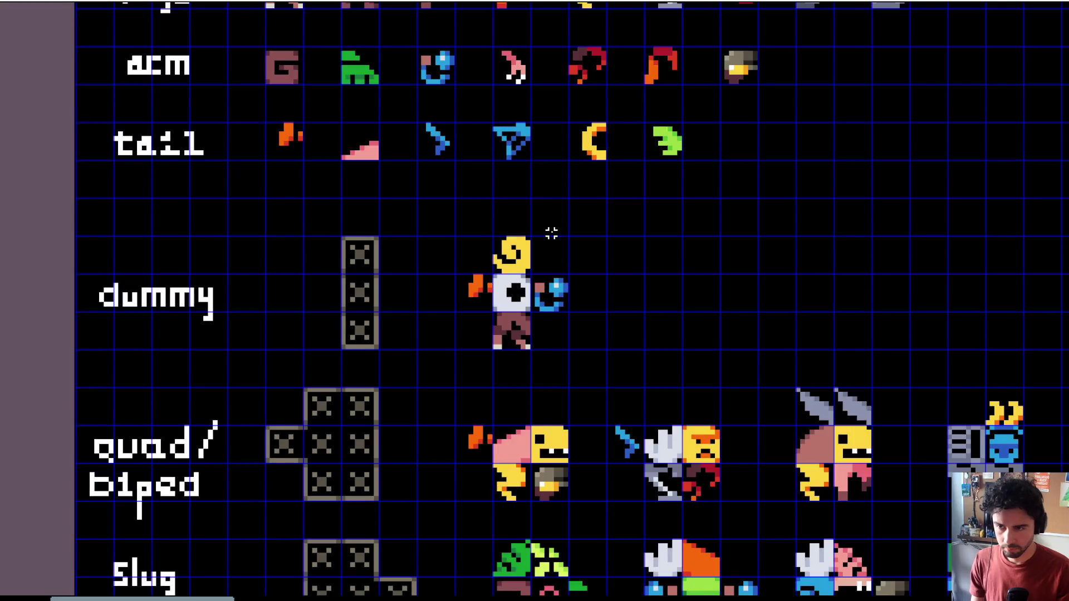
pyautogui.scroll(4, 470, 298)
pyautogui.click(470, 296)
pyautogui.press('Delete')
# Step: Attach a horizontally flipped copy of the blue arm to the dummy's left side
pyautogui.scroll(-4, 526, 300)
pyautogui.scroll(3, 565, 299)
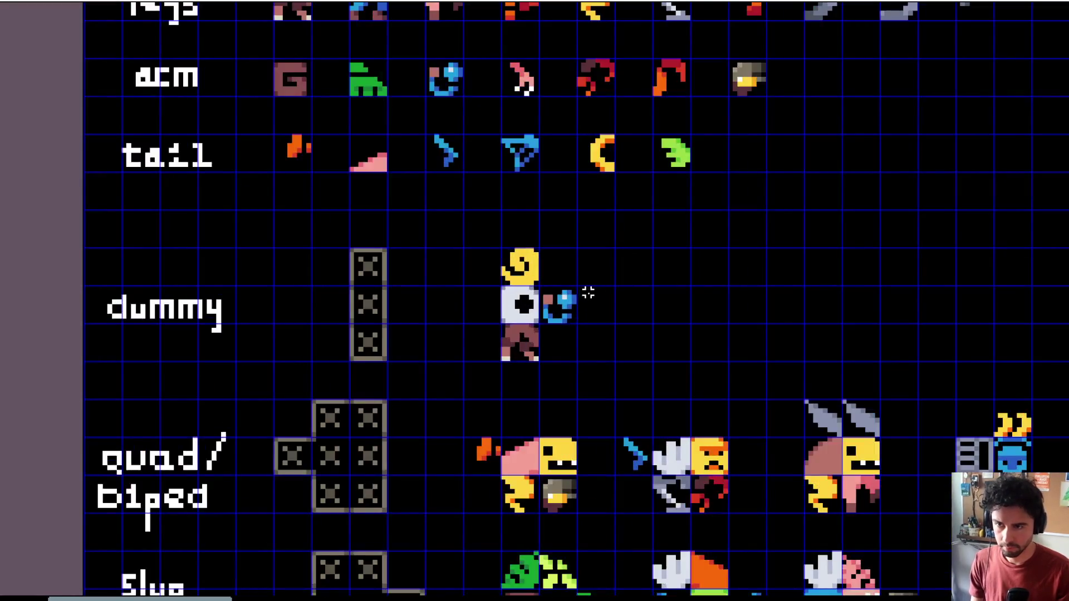
pyautogui.hscroll(-3, 590, 234)
pyautogui.scroll(2, 590, 233)
pyautogui.click(580, 146)
pyautogui.moveTo(580, 146)
pyautogui.mouseDown()
pyautogui.moveTo(580, 406)
pyautogui.moveTo(584, 349)
pyautogui.mouseUp()
pyautogui.hotkey('shift', 'h')
pyautogui.moveTo(588, 395); pyautogui.dragTo(626, 388)
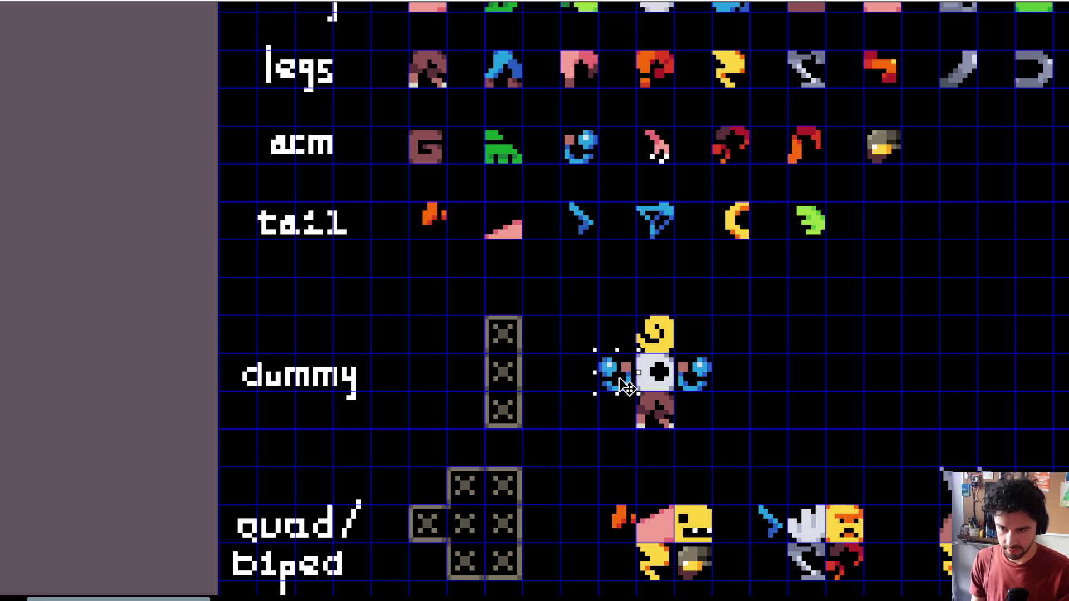
pyautogui.click(724, 365)
# Step: Replace the dummy's right blue arm with a copy of the helmeted arm
pyautogui.scroll(-3, 724, 365)
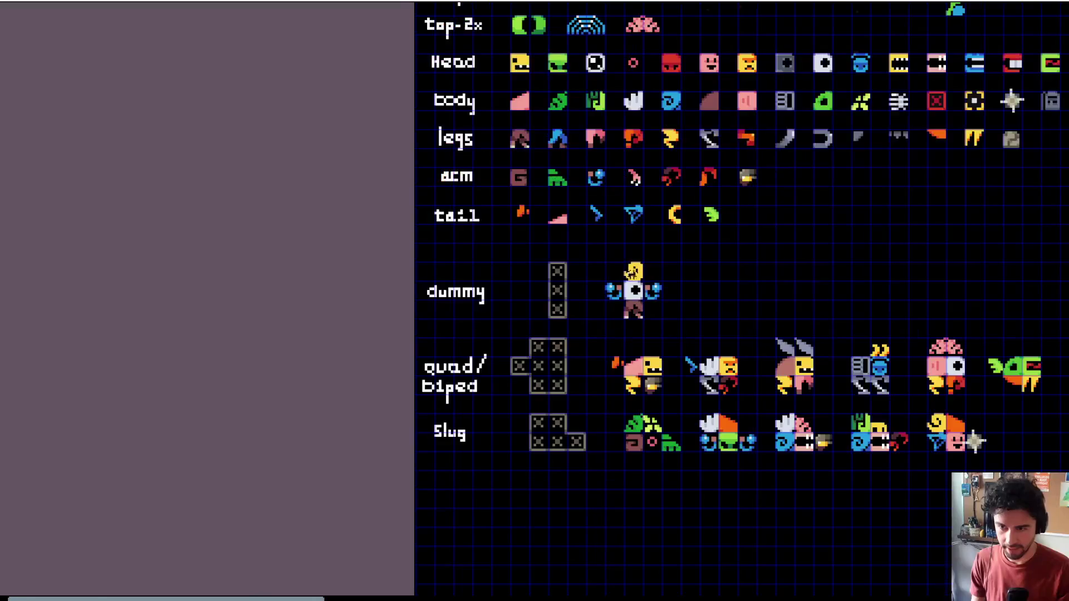
pyautogui.scroll(3, 614, 270)
pyautogui.scroll(-2, 743, 270)
pyautogui.scroll(2, 764, 146)
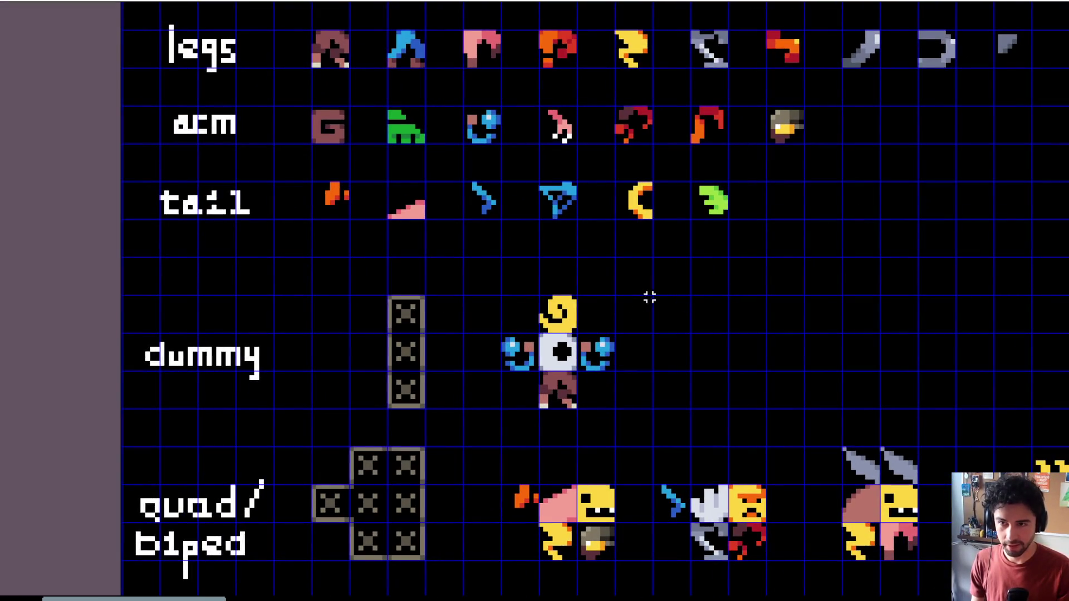
pyautogui.moveTo(645, 326); pyautogui.dragTo(578, 410)
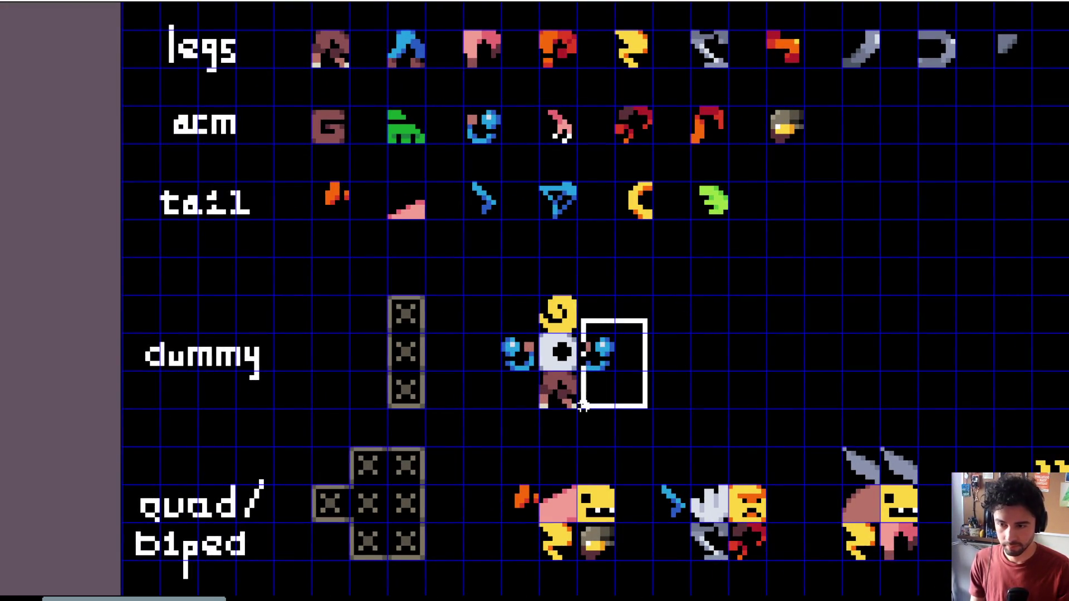
pyautogui.press('Delete')
pyautogui.moveTo(759, 94)
pyautogui.mouseDown()
pyautogui.moveTo(814, 167)
pyautogui.moveTo(648, 396)
pyautogui.moveTo(604, 363)
pyautogui.mouseUp()
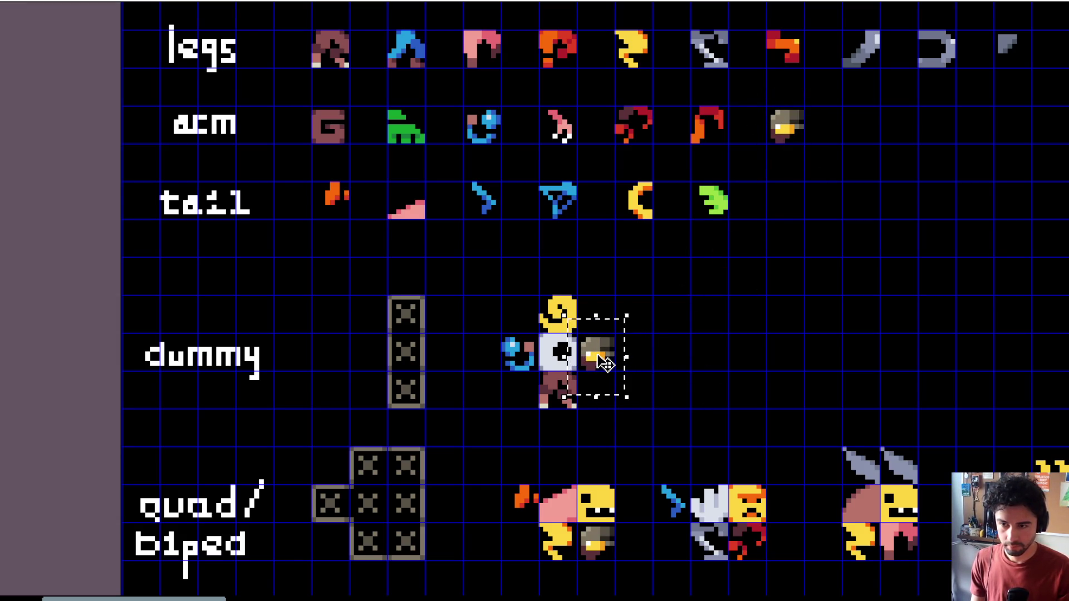
# Step: Shift the dummy's placeholder tile column one cell left
pyautogui.scroll(-3, 687, 258)
pyautogui.scroll(5, 682, 270)
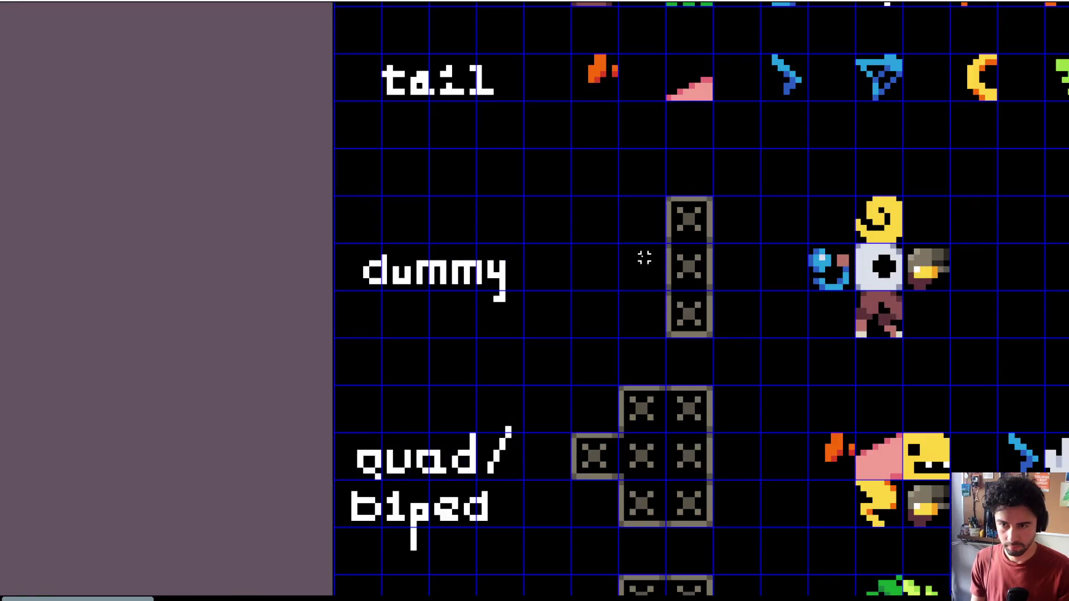
pyautogui.moveTo(638, 180)
pyautogui.mouseDown()
pyautogui.moveTo(726, 348)
pyautogui.moveTo(670, 332)
pyautogui.mouseUp()
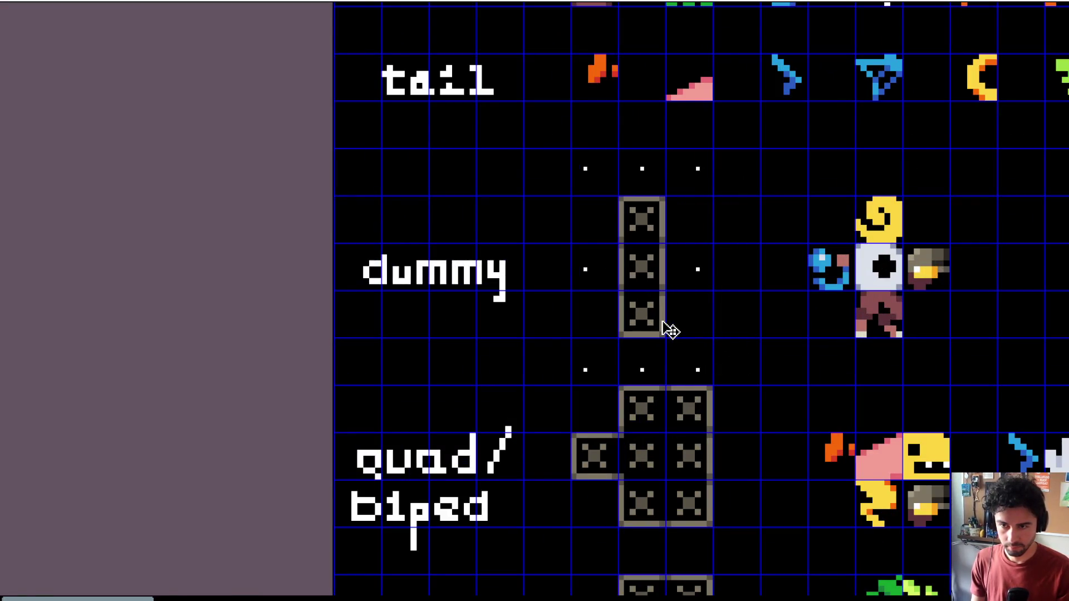
# Step: Mark the empty cells either side of the dummy's tile column and draw the right-hand tile border
pyautogui.scroll(3, 670, 287)
pyautogui.moveTo(664, 197)
pyautogui.mouseDown()
pyautogui.moveTo(775, 192)
pyautogui.moveTo(764, 293)
pyautogui.mouseUp()
pyautogui.moveTo(538, 291)
pyautogui.mouseDown()
pyautogui.moveTo(440, 292)
pyautogui.moveTo(451, 221)
pyautogui.moveTo(438, 194)
pyautogui.moveTo(541, 192)
pyautogui.moveTo(440, 192)
pyautogui.moveTo(437, 281)
pyautogui.moveTo(454, 292)
pyautogui.moveTo(525, 291)
pyautogui.moveTo(490, 291)
pyautogui.moveTo(538, 279)
pyautogui.mouseUp()
pyautogui.moveTo(673, 292)
pyautogui.mouseDown()
pyautogui.moveTo(751, 291)
pyautogui.moveTo(764, 273)
pyautogui.moveTo(750, 199)
pyautogui.moveTo(682, 192)
pyautogui.moveTo(664, 276)
pyautogui.moveTo(566, 291)
pyautogui.moveTo(551, 262)
pyautogui.moveTo(551, 208)
pyautogui.moveTo(639, 273)
pyautogui.moveTo(501, 257)
pyautogui.moveTo(716, 256)
pyautogui.mouseUp()
pyautogui.scroll(-2, 717, 255)
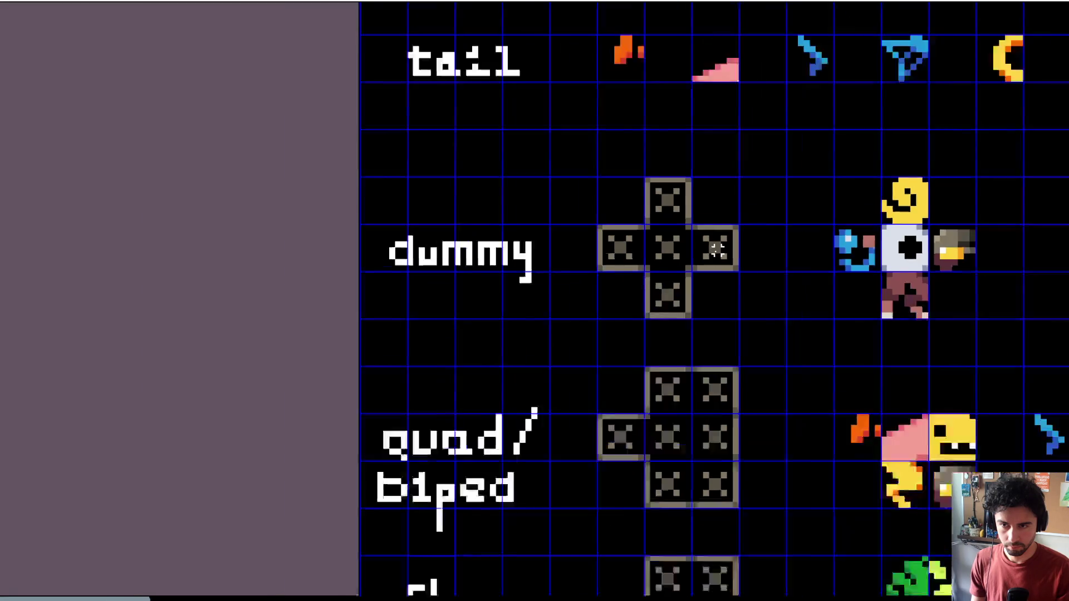
pyautogui.scroll(-3, 716, 253)
pyautogui.moveTo(544, 239); pyautogui.dragTo(423, 193)
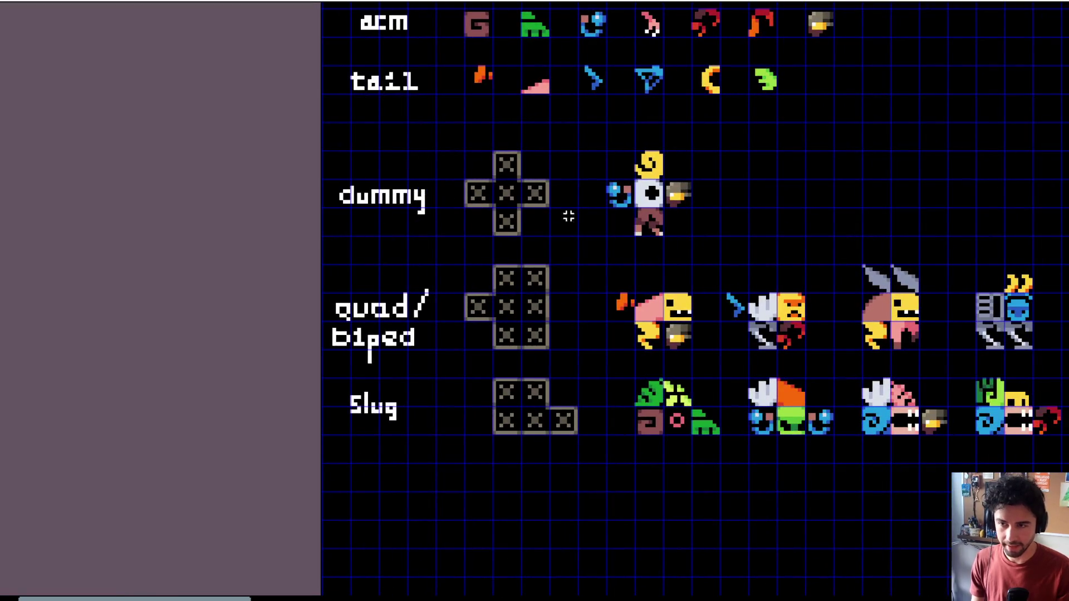
pyautogui.moveTo(304, 187)
pyautogui.mouseDown()
pyautogui.moveTo(425, 270)
pyautogui.moveTo(416, 267)
pyautogui.mouseUp()
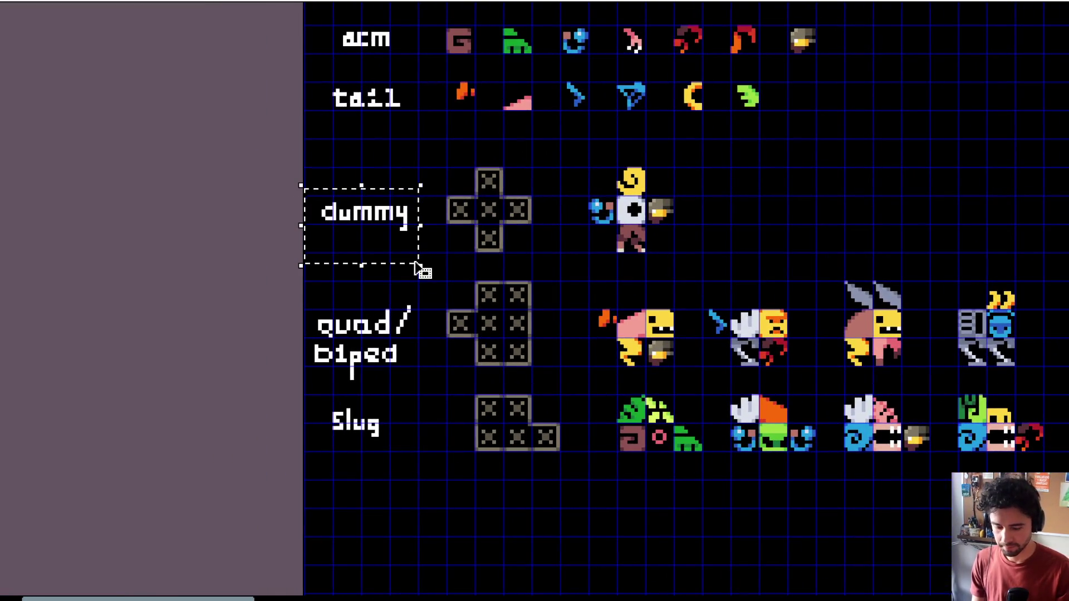
# Step: Delete the 'dummy' label and pencil a '+' and 'r' where it was
pyautogui.press('Delete')
pyautogui.scroll(3, 407, 301)
pyautogui.scroll(2, 367, 223)
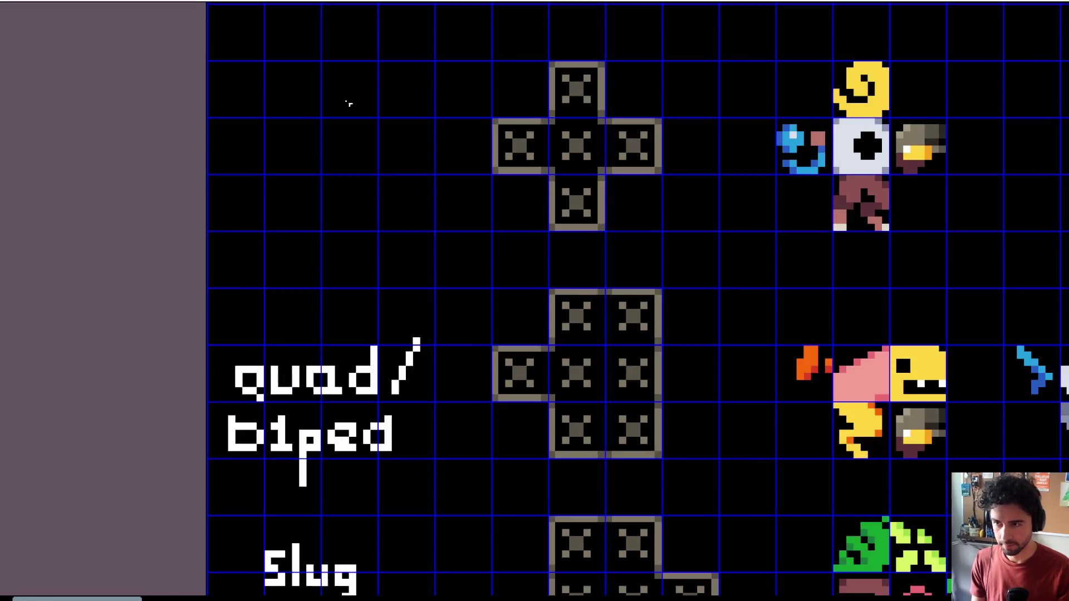
pyautogui.moveTo(351, 102); pyautogui.dragTo(333, 252)
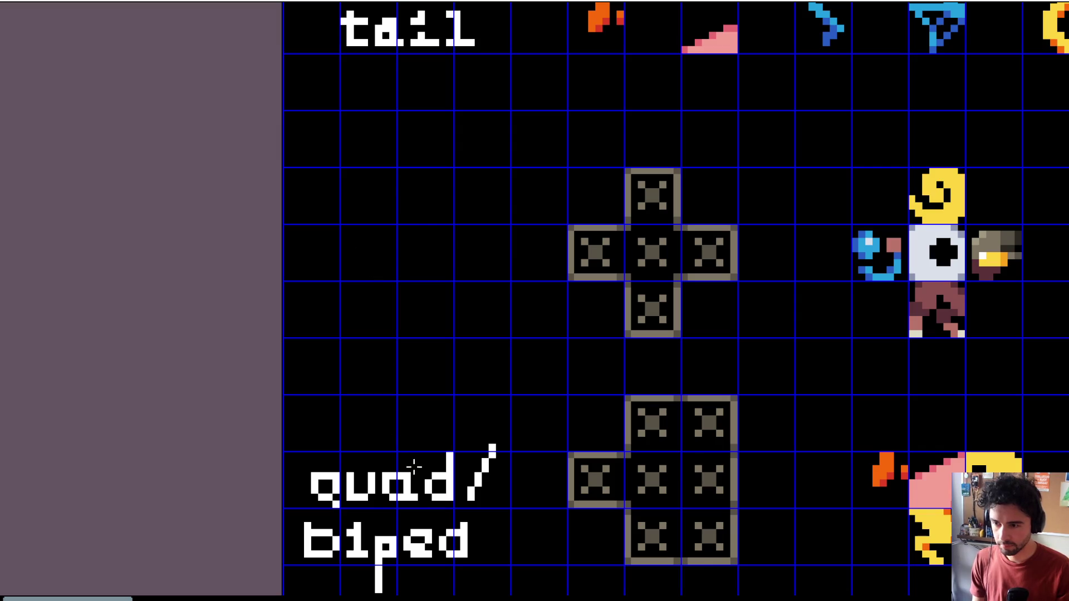
pyautogui.moveTo(322, 232)
pyautogui.mouseDown()
pyautogui.moveTo(322, 267)
pyautogui.moveTo(341, 249)
pyautogui.moveTo(397, 251)
pyautogui.moveTo(410, 253)
pyautogui.moveTo(405, 273)
pyautogui.mouseUp()
pyautogui.hotkey('ctrl', 'z')
# Step: Copy two 'e' letters from 'biped' beside '+r' so the label spells '+tree'
pyautogui.hotkey('ctrl', 'z')
pyautogui.scroll(-2, 417, 306)
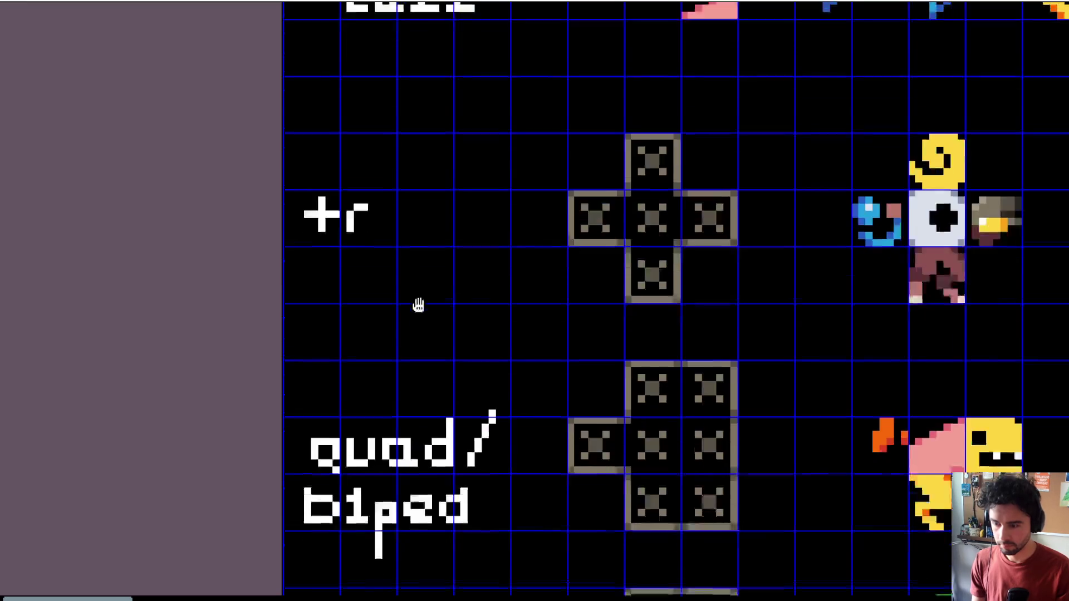
pyautogui.moveTo(362, 439)
pyautogui.mouseDown()
pyautogui.moveTo(434, 508)
pyautogui.moveTo(418, 299)
pyautogui.mouseUp()
pyautogui.hotkey('ctrl', 'z')
pyautogui.click(410, 487)
pyautogui.moveTo(411, 494)
pyautogui.mouseDown()
pyautogui.moveTo(406, 210)
pyautogui.moveTo(388, 204)
pyautogui.mouseUp()
pyautogui.moveTo(394, 465)
pyautogui.mouseDown()
pyautogui.moveTo(443, 512)
pyautogui.moveTo(444, 207)
pyautogui.moveTo(437, 216)
pyautogui.mouseUp()
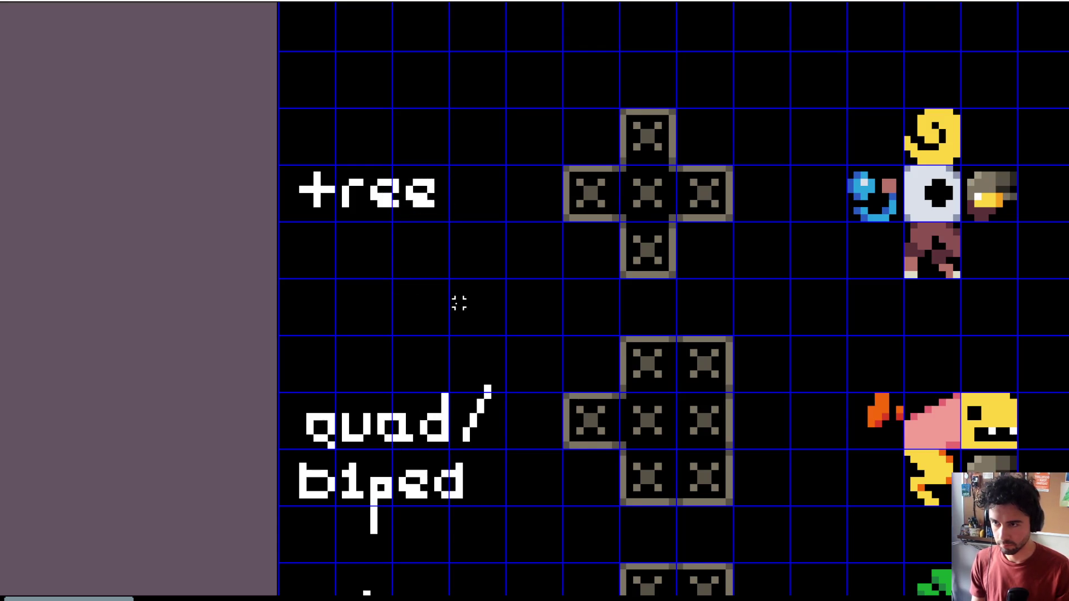
pyautogui.scroll(-1, 457, 305)
pyautogui.moveTo(458, 308); pyautogui.dragTo(322, 306)
pyautogui.moveTo(396, 309); pyautogui.dragTo(258, 301)
pyautogui.scroll(-1, 289, 275)
pyautogui.moveTo(483, 295)
pyautogui.mouseDown()
pyautogui.moveTo(294, 301)
pyautogui.moveTo(456, 325)
pyautogui.mouseUp()
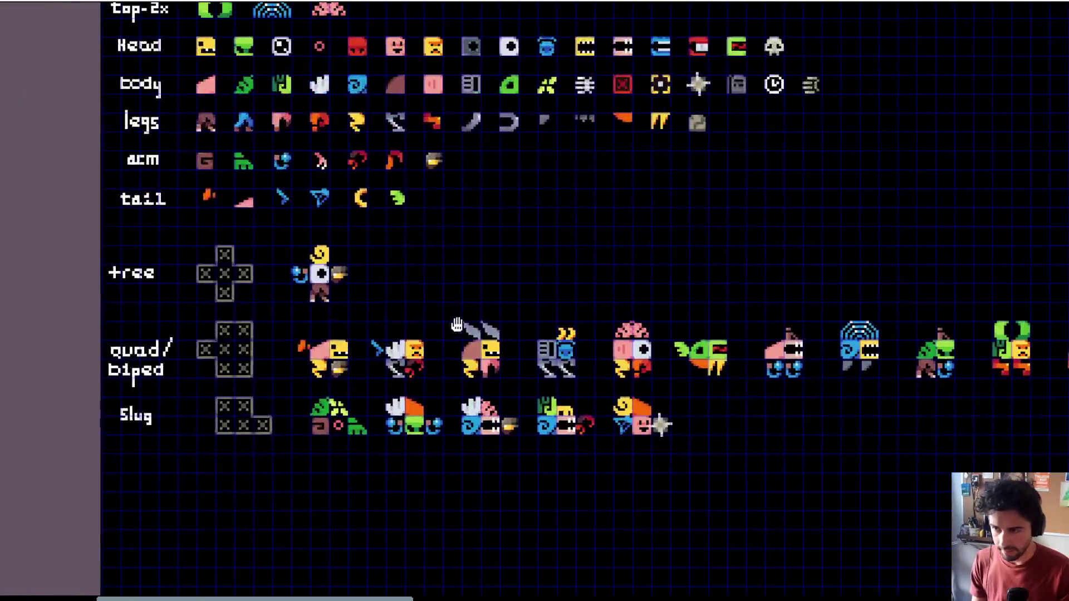
# Step: Select the two winged monster sprites and move them up just below the Slug row
pyautogui.moveTo(410, 277); pyautogui.dragTo(501, 252)
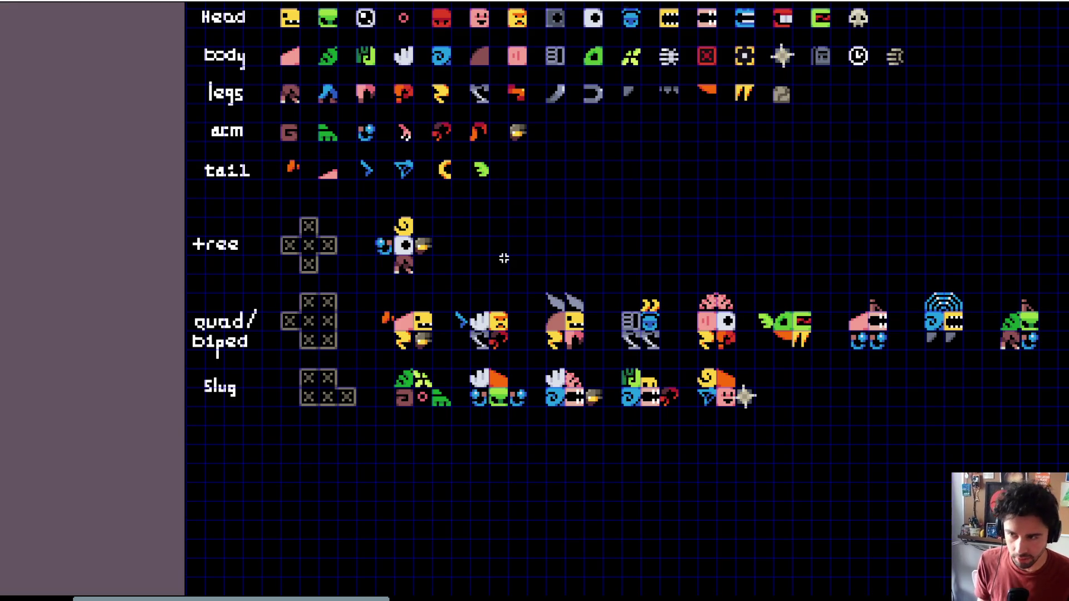
pyautogui.moveTo(504, 258); pyautogui.dragTo(370, 288)
pyautogui.scroll(-2, 443, 329)
pyautogui.moveTo(552, 247); pyautogui.dragTo(625, 143)
pyautogui.scroll(2, 366, 375)
pyautogui.moveTo(320, 382); pyautogui.dragTo(439, 397)
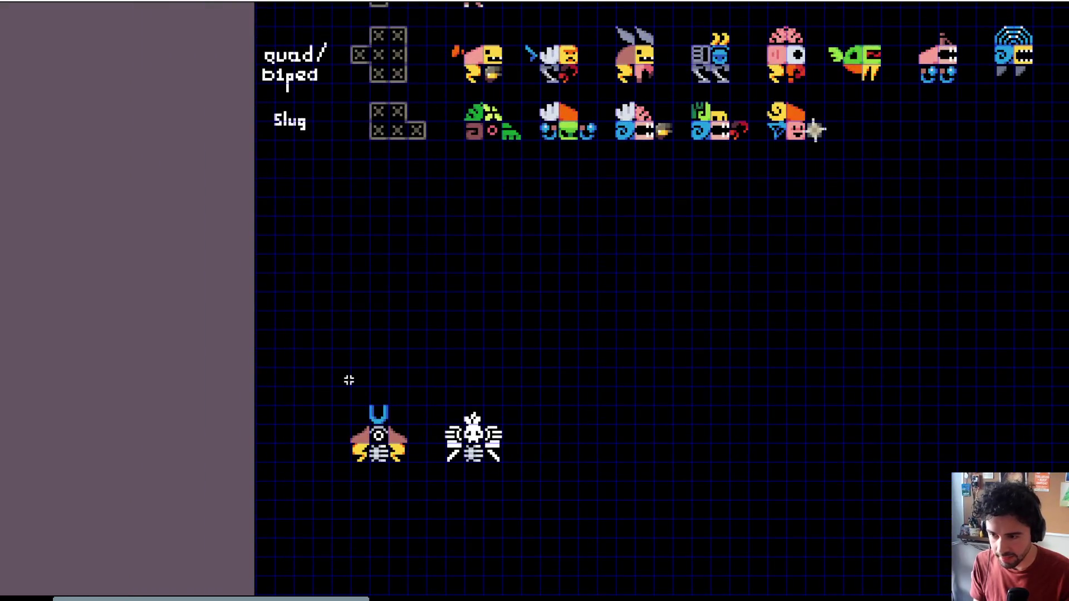
pyautogui.moveTo(310, 375); pyautogui.dragTo(574, 490)
pyautogui.moveTo(489, 454)
pyautogui.mouseDown()
pyautogui.moveTo(655, 256)
pyautogui.moveTo(607, 212)
pyautogui.moveTo(638, 271)
pyautogui.mouseUp()
# Step: Ctrl-drag a copy of the slug template block beneath the Slug row to lead the new row
pyautogui.scroll(2, 606, 211)
pyautogui.moveTo(275, 152); pyautogui.dragTo(391, 281)
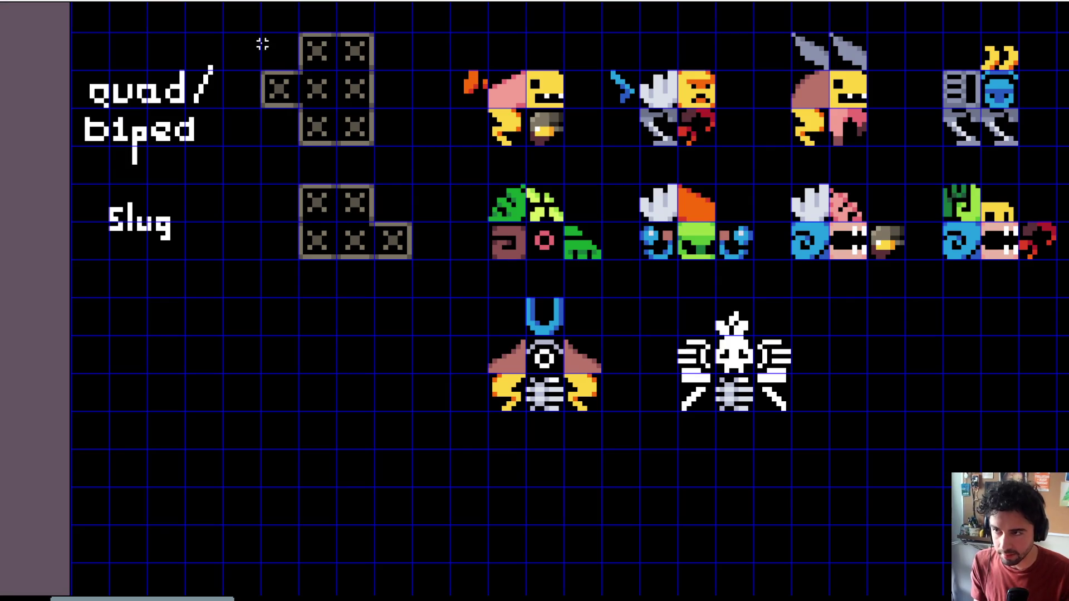
pyautogui.moveTo(295, 186)
pyautogui.mouseDown()
pyautogui.moveTo(425, 284)
pyautogui.moveTo(419, 426)
pyautogui.mouseUp()
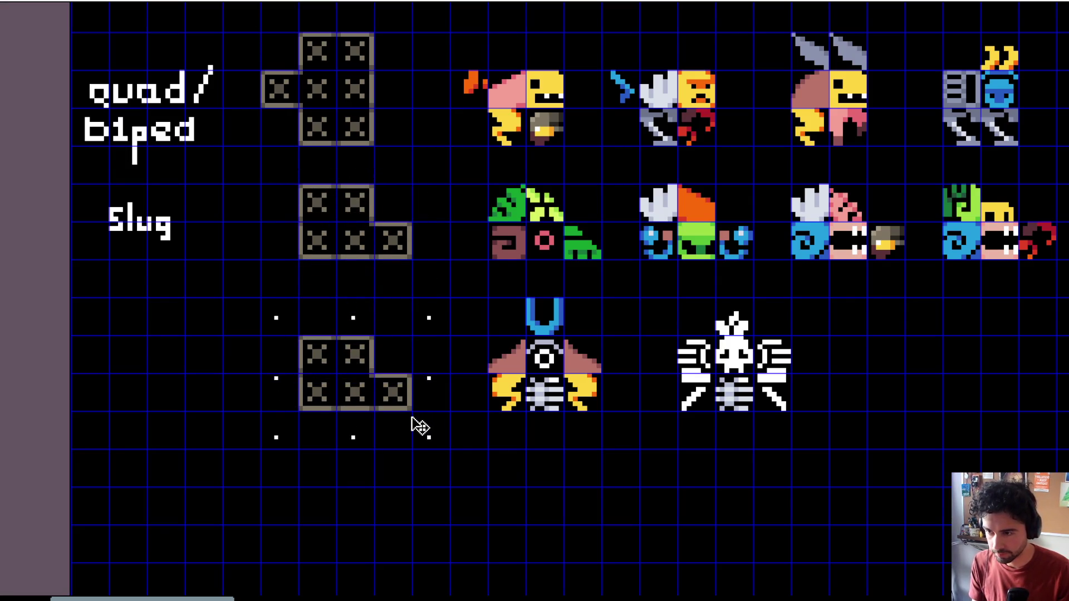
# Step: Wall in the empty top-right cell, erase its inner walls, and copy a floor tile into it
pyautogui.click(382, 375)
pyautogui.scroll(1, 379, 359)
pyautogui.scroll(1, 377, 350)
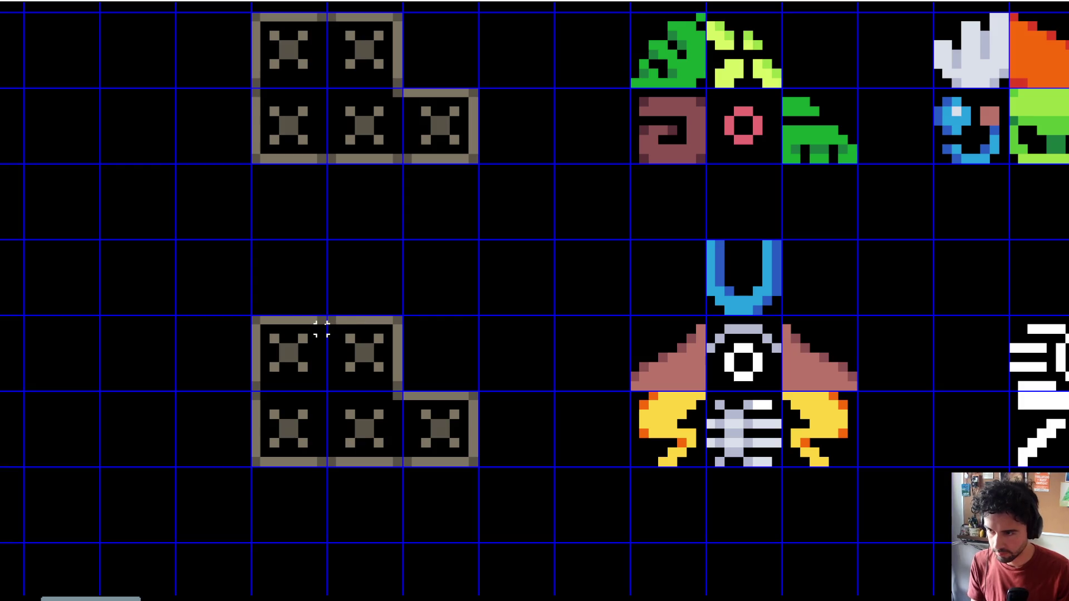
pyautogui.moveTo(331, 318); pyautogui.dragTo(482, 321)
pyautogui.click(398, 340)
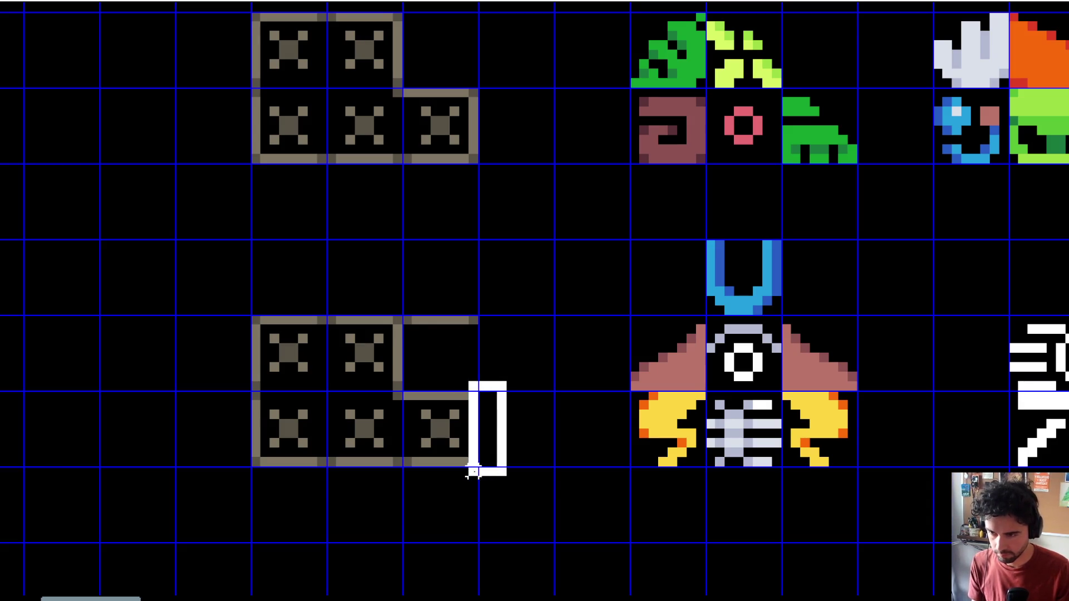
pyautogui.moveTo(473, 396); pyautogui.dragTo(472, 320)
pyautogui.click(399, 359)
pyautogui.moveTo(398, 330)
pyautogui.mouseDown()
pyautogui.moveTo(396, 394)
pyautogui.moveTo(464, 396)
pyautogui.mouseUp()
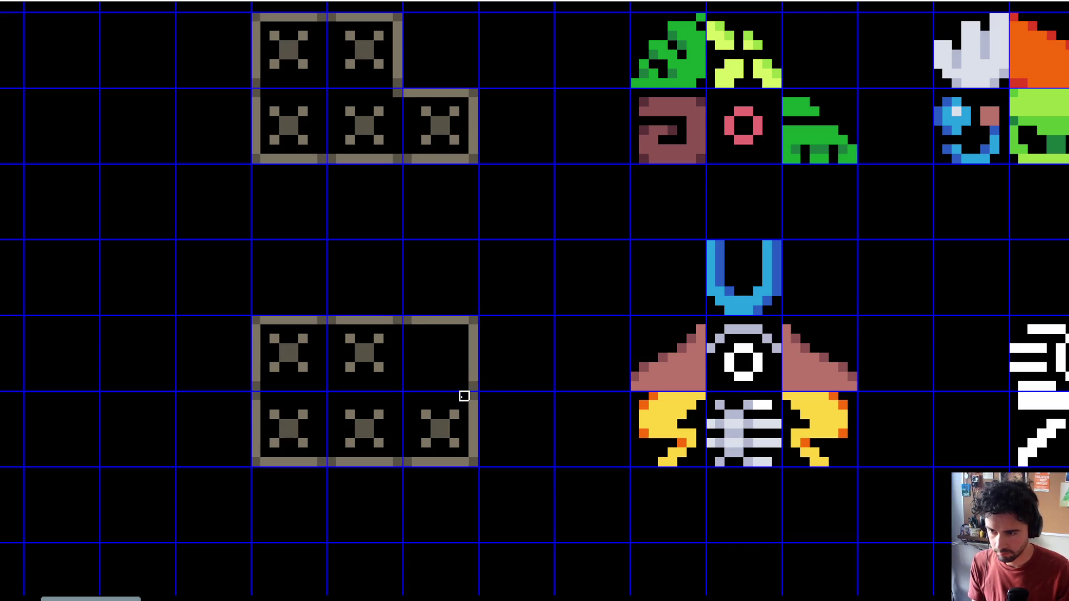
pyautogui.moveTo(416, 424)
pyautogui.mouseDown()
pyautogui.moveTo(465, 453)
pyautogui.moveTo(456, 365)
pyautogui.mouseUp()
pyautogui.scroll(-2, 456, 365)
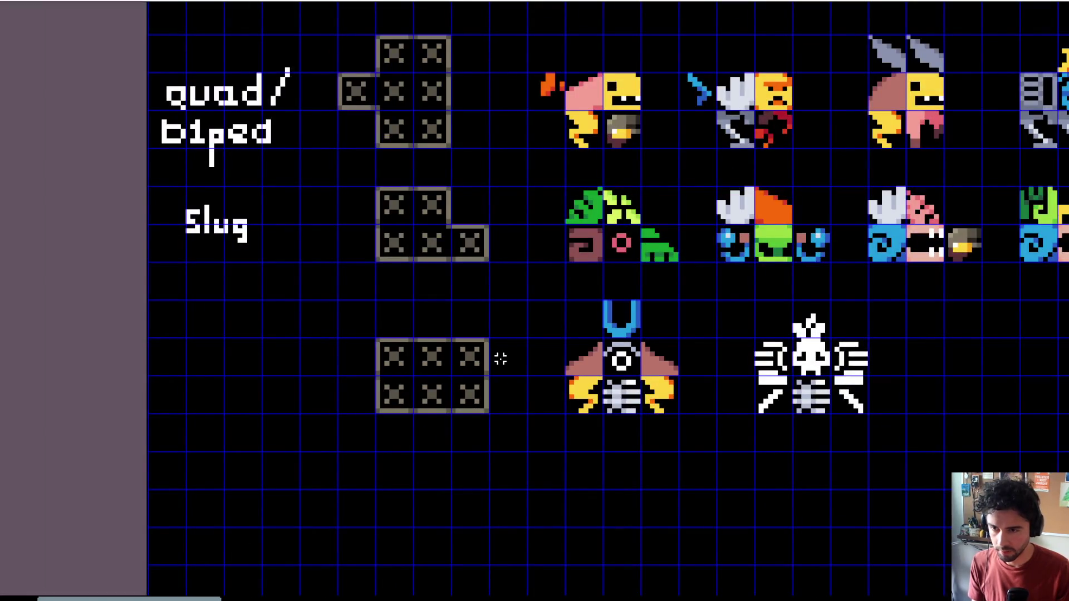
pyautogui.hotkey('ctrl', 'd')
pyautogui.scroll(2, 466, 359)
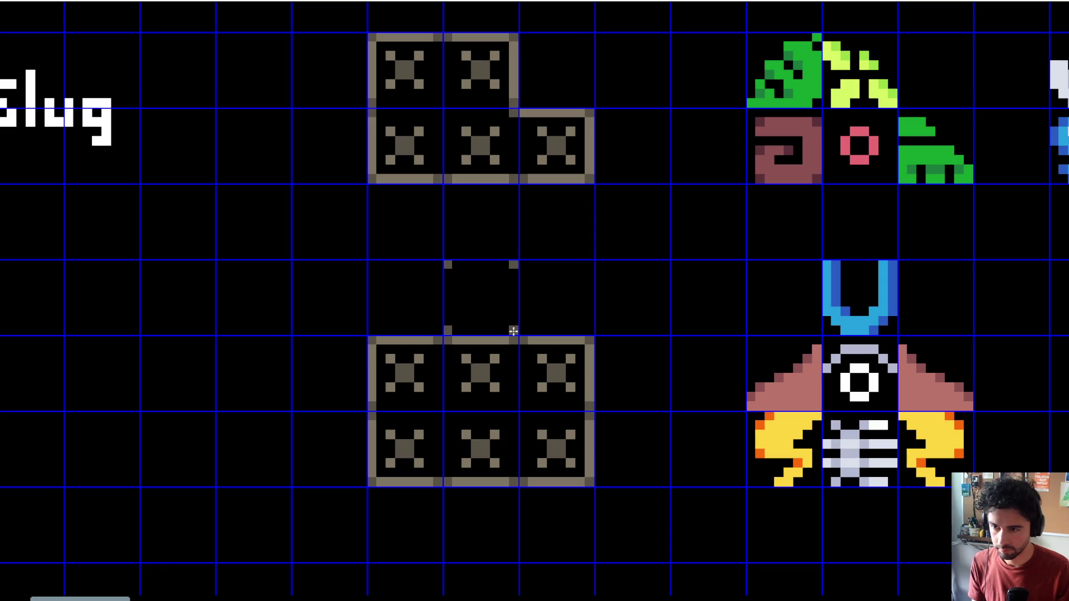
# Step: Add a floor tile centred above the middle and close its walls
pyautogui.moveTo(513, 327)
pyautogui.mouseDown()
pyautogui.moveTo(510, 282)
pyautogui.moveTo(455, 265)
pyautogui.moveTo(456, 339)
pyautogui.moveTo(495, 341)
pyautogui.mouseUp()
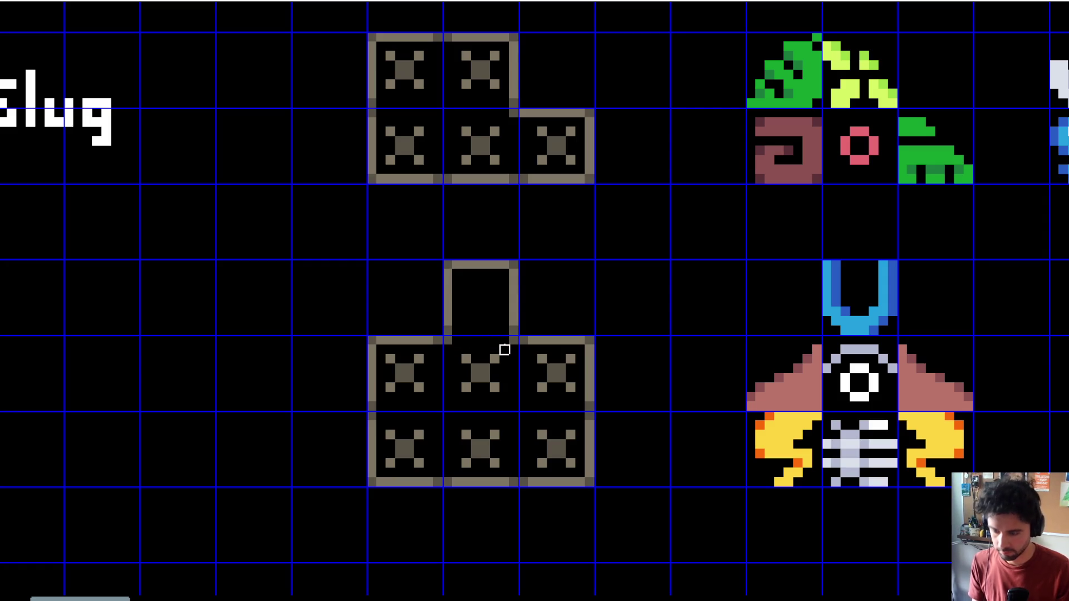
pyautogui.click(466, 360)
pyautogui.click(490, 321)
pyautogui.scroll(-2, 615, 329)
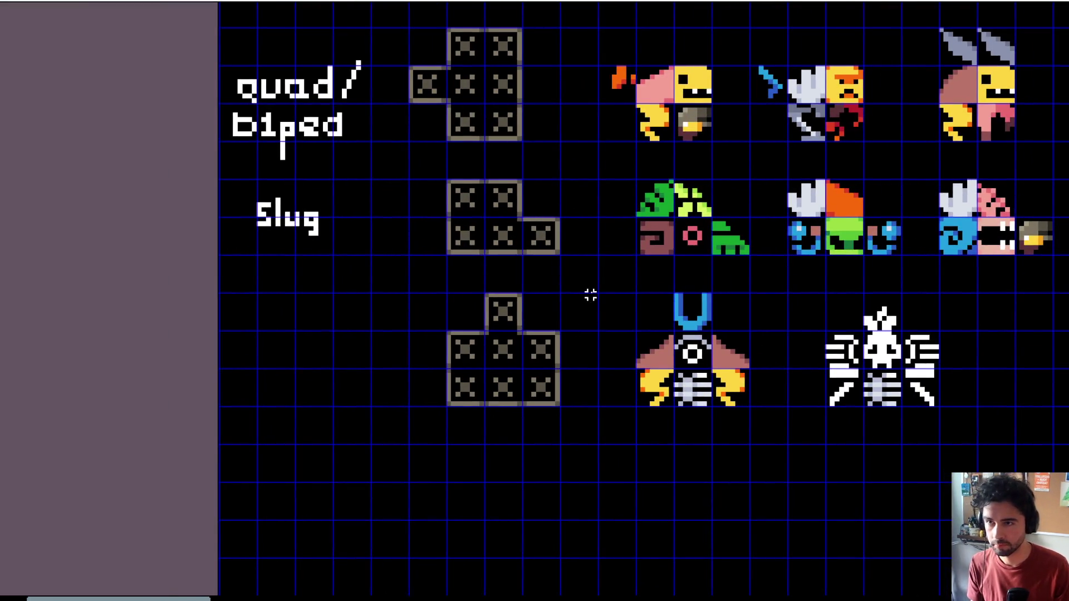
pyautogui.scroll(2, 591, 295)
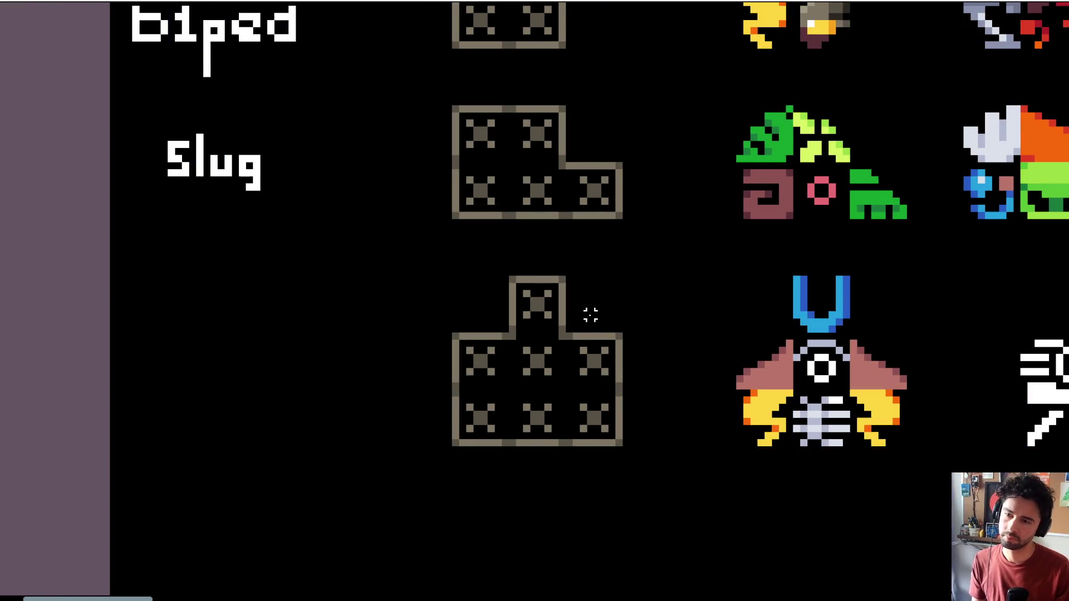
pyautogui.scroll(2, 580, 311)
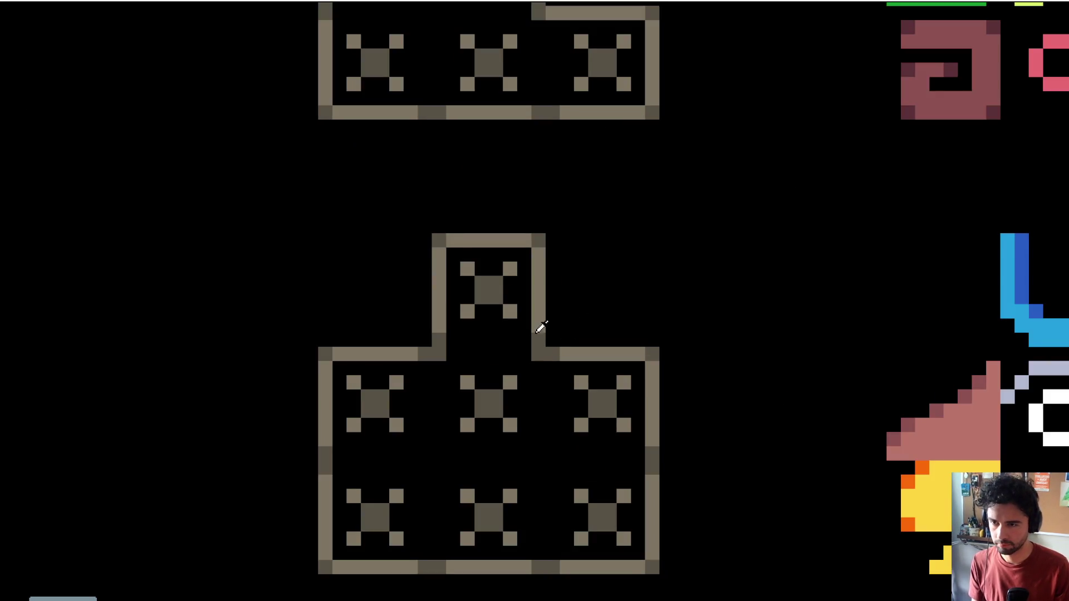
pyautogui.click(491, 340)
pyautogui.moveTo(490, 341); pyautogui.dragTo(452, 342)
pyautogui.scroll(-2, 615, 255)
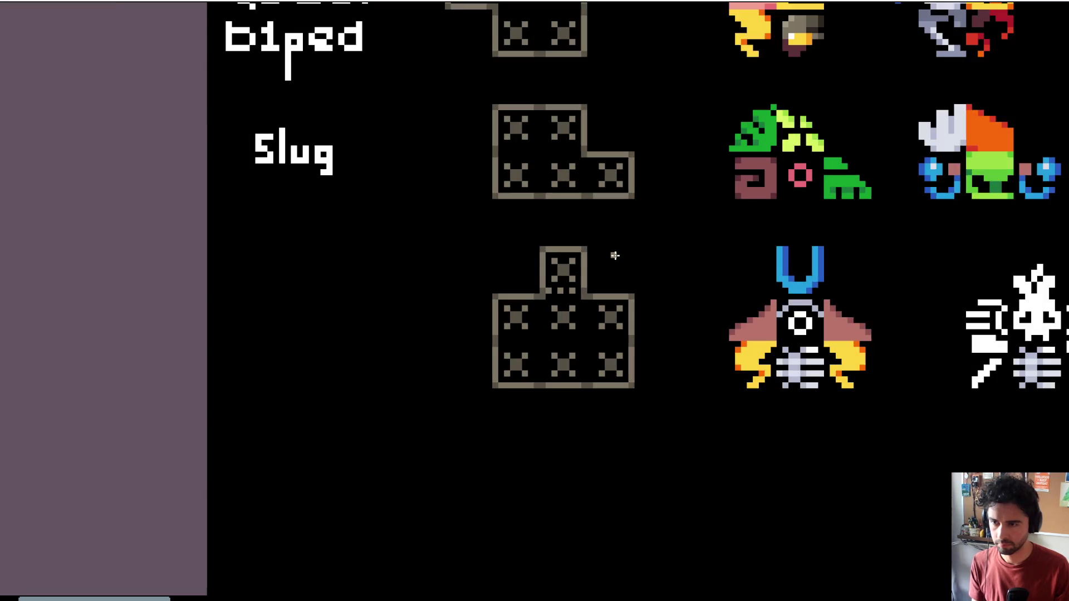
pyautogui.press('g')
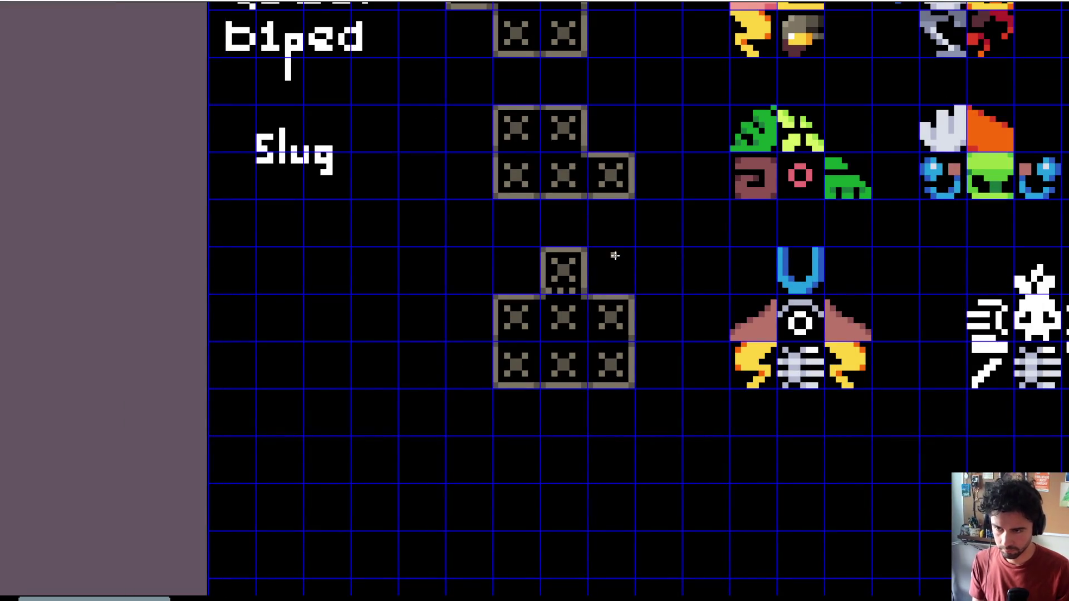
pyautogui.press('g')
pyautogui.scroll(1, 616, 251)
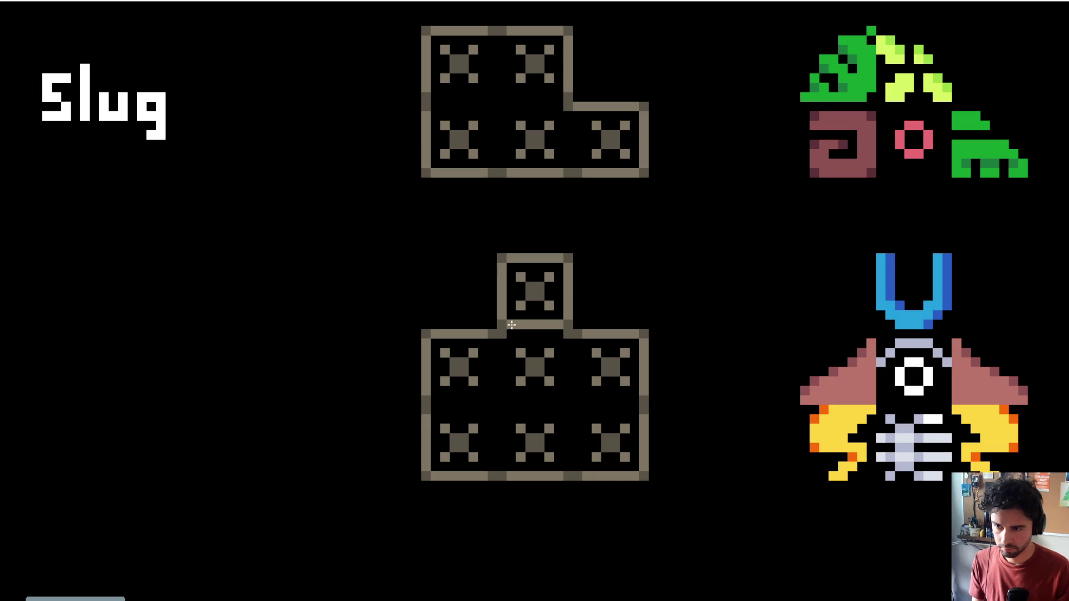
pyautogui.scroll(-1, 632, 317)
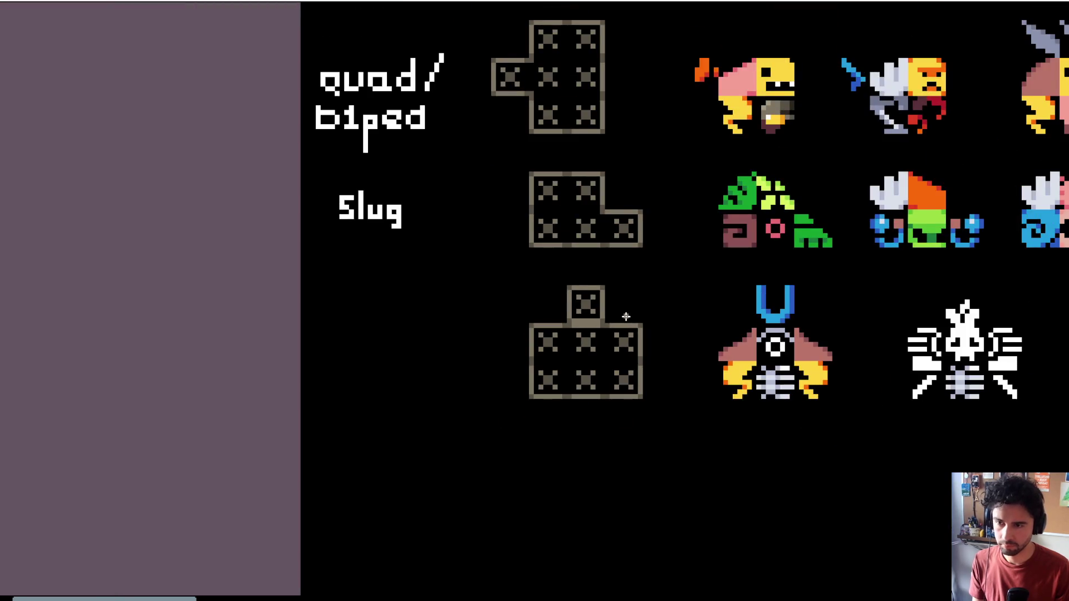
pyautogui.moveTo(626, 316)
pyautogui.mouseDown()
pyautogui.moveTo(613, 293)
pyautogui.moveTo(554, 294)
pyautogui.mouseUp()
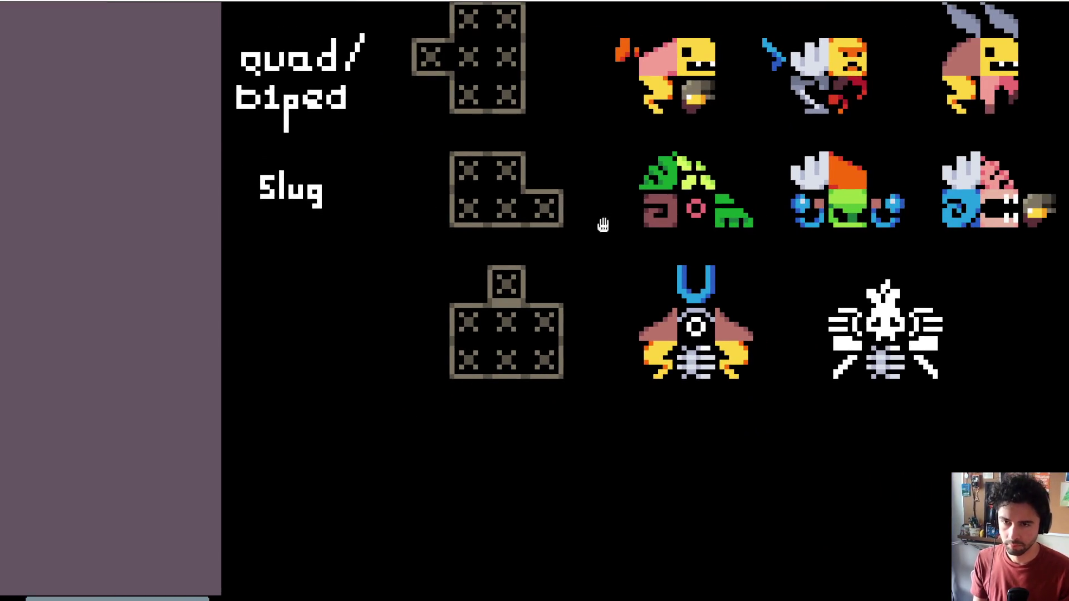
pyautogui.moveTo(603, 224); pyautogui.dragTo(591, 346)
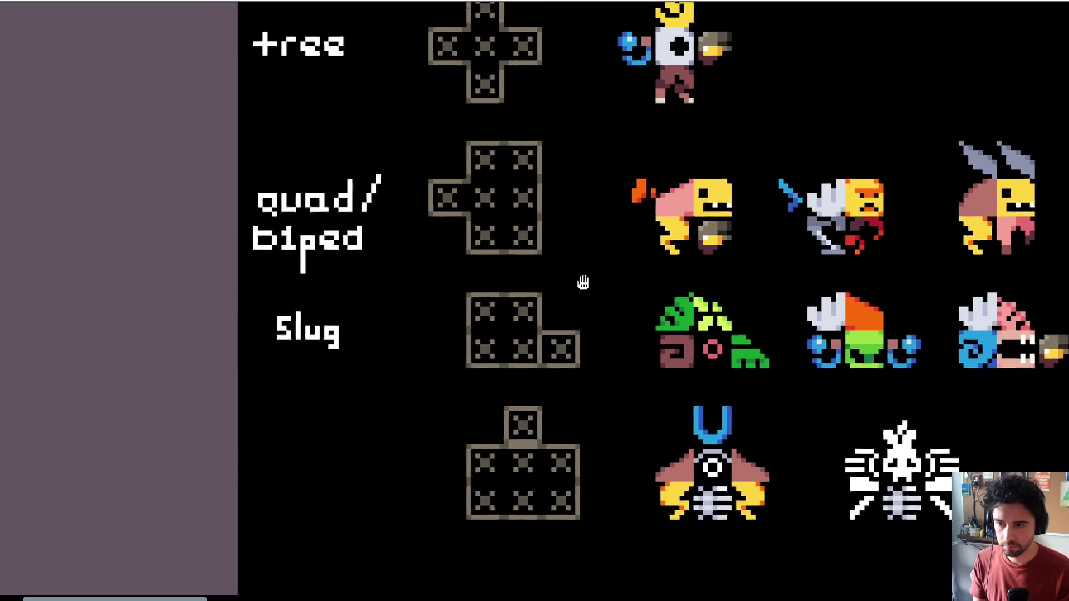
# Step: Show the tile grid and draw a tan border separating the quad/biped left tile
pyautogui.press('Left')
pyautogui.press('Up')
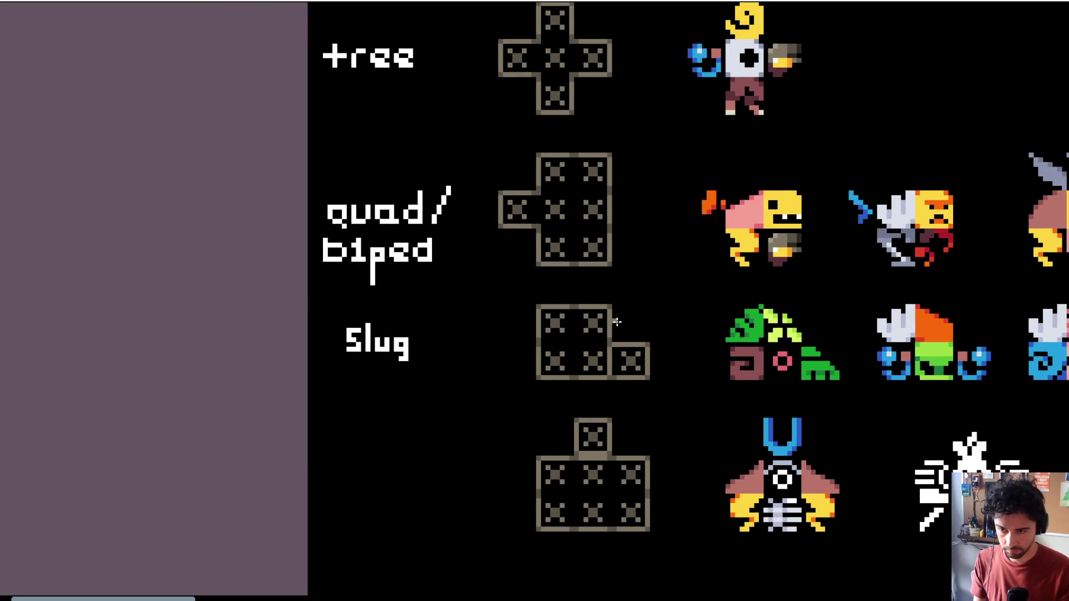
pyautogui.press('g')
pyautogui.scroll(3, 627, 332)
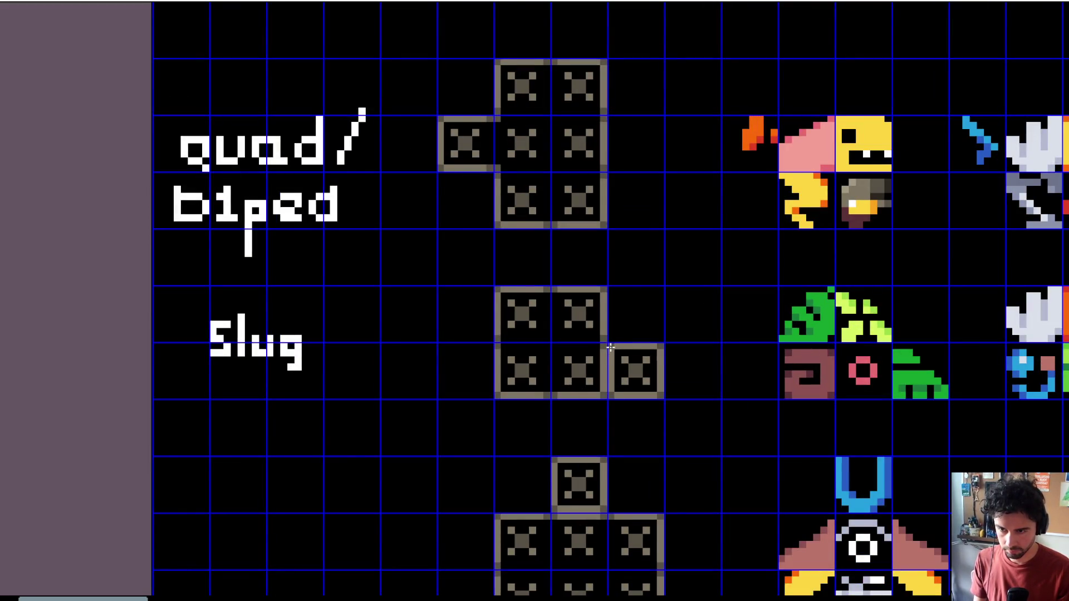
pyautogui.scroll(-1, 632, 289)
pyautogui.press('Right')
pyautogui.press('Up')
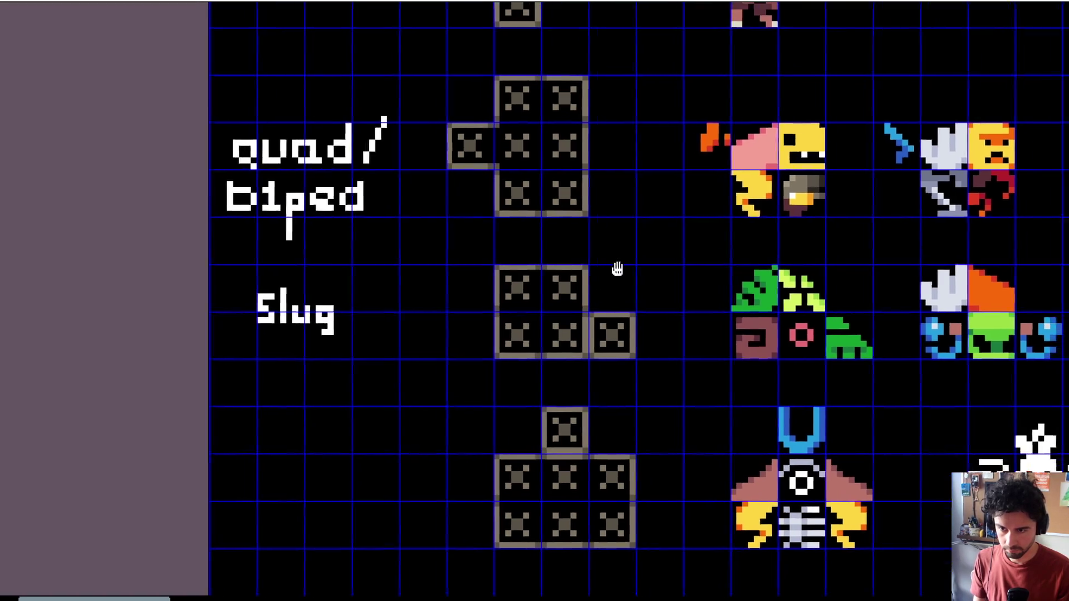
pyautogui.scroll(4, 454, 211)
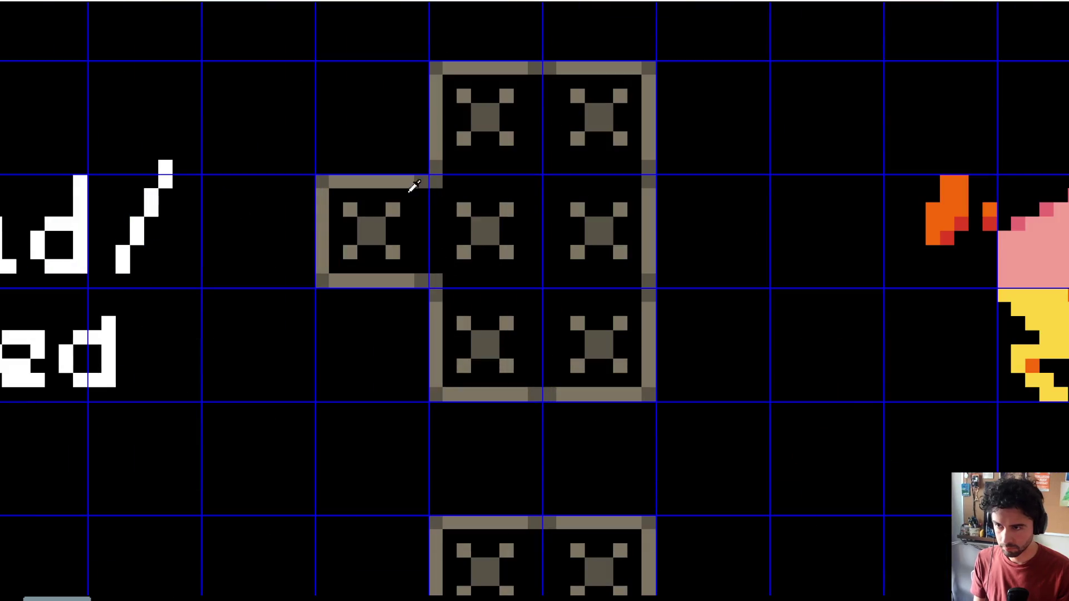
pyautogui.moveTo(407, 184)
pyautogui.mouseDown()
pyautogui.moveTo(421, 201)
pyautogui.moveTo(423, 266)
pyautogui.moveTo(438, 193)
pyautogui.mouseUp()
pyautogui.scroll(-2, 461, 202)
pyautogui.scroll(-2, 463, 205)
# Step: Outline the tree template's centre, right and top tiles with tan border lines
pyautogui.moveTo(565, 222); pyautogui.dragTo(536, 287)
pyautogui.scroll(4, 446, 133)
pyautogui.moveTo(427, 128)
pyautogui.mouseDown()
pyautogui.moveTo(427, 145)
pyautogui.moveTo(421, 121)
pyautogui.mouseUp()
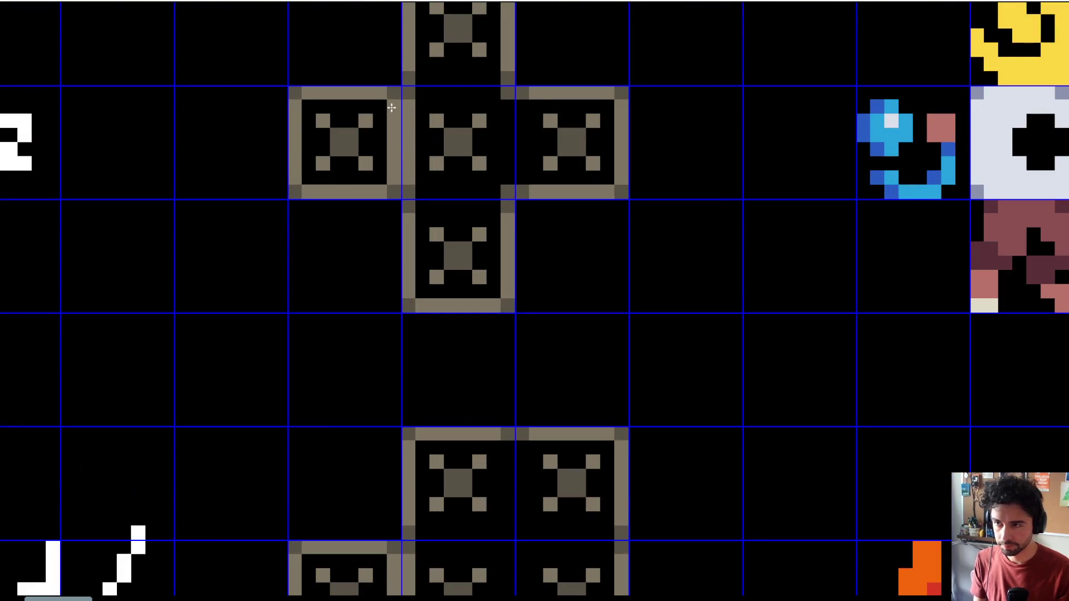
pyautogui.moveTo(520, 176)
pyautogui.mouseDown()
pyautogui.moveTo(521, 112)
pyautogui.moveTo(558, 155)
pyautogui.mouseUp()
pyautogui.moveTo(458, 122); pyautogui.dragTo(535, 124)
pyautogui.scroll(-4, 668, 196)
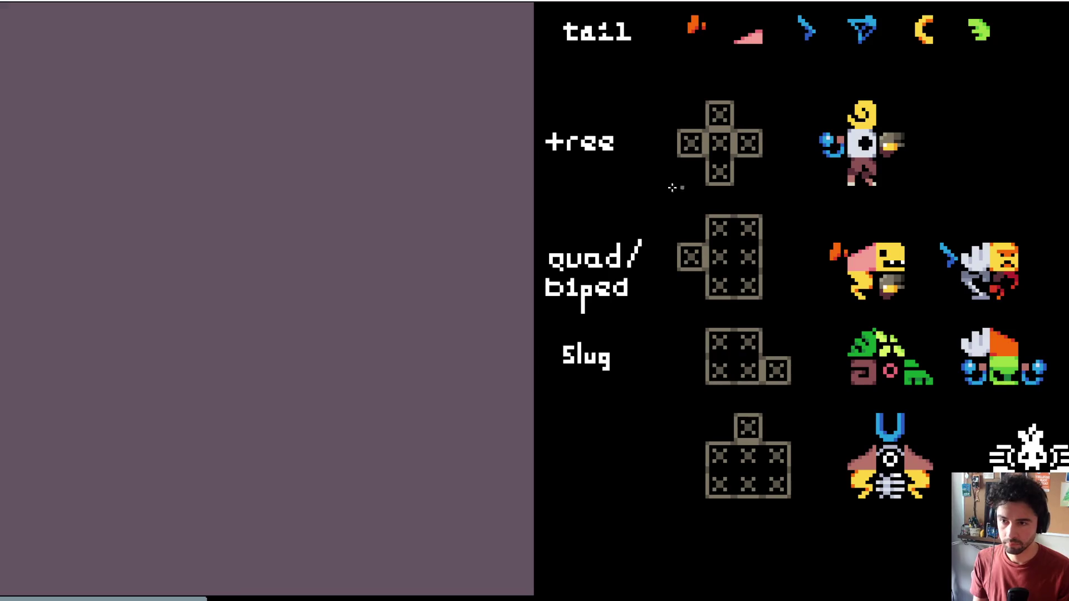
pyautogui.moveTo(828, 237); pyautogui.dragTo(523, 209)
pyautogui.scroll(-2, 526, 215)
pyautogui.scroll(2, 543, 256)
# Step: Wall off the top row of tiles in the quad/biped block
pyautogui.moveTo(552, 259)
pyautogui.mouseDown()
pyautogui.moveTo(484, 302)
pyautogui.moveTo(462, 335)
pyautogui.moveTo(479, 320)
pyautogui.mouseUp()
pyautogui.scroll(1, 474, 301)
pyautogui.moveTo(484, 260)
pyautogui.mouseDown()
pyautogui.moveTo(520, 234)
pyautogui.moveTo(504, 231)
pyautogui.mouseUp()
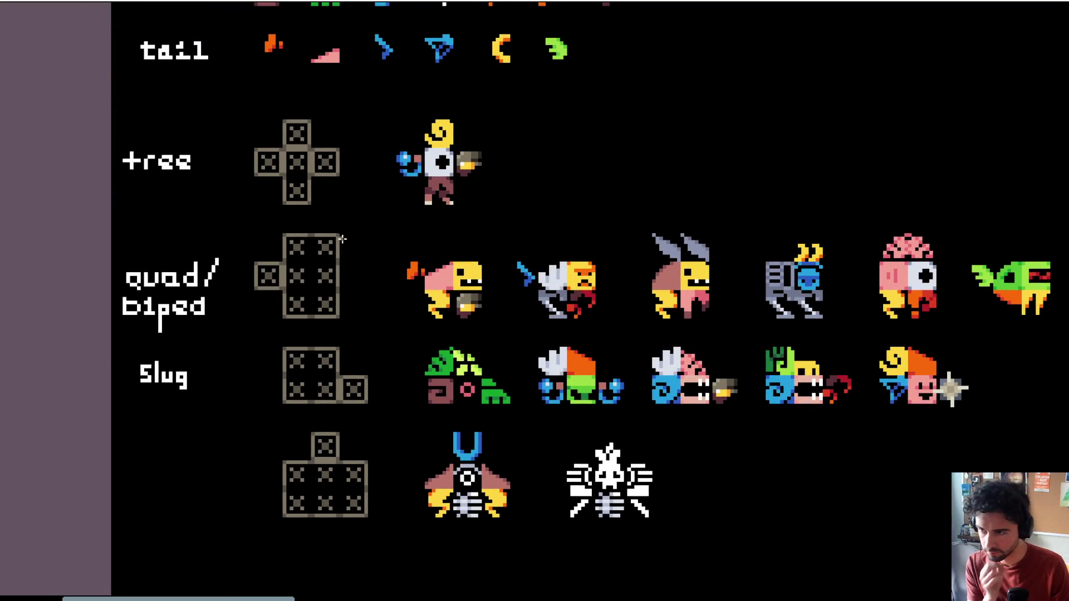
pyautogui.scroll(3, 252, 253)
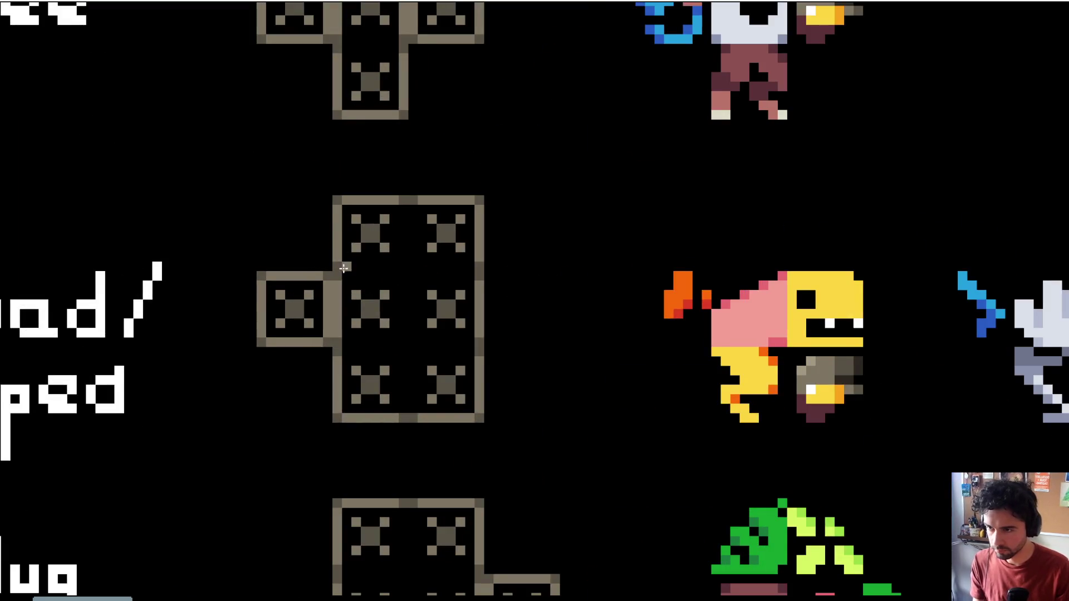
pyautogui.moveTo(348, 277)
pyautogui.mouseDown()
pyautogui.moveTo(469, 271)
pyautogui.moveTo(349, 269)
pyautogui.mouseUp()
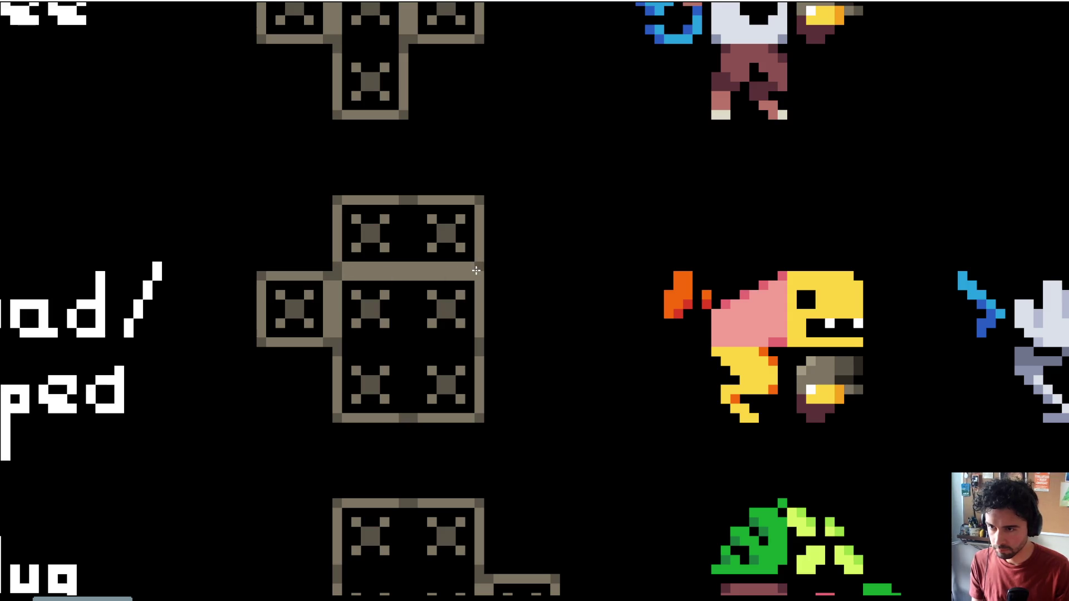
pyautogui.scroll(-3, 477, 271)
pyautogui.scroll(1, 528, 249)
pyautogui.moveTo(568, 231)
pyautogui.mouseDown()
pyautogui.moveTo(485, 222)
pyautogui.moveTo(457, 245)
pyautogui.mouseUp()
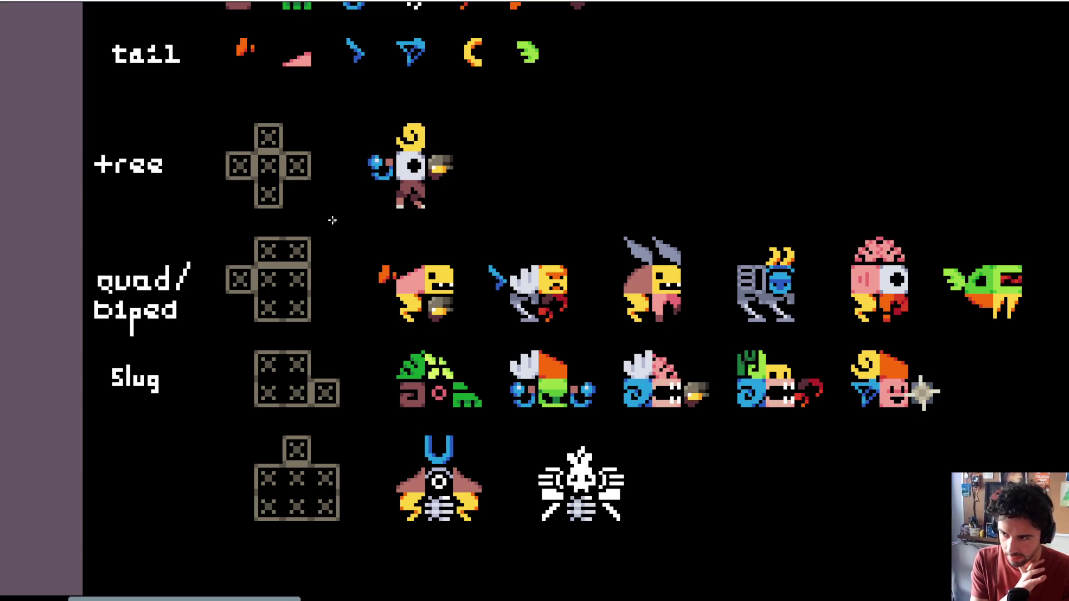
pyautogui.moveTo(328, 294); pyautogui.dragTo(378, 240)
pyautogui.scroll(-1, 410, 256)
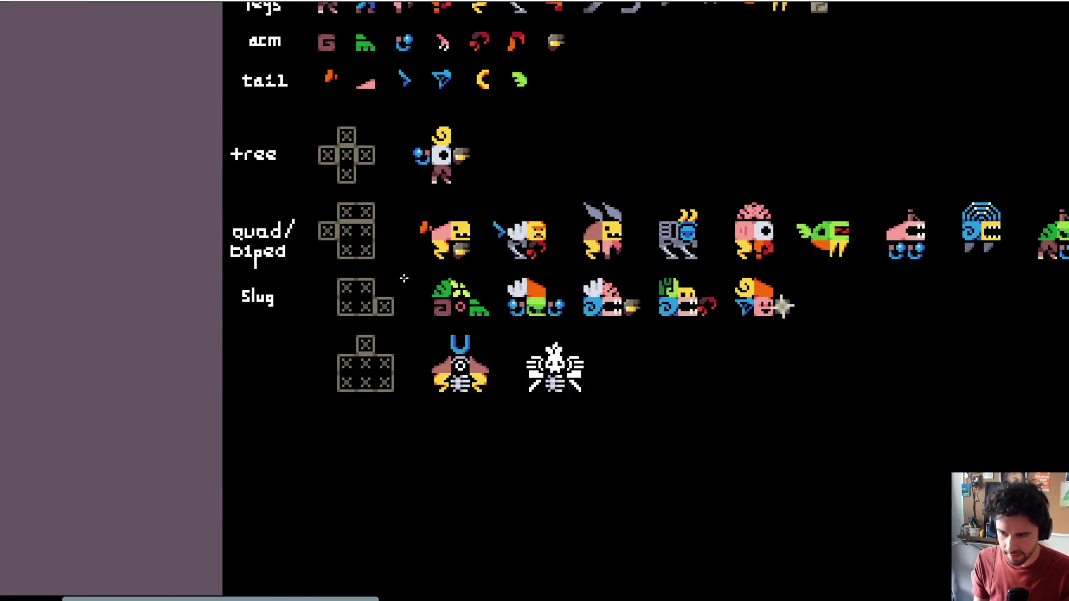
pyautogui.moveTo(532, 311)
pyautogui.mouseDown()
pyautogui.moveTo(600, 285)
pyautogui.moveTo(549, 340)
pyautogui.moveTo(612, 338)
pyautogui.moveTo(668, 379)
pyautogui.mouseUp()
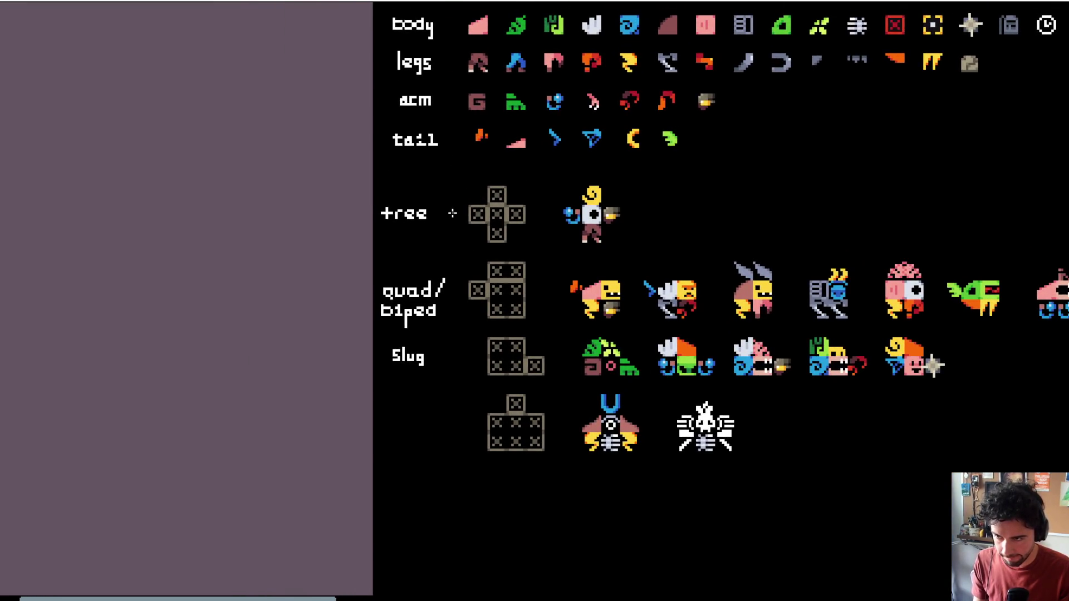
pyautogui.scroll(2, 435, 334)
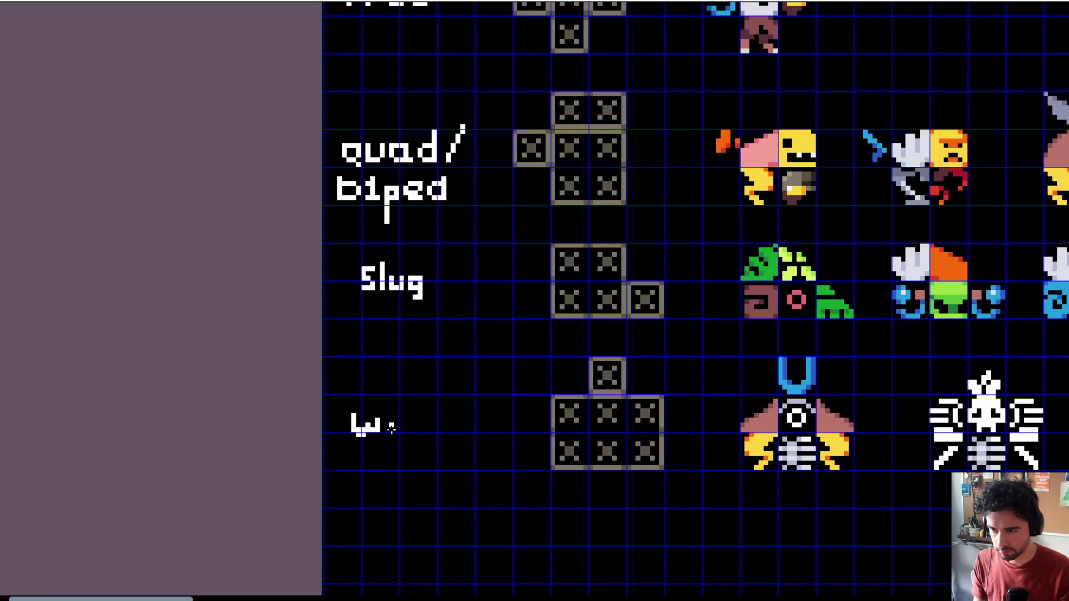
# Step: Undo the stray stroke, then copy 'd' from 'quad' and 'e' from 'biped' to spell 'wide'
pyautogui.hotkey('ctrl', 'z')
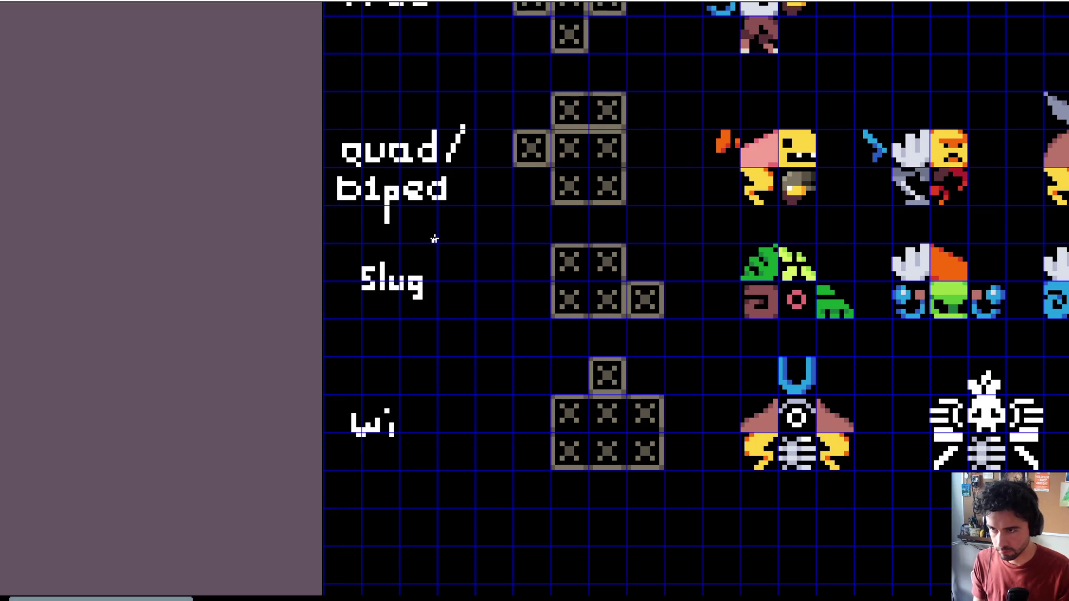
pyautogui.moveTo(415, 117)
pyautogui.mouseDown()
pyautogui.moveTo(446, 162)
pyautogui.moveTo(418, 437)
pyautogui.moveTo(428, 429)
pyautogui.mouseUp()
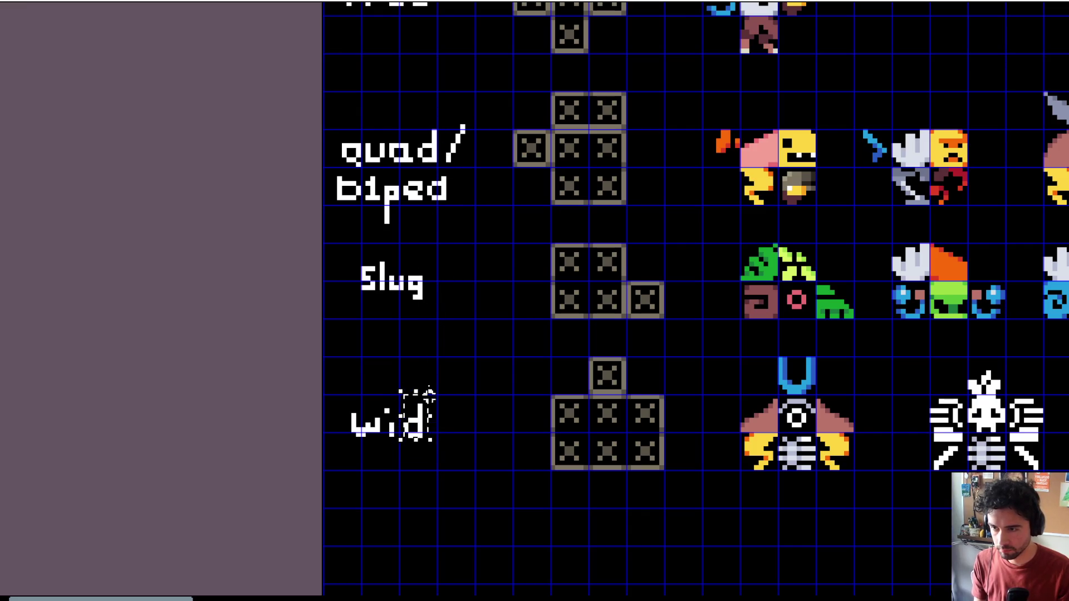
pyautogui.moveTo(418, 202); pyautogui.dragTo(446, 440)
pyautogui.scroll(-2, 458, 382)
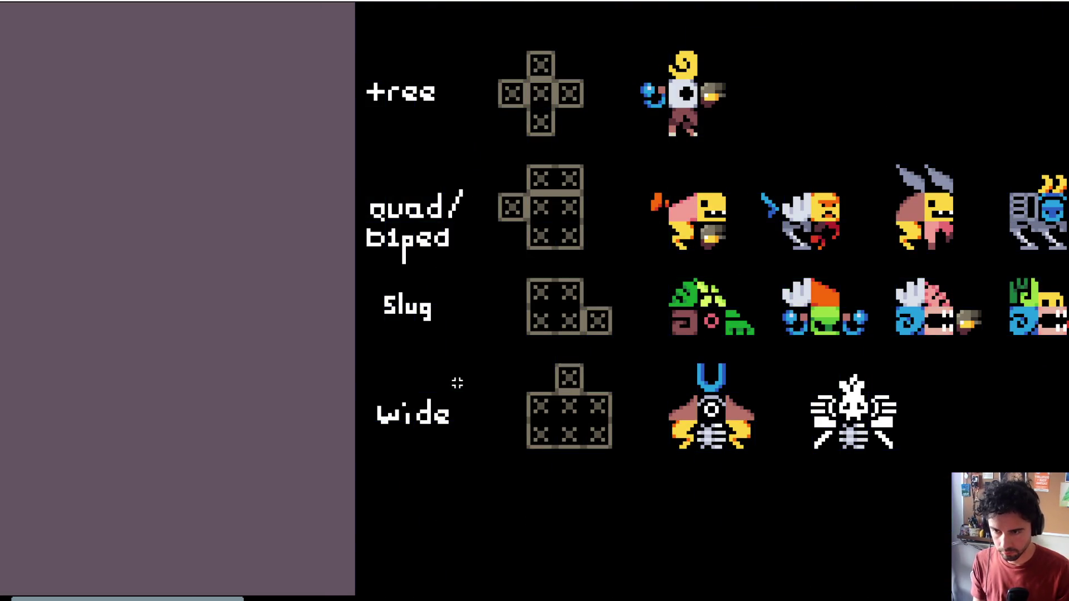
pyautogui.scroll(-1, 369, 363)
pyautogui.moveTo(505, 346)
pyautogui.mouseDown()
pyautogui.moveTo(263, 339)
pyautogui.moveTo(263, 449)
pyautogui.mouseUp()
pyautogui.scroll(-1, 440, 153)
pyautogui.scroll(1, 583, 102)
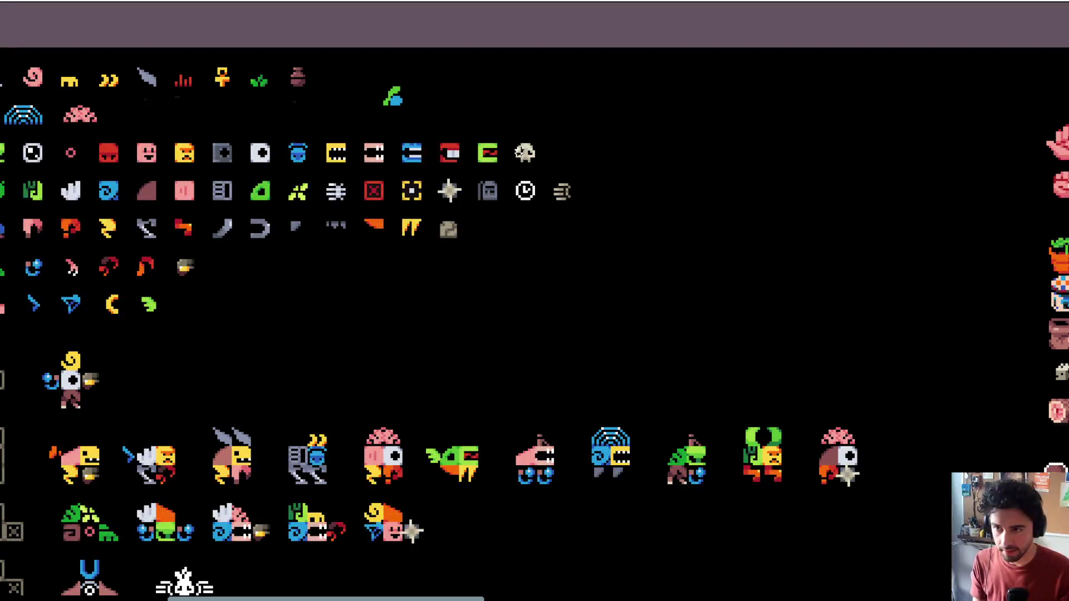
# Step: Place the skull head on the wide creature and set the green sprout on top
pyautogui.click(525, 152)
pyautogui.scroll(4, 370, 277)
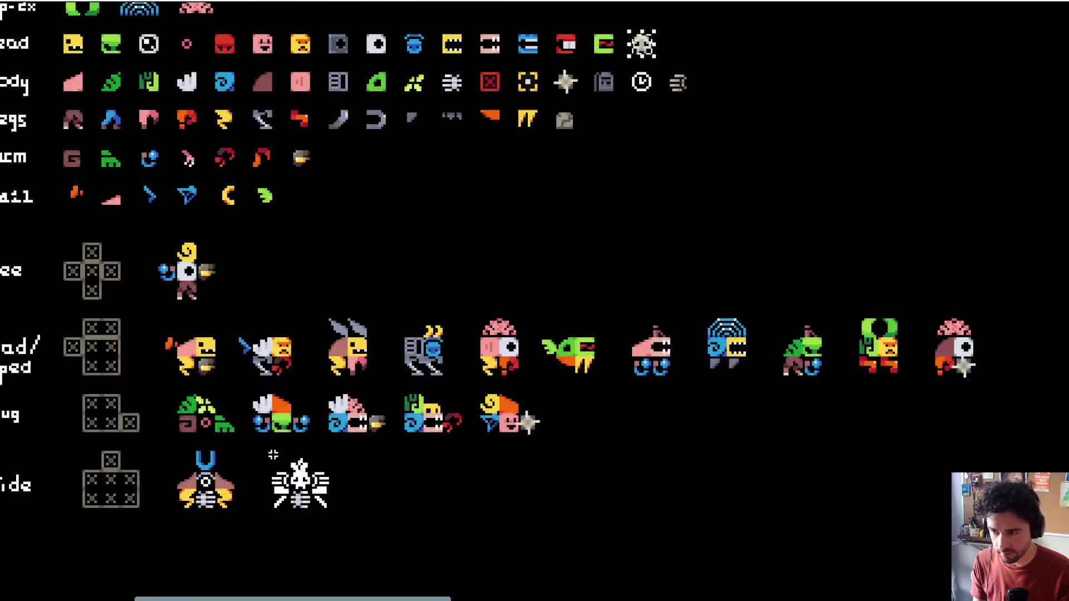
pyautogui.click(464, 346)
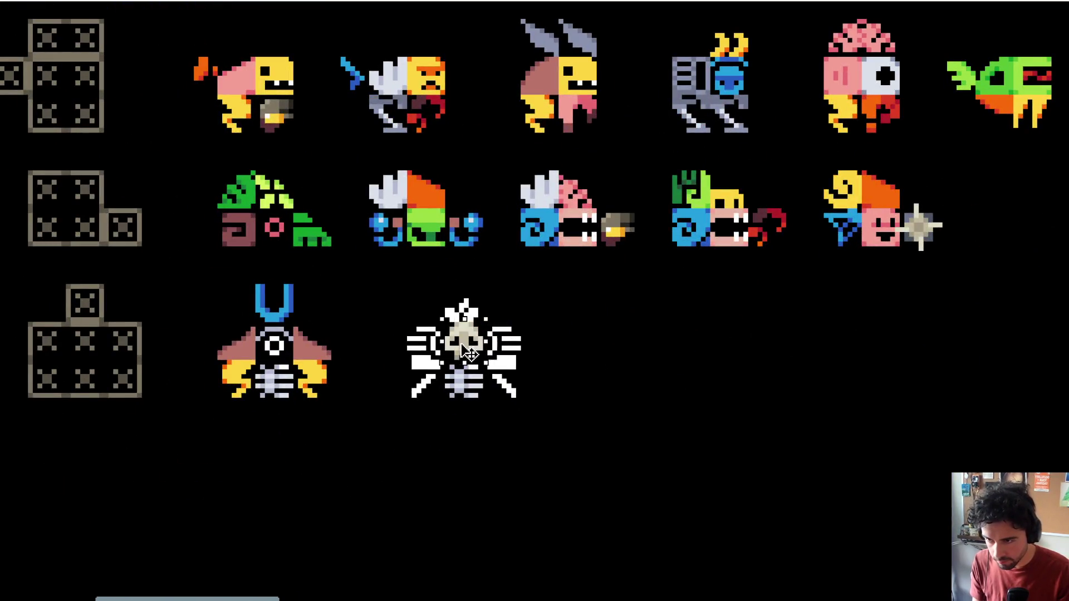
pyautogui.scroll(-5, 465, 309)
pyautogui.scroll(4, 597, 141)
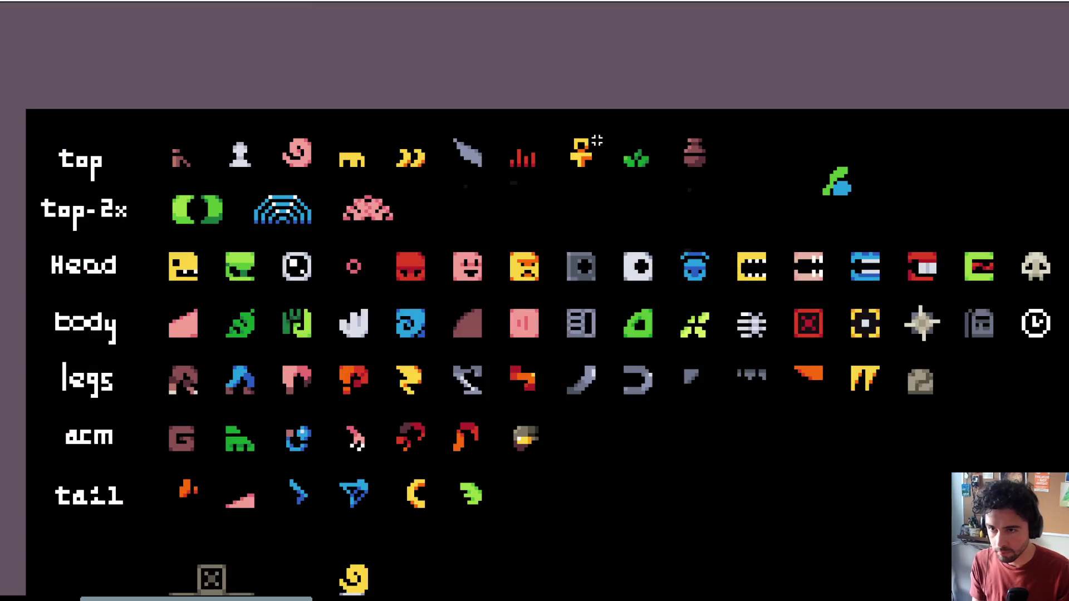
pyautogui.scroll(-5, 637, 158)
pyautogui.scroll(5, 626, 291)
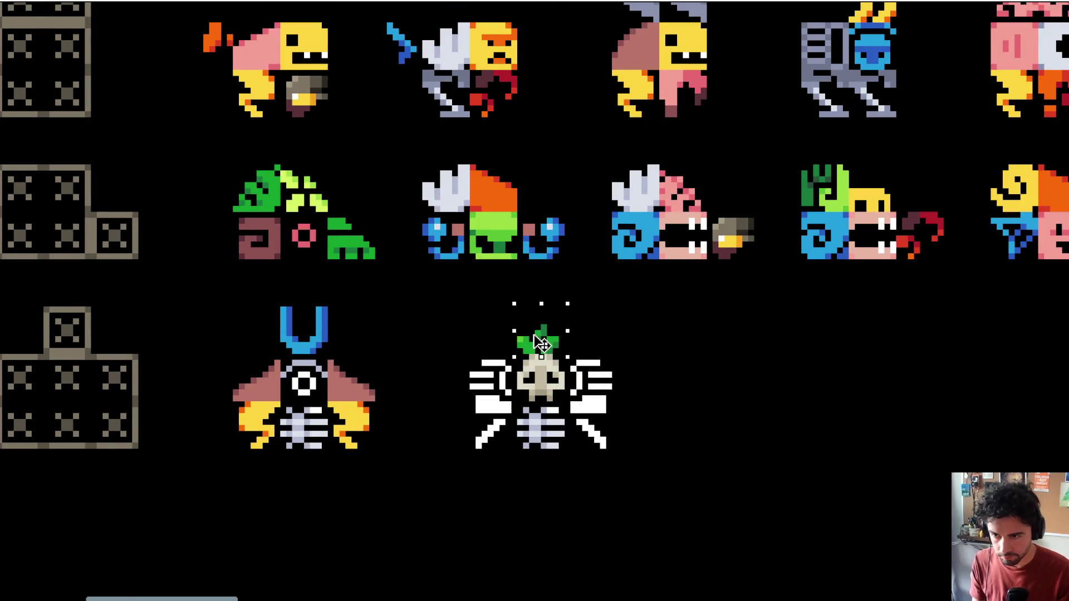
pyautogui.click(543, 337)
pyautogui.scroll(-1, 645, 266)
pyautogui.scroll(-2, 645, 267)
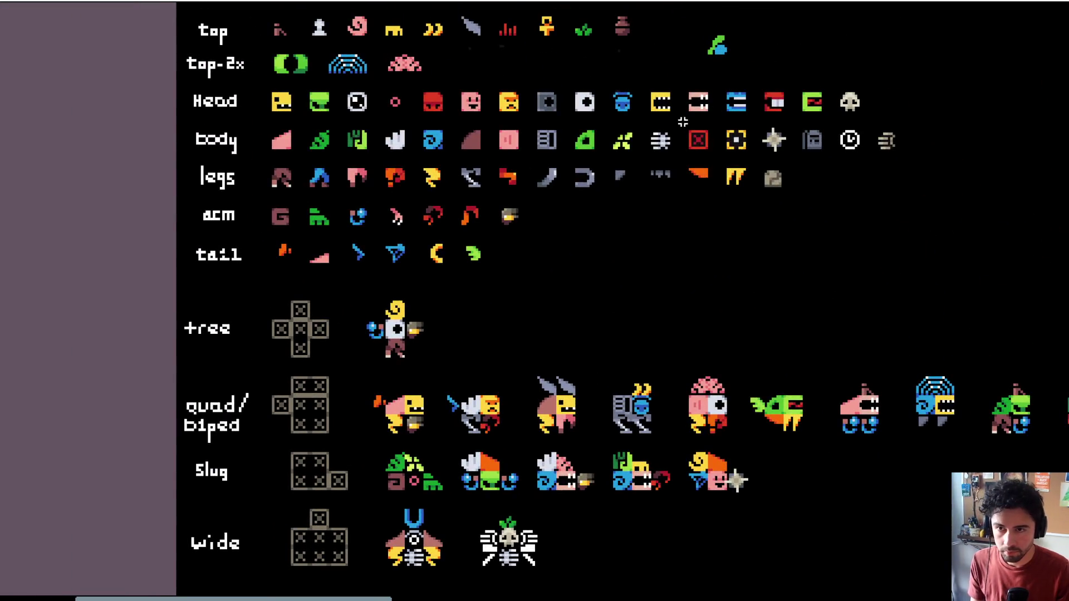
# Step: Put the bone arm on the skull creature's left and a mirrored copy on its right
pyautogui.click(885, 142)
pyautogui.scroll(3, 573, 318)
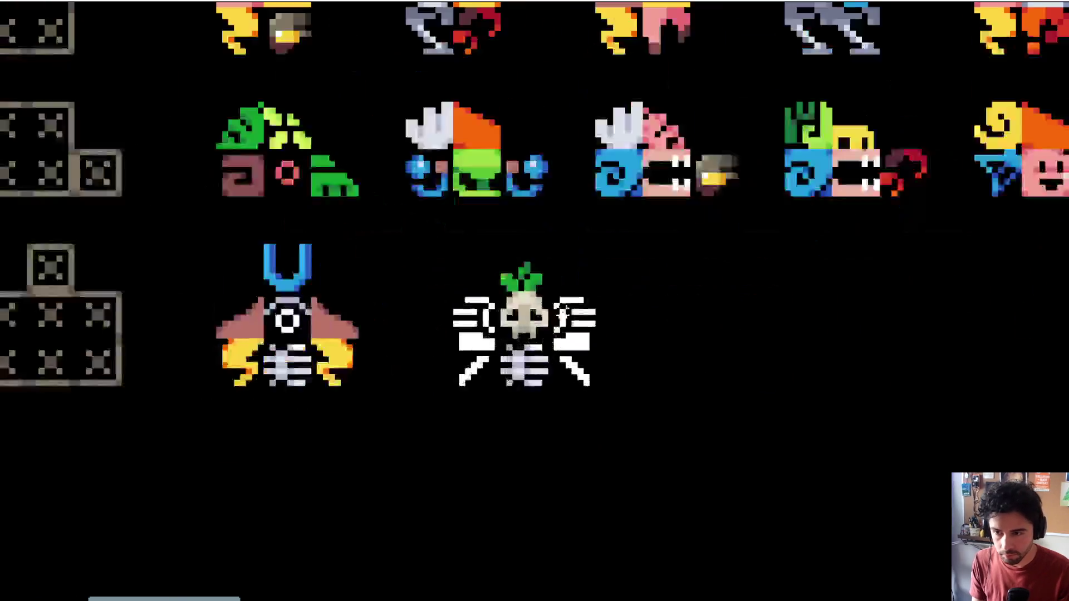
pyautogui.click(472, 332)
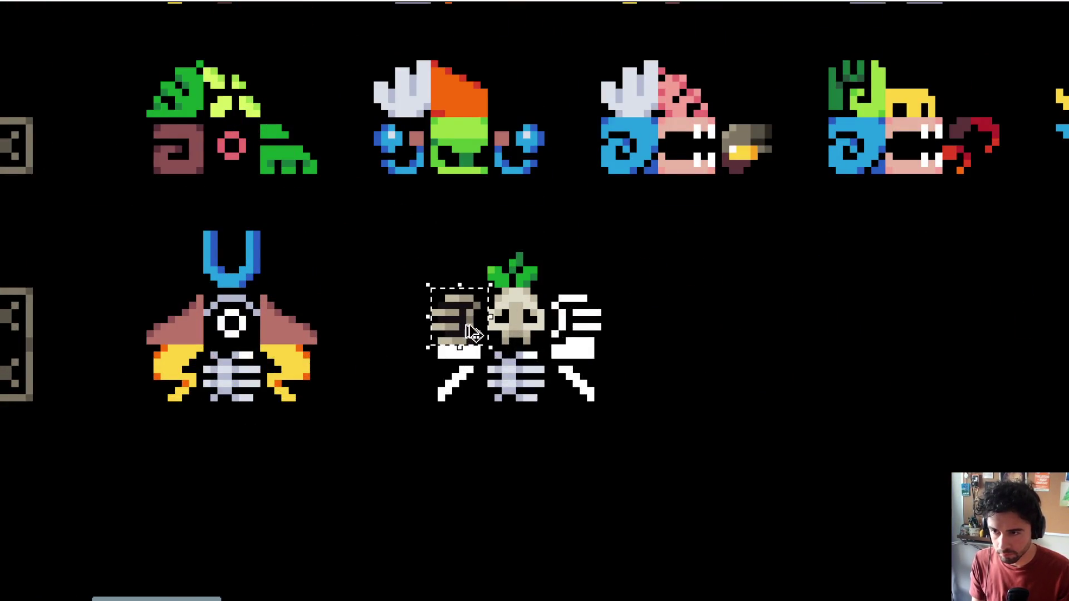
pyautogui.click(473, 332)
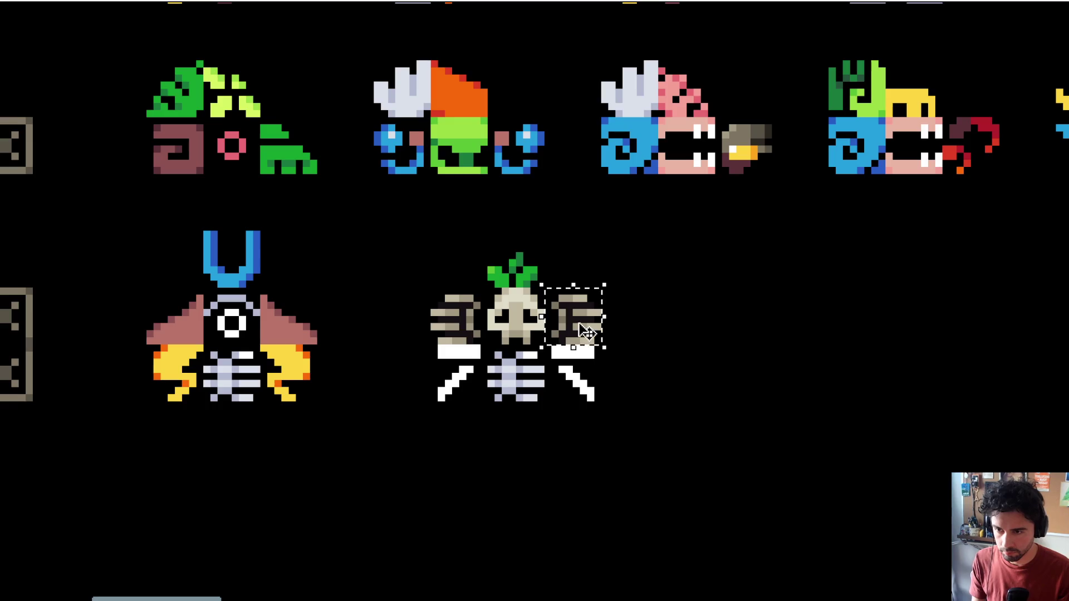
pyautogui.click(585, 331)
pyautogui.scroll(-3, 584, 332)
pyautogui.moveTo(640, 197)
pyautogui.mouseDown()
pyautogui.moveTo(549, 243)
pyautogui.moveTo(650, 283)
pyautogui.moveTo(646, 290)
pyautogui.mouseUp()
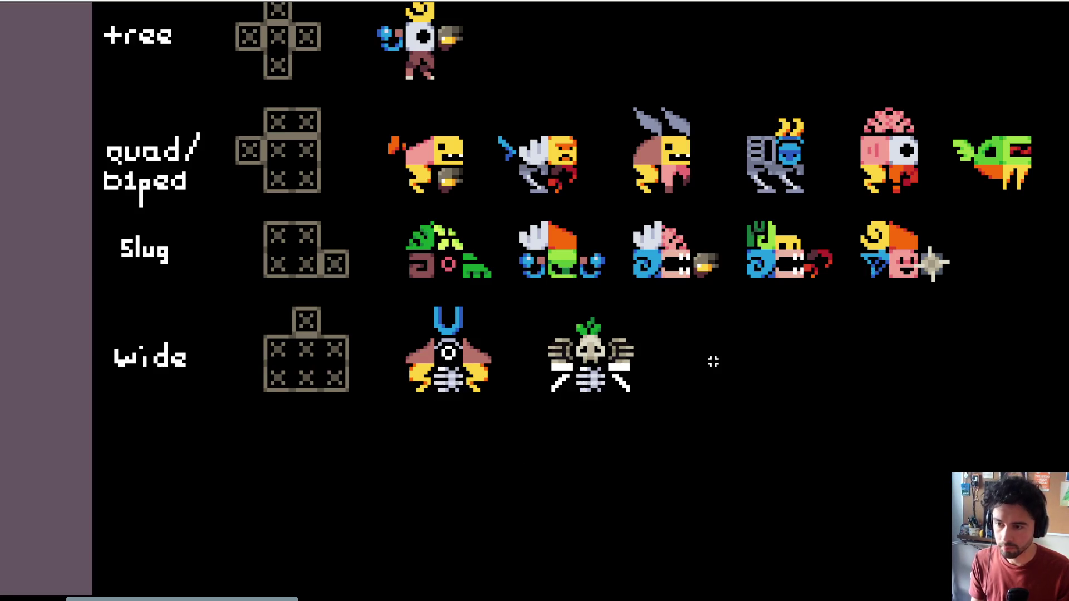
pyautogui.moveTo(788, 298)
pyautogui.mouseDown()
pyautogui.moveTo(644, 362)
pyautogui.moveTo(585, 375)
pyautogui.moveTo(457, 363)
pyautogui.moveTo(735, 353)
pyautogui.mouseUp()
pyautogui.scroll(-2, 502, 365)
pyautogui.hotkey('alt', 'Tab')
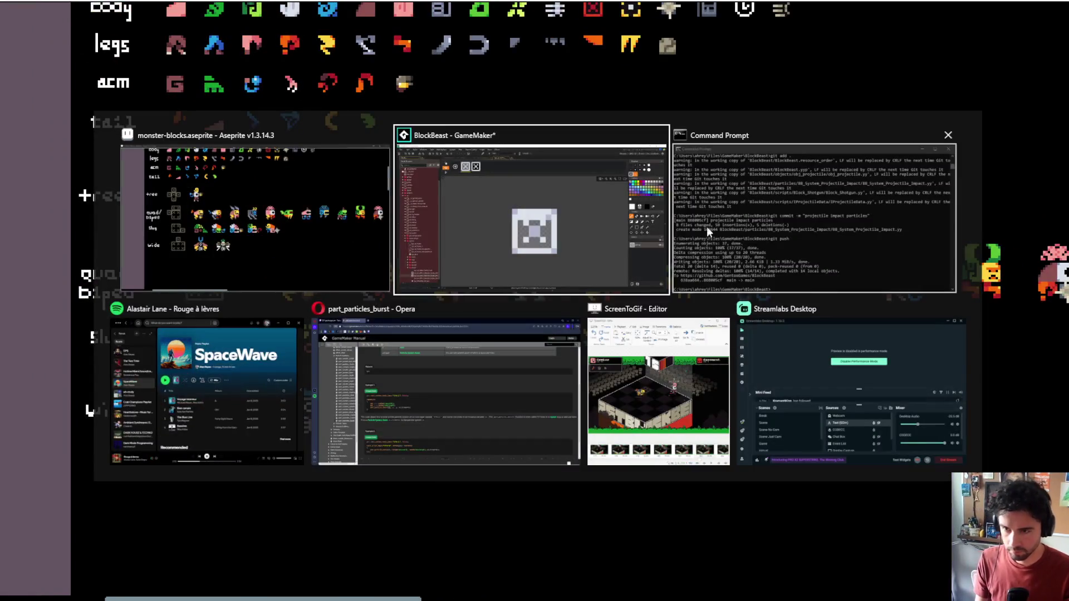
# Step: Close the ScreenToGif editor, confirming the exit prompt
pyautogui.click(596, 367)
pyautogui.click(777, 37)
pyautogui.click(662, 342)
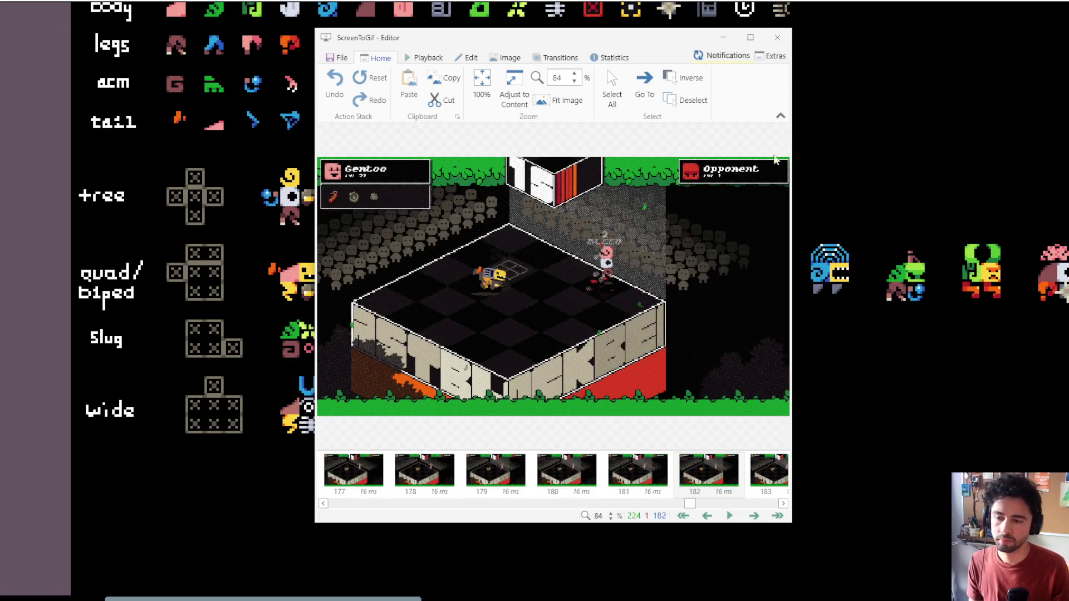
pyautogui.click(777, 37)
pyautogui.click(619, 339)
# Step: Add the playing Spotify track to Liked Songs and return to Aseprite
pyautogui.press('Escape')
pyautogui.hotkey('alt', 'Tab')
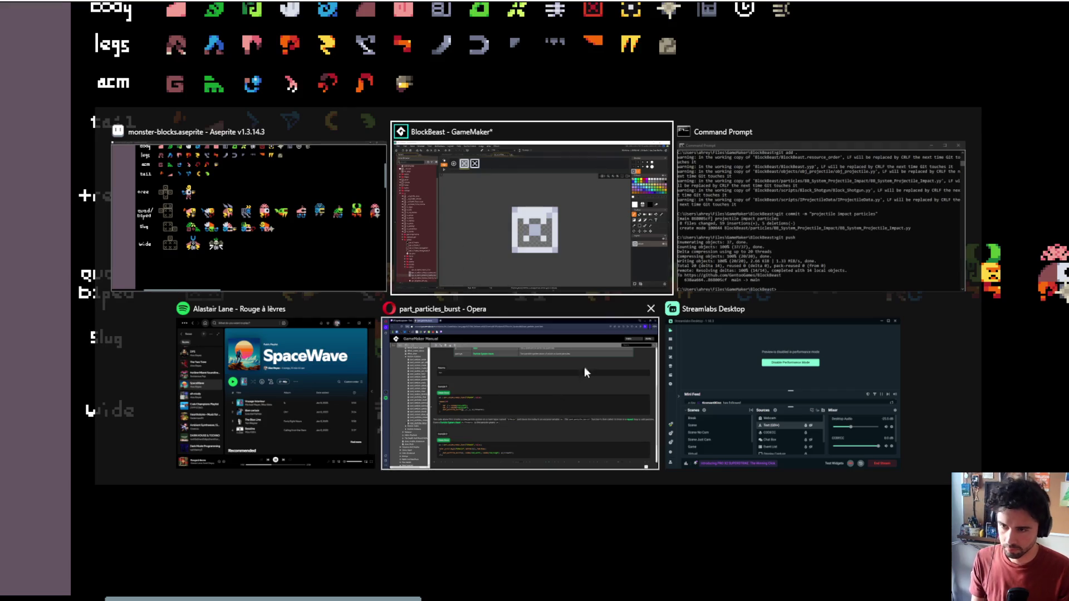
pyautogui.click(367, 379)
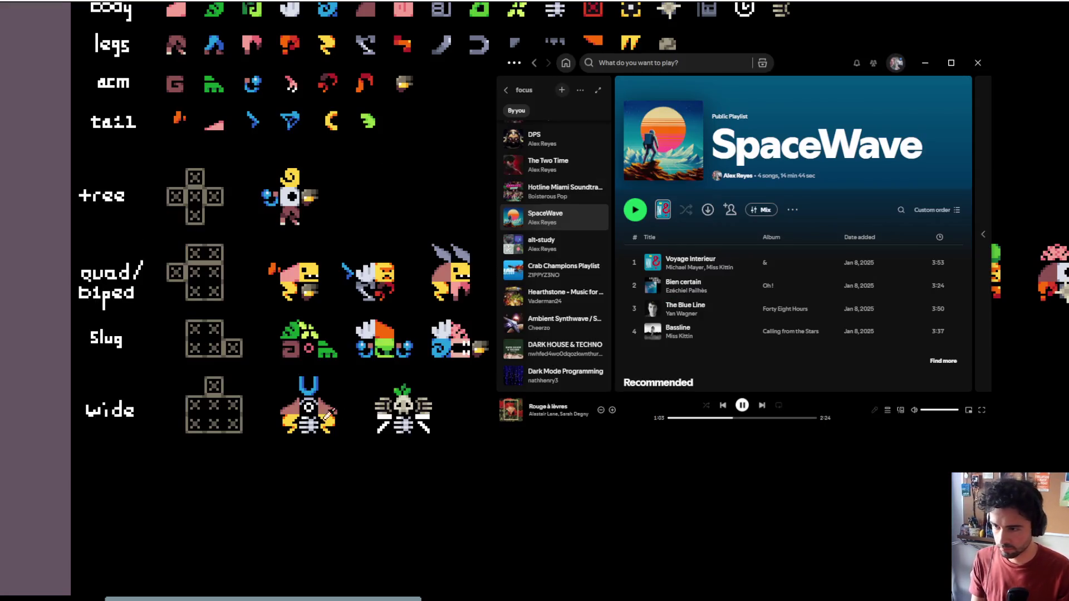
pyautogui.click(612, 411)
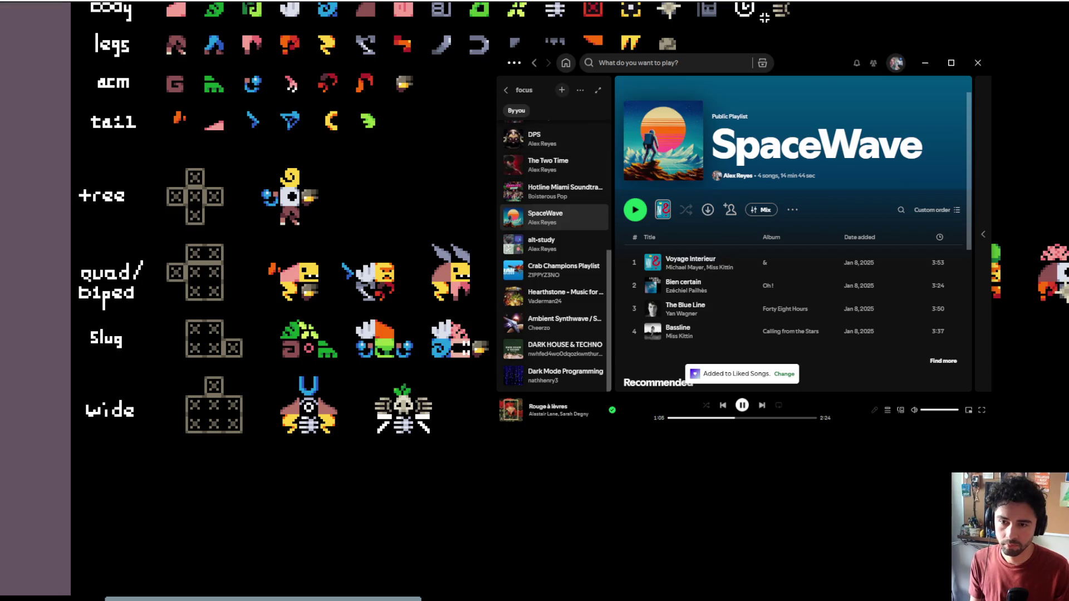
pyautogui.hotkey('alt', 'Tab')
pyautogui.scroll(-3, 496, 129)
pyautogui.hscroll(-3, 496, 129)
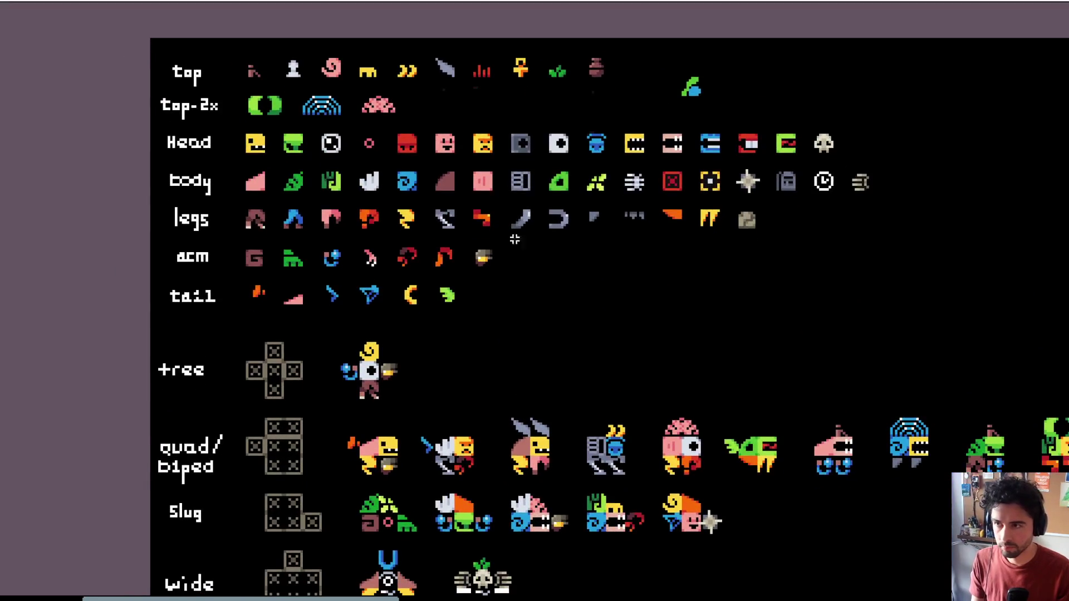
# Step: Paste a copy of the skull creature's claw into the empty legs slot, with the tile grid shown
pyautogui.scroll(1, 480, 430)
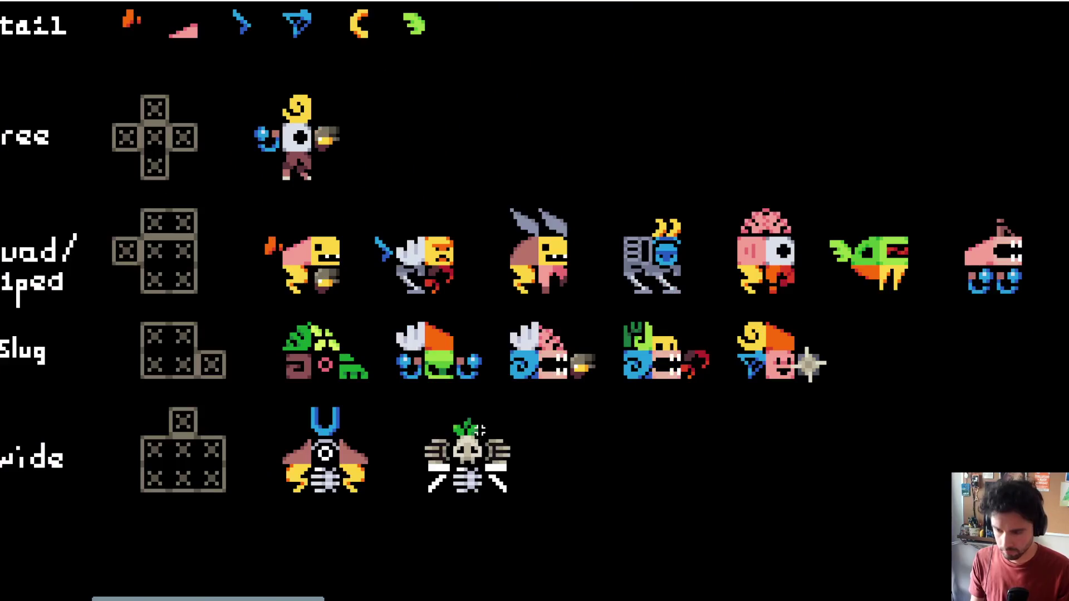
pyautogui.click(498, 478)
pyautogui.scroll(7, 572, 399)
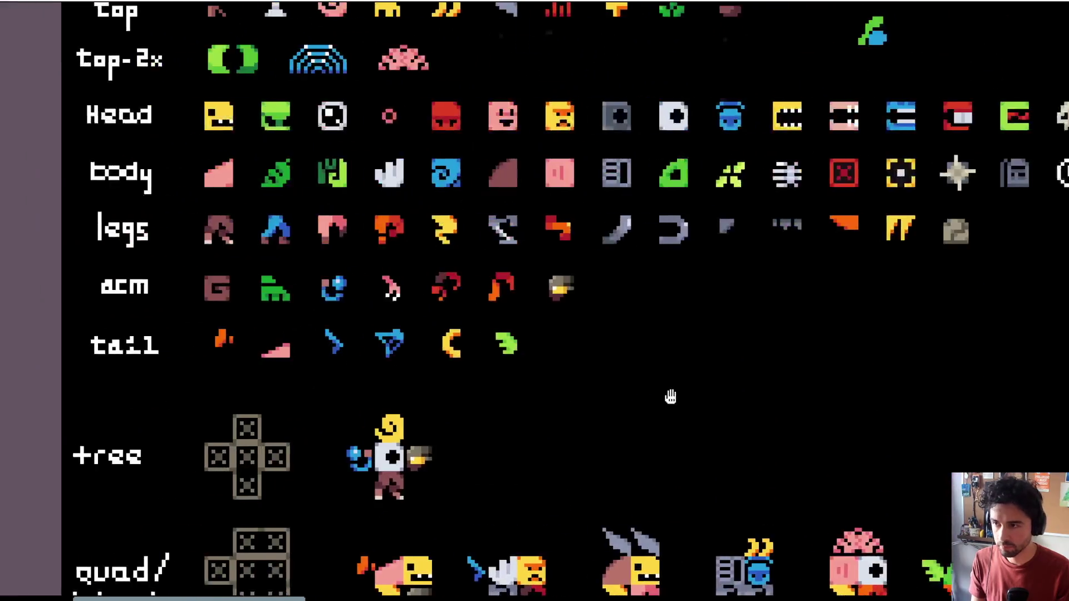
pyautogui.hscroll(4, 671, 397)
pyautogui.scroll(1, 624, 316)
pyautogui.hotkey('ctrl', 'v')
pyautogui.moveTo(551, 303)
pyautogui.mouseDown()
pyautogui.moveTo(617, 322)
pyautogui.moveTo(639, 314)
pyautogui.mouseUp()
pyautogui.hotkey('ctrl', "'")
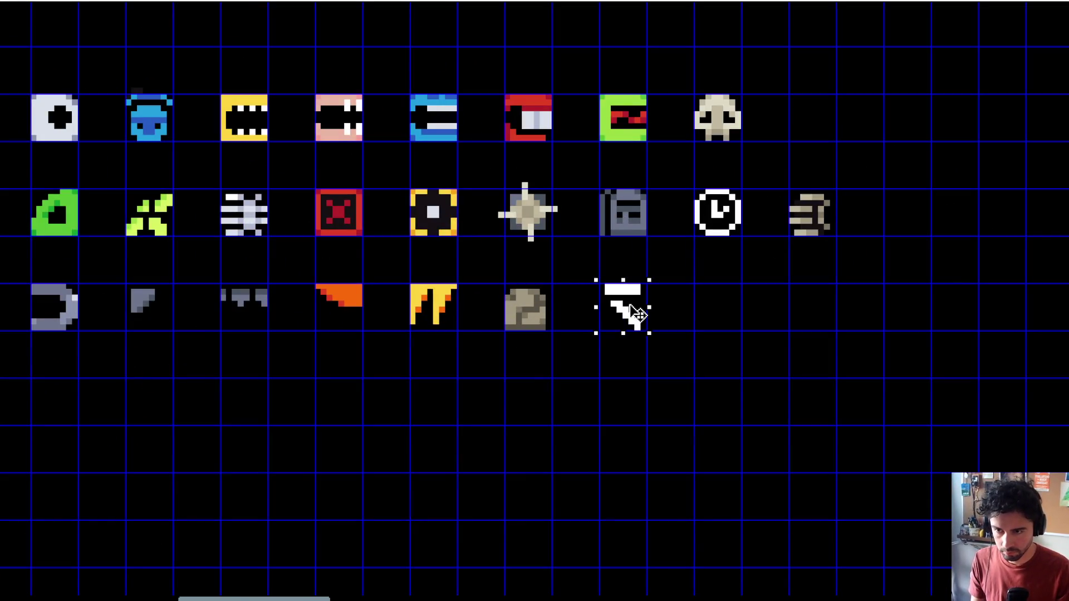
pyautogui.hotkey('ctrl', 'd')
pyautogui.scroll(2, 641, 309)
pyautogui.scroll(-3, 641, 309)
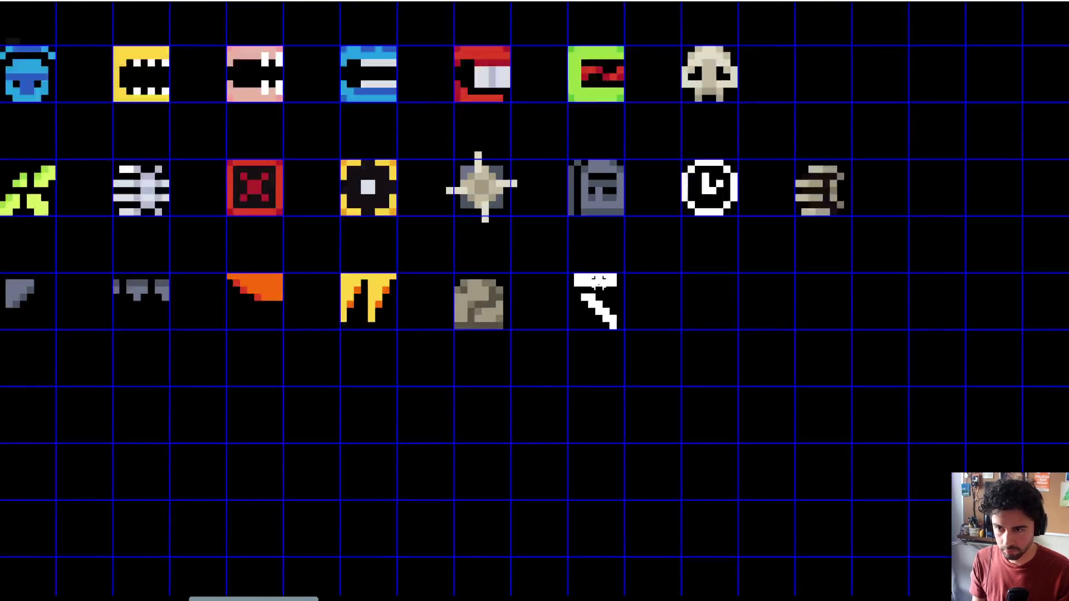
pyautogui.scroll(1, 523, 270)
# Step: Fill the claw copy with the reddish-brown palette colour using the bucket (G)
pyautogui.press('Tab')
pyautogui.scroll(-2, 708, 262)
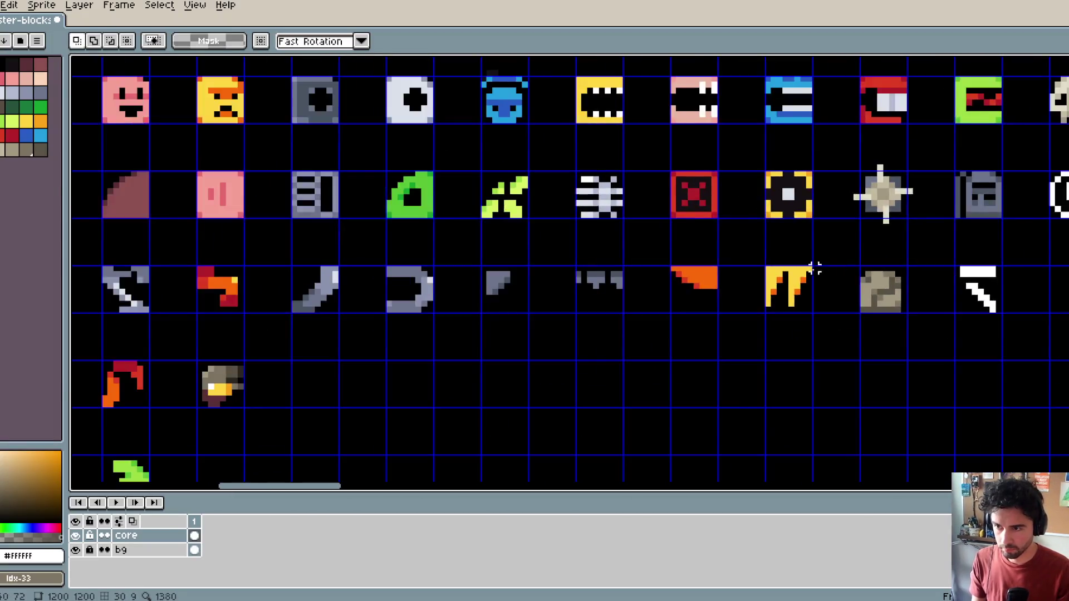
pyautogui.hscroll(-3, 708, 262)
pyautogui.hscroll(4, 425, 269)
pyautogui.scroll(2, 587, 265)
pyautogui.hscroll(1, 474, 223)
pyautogui.hscroll(-5, 474, 223)
pyautogui.scroll(1, 304, 226)
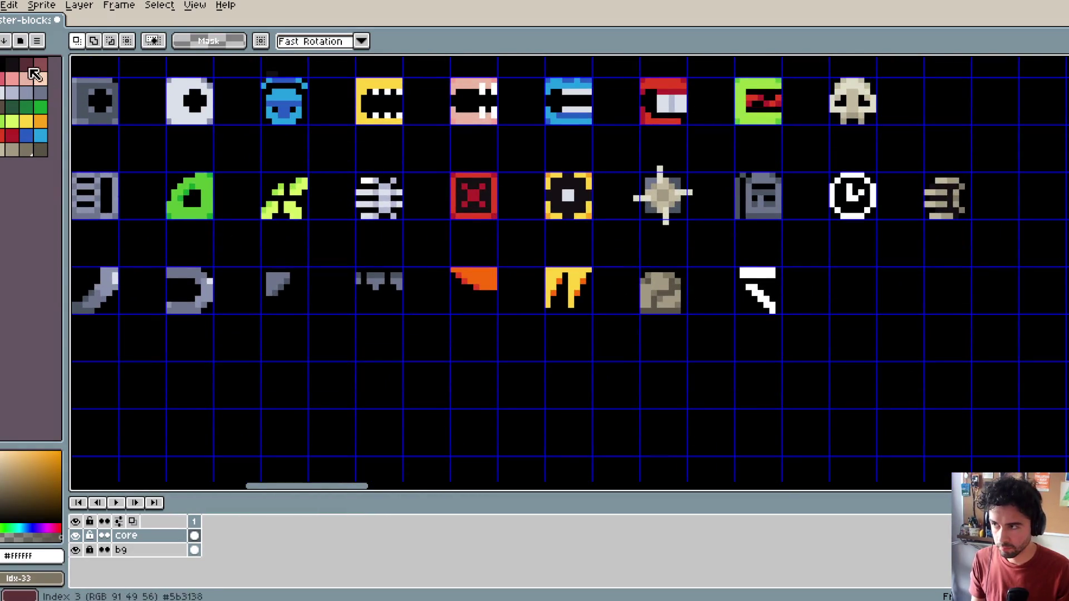
pyautogui.click(40, 64)
pyautogui.press('g')
pyautogui.click(761, 300)
pyautogui.click(758, 272)
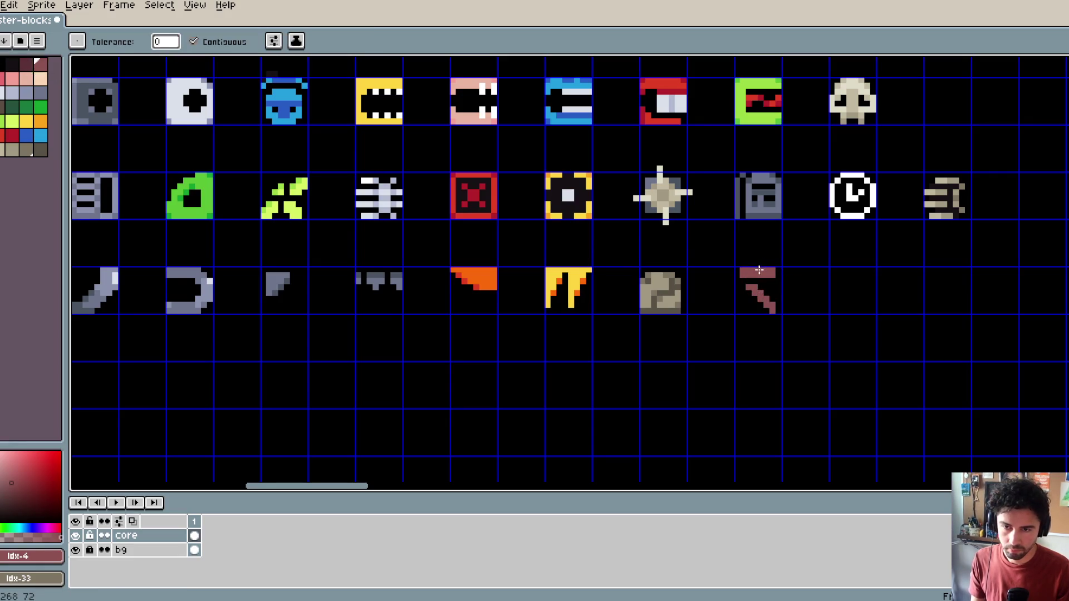
# Step: Shade the claw copy with the darker reddish-brown, drawing pixels and a line under the bar
pyautogui.click(25, 63)
pyautogui.scroll(2, 680, 272)
pyautogui.press('b')
pyautogui.moveTo(844, 308); pyautogui.dragTo(872, 317)
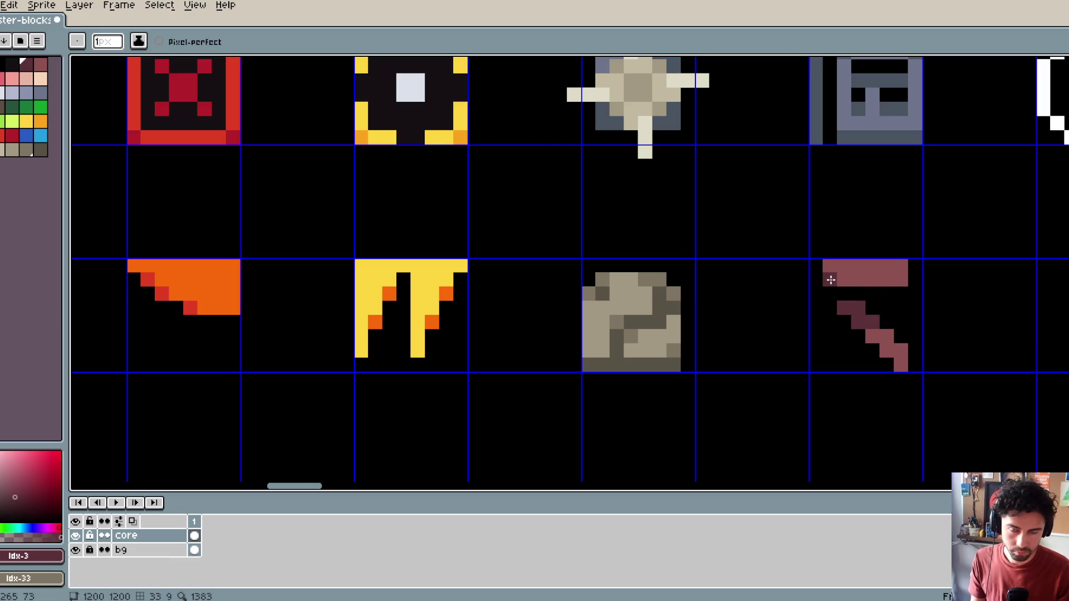
pyautogui.keyDown('shift'); pyautogui.click(889, 280); pyautogui.keyUp('shift')
pyautogui.scroll(-3, 897, 278)
pyautogui.scroll(2, 902, 277)
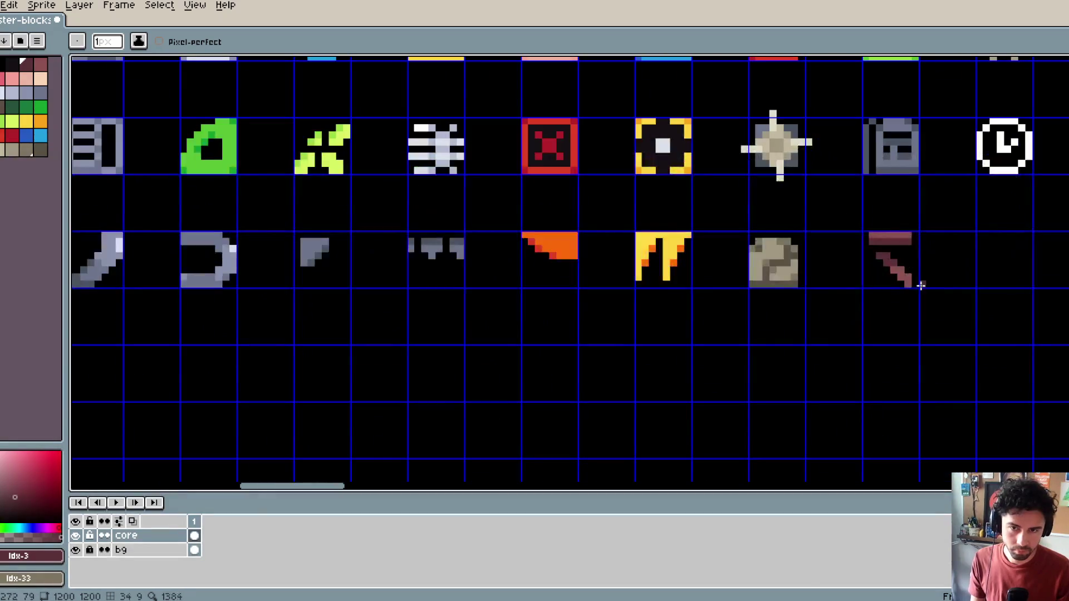
pyautogui.scroll(-1, 951, 221)
pyautogui.moveTo(951, 221)
pyautogui.mouseDown()
pyautogui.moveTo(756, 220)
pyautogui.moveTo(740, 261)
pyautogui.mouseUp()
# Step: Paste two copies of the recoloured sword beside and left of the skull creature
pyautogui.press('m')
pyautogui.scroll(-3, 566, 345)
pyautogui.scroll(3, 644, 224)
pyautogui.moveTo(455, 316); pyautogui.dragTo(640, 353)
pyautogui.scroll(1, 635, 334)
pyautogui.hotkey('ctrl', 'v')
pyautogui.moveTo(577, 279); pyautogui.dragTo(582, 393)
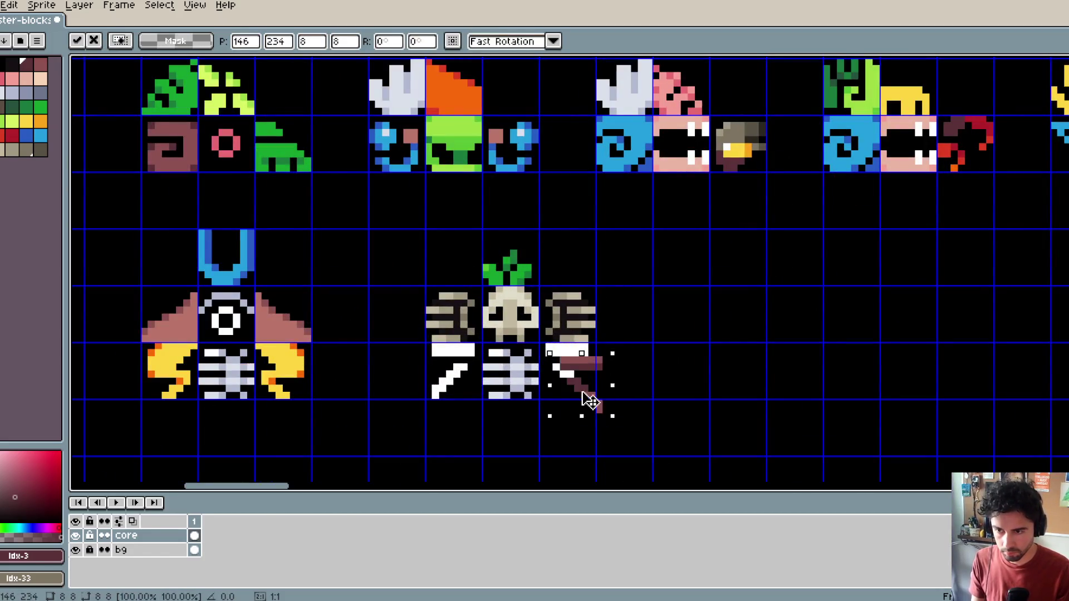
pyautogui.press('Return')
pyautogui.hotkey('ctrl', 'v')
pyautogui.moveTo(574, 273)
pyautogui.mouseDown()
pyautogui.moveTo(483, 413)
pyautogui.moveTo(454, 394)
pyautogui.mouseUp()
pyautogui.press('Return')
# Step: Save monster-blocks.aseprite with Ctrl+S
pyautogui.scroll(-2, 585, 323)
pyautogui.scroll(1, 585, 323)
pyautogui.scroll(-1, 585, 323)
pyautogui.moveTo(646, 315)
pyautogui.mouseDown()
pyautogui.moveTo(788, 279)
pyautogui.moveTo(942, 265)
pyautogui.moveTo(993, 239)
pyautogui.moveTo(888, 231)
pyautogui.moveTo(821, 198)
pyautogui.mouseUp()
pyautogui.scroll(1, 900, 254)
pyautogui.hotkey('ctrl', 's')
# Step: Pan across the sheet to review the top, top-2x and lower sprite rows
pyautogui.scroll(-2, 821, 198)
pyautogui.moveTo(659, 198)
pyautogui.mouseDown()
pyautogui.moveTo(547, 276)
pyautogui.moveTo(757, 267)
pyautogui.moveTo(520, 369)
pyautogui.mouseUp()
pyautogui.scroll(-1, 519, 370)
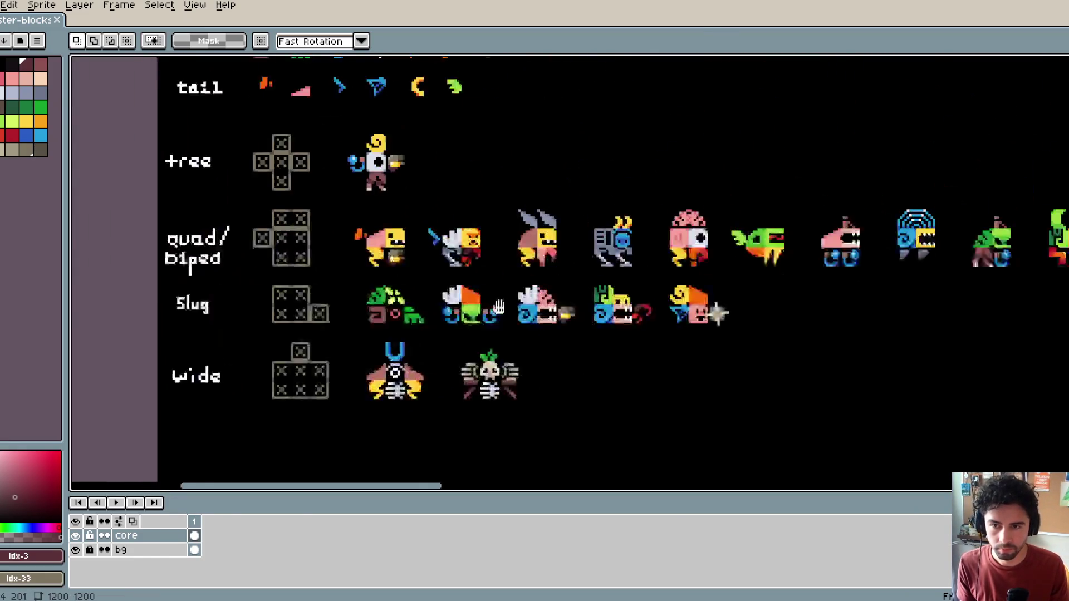
pyautogui.scroll(-1, 654, 178)
pyautogui.moveTo(653, 178); pyautogui.dragTo(711, 245)
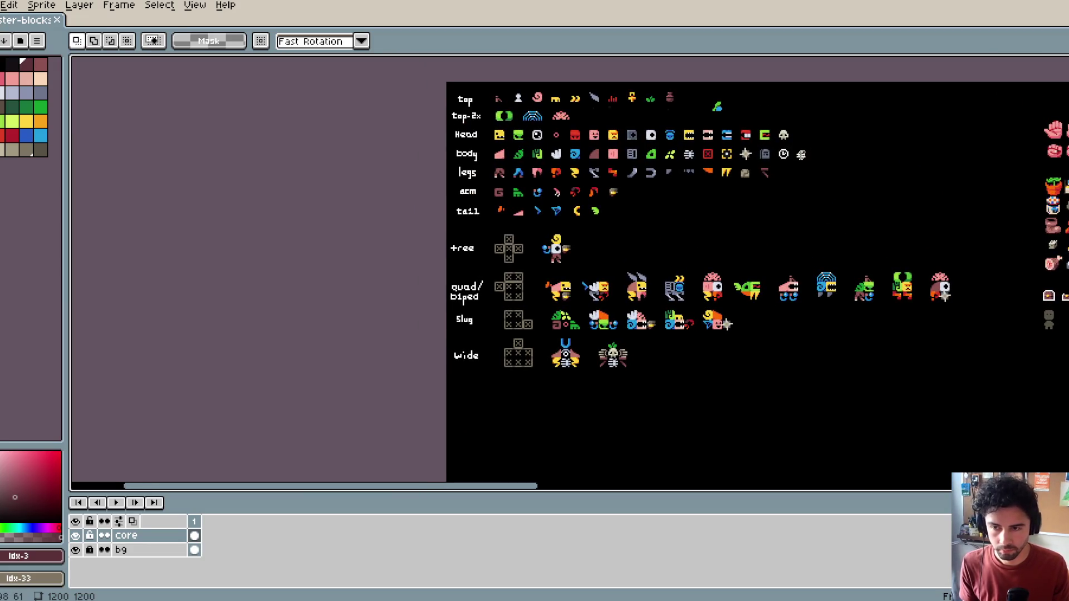
pyautogui.scroll(1, 831, 133)
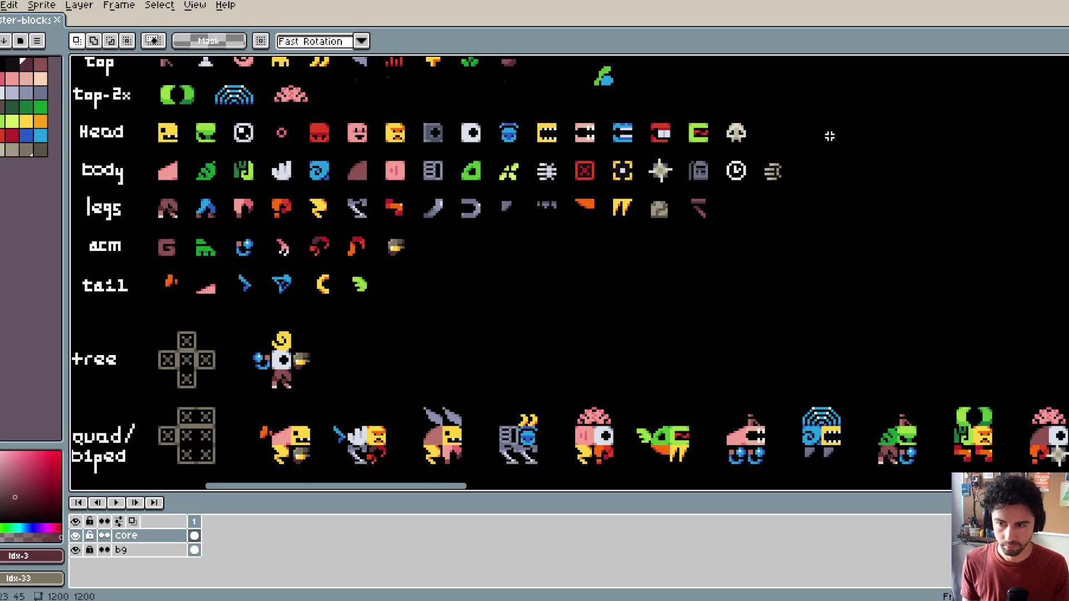
pyautogui.moveTo(685, 257); pyautogui.dragTo(697, 124)
pyautogui.moveTo(687, 219)
pyautogui.mouseDown()
pyautogui.moveTo(635, 172)
pyautogui.moveTo(549, 172)
pyautogui.moveTo(697, 174)
pyautogui.moveTo(671, 179)
pyautogui.moveTo(682, 211)
pyautogui.mouseUp()
pyautogui.scroll(-2, 682, 211)
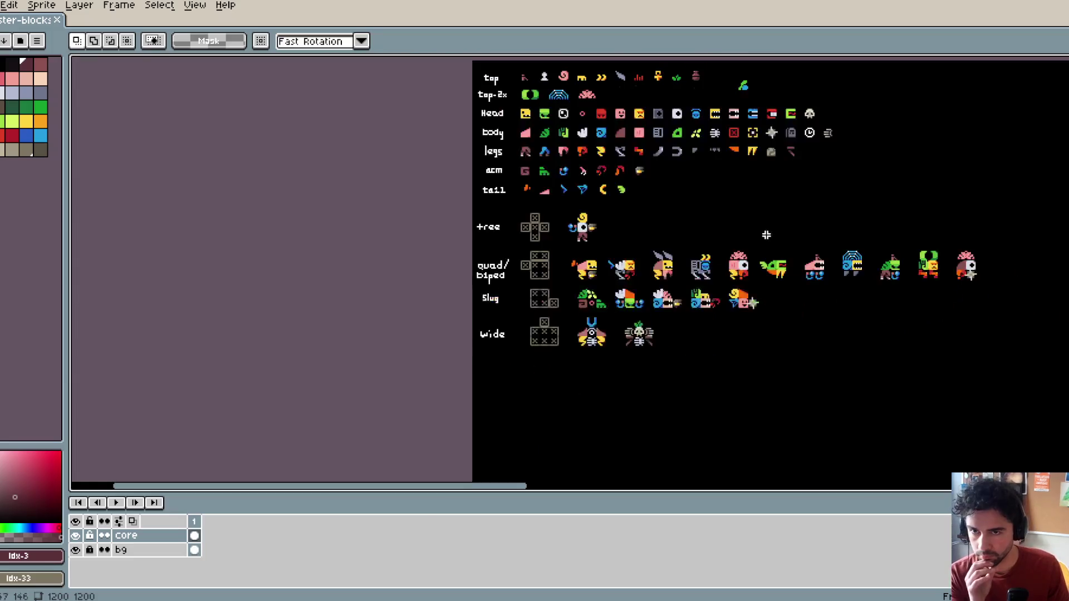
pyautogui.moveTo(766, 234); pyautogui.dragTo(663, 290)
pyautogui.scroll(2, 682, 209)
# Step: Marquee-select the last dark-red leg piece in the body and legs rows
pyautogui.moveTo(682, 209)
pyautogui.mouseDown()
pyautogui.moveTo(776, 222)
pyautogui.moveTo(698, 245)
pyautogui.mouseUp()
pyautogui.scroll(1, 776, 222)
pyautogui.moveTo(635, 231); pyautogui.dragTo(704, 316)
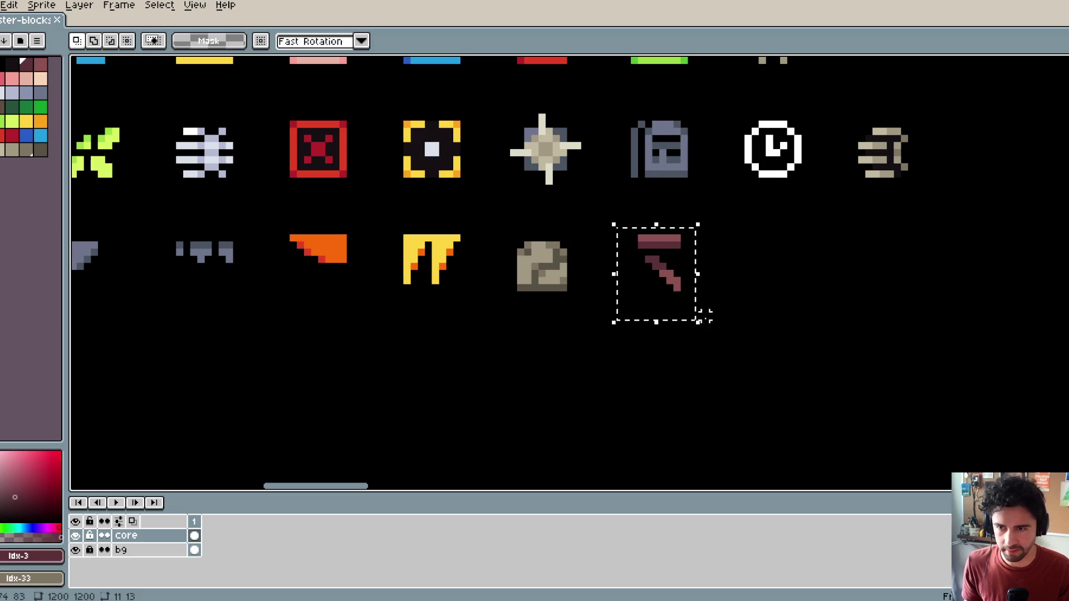
pyautogui.scroll(-2, 577, 190)
pyautogui.scroll(-2, 620, 230)
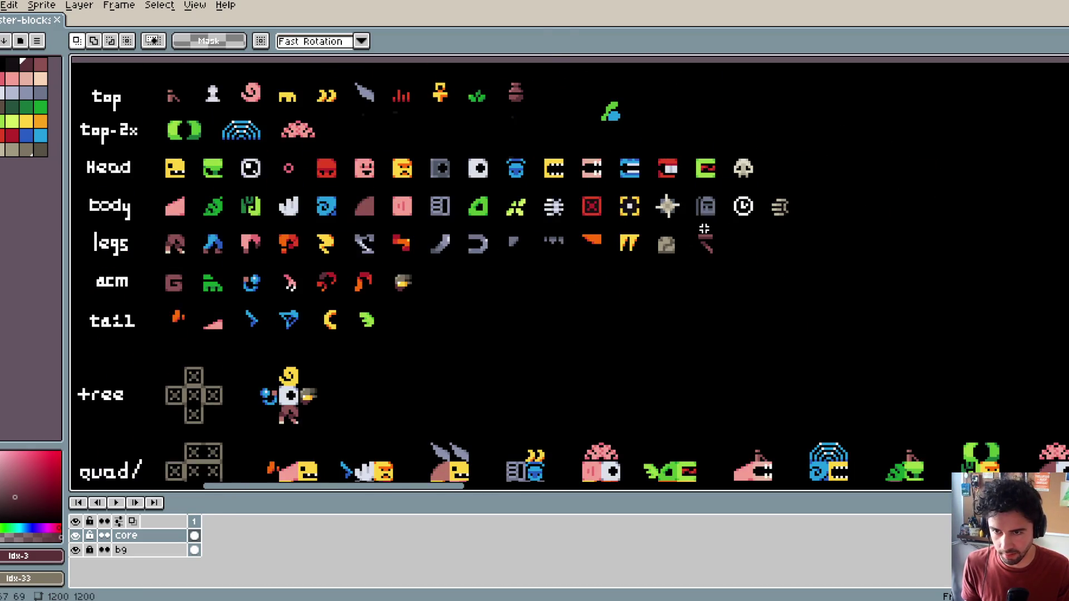
pyautogui.scroll(3, 704, 228)
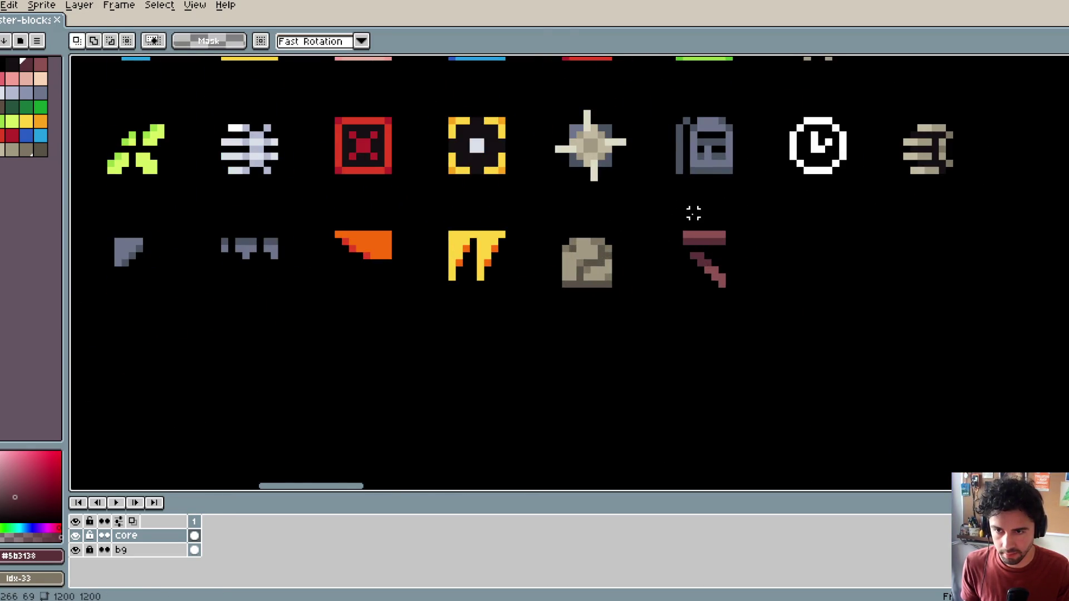
# Step: Switch to the Pencil (B) and save the sprite sheet again
pyautogui.press('b')
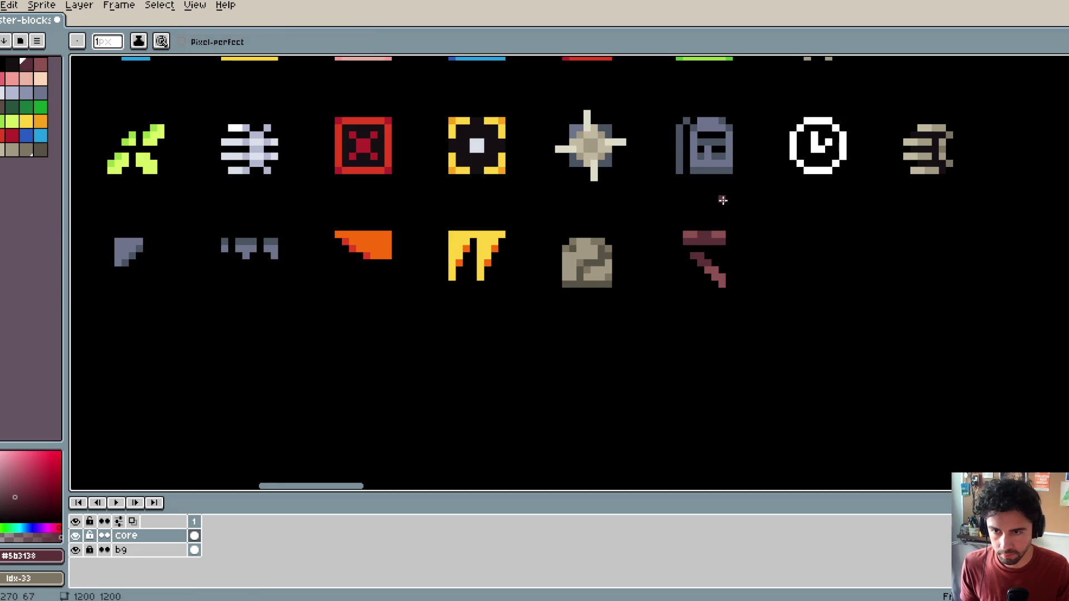
pyautogui.scroll(-2, 721, 199)
pyautogui.scroll(1, 623, 295)
pyautogui.scroll(-3, 623, 295)
pyautogui.scroll(3, 553, 387)
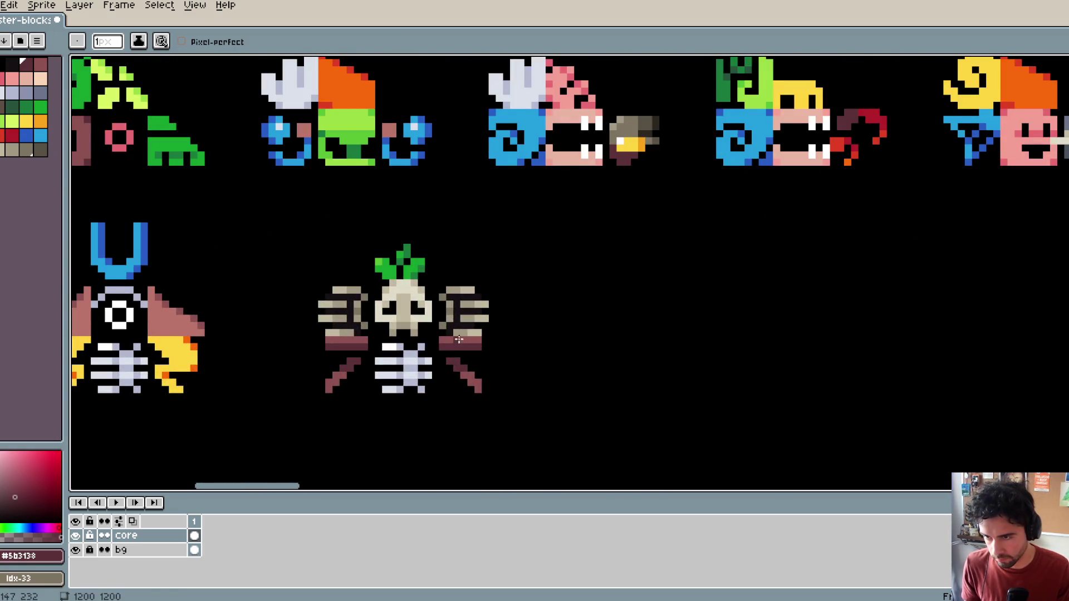
pyautogui.scroll(-2, 353, 340)
pyautogui.hotkey('ctrl', 's')
pyautogui.moveTo(489, 251); pyautogui.dragTo(637, 270)
pyautogui.scroll(-3, 637, 270)
pyautogui.scroll(1, 638, 262)
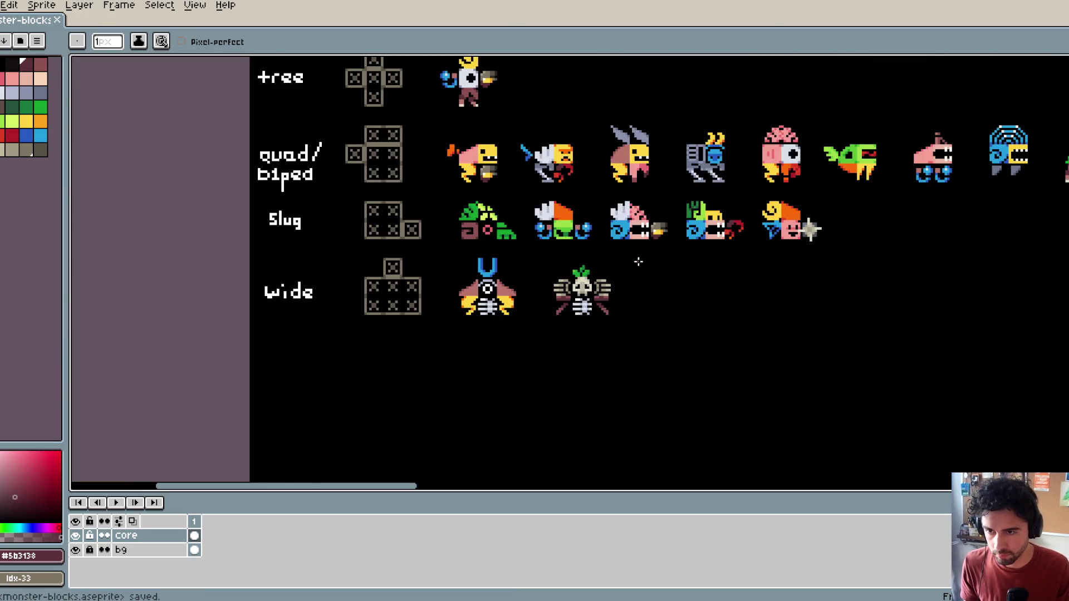
pyautogui.scroll(3, 683, 248)
pyautogui.scroll(-1, 594, 262)
pyautogui.scroll(2, 594, 262)
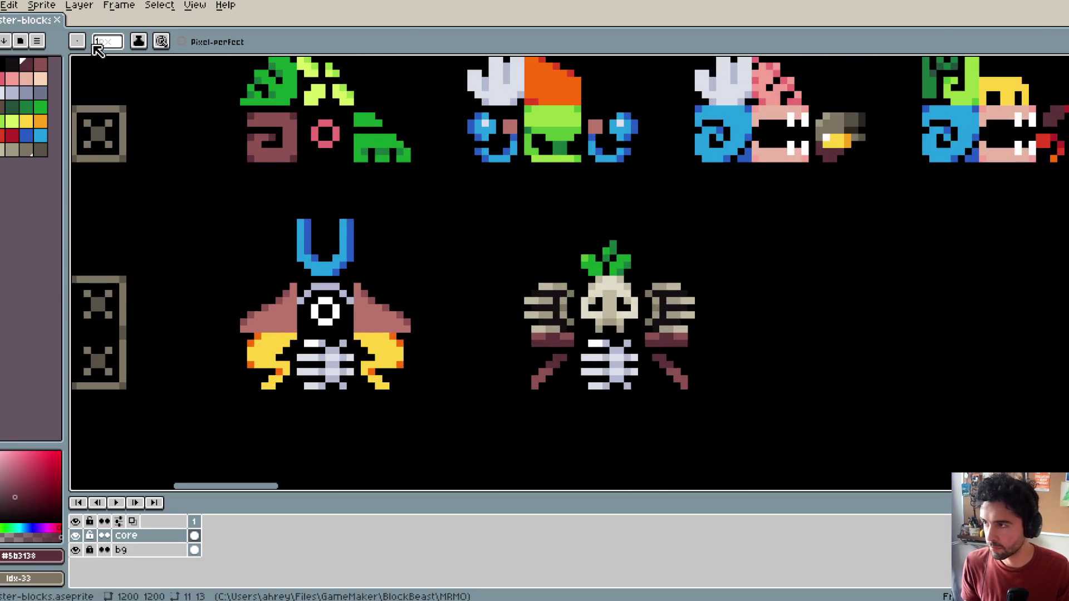
# Step: Save with the Move tool active and pan to the quad/biped, slug and wide row labels
pyautogui.scroll(-2, 442, 322)
pyautogui.press('v')
pyautogui.hotkey('ctrl', 's')
pyautogui.scroll(-1, 516, 304)
pyautogui.moveTo(520, 291)
pyautogui.mouseDown()
pyautogui.moveTo(671, 286)
pyautogui.moveTo(567, 266)
pyautogui.mouseUp()
pyautogui.scroll(-1, 680, 282)
pyautogui.scroll(1, 544, 273)
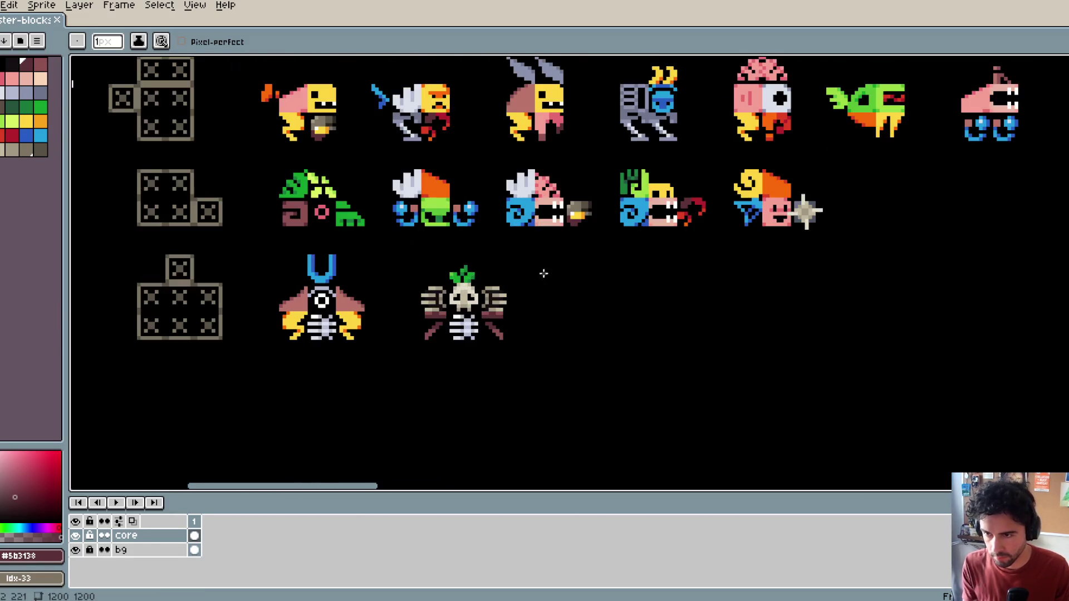
pyautogui.moveTo(509, 299); pyautogui.dragTo(574, 270)
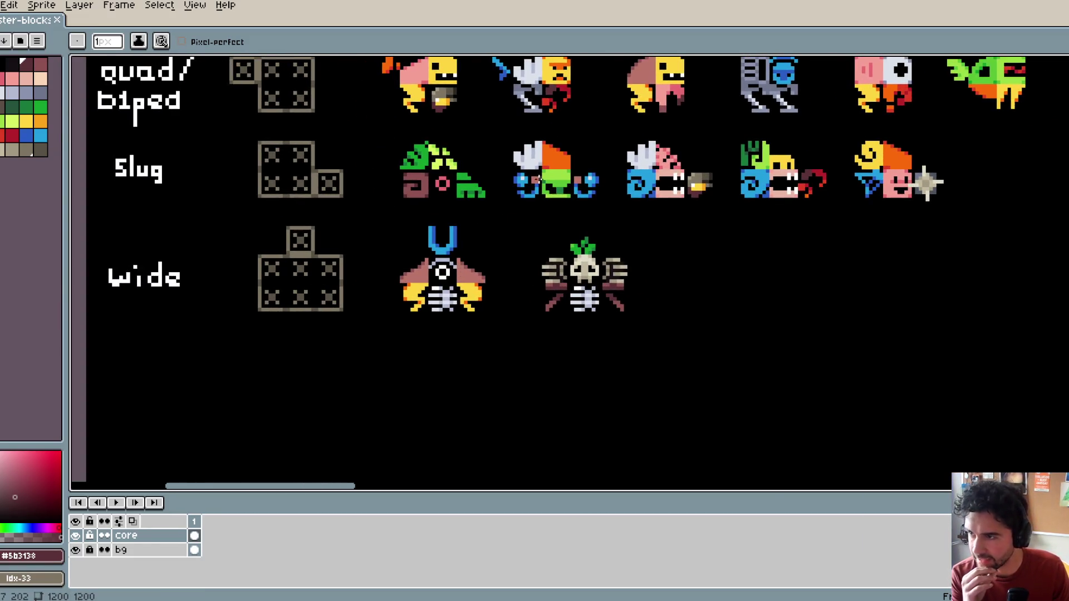
pyautogui.scroll(-5, 538, 179)
pyautogui.scroll(2, 534, 193)
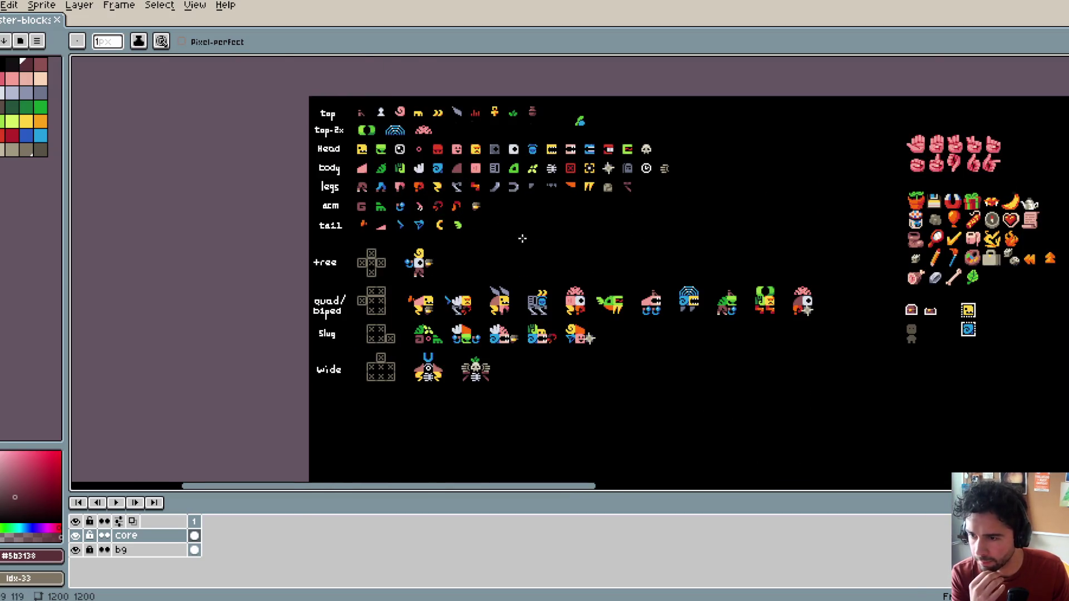
pyautogui.scroll(1, 485, 356)
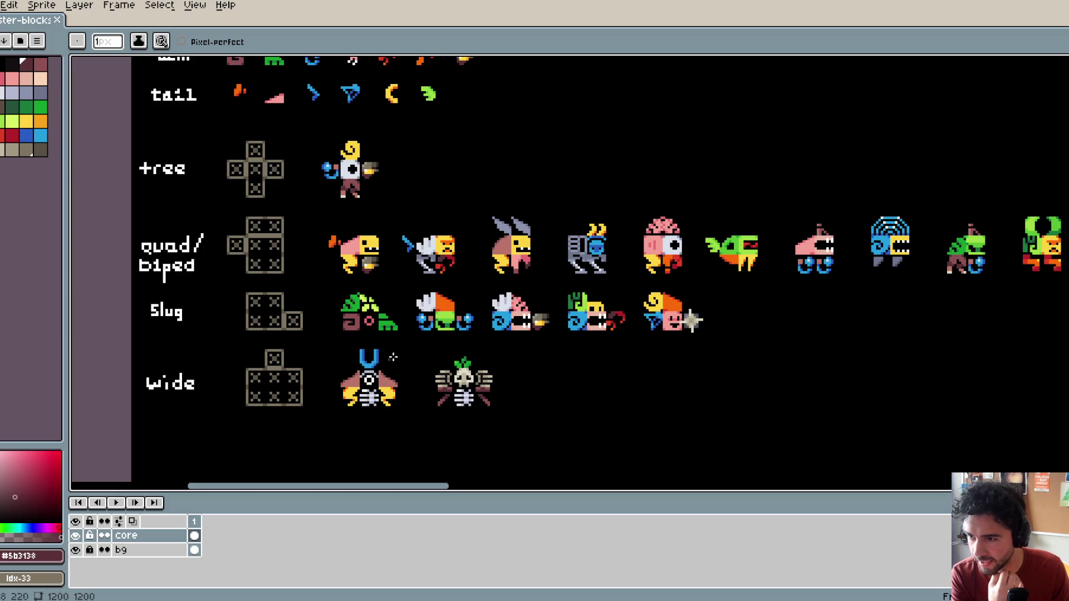
pyautogui.scroll(4, 393, 357)
pyautogui.scroll(-2, 347, 329)
# Step: Move the red ring onto the winged wide monster's eye with the Rectangular Marquee
pyautogui.press('m')
pyautogui.moveTo(393, 192)
pyautogui.mouseDown()
pyautogui.moveTo(411, 219)
pyautogui.moveTo(413, 373)
pyautogui.mouseUp()
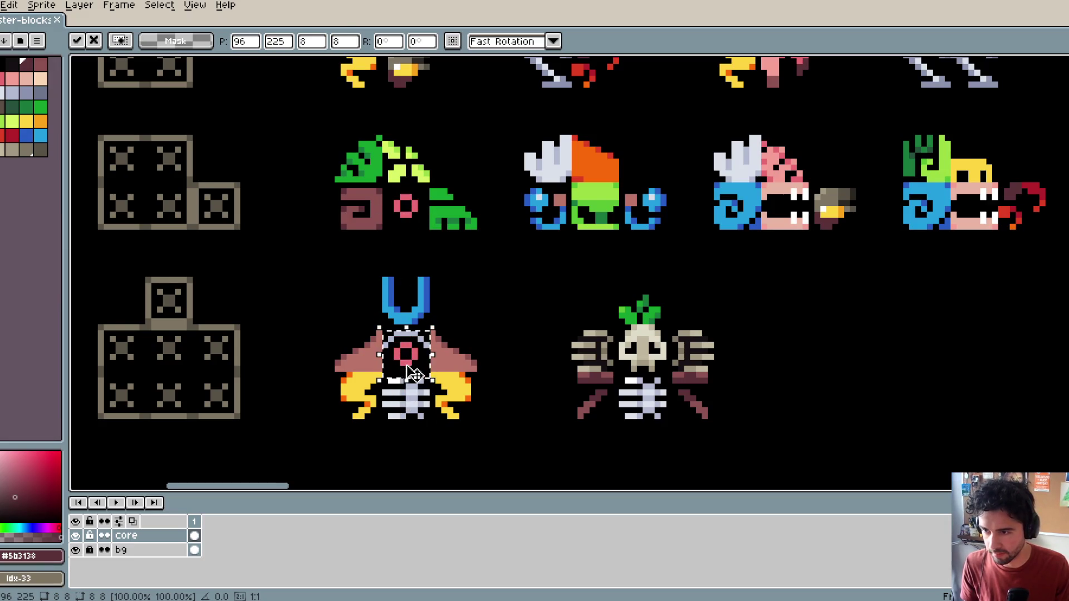
pyautogui.click(485, 305)
pyautogui.scroll(-2, 485, 306)
pyautogui.moveTo(486, 306)
pyautogui.mouseDown()
pyautogui.moveTo(329, 295)
pyautogui.moveTo(353, 314)
pyautogui.moveTo(366, 301)
pyautogui.mouseUp()
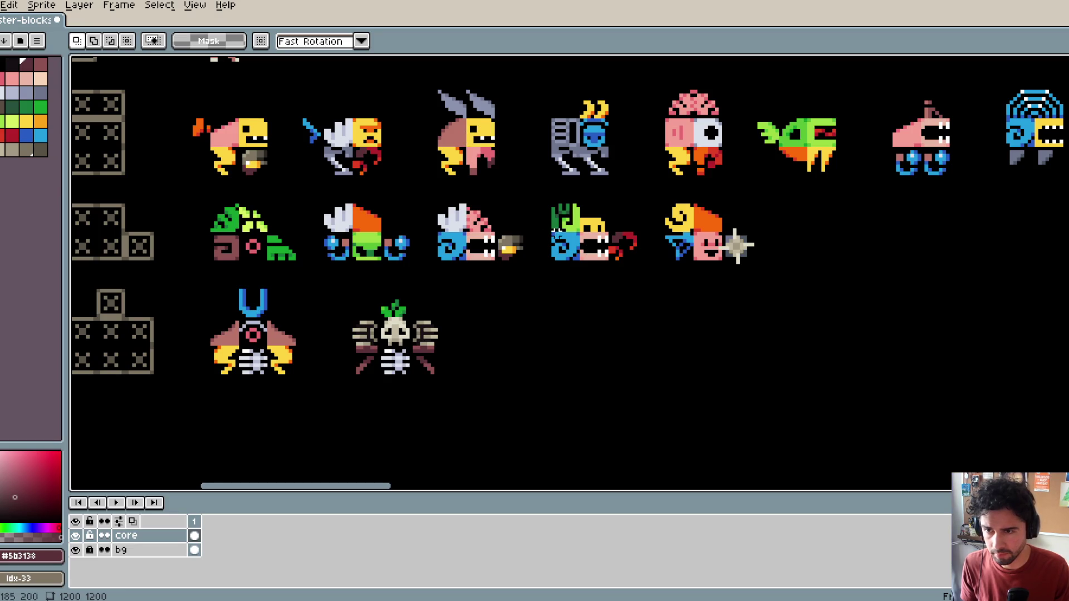
# Step: Show the grid and shift the skull creature left, closer to the winged monster
pyautogui.moveTo(600, 121); pyautogui.dragTo(607, 136)
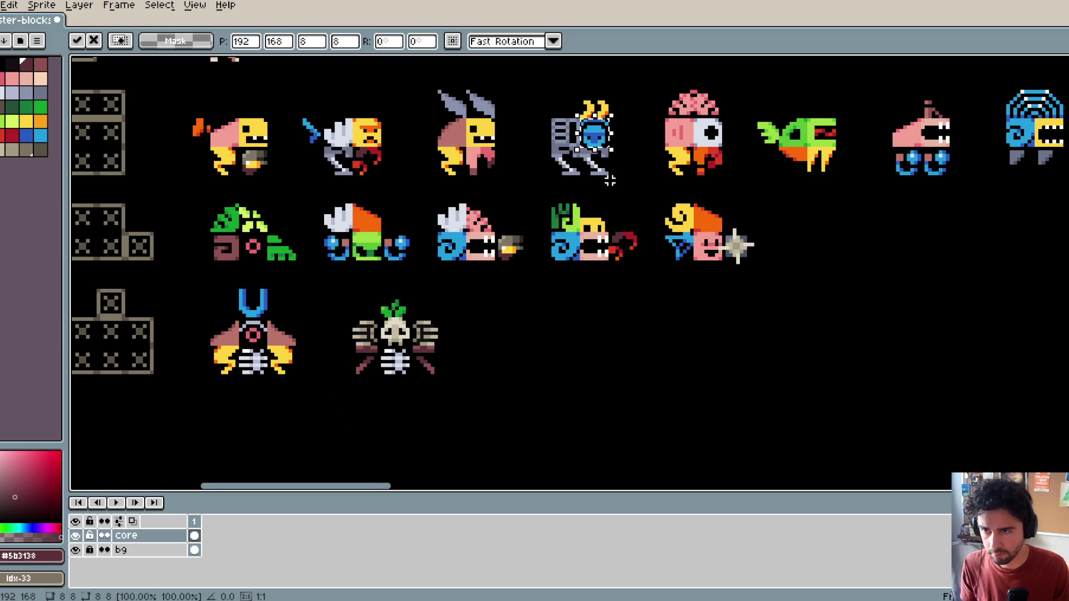
pyautogui.moveTo(320, 289)
pyautogui.mouseDown()
pyautogui.moveTo(466, 349)
pyautogui.moveTo(469, 415)
pyautogui.mouseUp()
pyautogui.hotkey('ctrl', "'")
pyautogui.moveTo(423, 372); pyautogui.dragTo(390, 373)
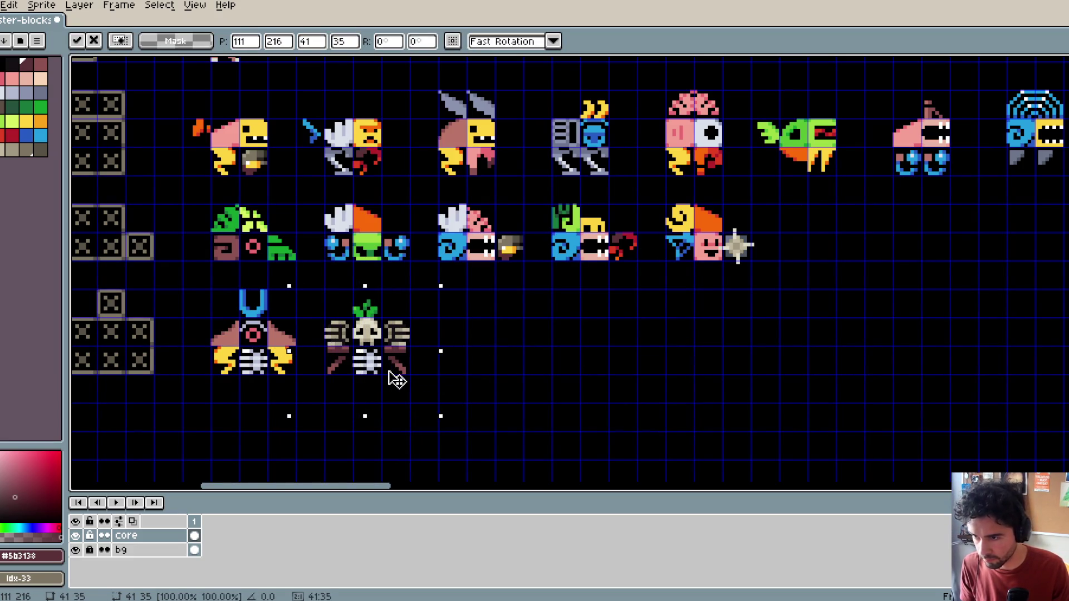
pyautogui.press('Return')
pyautogui.scroll(-1, 397, 381)
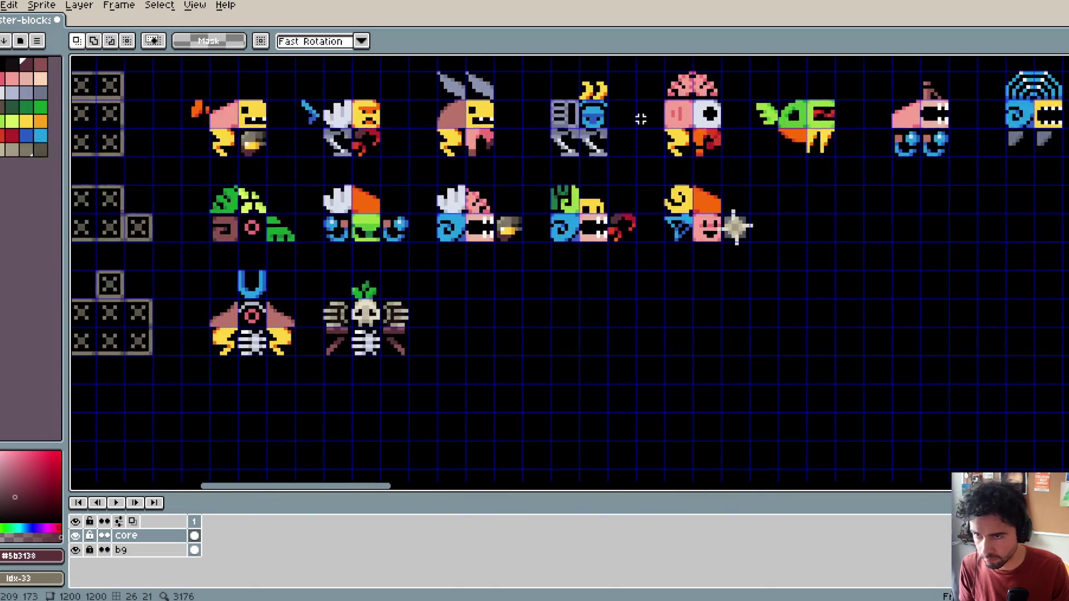
# Step: Copy the robot's blue head into the wide row beside the skull monster
pyautogui.moveTo(596, 115)
pyautogui.mouseDown()
pyautogui.moveTo(500, 334)
pyautogui.moveTo(493, 322)
pyautogui.mouseUp()
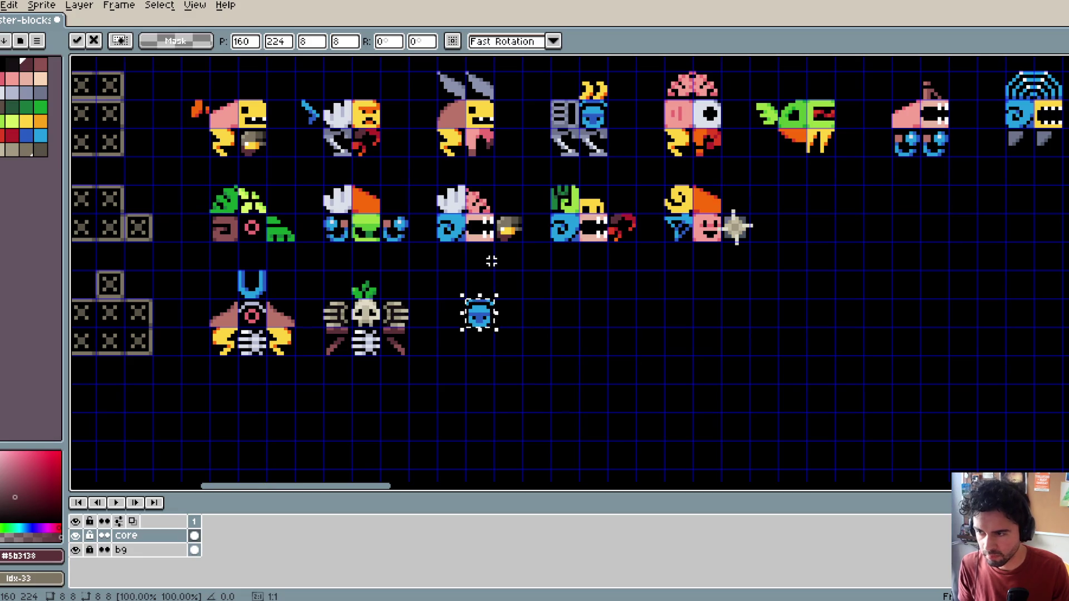
pyautogui.press('Return')
pyautogui.scroll(-3, 491, 261)
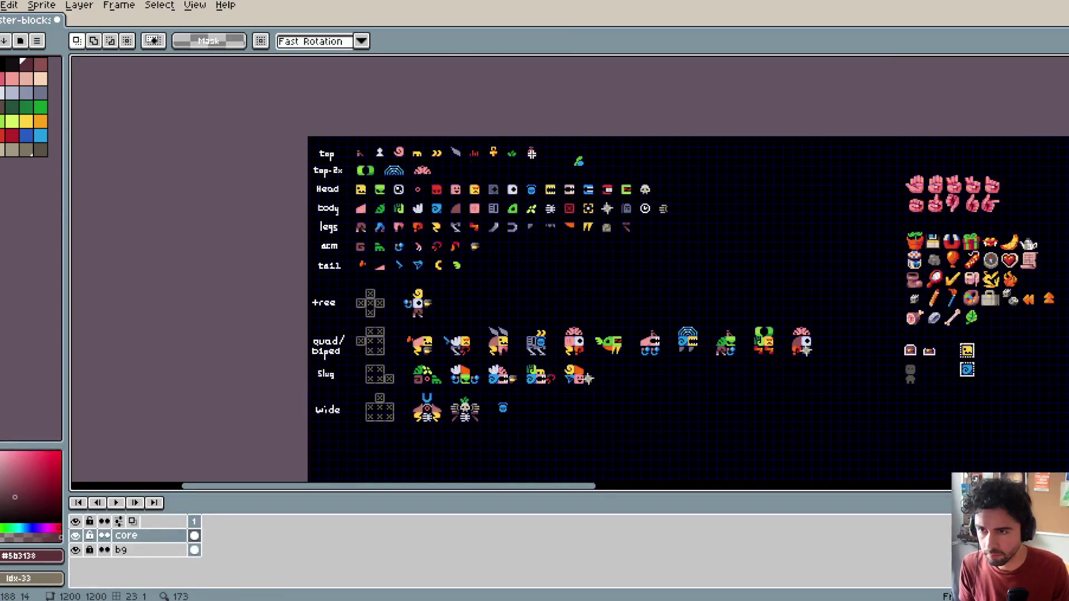
pyautogui.scroll(3, 521, 446)
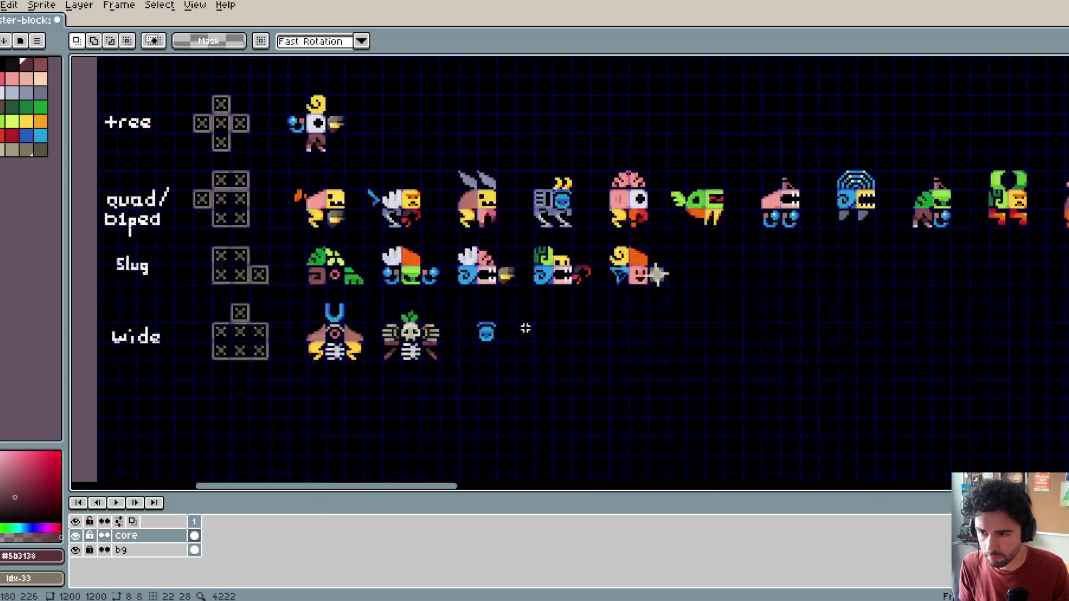
# Step: Paste the yellow top piece onto the blue head
pyautogui.hotkey('ctrl', 'v')
pyautogui.moveTo(447, 284)
pyautogui.mouseDown()
pyautogui.moveTo(477, 318)
pyautogui.moveTo(654, 258)
pyautogui.moveTo(644, 259)
pyautogui.mouseUp()
pyautogui.press('Return')
pyautogui.scroll(-1, 477, 318)
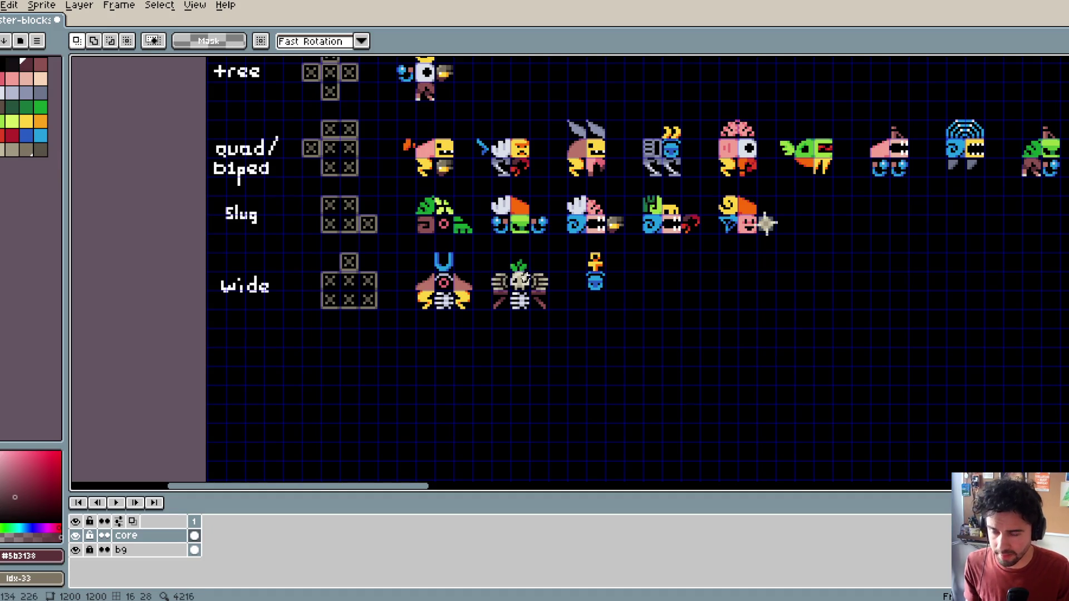
# Step: Paste the white hands and place them flanking the blue body
pyautogui.moveTo(767, 223); pyautogui.dragTo(662, 259)
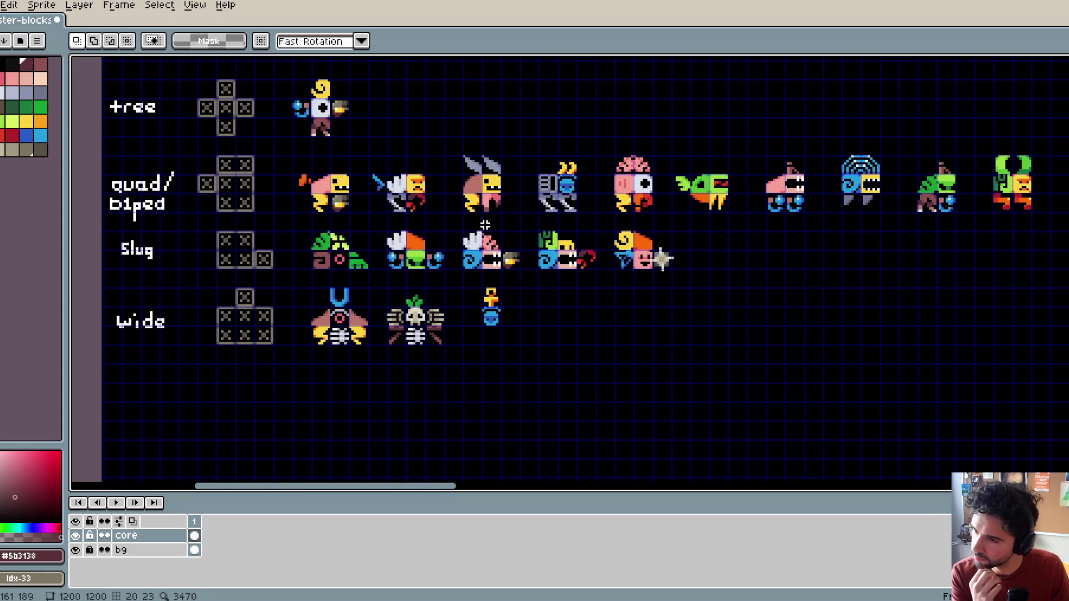
pyautogui.scroll(5, 509, 228)
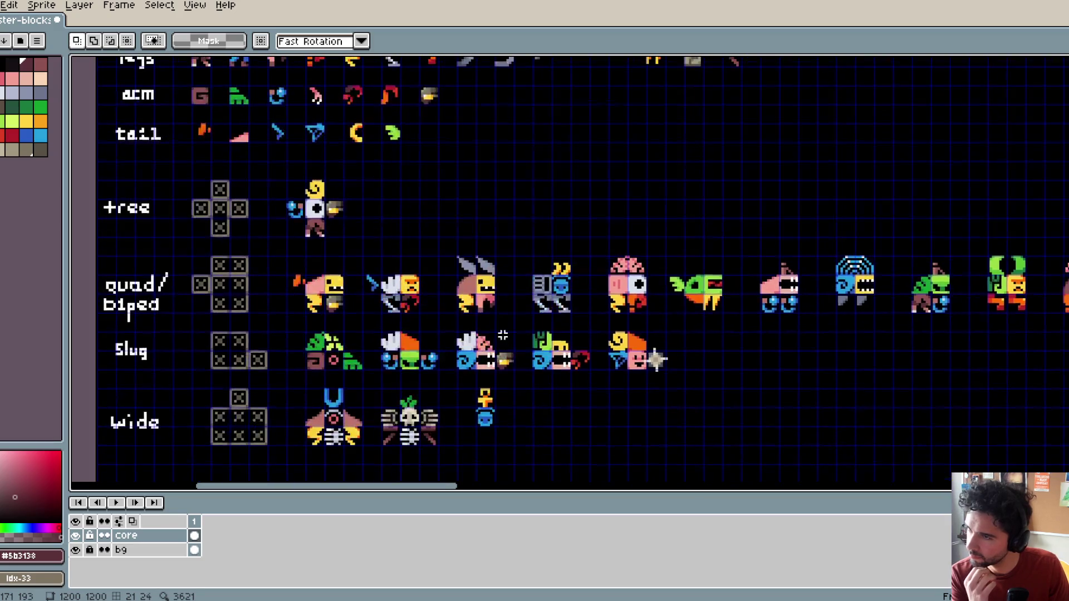
pyautogui.hscroll(-2, 509, 251)
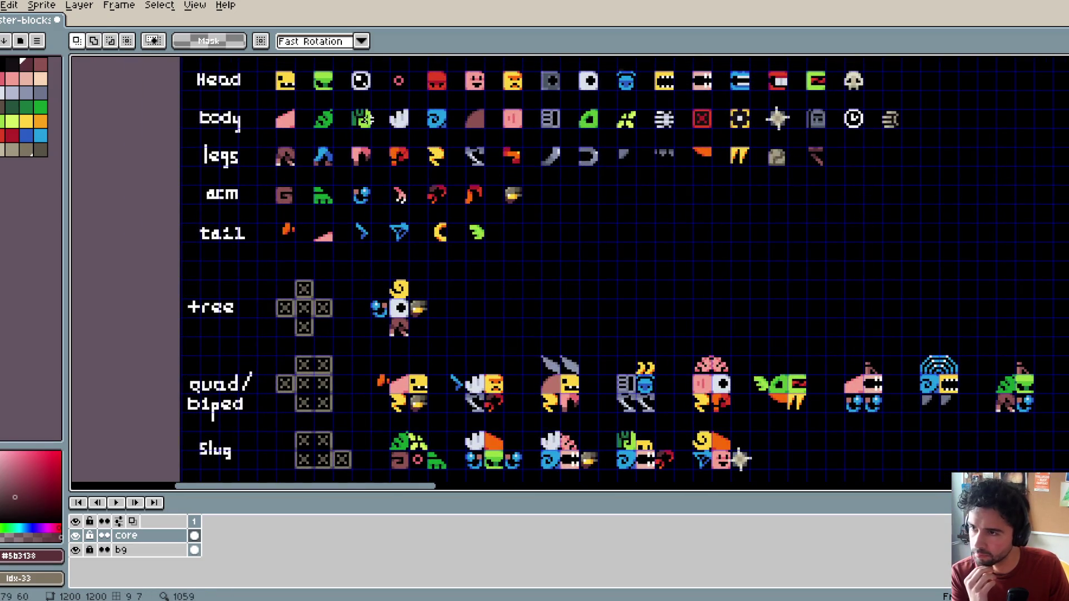
pyautogui.scroll(-2, 487, 190)
pyautogui.scroll(3, 487, 192)
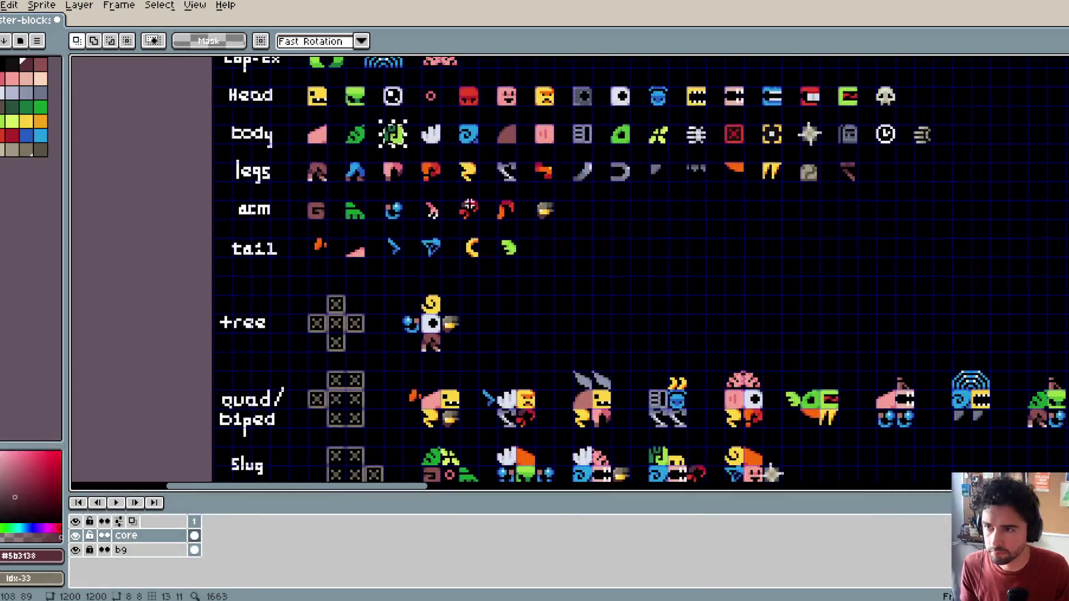
pyautogui.scroll(-5, 539, 334)
pyautogui.keyDown('ctrl'); pyautogui.scroll(2, 536, 322); pyautogui.keyUp('ctrl')
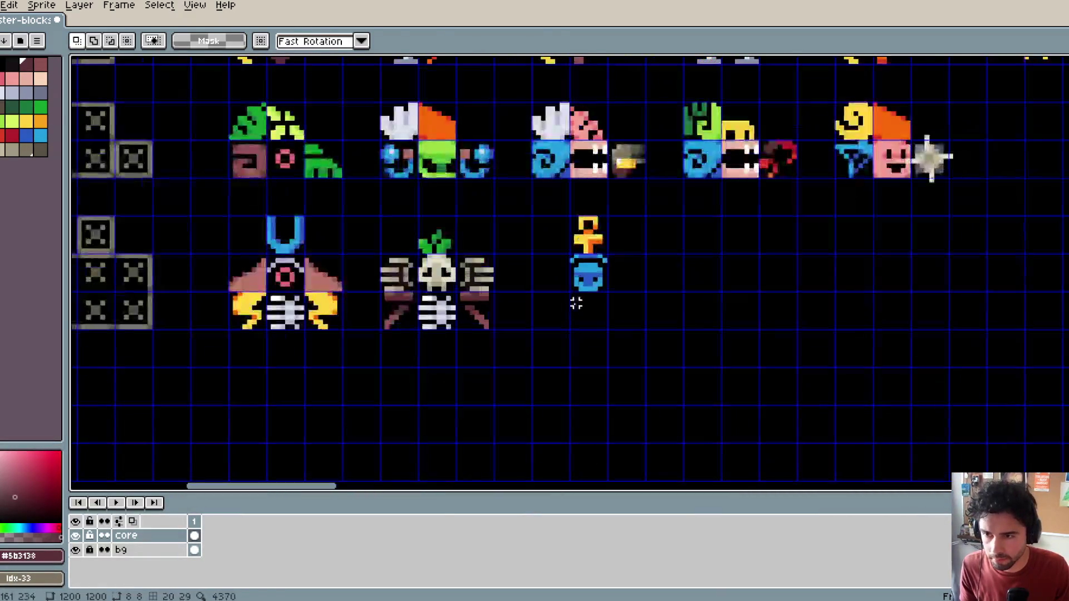
pyautogui.hotkey('ctrl', 'v')
pyautogui.moveTo(285, 280)
pyautogui.mouseDown()
pyautogui.moveTo(444, 322)
pyautogui.moveTo(556, 283)
pyautogui.moveTo(546, 283)
pyautogui.moveTo(635, 290)
pyautogui.mouseUp()
pyautogui.press('Return')
pyautogui.scroll(1, 634, 268)
pyautogui.keyDown('ctrl'); pyautogui.scroll(-2, 635, 267); pyautogui.keyUp('ctrl')
pyautogui.keyDown('ctrl'); pyautogui.scroll(2, 621, 300); pyautogui.keyUp('ctrl')
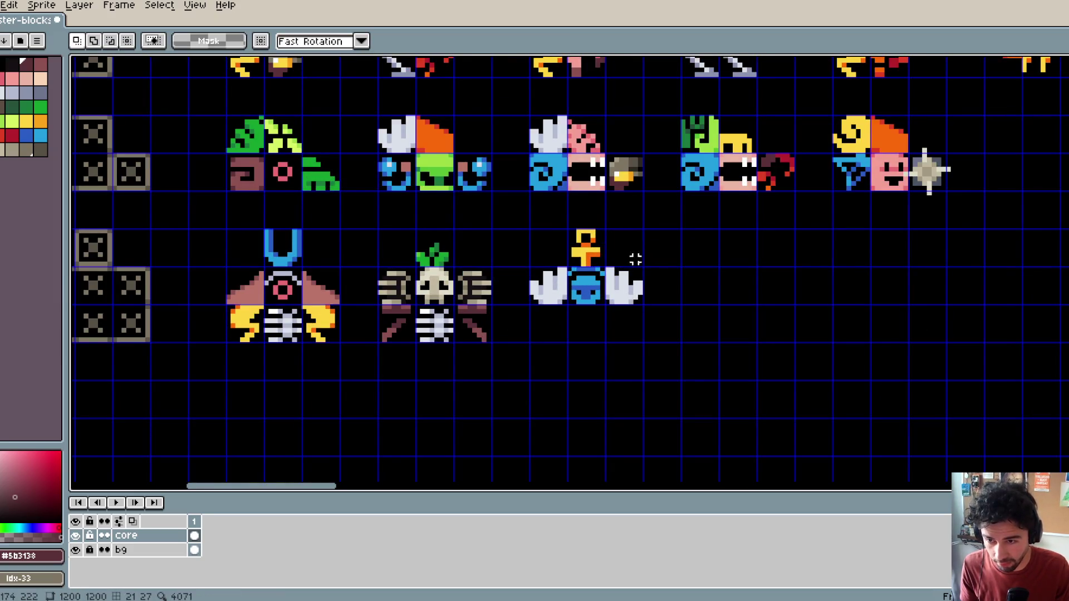
pyautogui.hscroll(2, 635, 259)
pyautogui.keyDown('ctrl'); pyautogui.scroll(-2, 611, 283); pyautogui.keyUp('ctrl')
pyautogui.scroll(8, 616, 375)
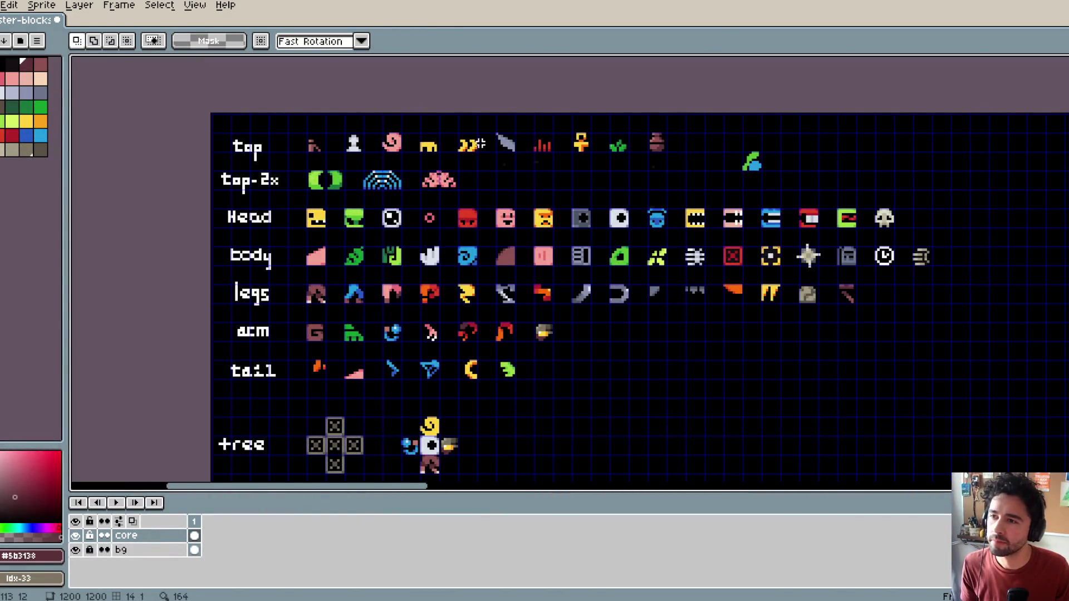
# Step: Paste and commit the red crest on top of the third winged monster
pyautogui.scroll(-4, 549, 277)
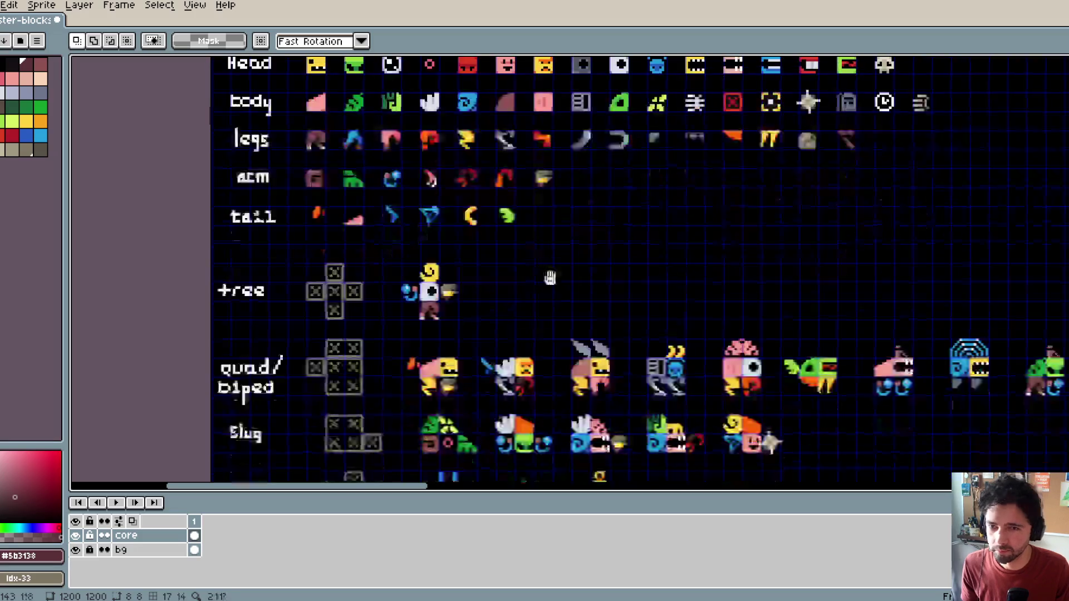
pyautogui.keyDown('ctrl'); pyautogui.scroll(2, 610, 372); pyautogui.keyUp('ctrl')
pyautogui.hotkey('ctrl', 'v')
pyautogui.hotkey('ctrl', 'x')
pyautogui.hotkey('ctrl', 'v')
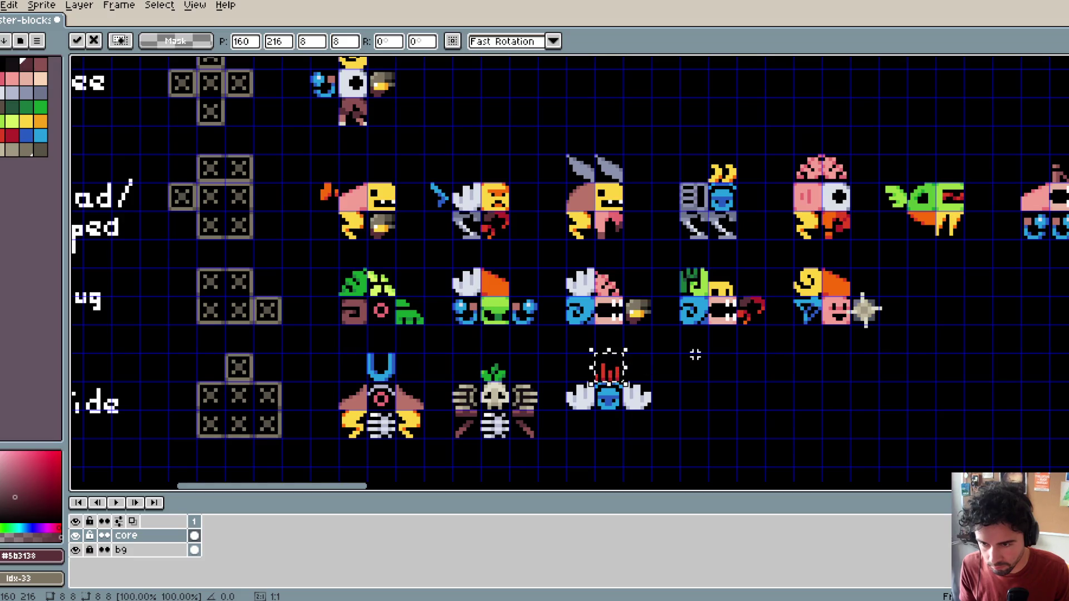
pyautogui.press('Return')
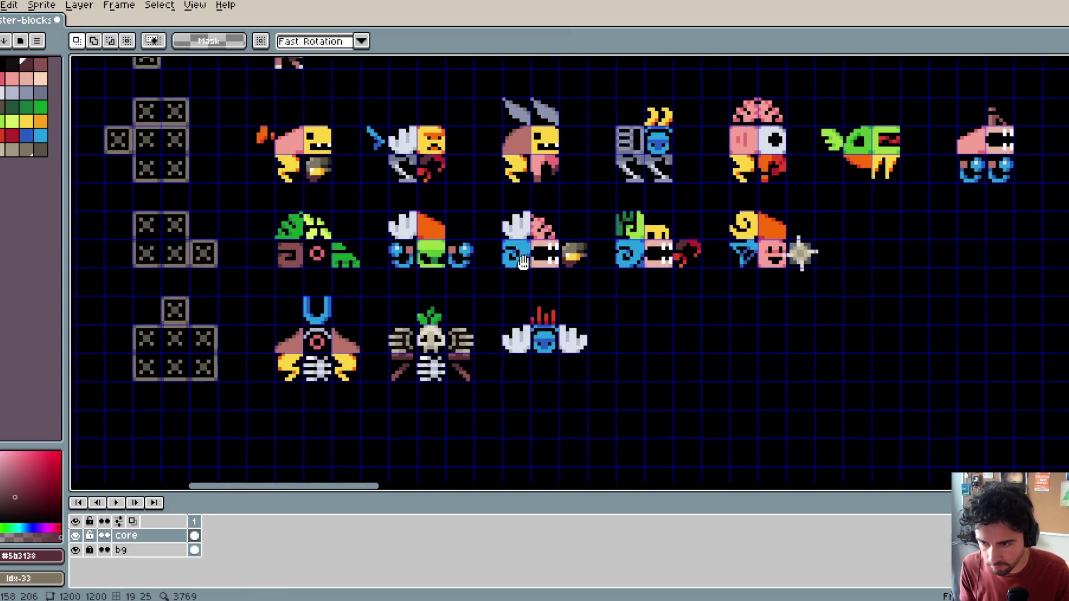
# Step: Paste the dark core block and place it beneath the winged monster
pyautogui.keyDown('ctrl'); pyautogui.scroll(-3, 625, 379); pyautogui.keyUp('ctrl')
pyautogui.keyDown('ctrl'); pyautogui.scroll(2, 576, 134); pyautogui.keyUp('ctrl')
pyautogui.scroll(-3, 576, 133)
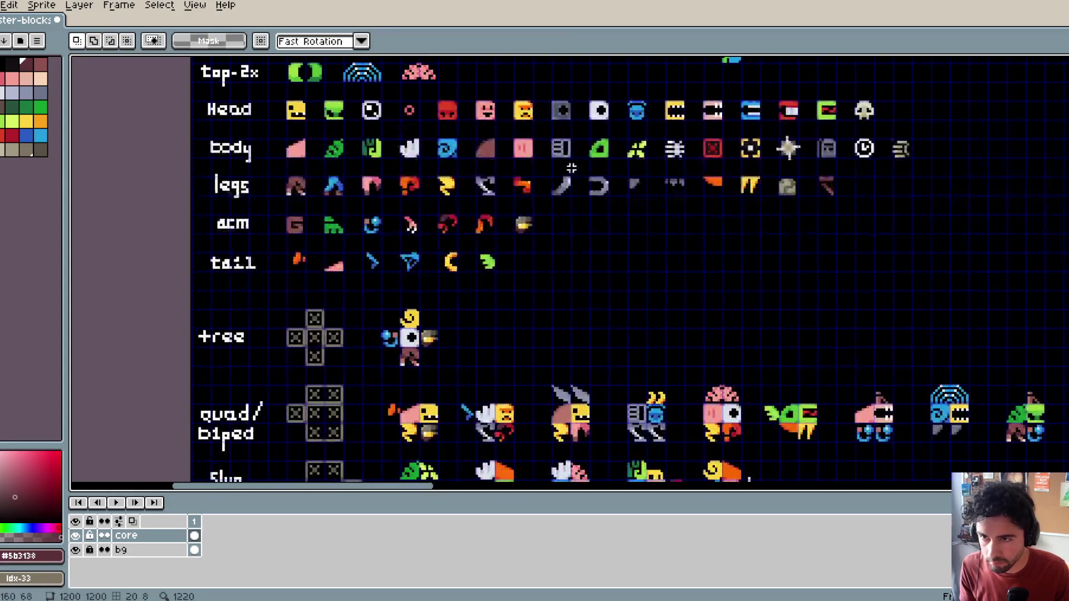
pyautogui.scroll(-2, 677, 95)
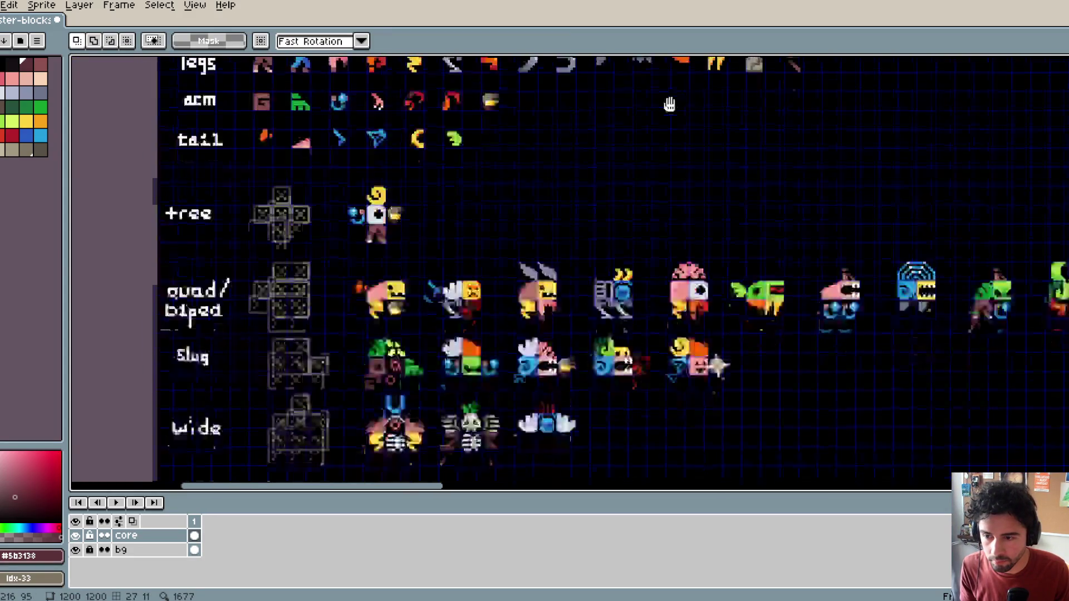
pyautogui.moveTo(676, 96); pyautogui.dragTo(637, 189)
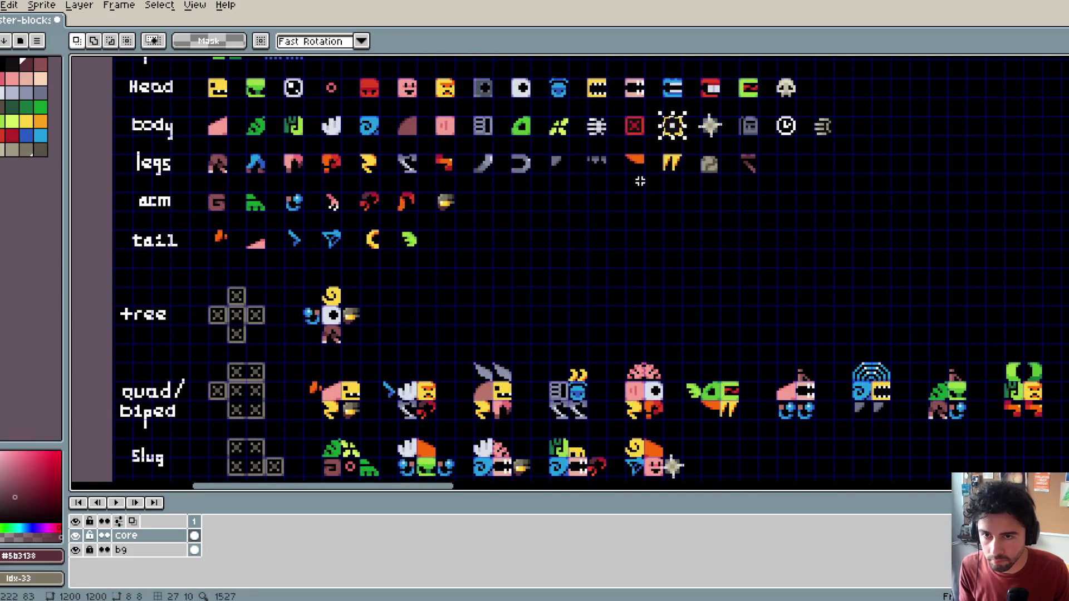
pyautogui.scroll(-2, 534, 266)
pyautogui.keyDown('ctrl'); pyautogui.scroll(1, 533, 266); pyautogui.keyUp('ctrl')
pyautogui.keyDown('ctrl'); pyautogui.scroll(1, 551, 262); pyautogui.keyUp('ctrl')
pyautogui.hotkey('ctrl', 'v')
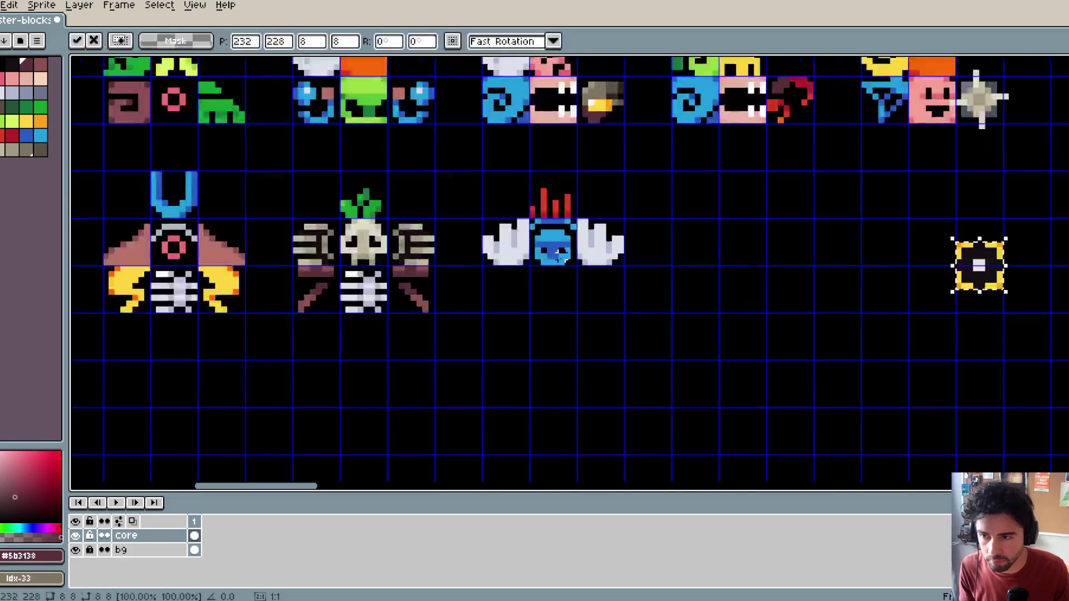
pyautogui.moveTo(981, 294)
pyautogui.mouseDown()
pyautogui.moveTo(572, 345)
pyautogui.moveTo(555, 317)
pyautogui.mouseUp()
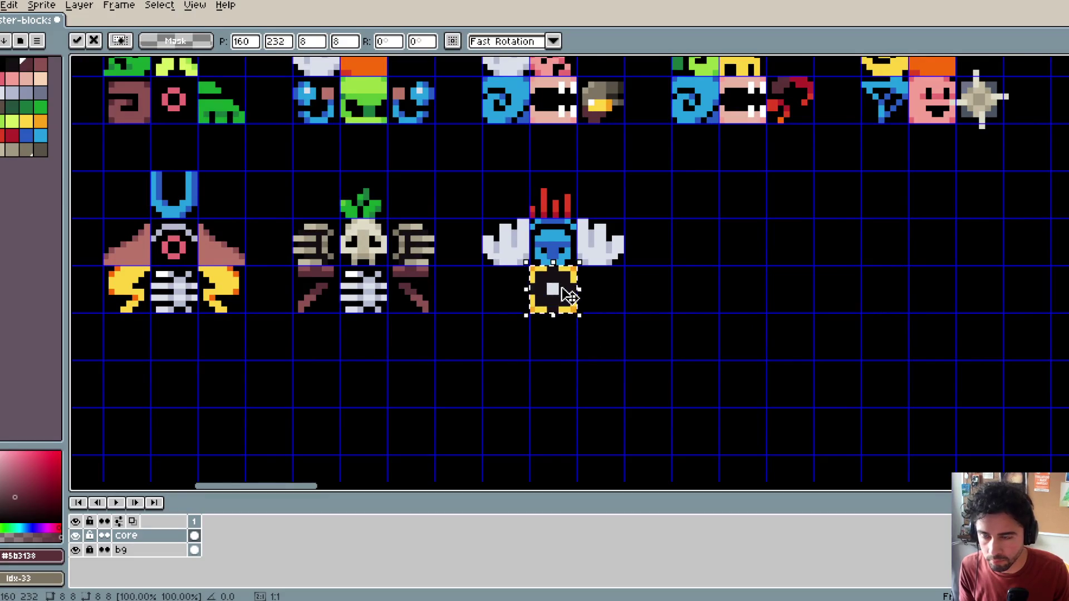
pyautogui.press('Return')
# Step: Pan up to the Head and body rows and select the first five legs sprites
pyautogui.scroll(-1, 589, 260)
pyautogui.scroll(-2, 589, 260)
pyautogui.scroll(3, 573, 203)
pyautogui.keyDown('ctrl'); pyautogui.scroll(2, 573, 150); pyautogui.keyUp('ctrl')
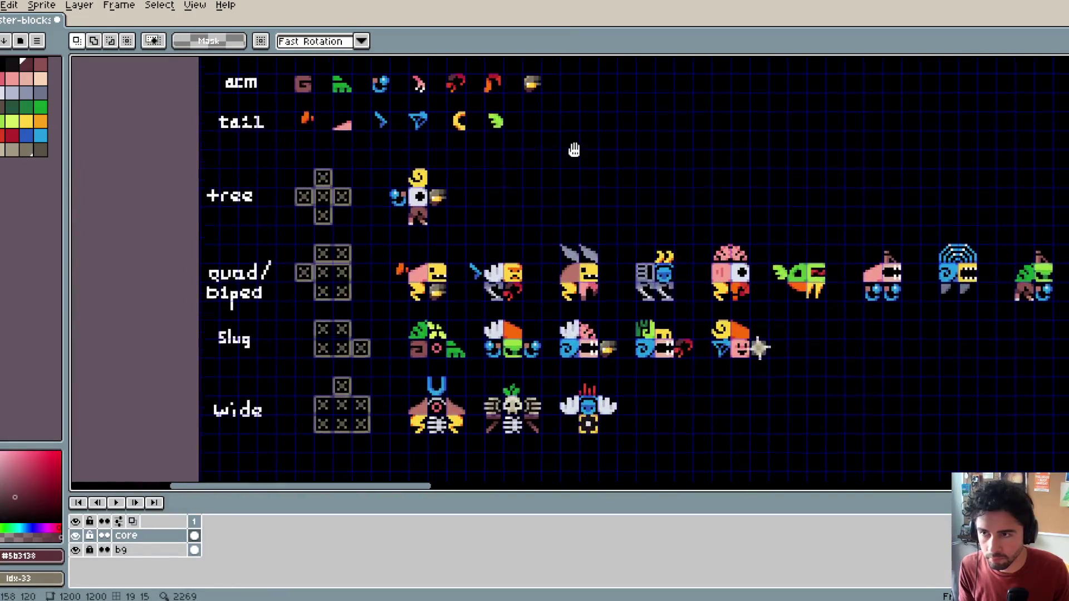
pyautogui.moveTo(529, 176)
pyautogui.mouseDown()
pyautogui.moveTo(501, 177)
pyautogui.moveTo(445, 125)
pyautogui.moveTo(434, 142)
pyautogui.moveTo(437, 120)
pyautogui.moveTo(443, 139)
pyautogui.mouseUp()
pyautogui.moveTo(443, 198); pyautogui.dragTo(433, 256)
pyautogui.moveTo(260, 124); pyautogui.dragTo(447, 160)
# Step: Place the orange piece under the monster's wing, commit it and hide the grid
pyautogui.scroll(-5, 473, 156)
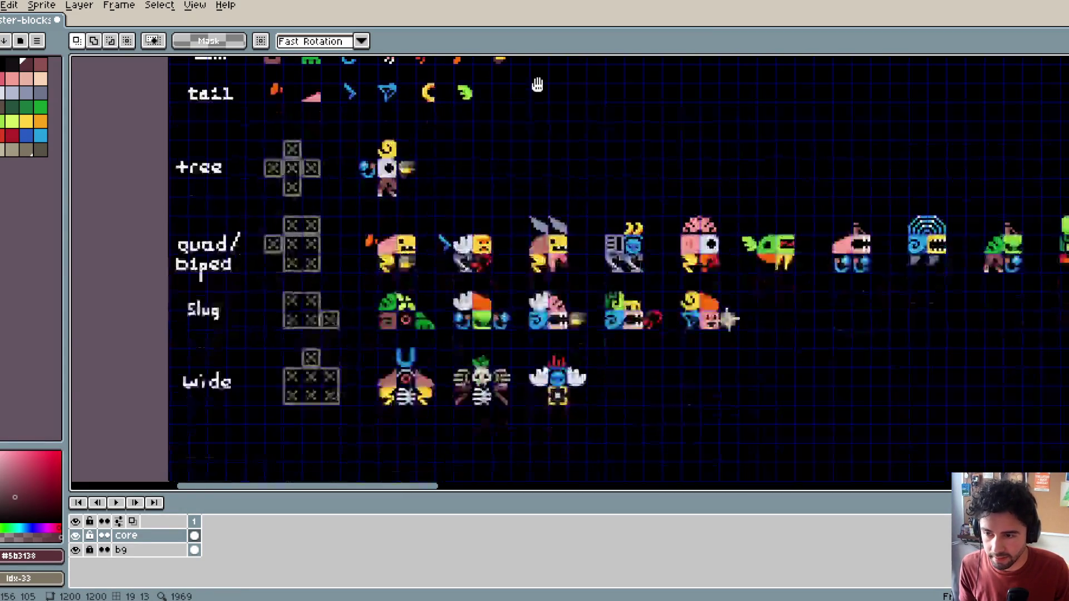
pyautogui.scroll(5, 535, 218)
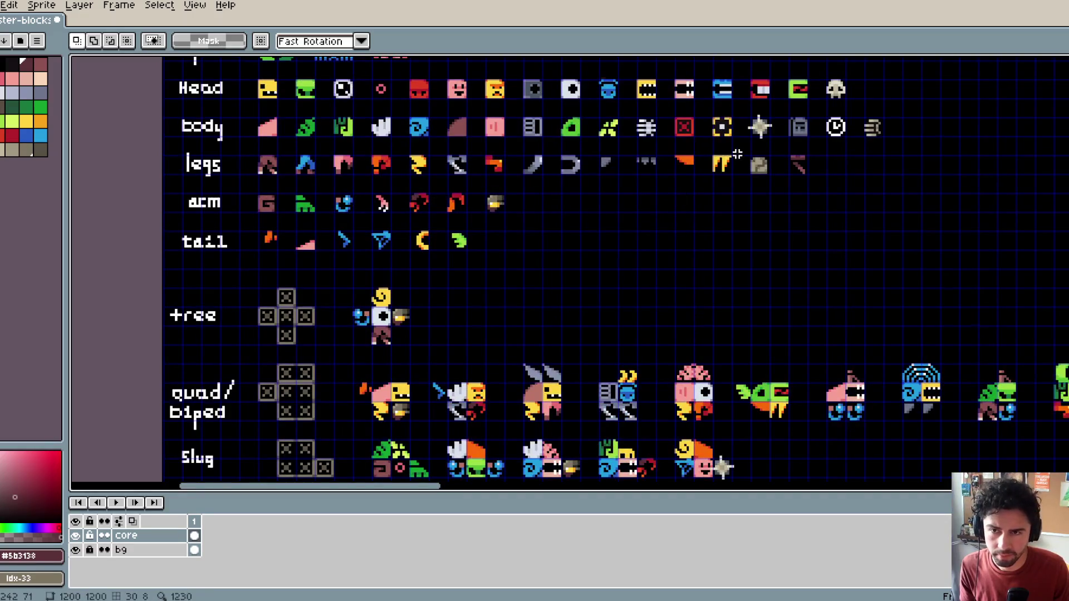
pyautogui.scroll(-4, 659, 109)
pyautogui.scroll(5, 659, 269)
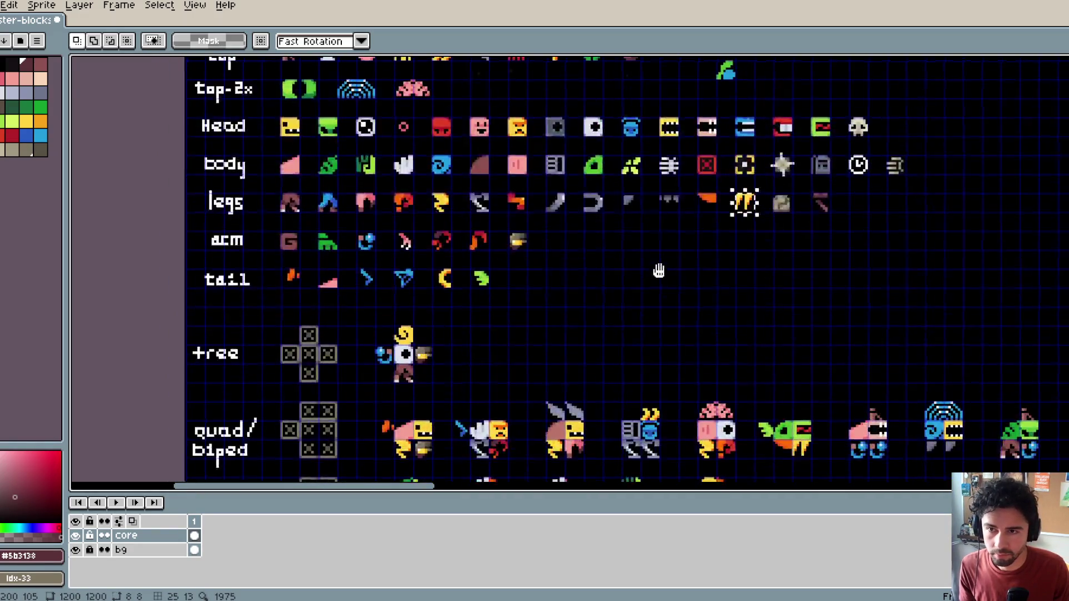
pyautogui.scroll(-8, 633, 179)
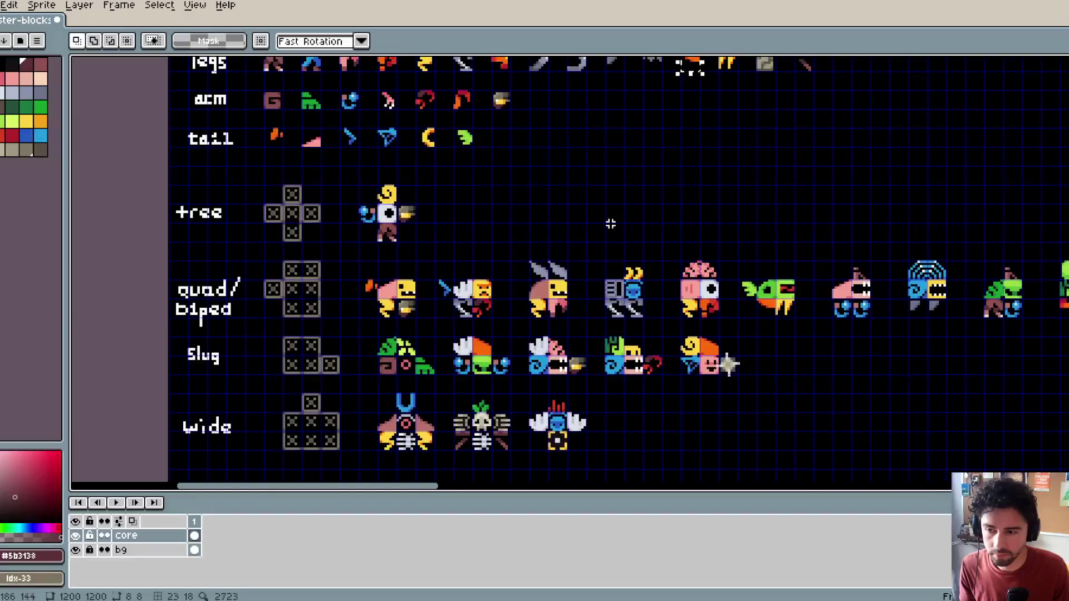
pyautogui.scroll(3, 585, 257)
pyautogui.hotkey('ctrl', 'v')
pyautogui.moveTo(891, 262)
pyautogui.mouseDown()
pyautogui.moveTo(509, 358)
pyautogui.moveTo(526, 305)
pyautogui.moveTo(624, 309)
pyautogui.mouseUp()
pyautogui.press('Return')
pyautogui.press('Return')
pyautogui.hotkey('ctrl', "'")
# Step: Select the finished third winged monster
pyautogui.scroll(-3, 642, 309)
pyautogui.scroll(2, 643, 313)
pyautogui.hscroll(-3, 713, 301)
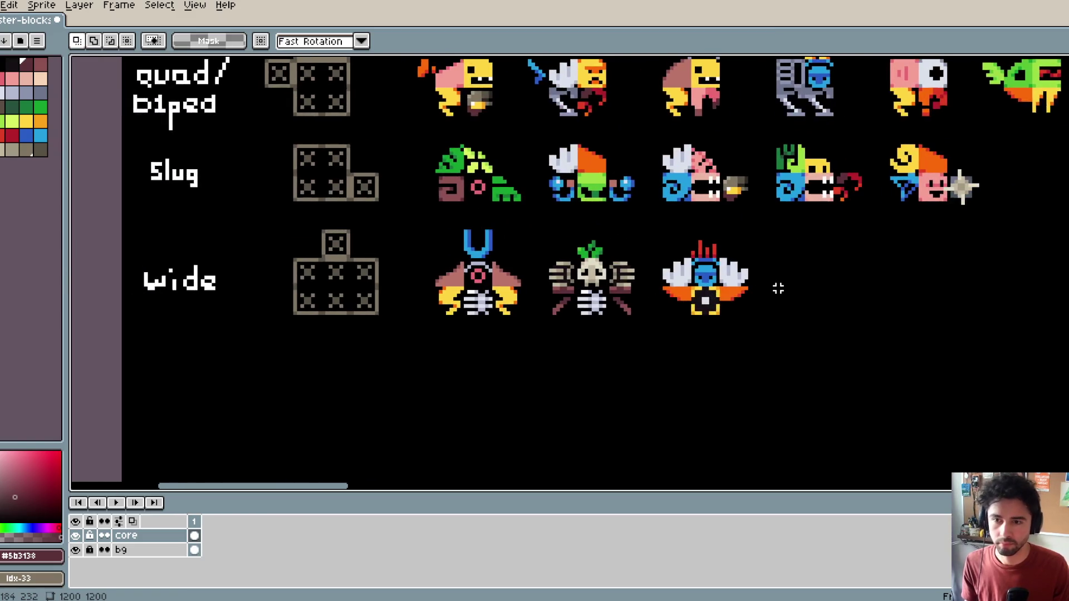
pyautogui.scroll(-1, 690, 232)
pyautogui.moveTo(650, 222); pyautogui.dragTo(749, 326)
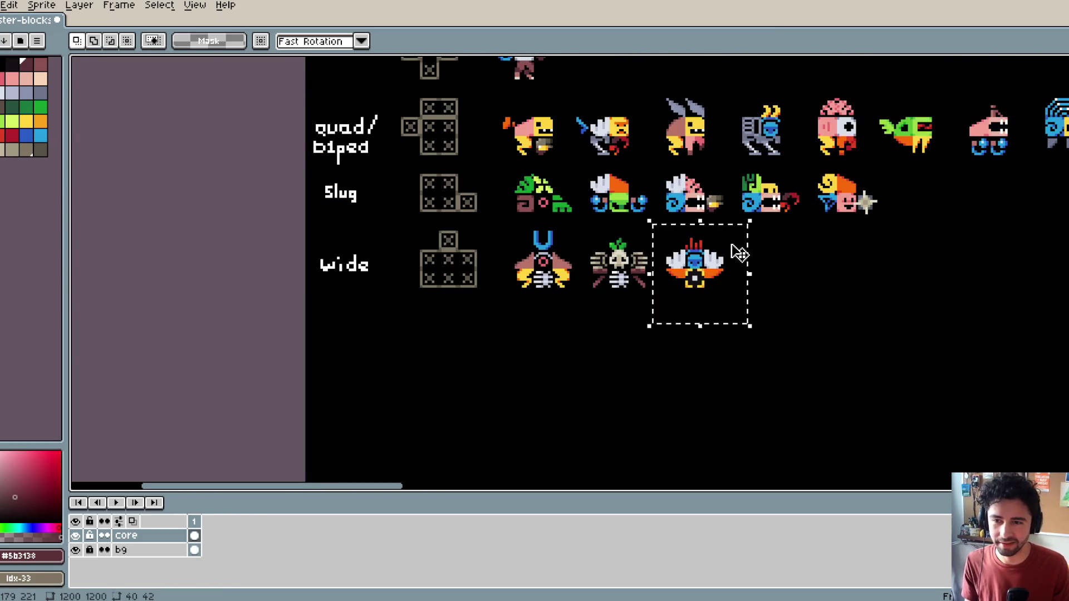
# Step: Marquee-select the whole block of tree, quad, slug and wide creature rows
pyautogui.scroll(3, 740, 254)
pyautogui.scroll(-3, 709, 238)
pyautogui.moveTo(144, 246); pyautogui.dragTo(692, 454)
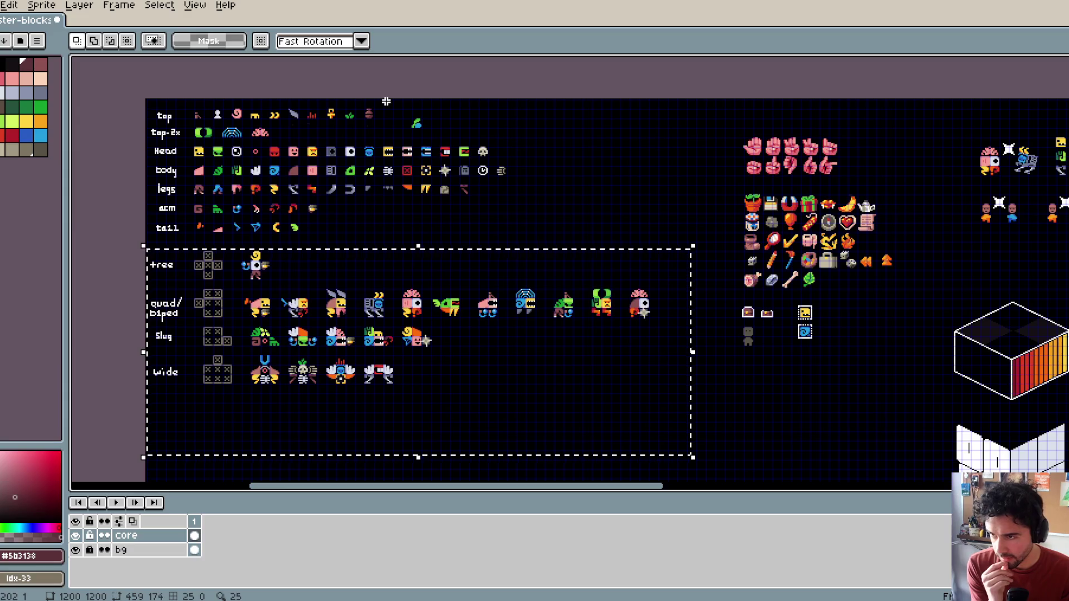
pyautogui.scroll(2, 245, 249)
pyautogui.scroll(1, 245, 249)
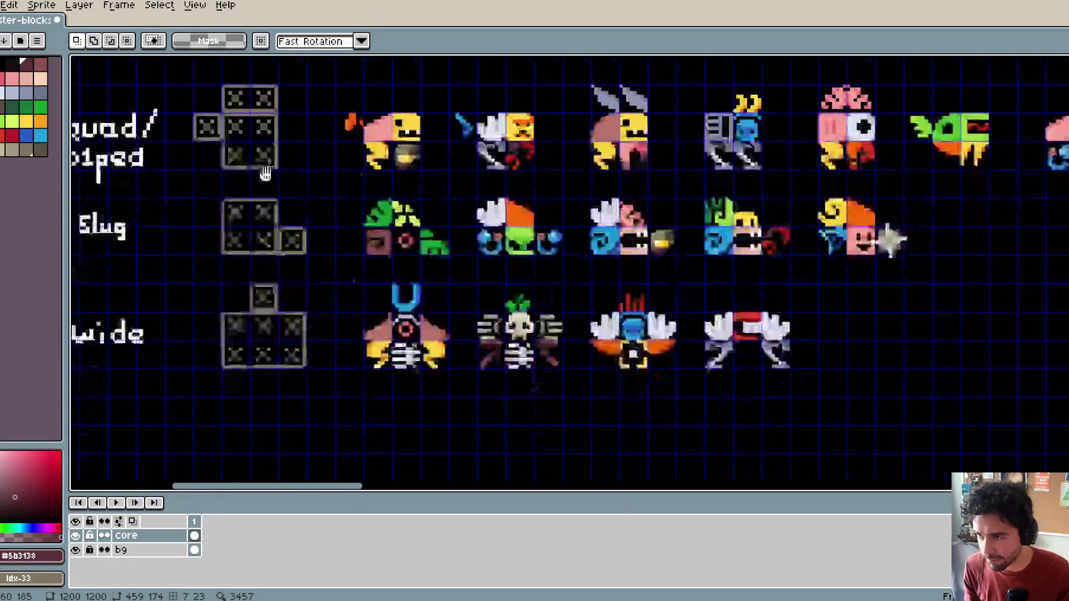
# Step: Move the body row and everything below it further down, opening space under Head
pyautogui.scroll(-3, 418, 238)
pyautogui.scroll(2, 429, 223)
pyautogui.scroll(-2, 429, 234)
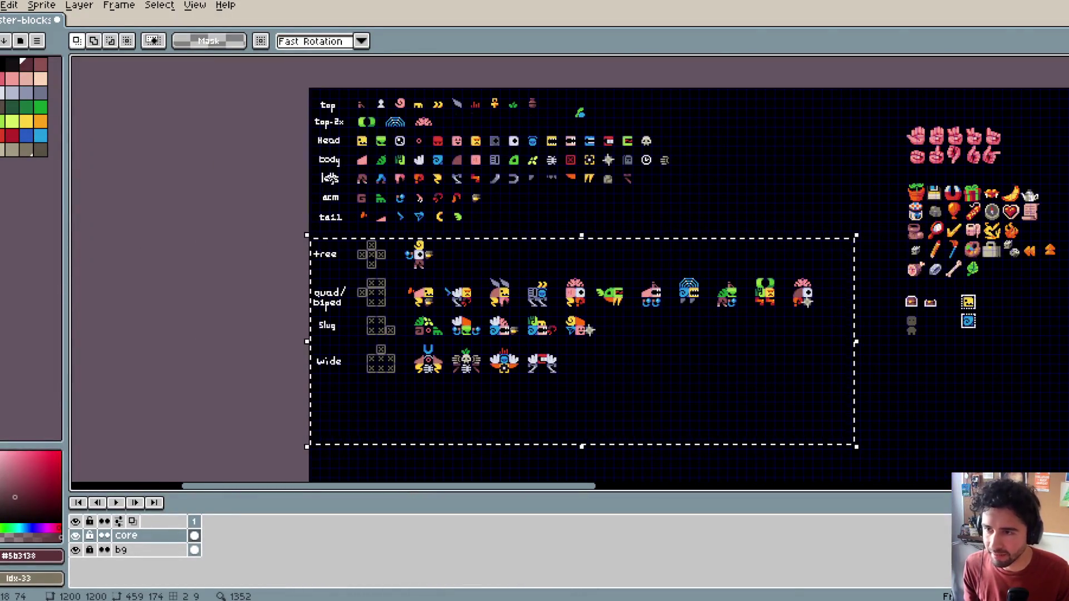
pyautogui.scroll(1, 329, 179)
pyautogui.moveTo(296, 122); pyautogui.dragTo(549, 256)
pyautogui.scroll(-2, 550, 257)
pyautogui.scroll(1, 452, 236)
pyautogui.moveTo(354, 166)
pyautogui.mouseDown()
pyautogui.moveTo(909, 454)
pyautogui.moveTo(902, 442)
pyautogui.mouseUp()
pyautogui.scroll(1, 459, 252)
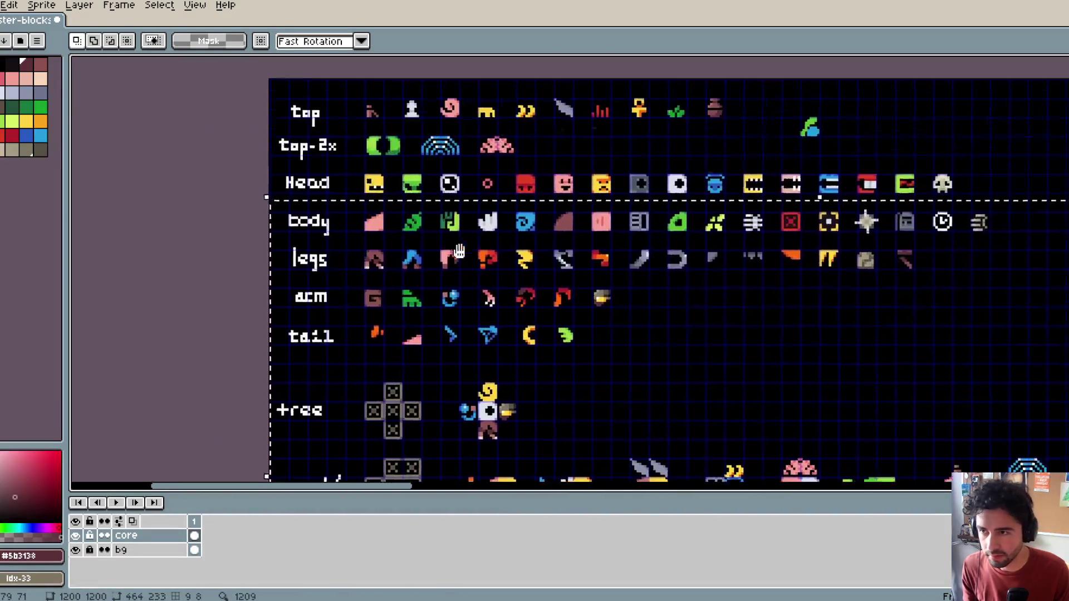
pyautogui.scroll(1, 430, 232)
pyautogui.moveTo(430, 239); pyautogui.dragTo(440, 300)
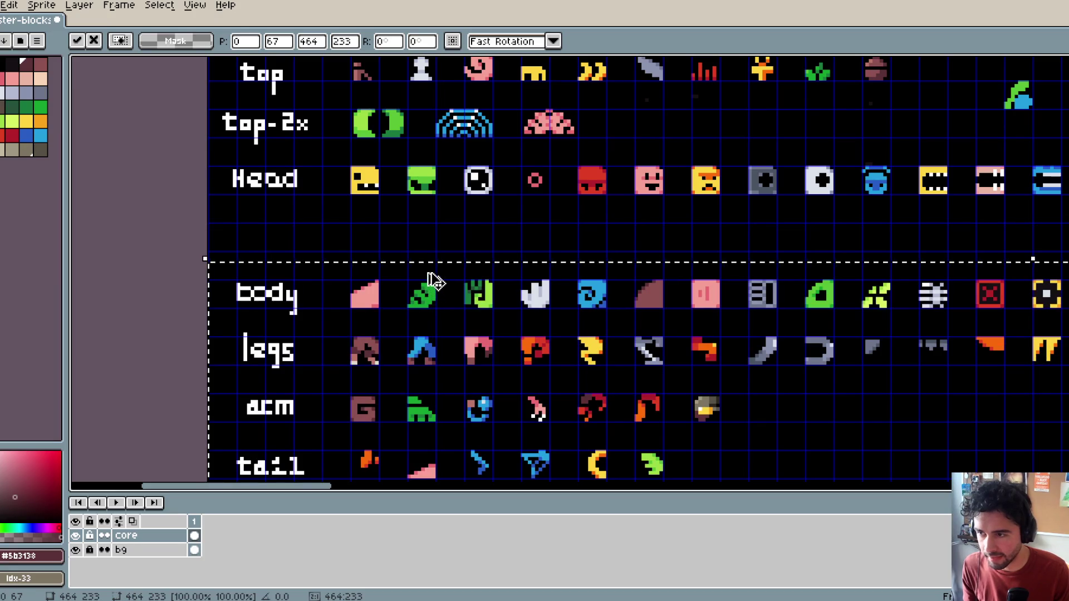
pyautogui.scroll(-3, 437, 289)
pyautogui.click(317, 217)
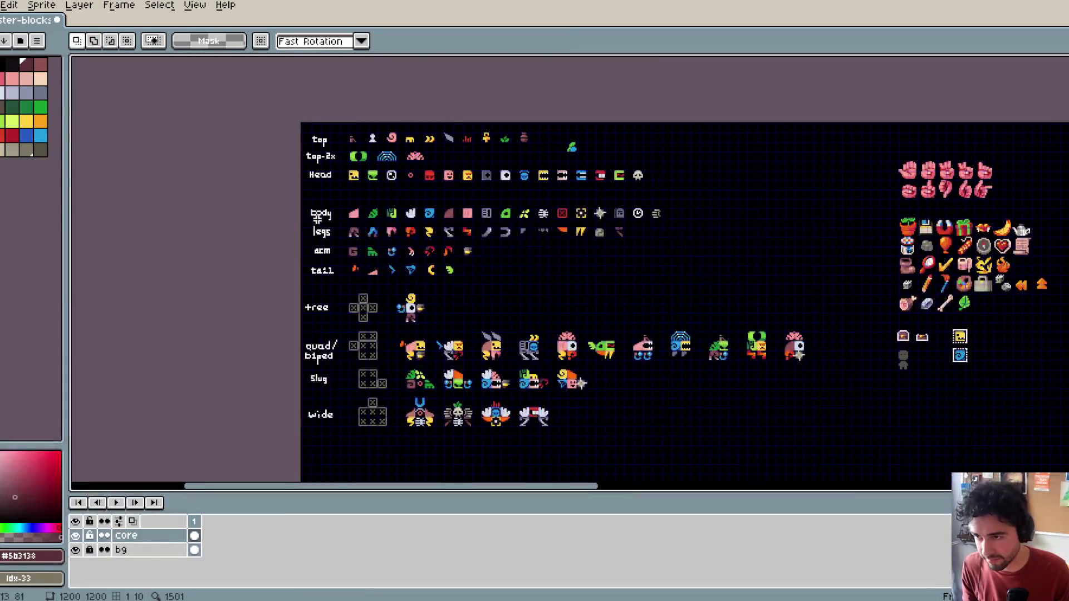
# Step: Lower the legs row and all rows beneath it to open space under body
pyautogui.moveTo(327, 236)
pyautogui.mouseDown()
pyautogui.moveTo(661, 413)
pyautogui.moveTo(836, 478)
pyautogui.mouseUp()
pyautogui.scroll(3, 437, 258)
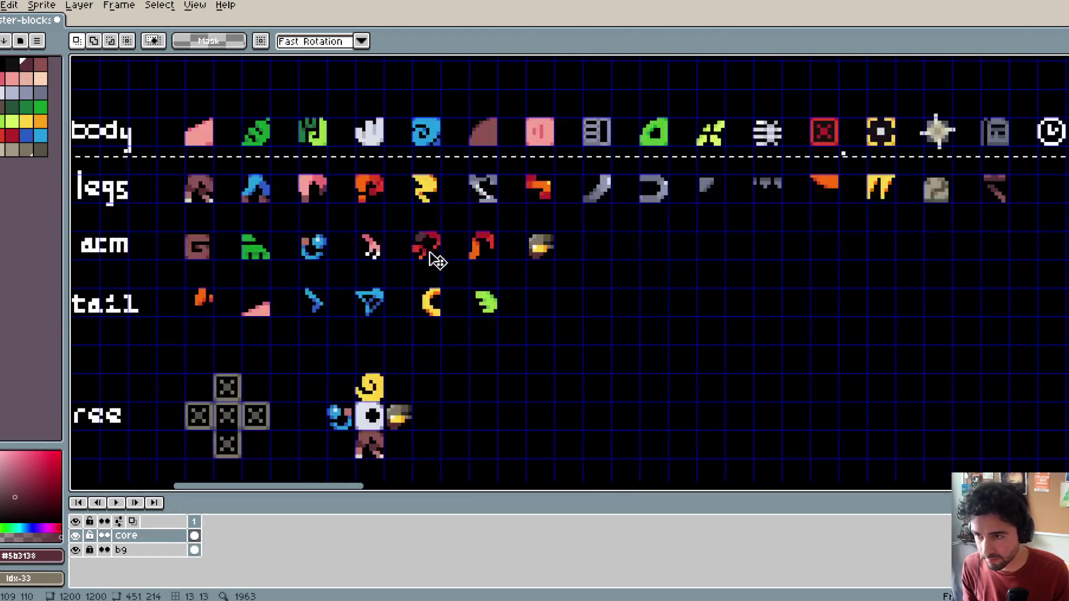
pyautogui.moveTo(419, 237); pyautogui.dragTo(523, 215)
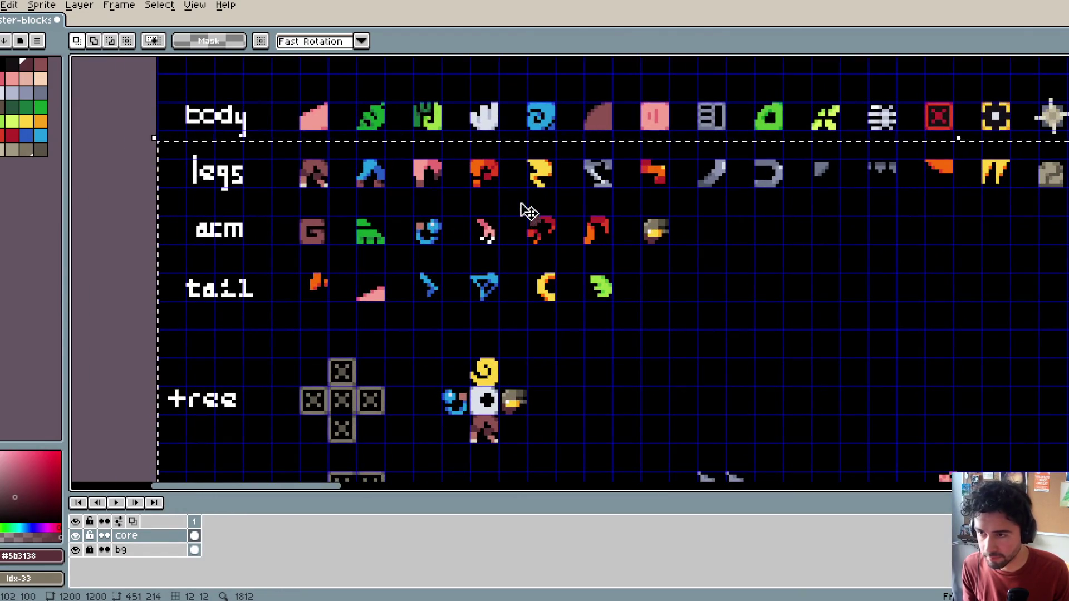
pyautogui.moveTo(516, 206); pyautogui.dragTo(518, 270)
pyautogui.press('Return')
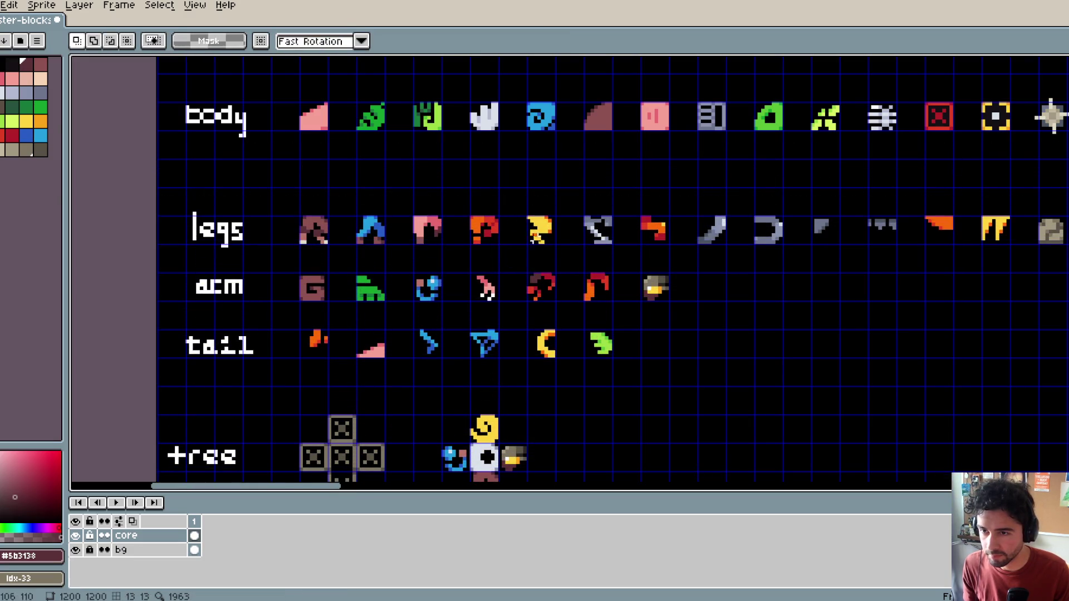
pyautogui.scroll(-1, 454, 214)
pyautogui.moveTo(455, 213)
pyautogui.mouseDown()
pyautogui.moveTo(411, 212)
pyautogui.moveTo(649, 248)
pyautogui.moveTo(852, 252)
pyautogui.mouseUp()
# Step: Move part of the legs row into the empty line, nudged one pixel up and left
pyautogui.moveTo(628, 245)
pyautogui.mouseDown()
pyautogui.moveTo(582, 215)
pyautogui.moveTo(486, 211)
pyautogui.mouseUp()
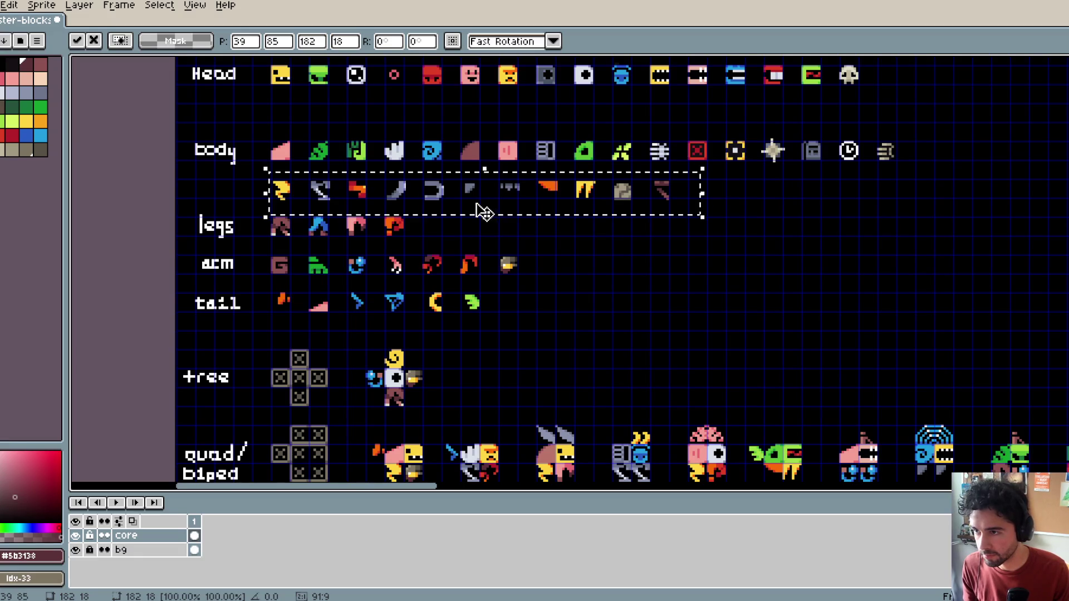
pyautogui.scroll(1, 485, 210)
pyautogui.press('Up')
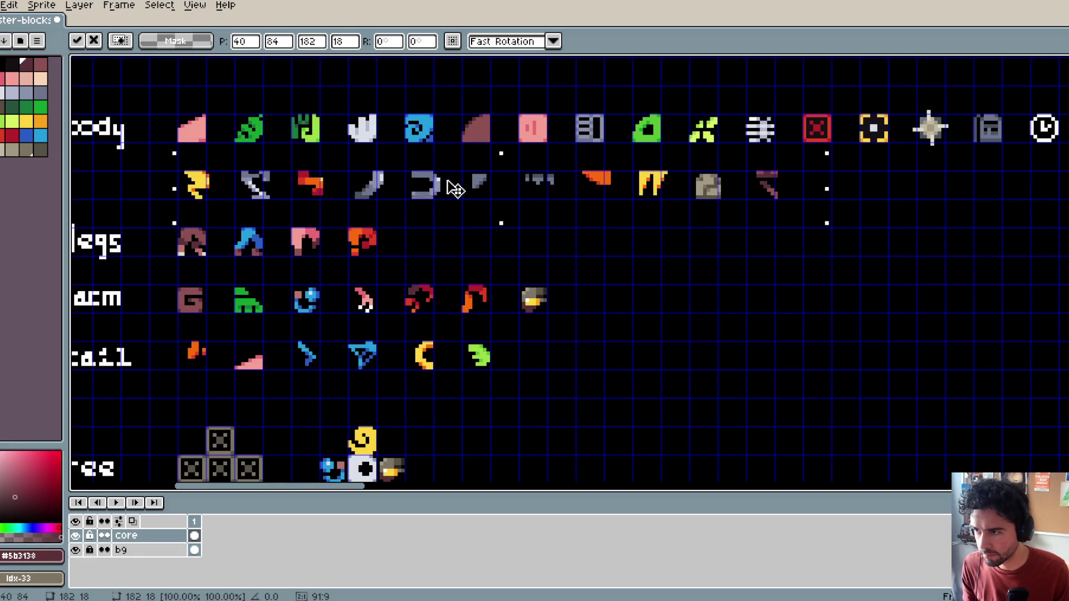
pyautogui.press('Left')
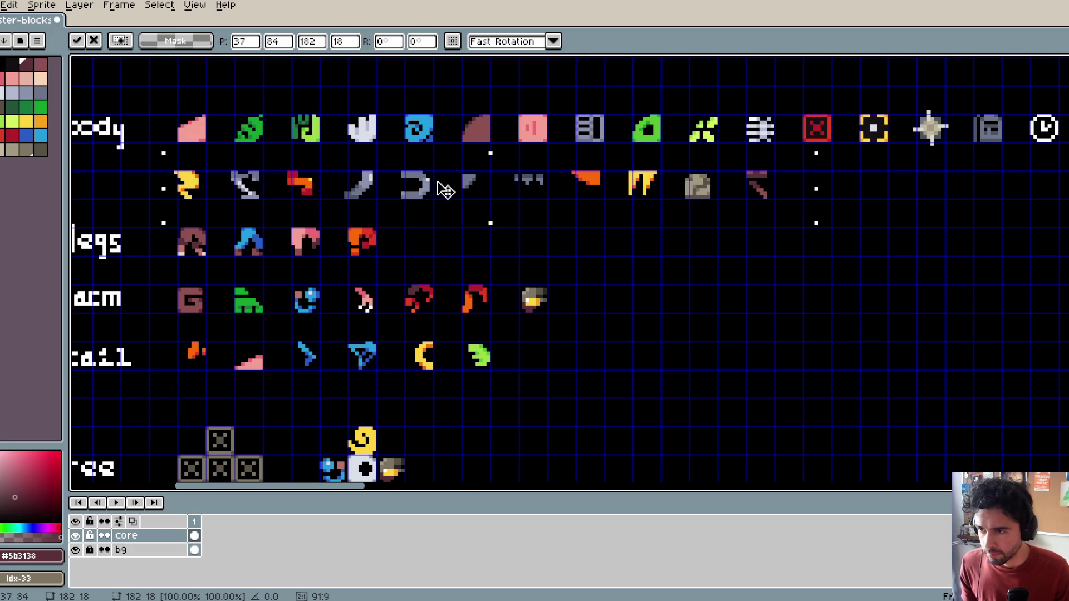
pyautogui.press('Return')
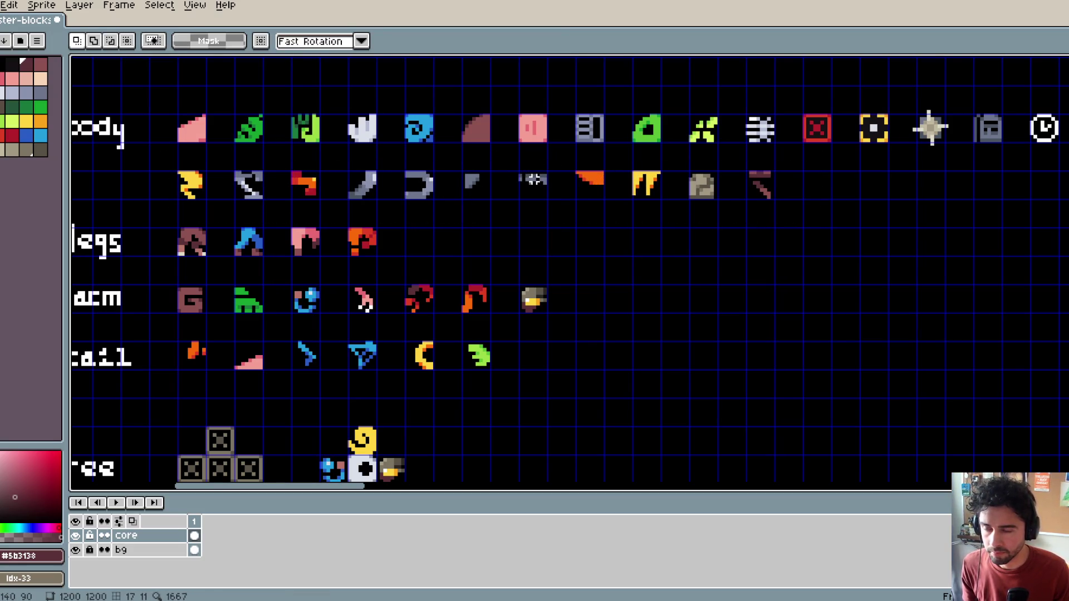
# Step: Move the grey teeth and yellow claw into the legs row and shift orange, rock, stick left
pyautogui.moveTo(547, 194); pyautogui.dragTo(432, 261)
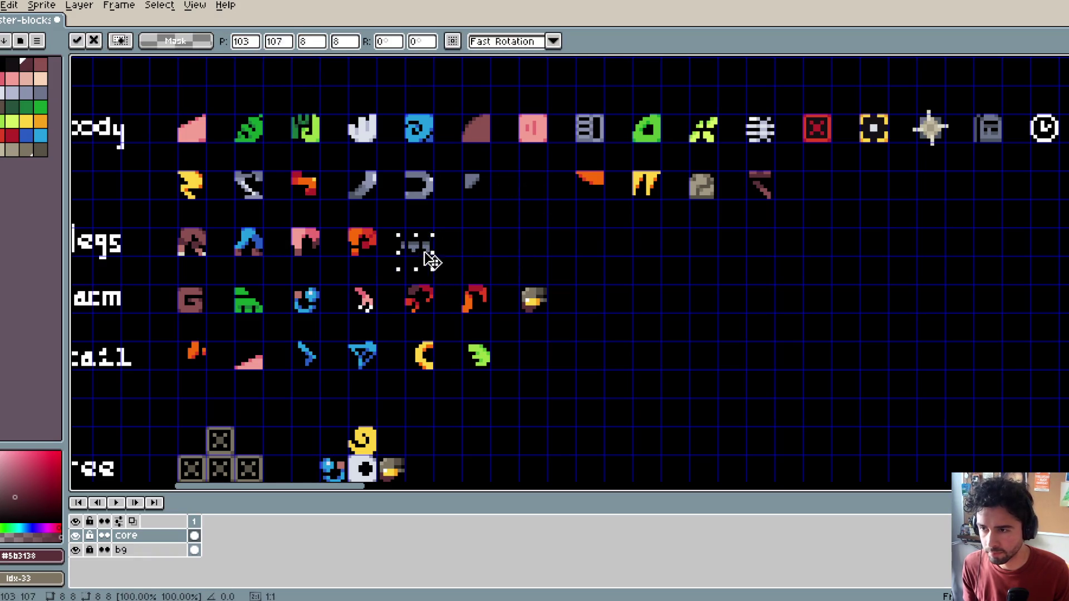
pyautogui.moveTo(639, 187); pyautogui.dragTo(485, 253)
pyautogui.moveTo(535, 165)
pyautogui.mouseDown()
pyautogui.moveTo(810, 219)
pyautogui.moveTo(741, 202)
pyautogui.moveTo(713, 211)
pyautogui.mouseUp()
pyautogui.moveTo(614, 162)
pyautogui.mouseDown()
pyautogui.moveTo(771, 233)
pyautogui.moveTo(679, 216)
pyautogui.mouseUp()
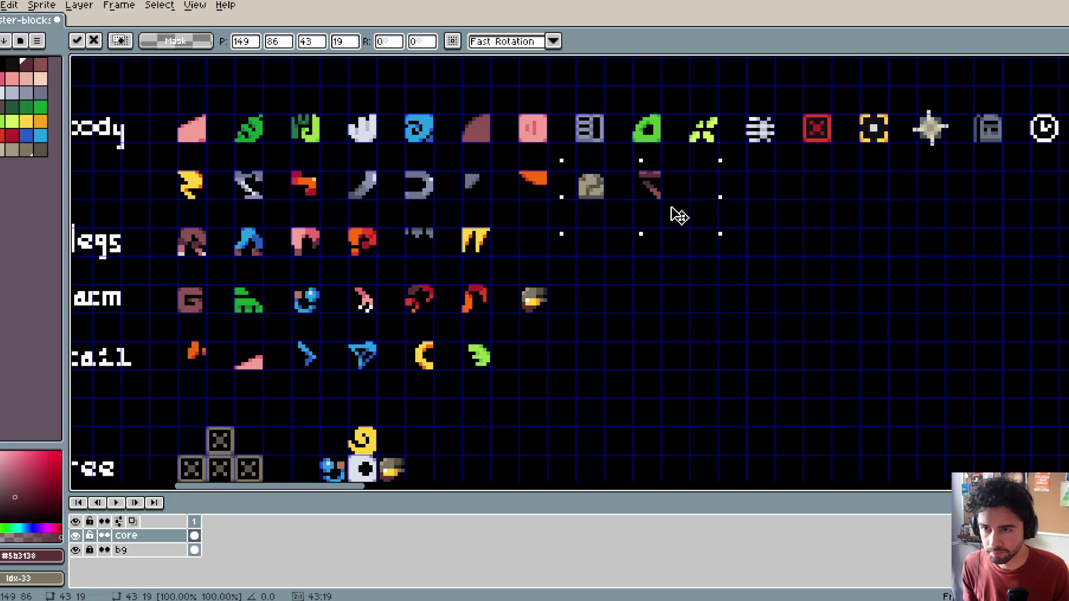
pyautogui.hotkey('ctrl', 'd')
# Step: Copy the legs label onto the new upper row and select its s to make it 'leg'
pyautogui.scroll(-1, 356, 231)
pyautogui.hscroll(-3, 353, 234)
pyautogui.scroll(1, 357, 228)
pyautogui.moveTo(332, 211)
pyautogui.mouseDown()
pyautogui.moveTo(431, 285)
pyautogui.moveTo(427, 226)
pyautogui.mouseUp()
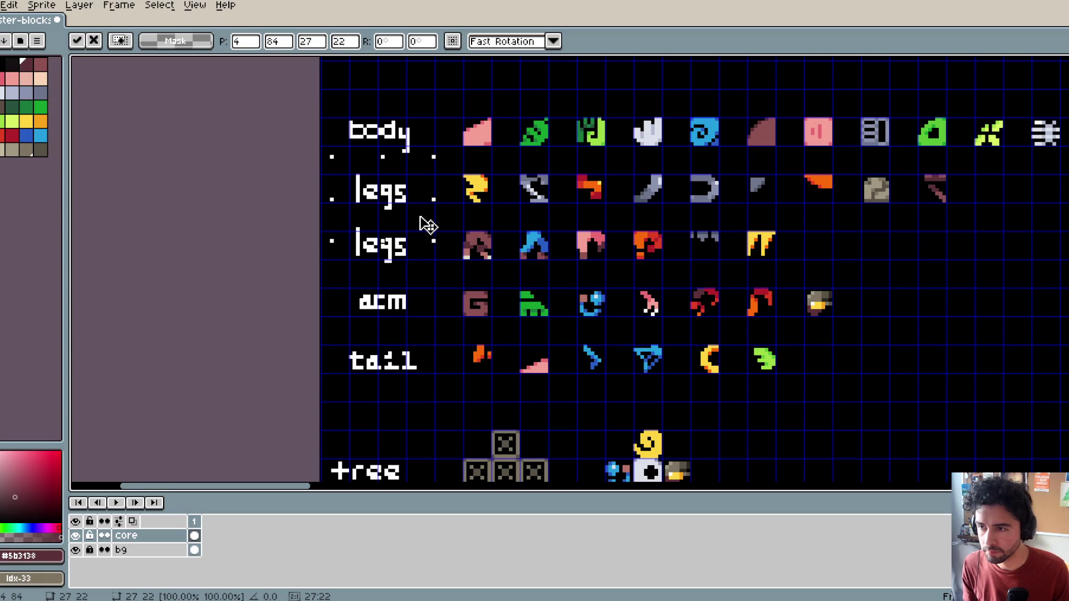
pyautogui.press('Return')
pyautogui.moveTo(388, 174); pyautogui.dragTo(421, 213)
# Step: Scroll over the head, body, leg, legs, arm and tail rows to review them
pyautogui.hscroll(1, 432, 215)
pyautogui.hscroll(-3, 501, 234)
pyautogui.scroll(-1, 557, 239)
pyautogui.hscroll(3, 614, 239)
pyautogui.scroll(-3, 615, 239)
pyautogui.hscroll(3, 559, 239)
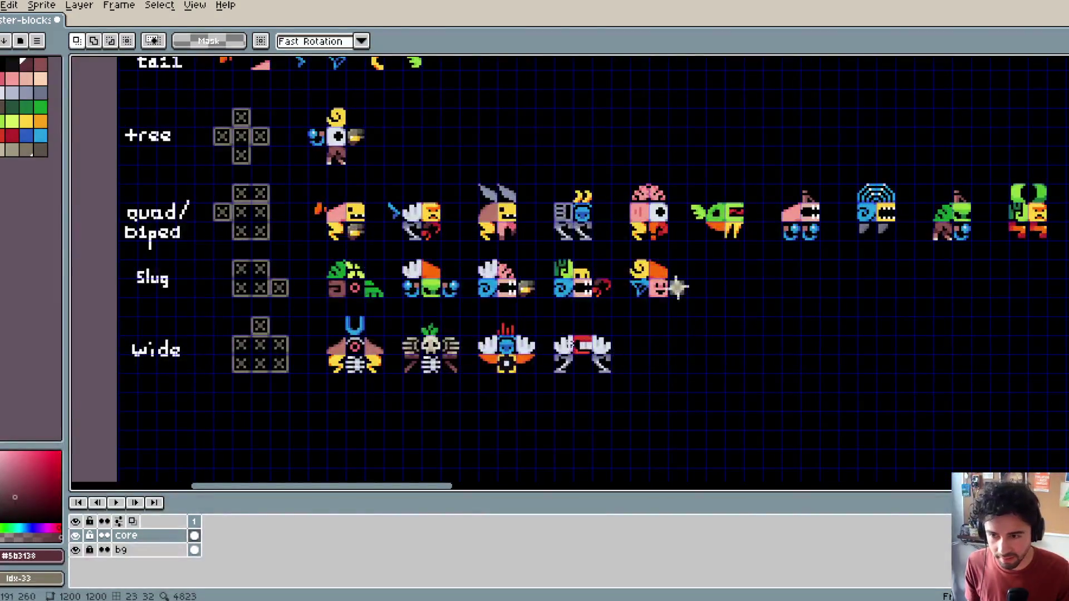
pyautogui.hscroll(4, 622, 259)
pyautogui.scroll(-1, 621, 259)
pyautogui.hscroll(-6, 621, 259)
pyautogui.scroll(5, 622, 259)
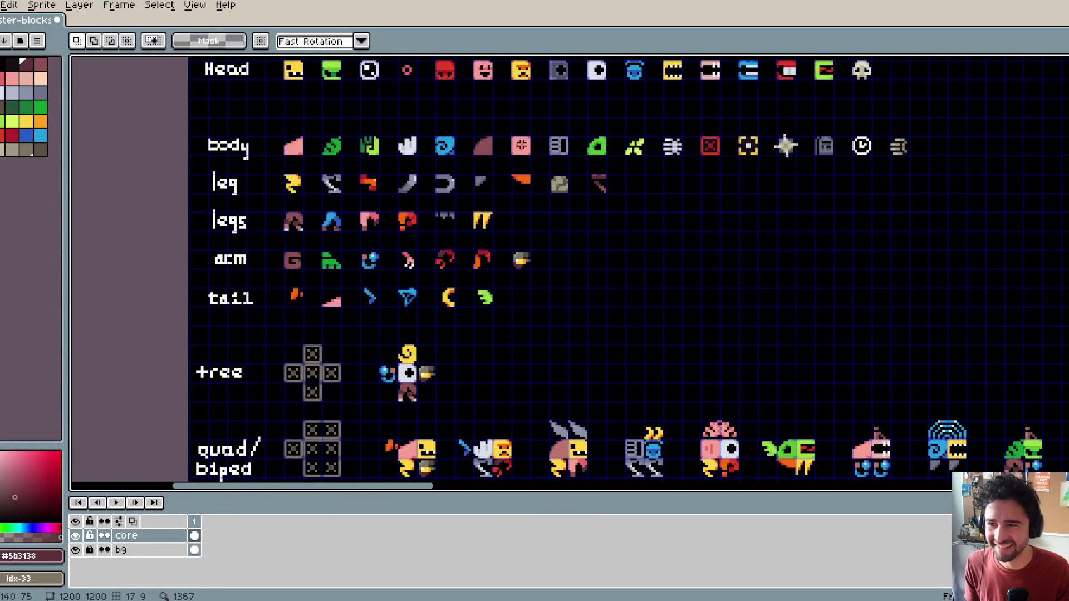
pyautogui.scroll(-8, 592, 215)
pyautogui.moveTo(450, 146)
pyautogui.mouseDown()
pyautogui.moveTo(592, 215)
pyautogui.moveTo(604, 245)
pyautogui.moveTo(243, 286)
pyautogui.moveTo(245, 296)
pyautogui.moveTo(562, 323)
pyautogui.moveTo(584, 314)
pyautogui.mouseUp()
# Step: Commit the moved body piece in place
pyautogui.press('Return')
pyautogui.scroll(-1, 654, 202)
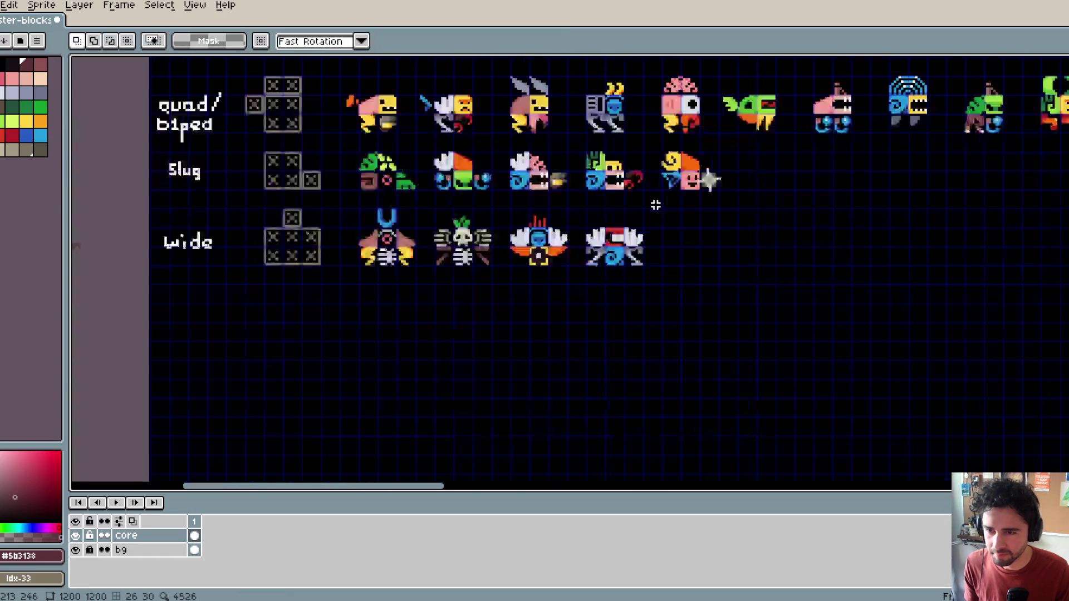
pyautogui.scroll(3, 659, 183)
pyautogui.scroll(-4, 658, 183)
pyautogui.scroll(4, 489, 213)
pyautogui.scroll(-1, 557, 201)
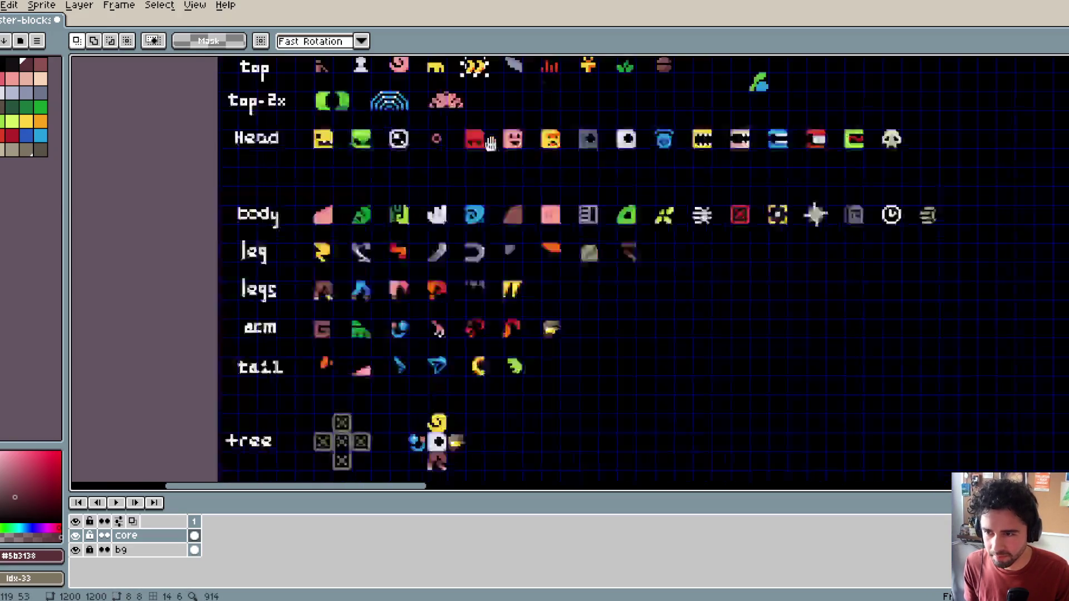
pyautogui.scroll(-3, 557, 201)
pyautogui.scroll(1, 585, 198)
pyautogui.scroll(1, 525, 197)
pyautogui.scroll(1, 525, 198)
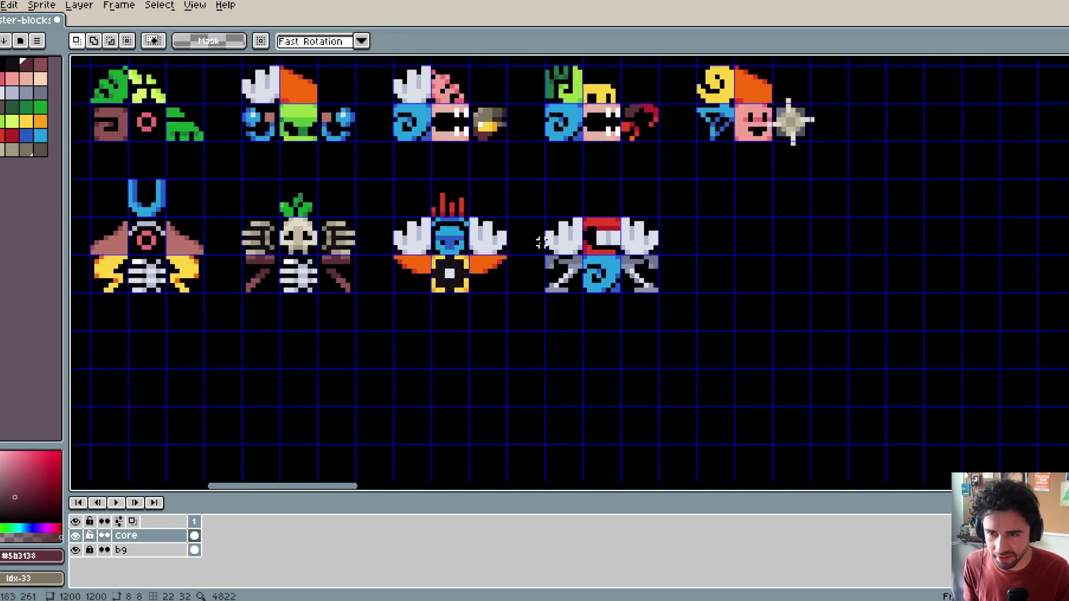
# Step: Place the yellow horns atop the fourth wide monster and hide the grid
pyautogui.hotkey('ctrl', 'v')
pyautogui.moveTo(207, 278); pyautogui.dragTo(625, 210)
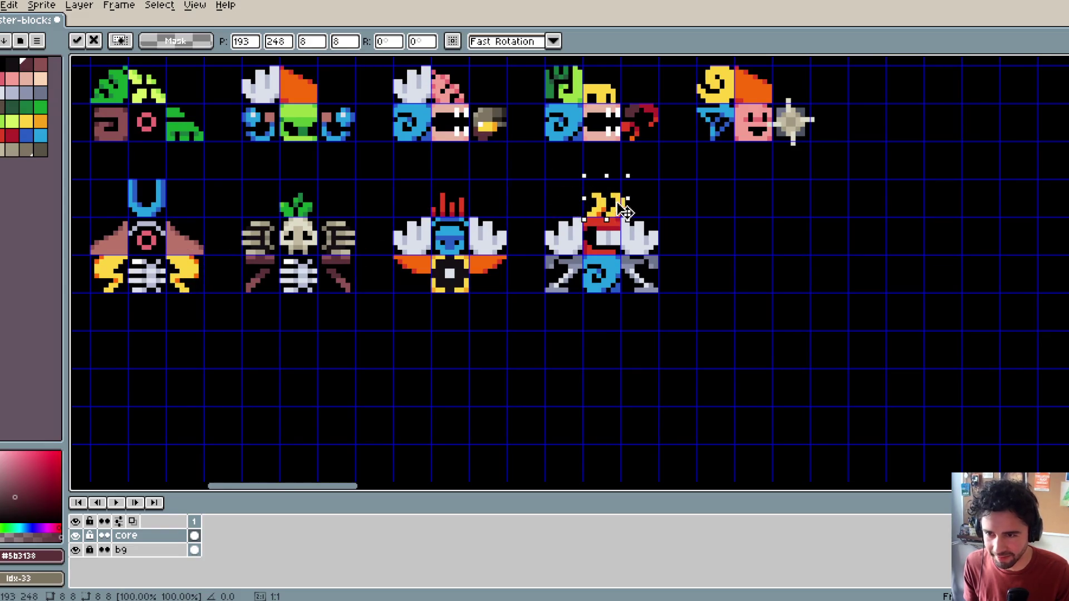
pyautogui.click(664, 241)
pyautogui.hotkey('ctrl', "'")
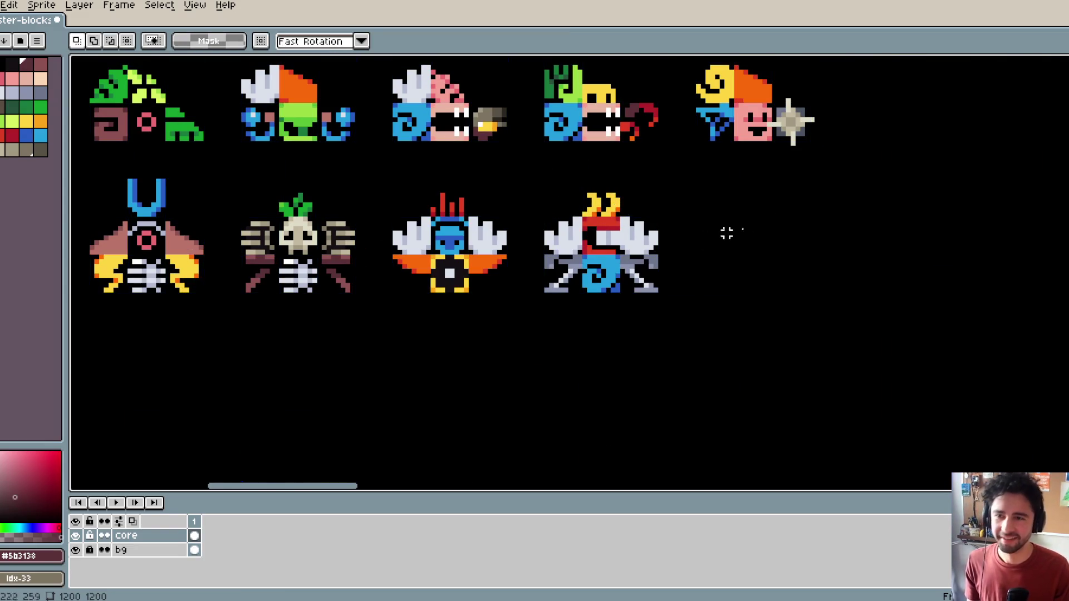
# Step: Paste the red head piece onto the fourth wide monster beneath its horns
pyautogui.moveTo(518, 178)
pyautogui.mouseDown()
pyautogui.moveTo(583, 220)
pyautogui.moveTo(696, 355)
pyautogui.mouseUp()
pyautogui.scroll(-1, 697, 306)
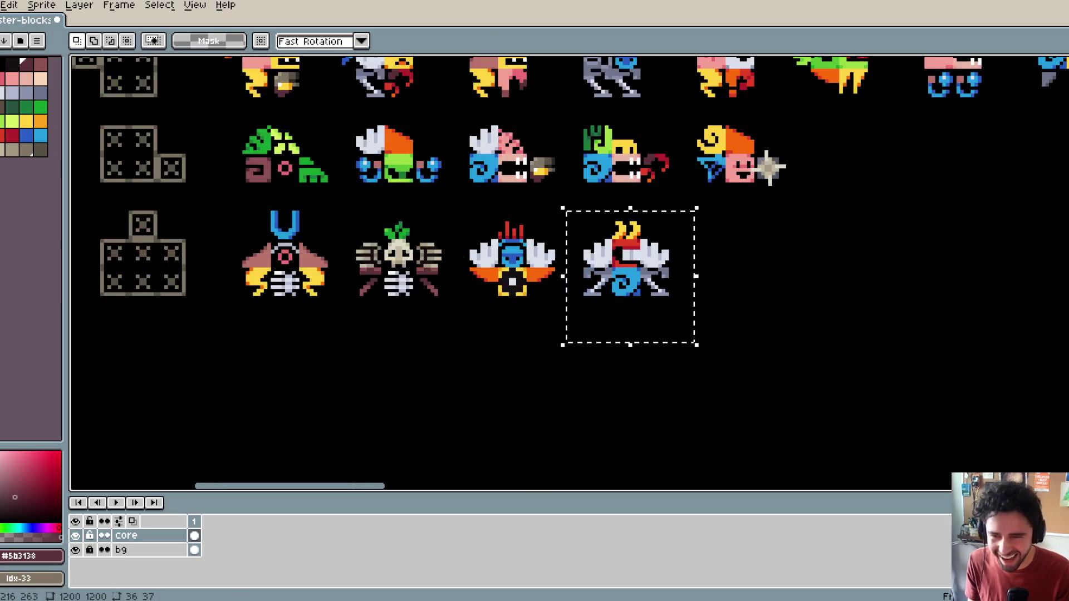
pyautogui.hscroll(1, 667, 258)
pyautogui.scroll(1, 708, 278)
pyautogui.hscroll(-1, 707, 279)
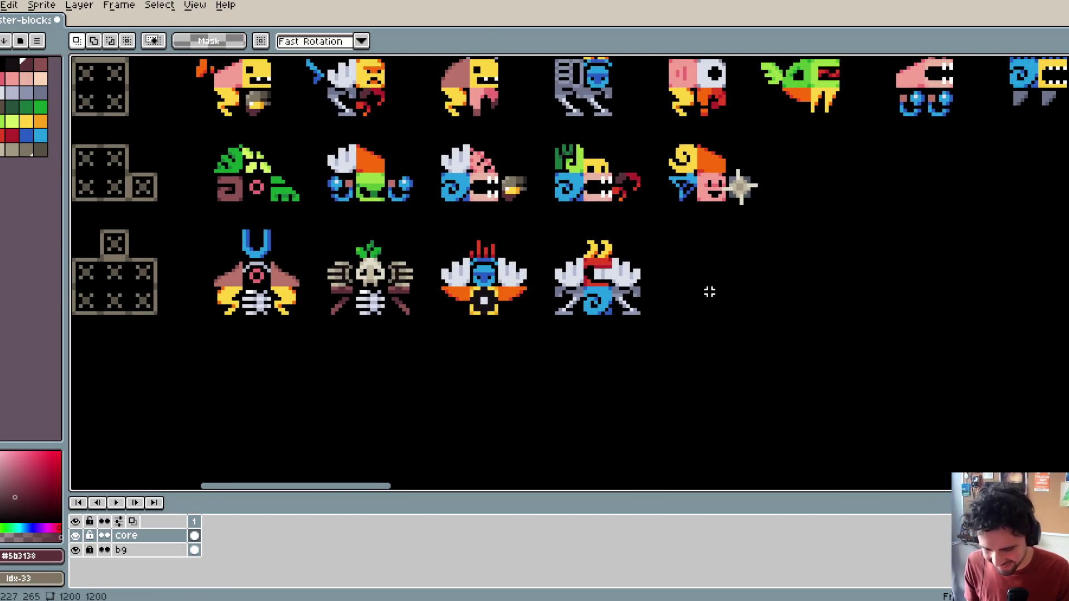
pyautogui.moveTo(695, 301); pyautogui.dragTo(828, 310)
pyautogui.scroll(-1, 828, 311)
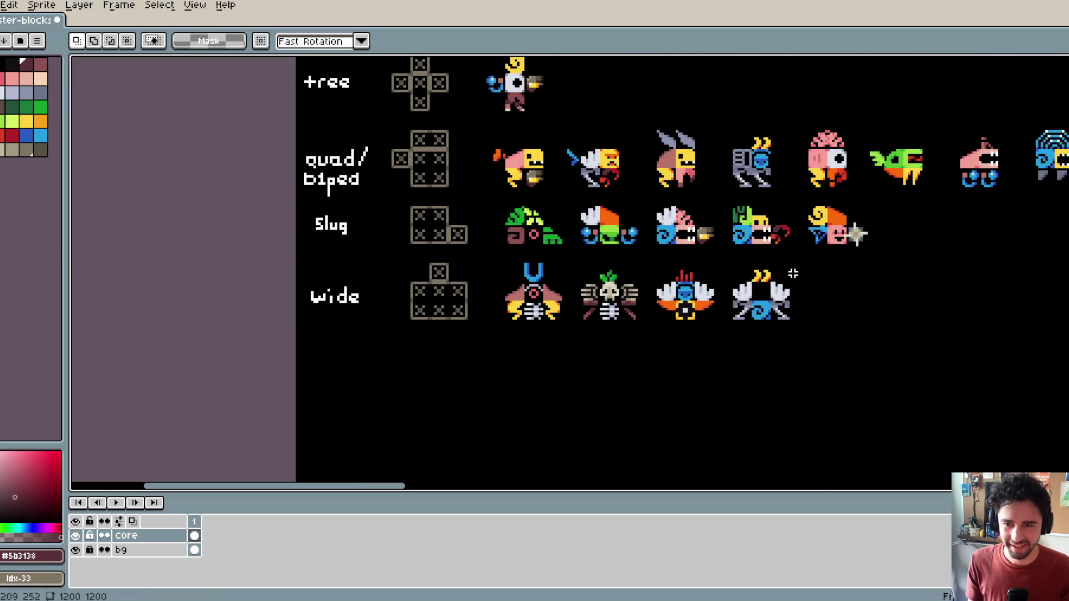
pyautogui.scroll(-1, 793, 273)
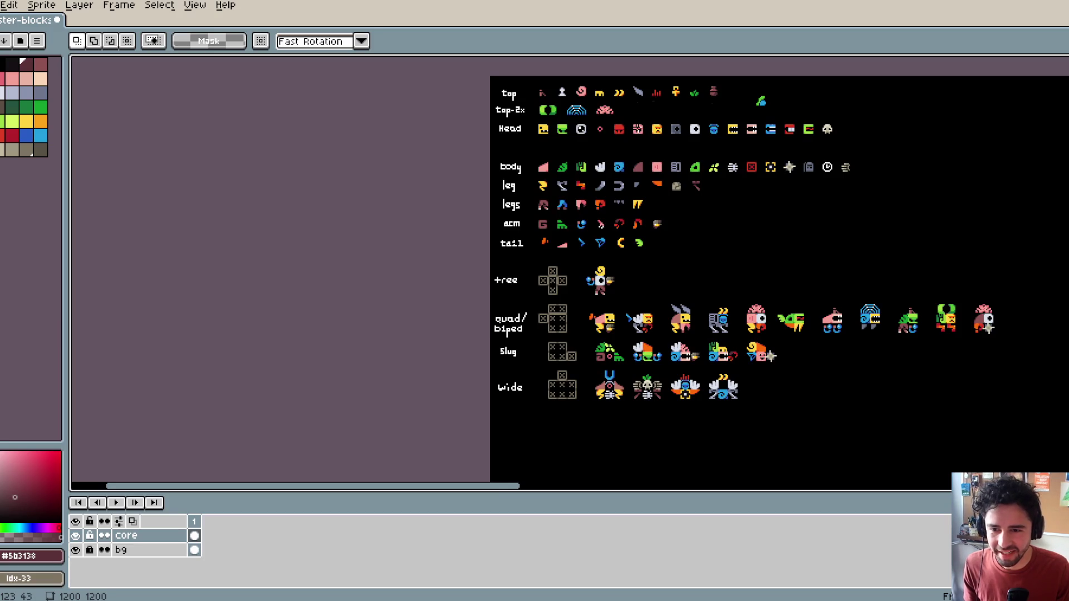
pyautogui.scroll(3, 731, 178)
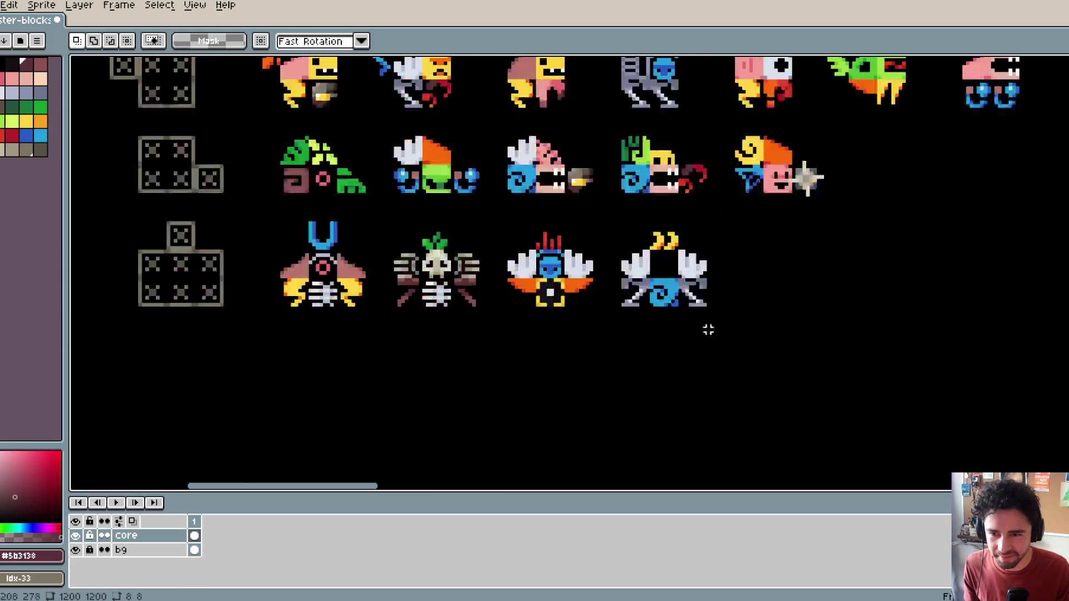
pyautogui.hotkey('ctrl', 'v')
pyautogui.moveTo(252, 268)
pyautogui.mouseDown()
pyautogui.moveTo(603, 179)
pyautogui.moveTo(620, 277)
pyautogui.moveTo(668, 283)
pyautogui.mouseUp()
pyautogui.click(730, 240)
# Step: Select the two rightmost wide monsters to check them, then clear the selection
pyautogui.scroll(-1, 730, 243)
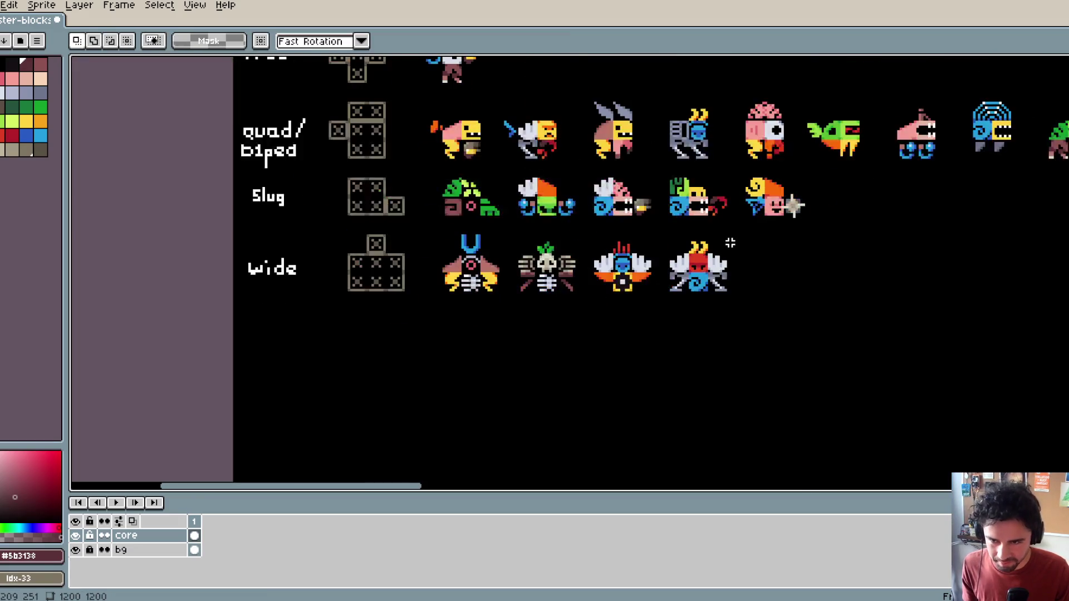
pyautogui.scroll(1, 757, 255)
pyautogui.moveTo(572, 224)
pyautogui.mouseDown()
pyautogui.moveTo(706, 312)
pyautogui.moveTo(716, 308)
pyautogui.mouseUp()
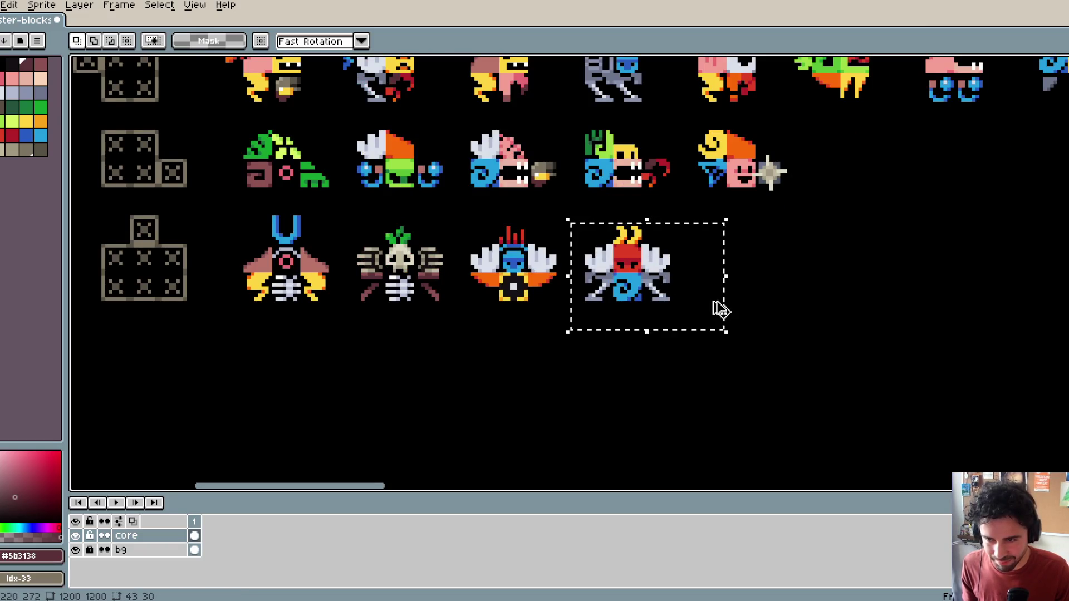
pyautogui.moveTo(532, 224); pyautogui.dragTo(650, 266)
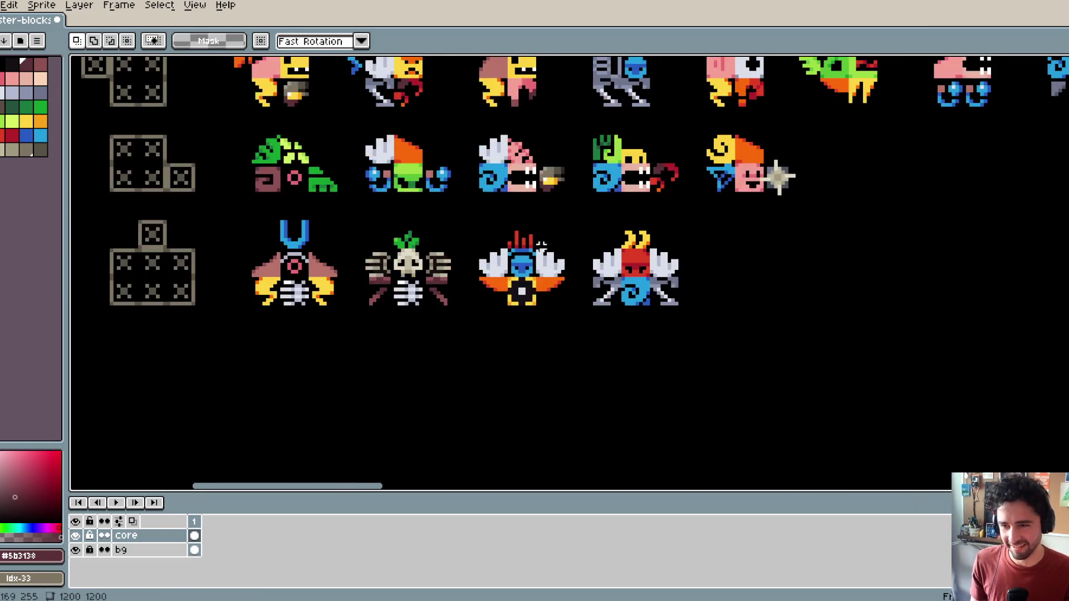
pyautogui.moveTo(467, 234); pyautogui.dragTo(746, 351)
pyautogui.click(435, 245)
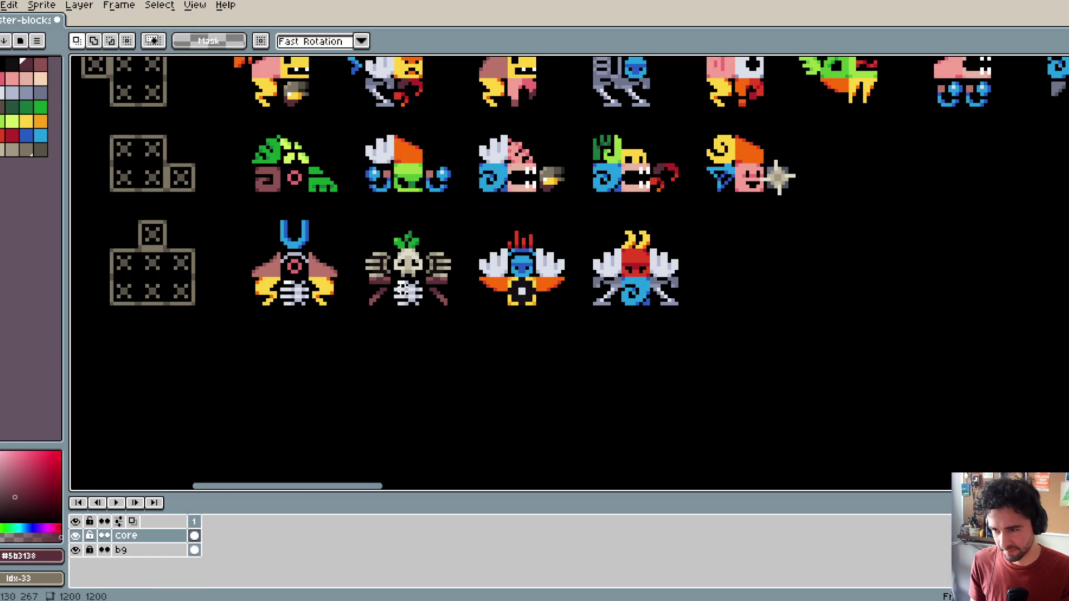
pyautogui.scroll(-3, 473, 333)
pyautogui.scroll(4, 619, 169)
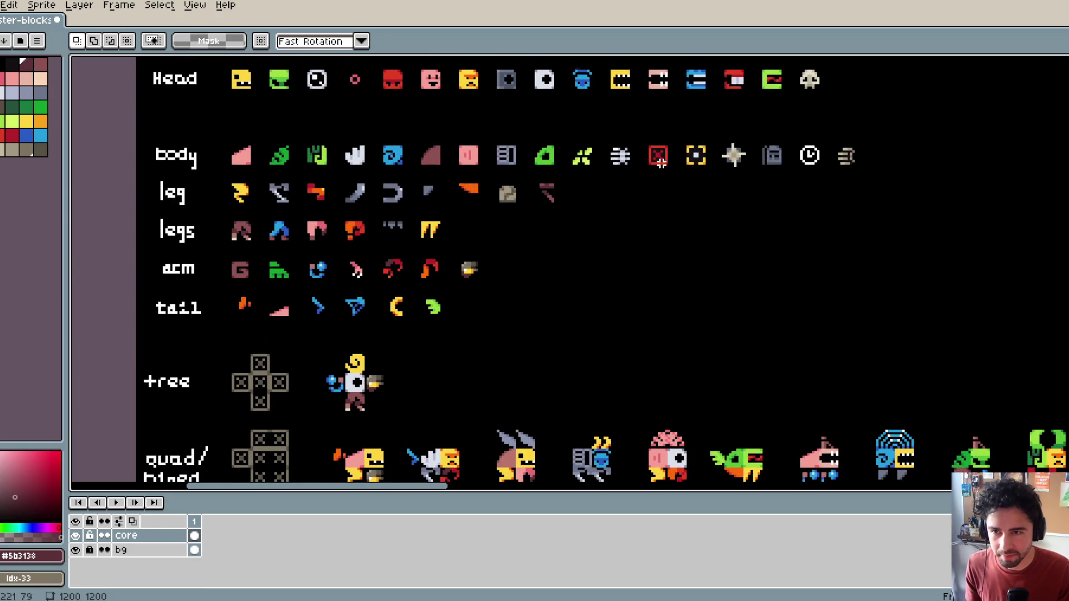
# Step: Move the red square block under the skull monster as its body
pyautogui.scroll(-5, 671, 100)
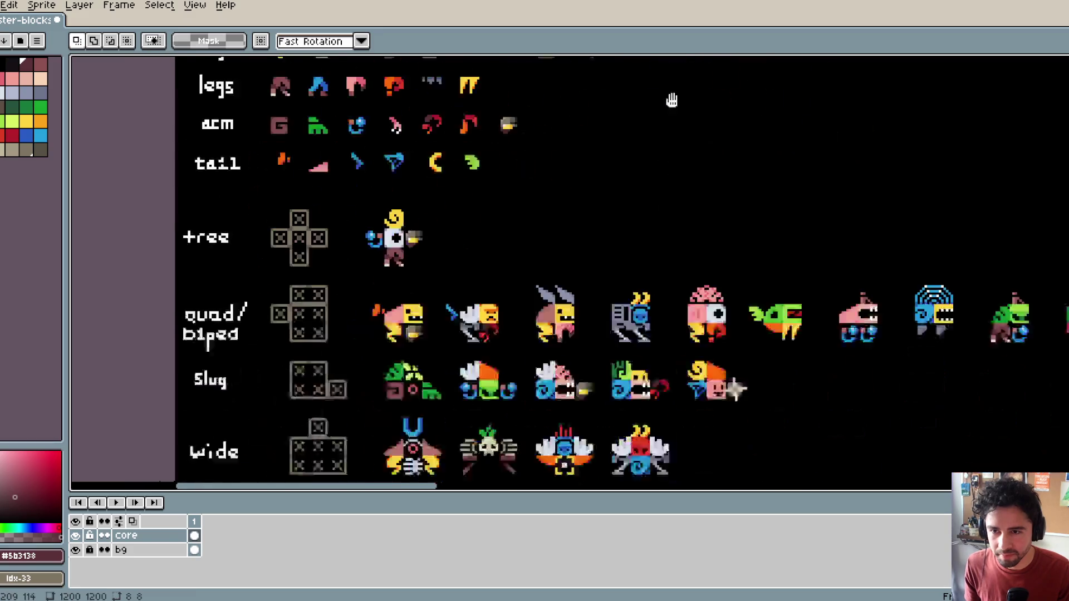
pyautogui.scroll(2, 592, 246)
pyautogui.moveTo(862, 235); pyautogui.dragTo(912, 297)
pyautogui.click(875, 243)
pyautogui.moveTo(875, 243)
pyautogui.mouseDown()
pyautogui.moveTo(704, 338)
pyautogui.moveTo(489, 287)
pyautogui.mouseUp()
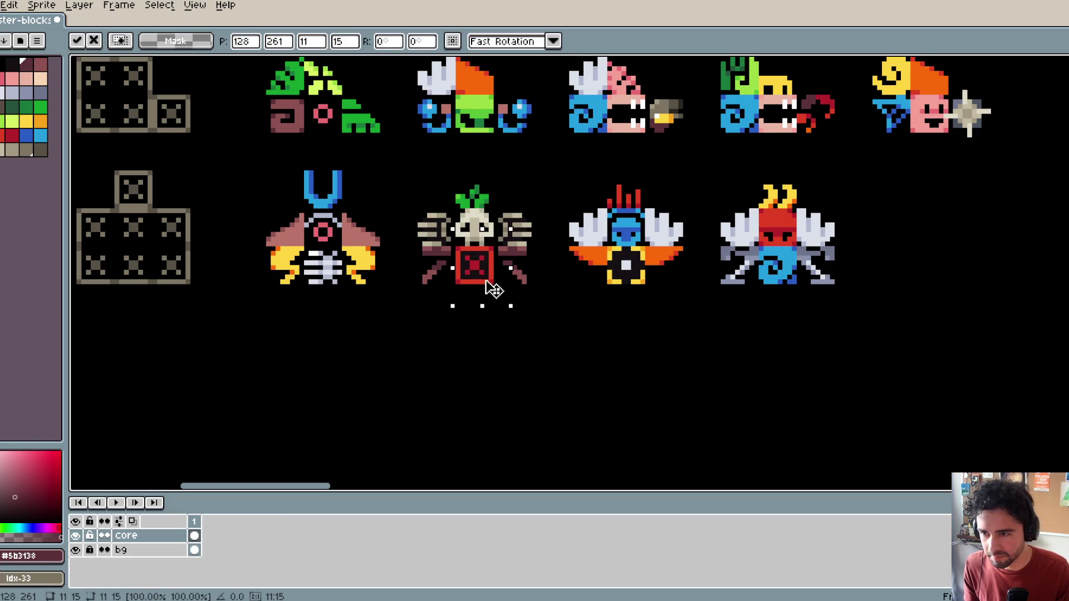
pyautogui.click(524, 353)
# Step: Lift the skull monster out of the row and move the blue winged monster into its slot
pyautogui.scroll(-1, 537, 192)
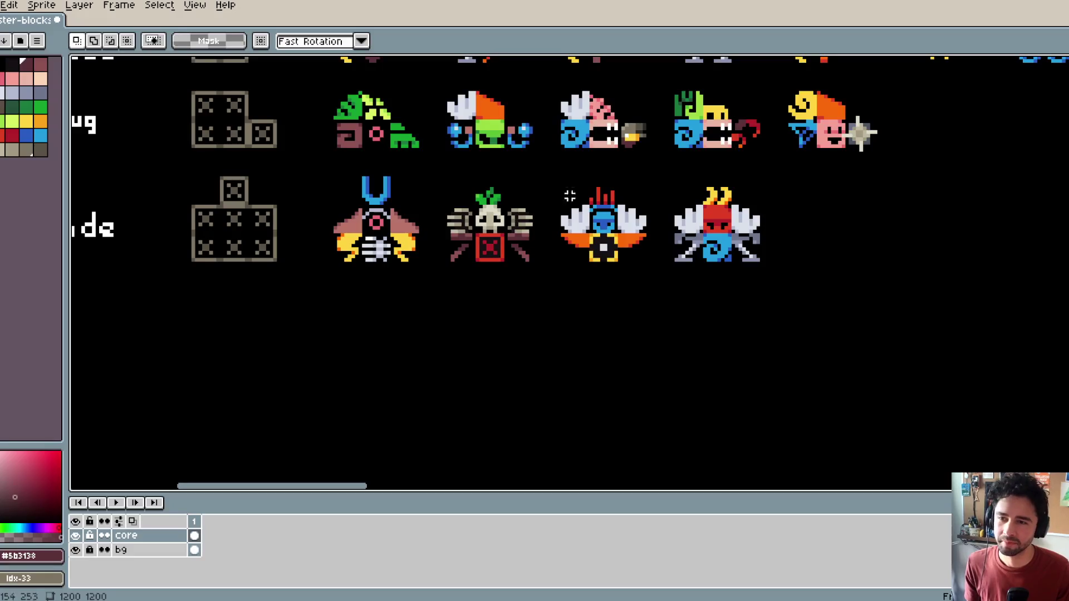
pyautogui.moveTo(430, 175); pyautogui.dragTo(548, 301)
pyautogui.moveTo(523, 250); pyautogui.dragTo(523, 356)
pyautogui.click(662, 173)
pyautogui.moveTo(657, 169); pyautogui.dragTo(783, 302)
pyautogui.moveTo(537, 172)
pyautogui.mouseDown()
pyautogui.moveTo(652, 280)
pyautogui.moveTo(563, 246)
pyautogui.moveTo(522, 246)
pyautogui.mouseUp()
# Step: Align the winged monster, place the skull monster in the third slot, and save
pyautogui.hotkey('ctrl', "'")
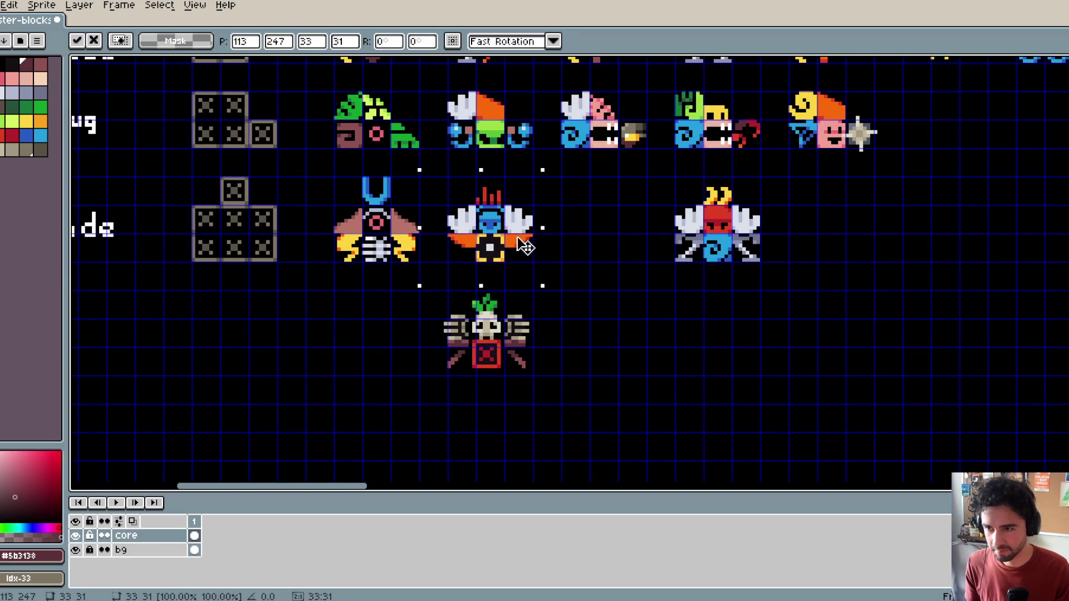
pyautogui.press('Return')
pyautogui.moveTo(413, 277)
pyautogui.mouseDown()
pyautogui.moveTo(551, 400)
pyautogui.moveTo(637, 312)
pyautogui.moveTo(639, 260)
pyautogui.mouseUp()
pyautogui.press('Return')
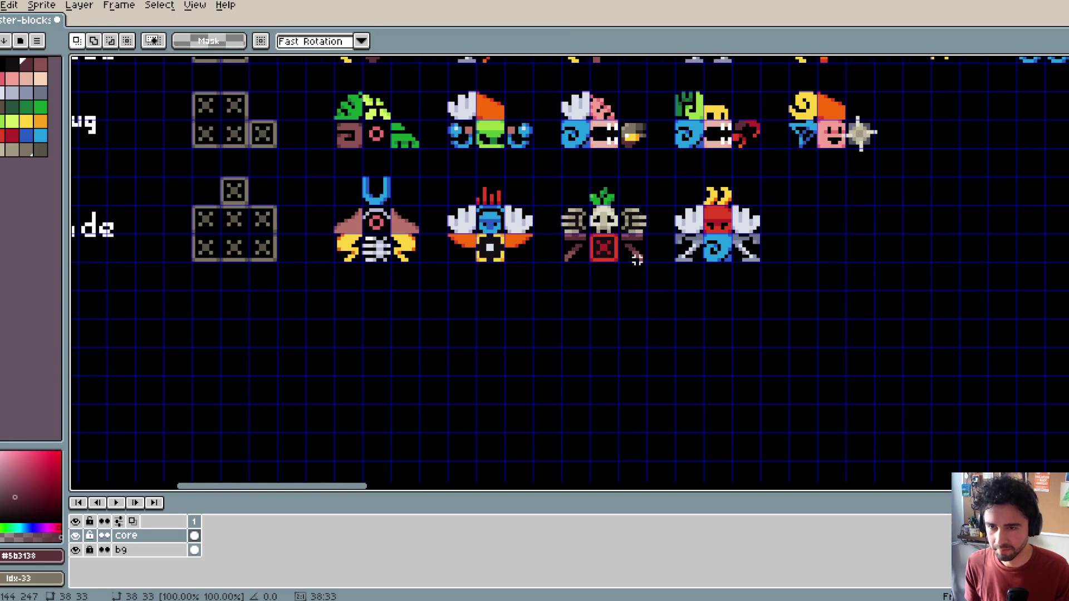
pyautogui.scroll(-2, 518, 284)
pyautogui.hotkey('ctrl', 's')
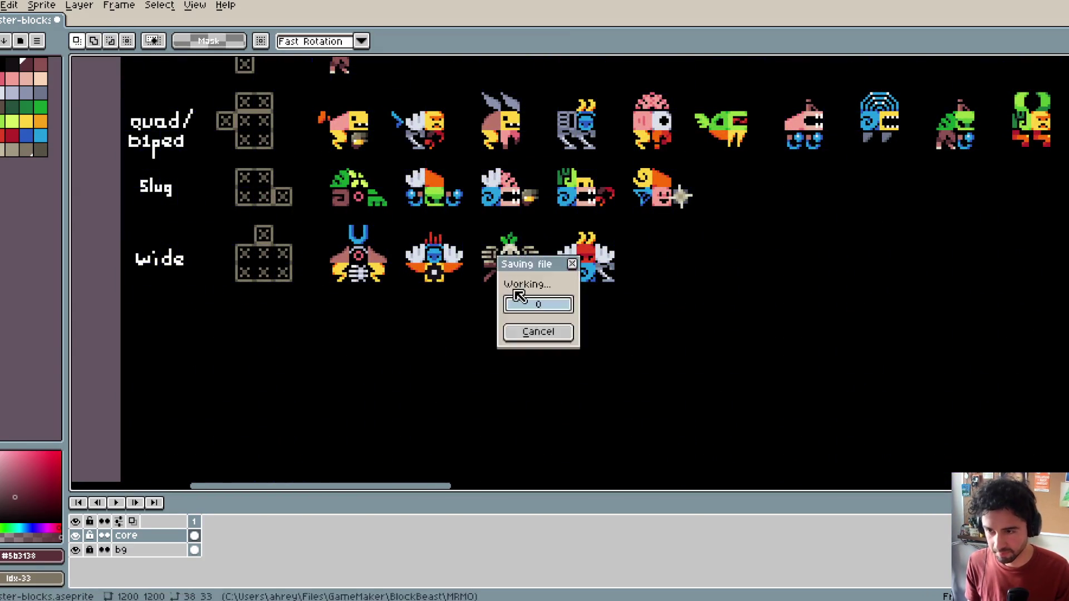
# Step: Pan across the saved sheet to review the row labels and the tail row
pyautogui.scroll(3, 512, 290)
pyautogui.hscroll(5, 601, 293)
pyautogui.scroll(1, 601, 293)
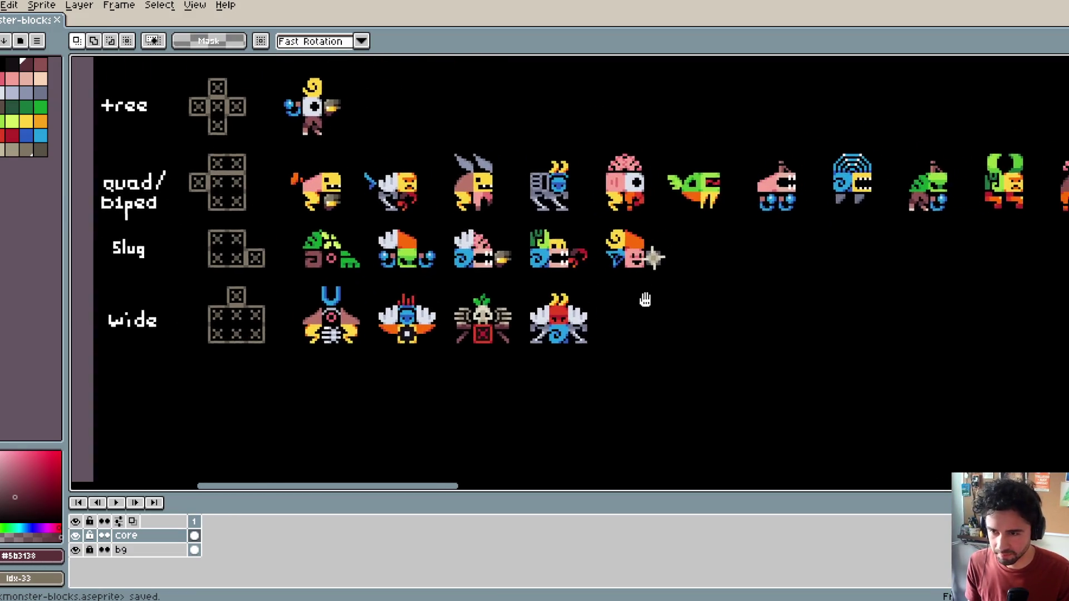
pyautogui.moveTo(553, 323); pyautogui.dragTo(743, 320)
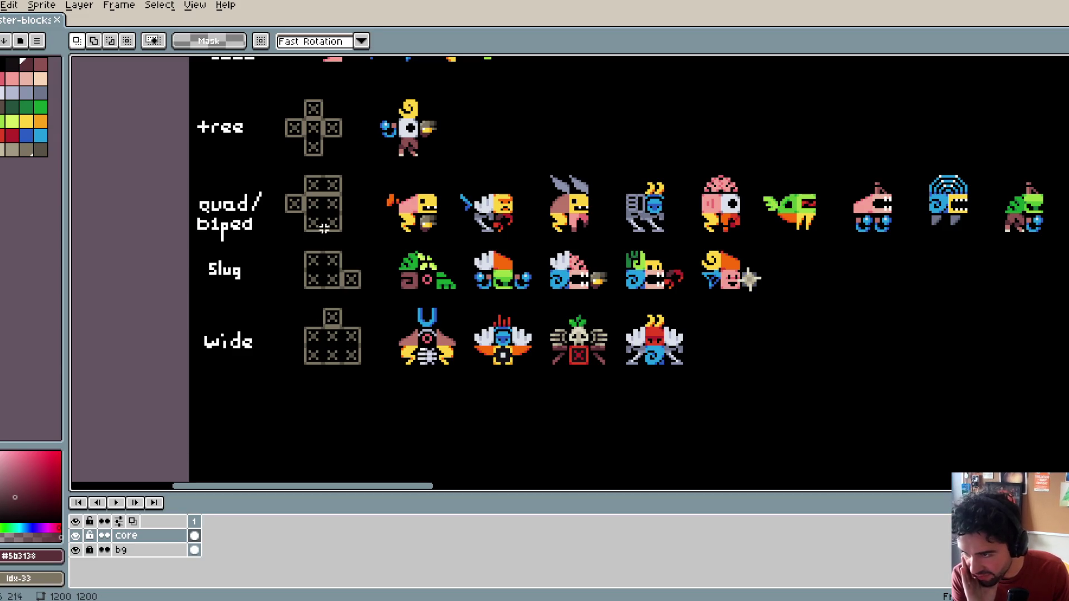
pyautogui.hscroll(-2, 359, 225)
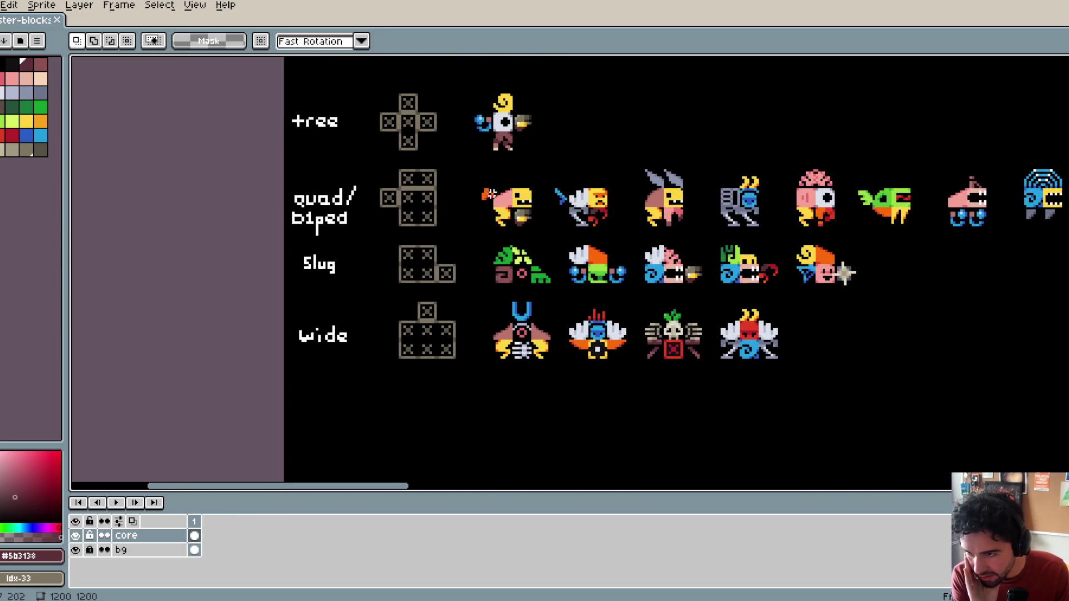
pyautogui.moveTo(454, 215); pyautogui.dragTo(454, 241)
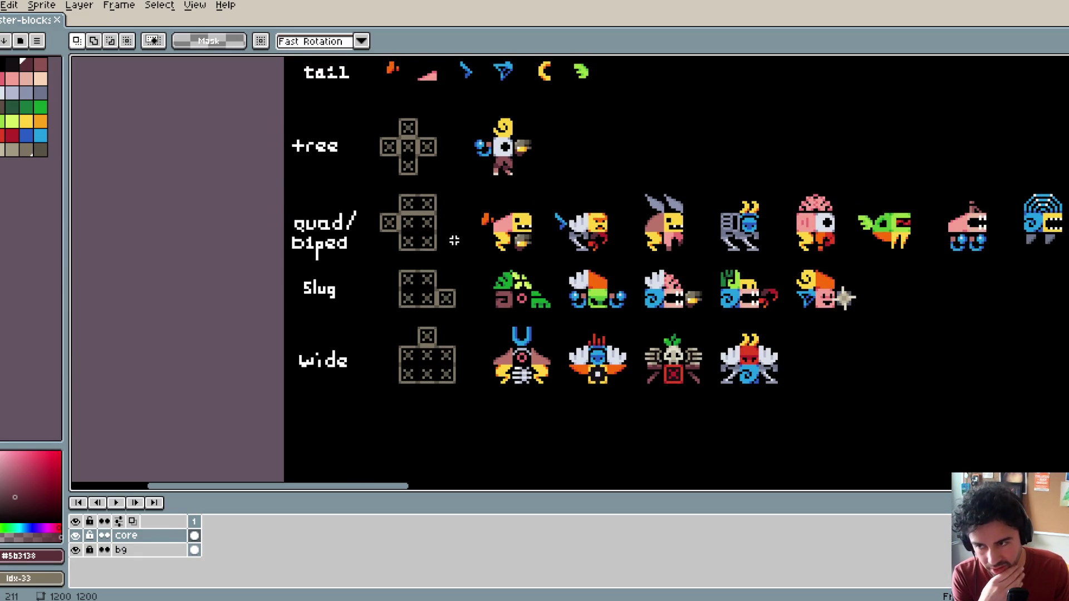
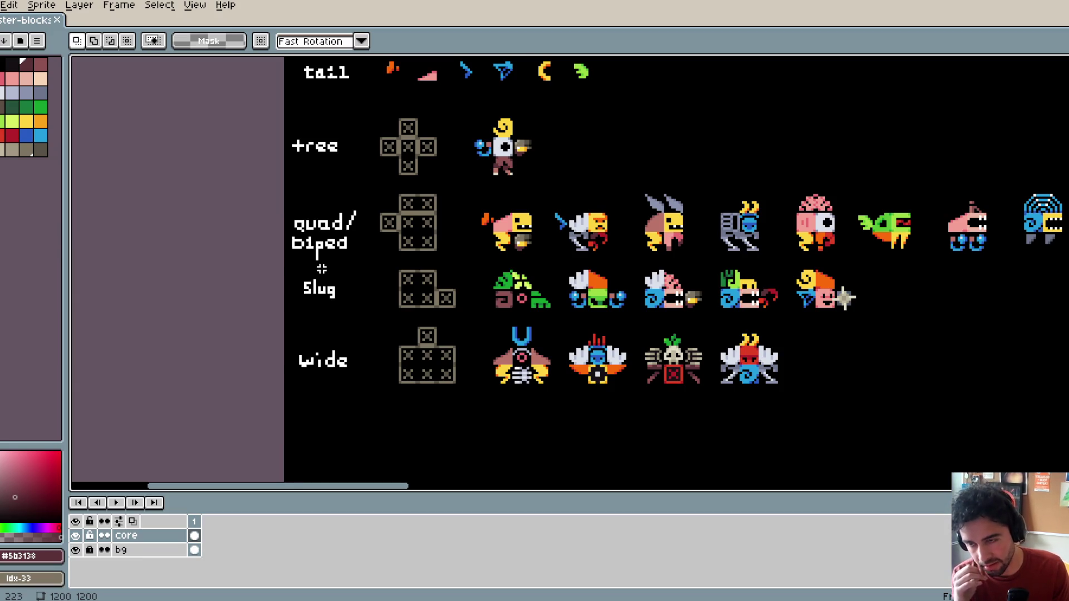
# Step: Marquee-select the whole Slug row of monsters, then clear the selection
pyautogui.moveTo(565, 207); pyautogui.dragTo(495, 199)
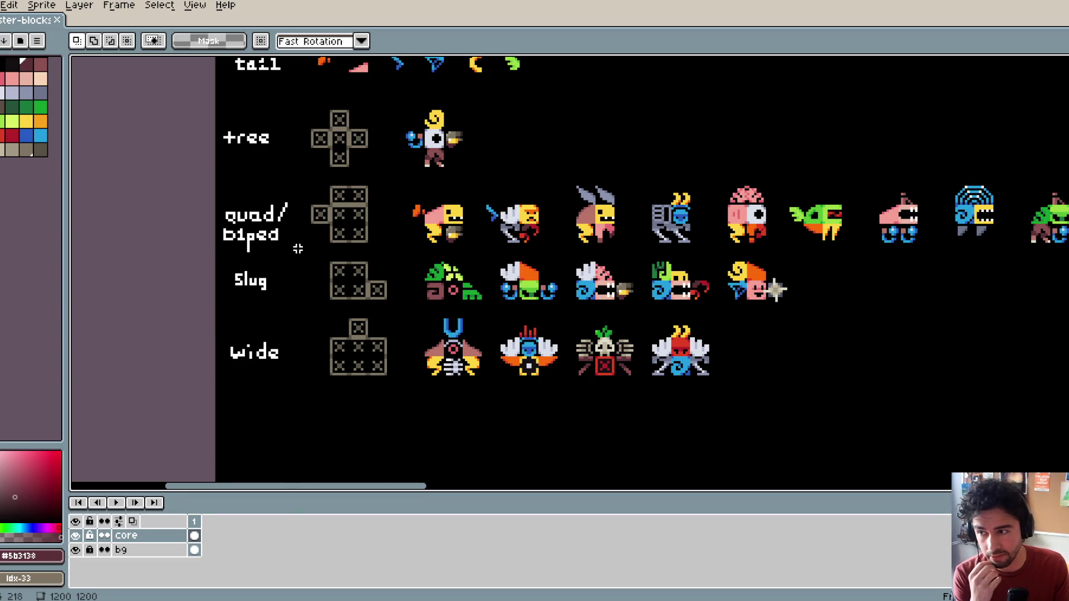
pyautogui.moveTo(228, 260); pyautogui.dragTo(818, 310)
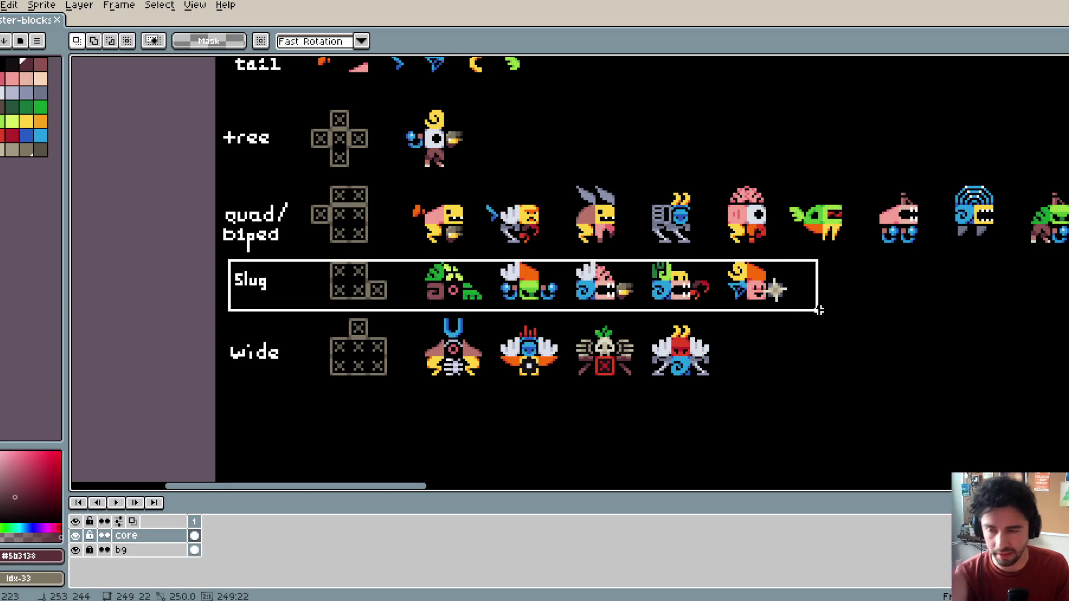
pyautogui.moveTo(818, 310); pyautogui.dragTo(819, 311)
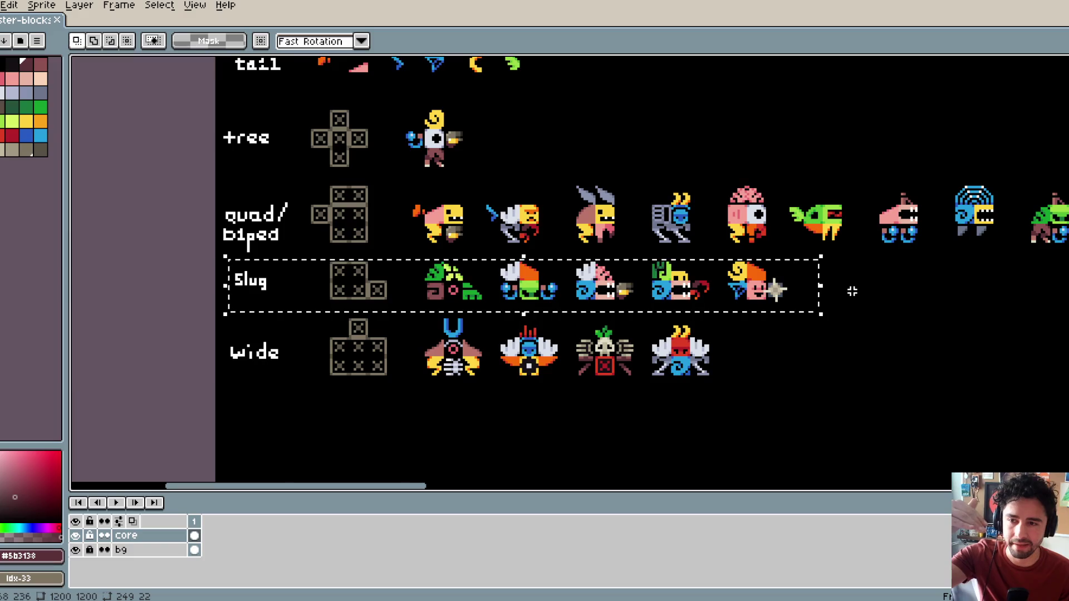
pyautogui.click(847, 252)
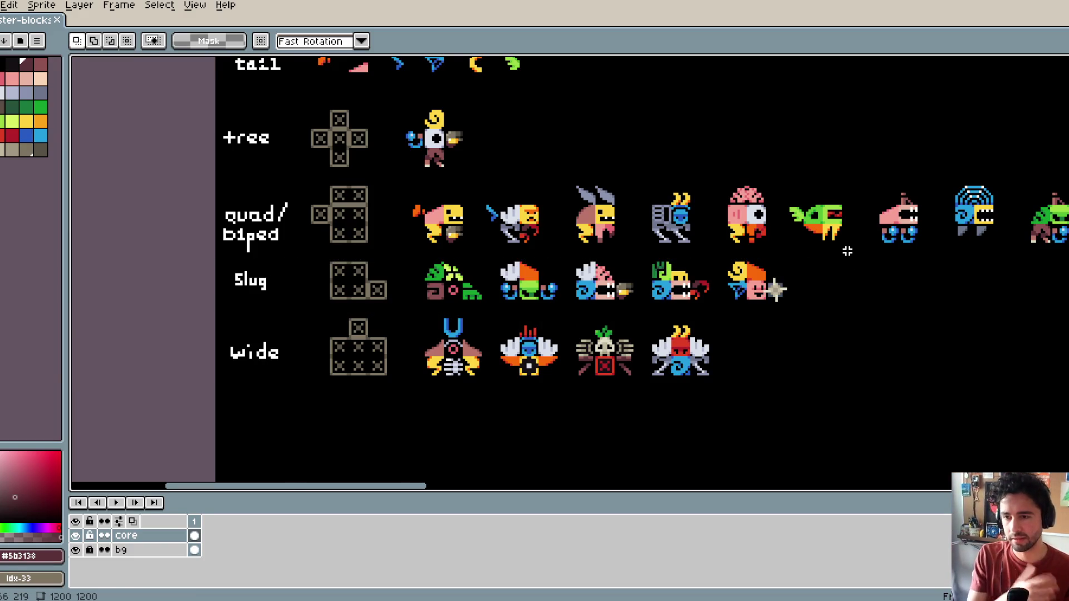
# Step: Select the tree label and save the sprite sheet
pyautogui.moveTo(729, 167)
pyautogui.mouseDown()
pyautogui.moveTo(568, 250)
pyautogui.moveTo(827, 290)
pyautogui.moveTo(786, 269)
pyautogui.mouseUp()
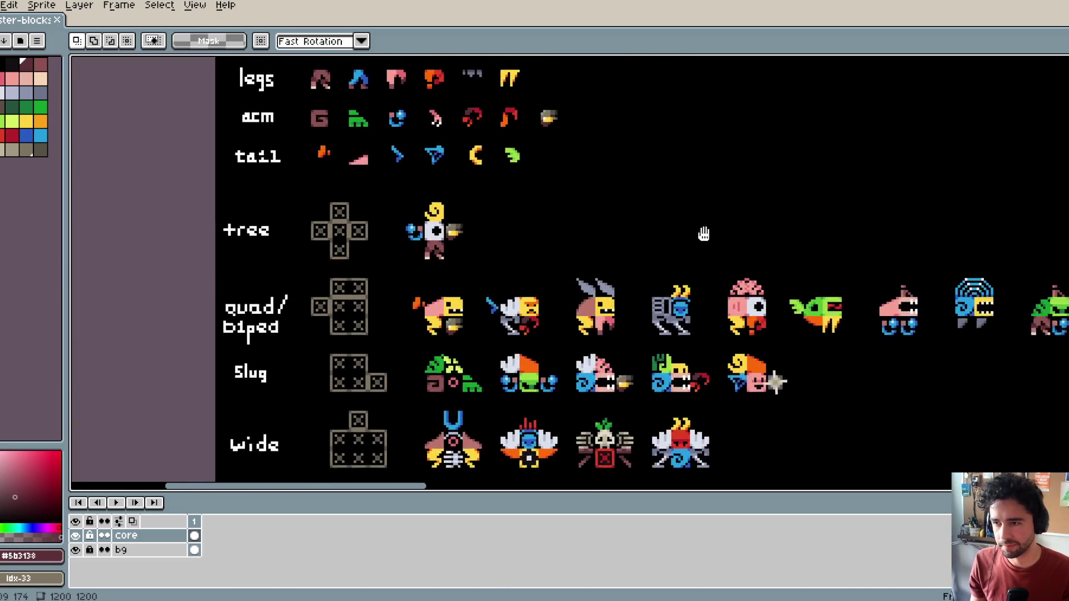
pyautogui.scroll(-2, 691, 223)
pyautogui.moveTo(684, 216); pyautogui.dragTo(604, 208)
pyautogui.scroll(1, 536, 217)
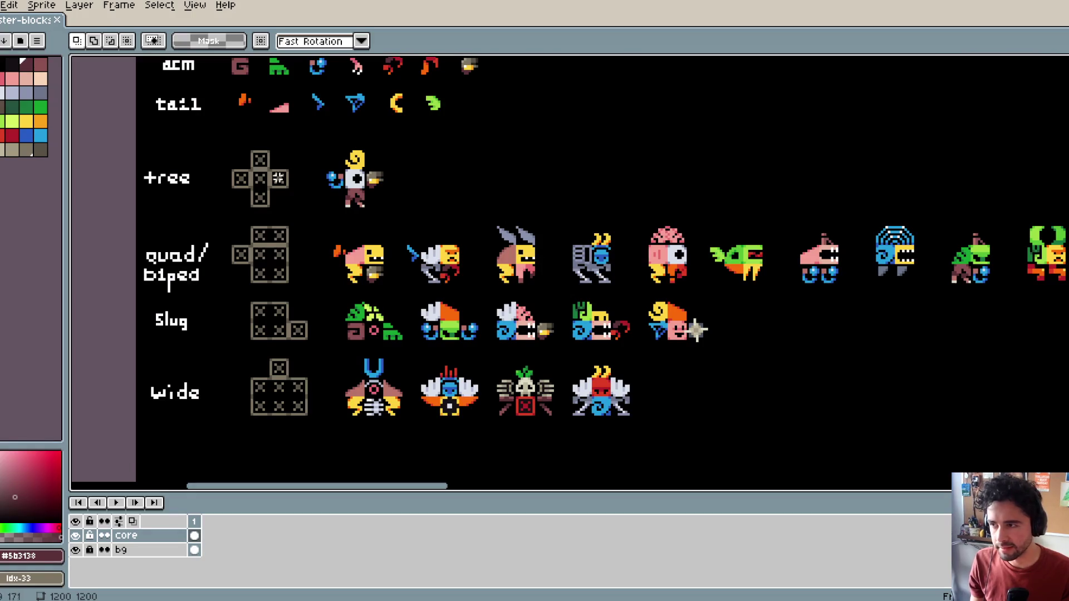
pyautogui.moveTo(130, 156); pyautogui.dragTo(208, 210)
pyautogui.hotkey('ctrl', 's')
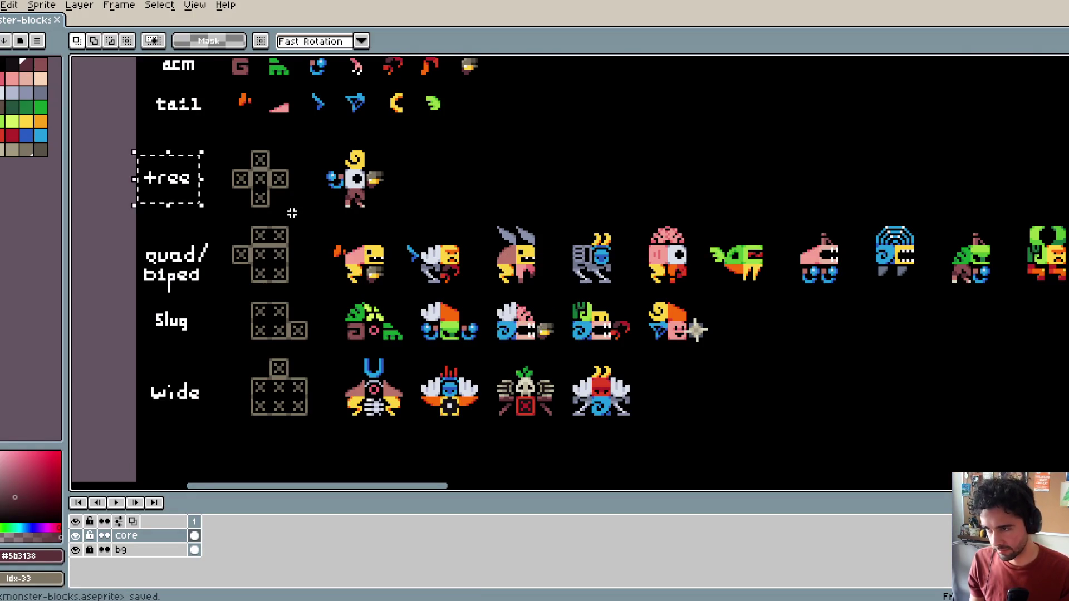
pyautogui.scroll(-1, 364, 273)
pyautogui.scroll(1, 352, 241)
pyautogui.moveTo(309, 212)
pyautogui.mouseDown()
pyautogui.moveTo(426, 304)
pyautogui.moveTo(298, 254)
pyautogui.mouseUp()
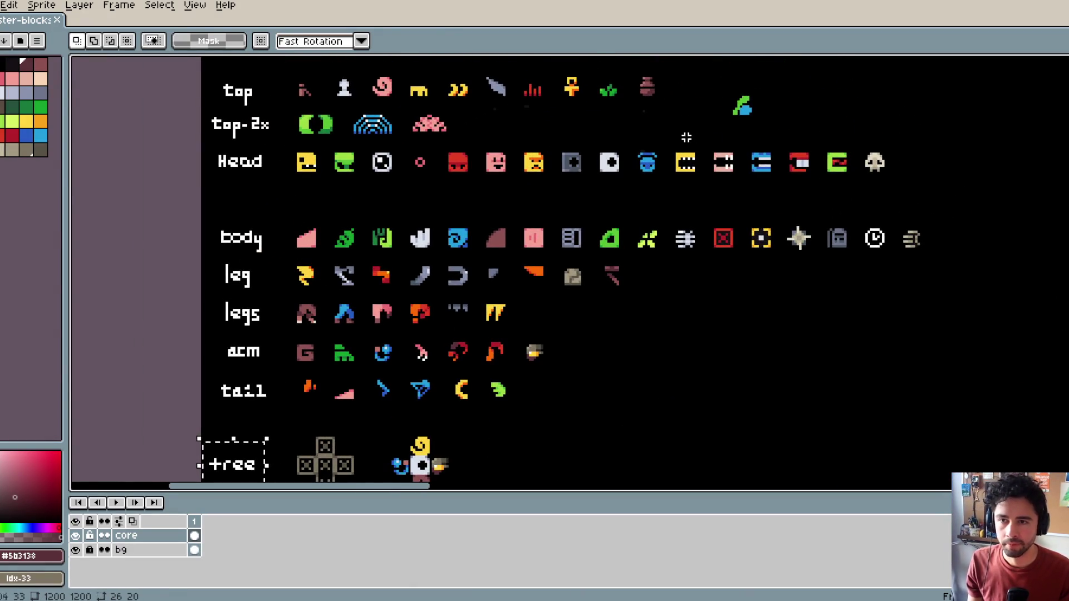
# Step: Move the mouth pieces from the end of the Head row down to a new row below it
pyautogui.moveTo(673, 138)
pyautogui.mouseDown()
pyautogui.moveTo(910, 205)
pyautogui.moveTo(864, 202)
pyautogui.mouseUp()
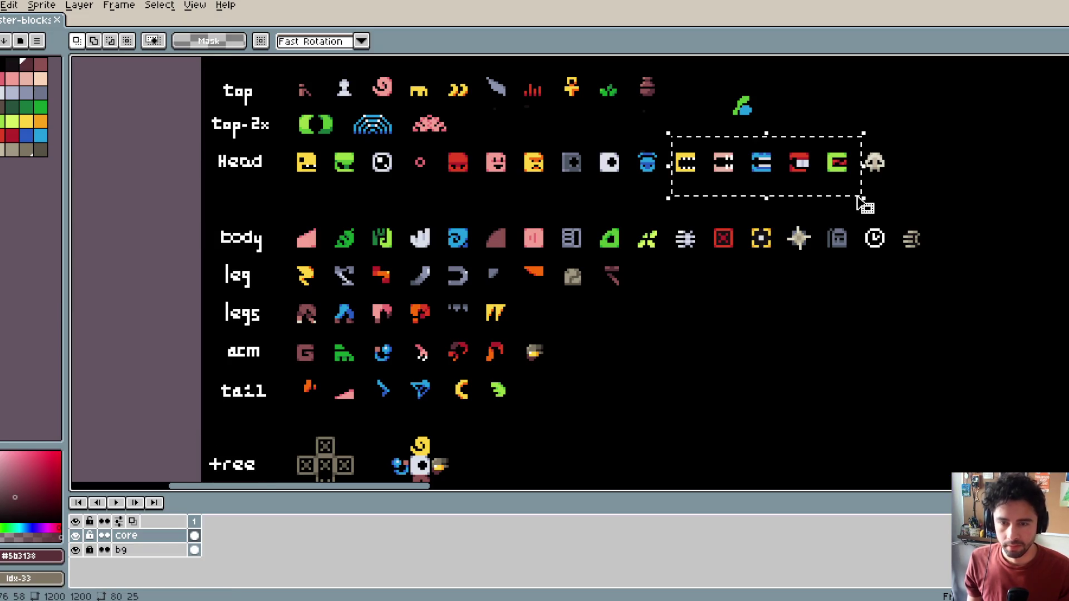
pyautogui.moveTo(735, 191)
pyautogui.mouseDown()
pyautogui.moveTo(717, 207)
pyautogui.moveTo(393, 209)
pyautogui.mouseUp()
pyautogui.scroll(3, 384, 202)
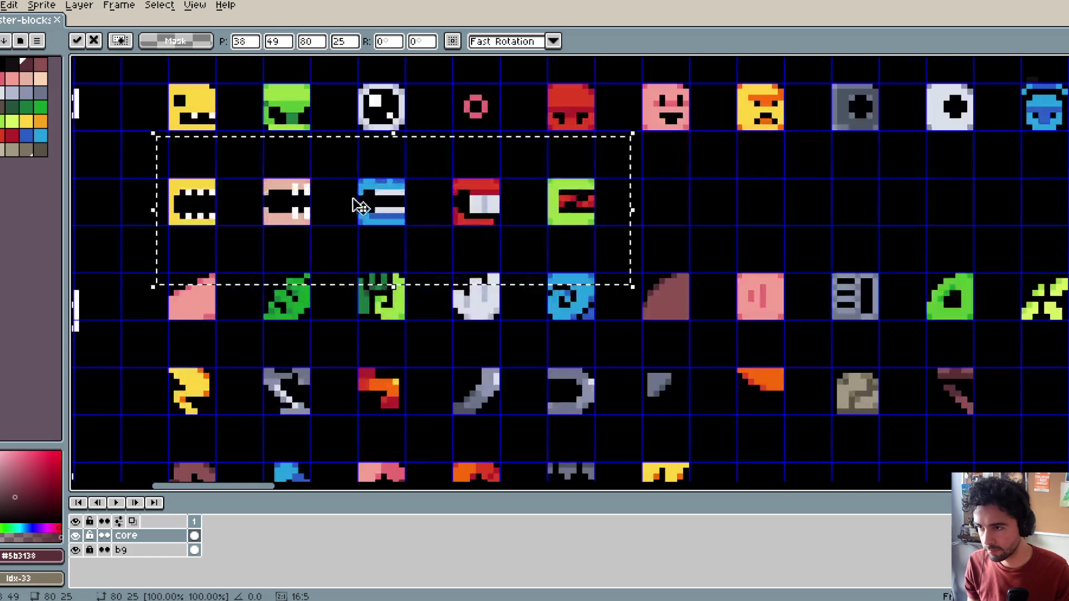
pyautogui.scroll(-2, 502, 234)
pyautogui.click(544, 235)
# Step: Slide the skull left to close the gap, and copy the 'm' from the arm label
pyautogui.hscroll(4, 545, 235)
pyautogui.moveTo(840, 152)
pyautogui.mouseDown()
pyautogui.moveTo(969, 217)
pyautogui.moveTo(659, 201)
pyautogui.mouseUp()
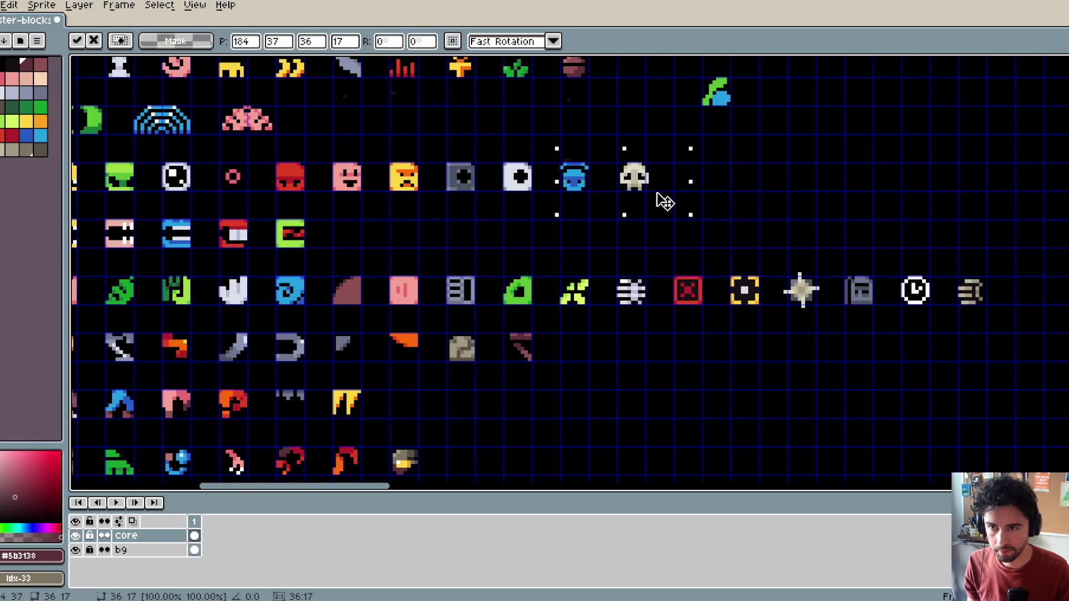
pyautogui.press('Return')
pyautogui.scroll(-2, 445, 166)
pyautogui.hscroll(-3, 323, 205)
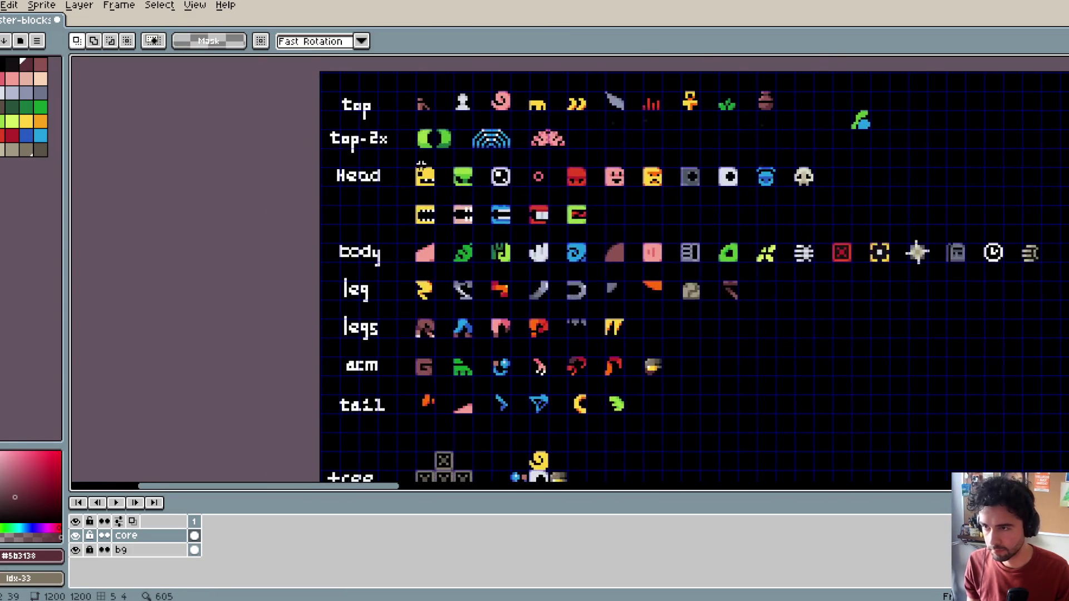
pyautogui.scroll(3, 387, 313)
pyautogui.moveTo(378, 335)
pyautogui.mouseDown()
pyautogui.moveTo(406, 375)
pyautogui.moveTo(351, 142)
pyautogui.mouseUp()
# Step: Commit the copied 'm' and add two 'o' letters copied from the top-2x label
pyautogui.press('Return')
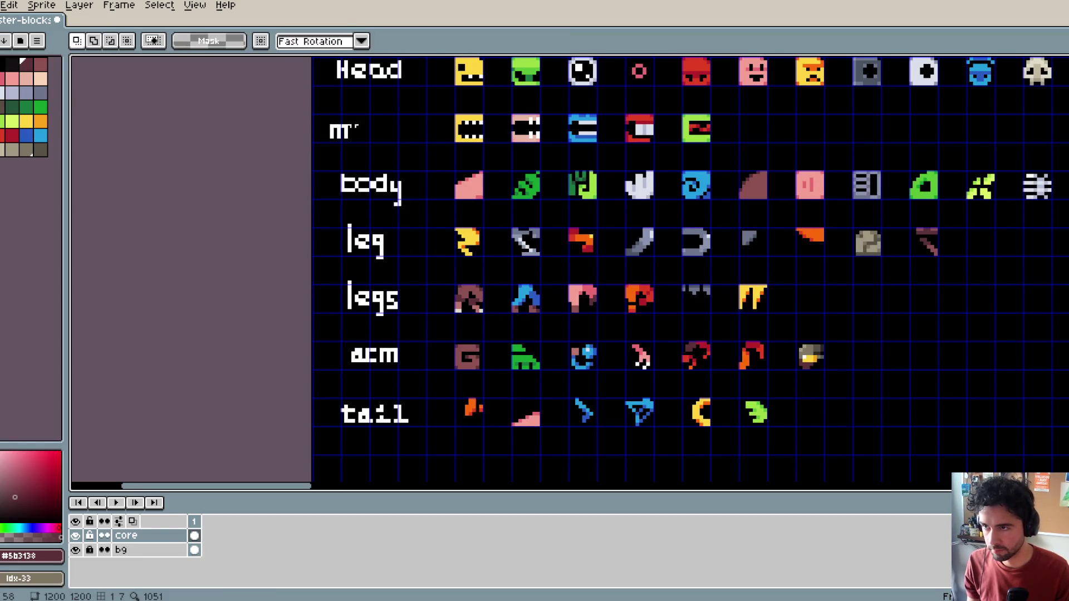
pyautogui.scroll(3, 389, 283)
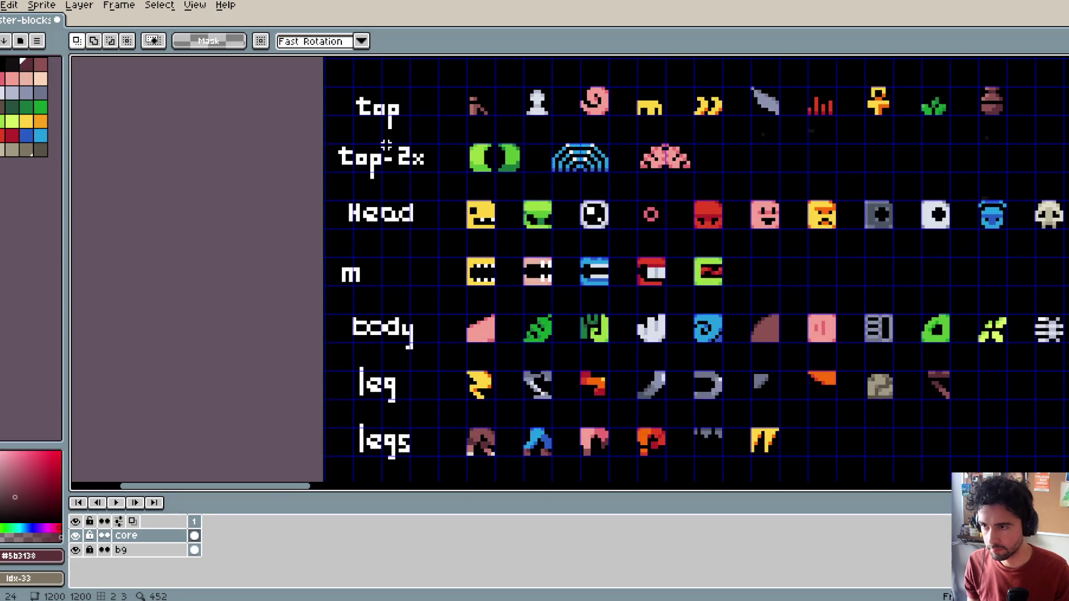
pyautogui.moveTo(361, 148)
pyautogui.mouseDown()
pyautogui.moveTo(383, 184)
pyautogui.moveTo(377, 288)
pyautogui.mouseUp()
pyautogui.hotkey('ctrl', 'z')
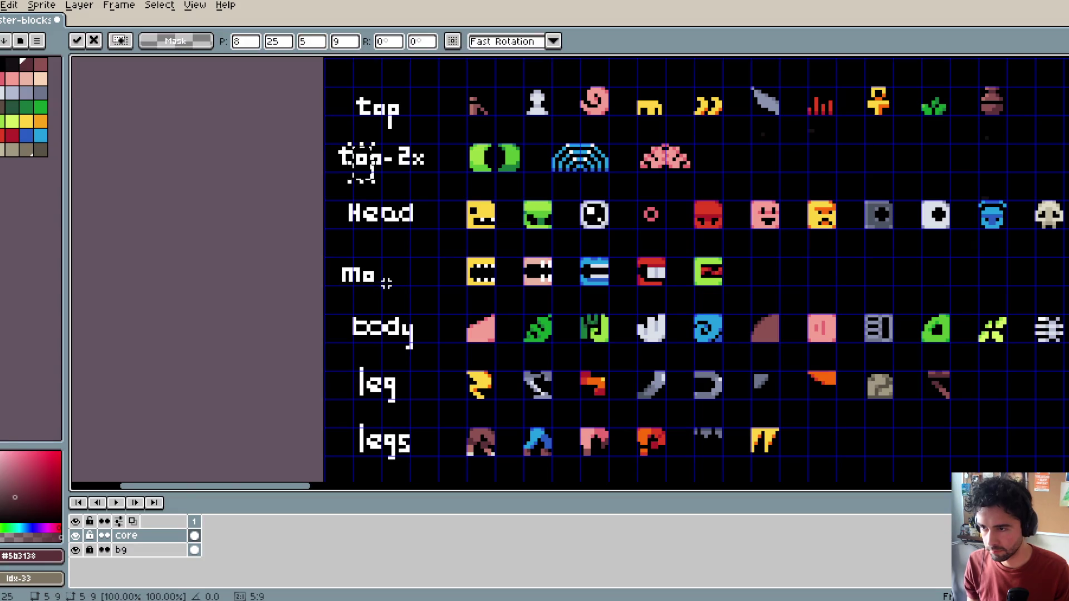
pyautogui.moveTo(362, 176); pyautogui.dragTo(387, 303)
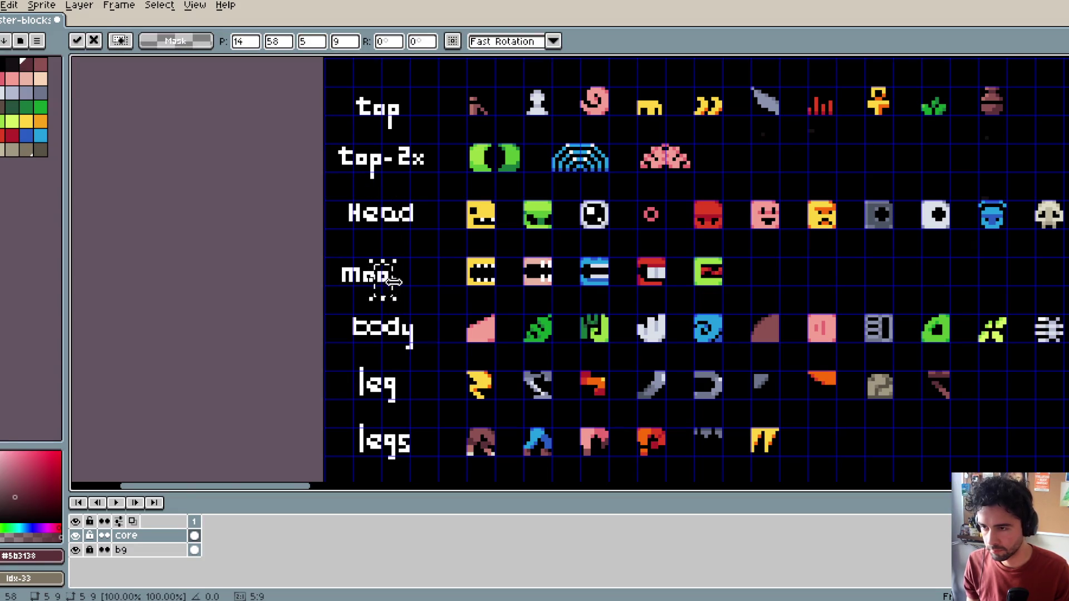
pyautogui.scroll(-3, 394, 282)
pyautogui.press('Return')
# Step: Copy the 't' from the tail label into place after the o's
pyautogui.moveTo(324, 351)
pyautogui.mouseDown()
pyautogui.moveTo(337, 390)
pyautogui.moveTo(356, 403)
pyautogui.mouseUp()
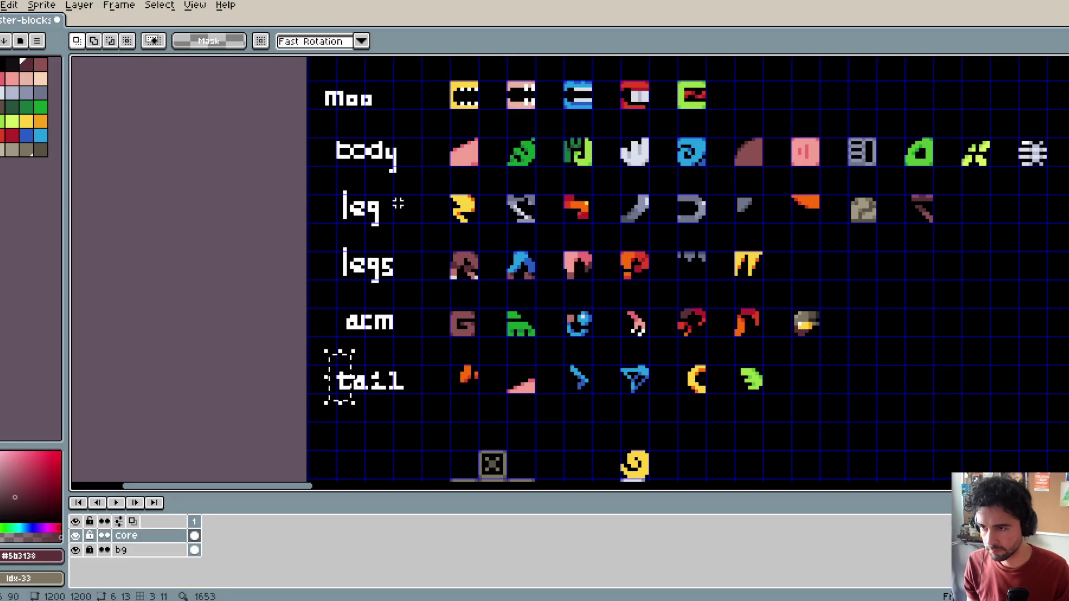
pyautogui.scroll(3, 398, 204)
pyautogui.hotkey('ctrl', 'v')
pyautogui.moveTo(330, 276); pyautogui.dragTo(374, 241)
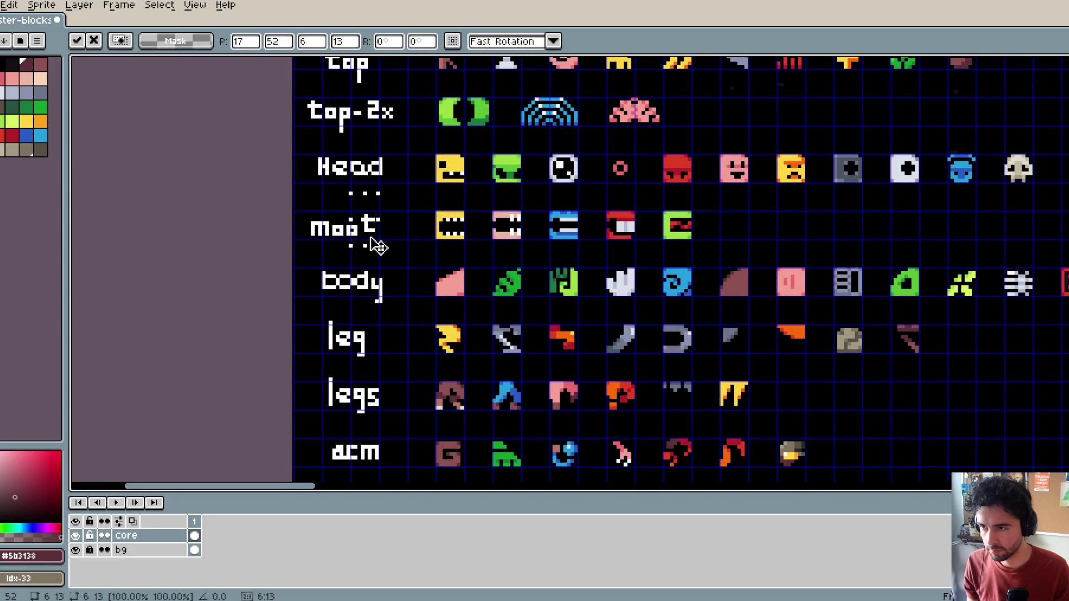
pyautogui.press('Return')
# Step: Copy the 'H' from the Head label to complete the mouth label
pyautogui.moveTo(369, 194)
pyautogui.mouseDown()
pyautogui.moveTo(389, 148)
pyautogui.moveTo(387, 303)
pyautogui.moveTo(387, 288)
pyautogui.mouseUp()
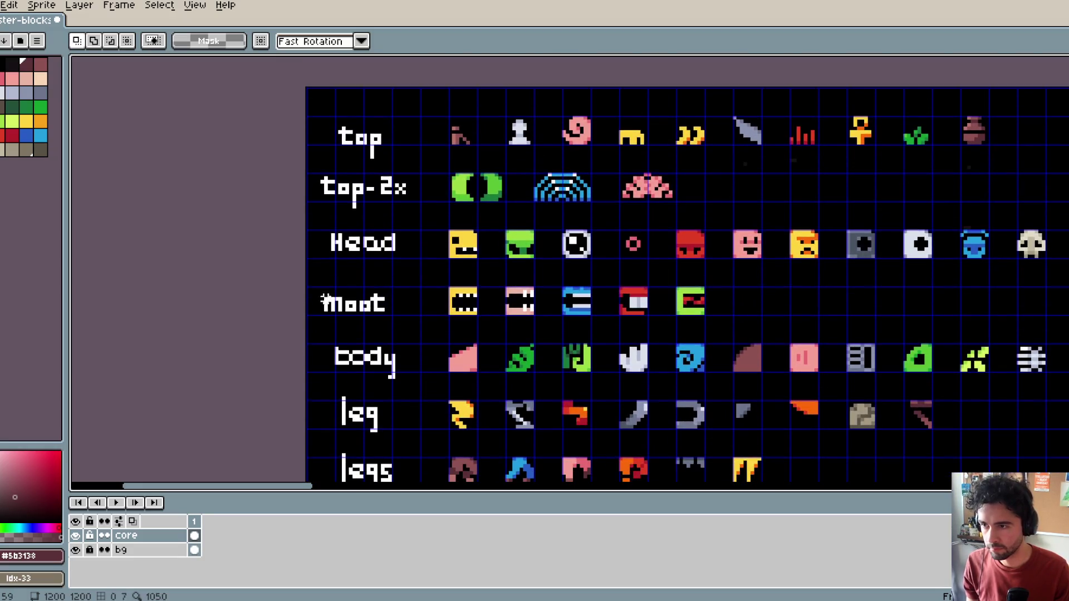
pyautogui.moveTo(312, 231); pyautogui.dragTo(349, 275)
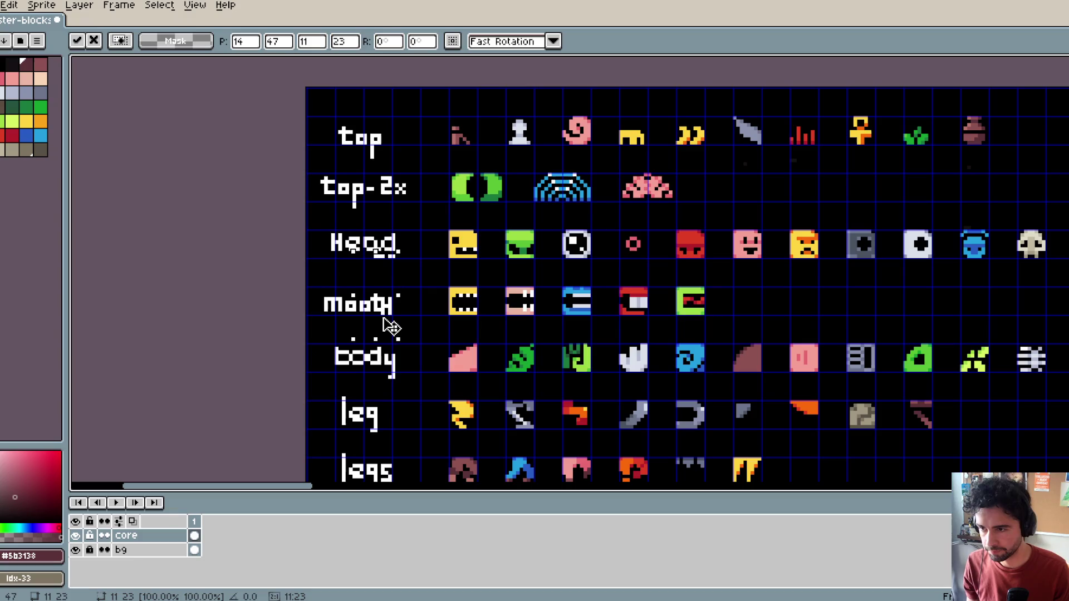
pyautogui.click(329, 234)
pyautogui.moveTo(327, 231)
pyautogui.mouseDown()
pyautogui.moveTo(346, 261)
pyautogui.moveTo(312, 177)
pyautogui.mouseUp()
pyautogui.click(322, 224)
pyautogui.moveTo(322, 224)
pyautogui.mouseDown()
pyautogui.moveTo(342, 265)
pyautogui.moveTo(406, 303)
pyautogui.moveTo(392, 310)
pyautogui.mouseUp()
pyautogui.press('b')
# Step: Save the sprite sheet and bring the arm and tail rows back into view
pyautogui.scroll(2, 367, 304)
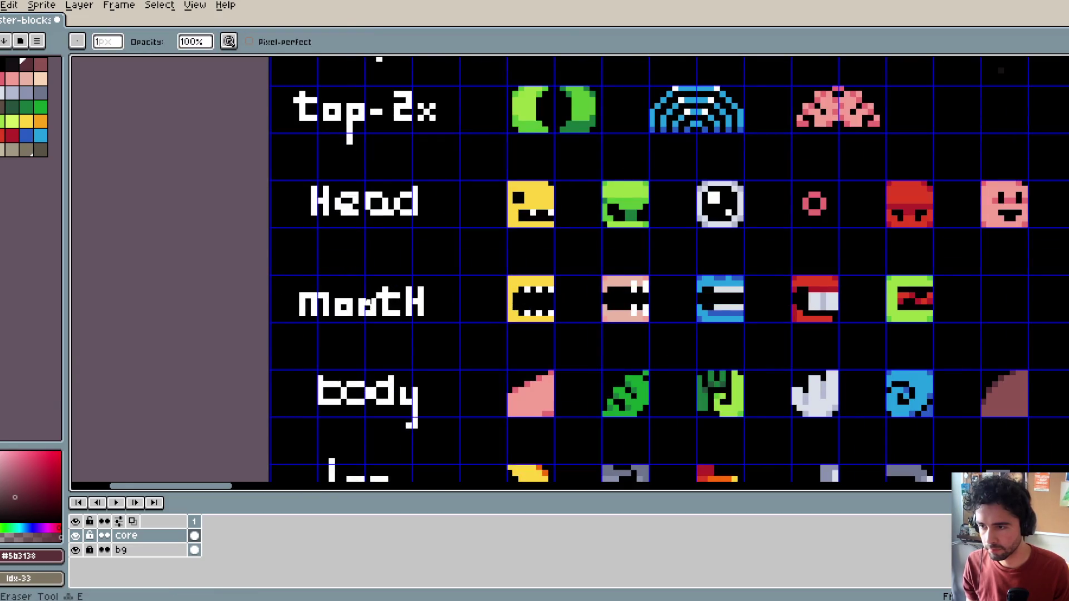
pyautogui.scroll(-1, 372, 300)
pyautogui.scroll(-3, 392, 278)
pyautogui.scroll(2, 390, 251)
pyautogui.hotkey('ctrl', 's')
pyautogui.moveTo(401, 242); pyautogui.dragTo(310, 215)
pyautogui.scroll(-1, 310, 215)
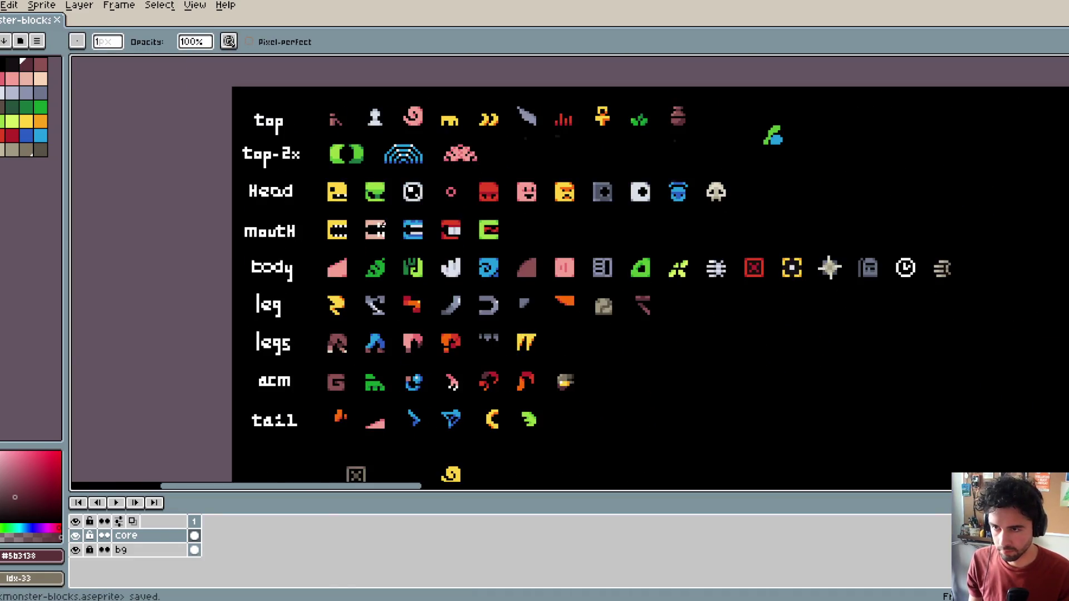
pyautogui.moveTo(435, 230); pyautogui.dragTo(366, 220)
pyautogui.scroll(2, 635, 143)
# Step: Show the grid and move the green-and-blue sprite into its grid cell
pyautogui.hotkey('ctrl', "'")
pyautogui.scroll(1, 587, 138)
pyautogui.press('m')
pyautogui.moveTo(533, 137)
pyautogui.mouseDown()
pyautogui.moveTo(592, 191)
pyautogui.moveTo(485, 149)
pyautogui.moveTo(475, 156)
pyautogui.mouseUp()
pyautogui.press('Return')
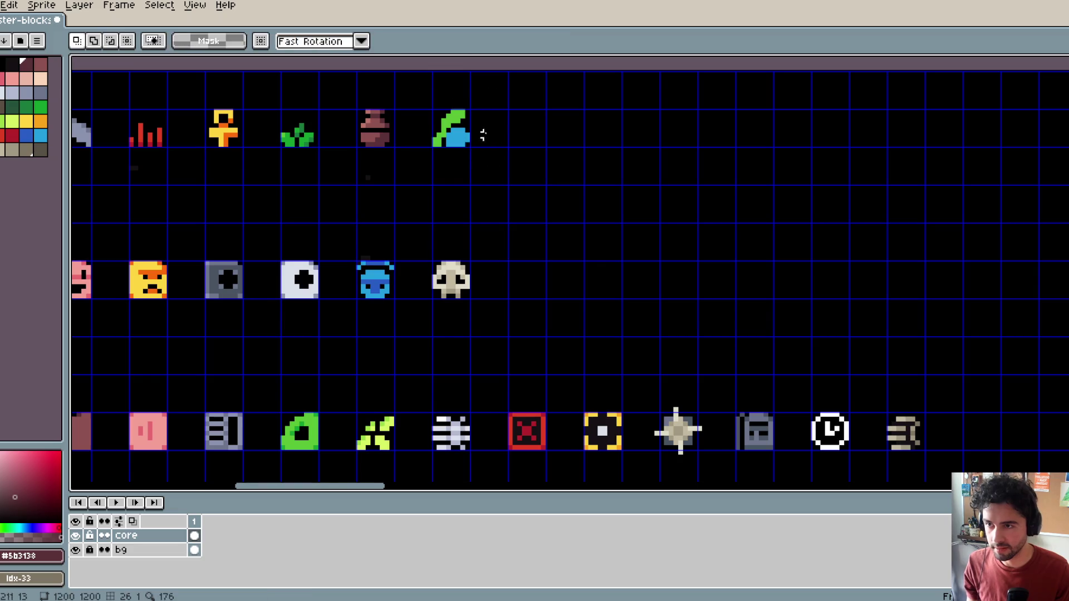
pyautogui.scroll(2, 490, 145)
# Step: Paint a white highlight pixel on the blue bulb
pyautogui.press('i')
pyautogui.click(40, 136)
pyautogui.press('b')
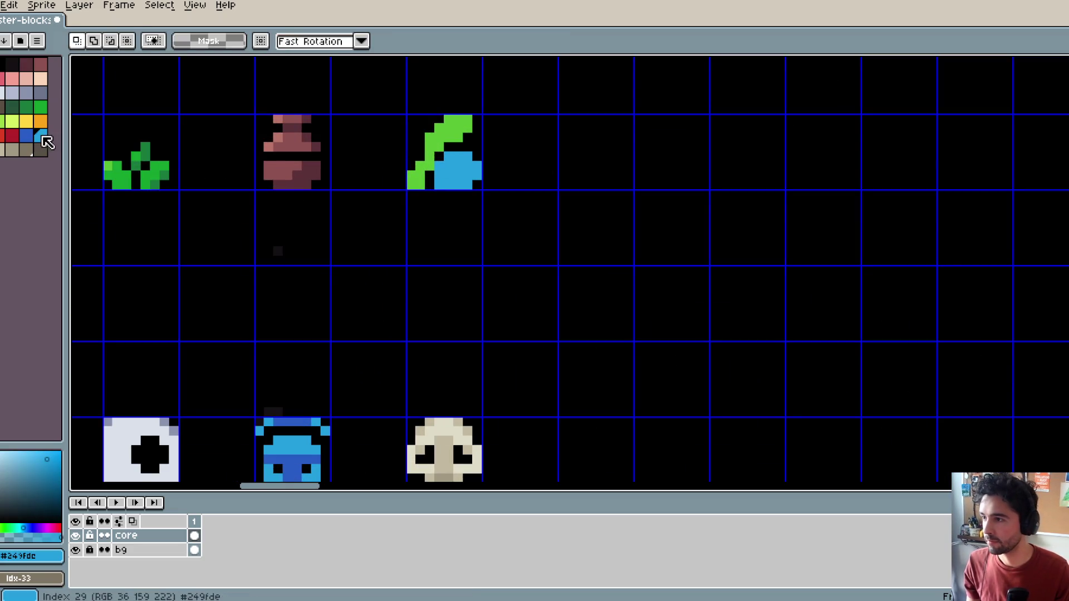
pyautogui.click(25, 136)
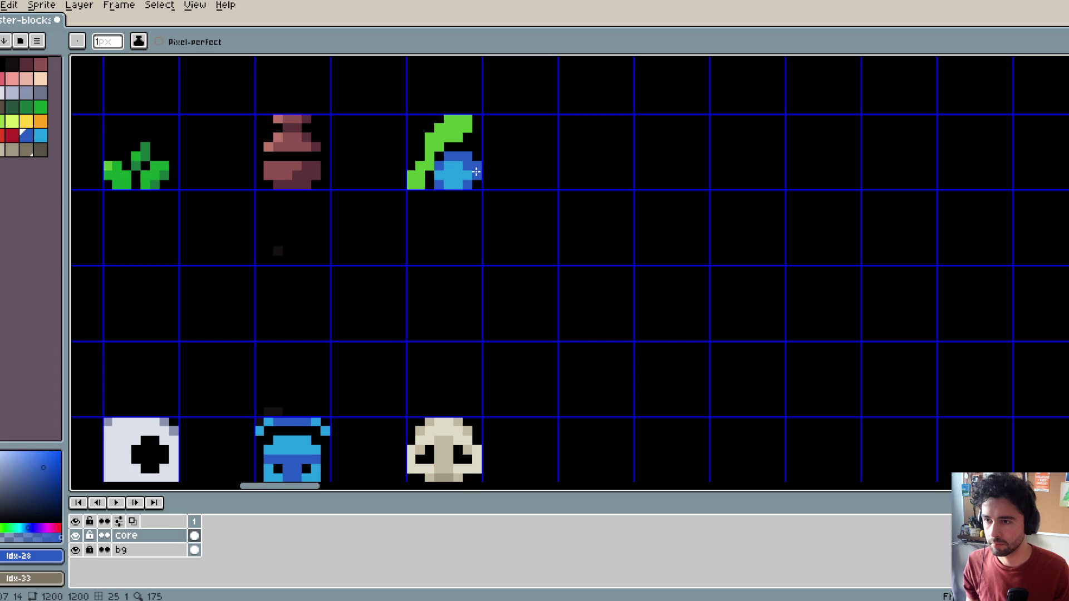
pyautogui.keyDown('alt'); pyautogui.click(409, 146); pyautogui.keyUp('alt')
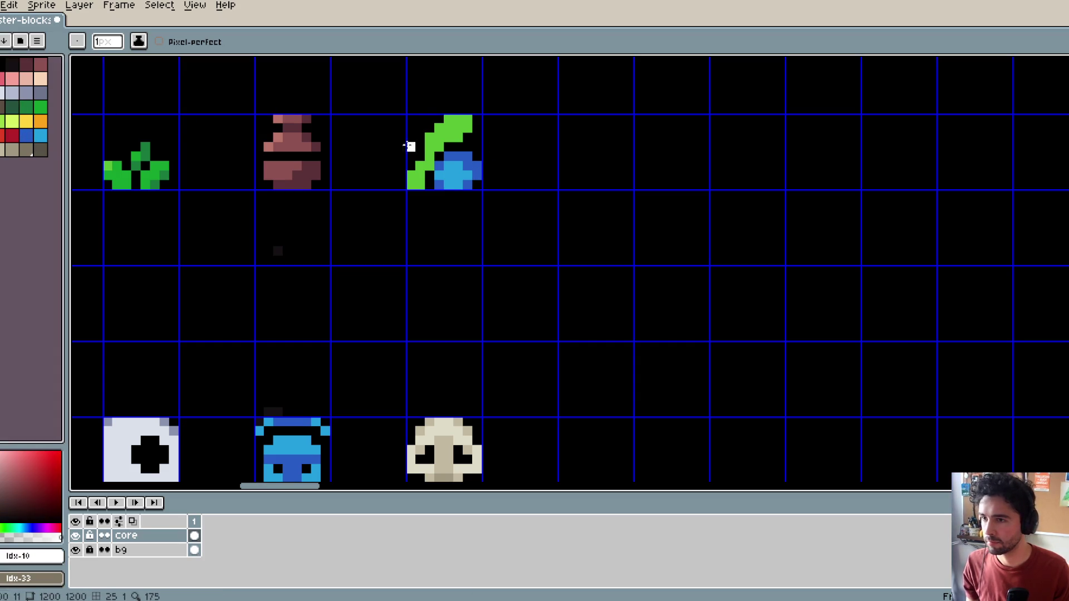
pyautogui.click(457, 165)
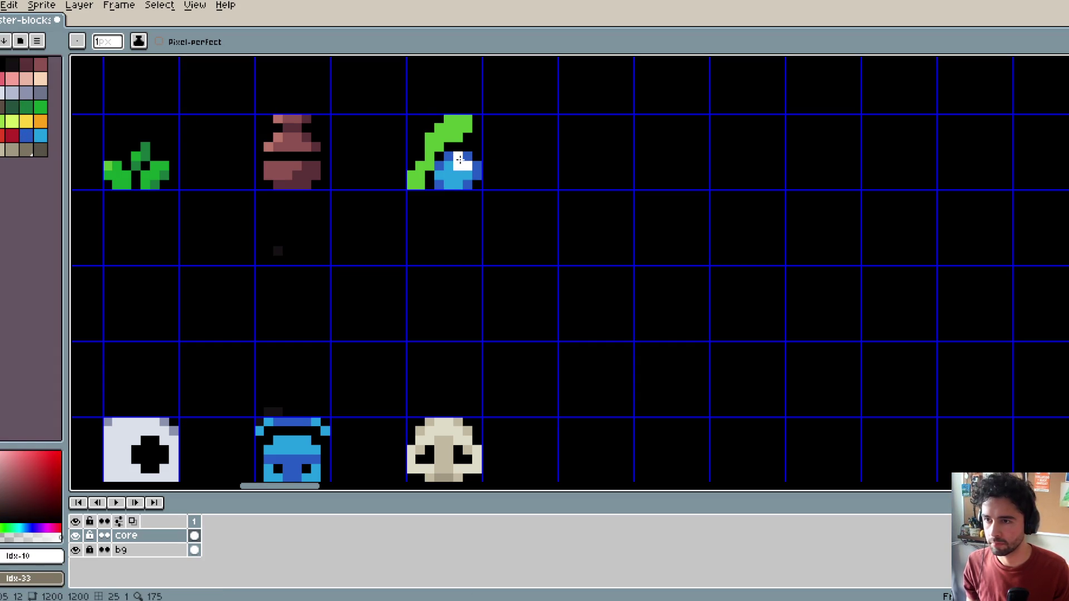
pyautogui.scroll(-3, 484, 121)
pyautogui.scroll(4, 483, 122)
pyautogui.hotkey('ctrl', 'z')
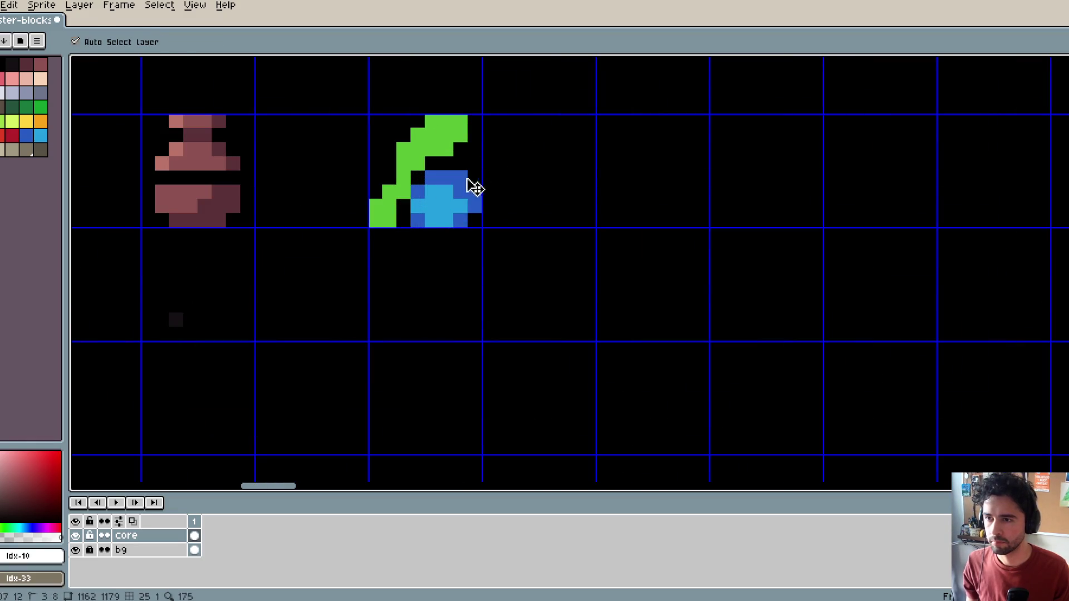
pyautogui.scroll(-3, 485, 124)
pyautogui.scroll(3, 454, 188)
pyautogui.click(454, 190)
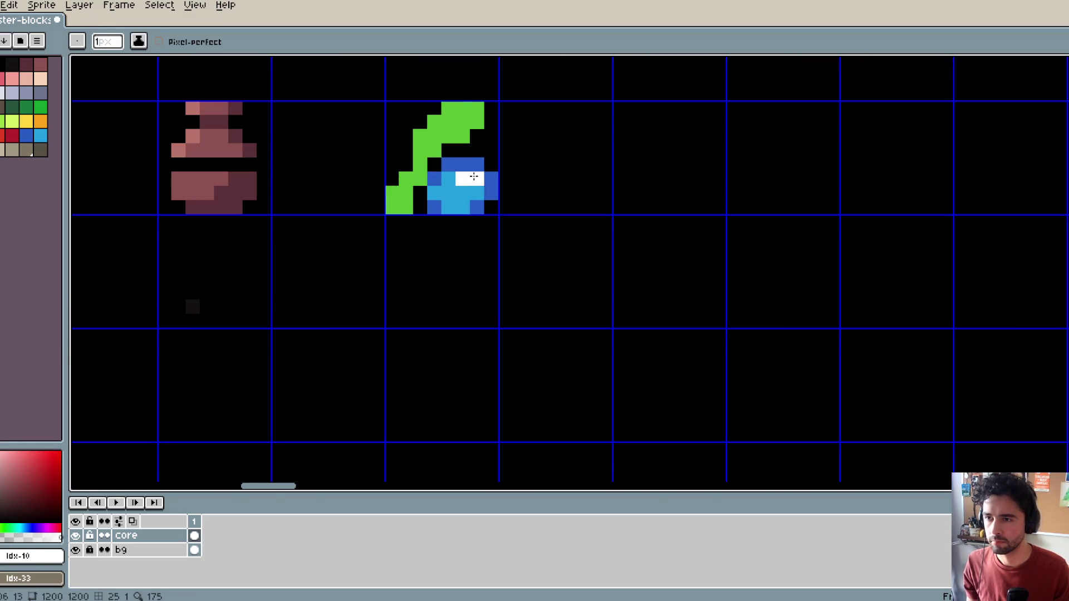
pyautogui.scroll(-3, 558, 64)
pyautogui.scroll(1, 561, 72)
# Step: Repaint bulb pixels dark blue and widen the highlight
pyautogui.press('alt')
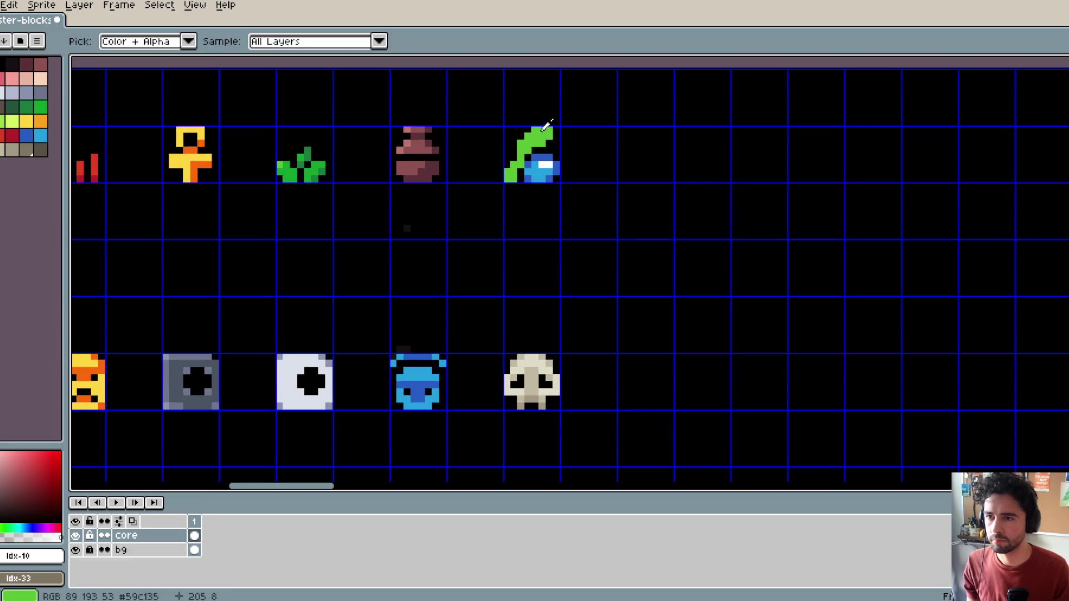
pyautogui.keyDown('alt'); pyautogui.click(546, 127); pyautogui.keyUp('alt')
pyautogui.press('d')
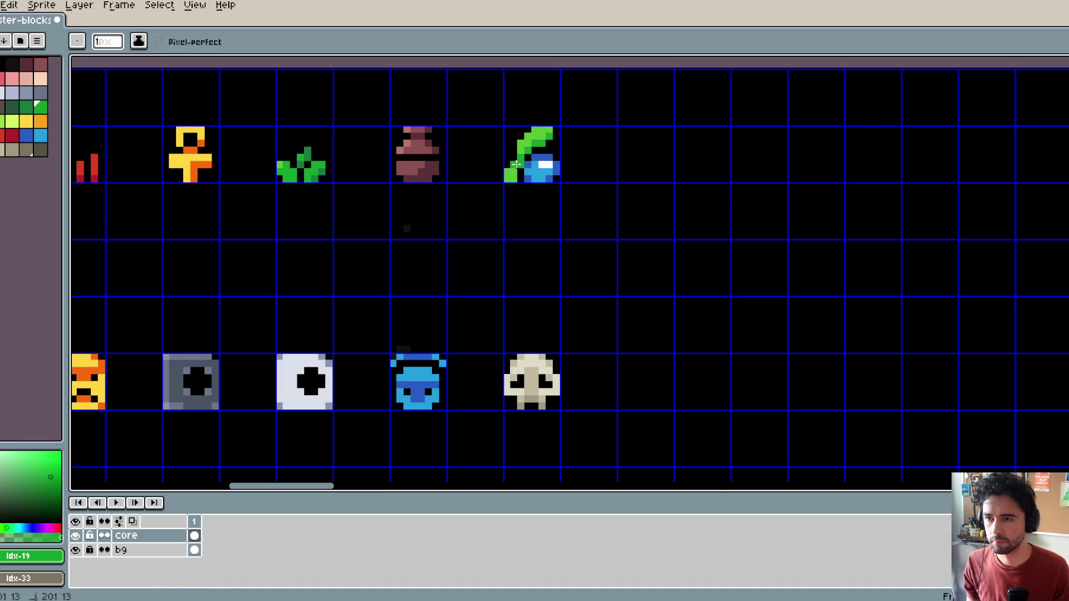
pyautogui.scroll(-3, 509, 176)
pyautogui.scroll(5, 523, 168)
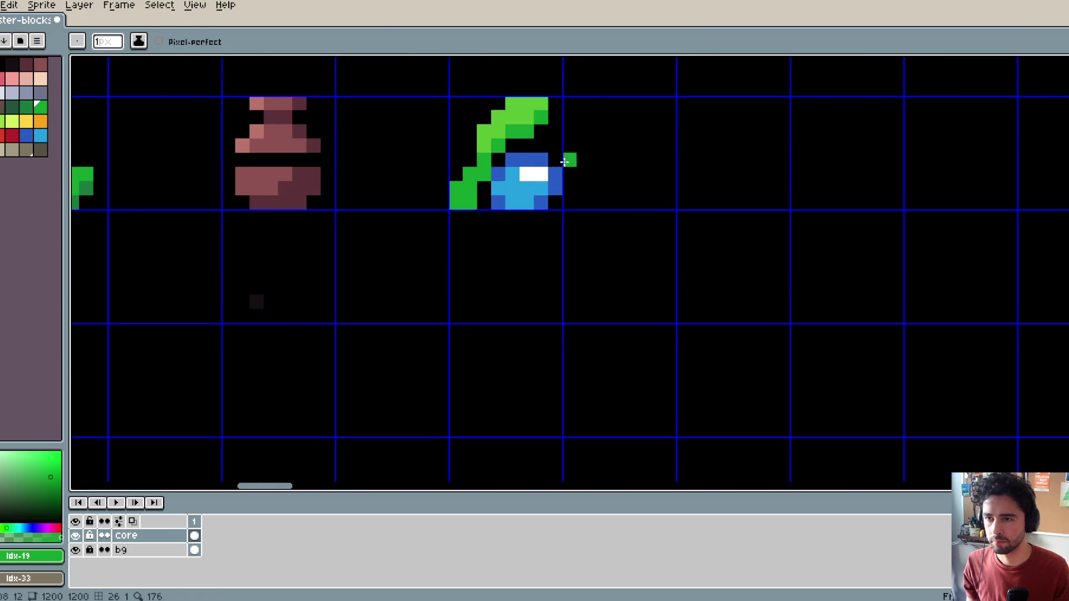
pyautogui.keyDown('alt'); pyautogui.click(524, 168); pyautogui.keyUp('alt')
pyautogui.moveTo(524, 169); pyautogui.dragTo(497, 185)
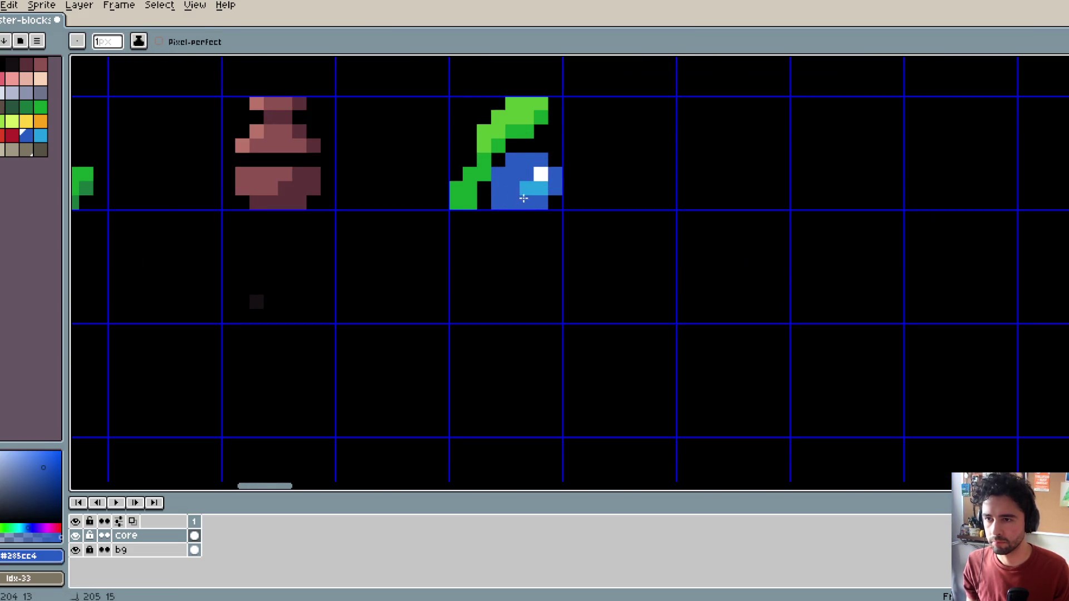
# Step: Shade the bulb with light-blue pixels, turning stray ones back to dark blue
pyautogui.click(40, 135)
pyautogui.click(523, 176)
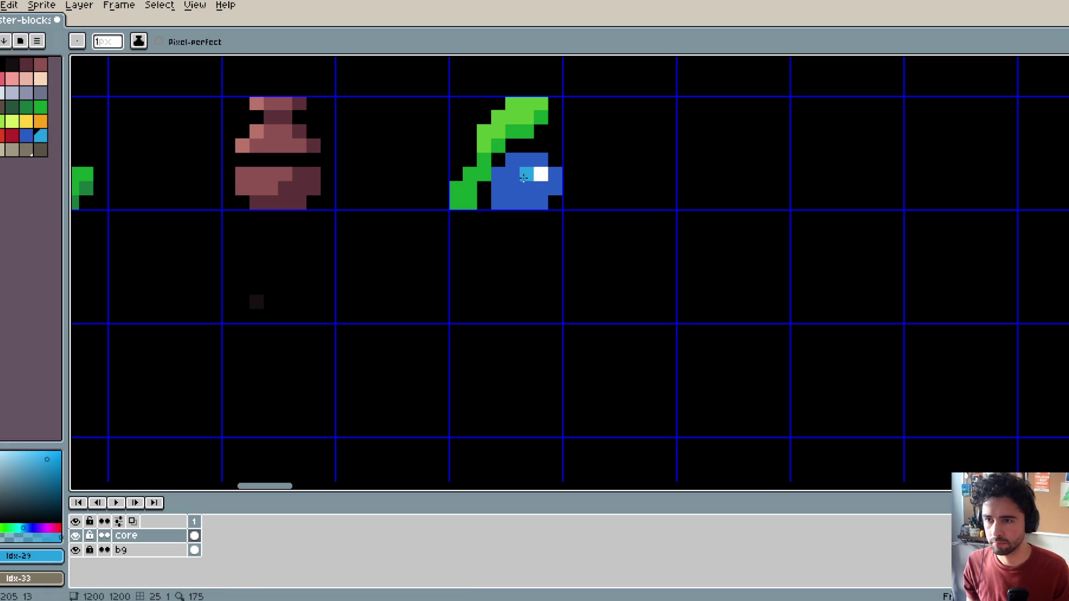
pyautogui.click(541, 174)
pyautogui.scroll(-4, 543, 170)
pyautogui.scroll(4, 554, 171)
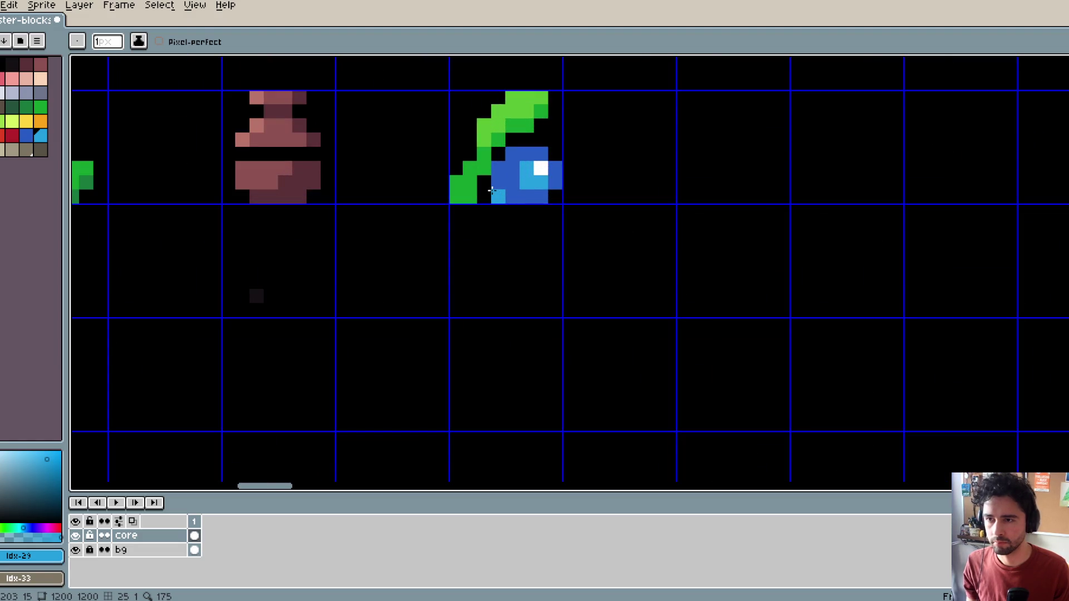
pyautogui.moveTo(513, 182)
pyautogui.mouseDown()
pyautogui.moveTo(512, 169)
pyautogui.moveTo(551, 179)
pyautogui.moveTo(511, 168)
pyautogui.mouseUp()
pyautogui.click(540, 154)
pyautogui.click(526, 154)
pyautogui.keyDown('alt'); pyautogui.click(512, 155); pyautogui.keyUp('alt')
pyautogui.click(526, 154)
pyautogui.scroll(-3, 510, 168)
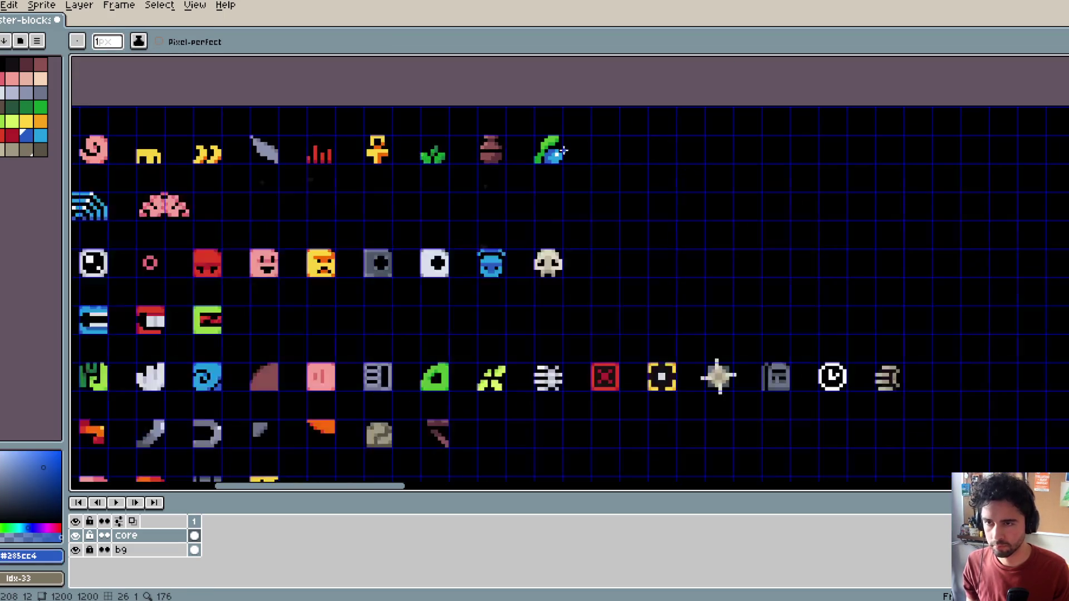
pyautogui.scroll(2, 526, 175)
pyautogui.scroll(-3, 589, 105)
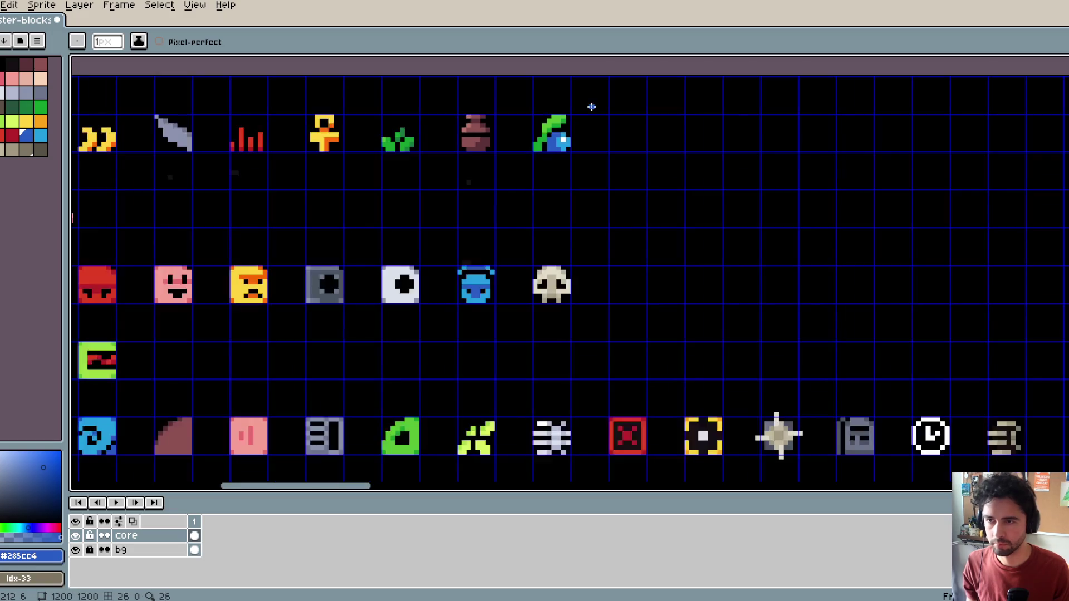
pyautogui.scroll(4, 527, 181)
# Step: Pick the bulb's light blue for touch-ups and save the sheet
pyautogui.keyDown('alt'); pyautogui.click(527, 180); pyautogui.keyUp('alt')
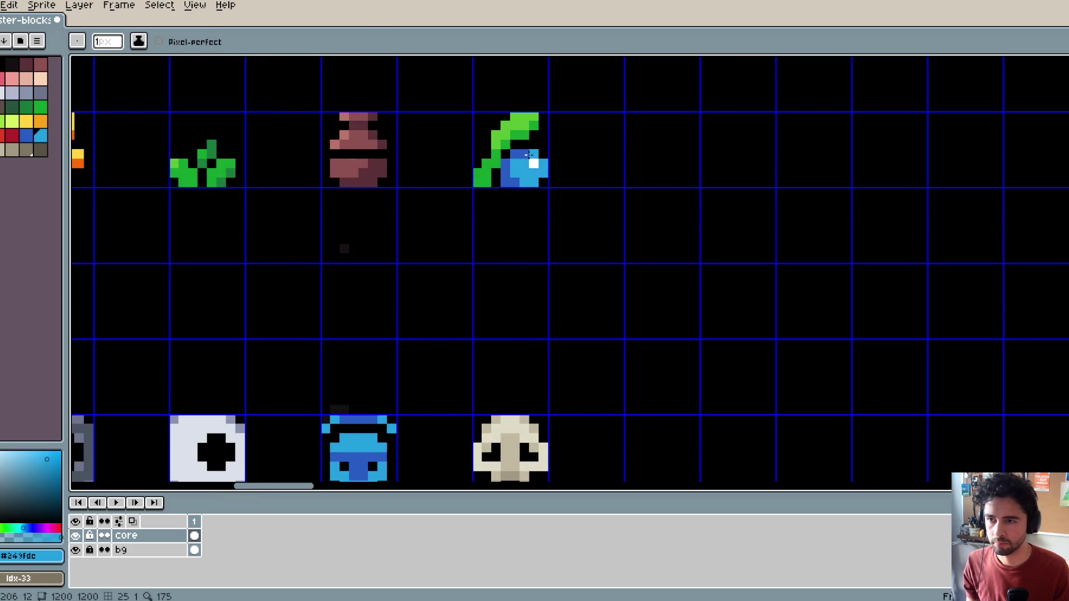
pyautogui.scroll(-2, 604, 111)
pyautogui.scroll(2, 604, 112)
pyautogui.press('b')
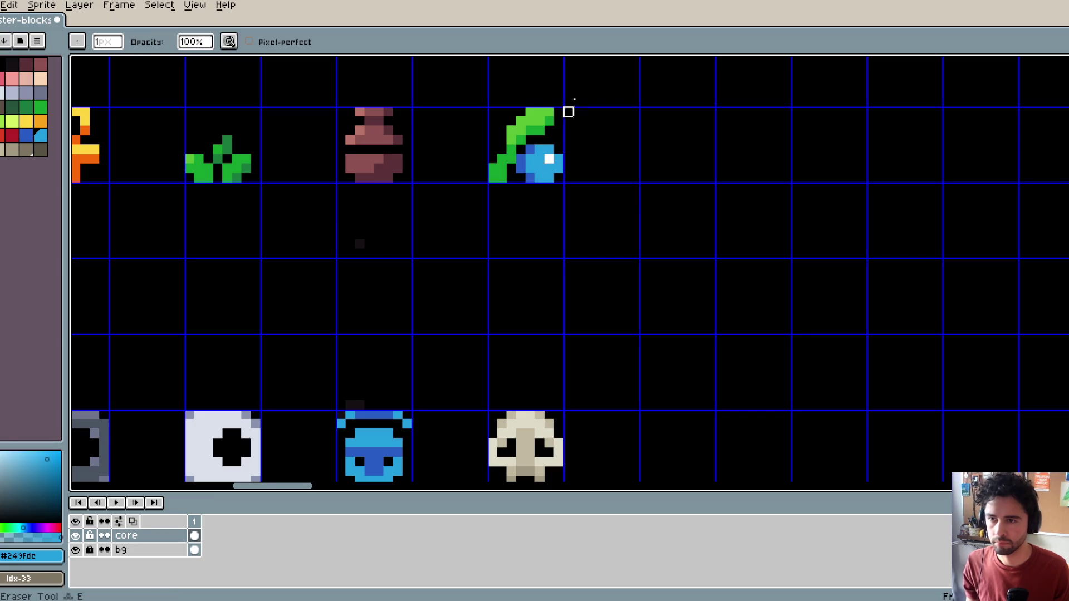
pyautogui.scroll(-3, 604, 94)
pyautogui.scroll(-3, 603, 94)
pyautogui.scroll(4, 707, 138)
pyautogui.hotkey('ctrl', 's')
pyautogui.moveTo(707, 139)
pyautogui.mouseDown()
pyautogui.moveTo(950, 177)
pyautogui.moveTo(616, 173)
pyautogui.mouseUp()
pyautogui.scroll(-1, 740, 141)
pyautogui.scroll(-1, 833, 160)
pyautogui.scroll(-1, 800, 180)
# Step: Save the sheet and hide the canvas grid
pyautogui.hotkey('ctrl', 's')
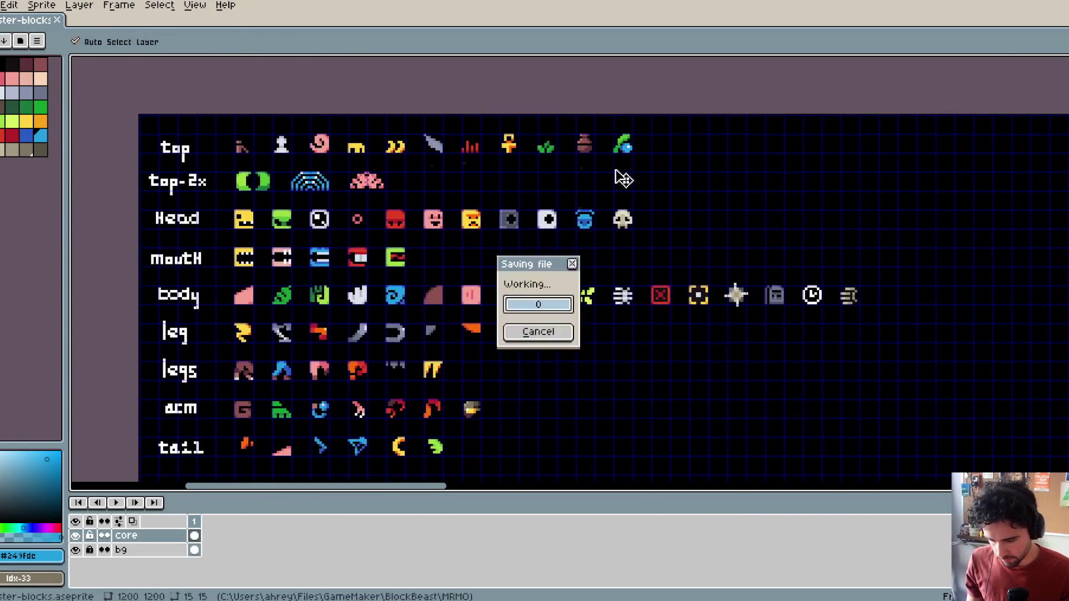
pyautogui.scroll(-1, 476, 193)
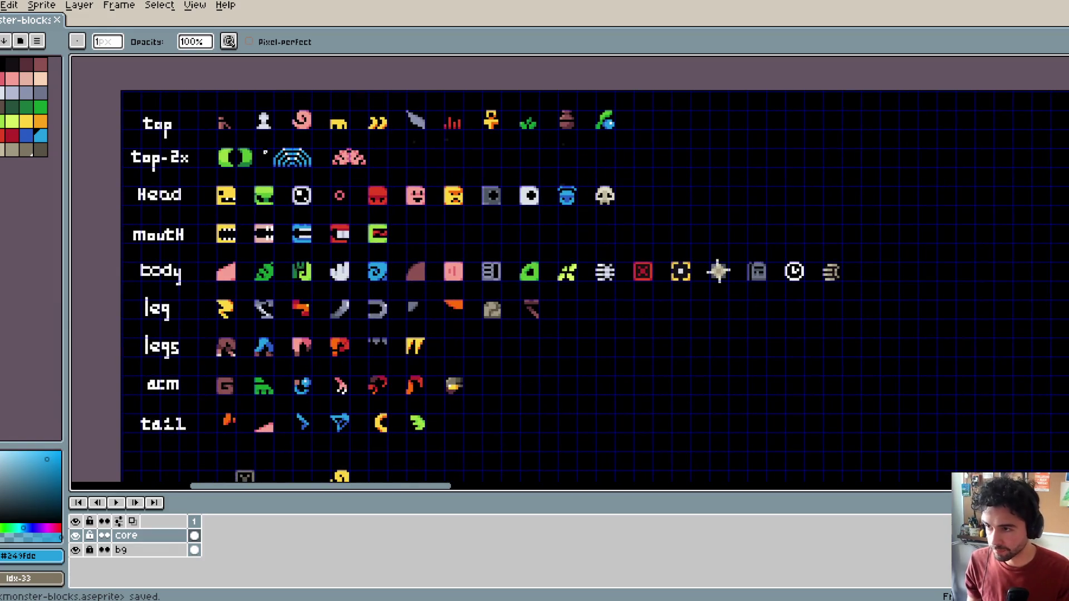
pyautogui.hotkey('ctrl', "'")
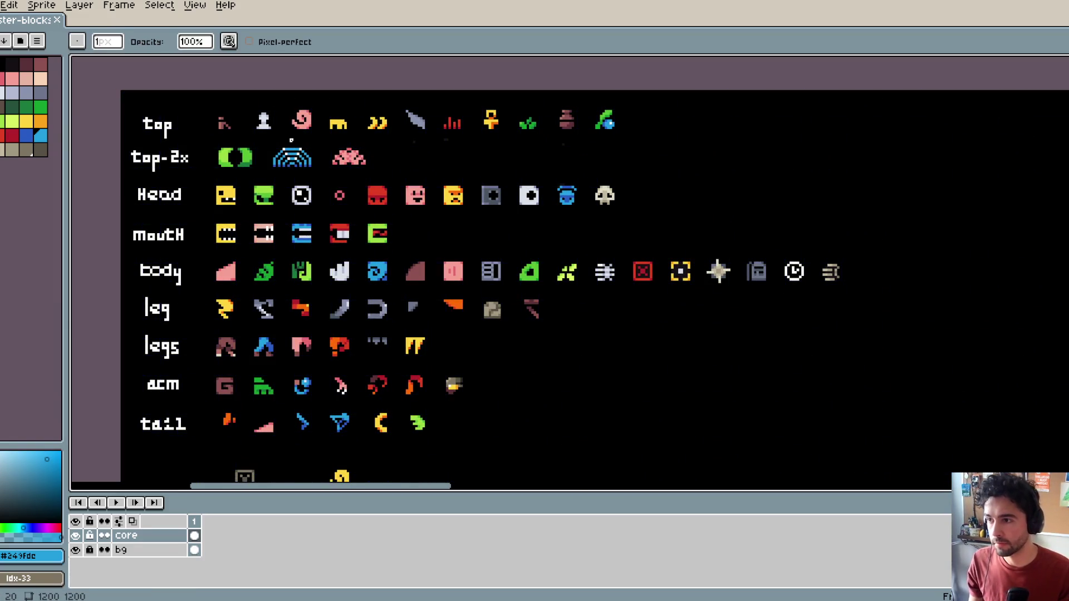
pyautogui.scroll(3, 324, 237)
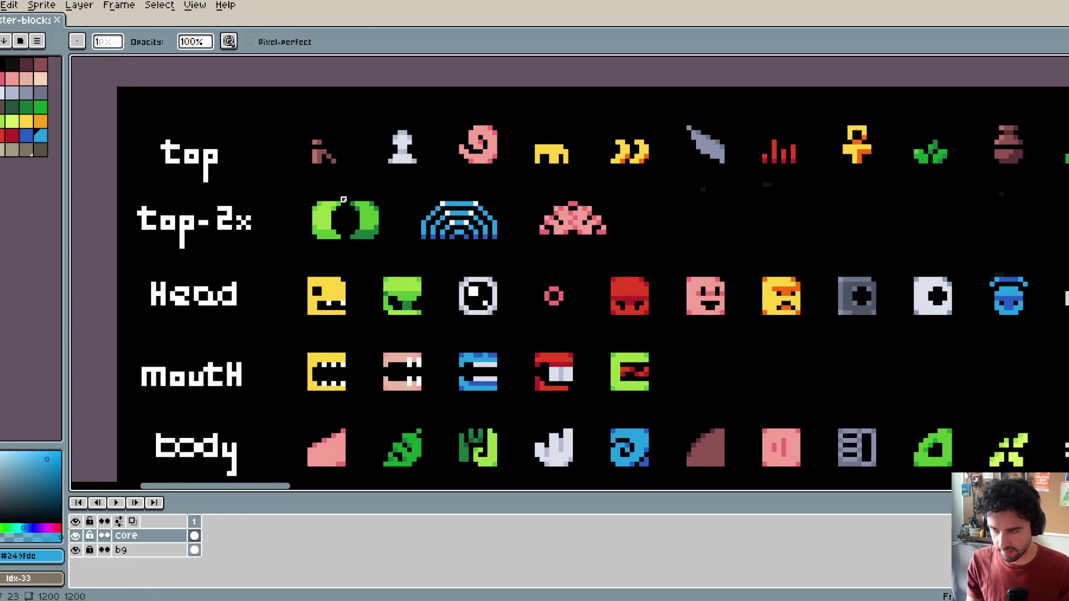
# Step: Delete the right half of the green moon piece and reposition the remaining moon
pyautogui.press('m')
pyautogui.moveTo(348, 199); pyautogui.dragTo(381, 246)
pyautogui.press('Delete')
pyautogui.moveTo(239, 166); pyautogui.dragTo(363, 241)
pyautogui.hotkey('ctrl', 'c')
pyautogui.hotkey('ctrl', 'v')
pyautogui.hotkey('shift', 'h')
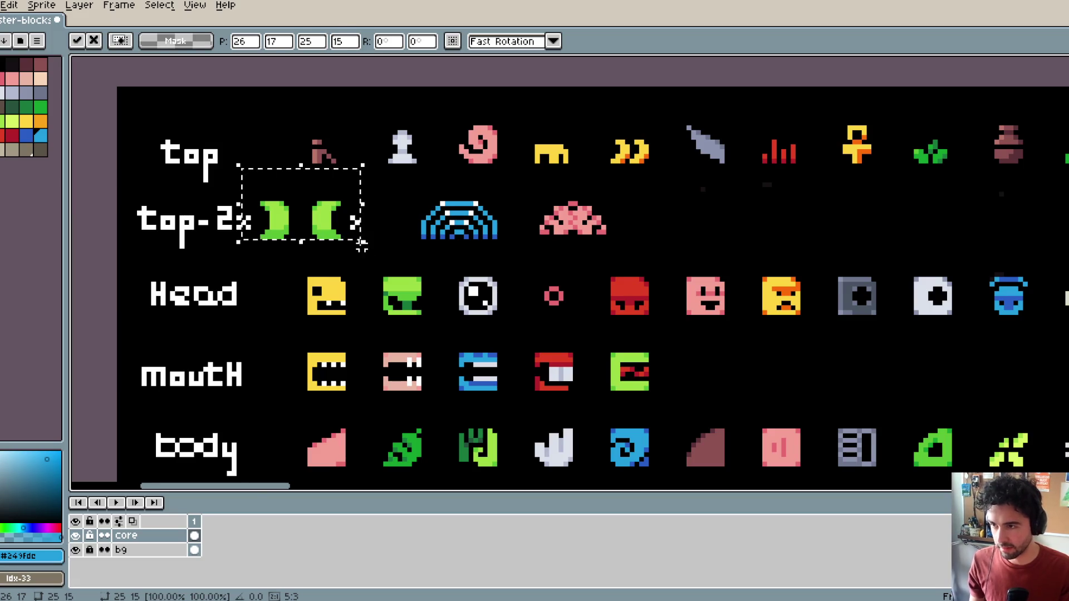
pyautogui.press('Escape')
pyautogui.moveTo(295, 183); pyautogui.dragTo(366, 266)
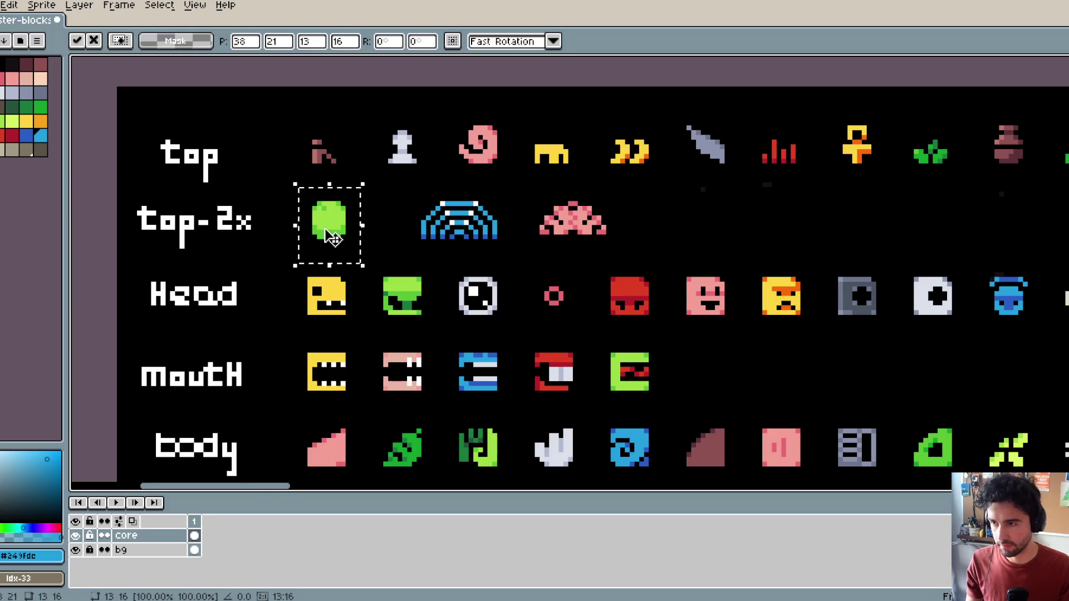
pyautogui.press('Return')
# Step: Nudge the moon's right half two pixels left and save the sheet
pyautogui.hotkey('ctrl', "'")
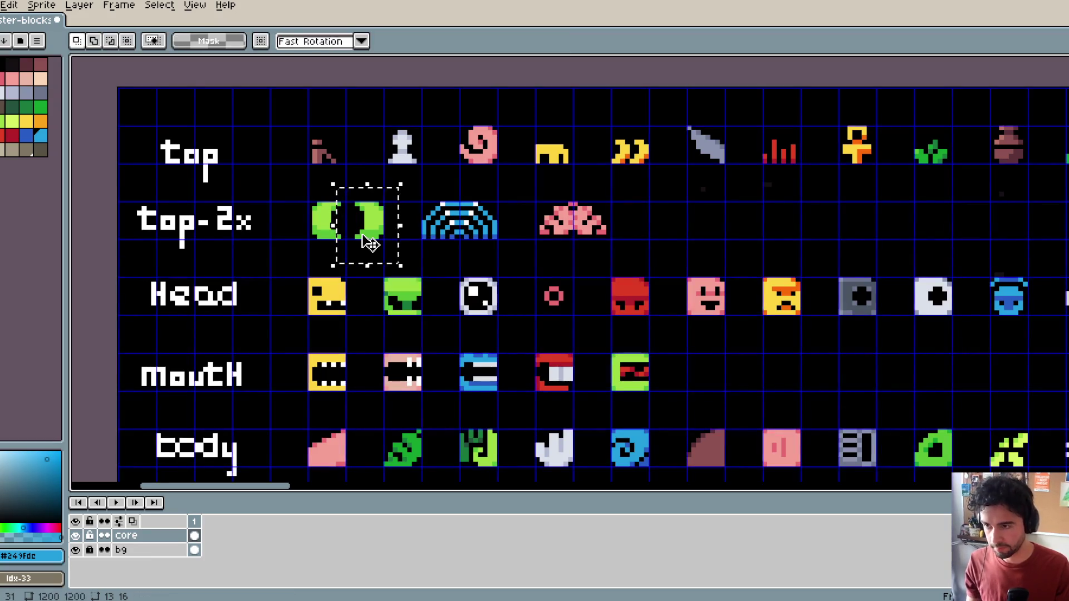
pyautogui.moveTo(352, 199); pyautogui.dragTo(398, 251)
pyautogui.press('Left')
pyautogui.press('Left')
pyautogui.scroll(-1, 476, 209)
pyautogui.hotkey('ctrl', "'")
pyautogui.scroll(1, 390, 187)
pyautogui.scroll(-3, 390, 187)
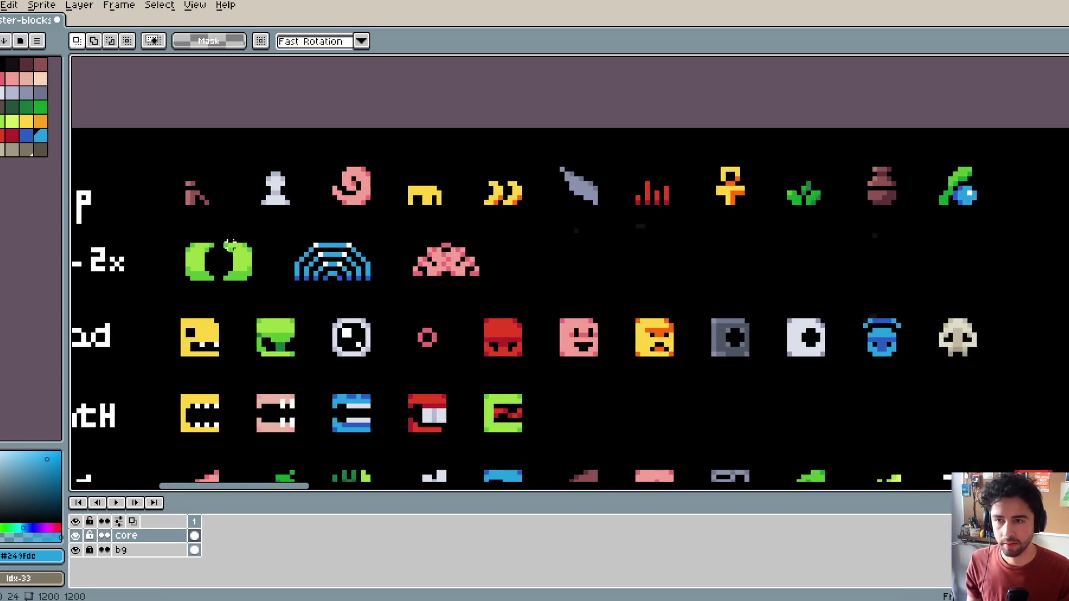
pyautogui.hotkey('ctrl', 's')
pyautogui.scroll(-1, 373, 227)
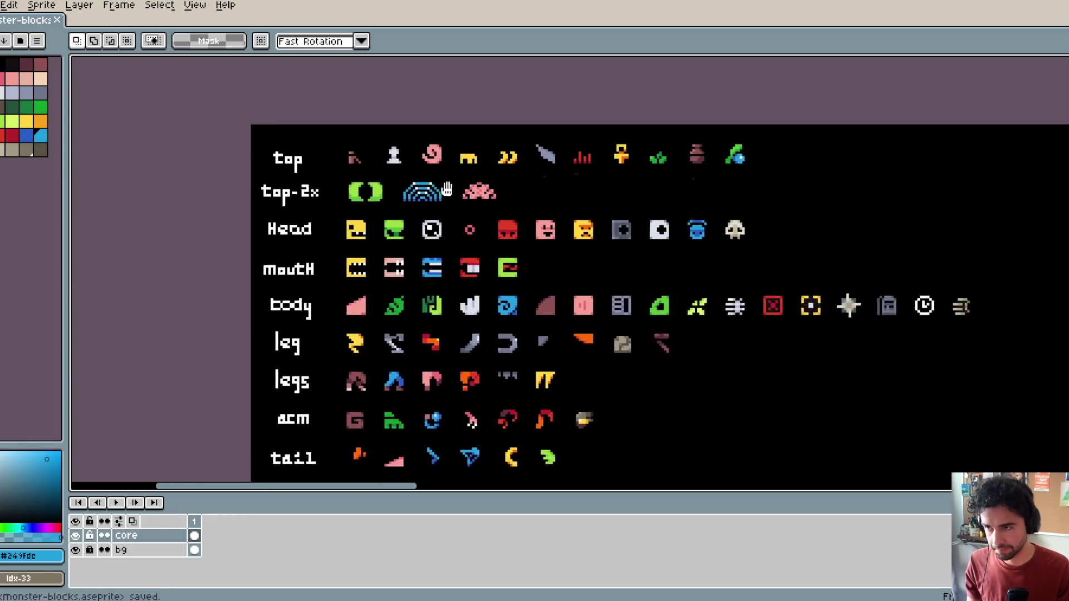
pyautogui.scroll(1, 395, 184)
pyautogui.moveTo(449, 176); pyautogui.dragTo(414, 156)
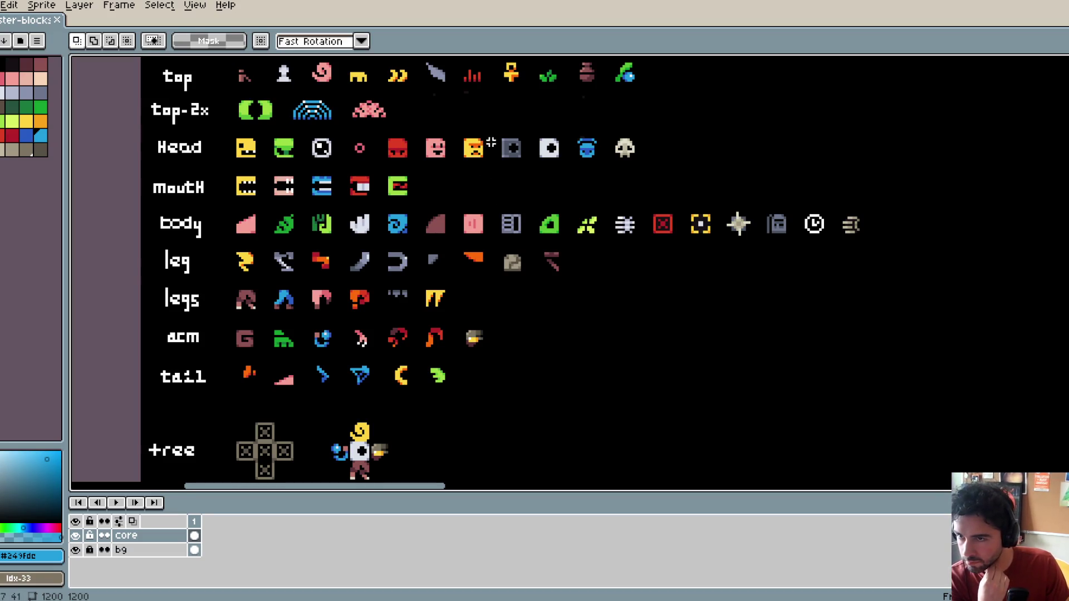
pyautogui.scroll(-2, 493, 145)
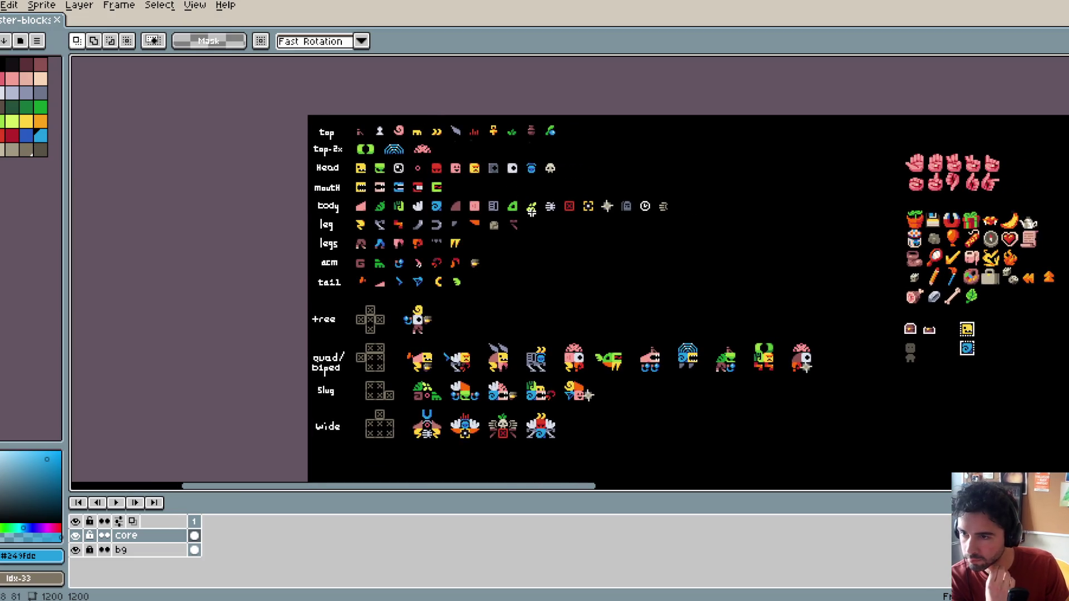
pyautogui.scroll(2, 544, 222)
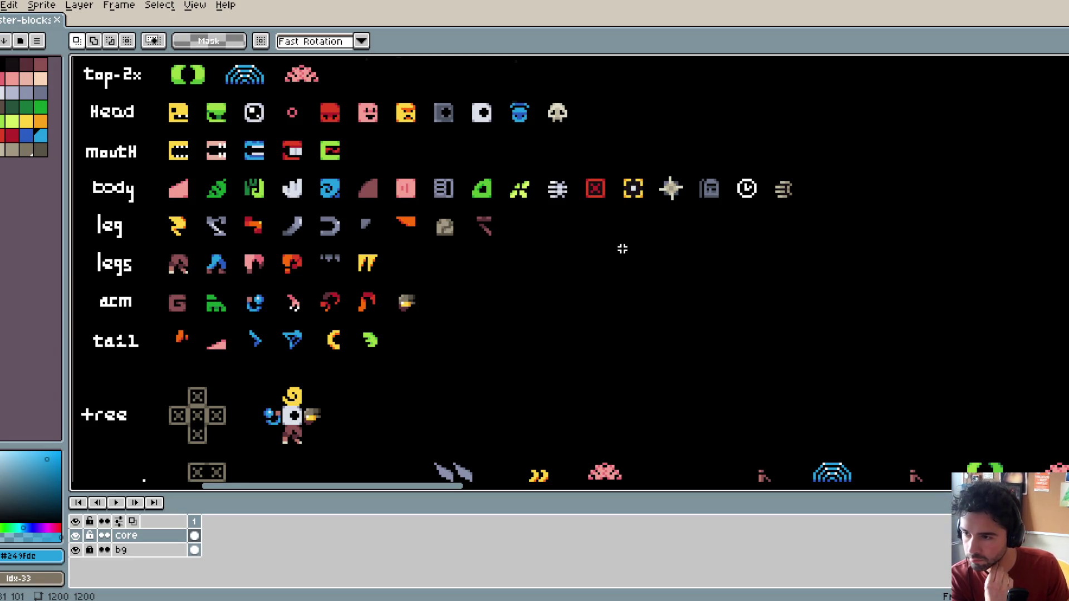
pyautogui.scroll(-3, 623, 251)
pyautogui.hscroll(2, 613, 245)
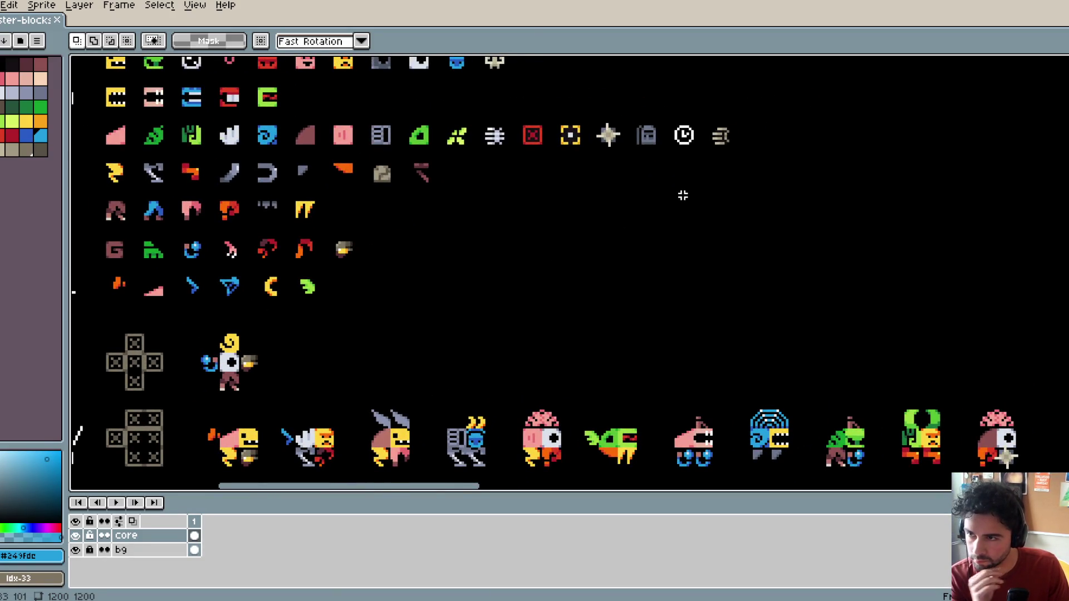
pyautogui.scroll(-1, 588, 205)
pyautogui.hscroll(-1, 588, 206)
pyautogui.scroll(-3, 588, 206)
pyautogui.hscroll(2, 612, 245)
pyautogui.scroll(3, 657, 291)
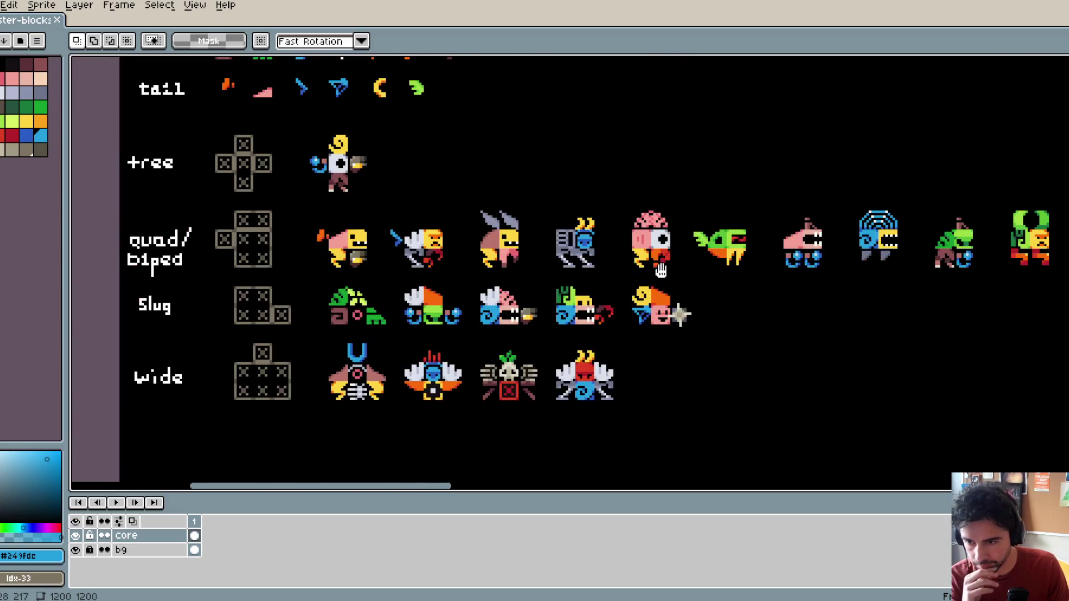
pyautogui.scroll(-3, 657, 292)
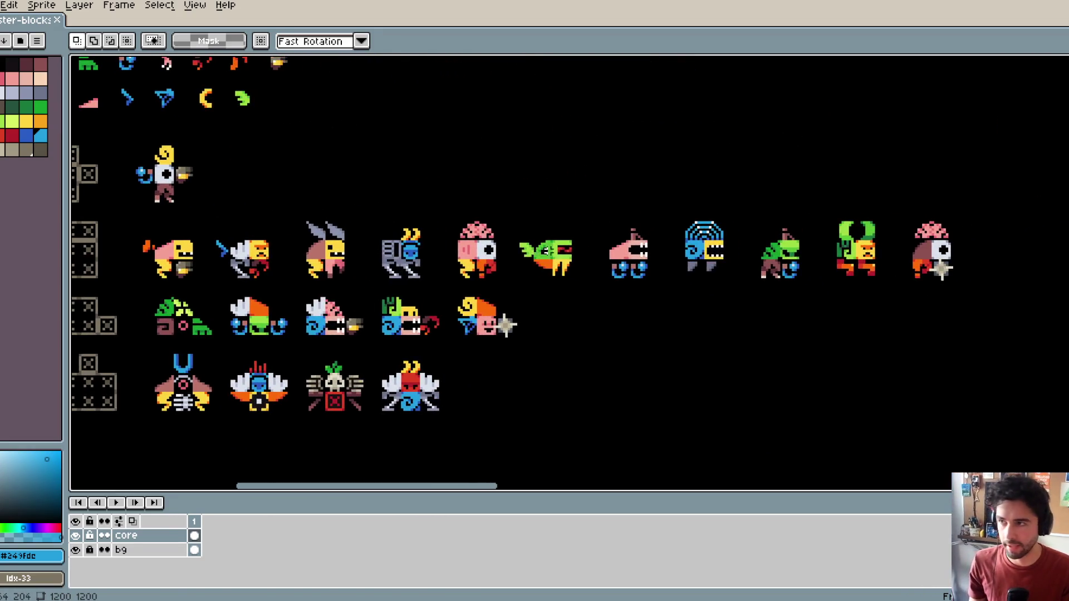
pyautogui.hotkey('ctrl', 's')
pyautogui.scroll(-1, 415, 296)
pyautogui.scroll(4, 451, 176)
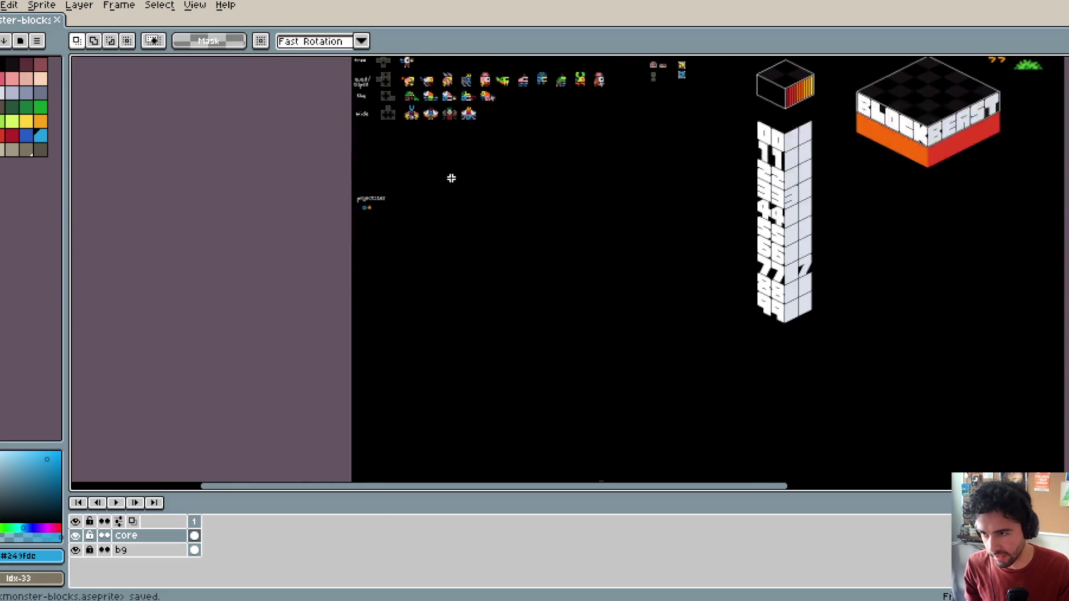
# Step: Move the projectiles label and its two sprites up to the upper right, beside the item sprites
pyautogui.moveTo(304, 194); pyautogui.dragTo(556, 329)
pyautogui.scroll(-2, 551, 328)
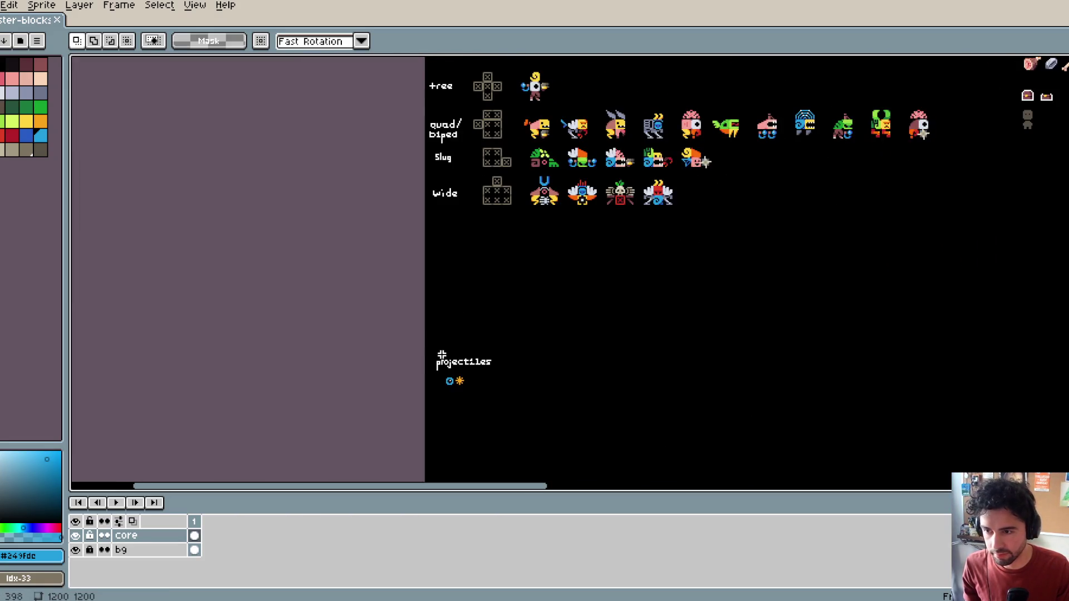
pyautogui.hscroll(5, 430, 342)
pyautogui.moveTo(190, 367); pyautogui.dragTo(295, 435)
pyautogui.moveTo(254, 396)
pyautogui.mouseDown()
pyautogui.moveTo(810, 211)
pyautogui.moveTo(854, 206)
pyautogui.moveTo(845, 202)
pyautogui.moveTo(855, 236)
pyautogui.moveTo(808, 192)
pyautogui.mouseUp()
pyautogui.scroll(3, 846, 202)
pyautogui.press('Return')
# Step: Deselect the moved block and save the sprite sheet
pyautogui.scroll(-3, 807, 194)
pyautogui.hotkey('ctrl', 'd')
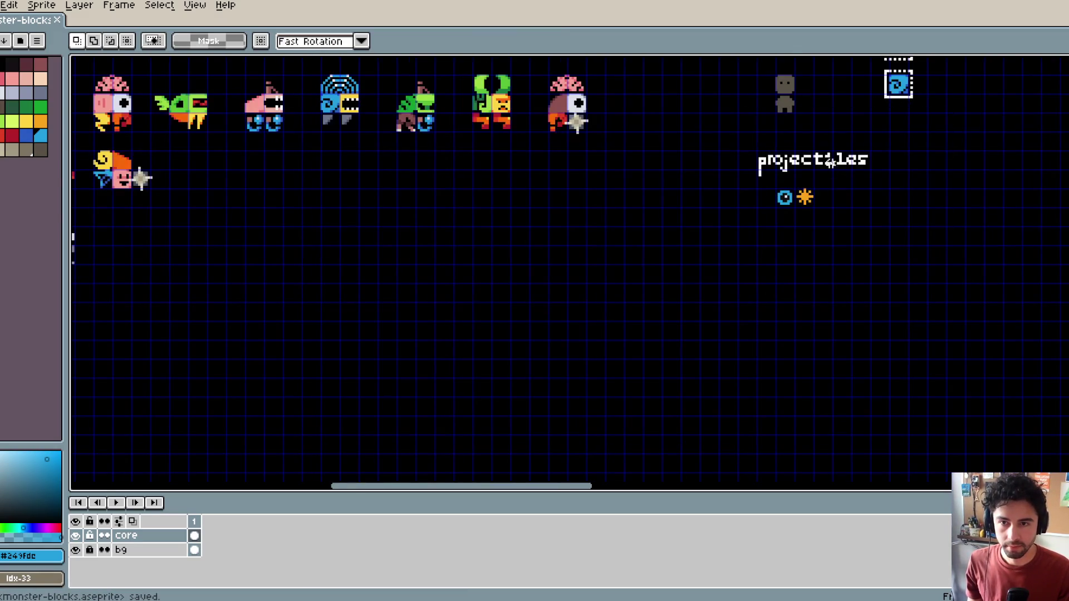
pyautogui.scroll(3, 802, 183)
pyautogui.hotkey('ctrl', 's')
pyautogui.scroll(-3, 798, 177)
pyautogui.scroll(2, 790, 238)
pyautogui.scroll(-3, 612, 223)
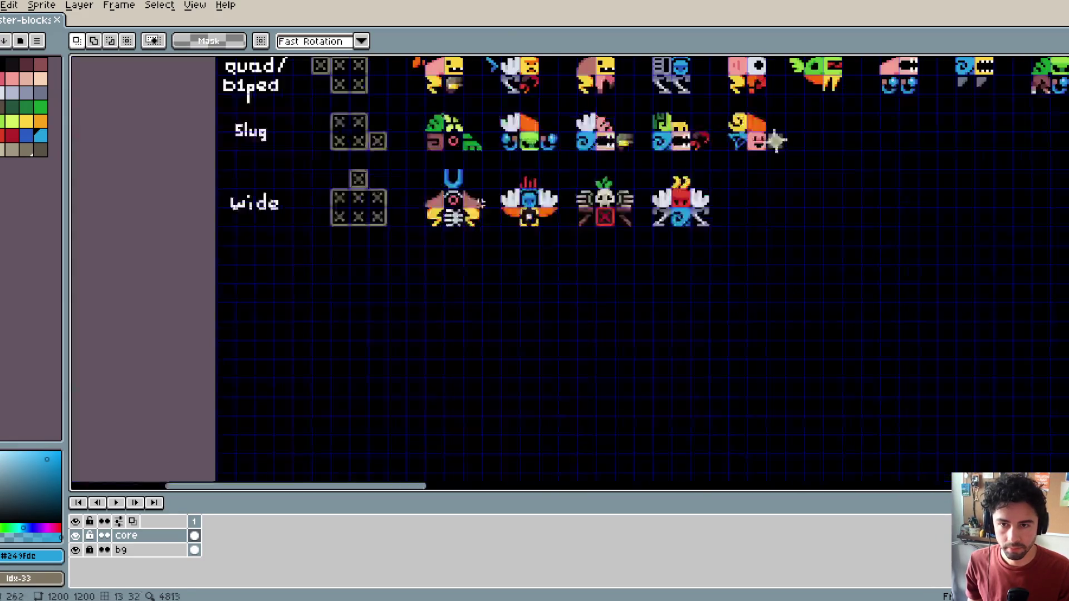
pyautogui.scroll(2, 518, 243)
pyautogui.scroll(-2, 518, 243)
pyautogui.scroll(3, 608, 258)
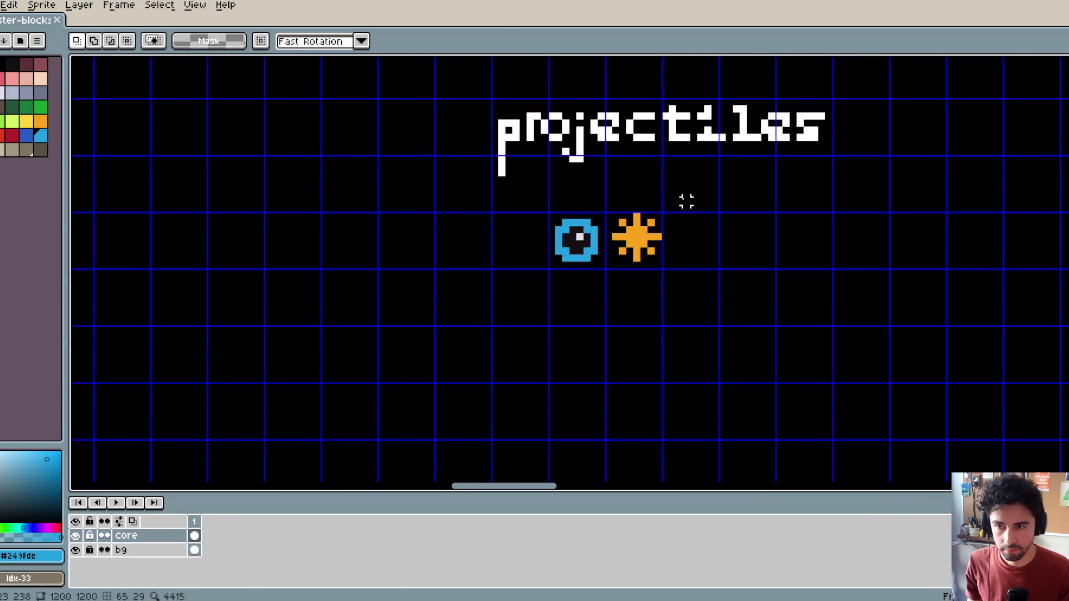
pyautogui.scroll(-2, 635, 166)
pyautogui.hotkey('ctrl', 's')
pyautogui.scroll(-4, 634, 166)
pyautogui.scroll(1, 634, 166)
pyautogui.moveTo(654, 254)
pyautogui.mouseDown()
pyautogui.moveTo(749, 253)
pyautogui.moveTo(521, 232)
pyautogui.moveTo(557, 237)
pyautogui.moveTo(546, 234)
pyautogui.mouseUp()
# Step: Switch to the Command Prompt and stage all changes with git add
pyautogui.press('i')
pyautogui.hotkey('alt', 'Tab')
pyautogui.click(284, 389)
pyautogui.write('git add .')
pyautogui.press('Return')
# Step: Commit with message 'huge redesign to sprite-sheet… going to separate leg-legs, heads-mouths', then push
pyautogui.write('git comm')
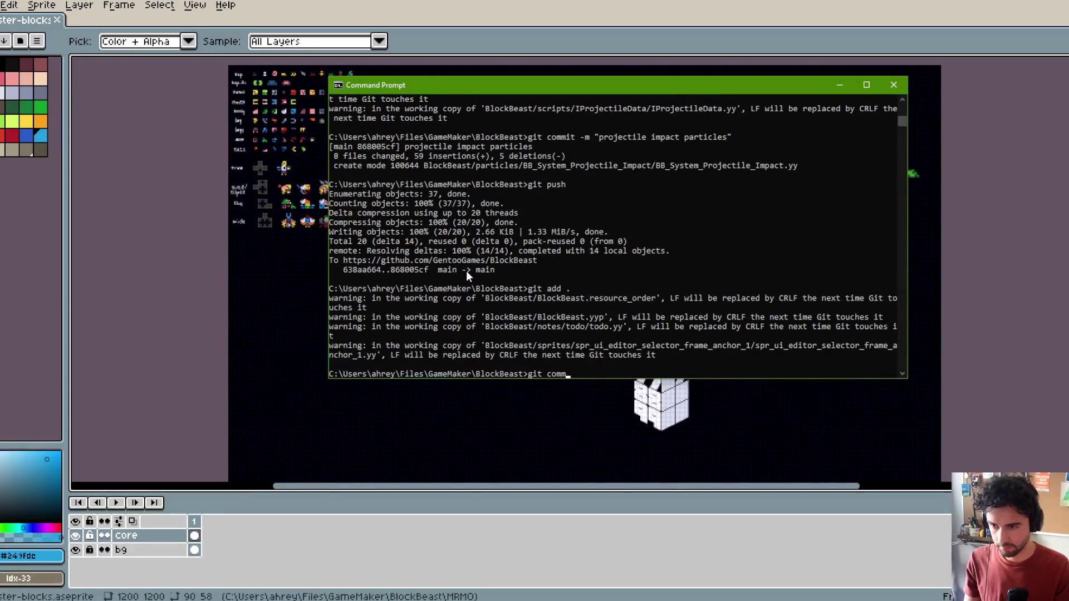
pyautogui.write('it -m "huge res')
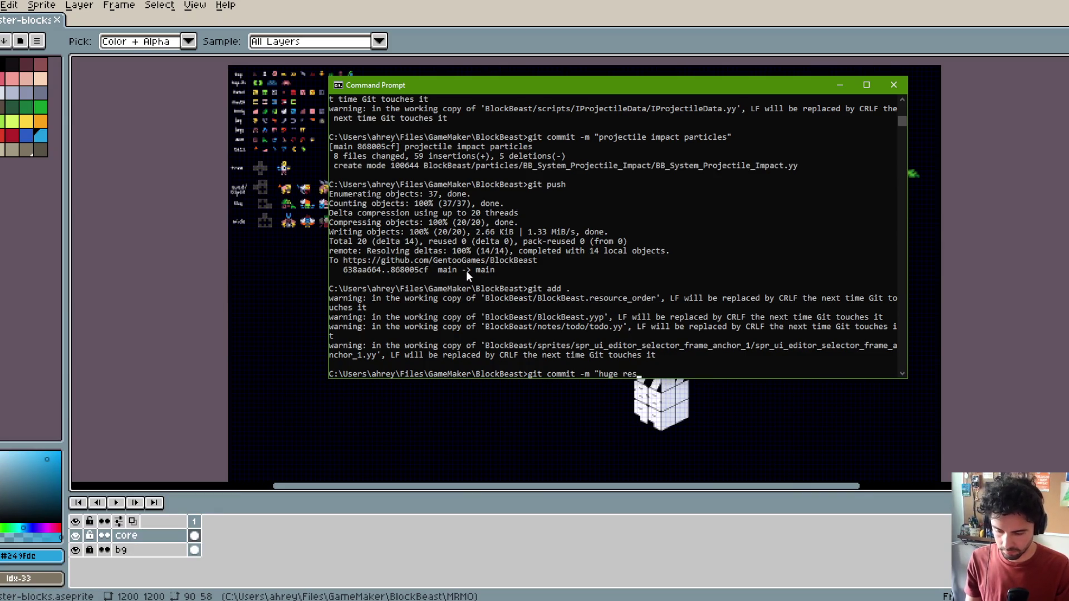
pyautogui.press('BackSpace')
pyautogui.write('design to sprite-sheet. goi')
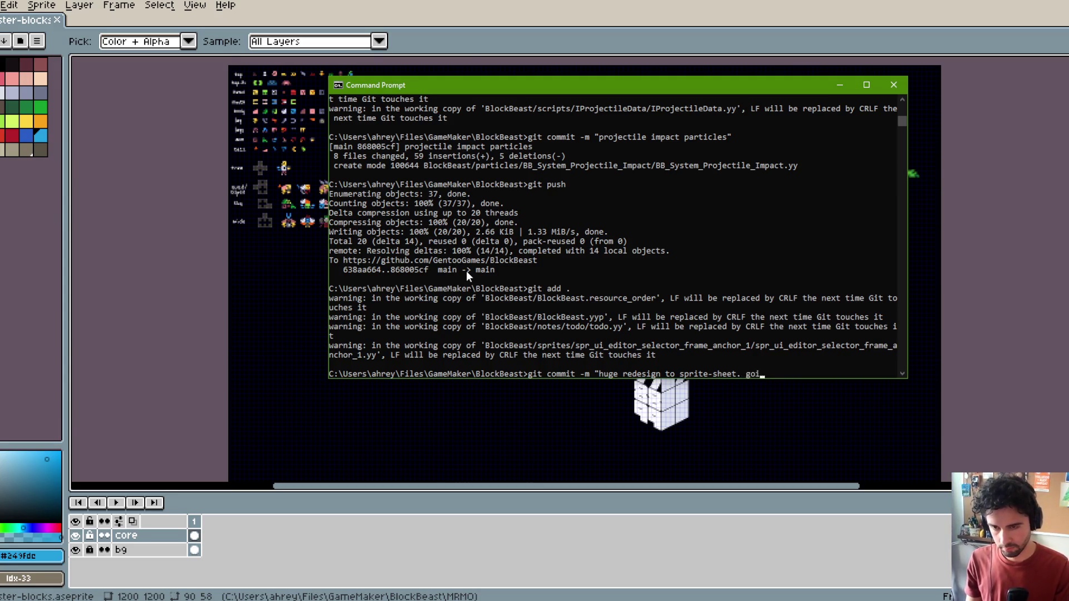
pyautogui.press('BackSpace')
pyautogui.press('BackSpace')
pyautogui.press('BackSpace')
pyautogui.press('BackSpace')
pyautogui.press('BackSpace')
pyautogui.press('BackSpace')
pyautogui.write('conde')
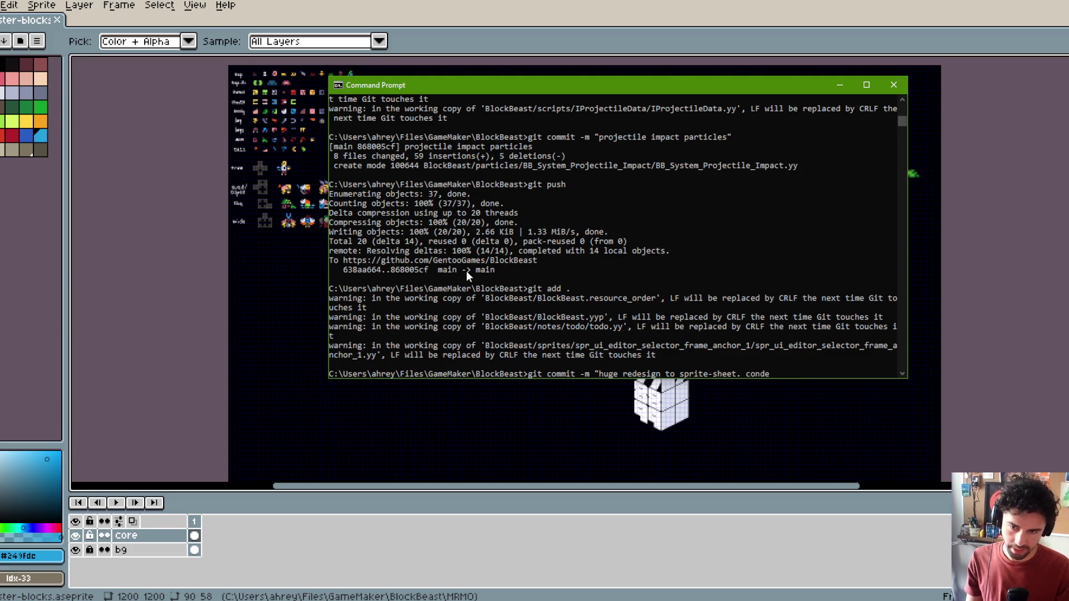
pyautogui.write('nsed skeleton/template designs.')
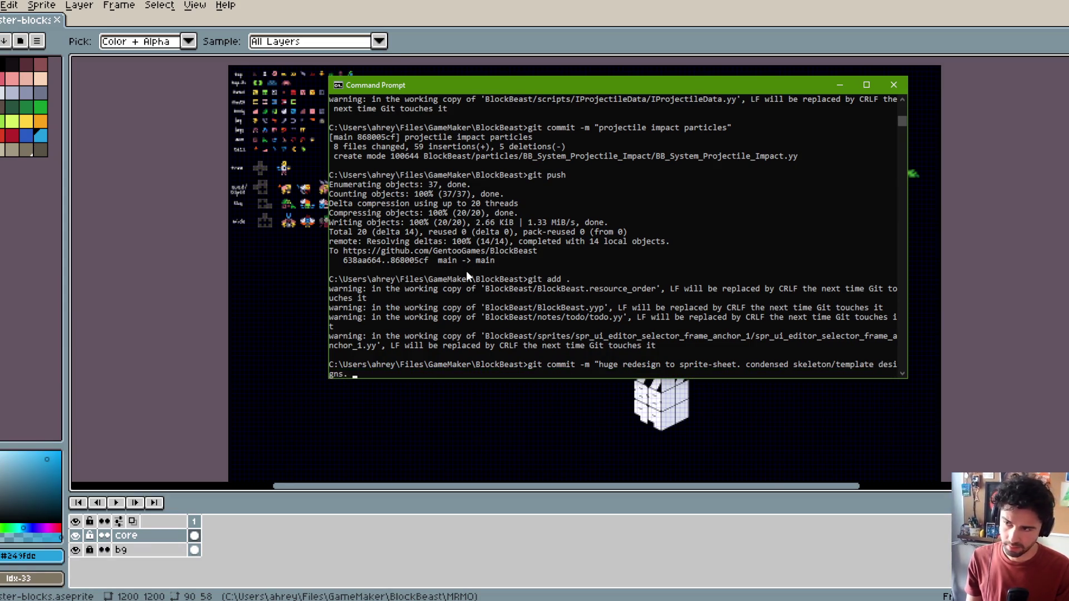
pyautogui.write(' going to ')
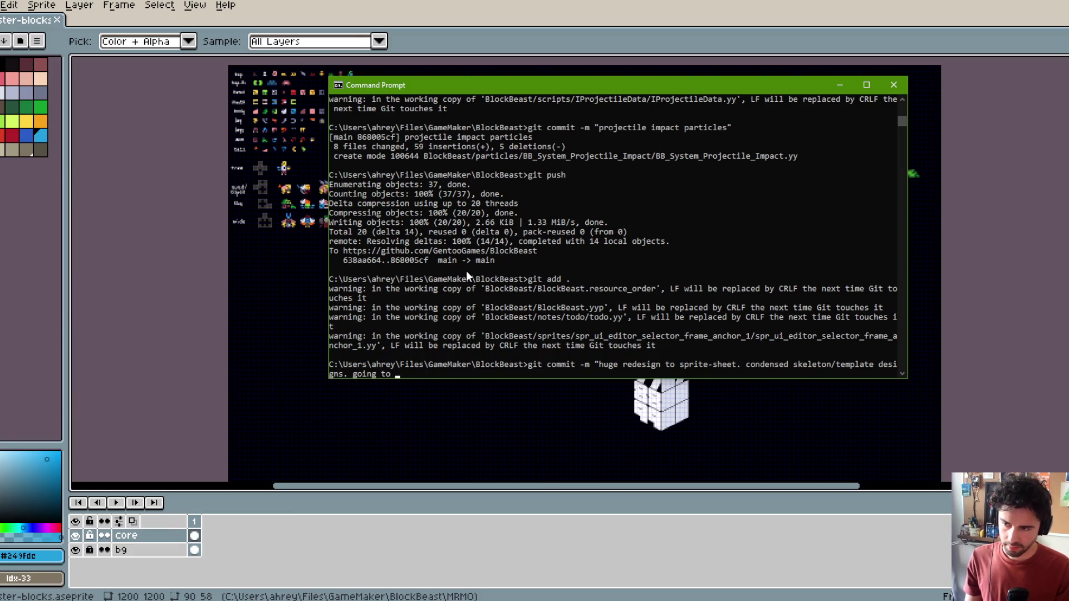
pyautogui.write('separat')
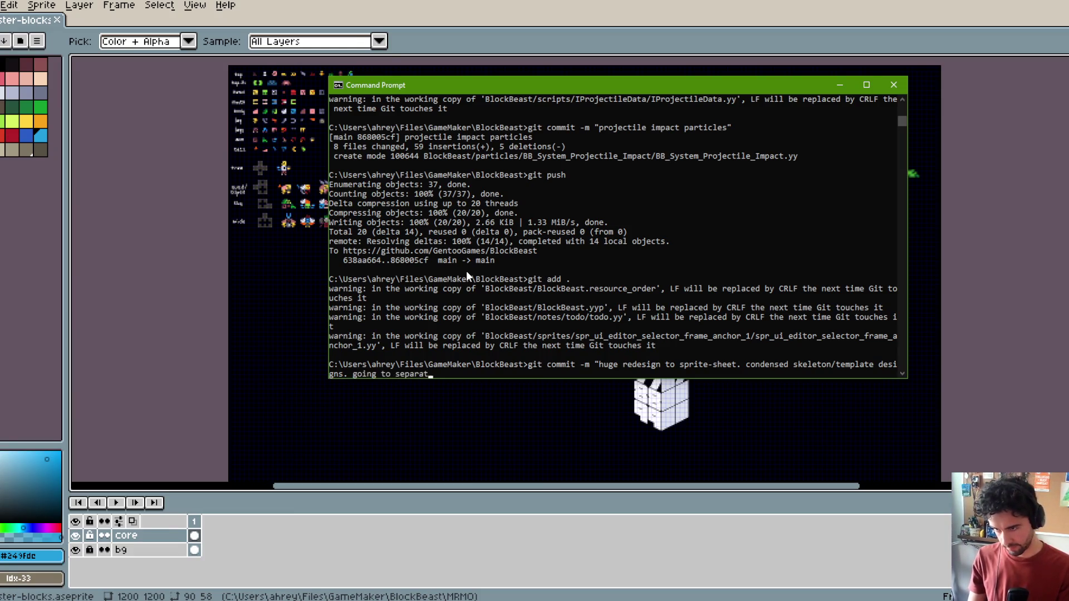
pyautogui.write('e leg-legs')
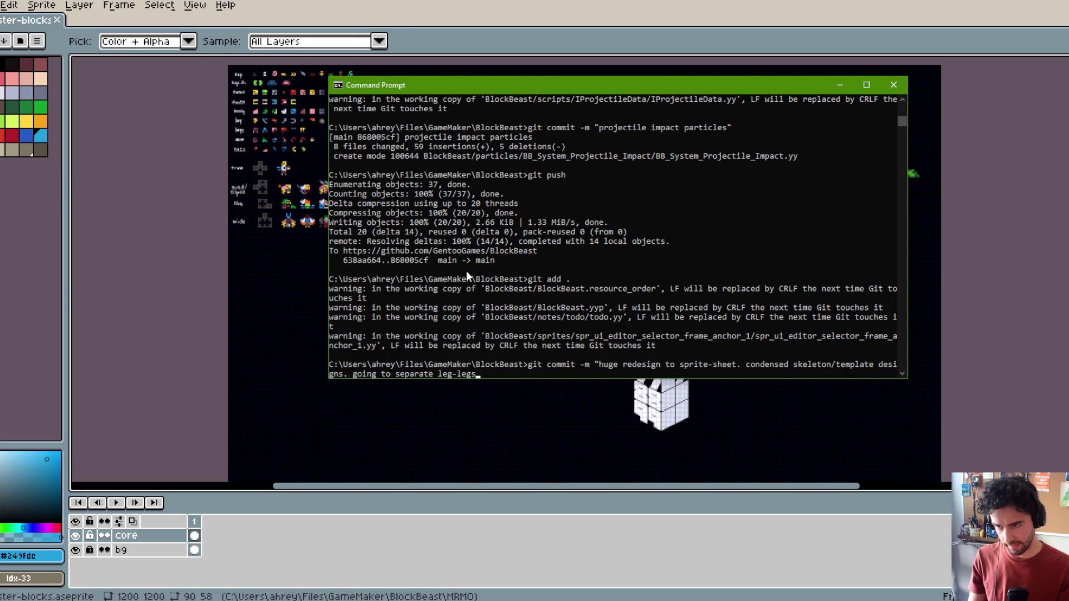
pyautogui.write(', mou')
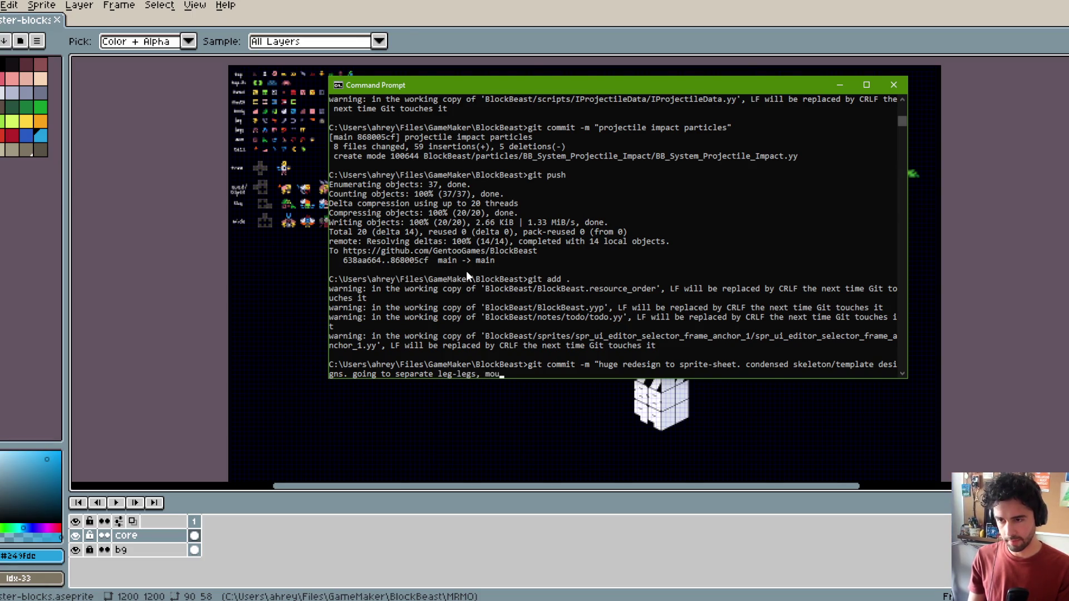
pyautogui.press('BackSpace')
pyautogui.press('BackSpace')
pyautogui.press('BackSpace')
pyautogui.write('heads-')
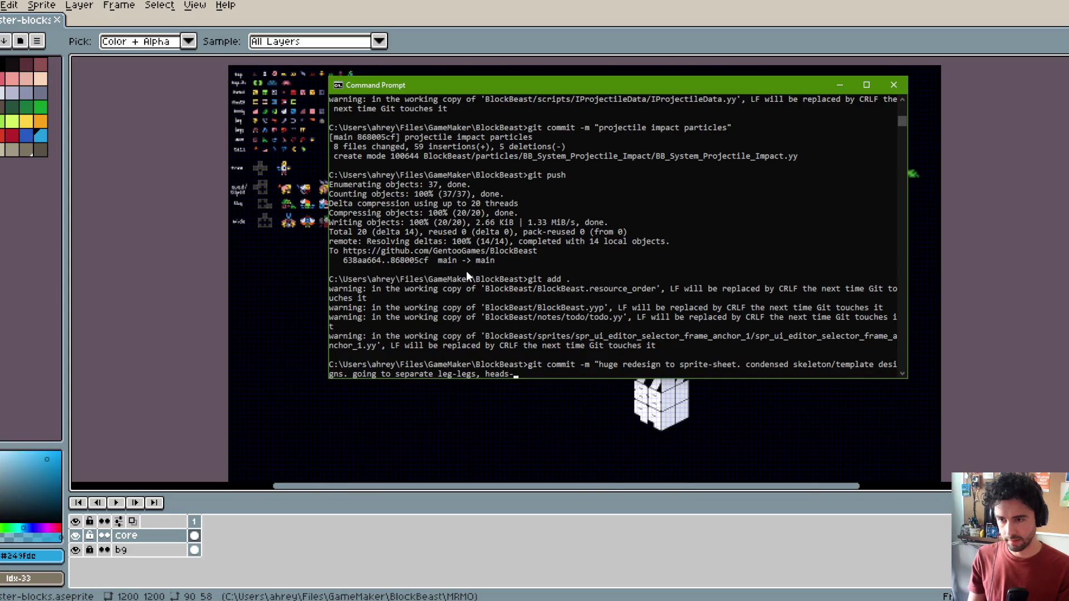
pyautogui.write('mouths"')
pyautogui.press('Return')
pyautogui.write('git push')
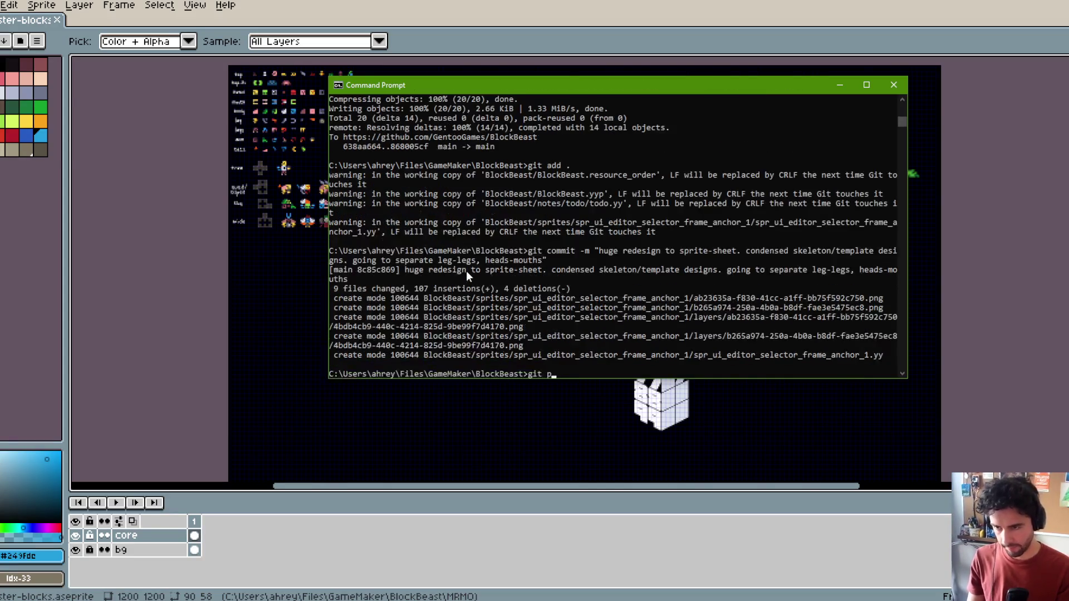
pyautogui.press('Return')
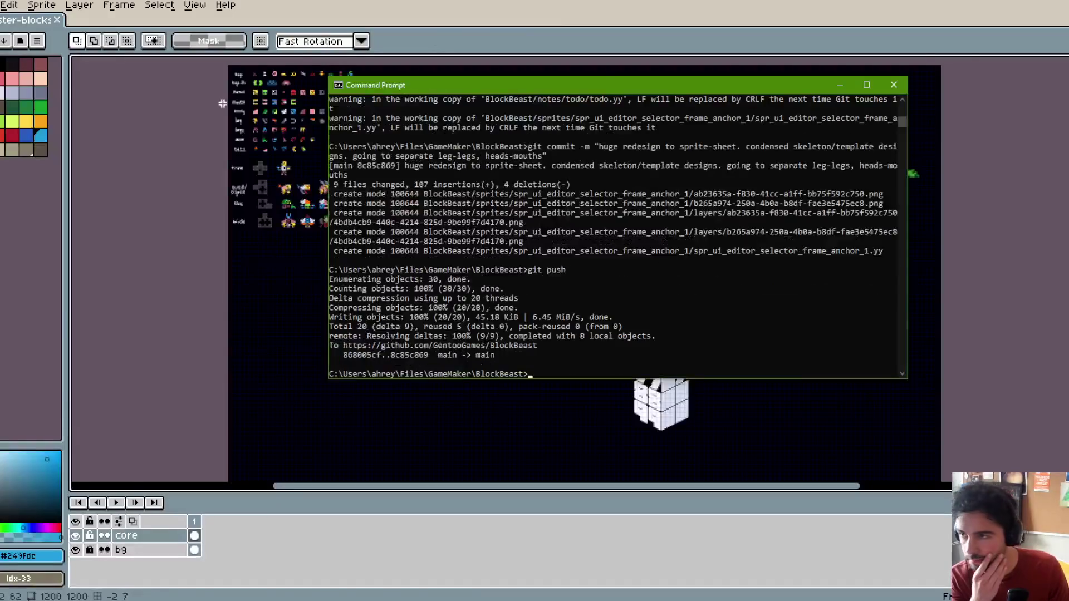
# Step: Dock the Aseprite sprite sheet on the right half and GameMaker on the left
pyautogui.click(432, 41)
pyautogui.press('F11')
pyautogui.press('F11')
pyautogui.scroll(5, 638, 388)
pyautogui.scroll(-2, 638, 388)
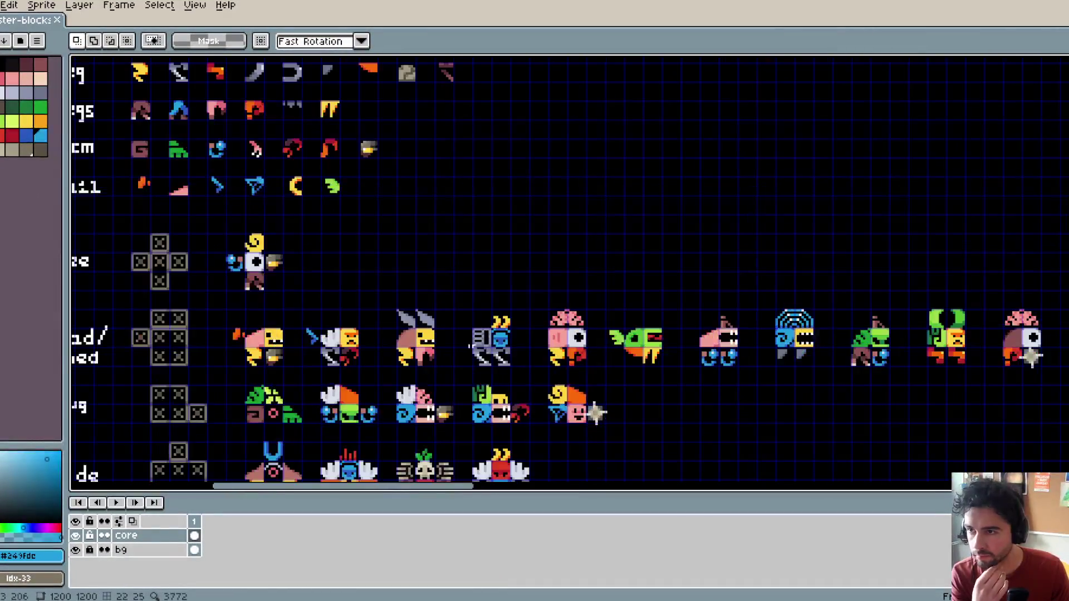
pyautogui.scroll(1, 638, 388)
pyautogui.moveTo(638, 388)
pyautogui.mouseDown()
pyautogui.moveTo(617, 411)
pyautogui.moveTo(622, 490)
pyautogui.moveTo(557, 462)
pyautogui.mouseUp()
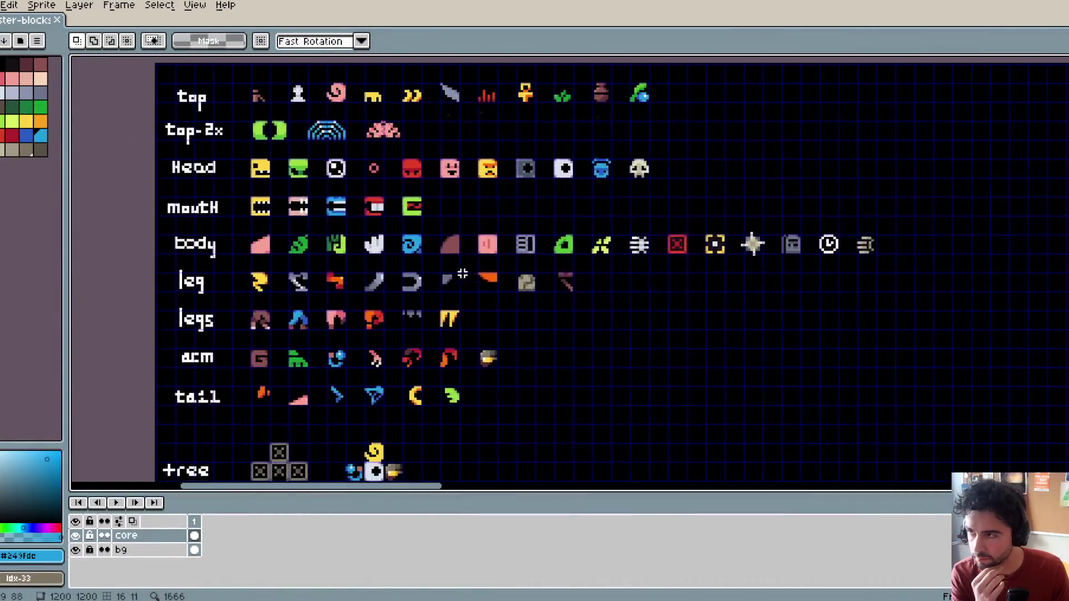
pyautogui.press('F11')
pyautogui.moveTo(695, 51); pyautogui.dragTo(1068, 167)
pyautogui.click(123, 295)
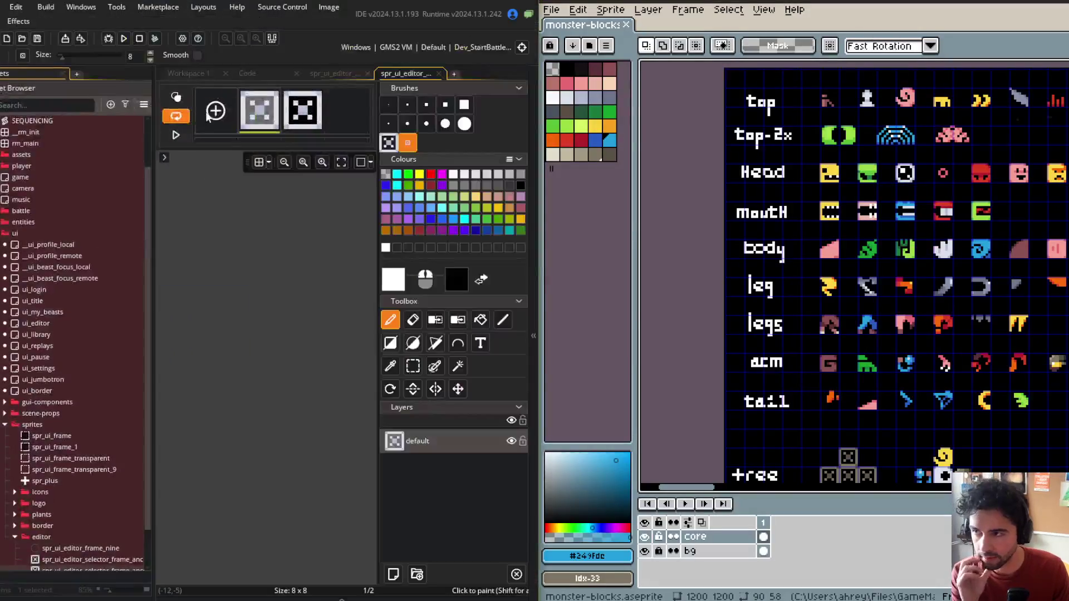
# Step: Close the image editor, code editor and sprite properties windows
pyautogui.click(367, 74)
pyautogui.click(367, 74)
pyautogui.click(296, 73)
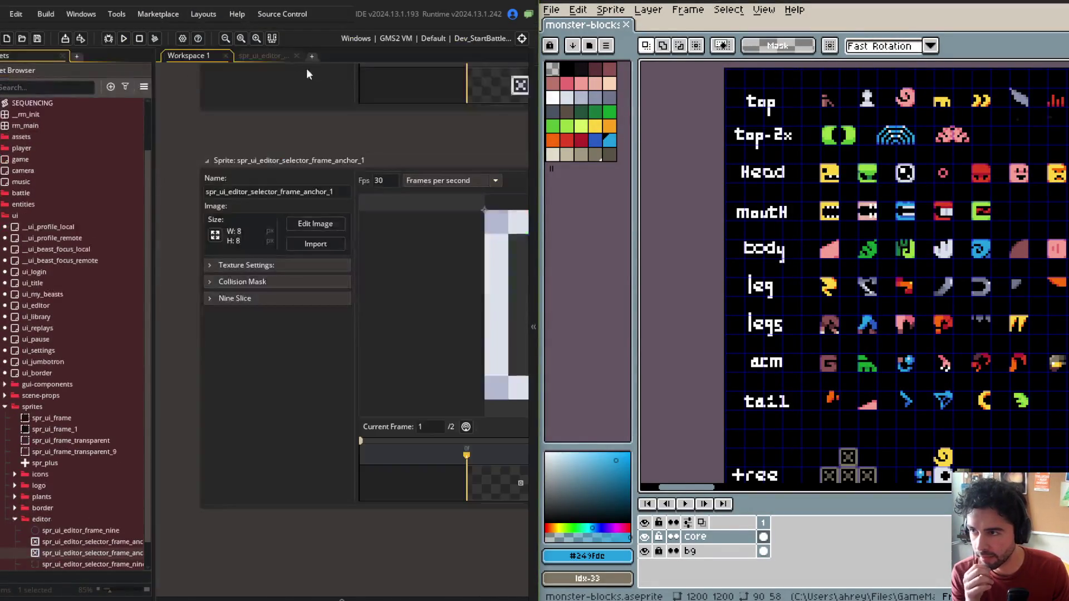
pyautogui.doubleClick(323, 151)
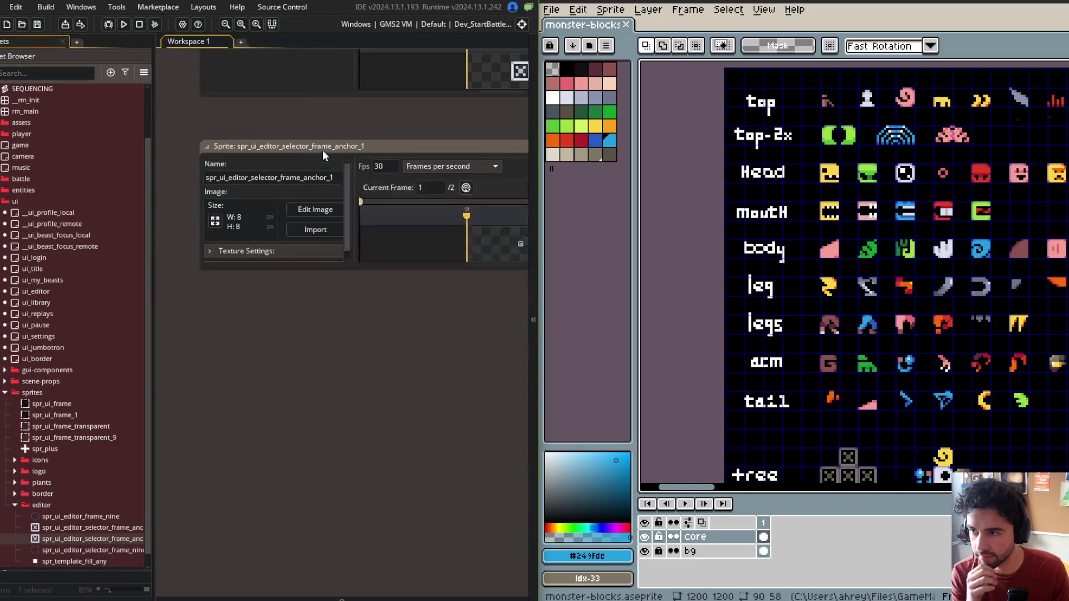
pyautogui.rightClick(372, 214)
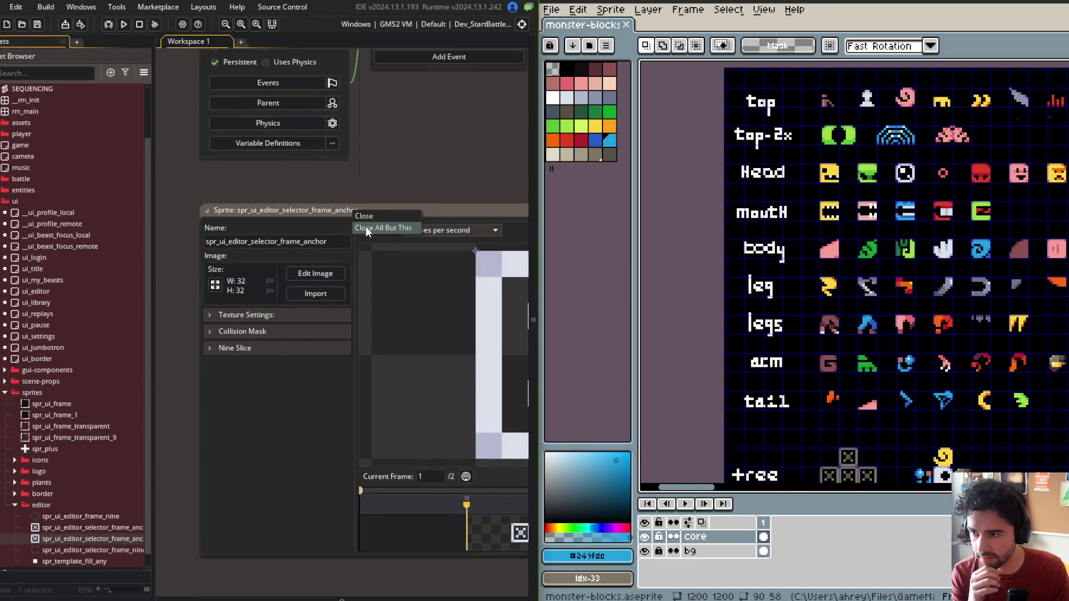
pyautogui.click(379, 219)
# Step: Collapse all Asset Browser folders and open the global_block_data script via search
pyautogui.rightClick(68, 191)
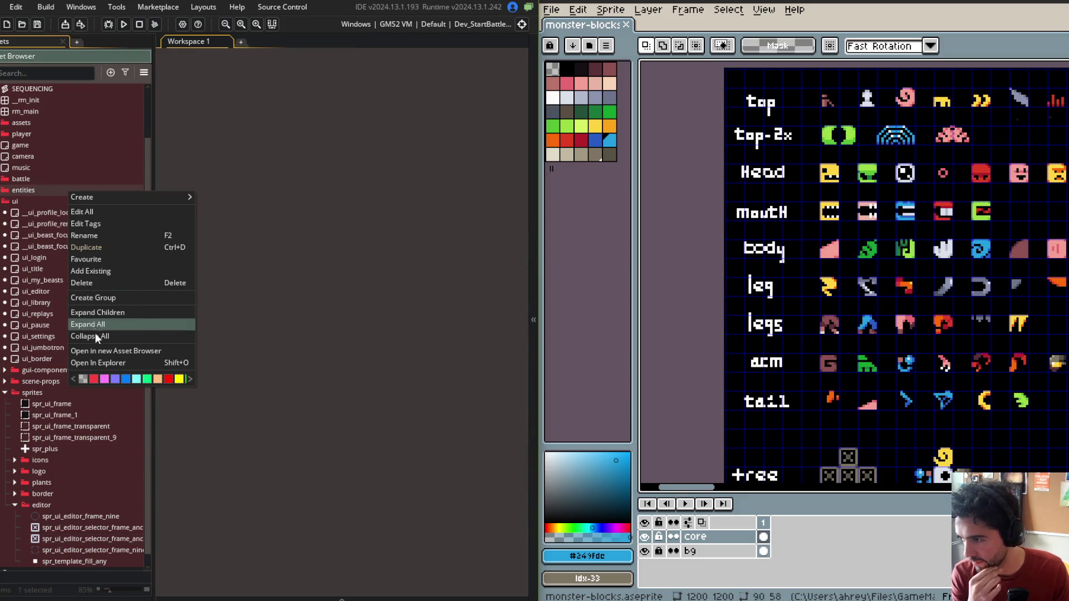
pyautogui.click(95, 333)
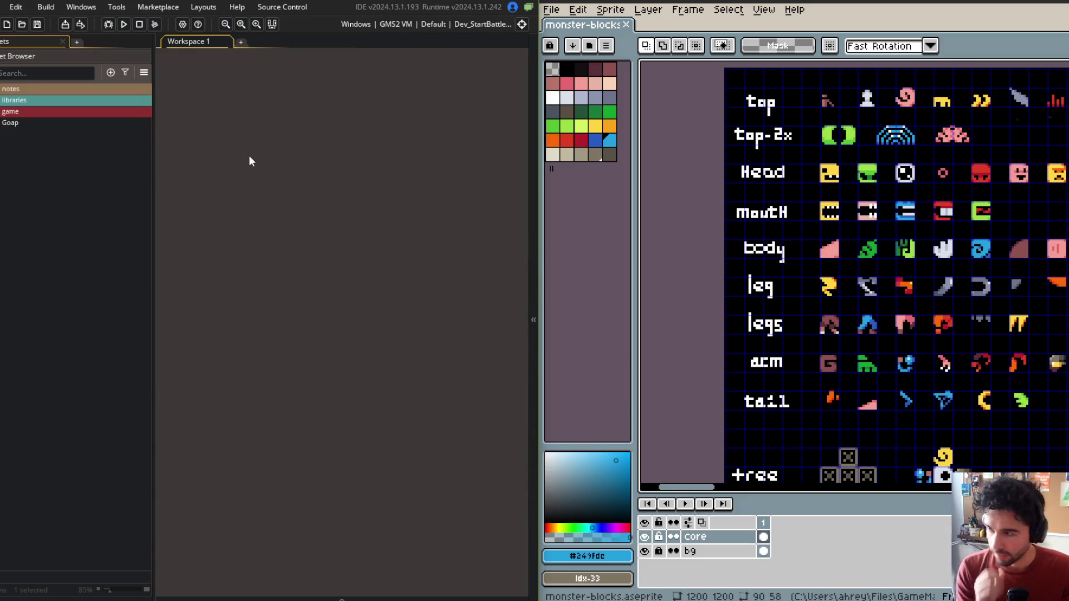
pyautogui.hotkey('ctrl', 't')
pyautogui.write('block_data')
pyautogui.press('Return')
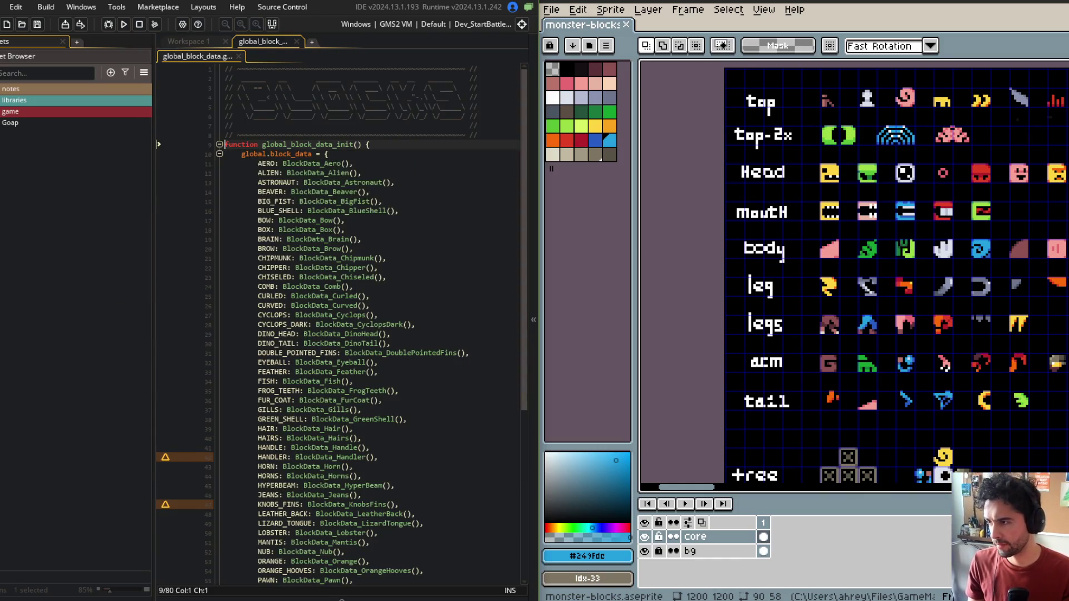
# Step: Hide the Asset Browser and open the IBlockBuildData and IBlockData scripts
pyautogui.press('F12')
pyautogui.scroll(-15, 334, 278)
pyautogui.scroll(12, 272, 319)
pyautogui.click(272, 315)
pyautogui.hotkey('ctrl', 't')
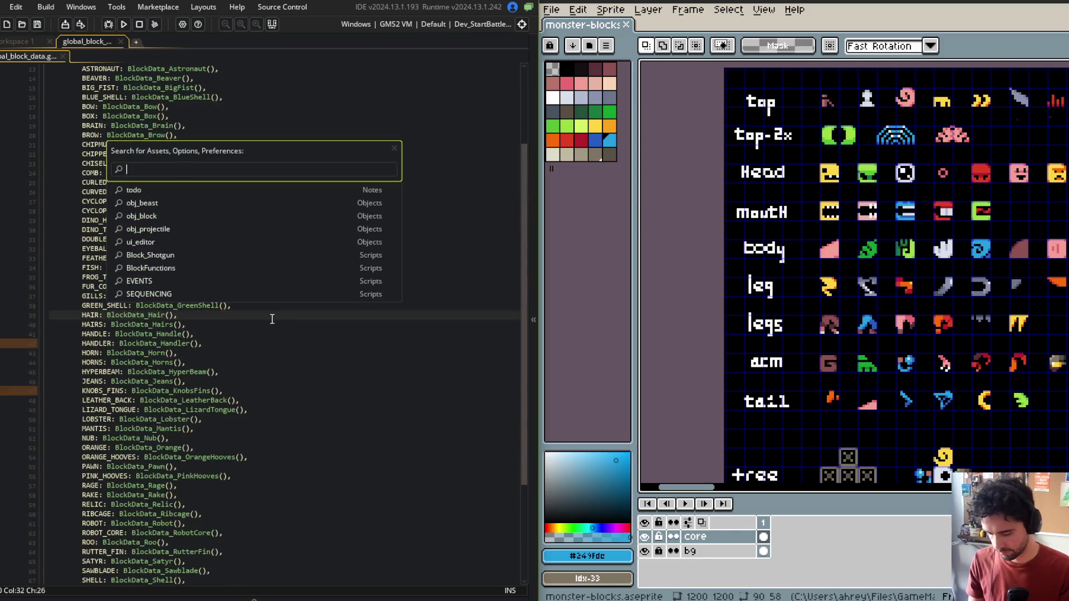
pyautogui.write('IBlock')
pyautogui.press('Return')
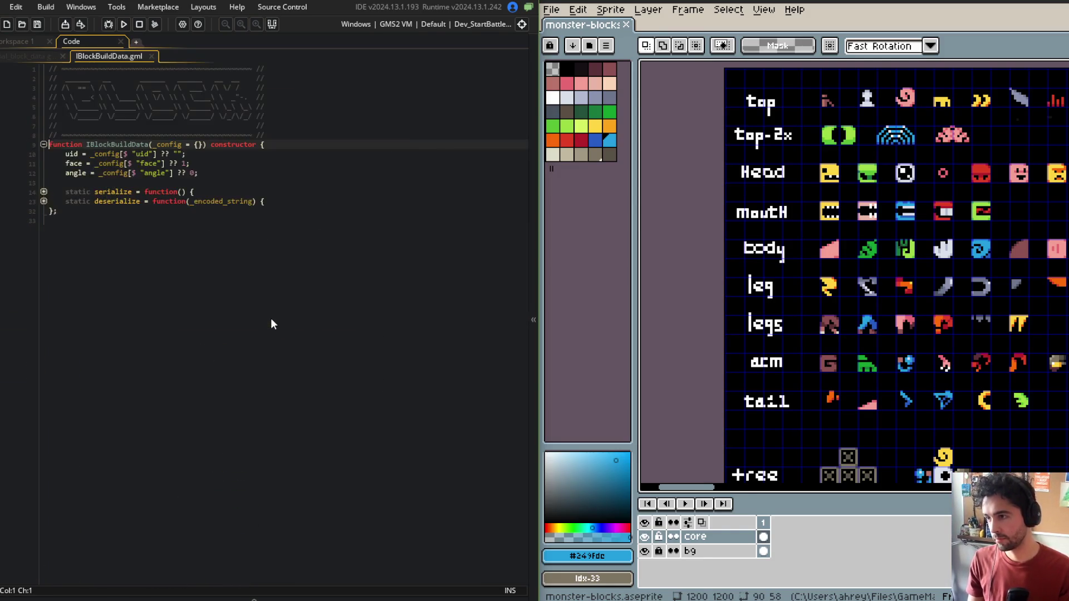
pyautogui.hotkey('ctrl', 't')
pyautogui.write('I')
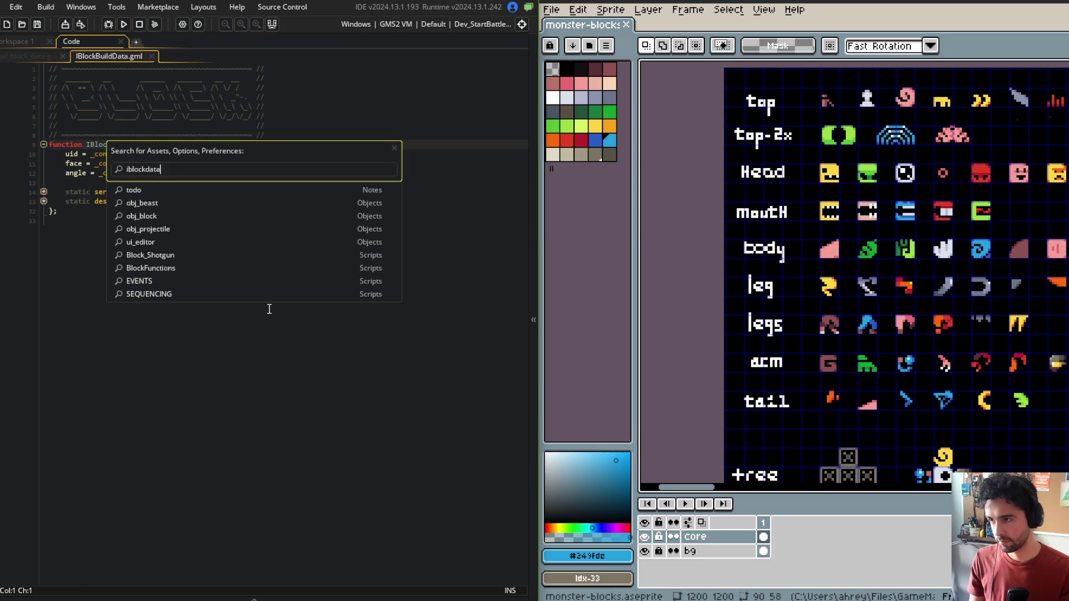
pyautogui.press('Return')
# Step: Move the macro and material definitions from IBlockData to below global_block_data's header
pyautogui.click(230, 172)
pyautogui.press('Down')
pyautogui.press('Down')
pyautogui.press('Down')
pyautogui.press('Down')
pyautogui.press('Down')
pyautogui.press('Down')
pyautogui.hotkey('shift', 'Up')
pyautogui.hotkey('shift', 'Up')
pyautogui.hotkey('shift', 'Up')
pyautogui.hotkey('shift', 'Home')
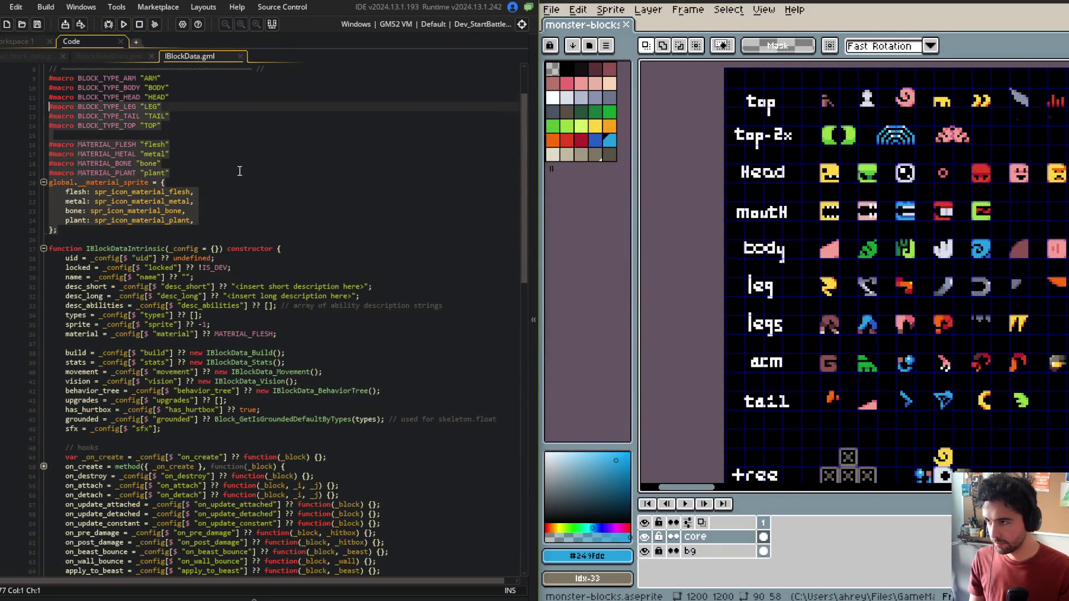
pyautogui.hotkey('ctrl', 'x')
pyautogui.hotkey('ctrl', 'w')
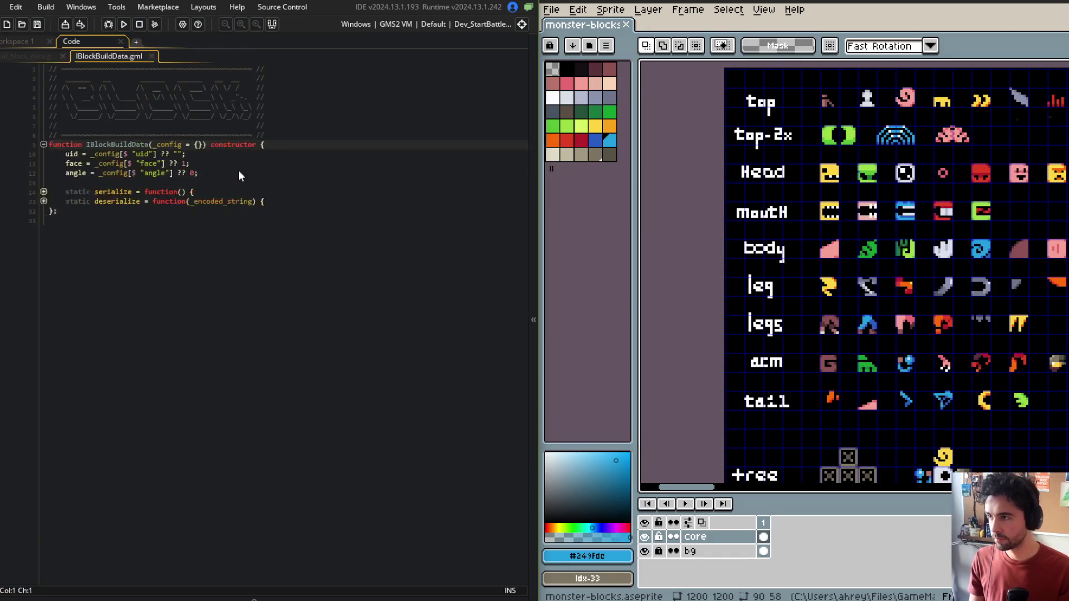
pyautogui.hotkey('ctrl', 'w')
pyautogui.scroll(5, 238, 170)
pyautogui.click(311, 137)
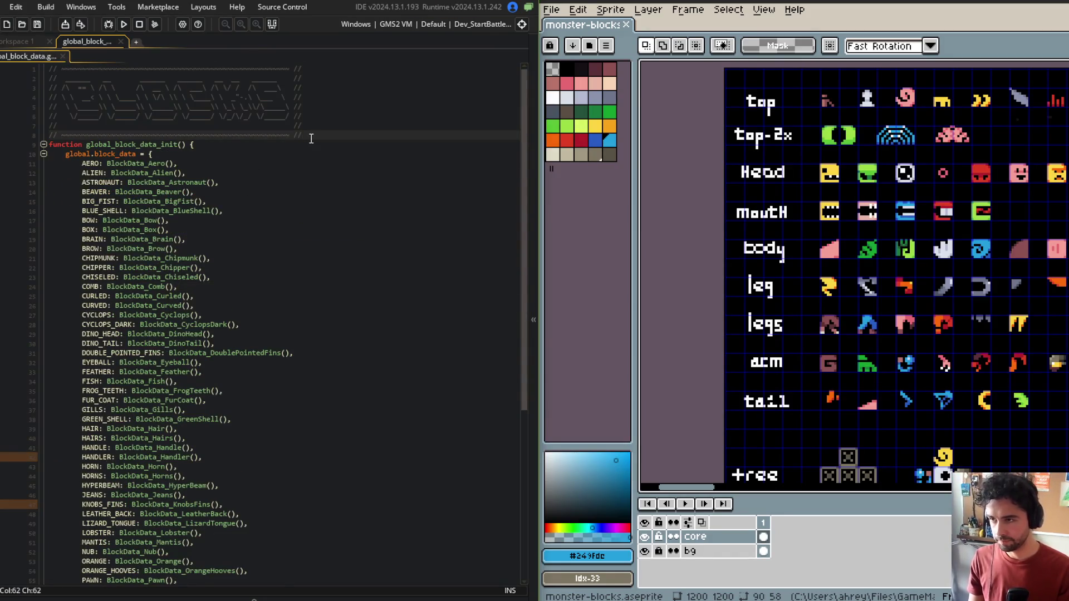
pyautogui.press('Return')
pyautogui.hotkey('ctrl', 'v')
# Step: Add a #macro BLOCK_TYPE_LEGS "LEGS" line below the BLOCK_TYPE_LEG macro
pyautogui.click(308, 193)
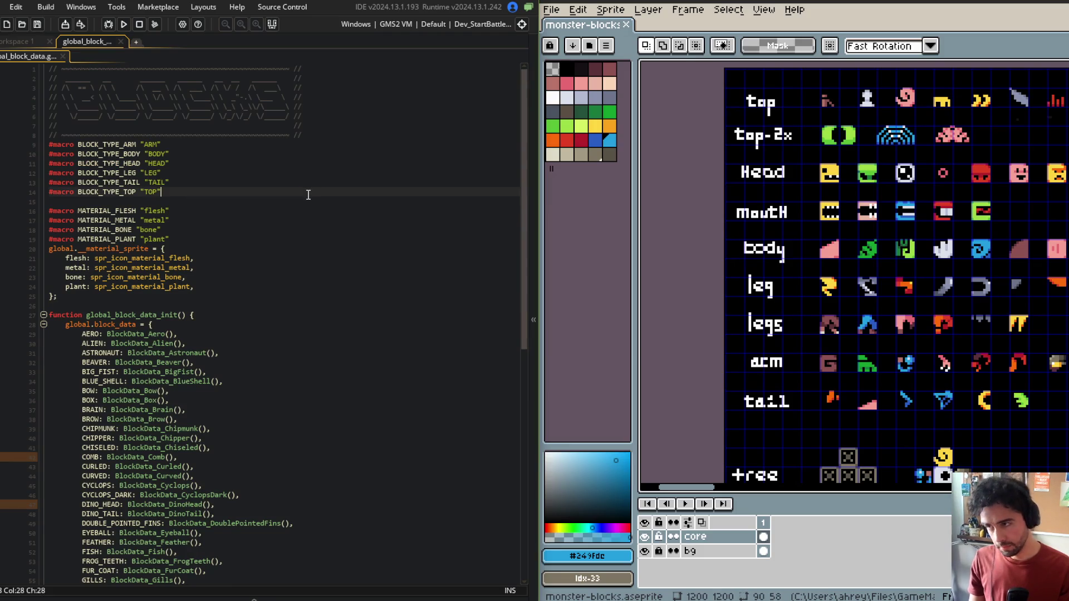
pyautogui.press('Up')
pyautogui.press('Up')
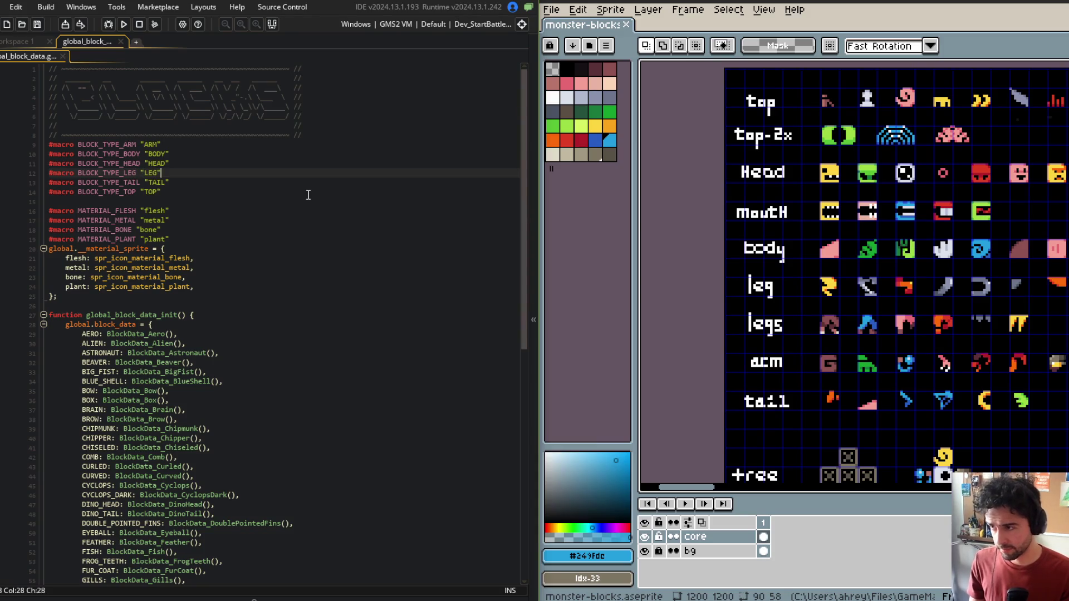
pyautogui.press('Return')
pyautogui.write('#macro B')
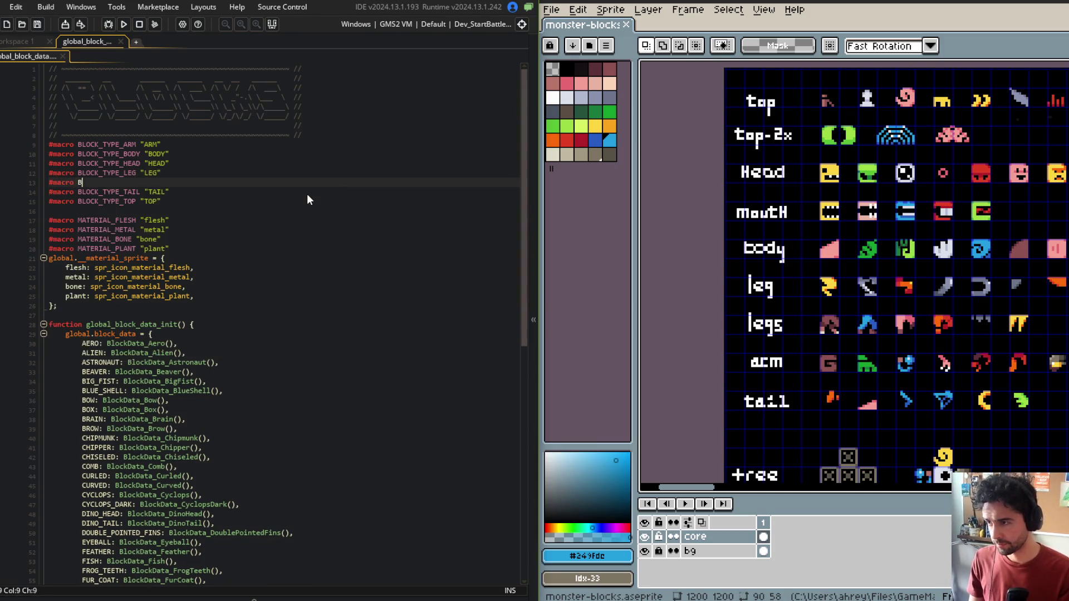
pyautogui.write('LOCK_TYPELEG')
pyautogui.press('BackSpace')
pyautogui.press('BackSpace')
pyautogui.press('BackSpace')
pyautogui.write('_LEGS "LEGS" //')
# Step: Add a #macro BLOCK_TYPE_MOUTH "MOUTH" line below the BLOCK_TYPE_HEAD macro
pyautogui.press('Up')
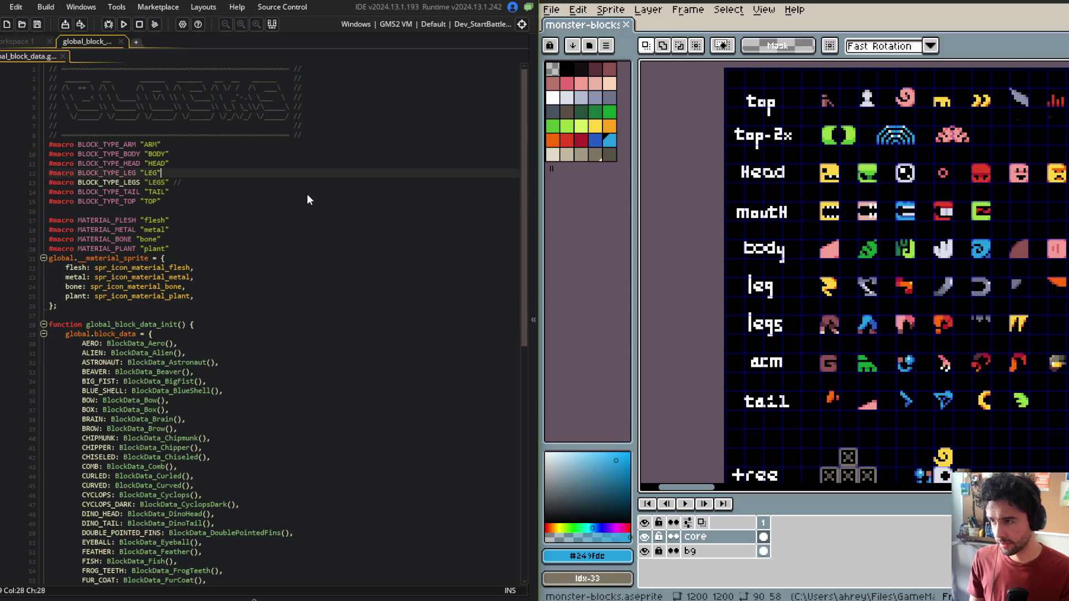
pyautogui.press('Up')
pyautogui.press('Return')
pyautogui.write('#ma')
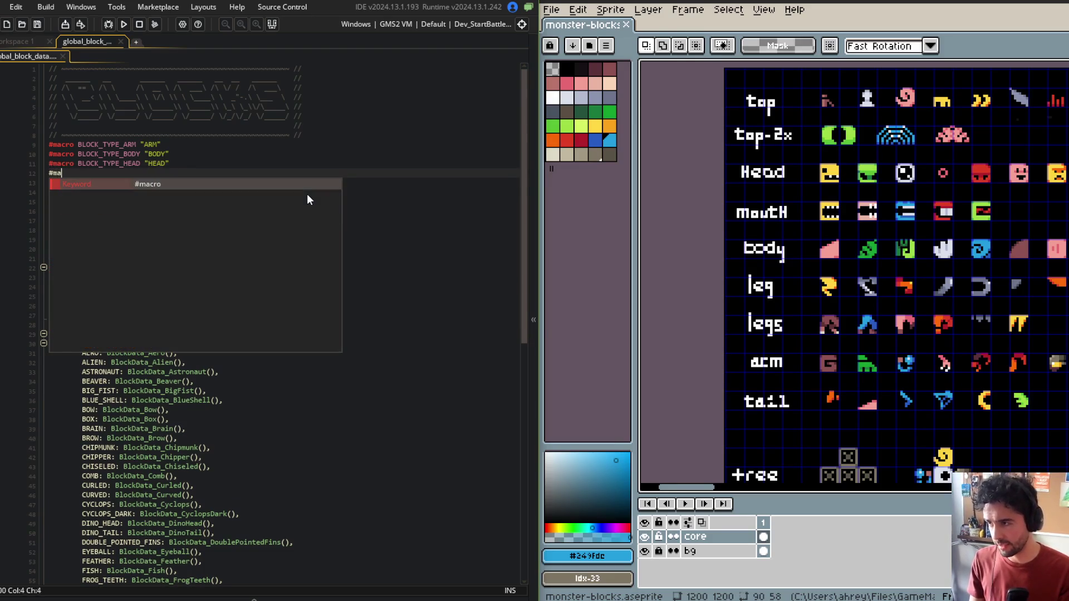
pyautogui.write('cro BLOCK_TYPE_M')
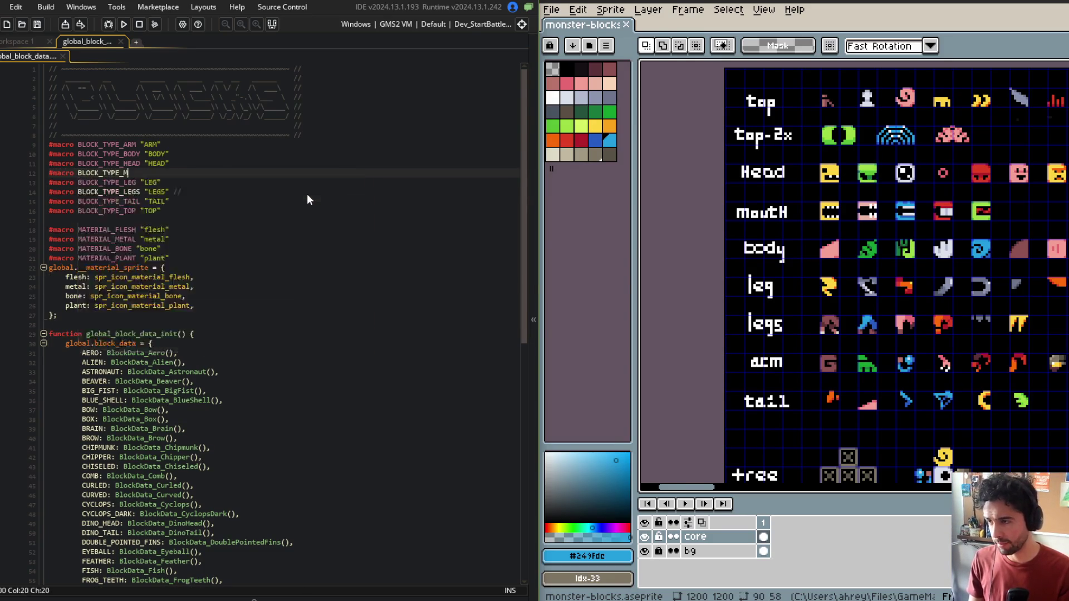
pyautogui.write('OUTH ')
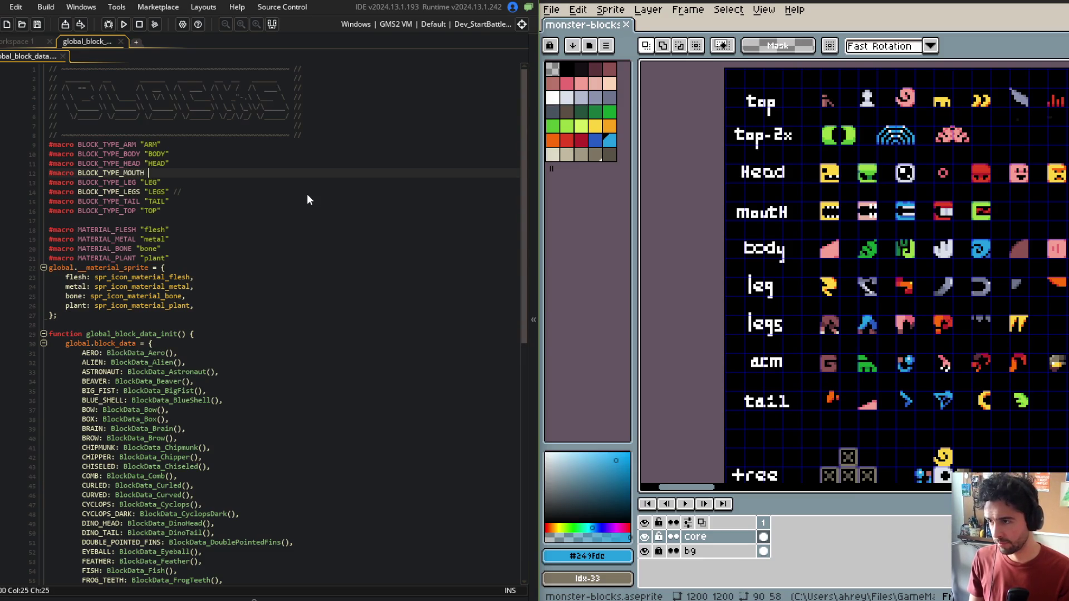
pyautogui.write('"MOUTH"')
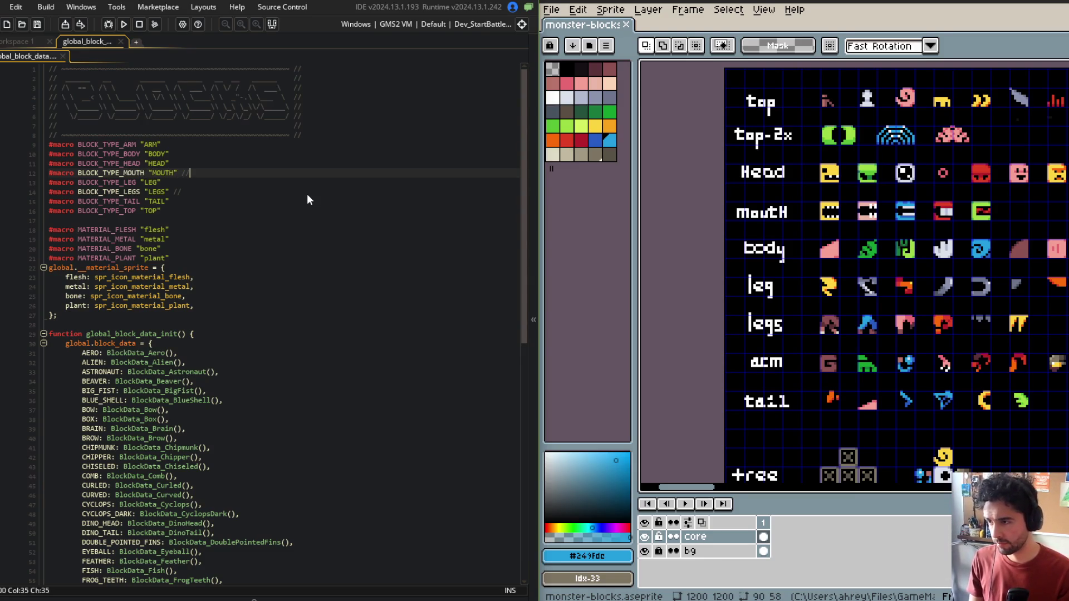
pyautogui.click(306, 194)
pyautogui.click(267, 224)
pyautogui.click(286, 211)
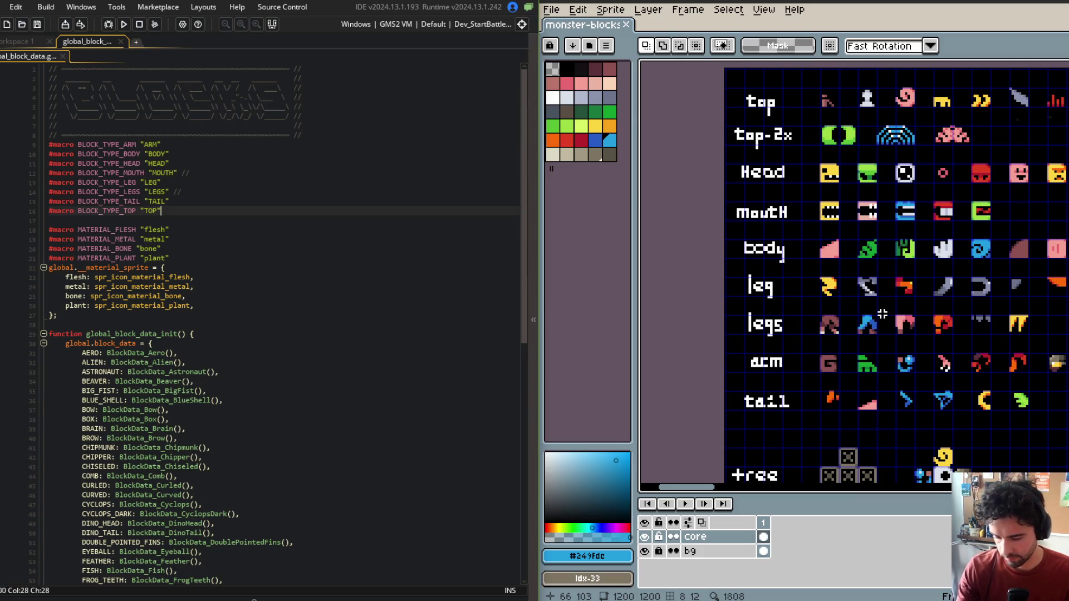
# Step: Review the sprite sheet's part rows in full-screen preview
pyautogui.moveTo(882, 314)
pyautogui.mouseDown()
pyautogui.moveTo(837, 288)
pyautogui.moveTo(837, 352)
pyautogui.moveTo(784, 231)
pyautogui.mouseUp()
pyautogui.press('F8')
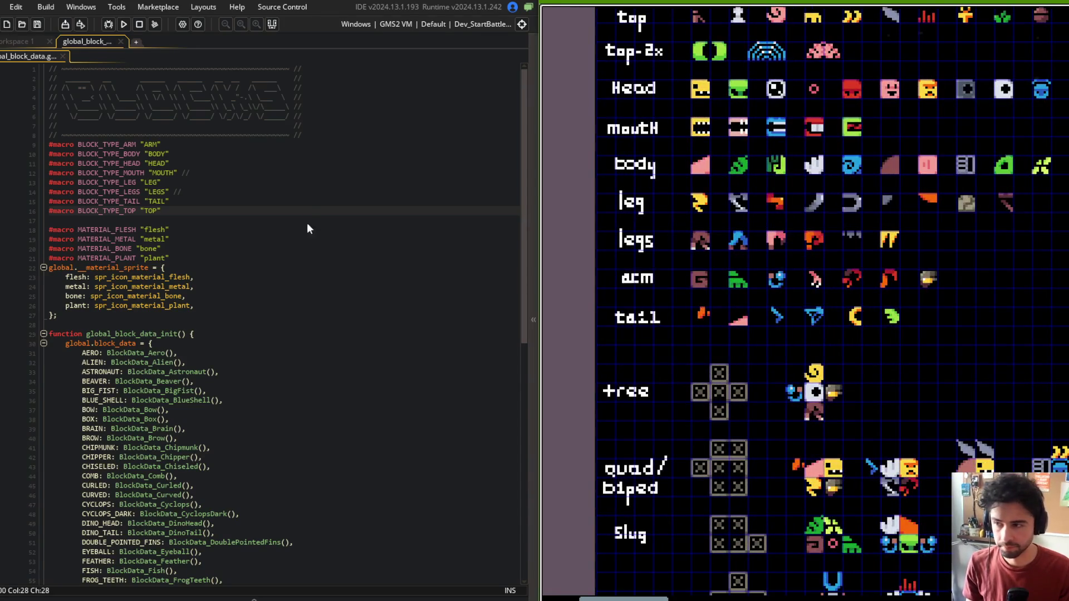
pyautogui.scroll(-7, 310, 229)
pyautogui.moveTo(718, 312)
pyautogui.mouseDown()
pyautogui.moveTo(723, 203)
pyautogui.moveTo(691, 225)
pyautogui.moveTo(699, 236)
pyautogui.moveTo(666, 158)
pyautogui.moveTo(676, 295)
pyautogui.moveTo(903, 198)
pyautogui.moveTo(798, 158)
pyautogui.moveTo(798, 215)
pyautogui.moveTo(851, 417)
pyautogui.mouseUp()
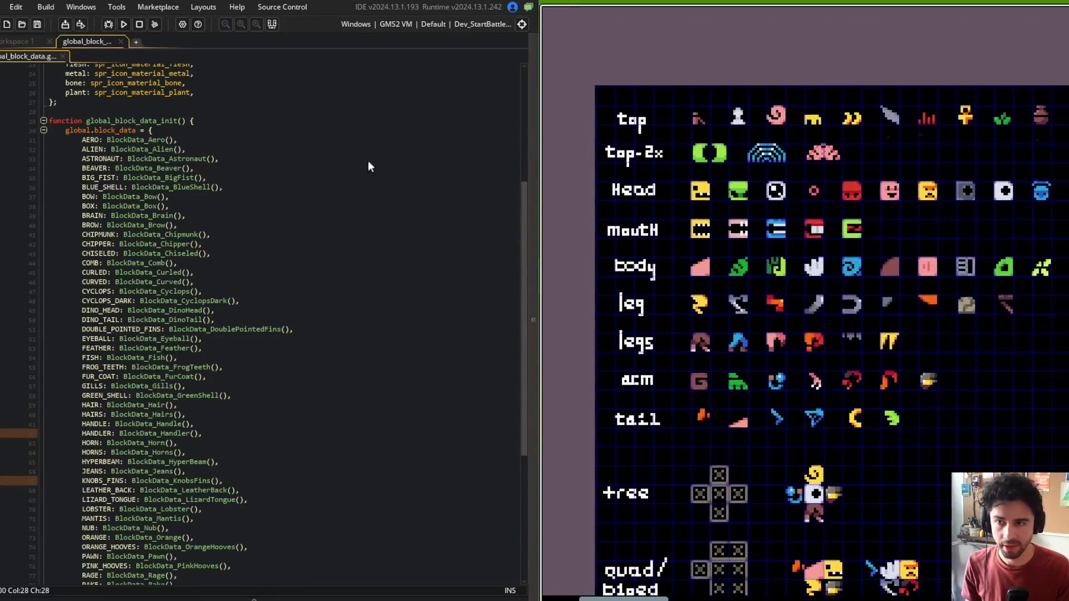
pyautogui.scroll(7, 334, 178)
# Step: Open Block_Beaver's definition and select its BLOCK_TYPE_HEAD type
pyautogui.click(263, 190)
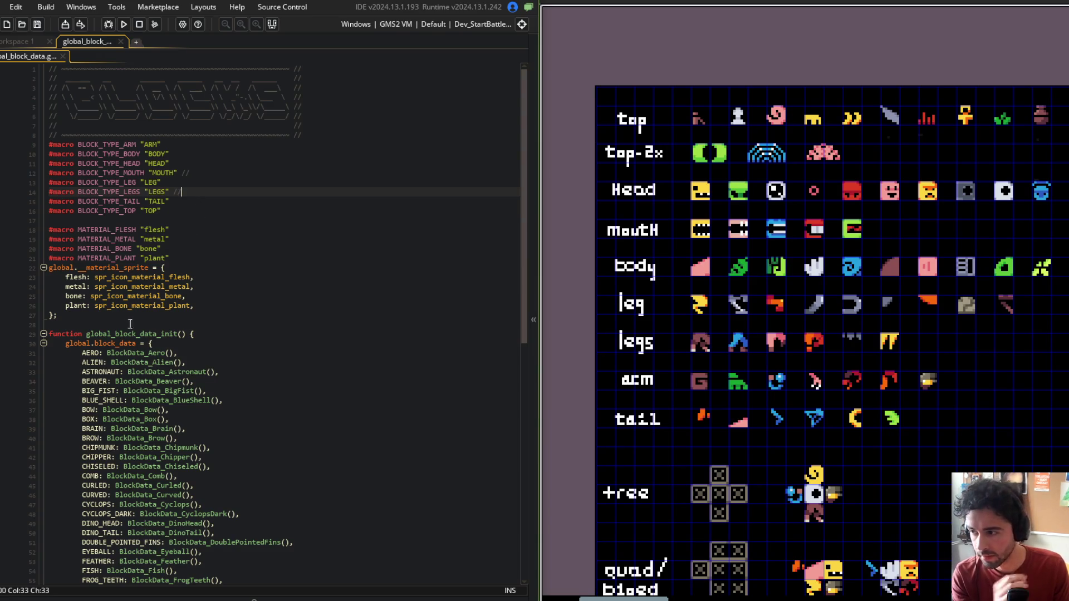
pyautogui.middleClick(142, 352)
pyautogui.hotkey('ctrl', 'w')
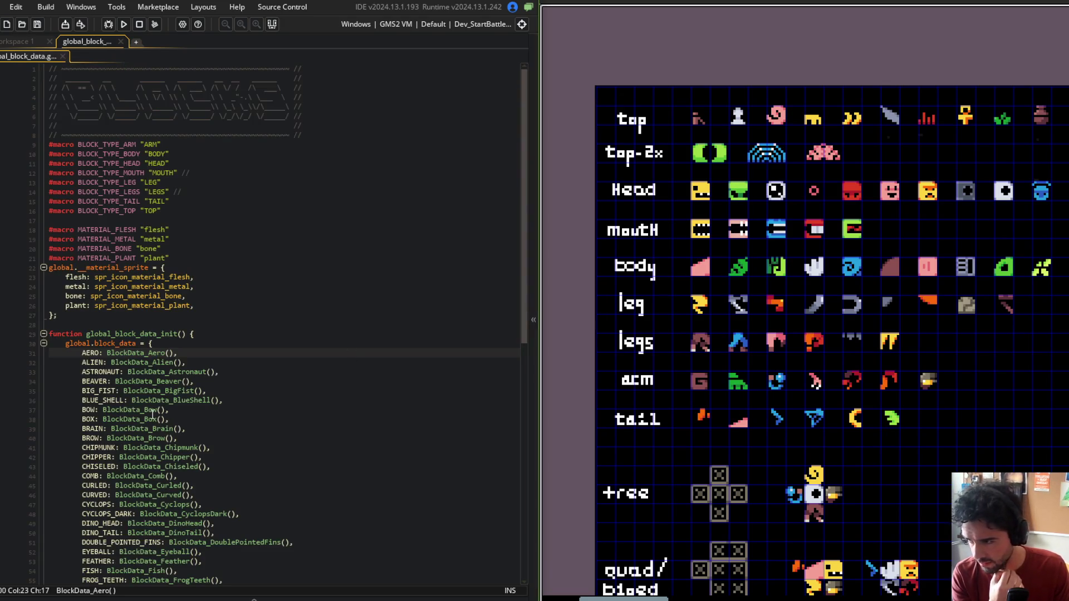
pyautogui.middleClick(152, 381)
pyautogui.click(171, 115)
pyautogui.doubleClick(144, 106)
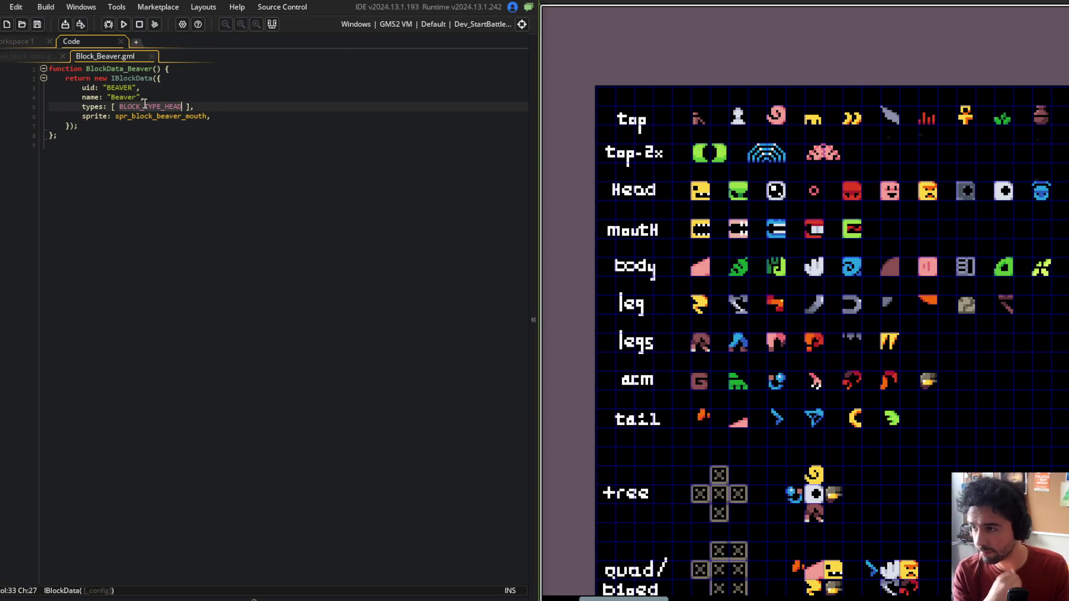
# Step: Change the Beaver block's type to BLOCK_TYPE_MOUTH
pyautogui.write('BLOCK_TYPEM')
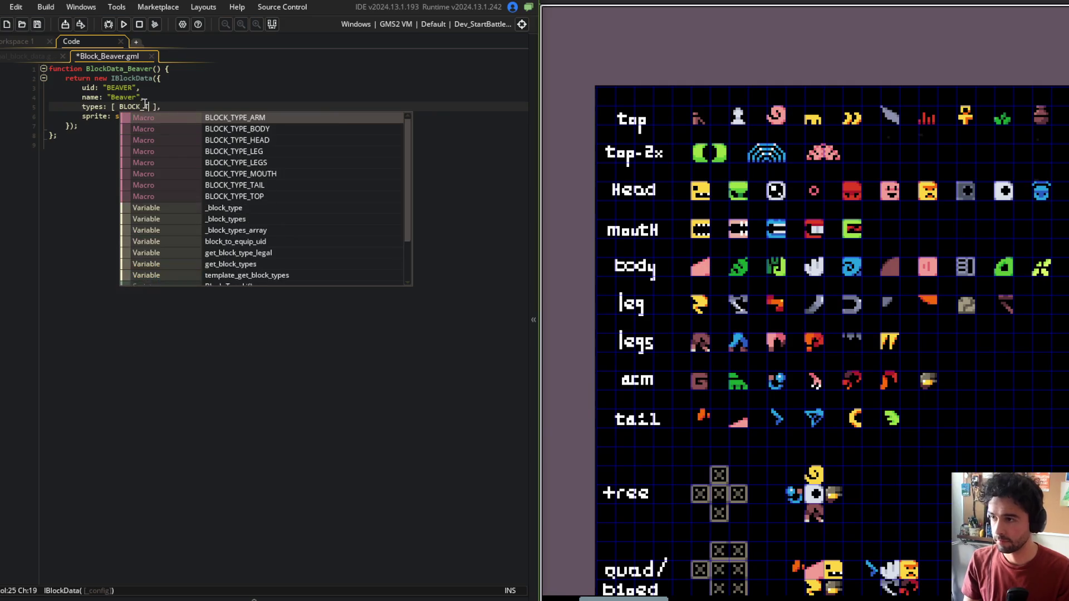
pyautogui.press('BackSpace')
pyautogui.write('_MOUT')
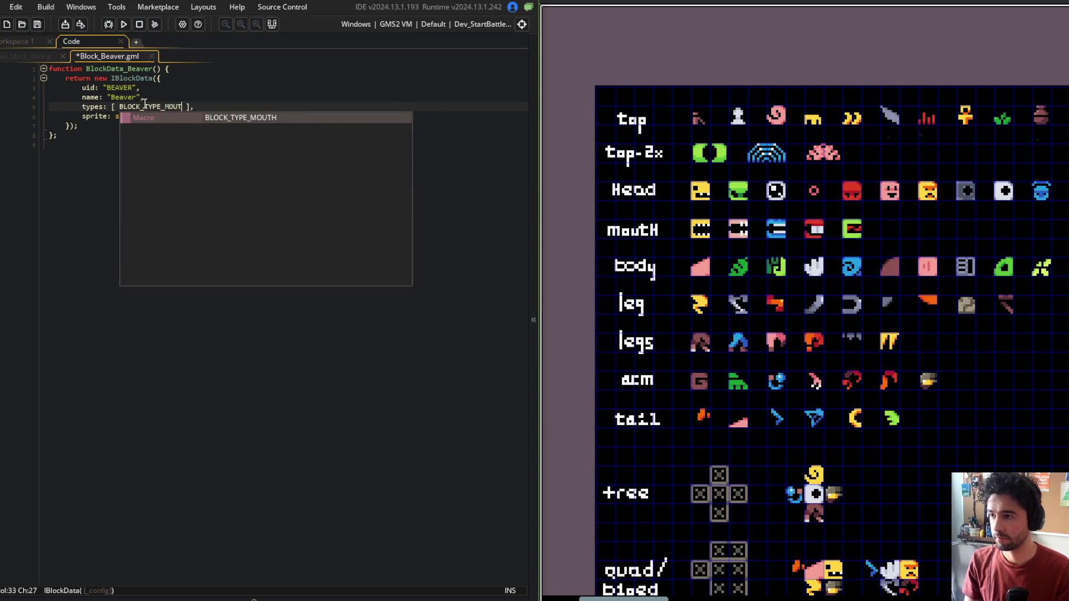
pyautogui.write('H')
pyautogui.middleClick(145, 106)
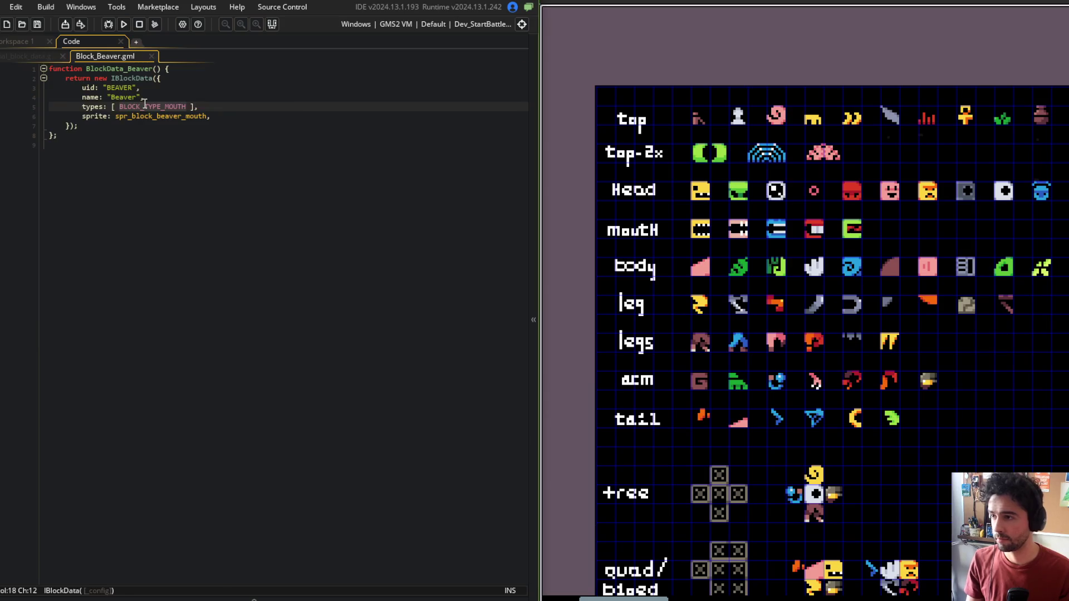
# Step: Inspect the Bow and Brow block definitions
pyautogui.middleClick(121, 412)
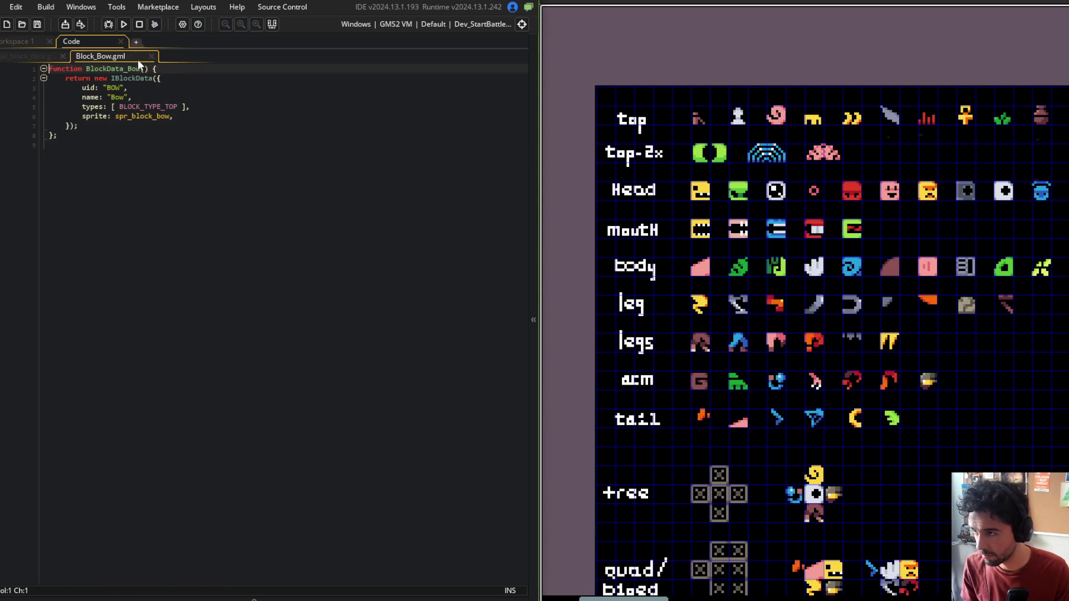
pyautogui.middleClick(136, 61)
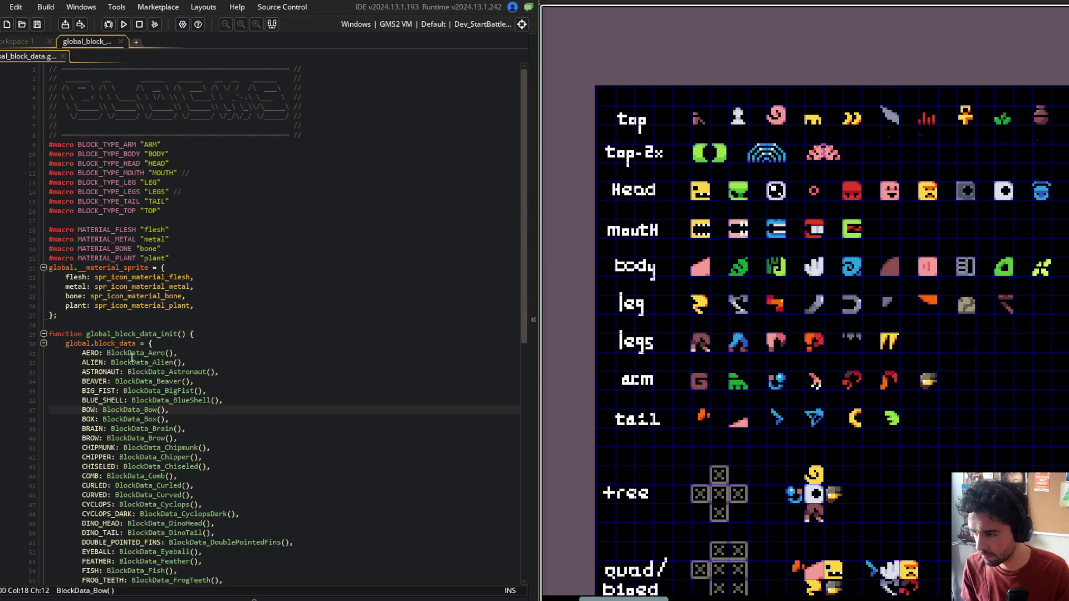
pyautogui.middleClick(133, 439)
pyautogui.click(137, 69)
pyautogui.middleClick(127, 59)
pyautogui.scroll(-2, 148, 401)
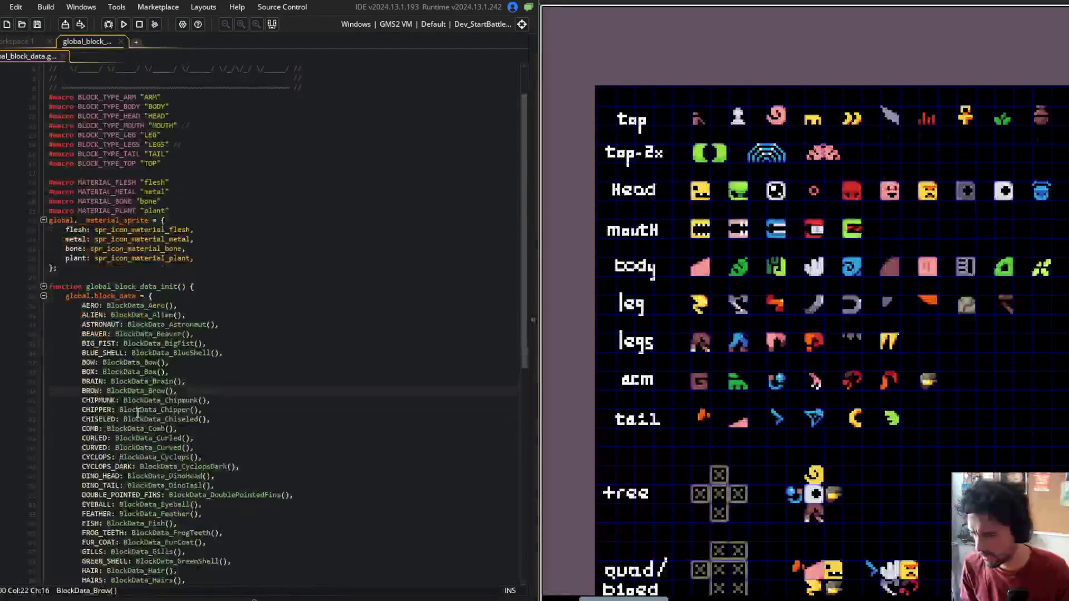
# Step: Check the Chipmunk block's type, then open the Chiseled definition and its spr_block_chiseled sprite
pyautogui.click(150, 400)
pyautogui.middleClick(150, 400)
pyautogui.doubleClick(170, 107)
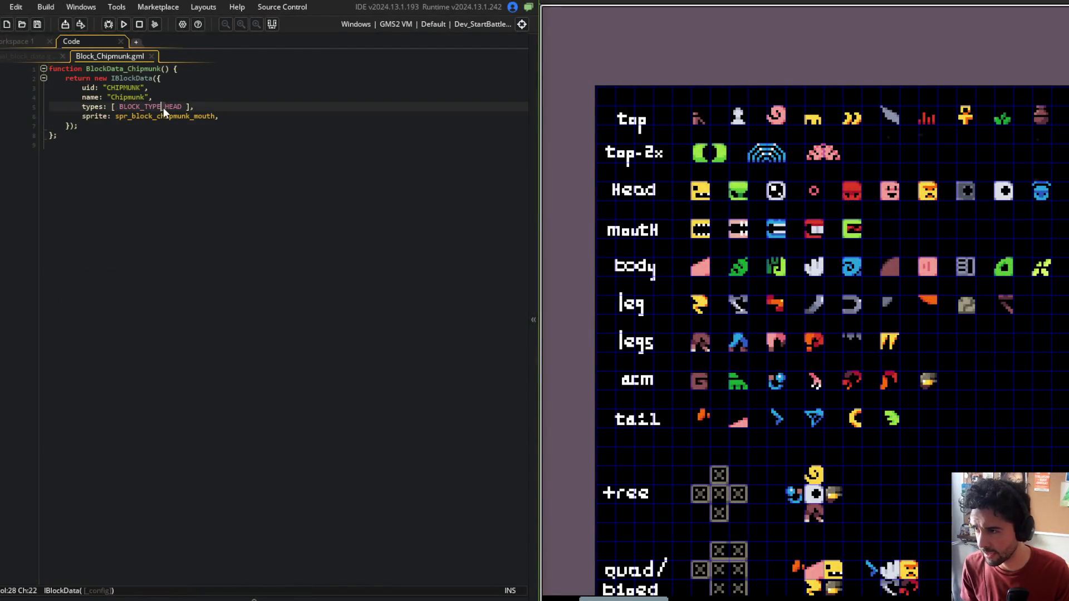
pyautogui.middleClick(129, 56)
pyautogui.scroll(-2, 163, 388)
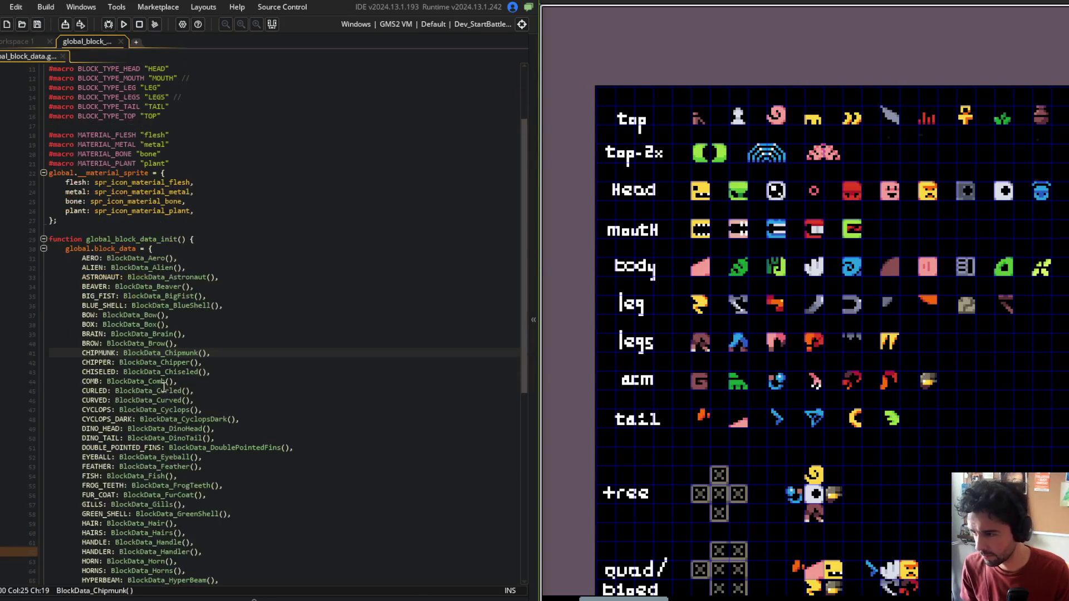
pyautogui.middleClick(150, 372)
pyautogui.middleClick(149, 114)
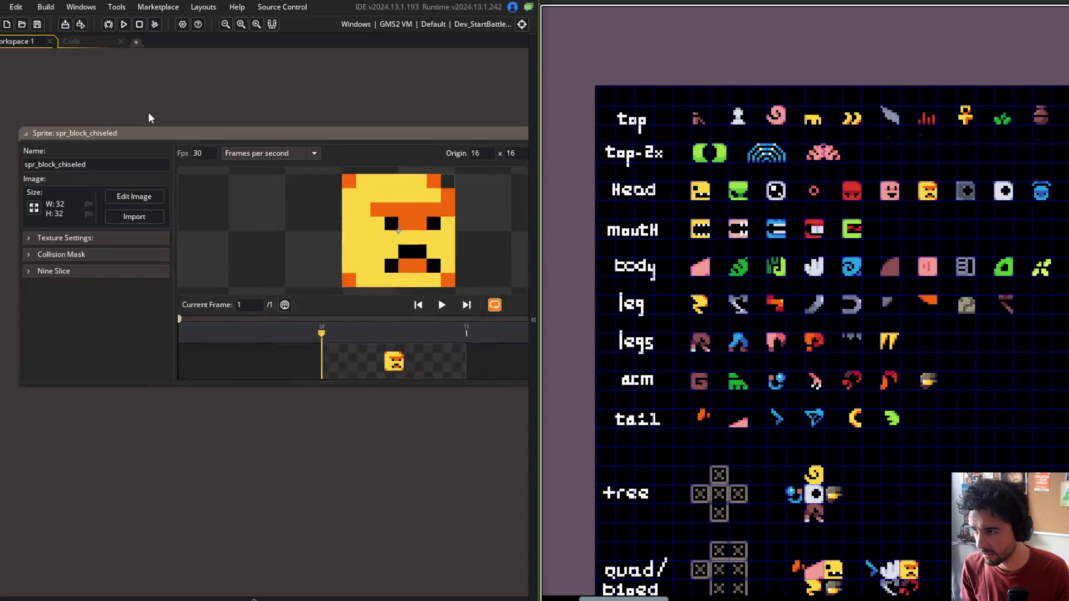
# Step: Close the Chiseled sprite editor and view the Dino Head block's definition and sprite
pyautogui.click(159, 142)
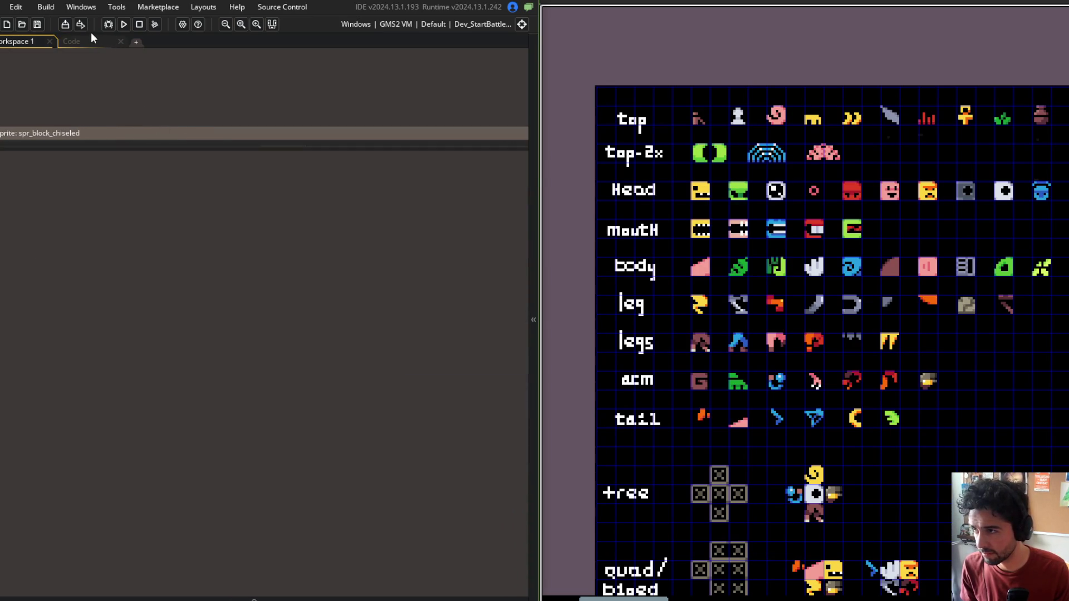
pyautogui.click(94, 41)
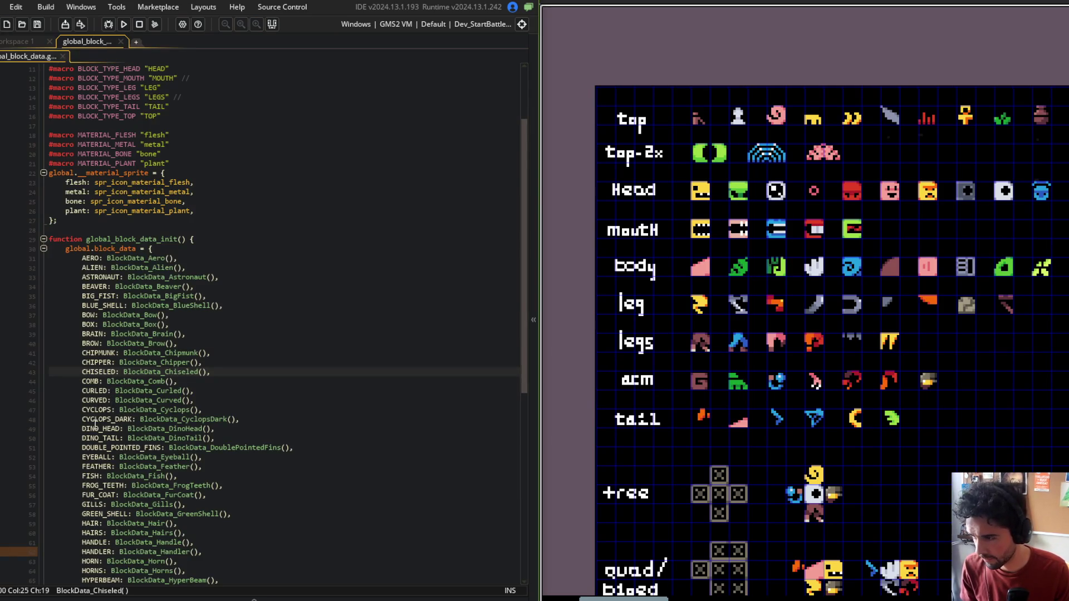
pyautogui.middleClick(147, 429)
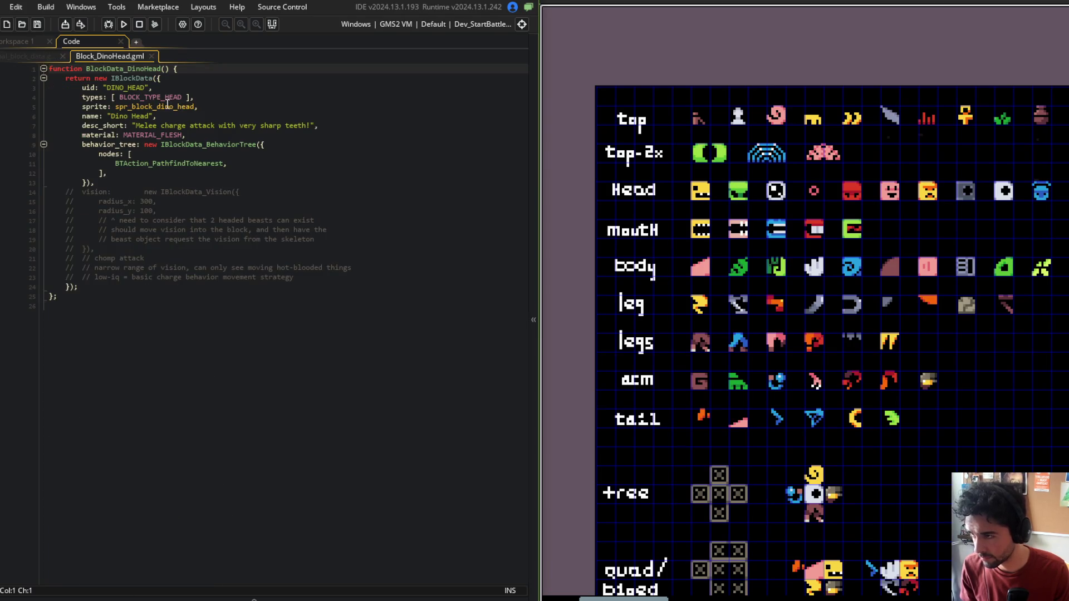
pyautogui.middleClick(167, 106)
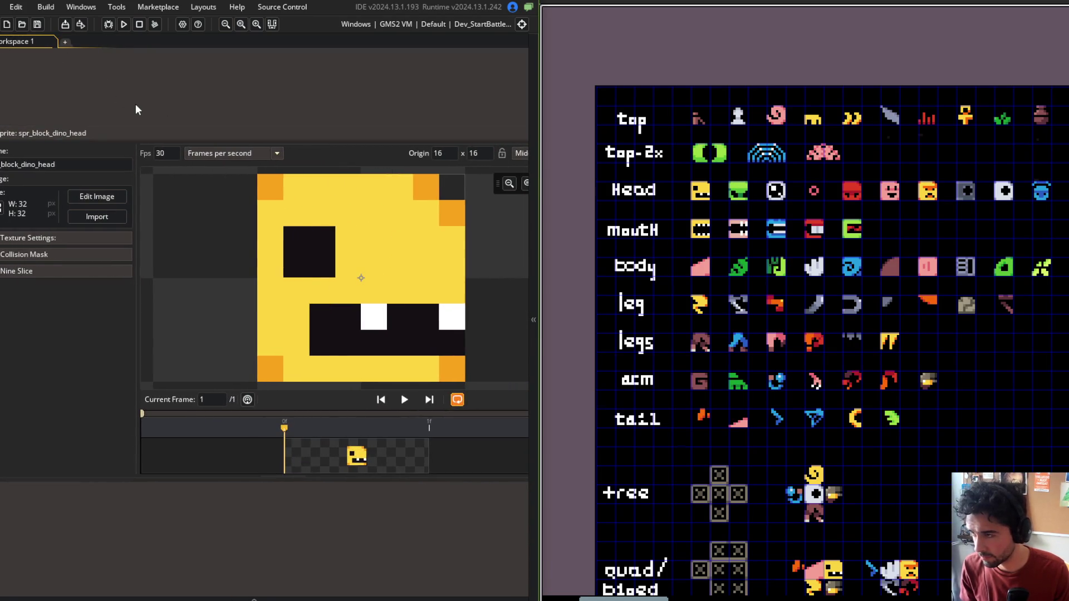
# Step: Reopen global_block_data through the asset search and inspect the Frog Teeth block definition
pyautogui.hotkey('ctrl', 't')
pyautogui.write('block_data')
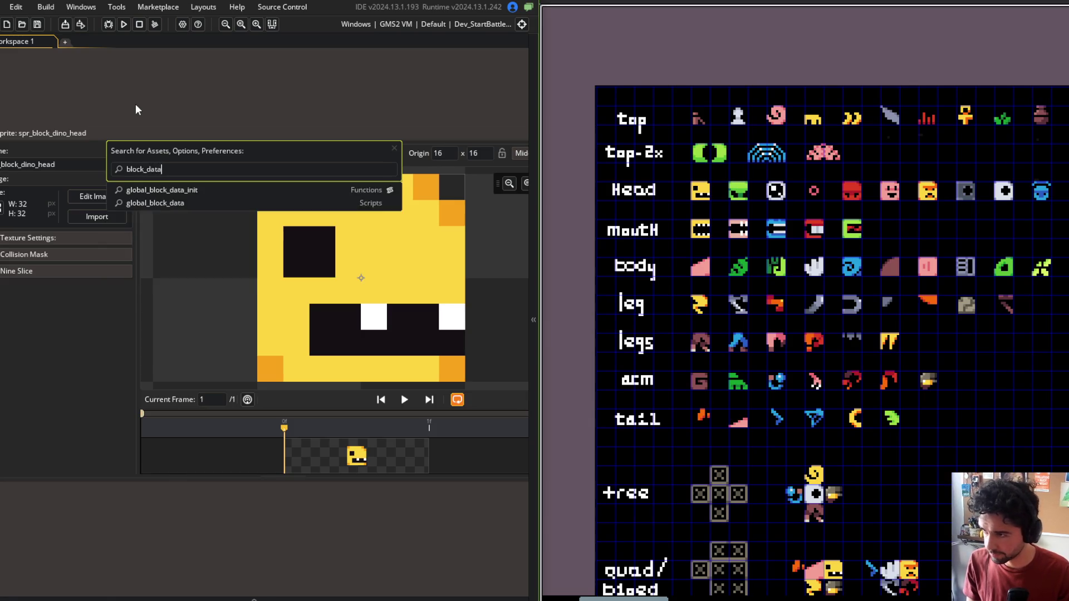
pyautogui.press('Down')
pyautogui.press('Return')
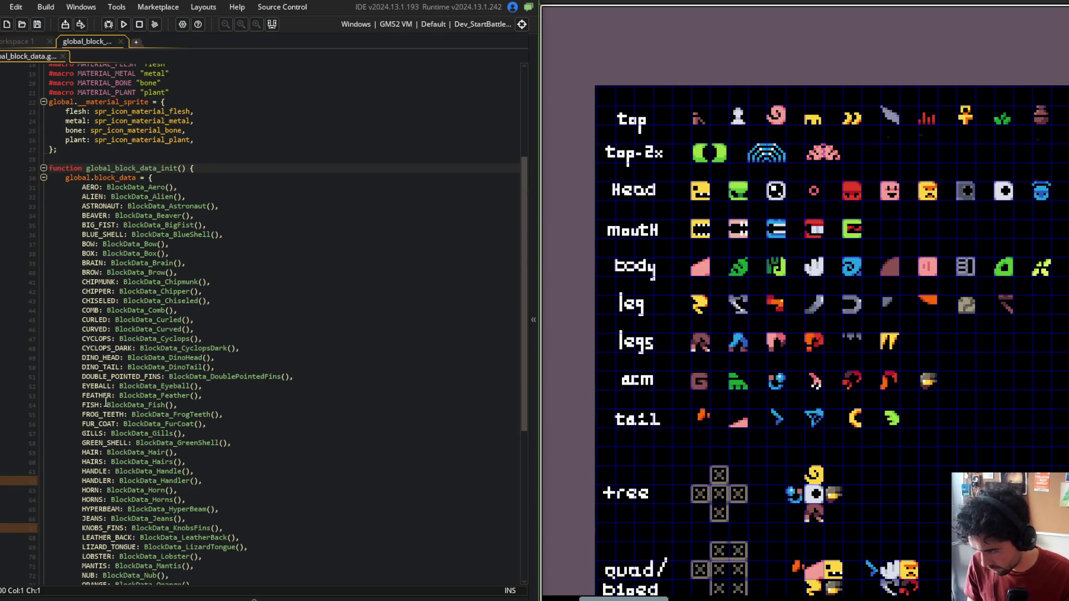
pyautogui.middleClick(151, 415)
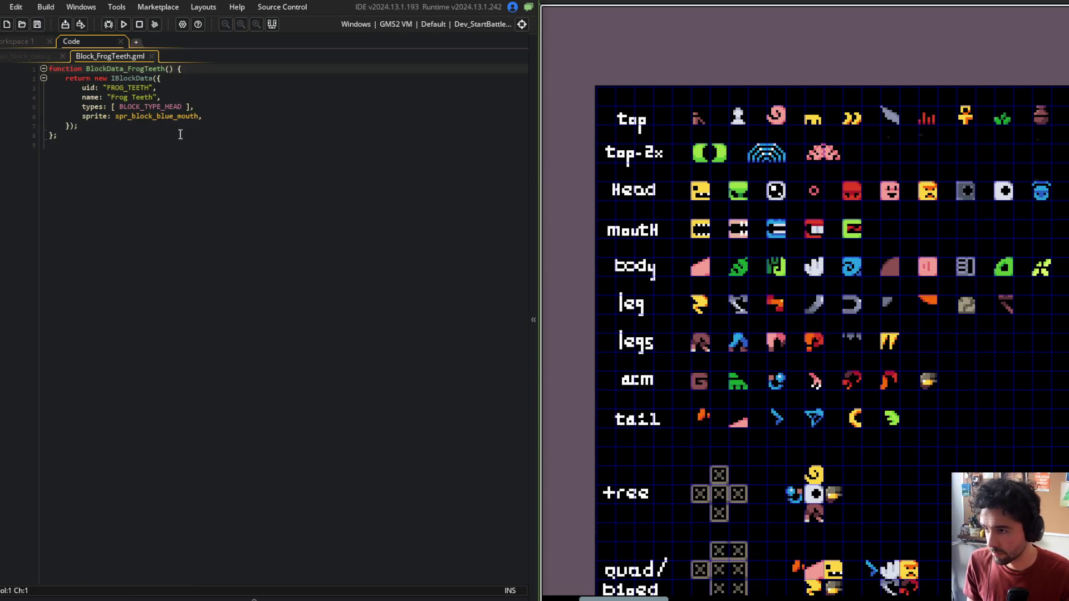
pyautogui.click(152, 56)
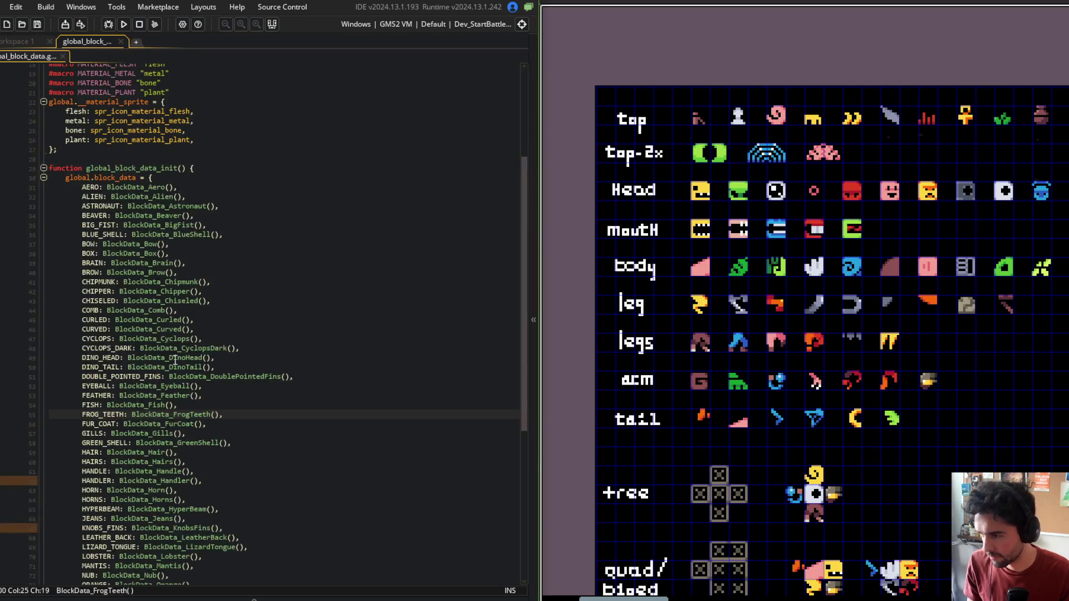
# Step: Step through the block entries from HAIR down to HORN
pyautogui.scroll(-1, 117, 395)
pyautogui.click(89, 399)
pyautogui.click(93, 410)
pyautogui.click(91, 420)
pyautogui.click(91, 428)
pyautogui.click(91, 438)
pyautogui.click(91, 448)
pyautogui.click(92, 457)
pyautogui.click(92, 466)
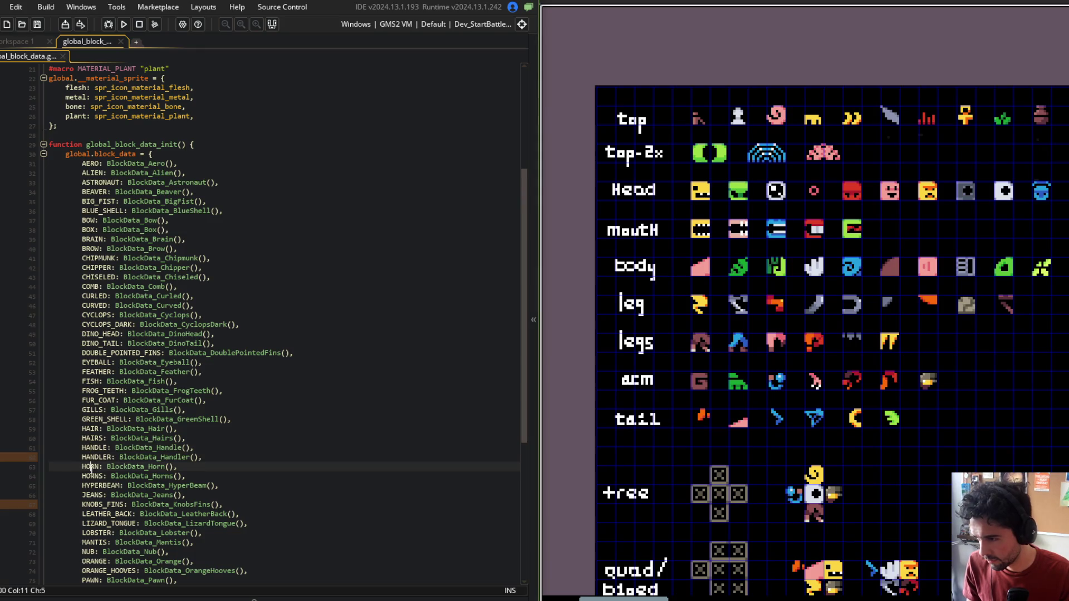
pyautogui.scroll(-2, 105, 445)
pyautogui.scroll(1, 106, 392)
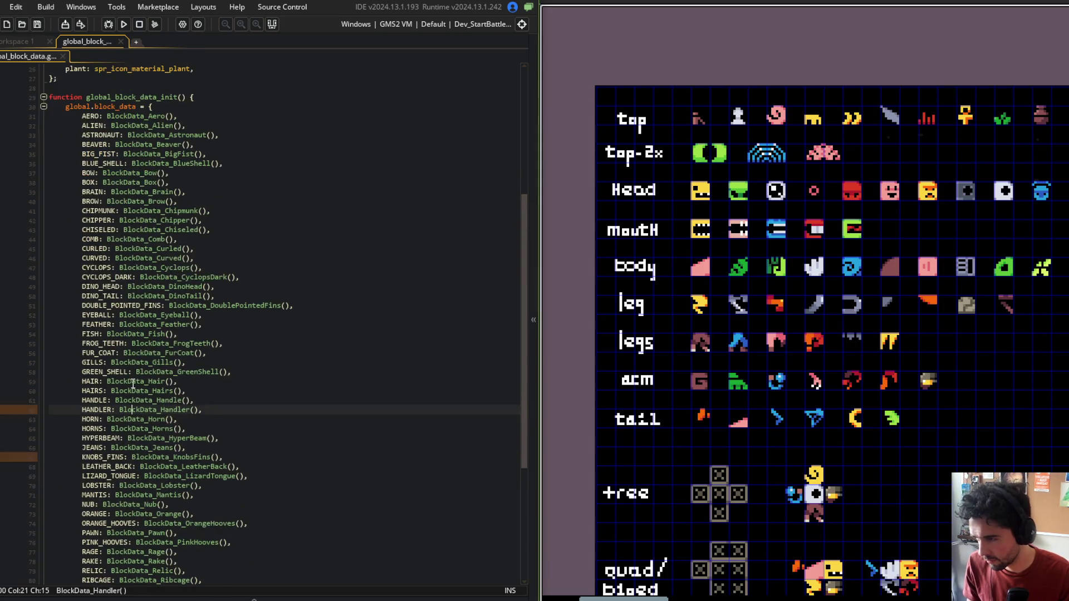
# Step: Inspect the Handler block's definition and sprite, then close it
pyautogui.middleClick(142, 411)
pyautogui.middleClick(161, 117)
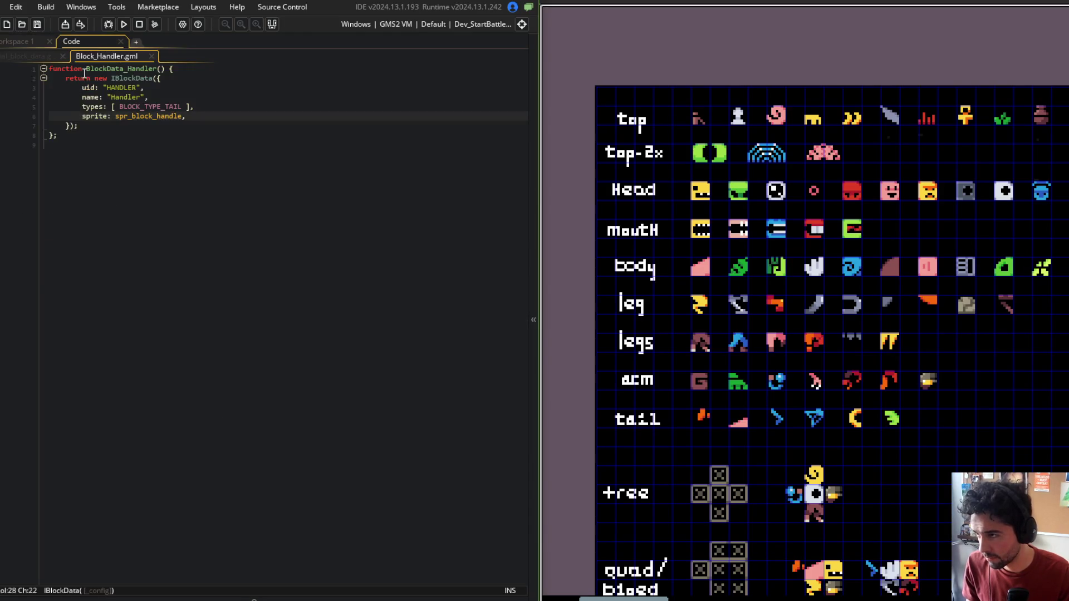
pyautogui.middleClick(111, 58)
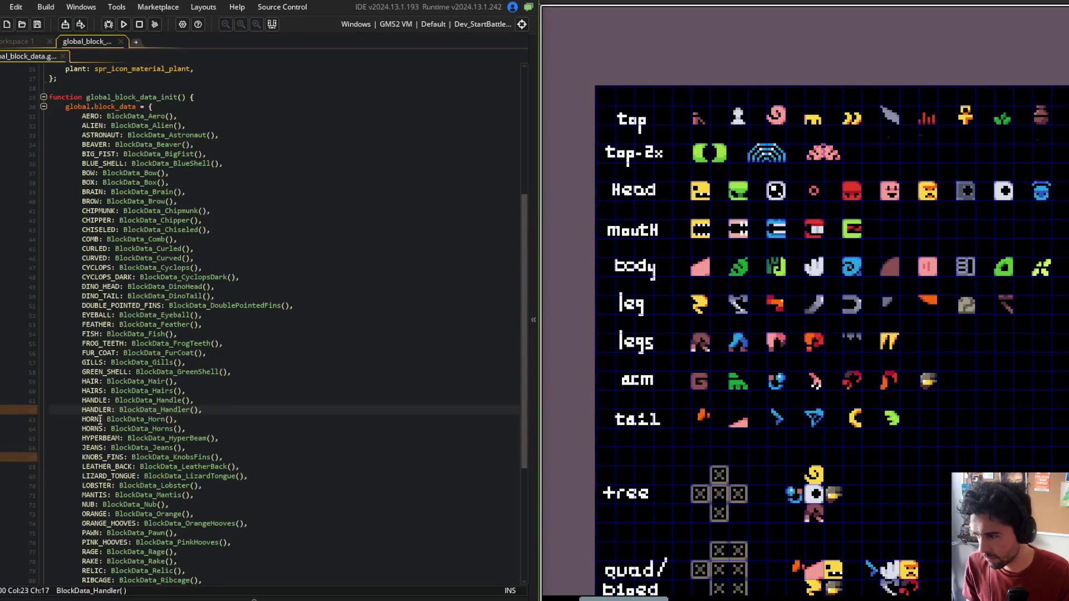
# Step: Move past KNOBS_FINS to LIZARD_TONGUE and open the Lizard Tongue block definition
pyautogui.click(94, 458)
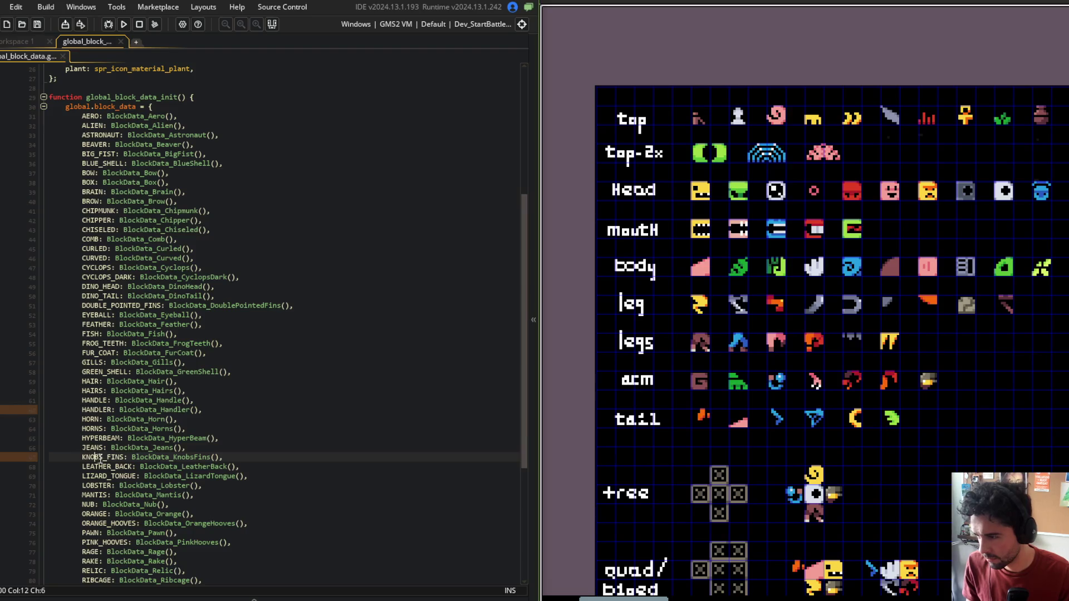
pyautogui.scroll(-2, 93, 423)
pyautogui.press('Down')
pyautogui.press('Down')
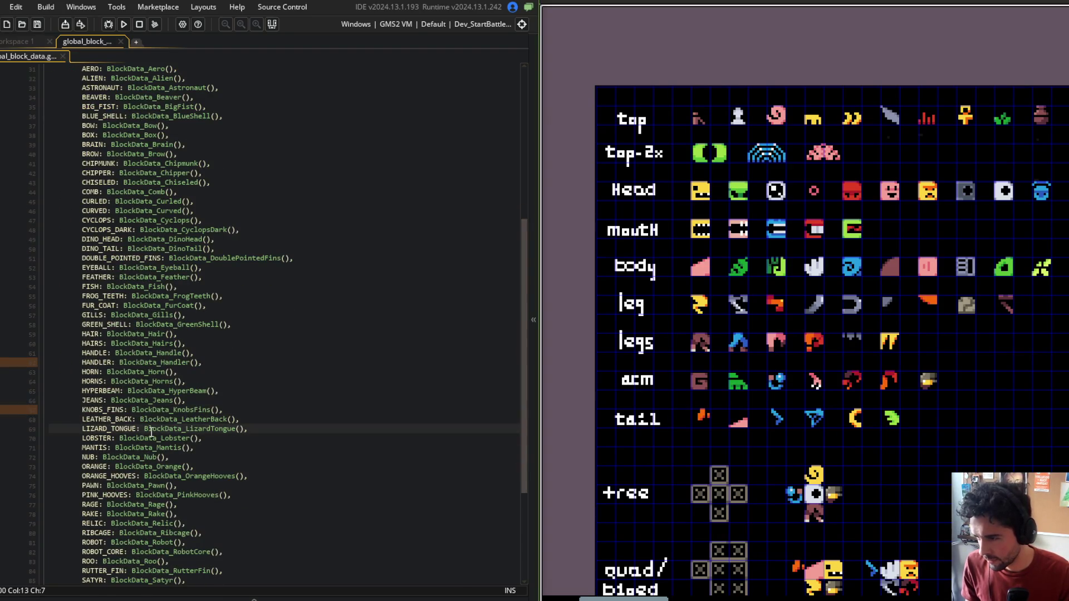
pyautogui.middleClick(151, 432)
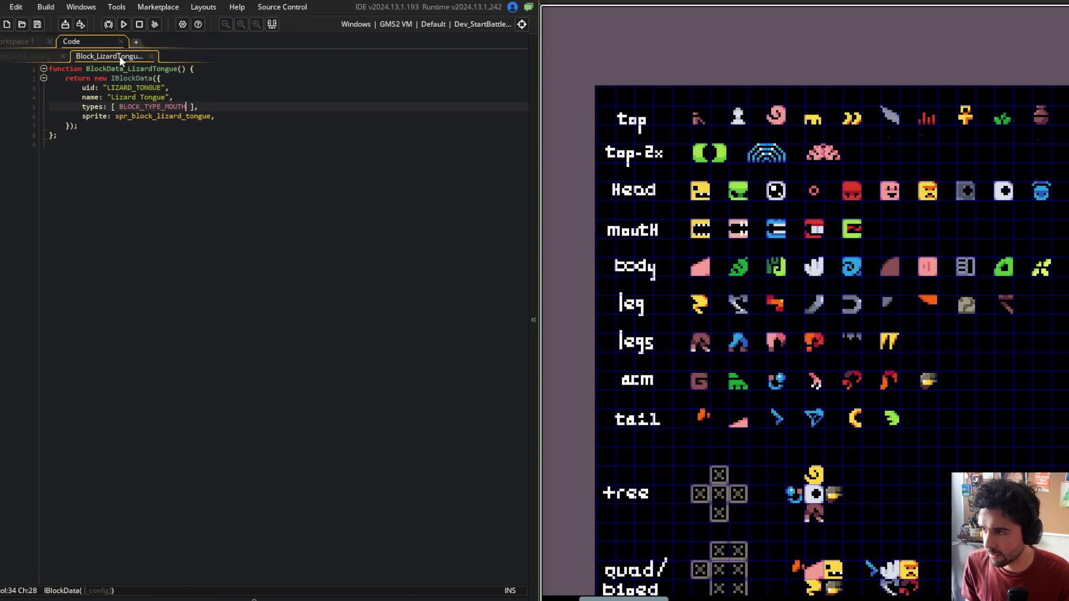
# Step: Close the Lizard Tongue definition and step through the LOBSTER, MANTIS and NUB entries
pyautogui.click(152, 56)
pyautogui.scroll(-1, 115, 415)
pyautogui.click(95, 415)
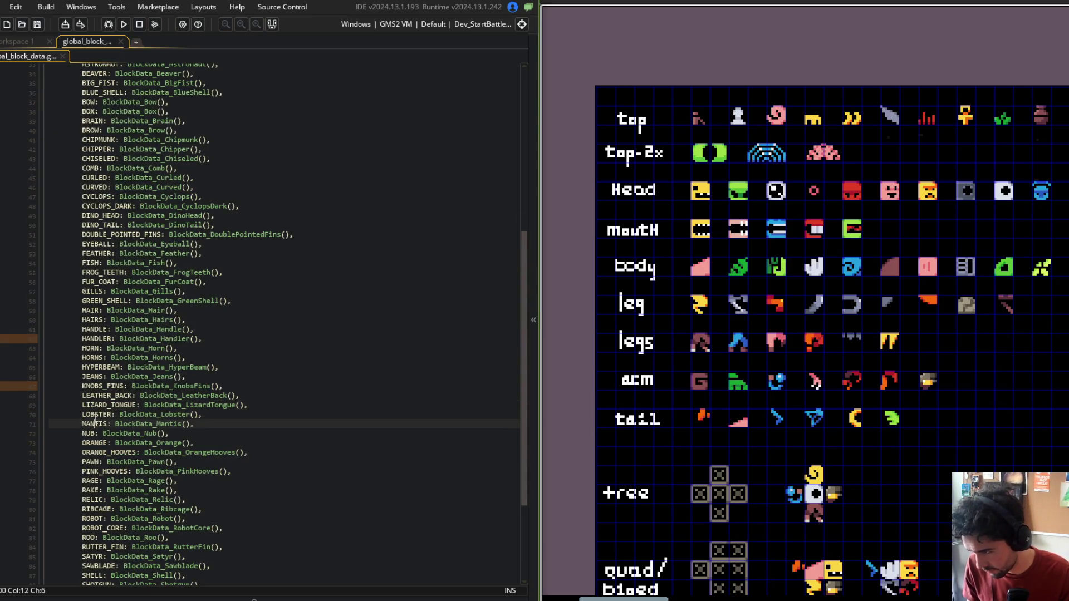
pyautogui.click(93, 424)
pyautogui.click(85, 435)
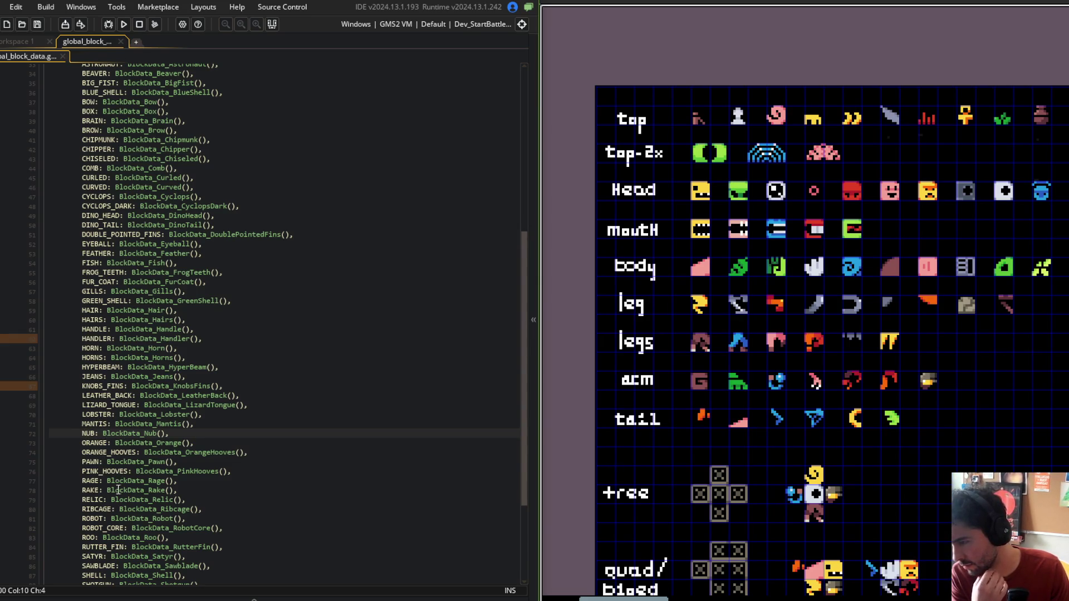
pyautogui.scroll(-3, 132, 438)
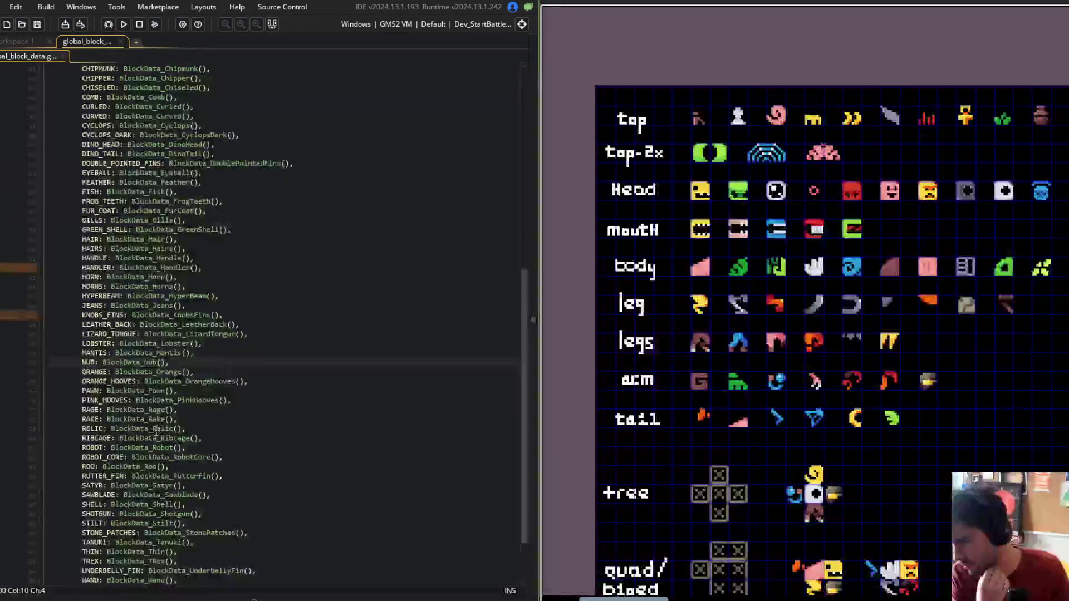
pyautogui.scroll(-1, 184, 451)
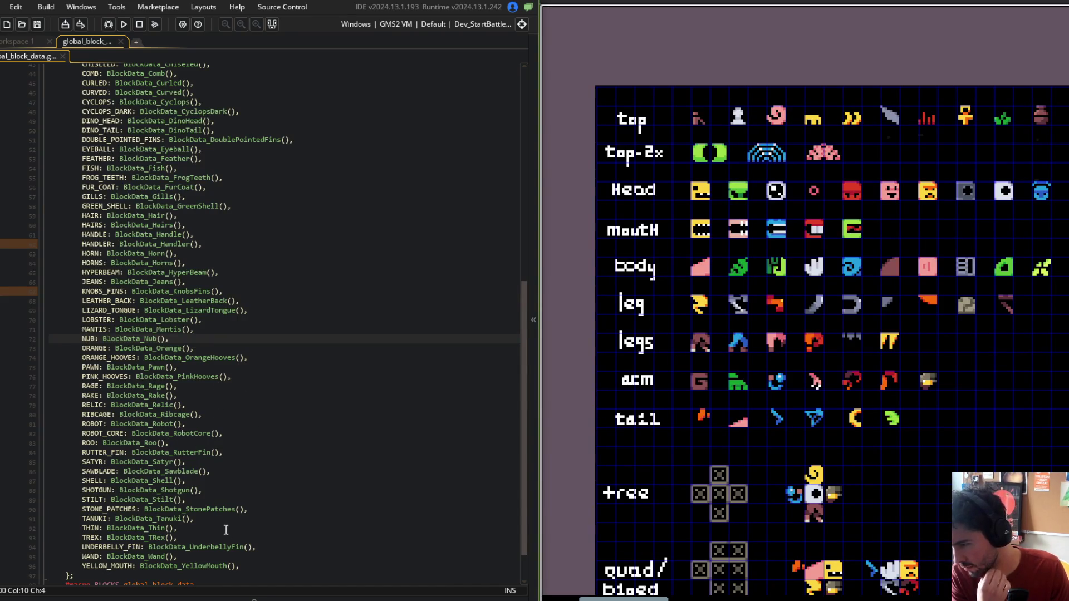
# Step: Inspect the TRex and YellowMouth definitions, noting YellowMouth uses BLOCK_TYPE_HEAD, then close both
pyautogui.middleClick(154, 536)
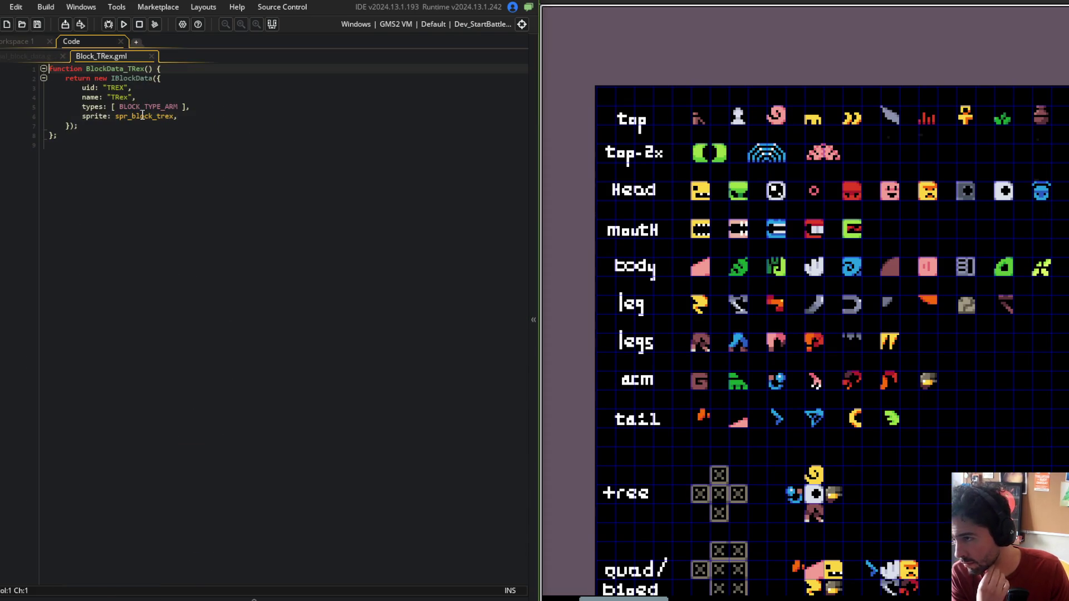
pyautogui.middleClick(142, 115)
pyautogui.click(108, 42)
pyautogui.click(37, 56)
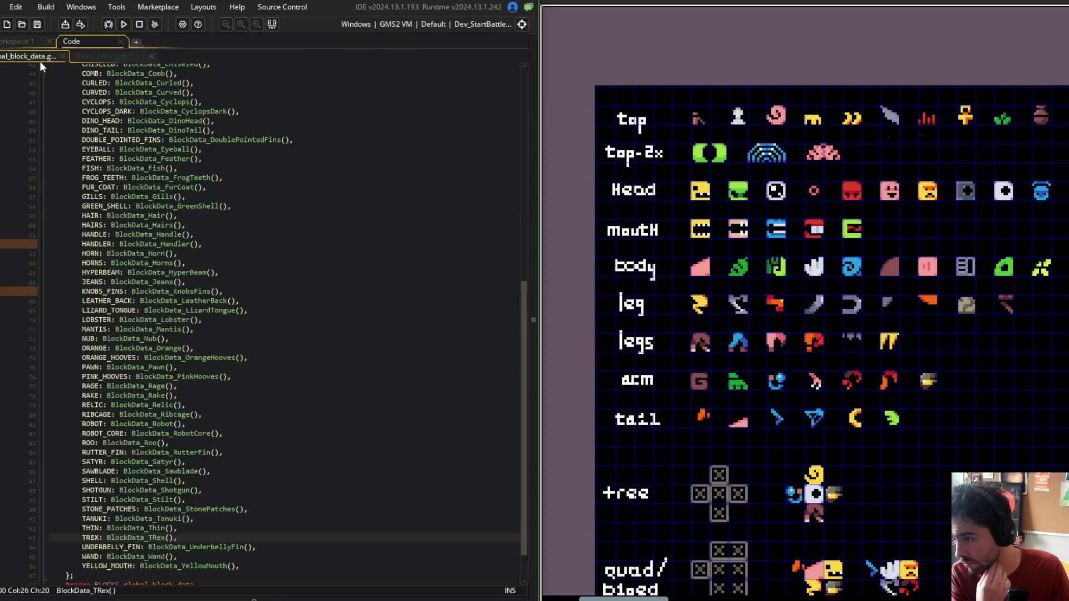
pyautogui.scroll(-1, 203, 450)
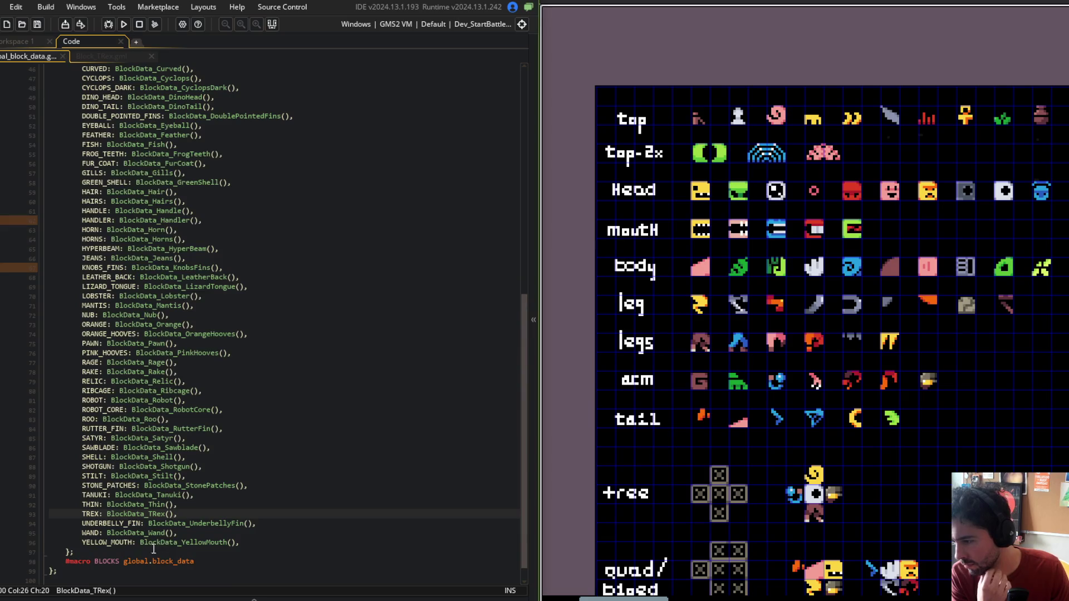
pyautogui.middleClick(199, 542)
pyautogui.doubleClick(154, 106)
pyautogui.doubleClick(151, 97)
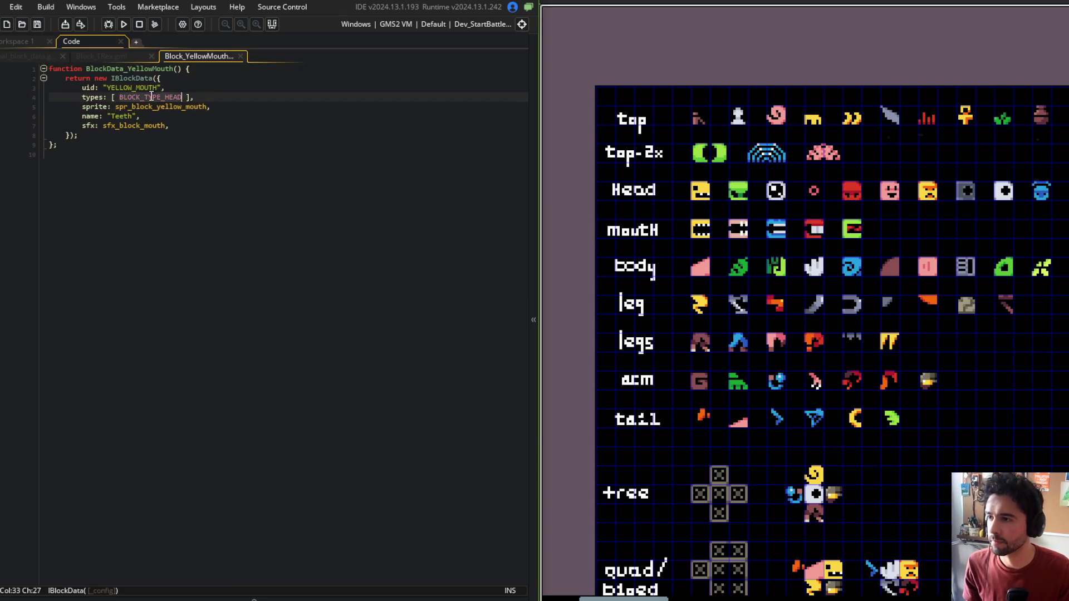
pyautogui.middleClick(200, 56)
pyautogui.middleClick(139, 56)
# Step: Delete the trailing // from the MOUTH and LEGS macro definitions
pyautogui.scroll(15, 128, 62)
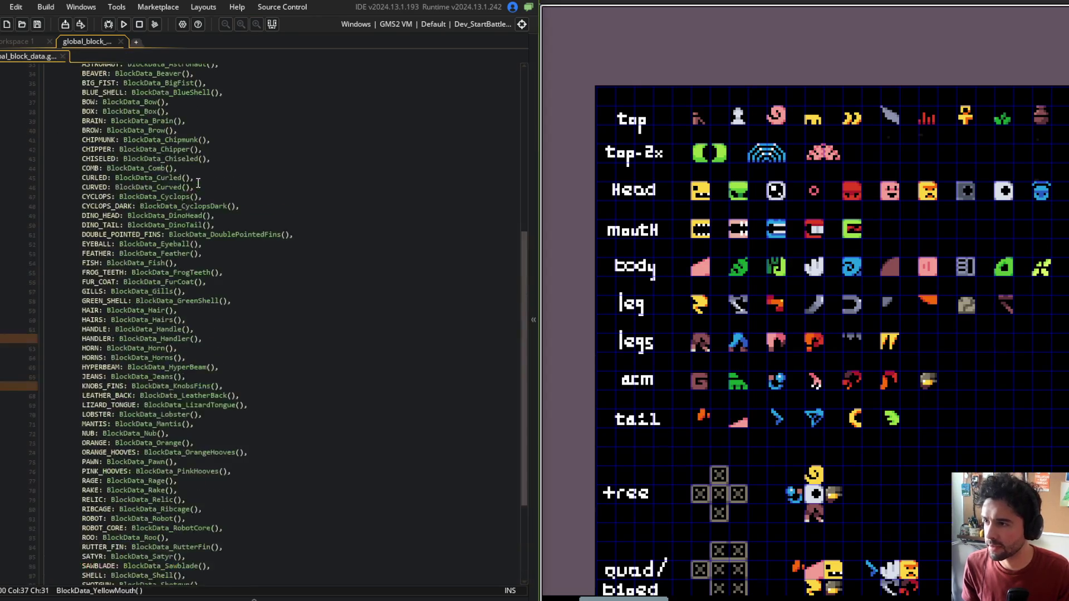
pyautogui.click(244, 173)
pyautogui.press('BackSpace')
pyautogui.press('BackSpace')
pyautogui.press('BackSpace')
pyautogui.click(279, 183)
pyautogui.click(228, 190)
pyautogui.press('BackSpace')
pyautogui.press('BackSpace')
pyautogui.press('BackSpace')
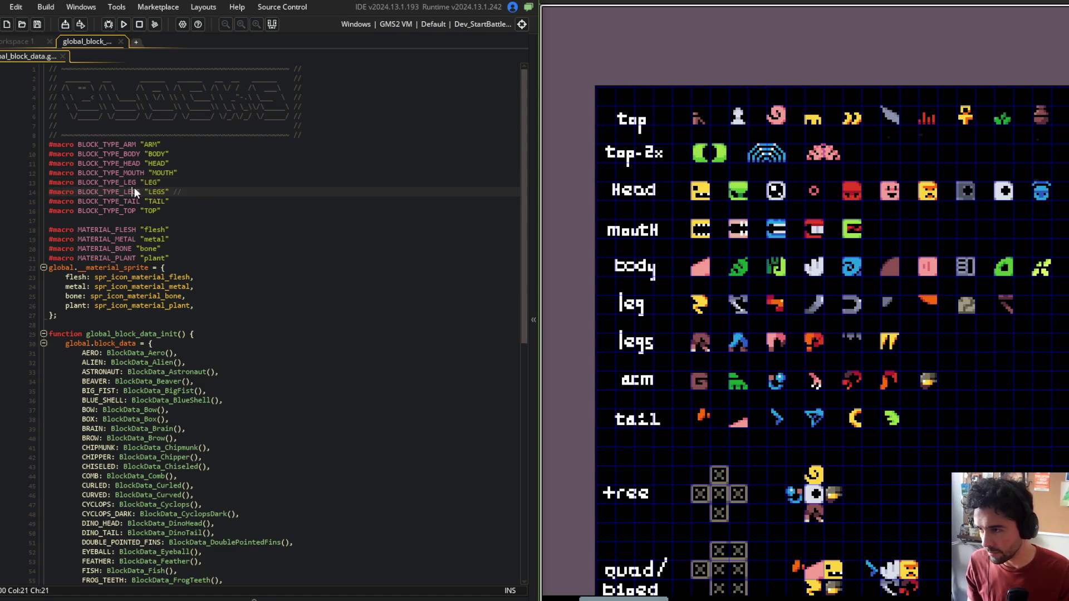
# Step: Step through the block entries from ASTRONAUT down through COMB, CURLED, CURVED and CYCLOPS
pyautogui.click(188, 220)
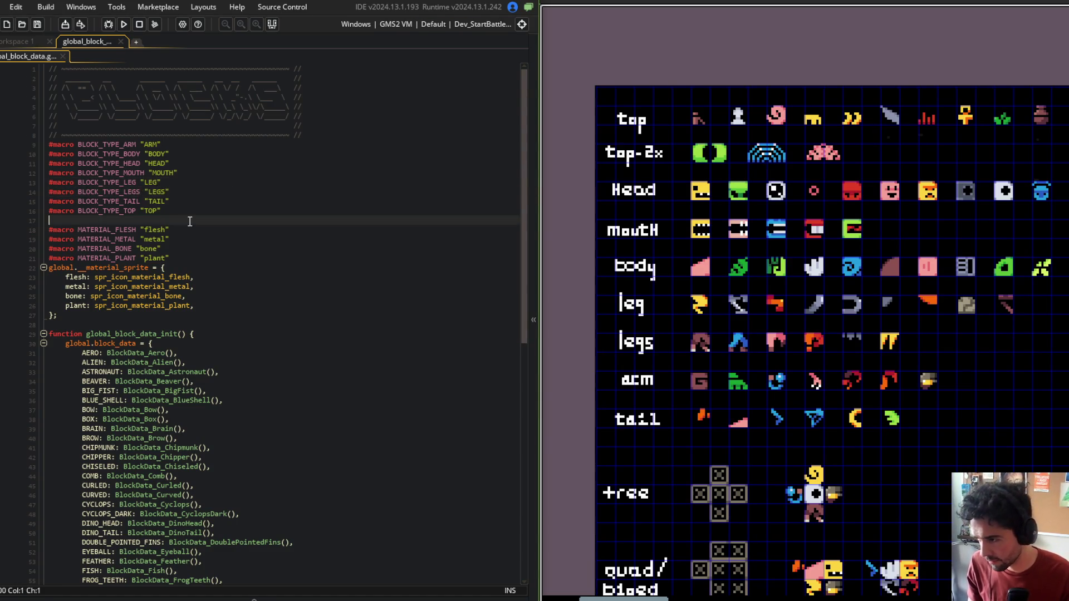
pyautogui.scroll(-3, 190, 223)
pyautogui.click(98, 277)
pyautogui.press('Down')
pyautogui.press('Down')
pyautogui.press('Down')
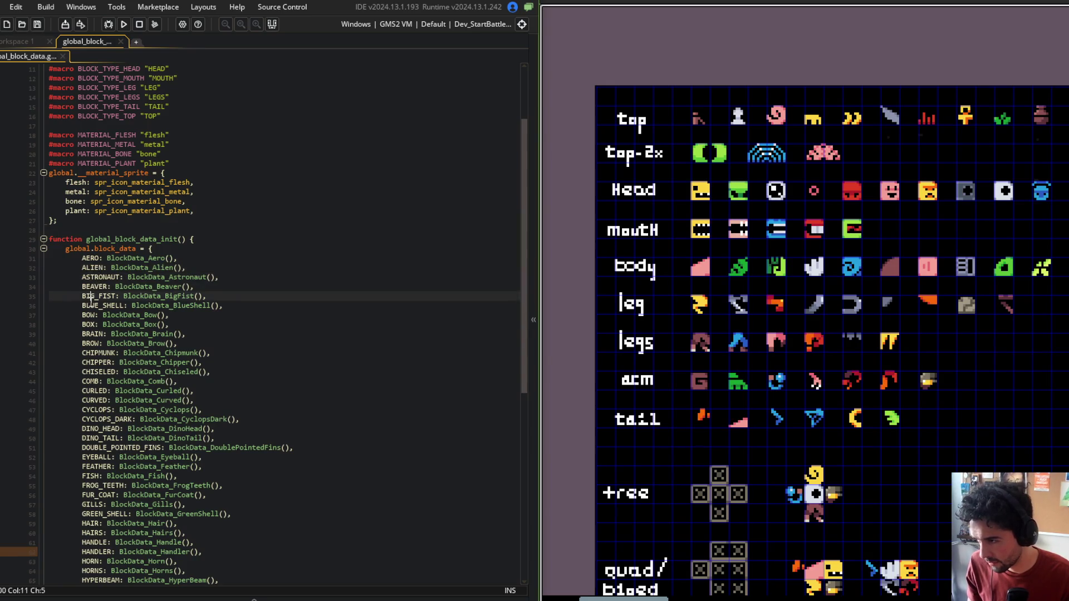
pyautogui.click(91, 334)
pyautogui.click(94, 343)
pyautogui.click(99, 352)
pyautogui.click(97, 363)
pyautogui.click(98, 381)
pyautogui.click(92, 390)
pyautogui.click(92, 400)
pyautogui.click(90, 410)
# Step: Scroll to DINO_HEAD and open the DoublePointedFins block definition
pyautogui.scroll(-2, 93, 415)
pyautogui.click(98, 382)
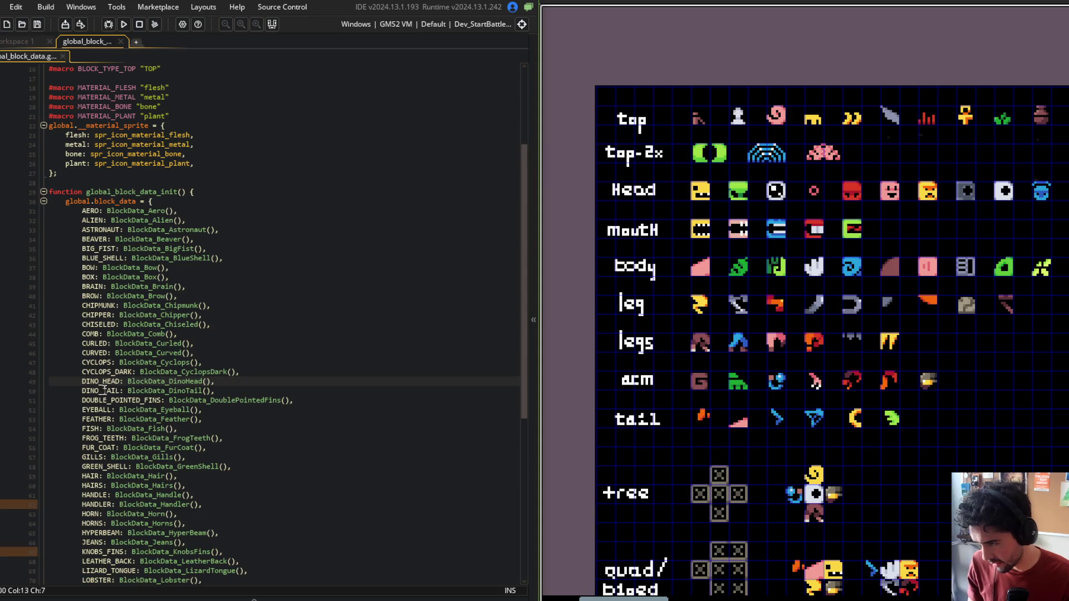
pyautogui.middleClick(191, 401)
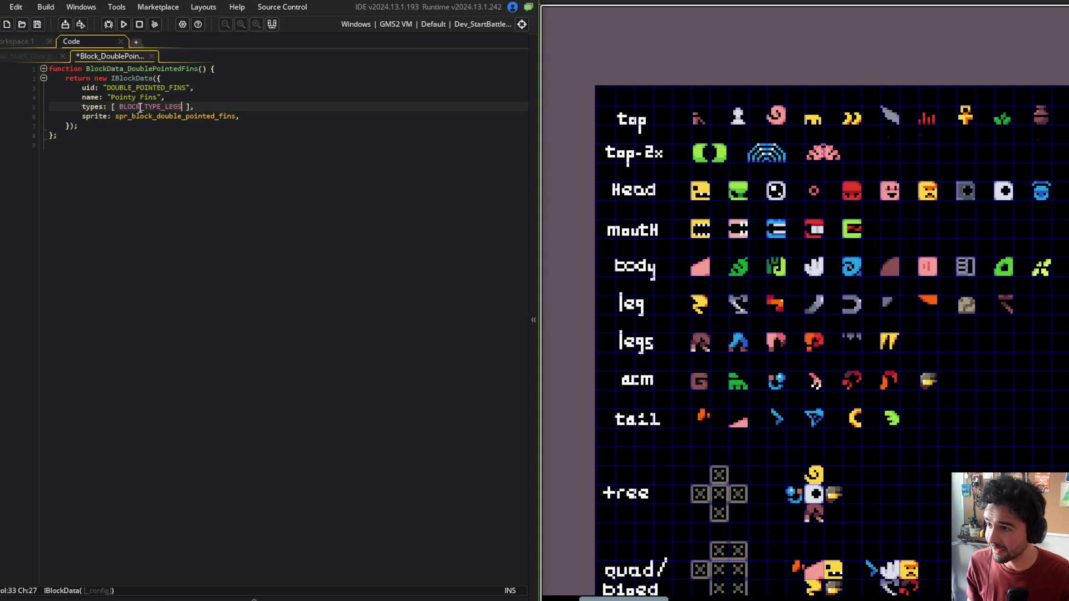
# Step: Close DoublePointedFins and check the KnobsFins block definition and its sprite
pyautogui.middleClick(132, 58)
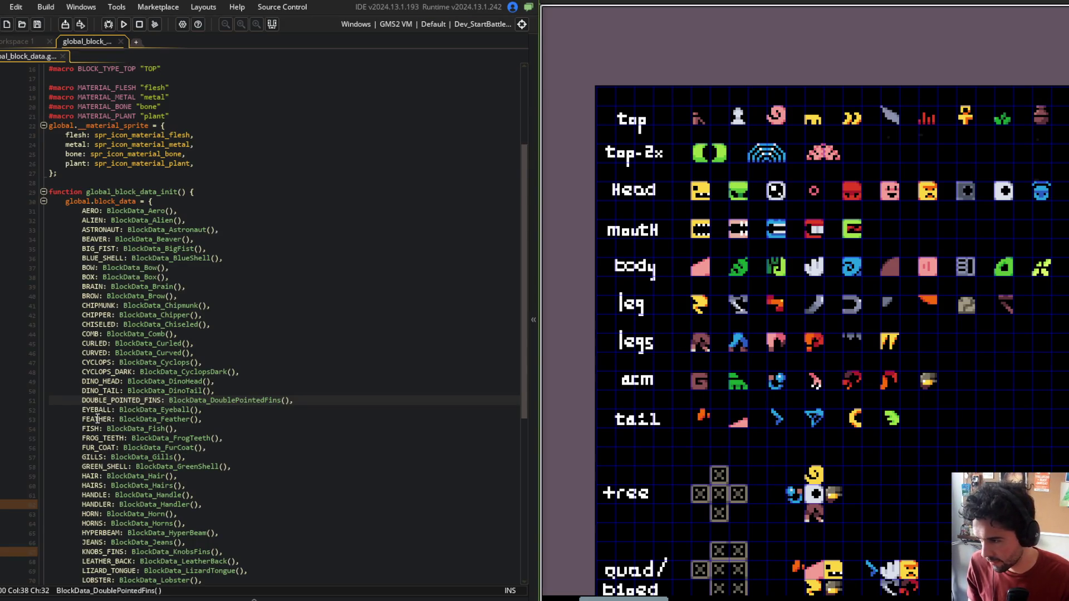
pyautogui.scroll(-1, 96, 429)
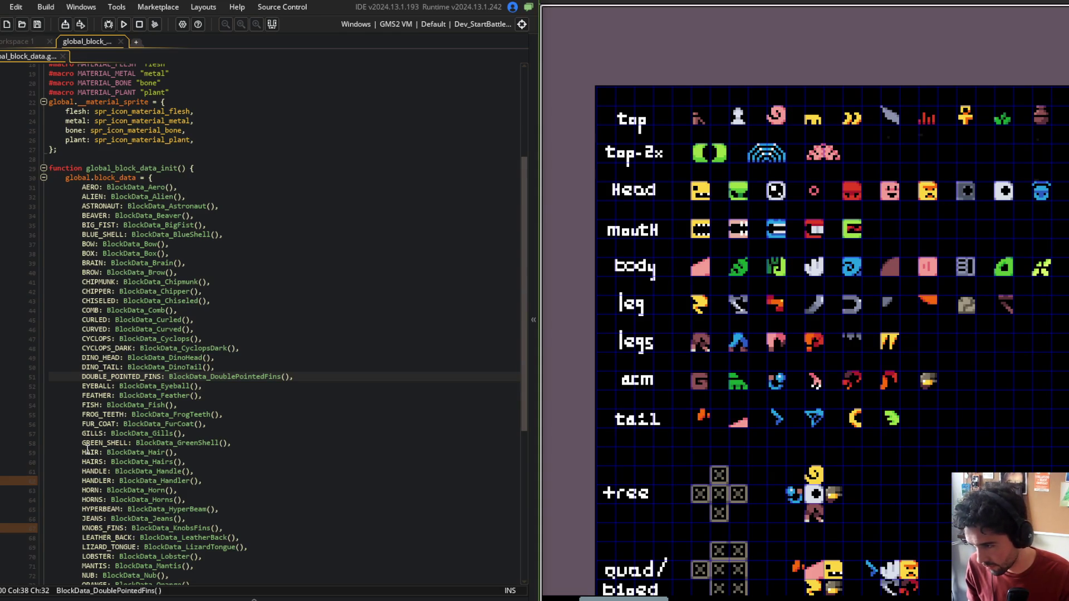
pyautogui.middleClick(163, 528)
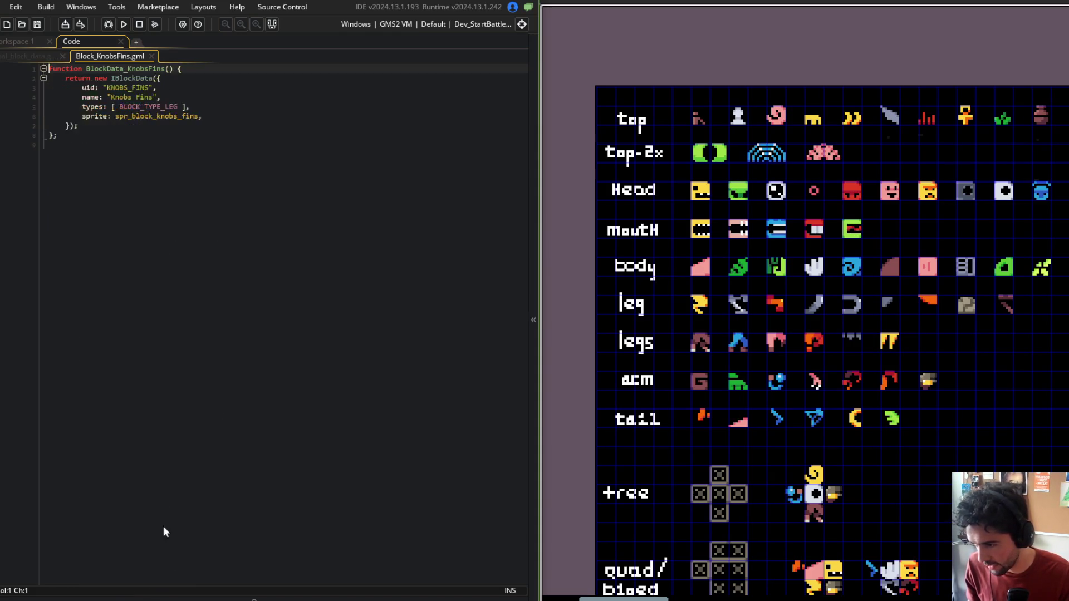
pyautogui.middleClick(147, 115)
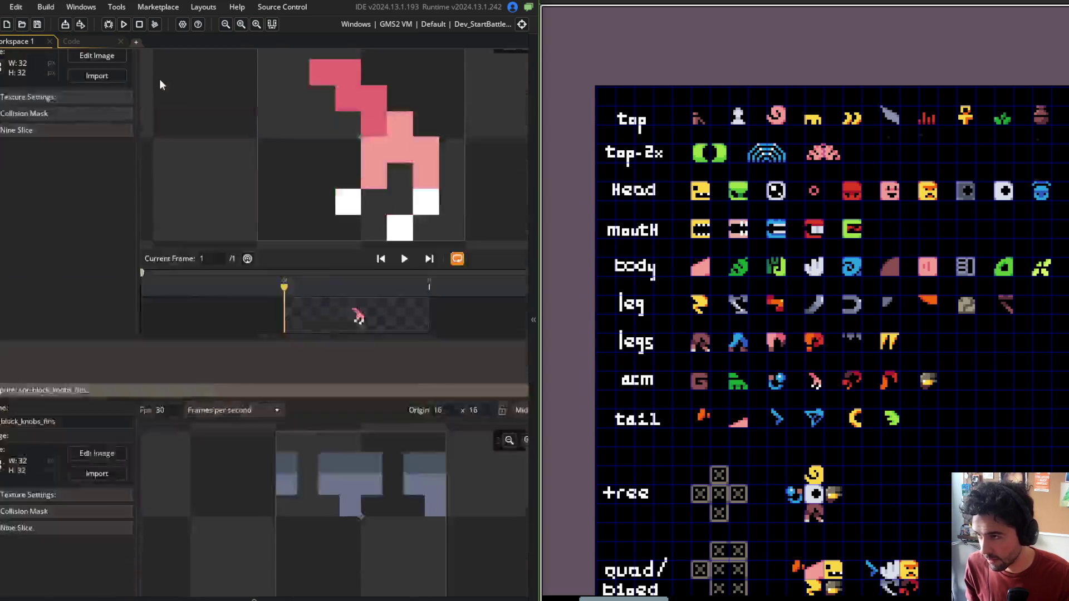
pyautogui.click(71, 41)
pyautogui.middleClick(106, 56)
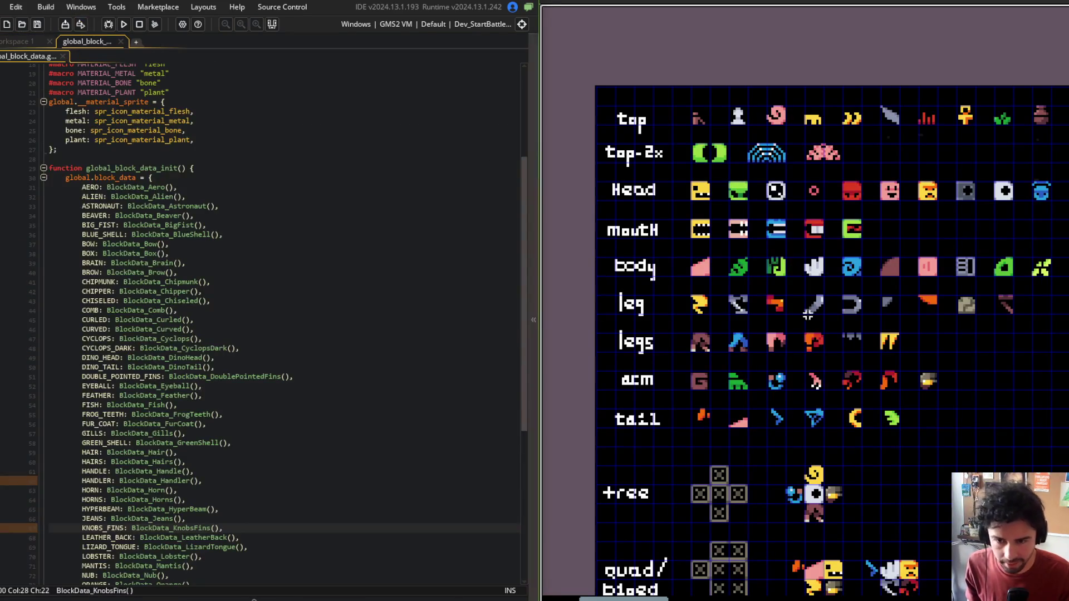
# Step: Confirm the Satyr block is BLOCK_TYPE_LEG and check the Jeans definition
pyautogui.scroll(-9, 256, 360)
pyautogui.click(137, 476)
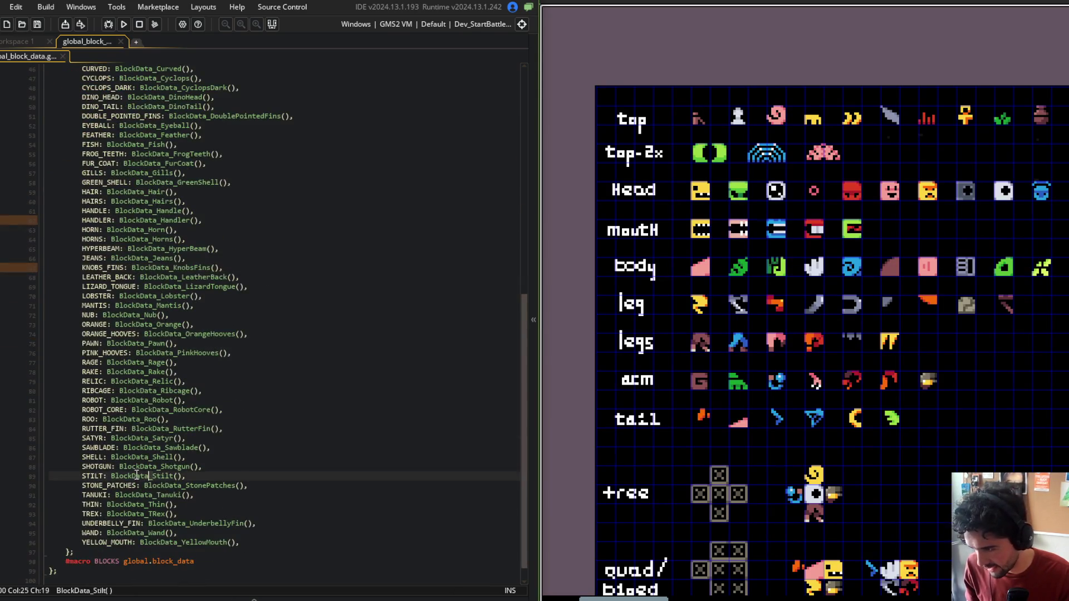
pyautogui.middleClick(146, 438)
pyautogui.doubleClick(148, 97)
pyautogui.middleClick(102, 55)
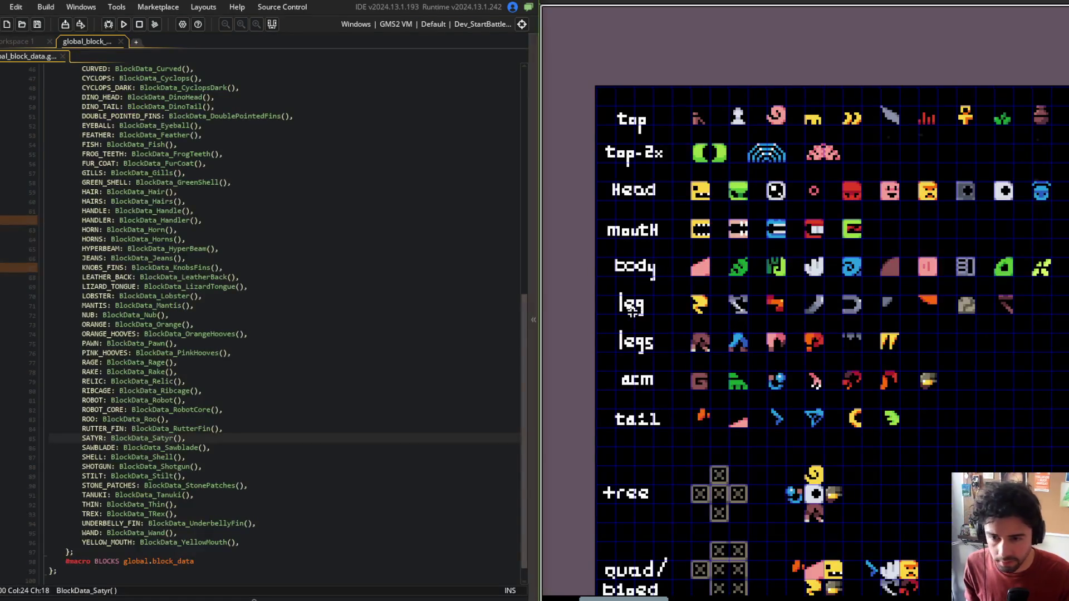
pyautogui.scroll(3, 160, 467)
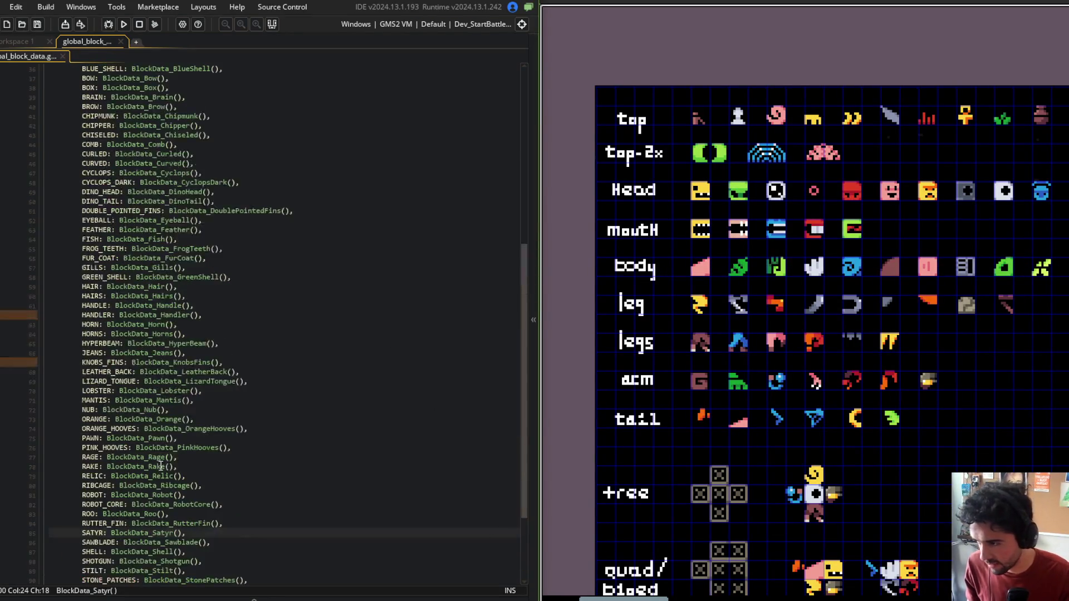
pyautogui.middleClick(146, 353)
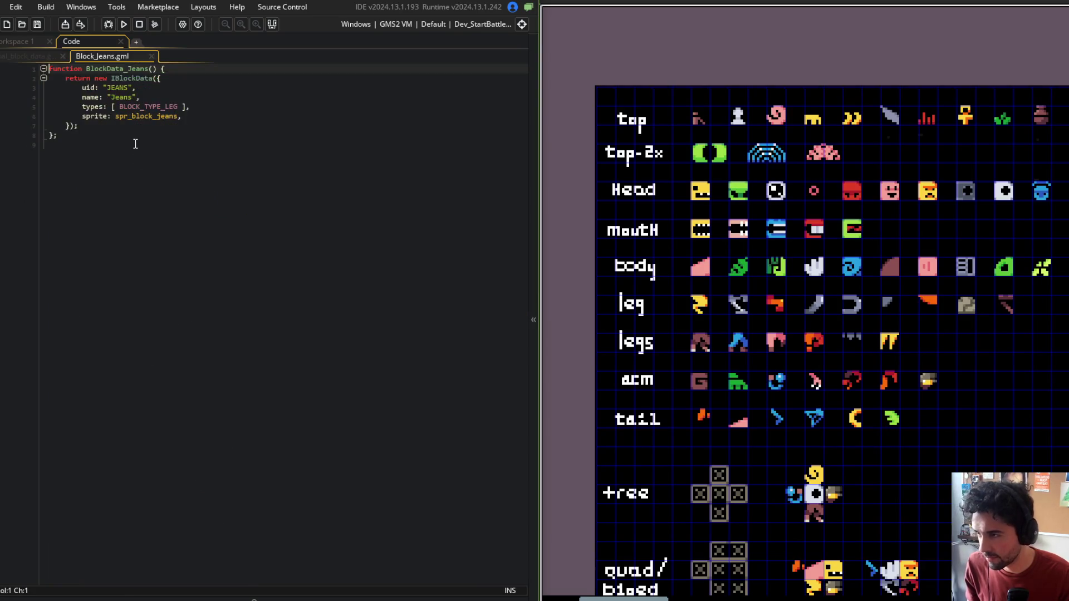
pyautogui.click(142, 108)
pyautogui.hotkey('ctrl', 'w')
# Step: Check the Orange Hooves and Pink Hooves types, then return to the top of the block list
pyautogui.scroll(-5, 234, 281)
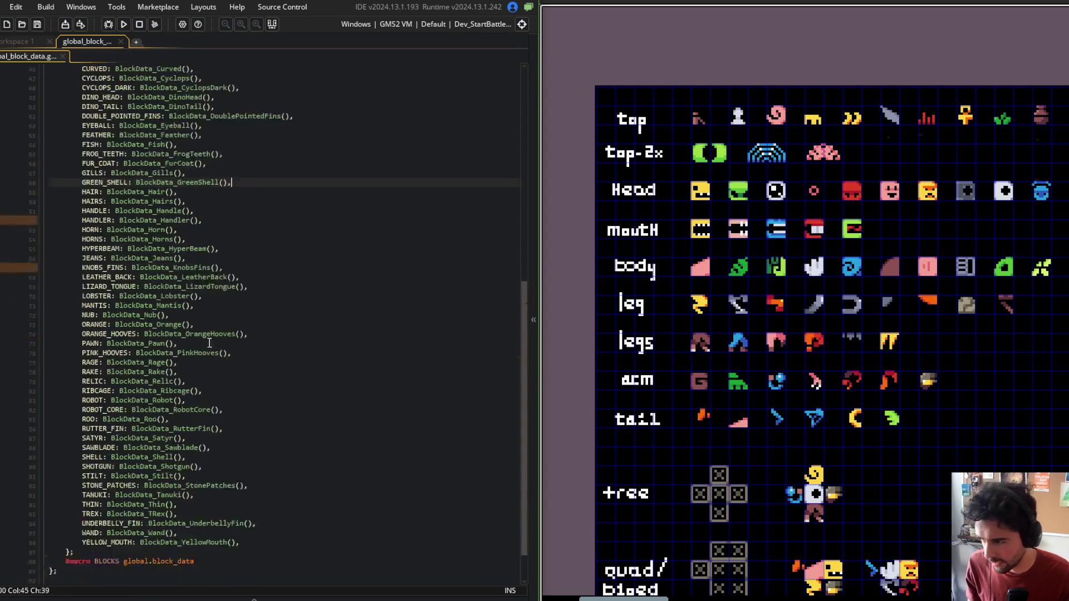
pyautogui.middleClick(160, 315)
pyautogui.click(146, 106)
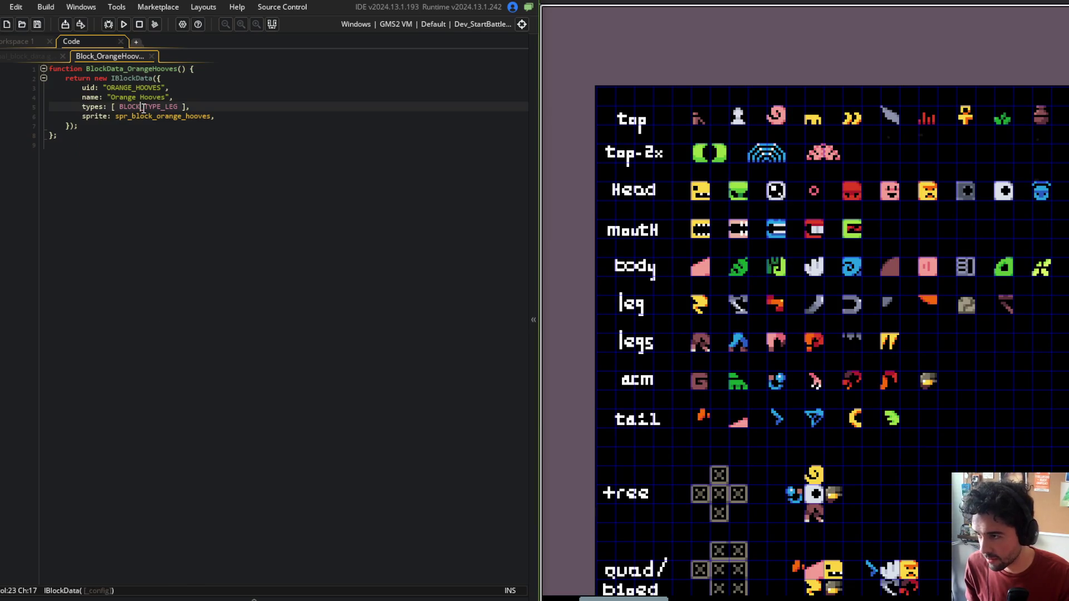
pyautogui.hotkey('ctrl', 'w')
pyautogui.middleClick(154, 332)
pyautogui.click(161, 106)
pyautogui.hotkey('ctrl', 'w')
pyautogui.click(234, 87)
pyautogui.scroll(5, 233, 85)
pyautogui.scroll(10, 233, 85)
pyautogui.rightClick(234, 85)
# Step: In Command Prompt, stage all project changes with git add
pyautogui.click(142, 191)
pyautogui.hotkey('alt', 'Tab')
pyautogui.click(473, 312)
pyautogui.write('git add .')
pyautogui.press('Return')
# Step: Commit as "implemented new block types" and git push to main
pyautogui.write('git commit -')
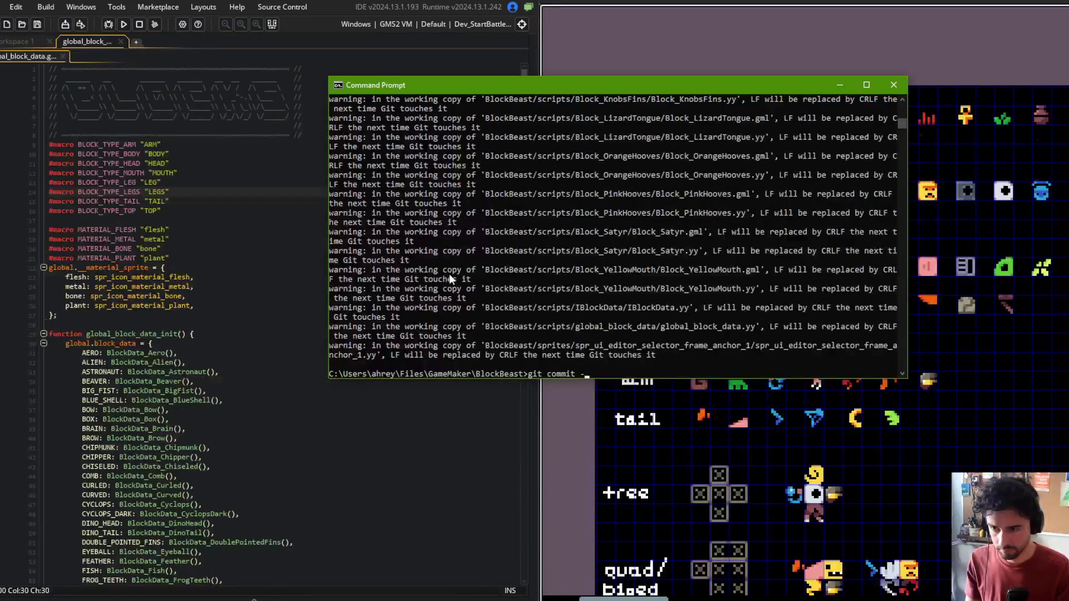
pyautogui.write('m "implemented new')
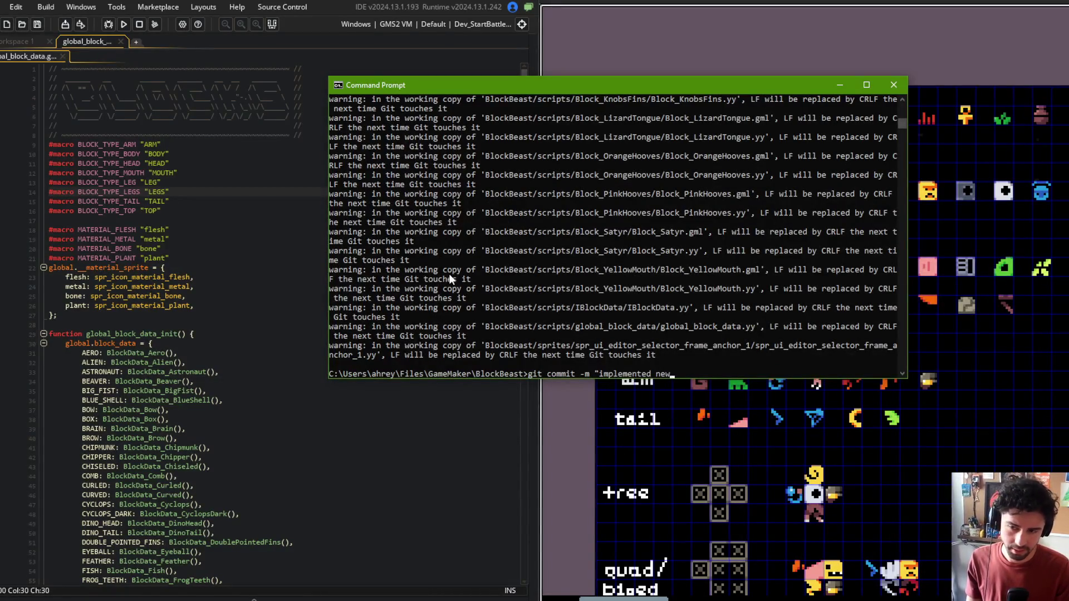
pyautogui.write(' block types"')
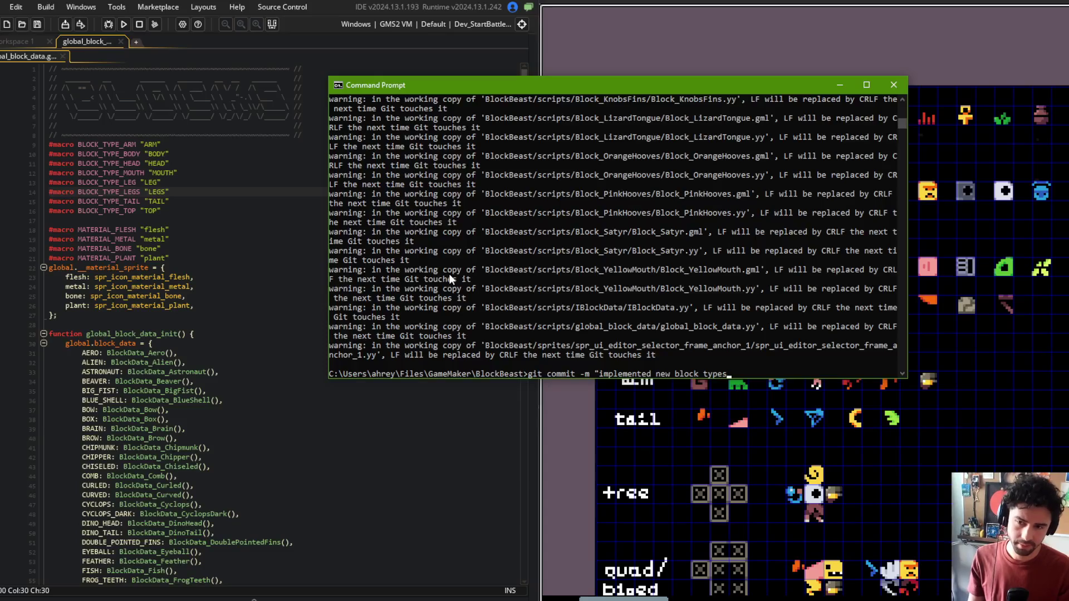
pyautogui.press('Return')
pyautogui.write('git push')
pyautogui.press('Return')
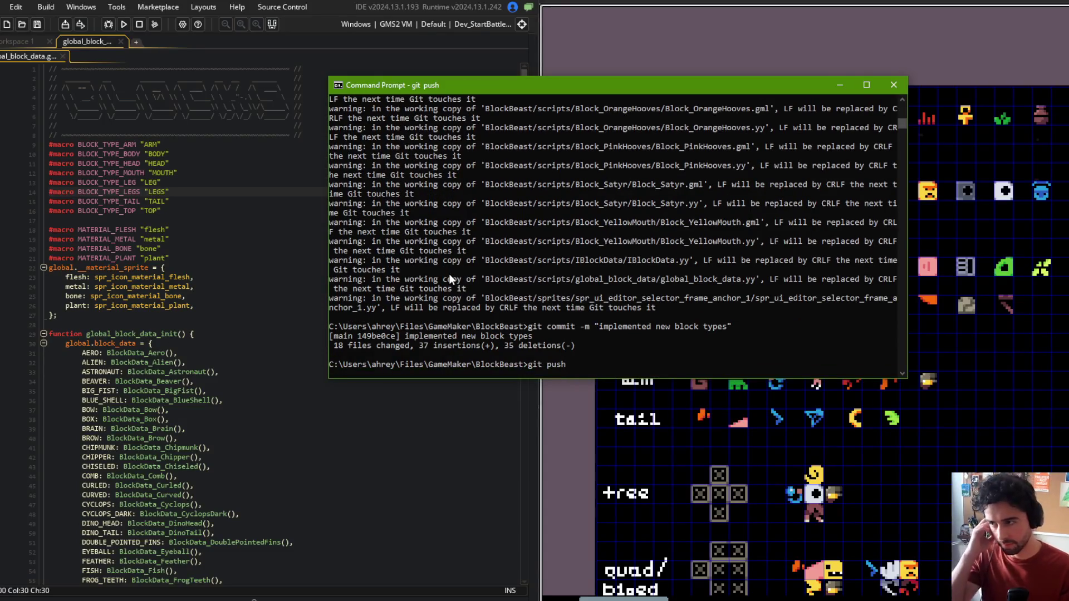
# Step: Bring the sprite sheet window back beside GameMaker and pan to more sprites
pyautogui.click(186, 147)
pyautogui.click(819, 8)
pyautogui.moveTo(907, 106)
pyautogui.mouseDown()
pyautogui.moveTo(849, 101)
pyautogui.moveTo(875, 120)
pyautogui.moveTo(826, 122)
pyautogui.moveTo(867, 151)
pyautogui.moveTo(978, 146)
pyautogui.moveTo(773, 169)
pyautogui.mouseUp()
# Step: Draw bars under the skull, blue-green, pot and green plant sprites
pyautogui.scroll(1, 787, 174)
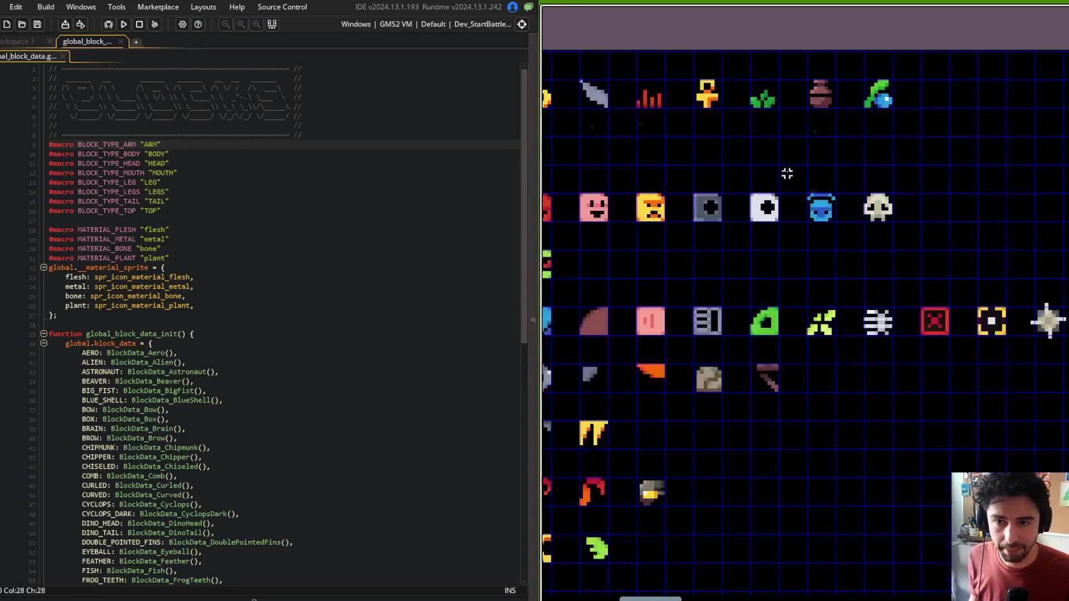
pyautogui.scroll(1, 787, 174)
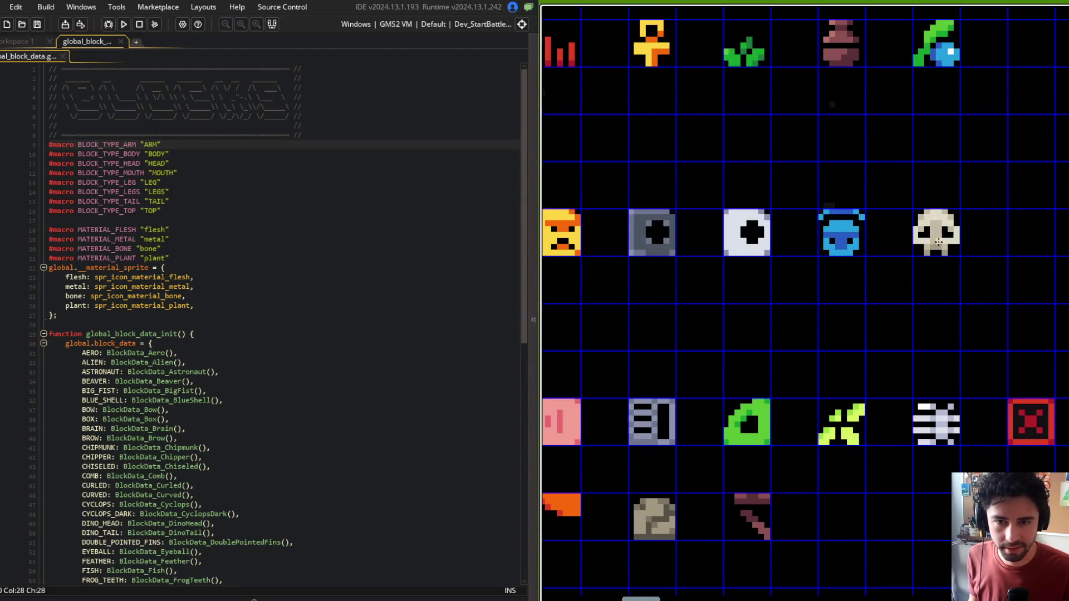
pyautogui.moveTo(921, 266); pyautogui.dragTo(963, 264)
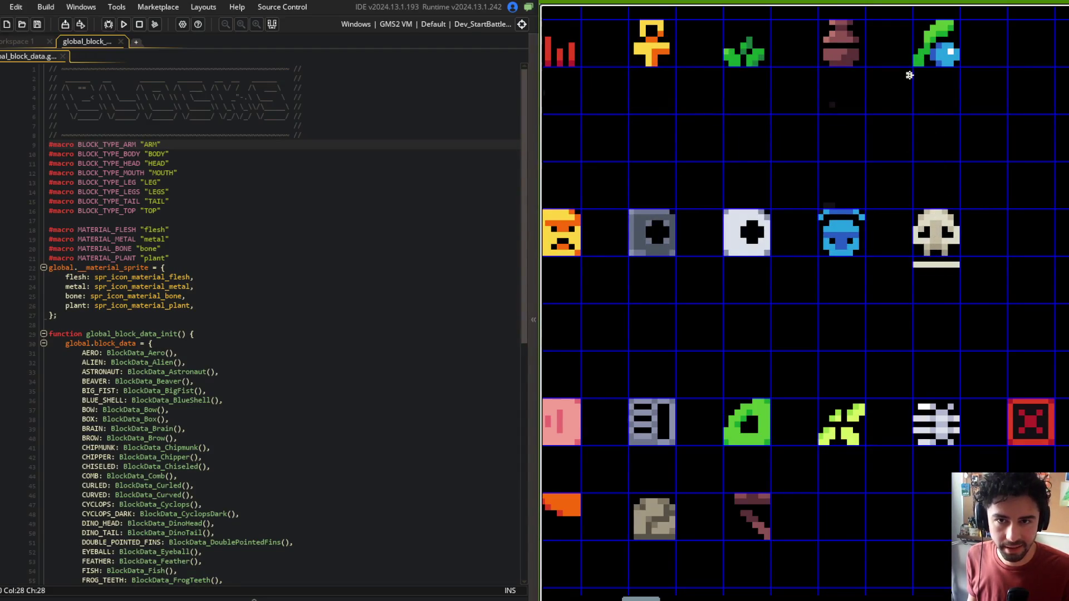
pyautogui.moveTo(913, 75); pyautogui.dragTo(959, 76)
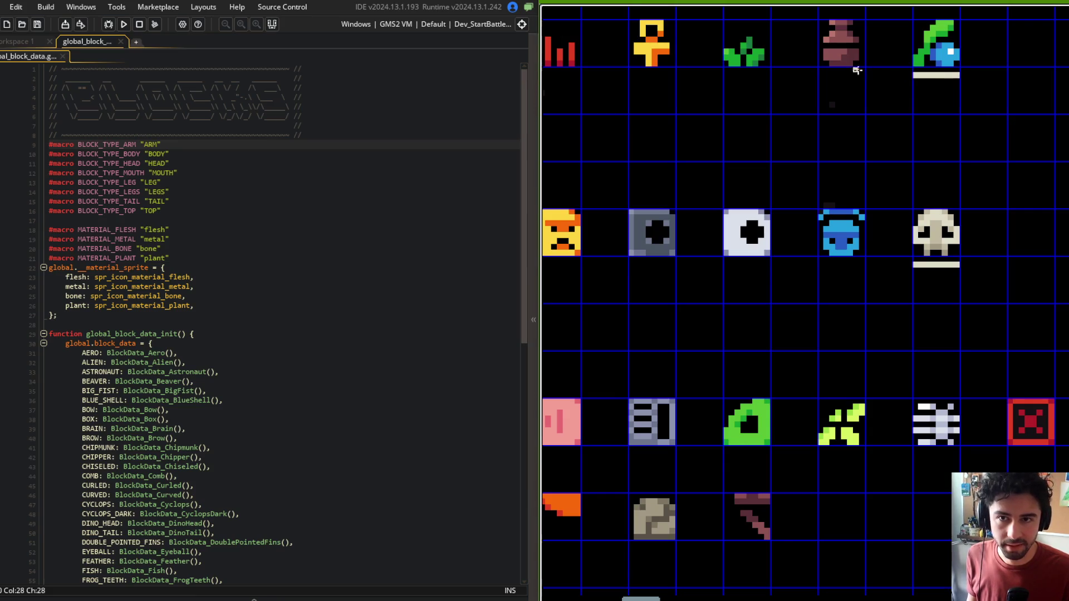
pyautogui.moveTo(820, 75); pyautogui.dragTo(861, 74)
pyautogui.moveTo(749, 77); pyautogui.dragTo(771, 76)
# Step: Locate the RELIC entry in the block list and pan the sheet to the body sprite row
pyautogui.click(246, 306)
pyautogui.scroll(-13, 255, 310)
pyautogui.click(238, 431)
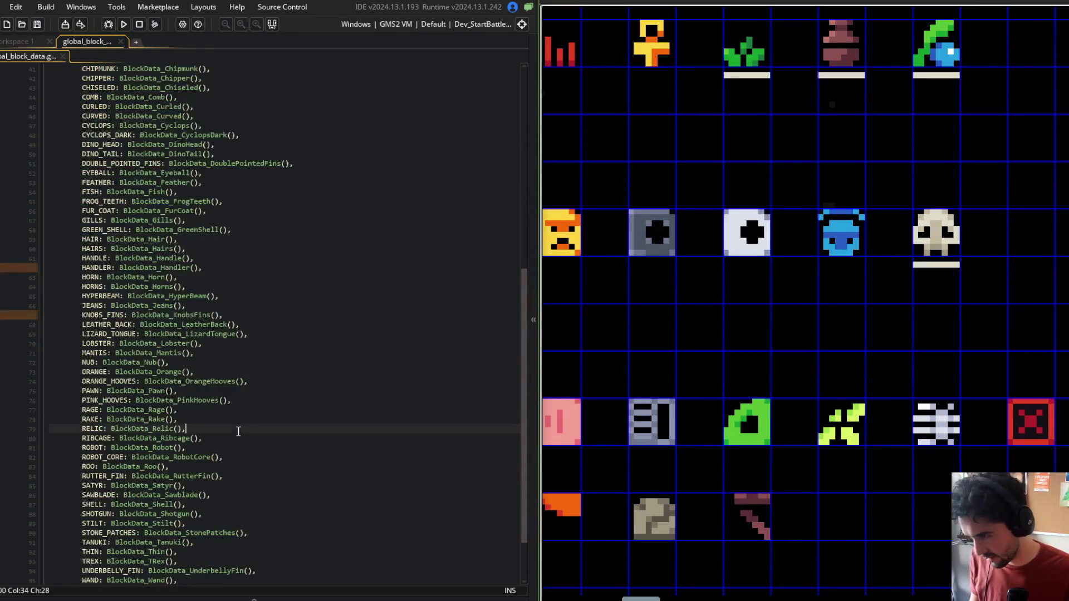
pyautogui.moveTo(696, 273); pyautogui.dragTo(845, 226)
pyautogui.scroll(-4, 820, 259)
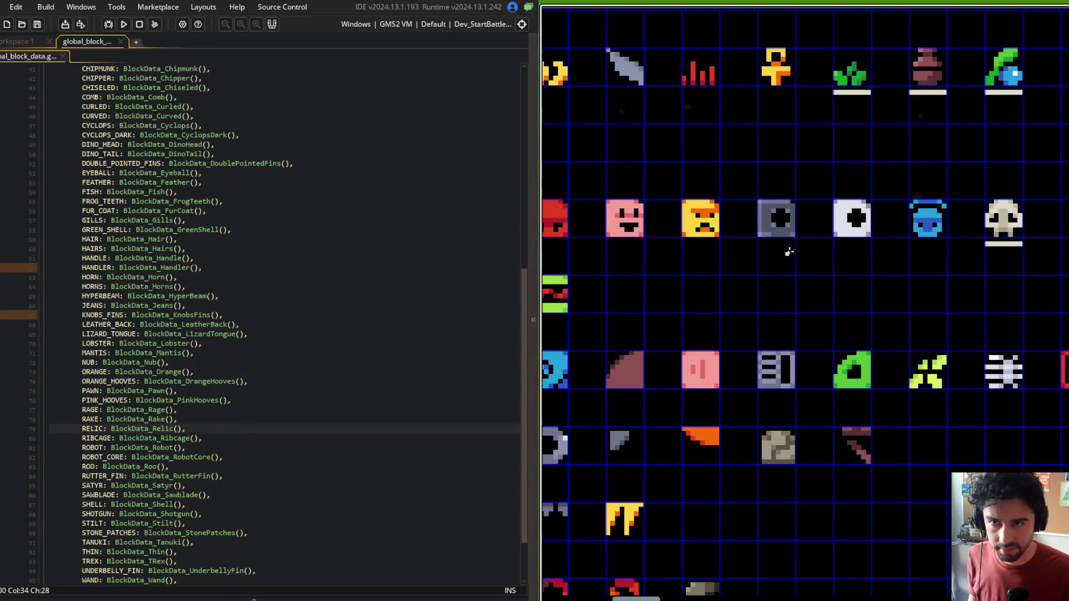
pyautogui.moveTo(771, 199); pyautogui.dragTo(629, 204)
pyautogui.moveTo(913, 231); pyautogui.dragTo(788, 200)
pyautogui.scroll(2, 752, 262)
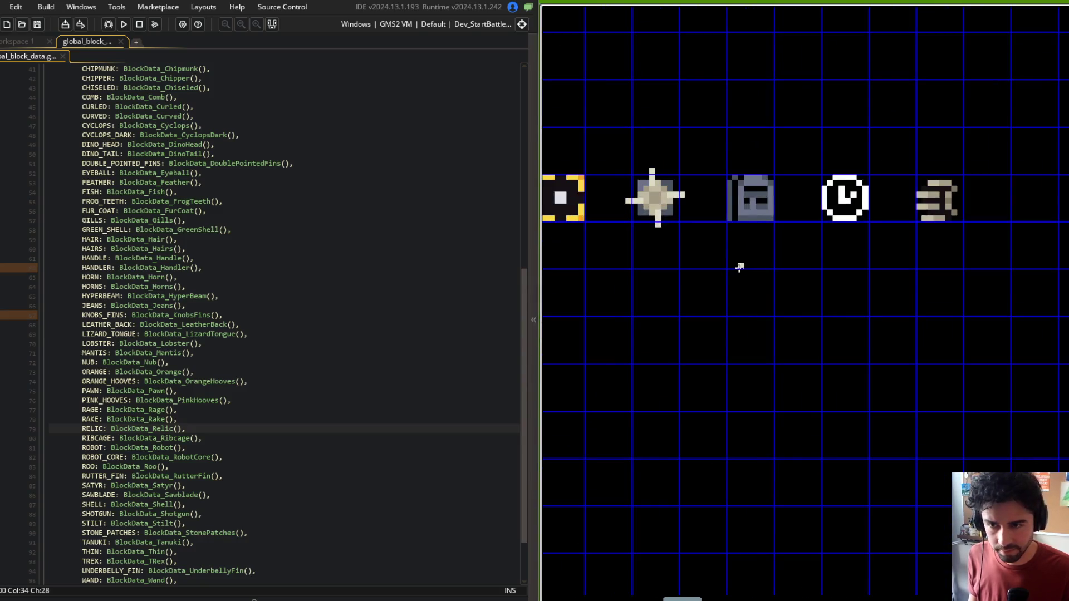
# Step: Draw light bars under the grey robot, stone and stick sprites
pyautogui.moveTo(728, 230); pyautogui.dragTo(962, 227)
pyautogui.scroll(-5, 961, 228)
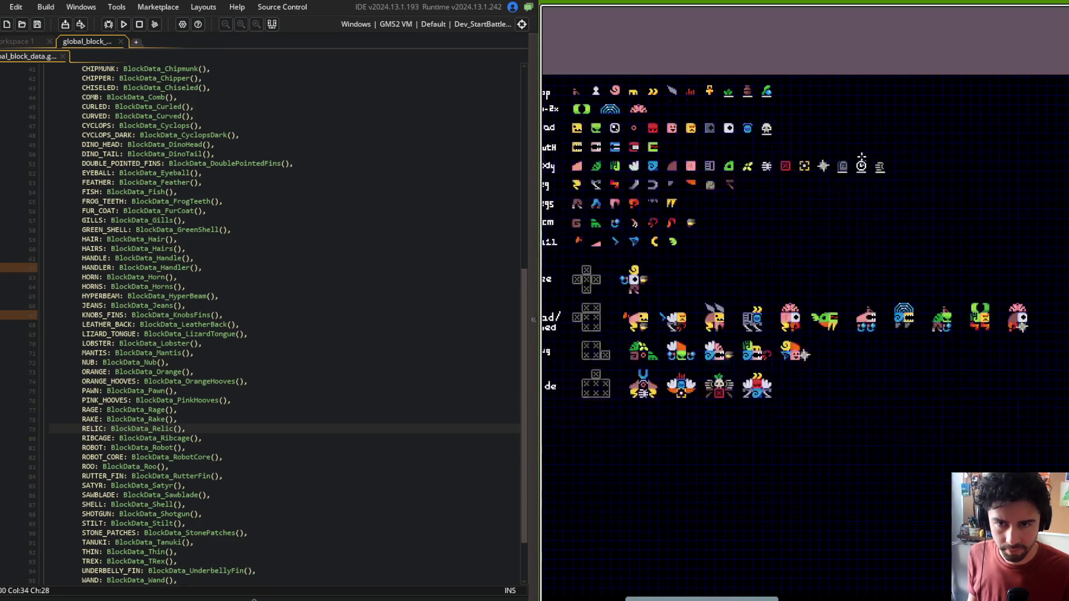
pyautogui.scroll(5, 810, 245)
pyautogui.scroll(1, 810, 244)
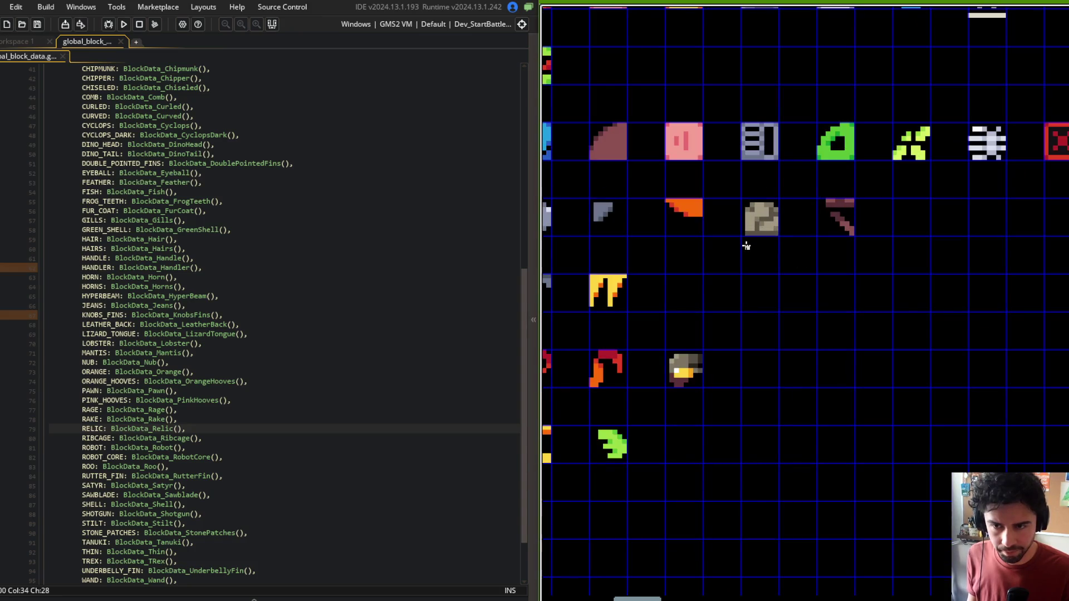
pyautogui.moveTo(745, 243); pyautogui.dragTo(852, 244)
# Step: Zoom out to show every row of the monster-parts sheet
pyautogui.scroll(-4, 852, 243)
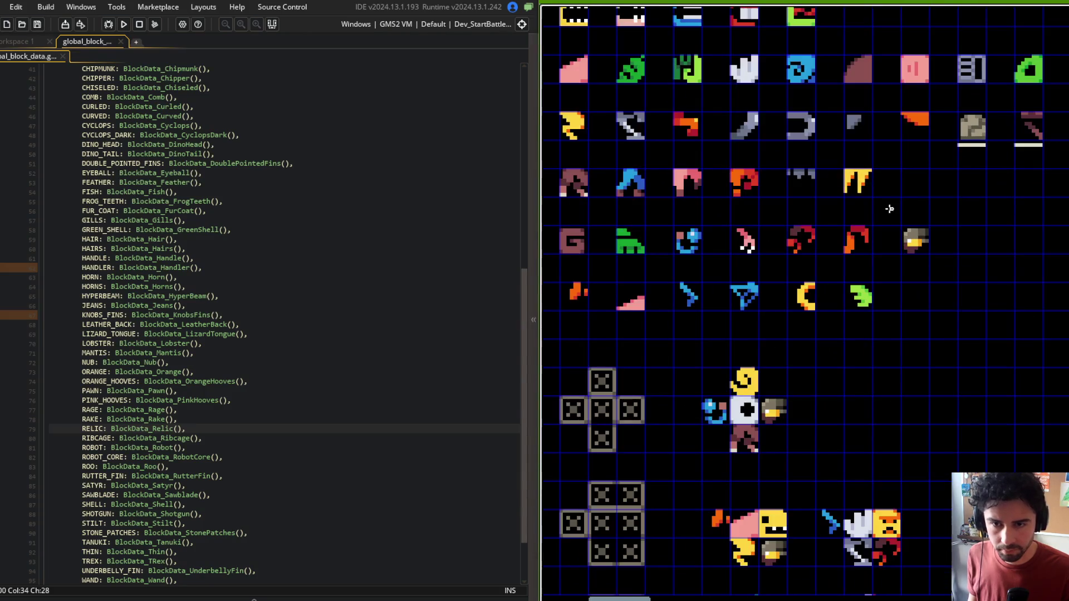
pyautogui.scroll(-2, 852, 233)
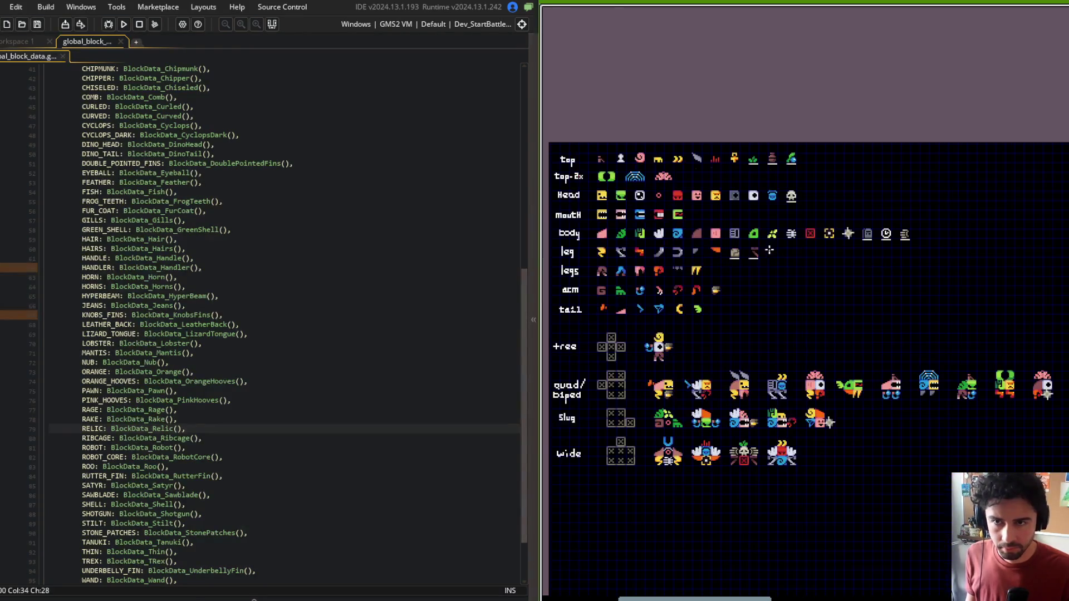
pyautogui.moveTo(938, 157); pyautogui.dragTo(852, 151)
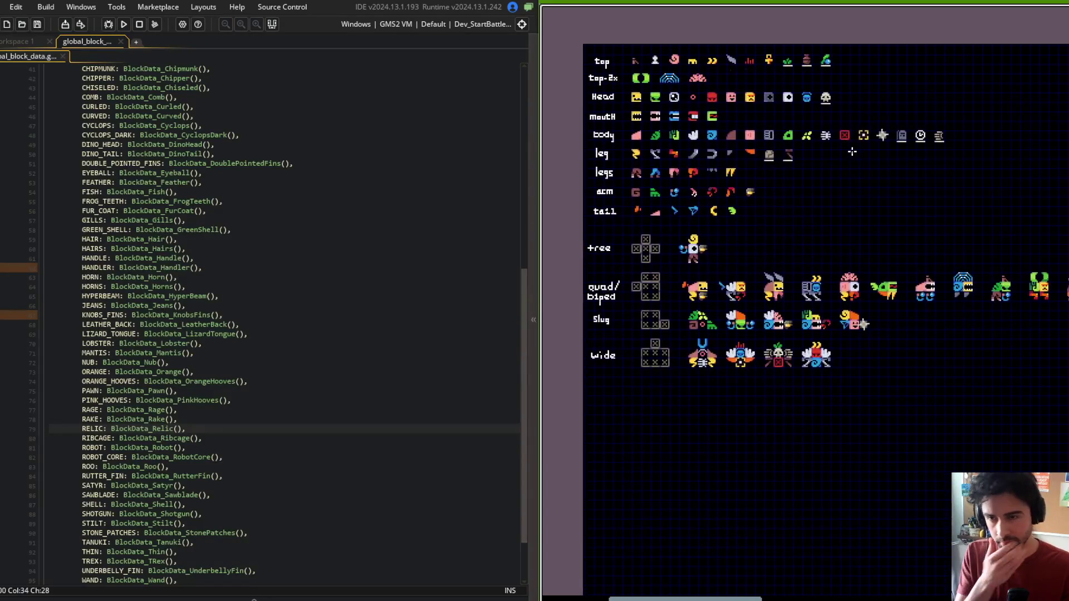
pyautogui.click(345, 306)
# Step: Close the knobs fins sprite editor
pyautogui.click(212, 229)
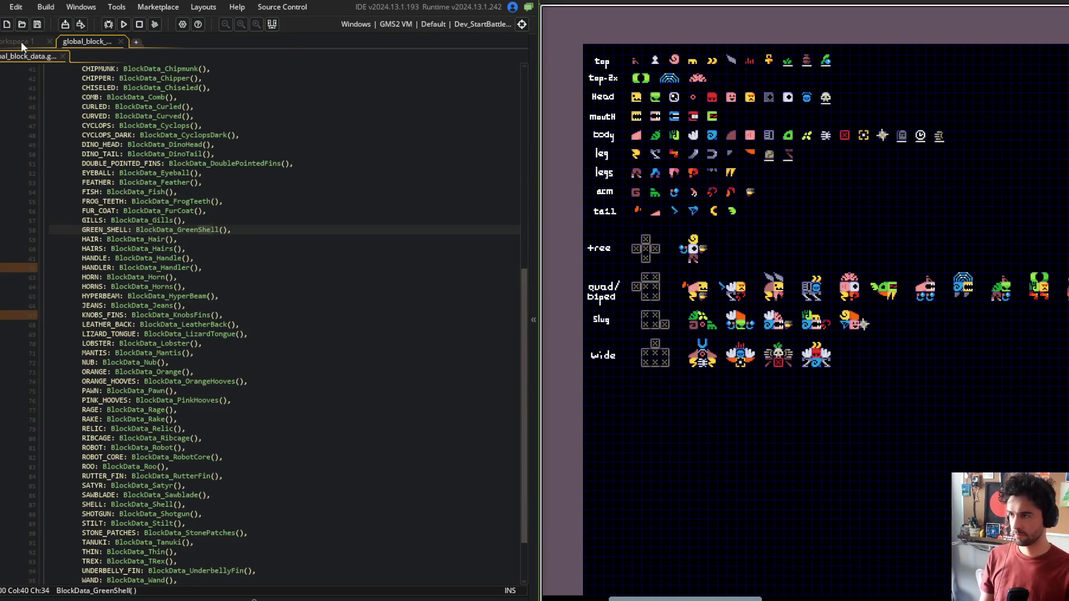
pyautogui.click(21, 41)
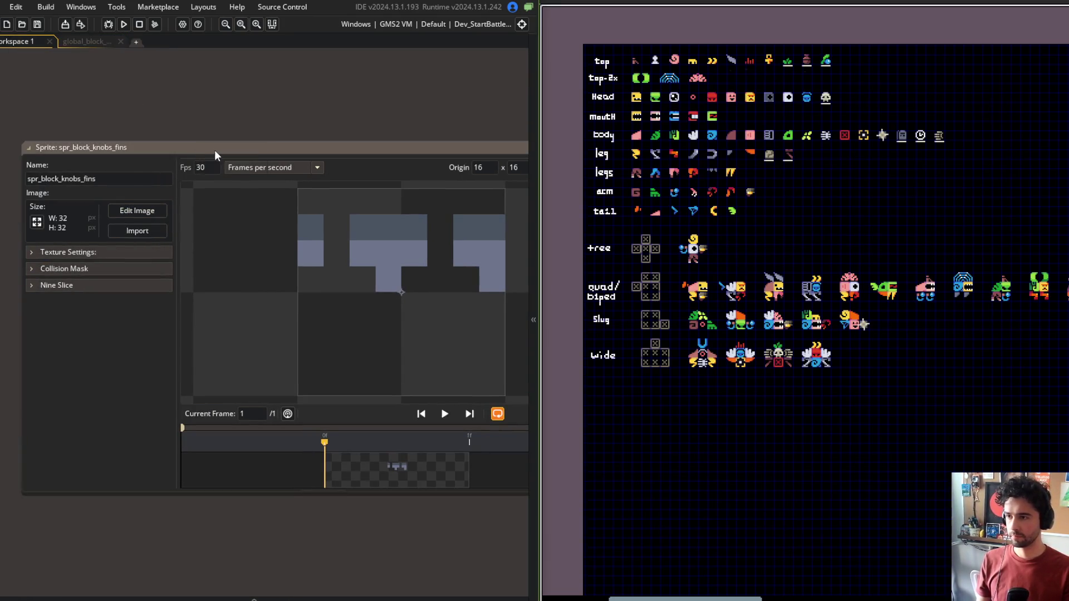
pyautogui.hotkey('ctrl', 'w')
# Step: Open global_template_data via template_data search and fold all template blocks to single lines
pyautogui.hotkey('ctrl', 't')
pyautogui.write('template_data')
pyautogui.press('Return')
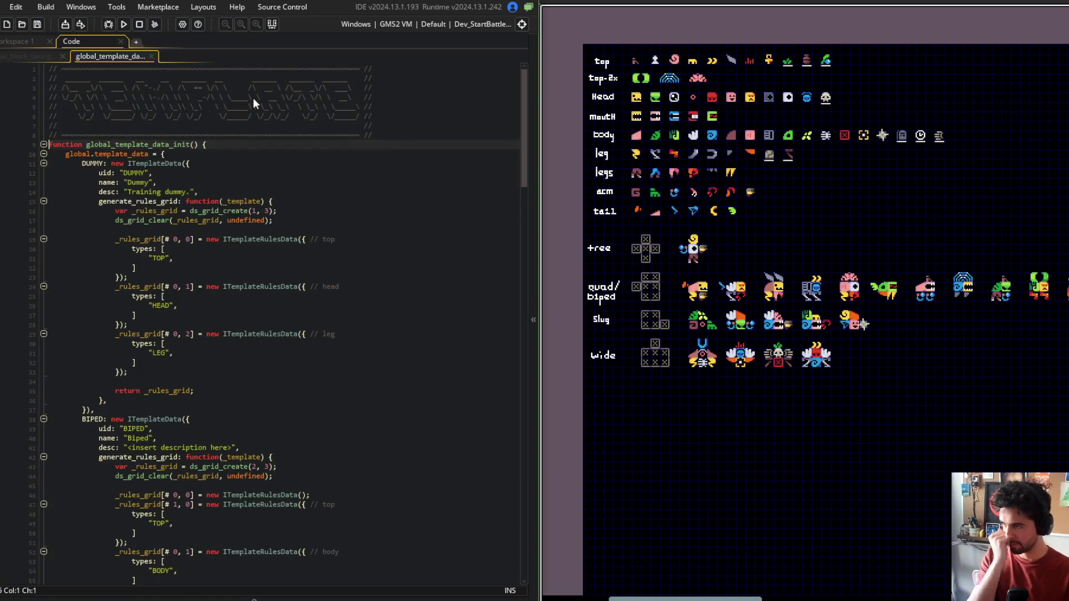
pyautogui.click(275, 245)
pyautogui.hotkey('ctrl', 'shift', '-')
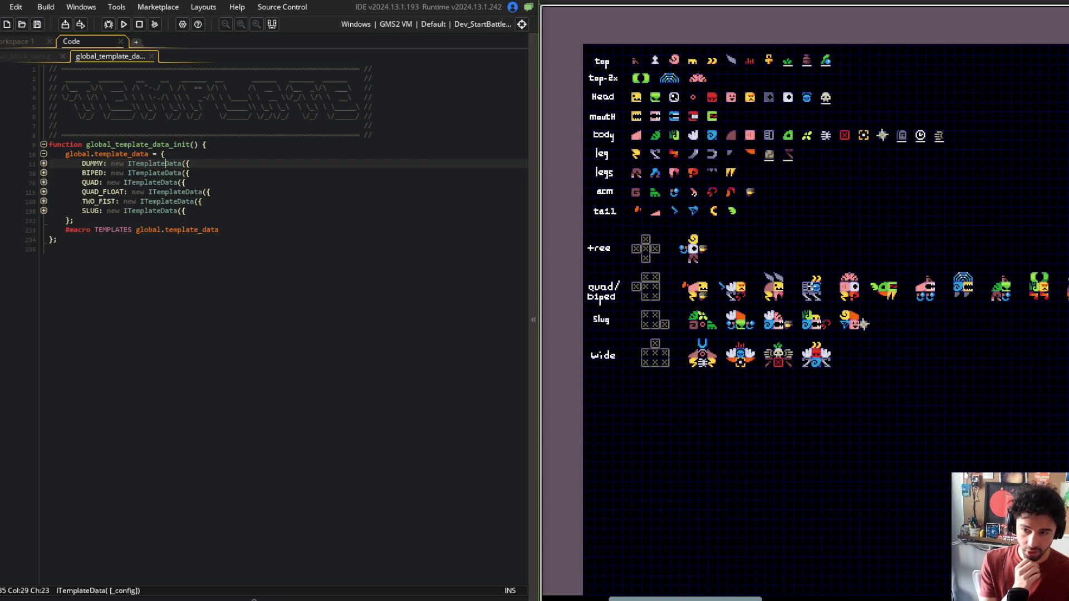
# Step: Erase the quad/biped row label and hand-letter a leg label, touching up the tree and Slug letters
pyautogui.scroll(5, 761, 290)
pyautogui.scroll(-3, 779, 279)
pyautogui.scroll(2, 818, 253)
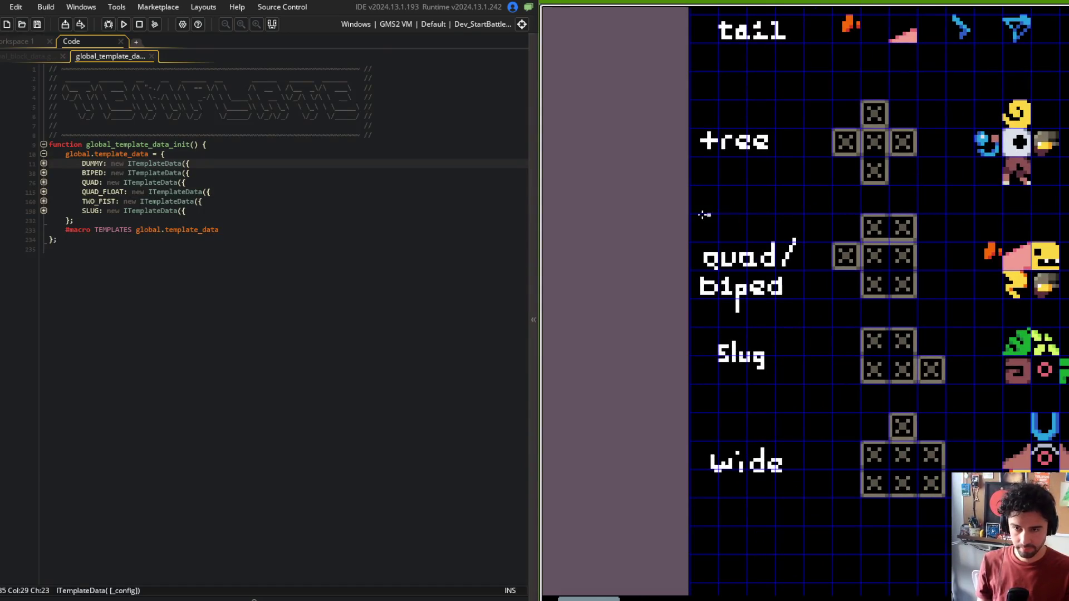
pyautogui.moveTo(689, 198)
pyautogui.mouseDown()
pyautogui.moveTo(799, 299)
pyautogui.moveTo(805, 323)
pyautogui.mouseUp()
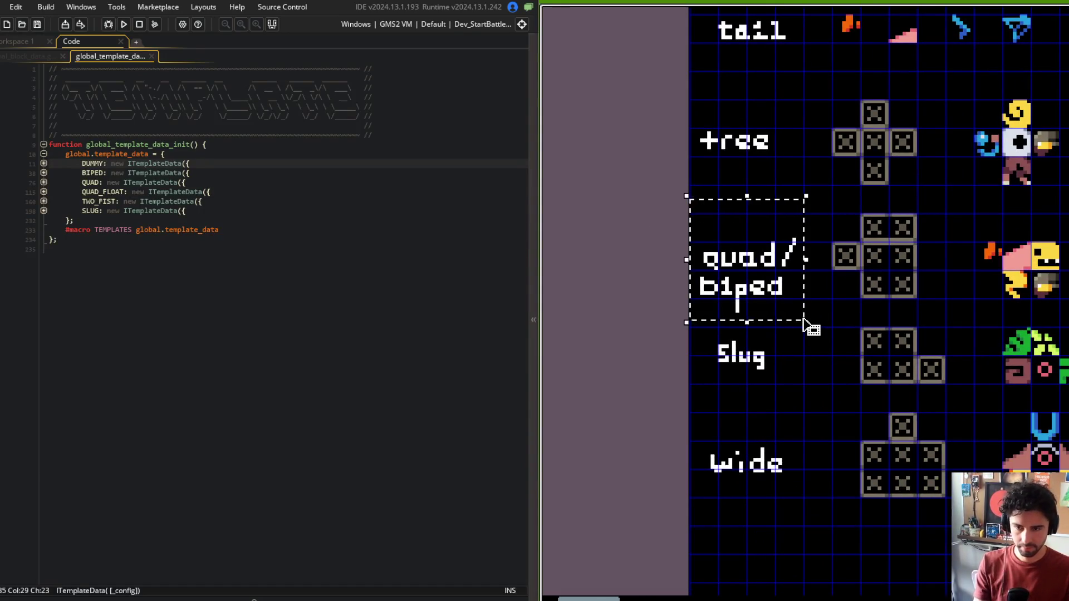
pyautogui.press('Delete')
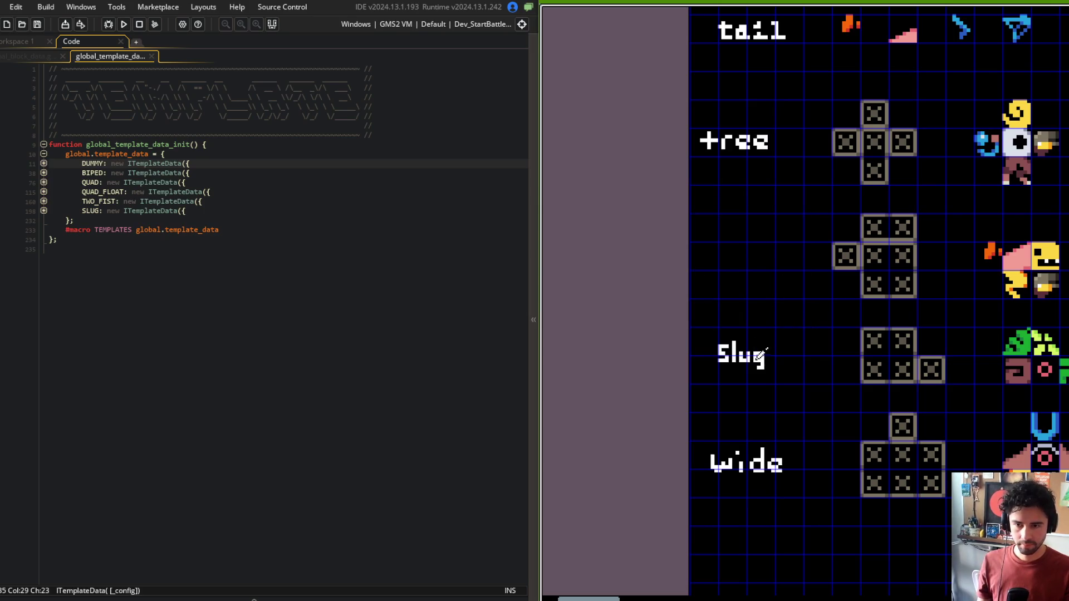
pyautogui.scroll(1, 727, 246)
pyautogui.moveTo(722, 238); pyautogui.dragTo(723, 268)
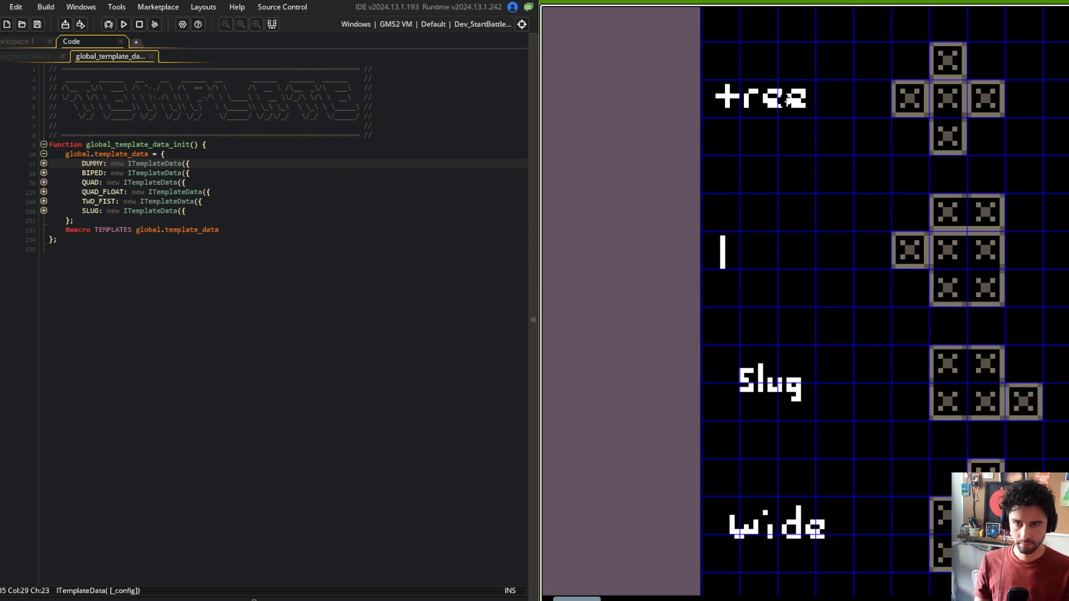
pyautogui.moveTo(760, 82); pyautogui.dragTo(773, 110)
pyautogui.moveTo(740, 240); pyautogui.dragTo(752, 268)
pyautogui.moveTo(775, 361); pyautogui.dragTo(802, 396)
pyautogui.moveTo(758, 248); pyautogui.dragTo(764, 267)
# Step: Replace the hand-drawn leg label with a copy of the upper legs label
pyautogui.scroll(3, 790, 205)
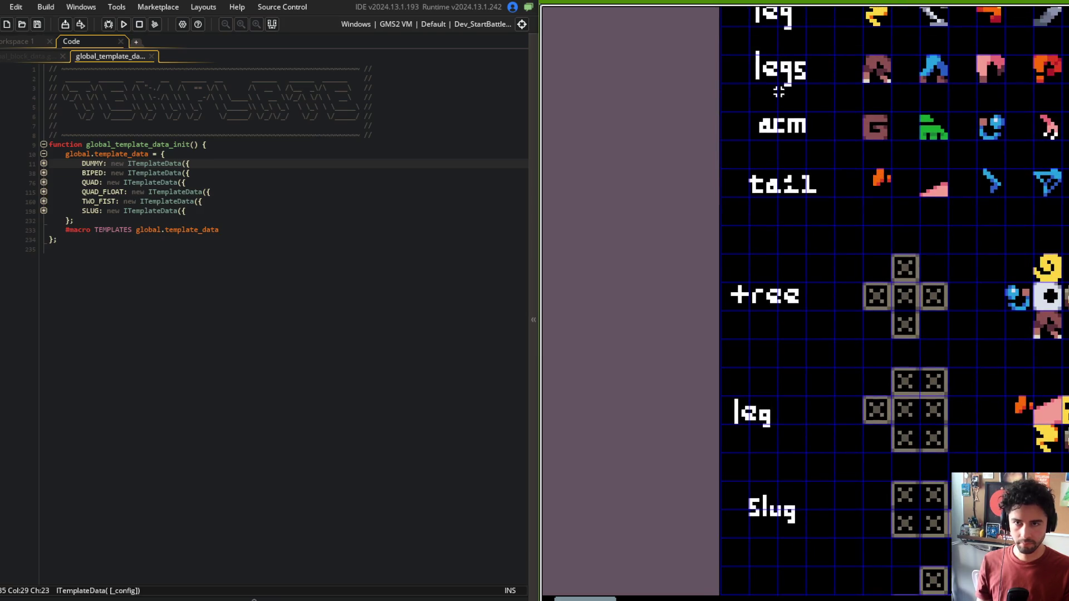
pyautogui.moveTo(751, 45); pyautogui.dragTo(815, 109)
pyautogui.moveTo(728, 386); pyautogui.dragTo(790, 447)
pyautogui.press('Delete')
pyautogui.moveTo(780, 70)
pyautogui.mouseDown()
pyautogui.moveTo(806, 439)
pyautogui.moveTo(791, 415)
pyautogui.mouseUp()
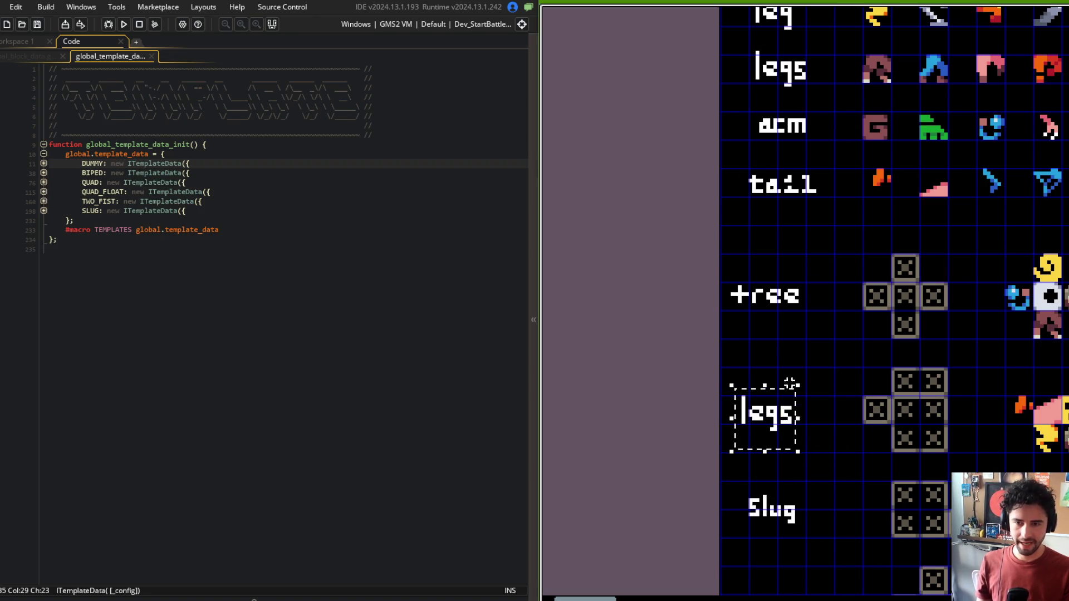
# Step: Shift the tree and legs labels slightly right and nudge the wide label up
pyautogui.scroll(-2, 791, 384)
pyautogui.moveTo(747, 300)
pyautogui.mouseDown()
pyautogui.moveTo(812, 353)
pyautogui.moveTo(811, 343)
pyautogui.mouseUp()
pyautogui.moveTo(745, 377)
pyautogui.mouseDown()
pyautogui.moveTo(807, 424)
pyautogui.moveTo(806, 407)
pyautogui.mouseUp()
pyautogui.moveTo(708, 390)
pyautogui.mouseDown()
pyautogui.moveTo(787, 497)
pyautogui.moveTo(788, 487)
pyautogui.mouseUp()
pyautogui.moveTo(716, 455)
pyautogui.mouseDown()
pyautogui.moveTo(799, 510)
pyautogui.moveTo(794, 493)
pyautogui.mouseUp()
pyautogui.scroll(-3, 794, 493)
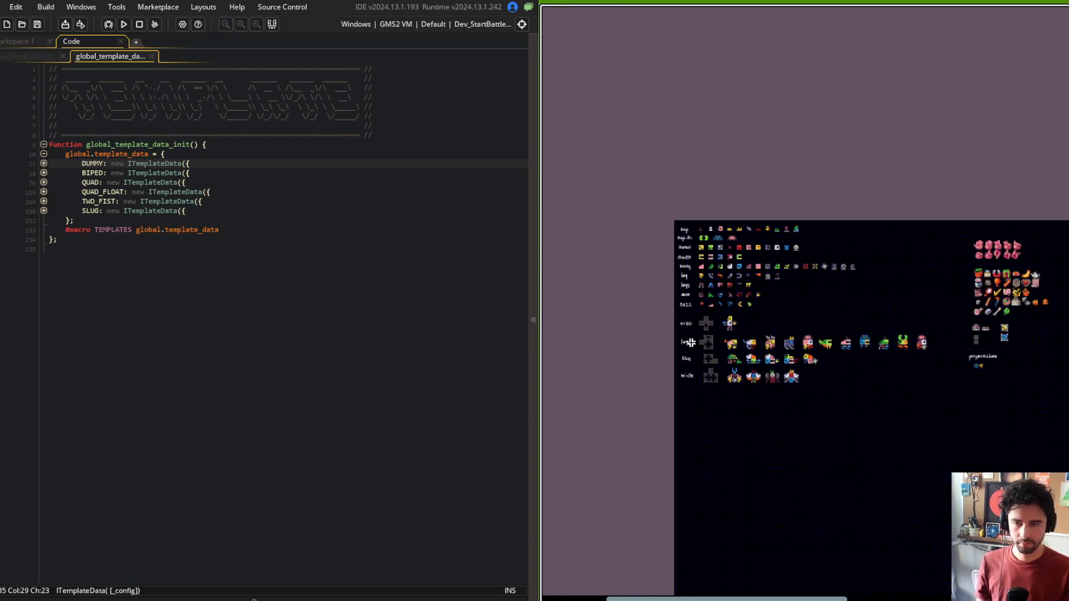
pyautogui.scroll(2, 724, 362)
pyautogui.scroll(2, 732, 281)
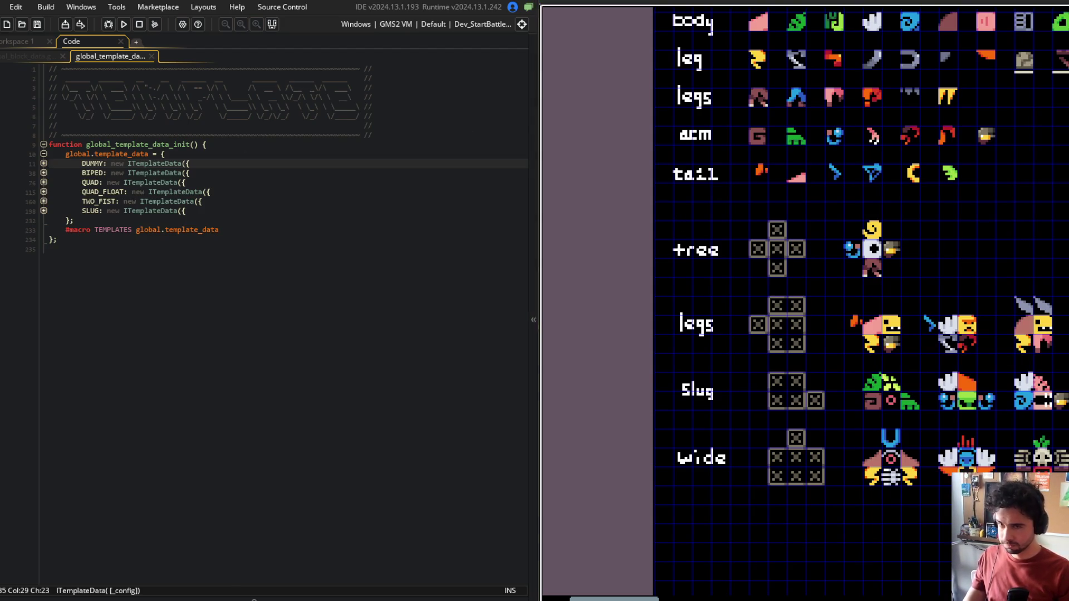
pyautogui.hotkey('ctrl', 'alt', 'a')
pyautogui.hotkey('ctrl', 'alt', 'a')
# Step: Find all case-sensitive, whole-word uses of DUMMY and inspect the global_beast_data preset
pyautogui.click(221, 189)
pyautogui.doubleClick(92, 163)
pyautogui.hotkey('ctrl', 'f')
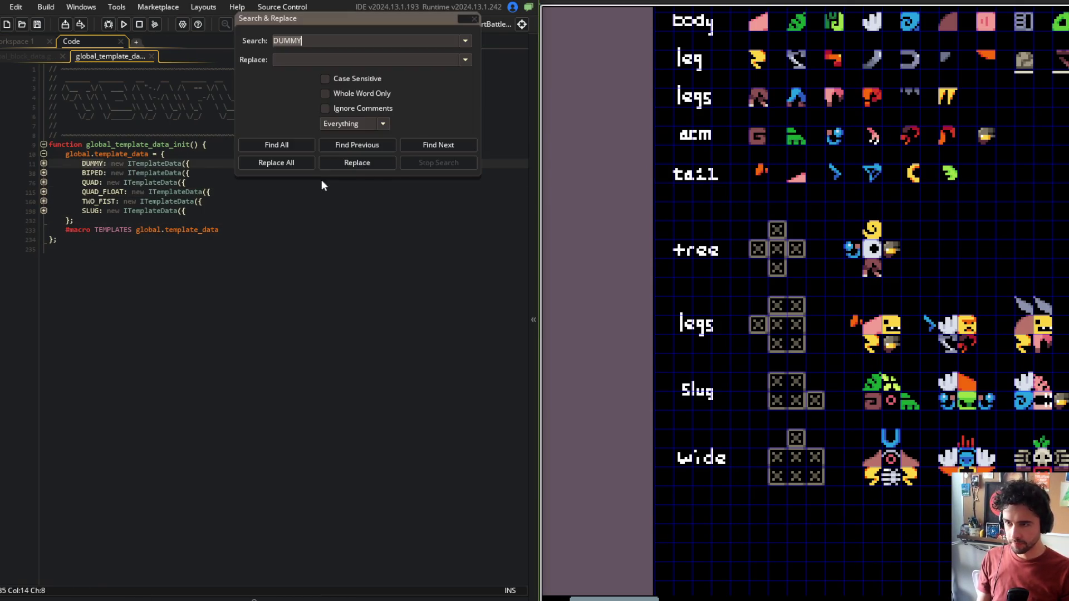
pyautogui.click(356, 79)
pyautogui.click(356, 94)
pyautogui.click(278, 145)
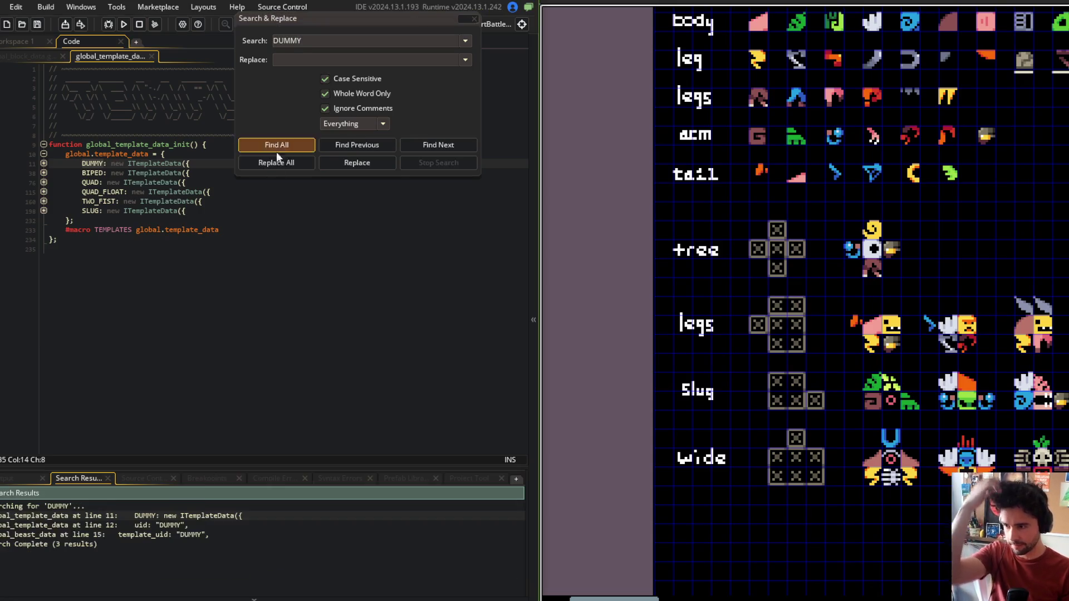
pyautogui.doubleClick(196, 535)
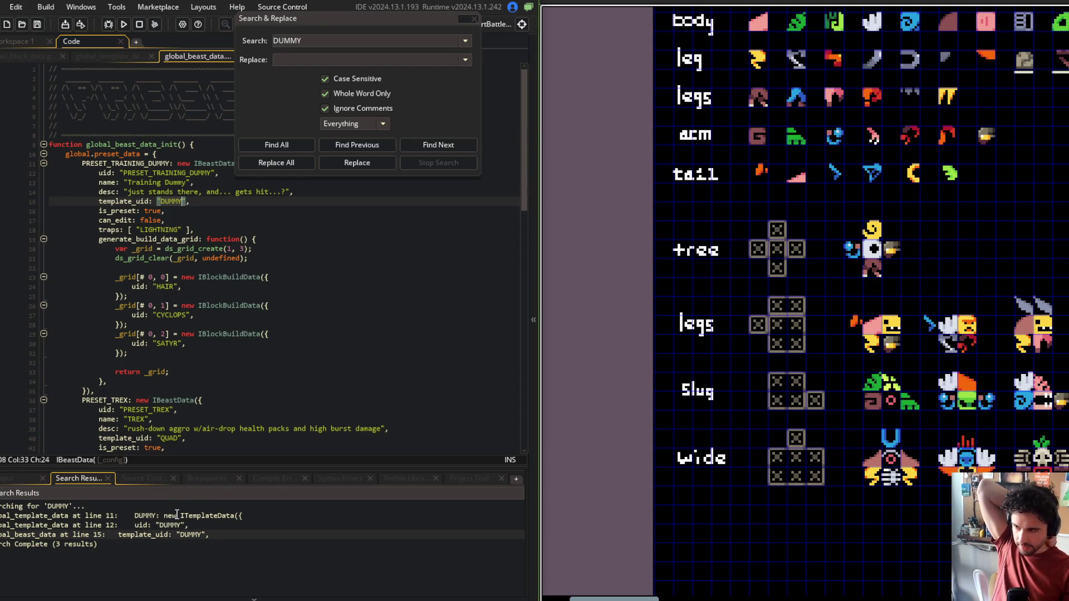
pyautogui.click(127, 183)
pyautogui.moveTo(129, 192); pyautogui.dragTo(327, 195)
pyautogui.click(327, 195)
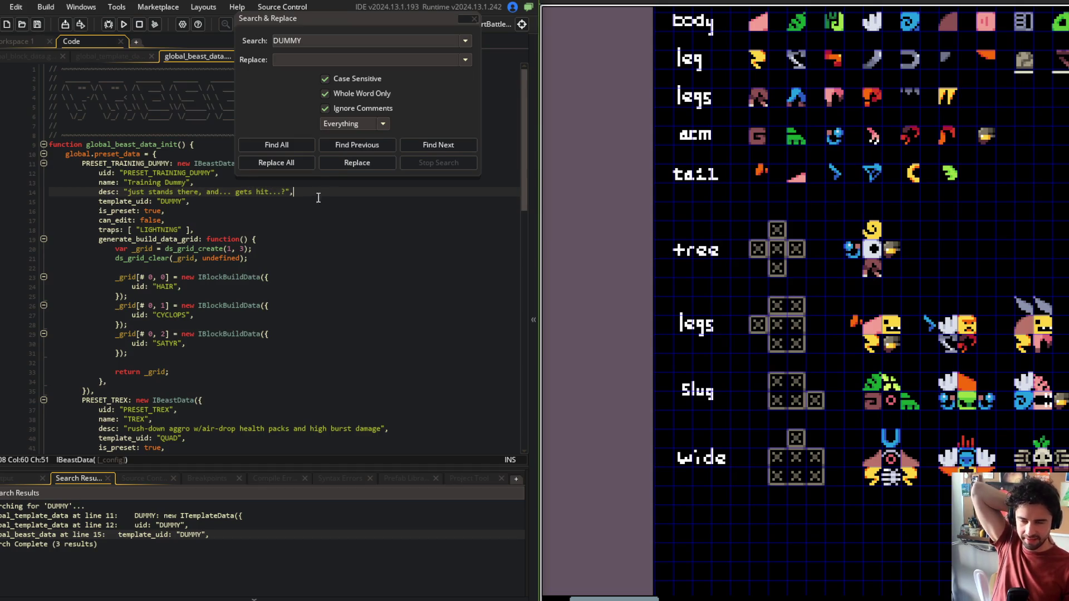
pyautogui.click(474, 20)
pyautogui.press('Down')
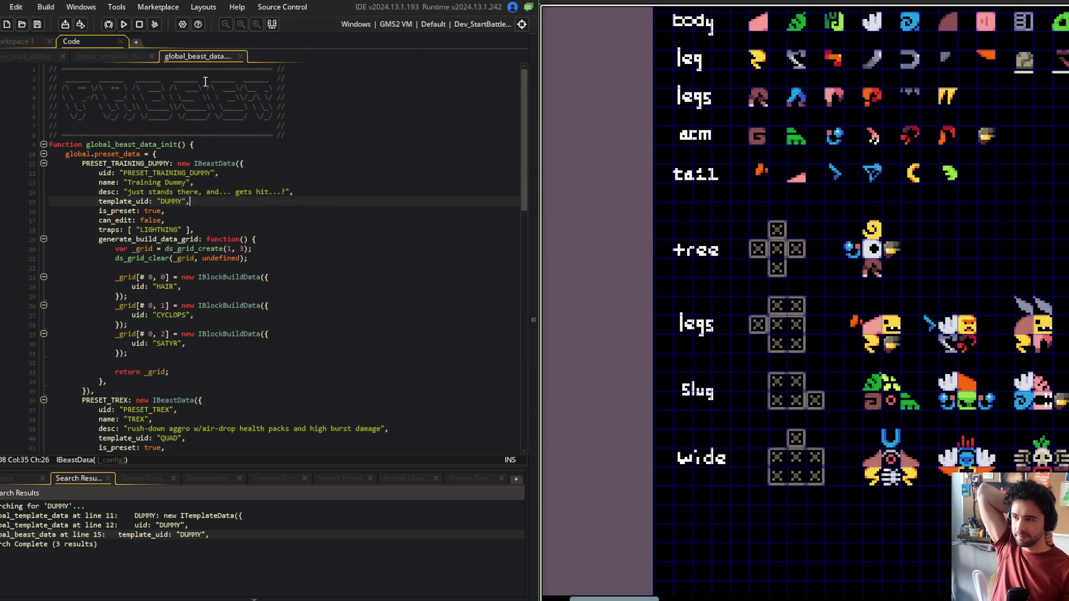
# Step: Rename the DUMMY template key to TREE in global_template_data and save
pyautogui.click(122, 54)
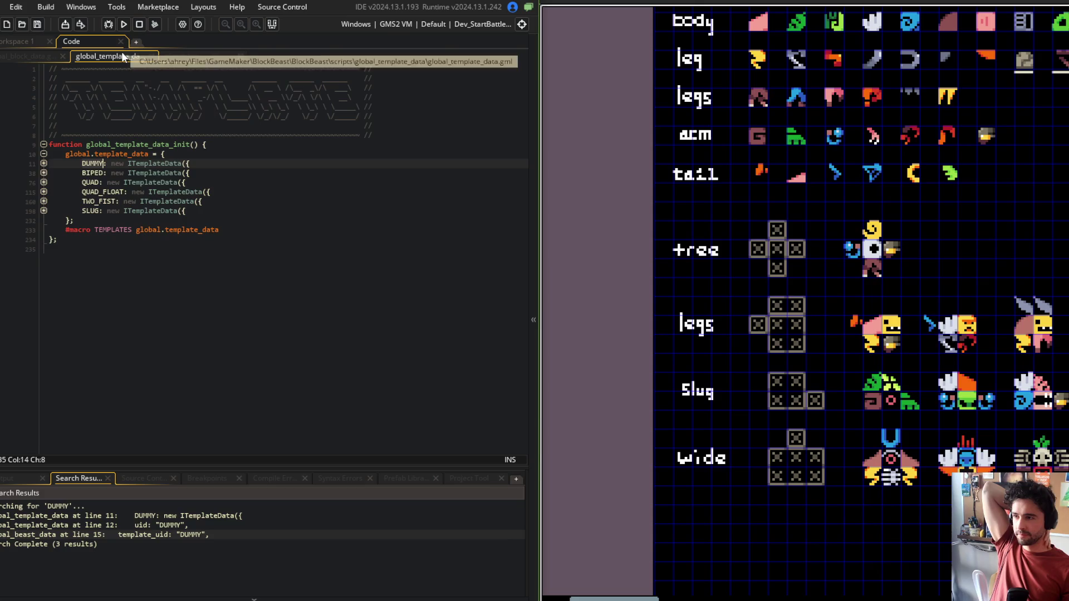
pyautogui.click(44, 164)
pyautogui.doubleClick(92, 164)
pyautogui.write('T')
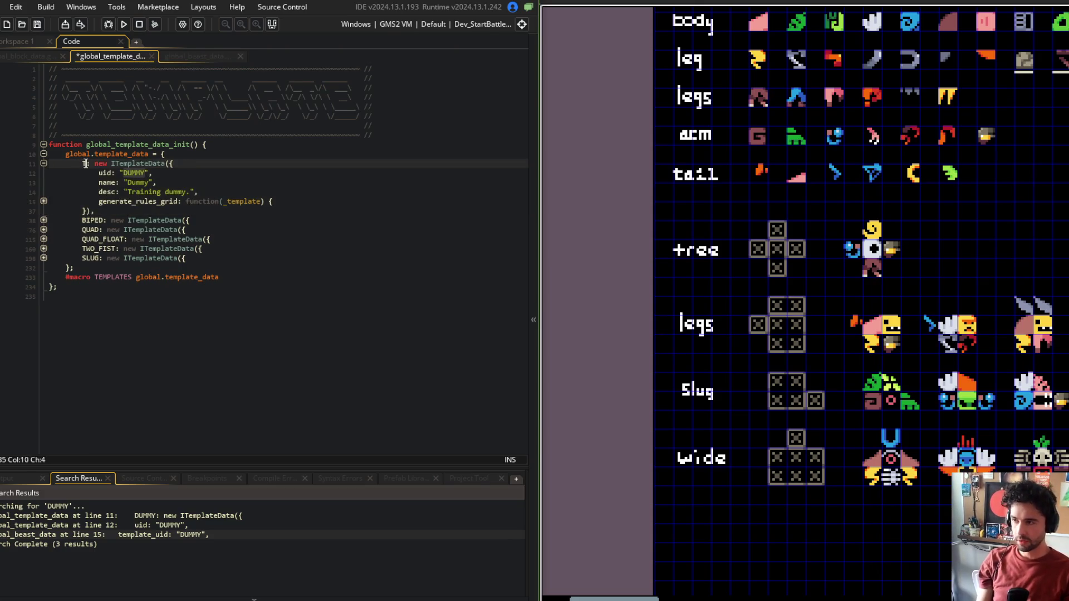
pyautogui.write('REE')
pyautogui.hotkey('ctrl', 's')
pyautogui.press('Escape')
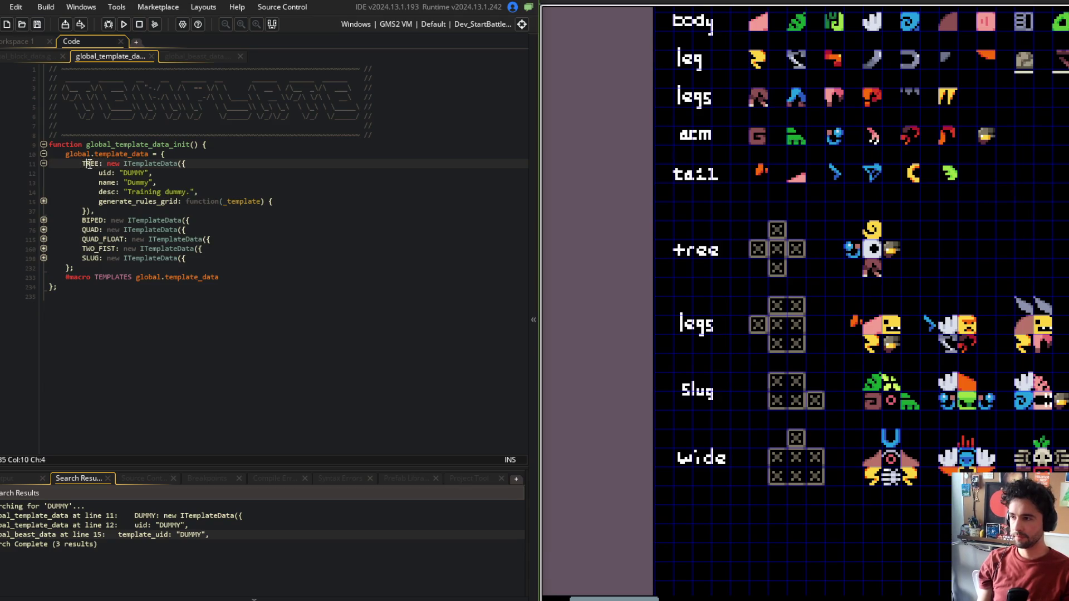
# Step: Set the template's name to 'Tree' and its description to start 'Tree pose', then save
pyautogui.doubleClick(134, 174)
pyautogui.write('TREE')
pyautogui.doubleClick(136, 182)
pyautogui.write('Tree')
pyautogui.doubleClick(141, 192)
pyautogui.hotkey('ctrl', 'shift', 'Right')
pyautogui.write('Tree P')
pyautogui.press('BackSpace')
pyautogui.press('BackSpace')
pyautogui.write('pose')
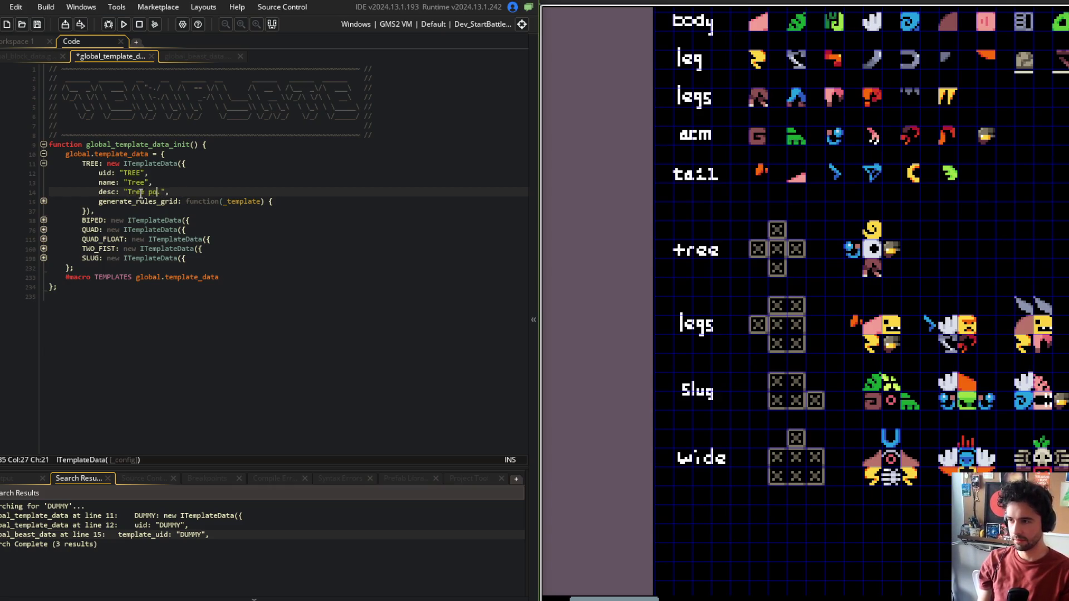
pyautogui.hotkey('ctrl', 's')
# Step: Set the Training Dummy preset's template_uid to TREE in global_beast_data
pyautogui.click(244, 162)
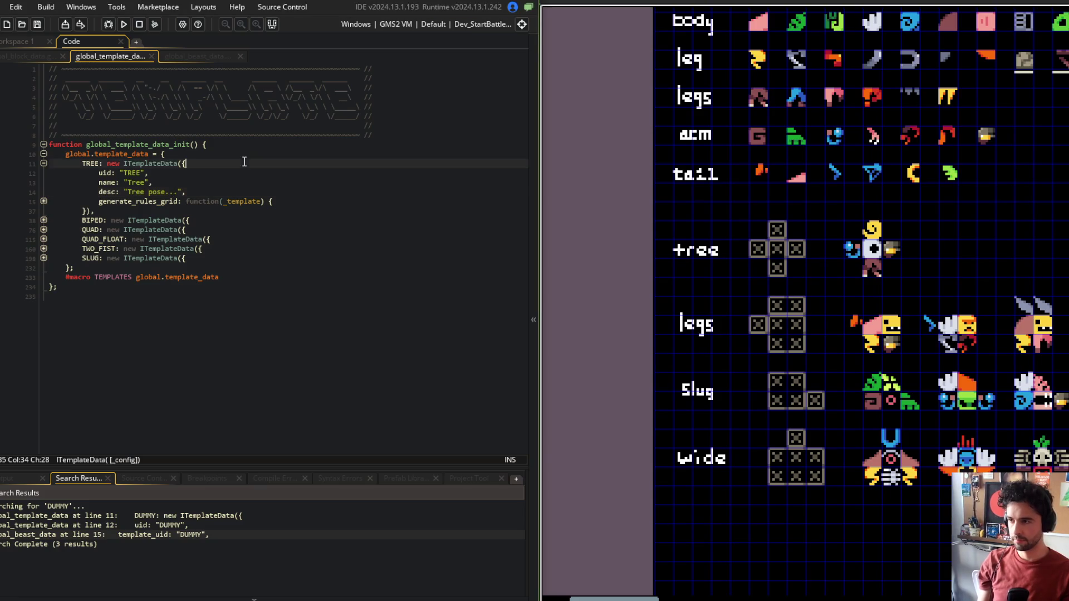
pyautogui.click(192, 56)
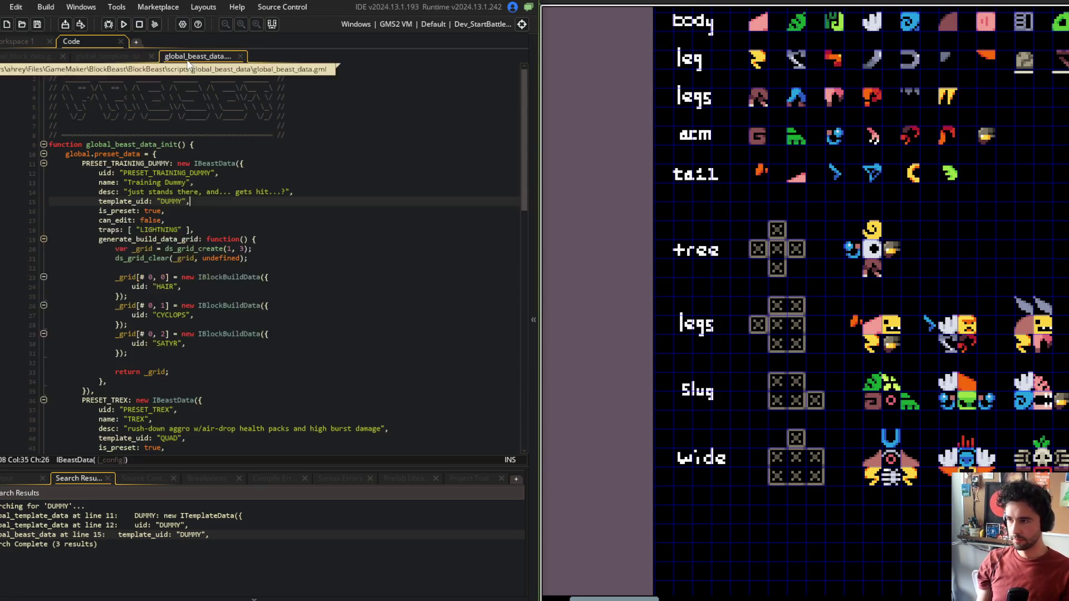
pyautogui.doubleClick(165, 201)
pyautogui.write('TREE')
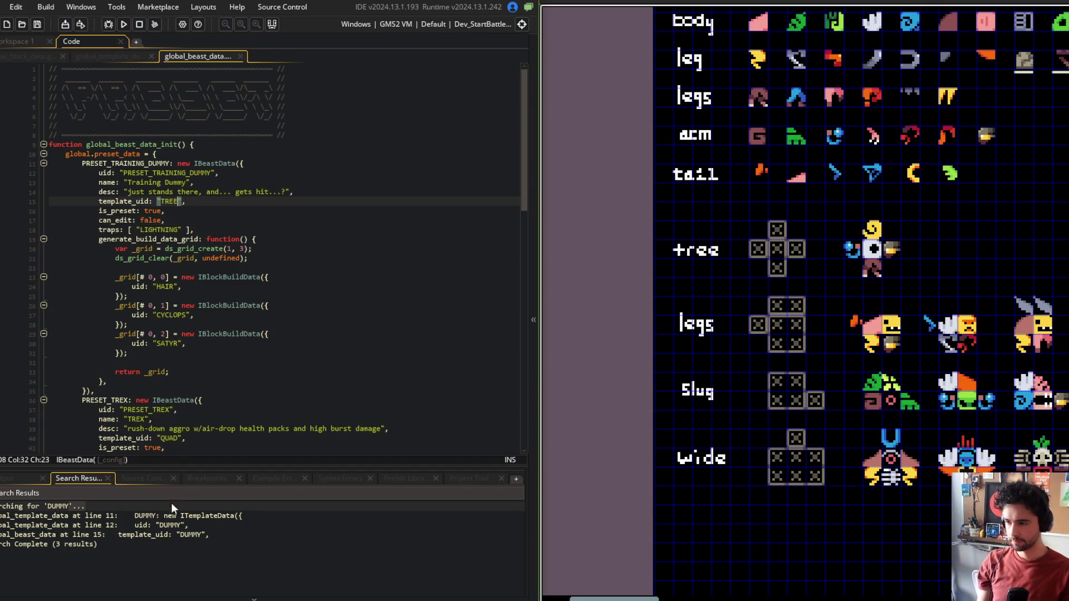
pyautogui.doubleClick(168, 519)
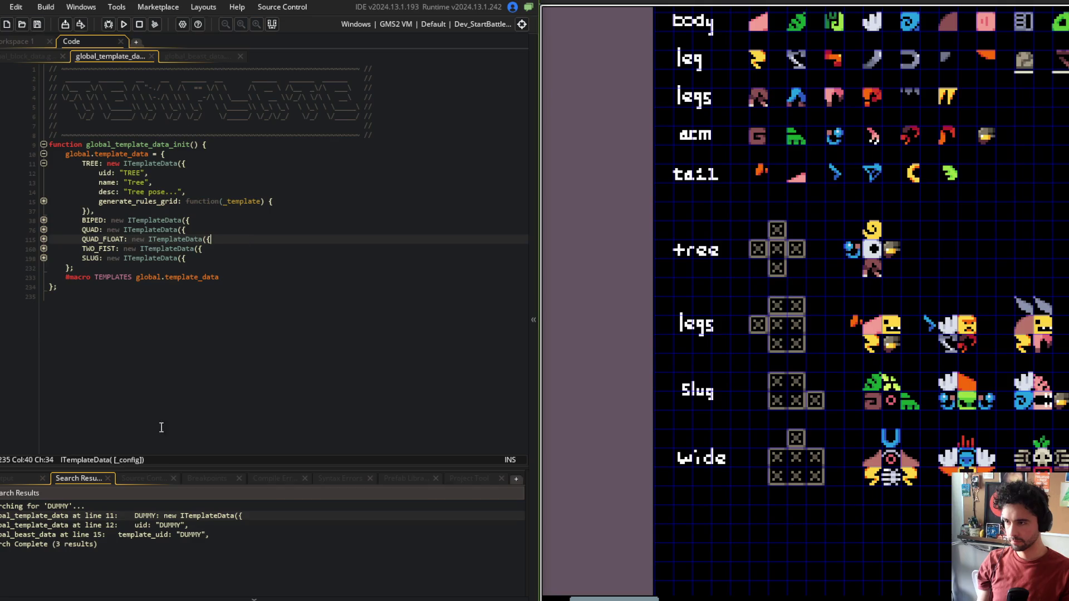
pyautogui.doubleClick(160, 533)
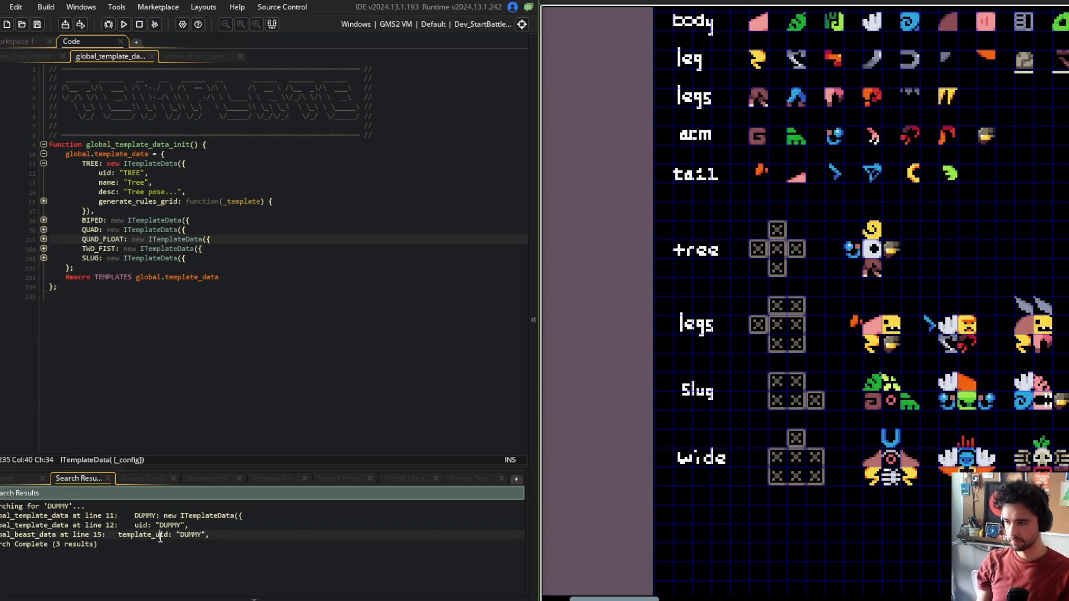
pyautogui.middleClick(204, 58)
pyautogui.click(205, 172)
pyautogui.click(123, 164)
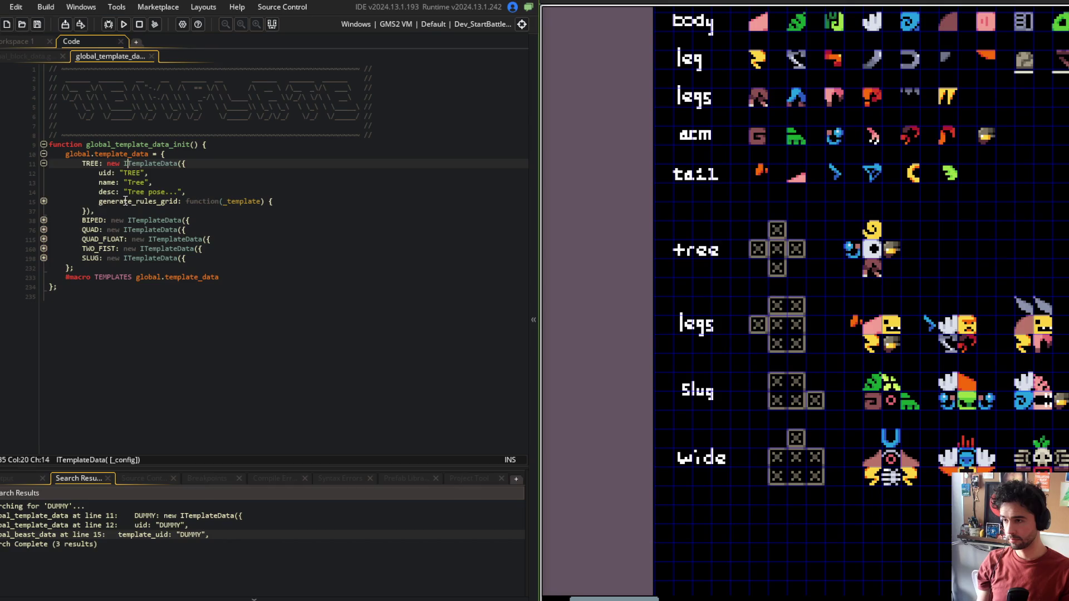
# Step: Find all occurrences of BIPED in the project
pyautogui.click(42, 201)
pyautogui.click(42, 202)
pyautogui.moveTo(82, 163); pyautogui.dragTo(124, 192)
pyautogui.click(139, 209)
pyautogui.doubleClick(101, 220)
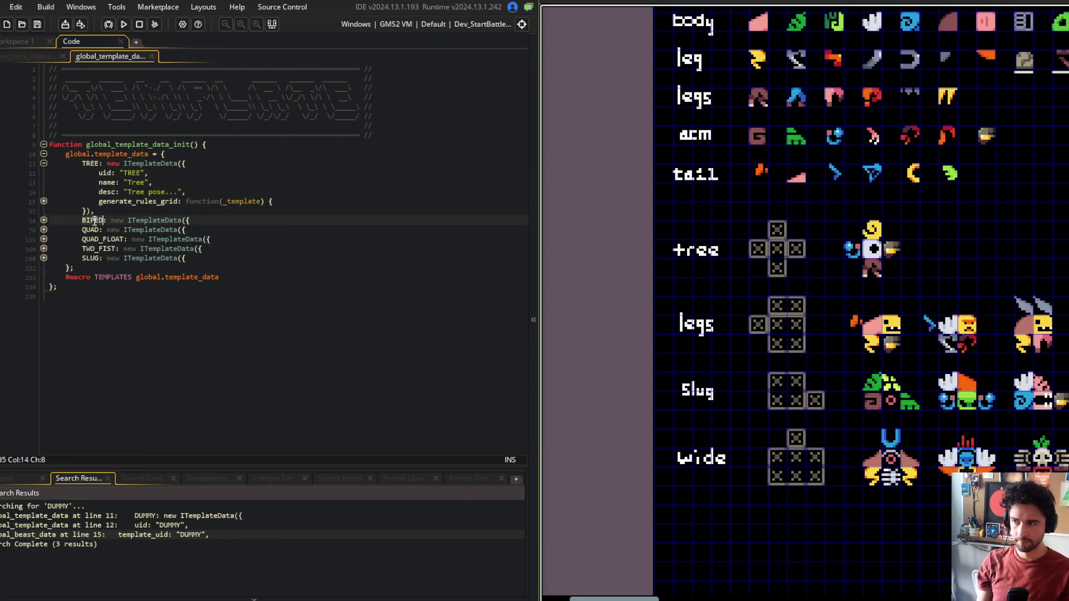
pyautogui.hotkey('ctrl', 'shift', 'f')
pyautogui.click(299, 145)
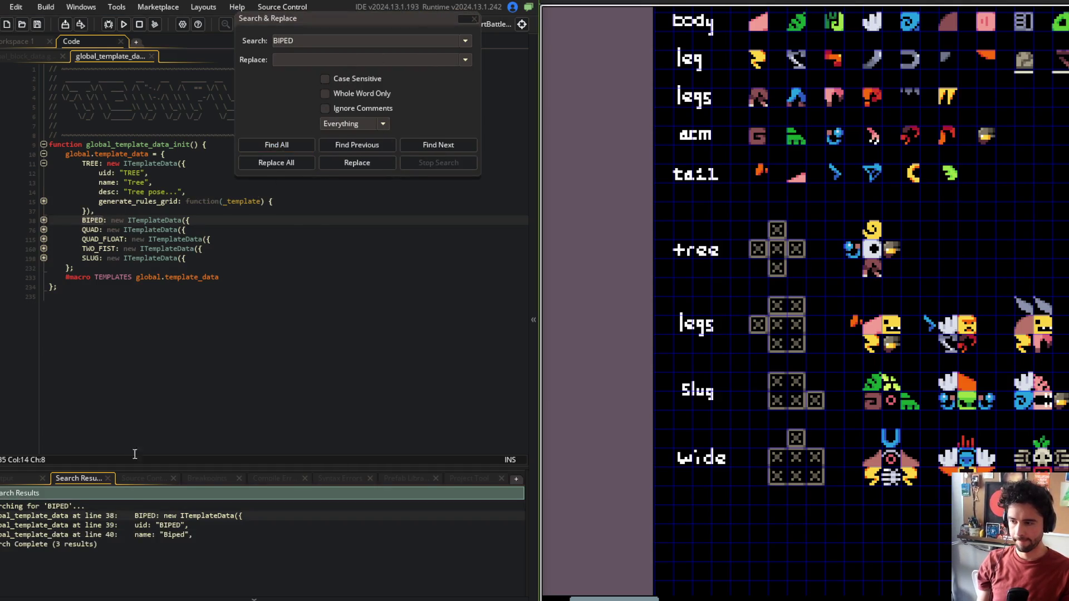
pyautogui.click(207, 293)
# Step: Rename the BIPED key and uid to LEGS and the name to 'Legs', then save
pyautogui.doubleClick(89, 221)
pyautogui.write('LEGS')
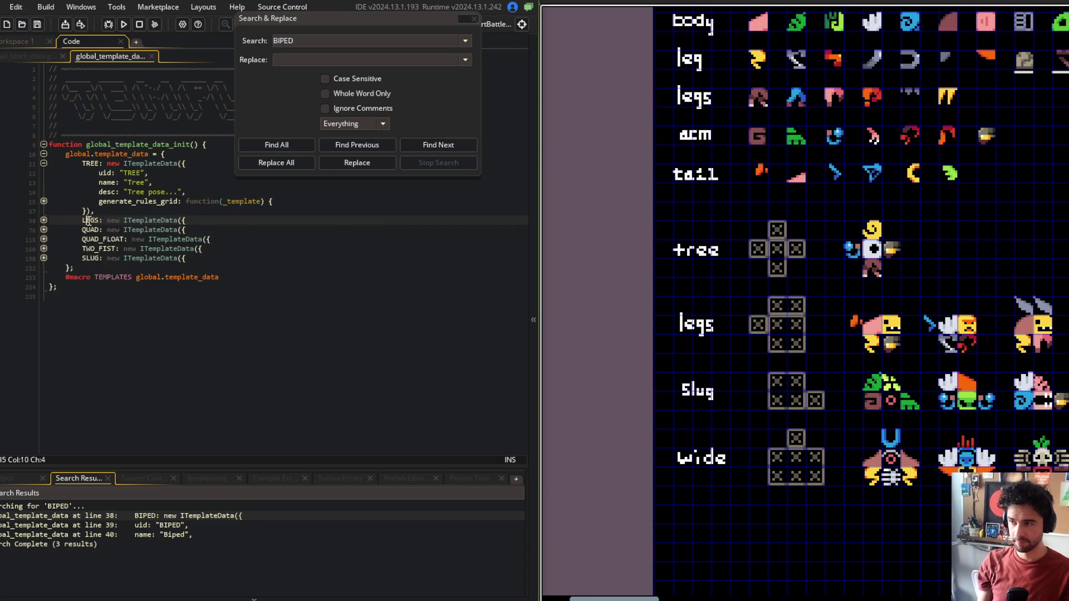
pyautogui.doubleClick(87, 220)
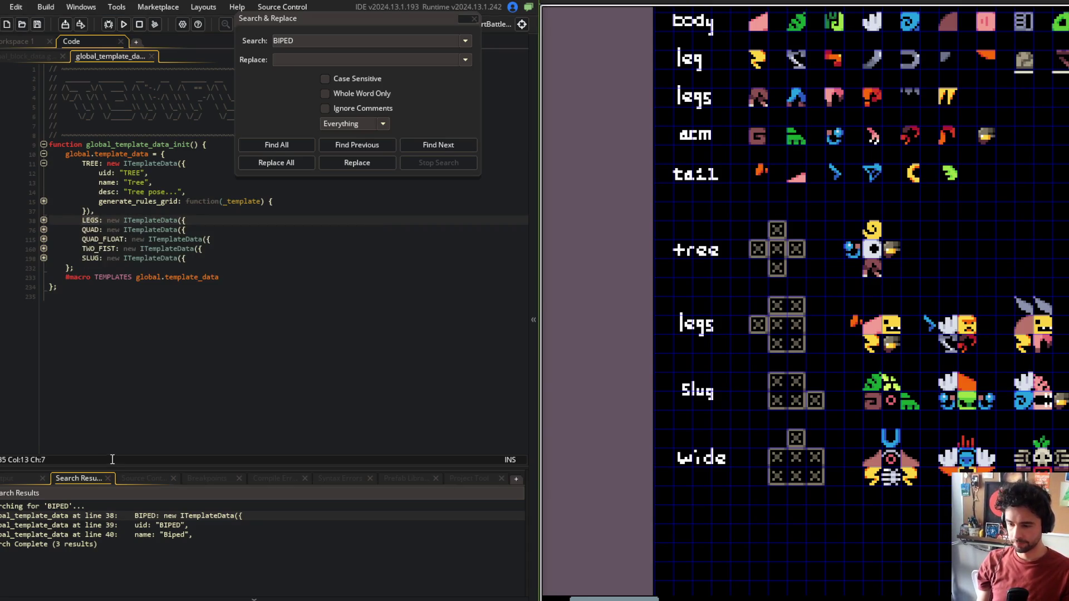
pyautogui.doubleClick(155, 525)
pyautogui.write('LEGS')
pyautogui.doubleClick(160, 535)
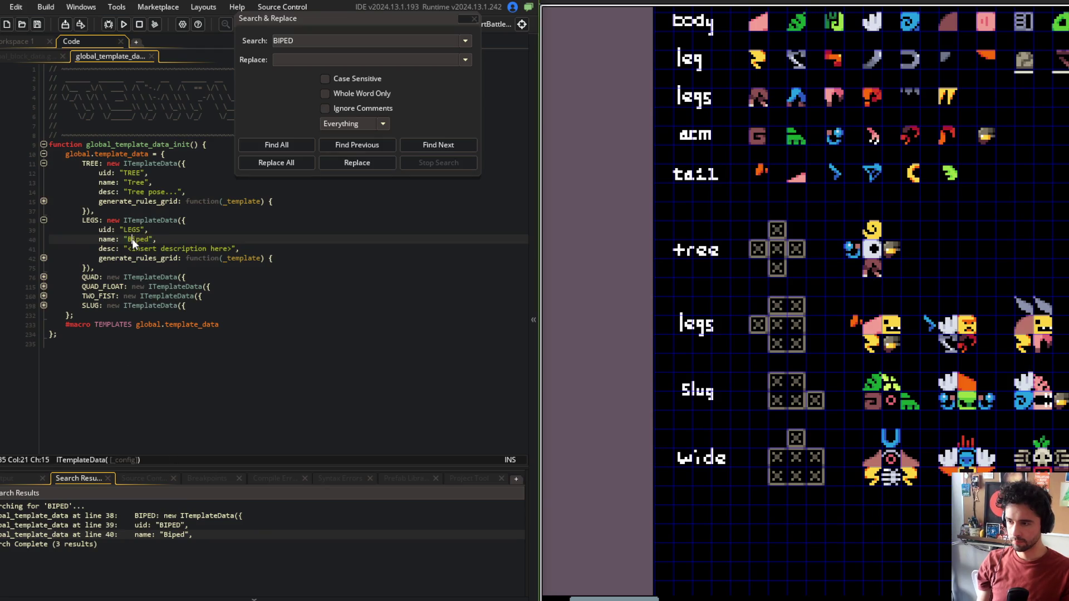
pyautogui.write('Legs')
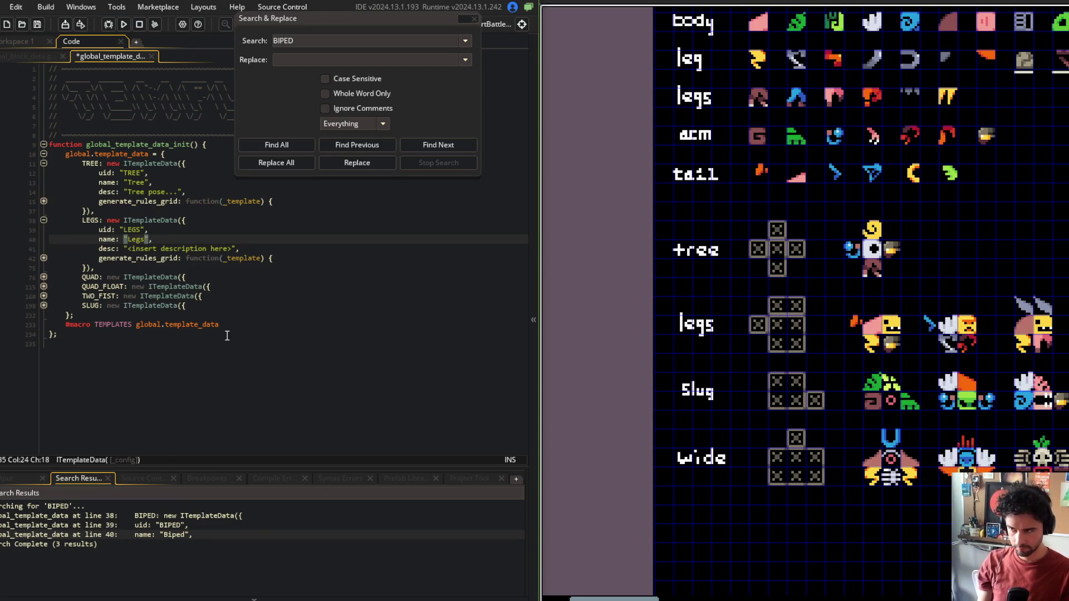
pyautogui.press('BackSpace')
pyautogui.hotkey('ctrl', 's')
# Step: Change the description to 'Legs, and sometimes fins' and save
pyautogui.press('Down')
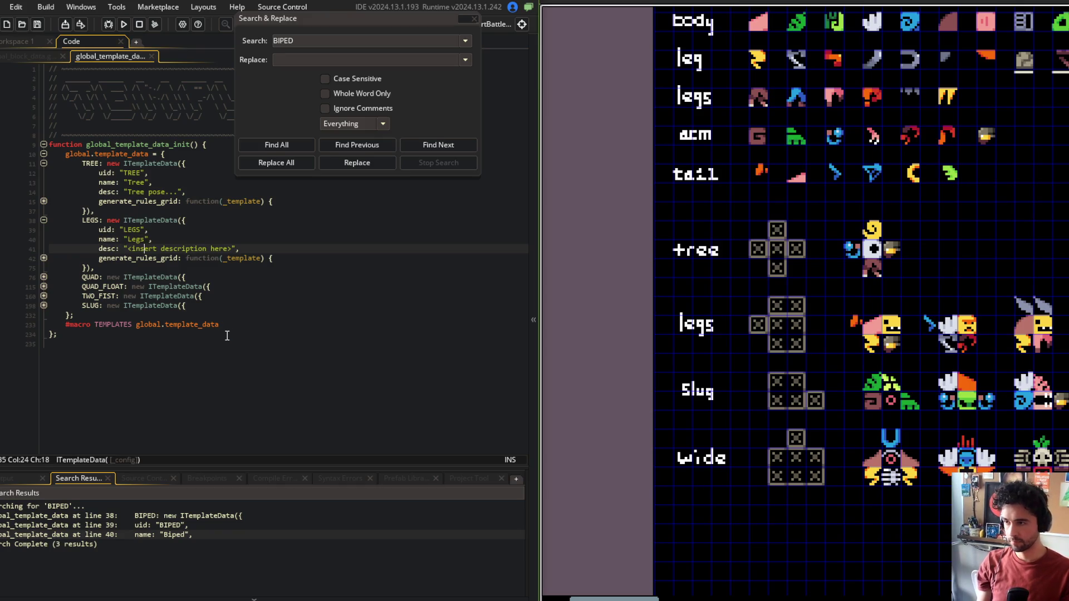
pyautogui.hotkey('ctrl', 'shift', 'Right')
pyautogui.hotkey('ctrl', 'shift', 'Right')
pyautogui.hotkey('ctrl', 'shift', 'Right')
pyautogui.write('Legs')
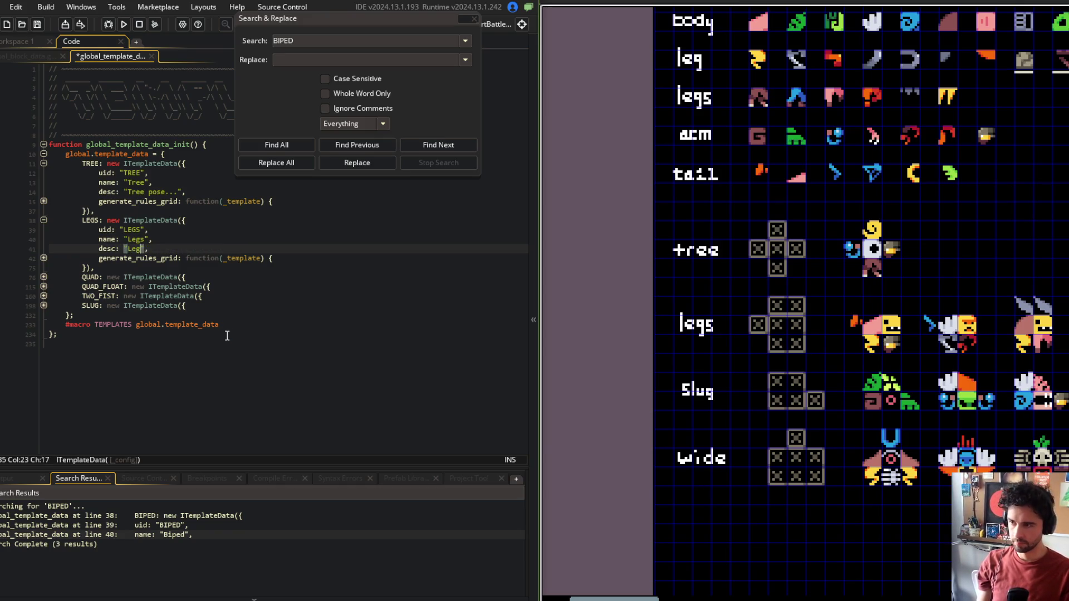
pyautogui.press('BackSpace')
pyautogui.write(', and sometimes fins')
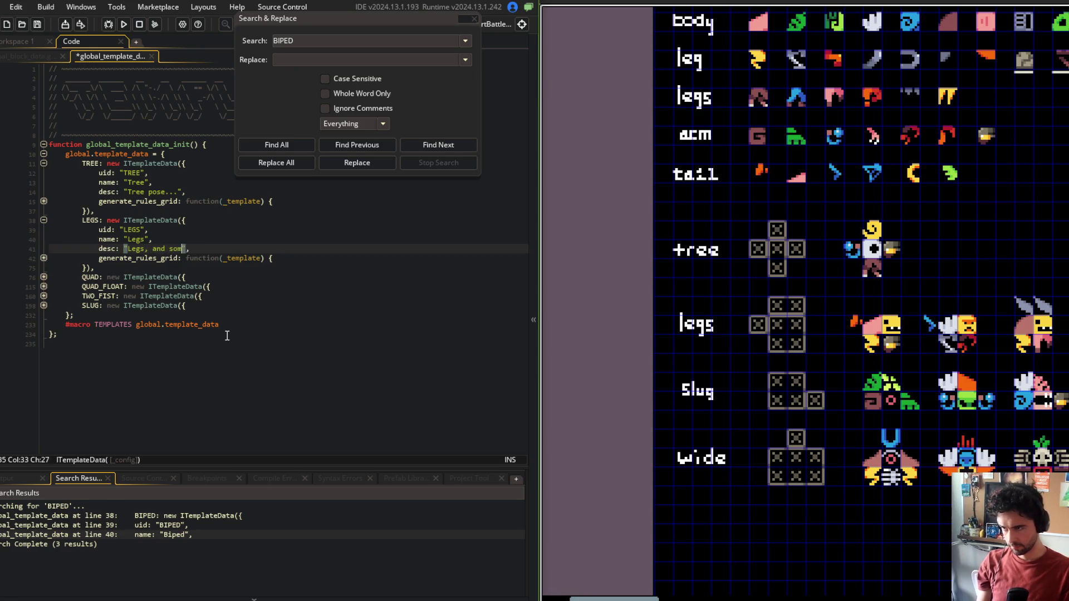
pyautogui.hotkey('ctrl', 's')
# Step: Expand the folded QUAD template and begin a search for QUAD
pyautogui.click(202, 322)
pyautogui.click(96, 277)
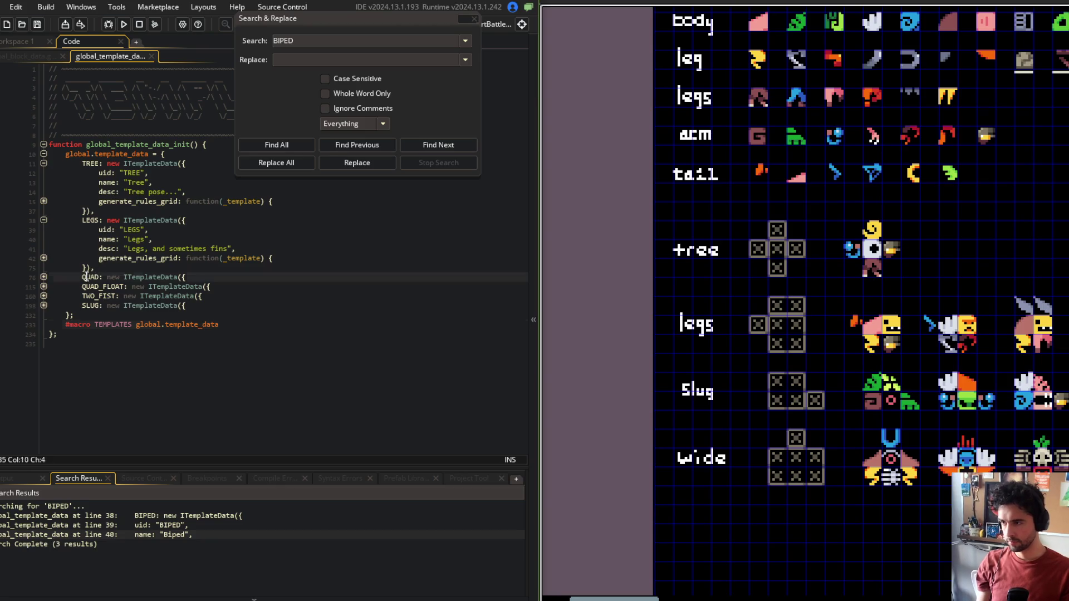
pyautogui.click(43, 277)
pyautogui.hotkey('ctrl', 'f')
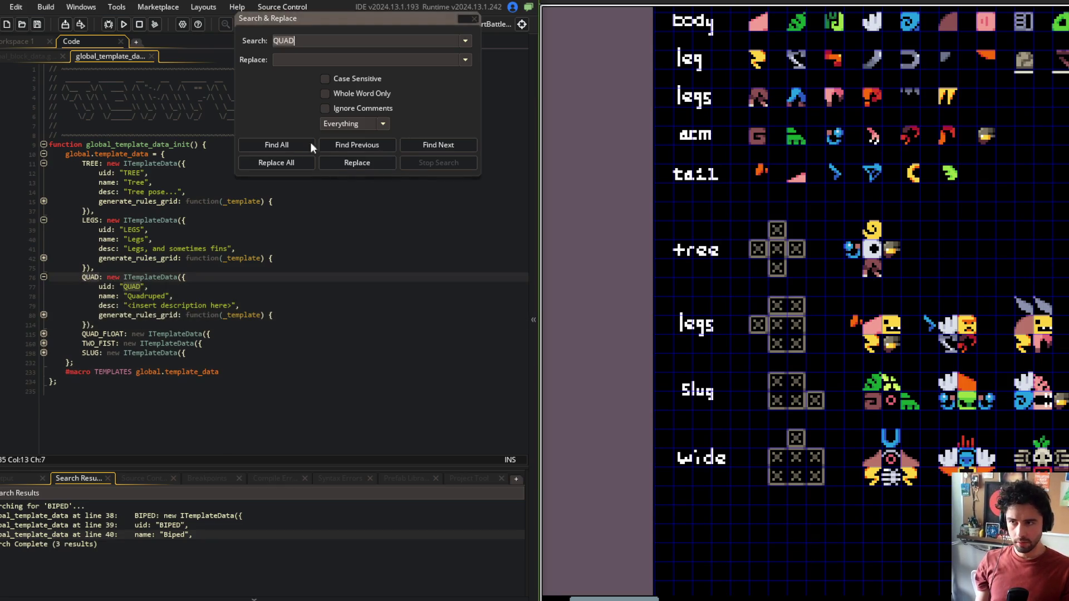
# Step: List QUAD occurrences with Case Sensitive, Whole Word and Ignore Comments enabled
pyautogui.click(265, 145)
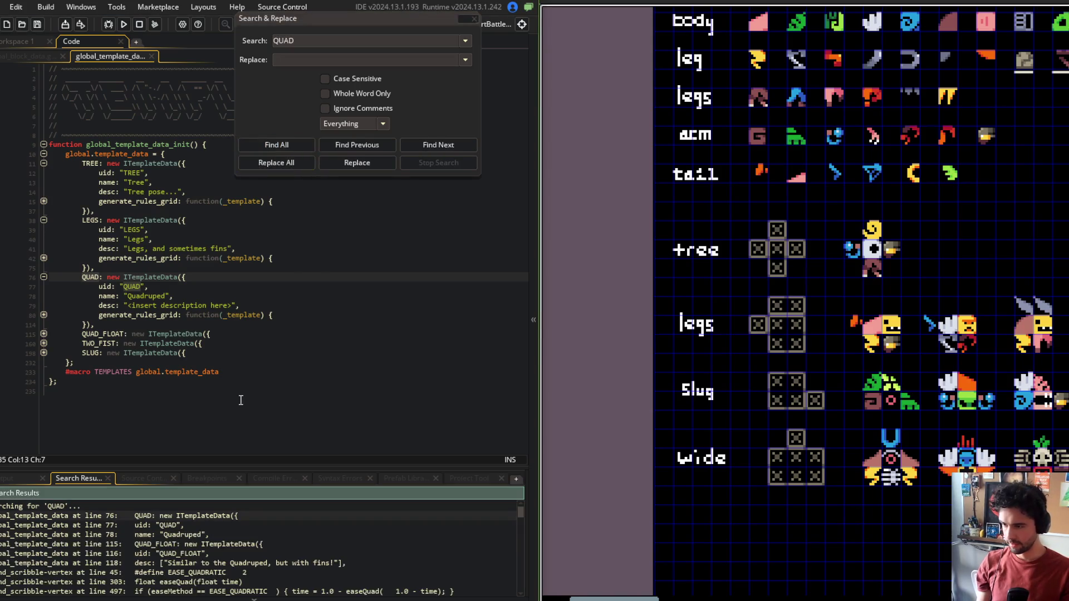
pyautogui.click(351, 78)
pyautogui.click(351, 93)
pyautogui.click(342, 108)
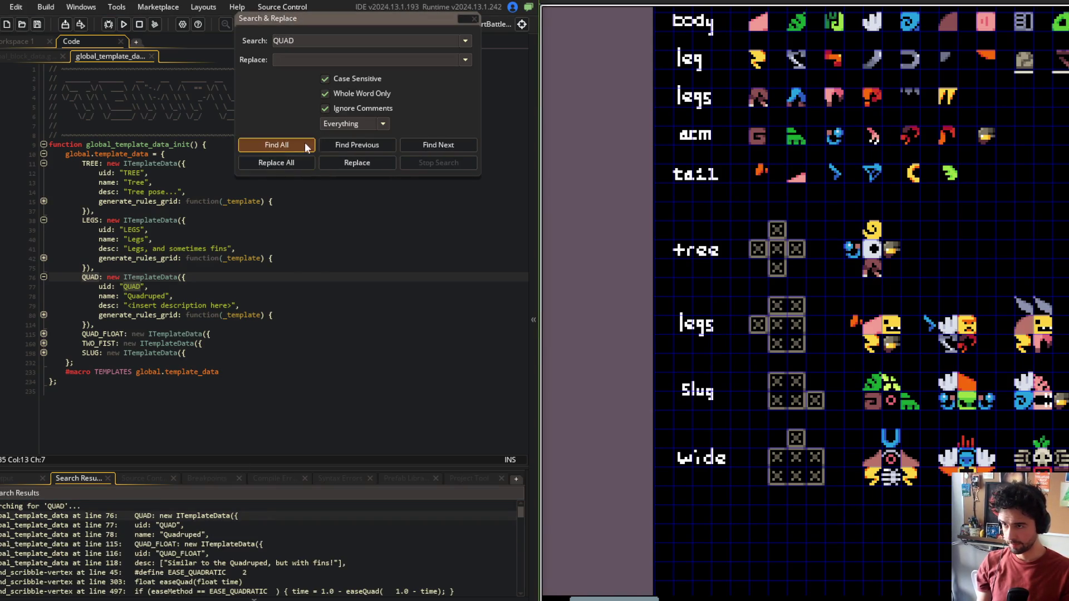
pyautogui.click(277, 145)
# Step: Delete the whole QUAD template block from global_template_data
pyautogui.click(49, 315)
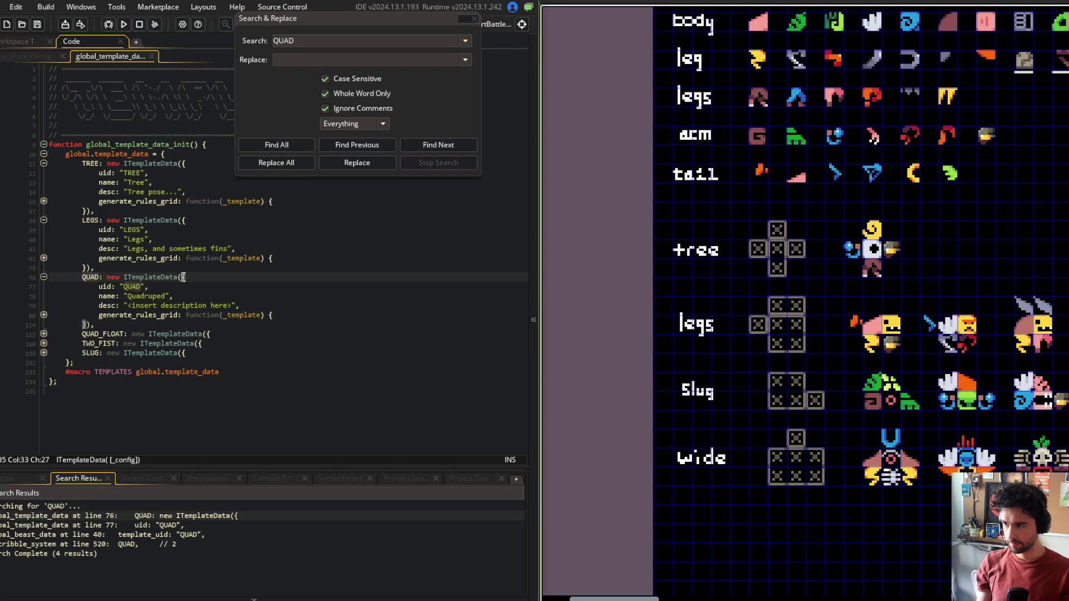
pyautogui.click(44, 315)
pyautogui.scroll(-2, 195, 309)
pyautogui.click(214, 294)
pyautogui.moveTo(78, 228); pyautogui.dragTo(98, 392)
pyautogui.press('Delete')
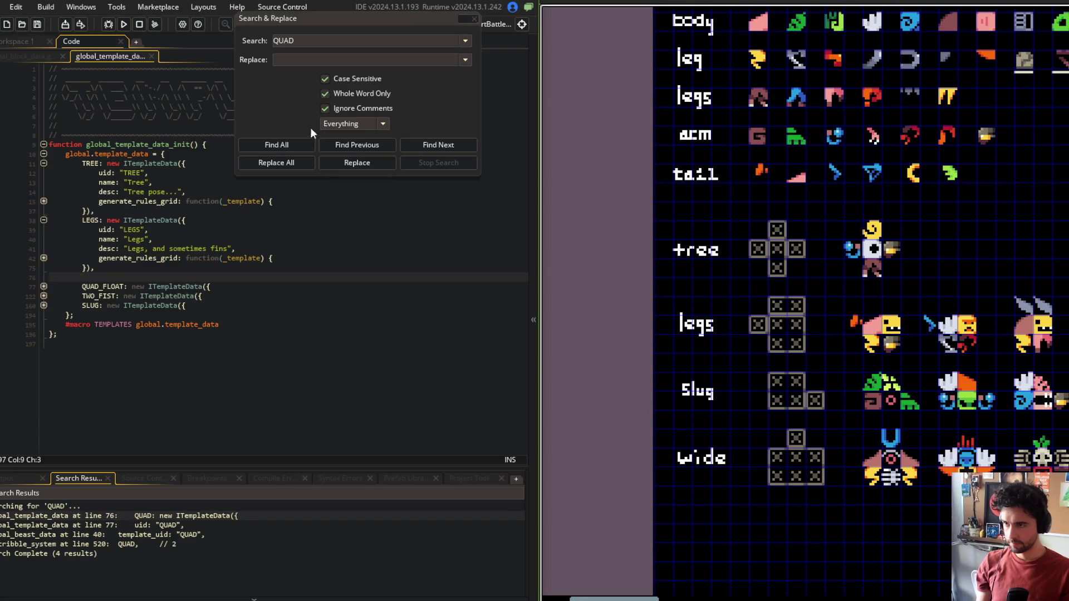
# Step: Change the TRex preset's template_uid from QUAD to LEGS and close global_beast_data
pyautogui.click(302, 146)
pyautogui.doubleClick(153, 516)
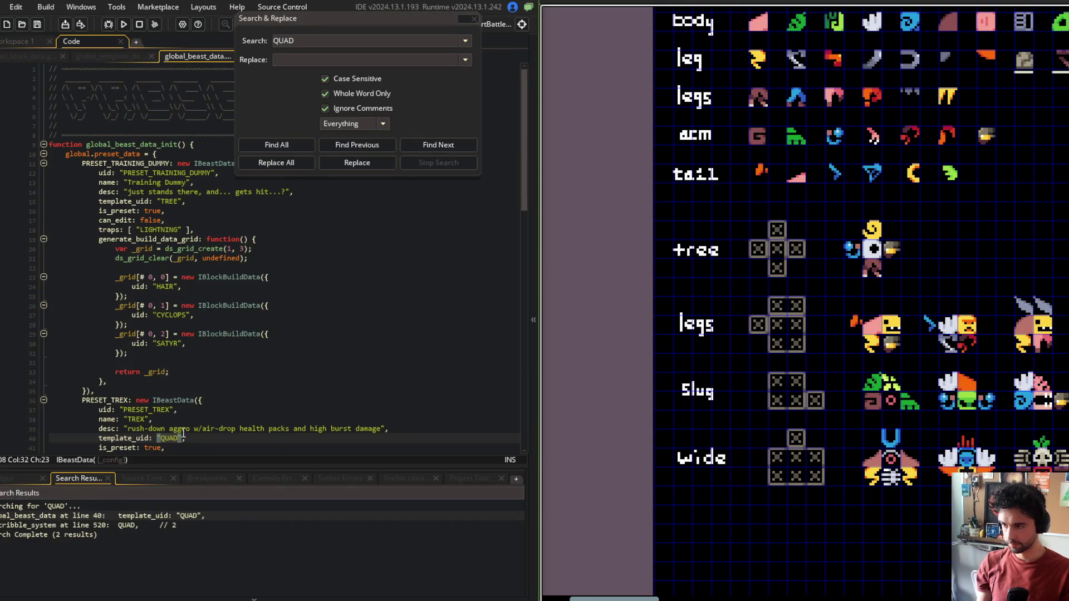
pyautogui.write('LEGS')
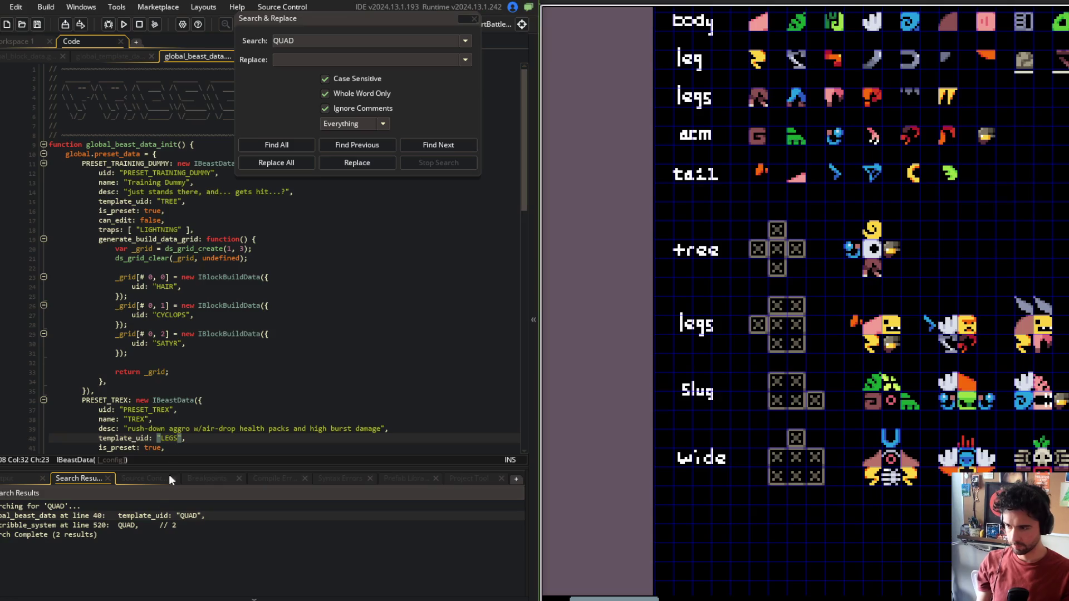
pyautogui.doubleClick(147, 526)
pyautogui.scroll(-5, 189, 334)
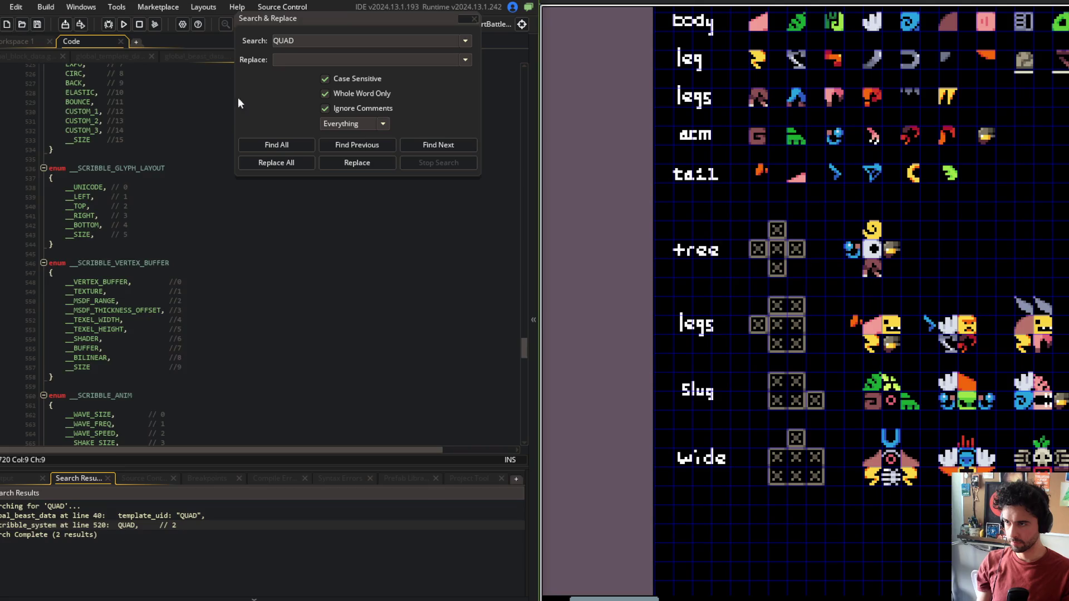
pyautogui.hotkey('ctrl', 'w')
# Step: Remove the leftover blank line and find all occurrences of QUAD_FLOAT
pyautogui.click(229, 56)
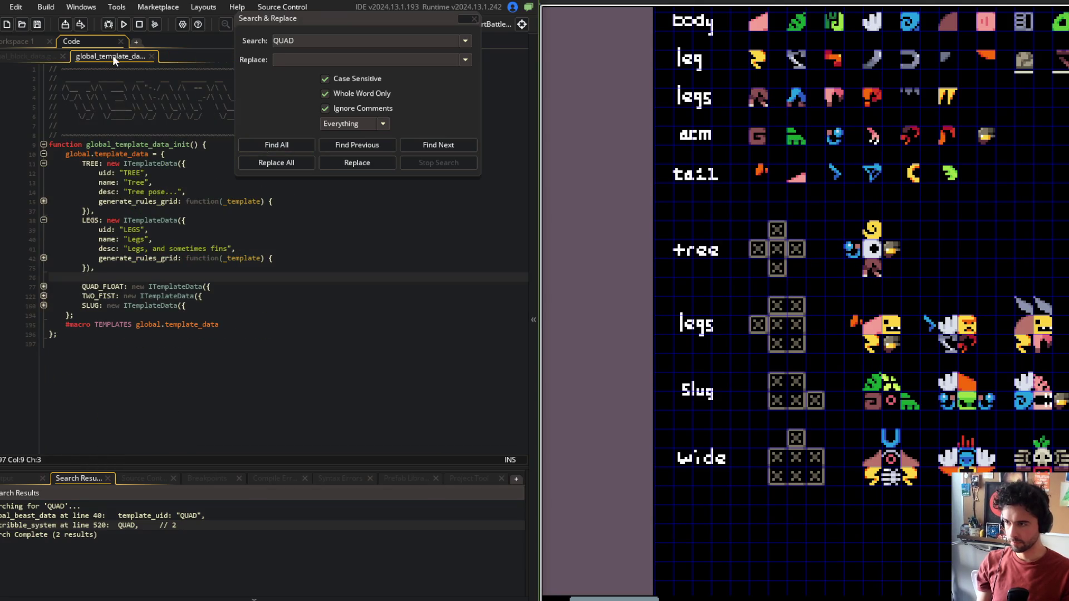
pyautogui.hotkey('ctrl', 'x')
pyautogui.doubleClick(102, 277)
pyautogui.hotkey('ctrl', 'shift', 'f')
pyautogui.click(301, 145)
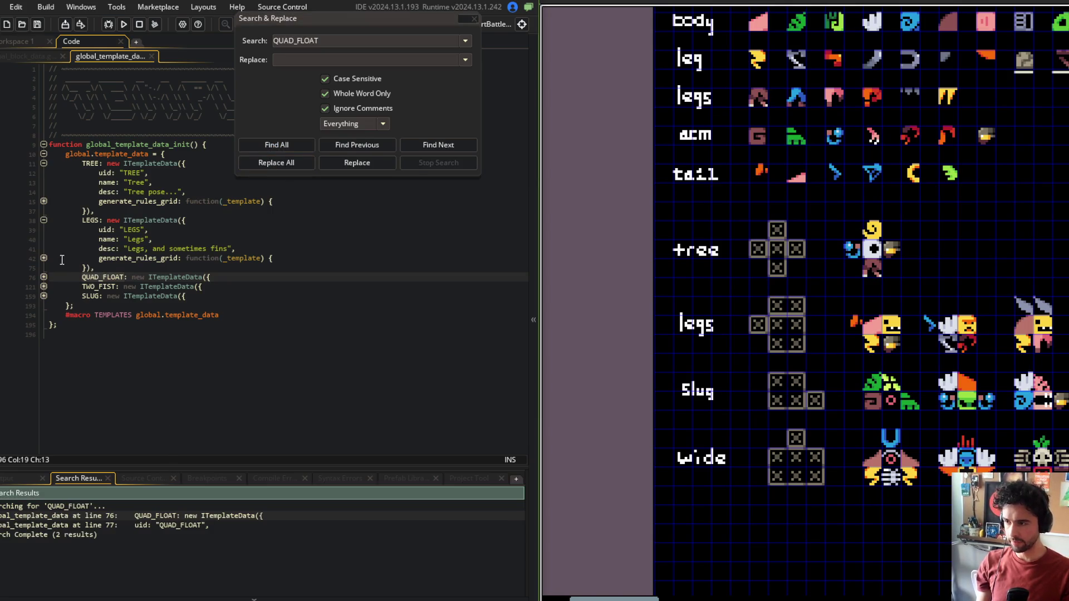
# Step: Delete the entire QUAD_FLOAT template block
pyautogui.click(44, 277)
pyautogui.moveTo(81, 277); pyautogui.dragTo(82, 334)
pyautogui.press('Delete')
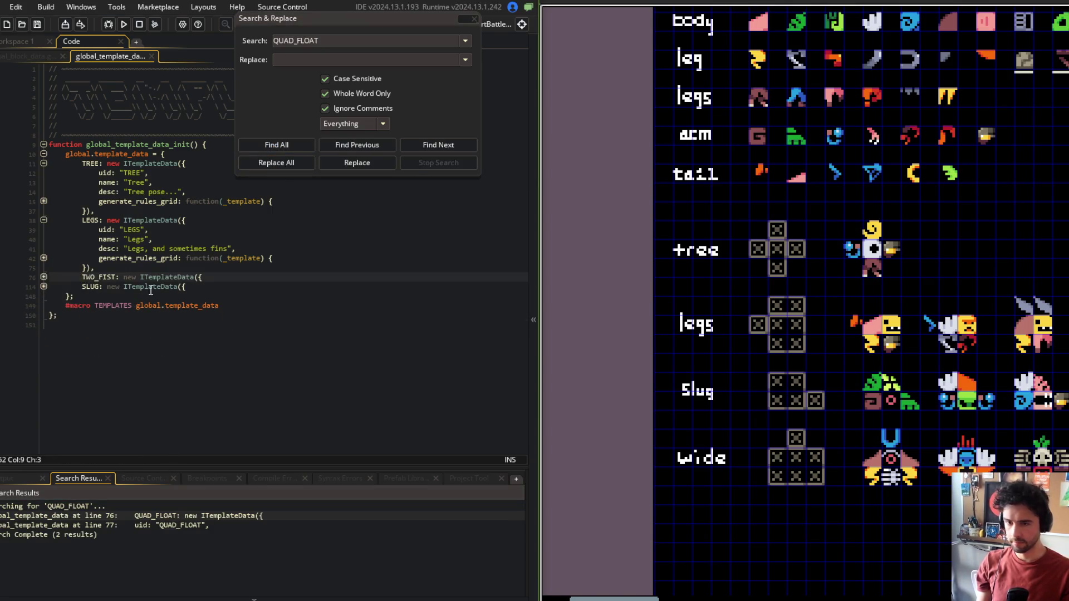
# Step: Switch the Turtle Mage preset's template_uid from TWO_FIST to SLUG and close global_beast_data
pyautogui.click(92, 276)
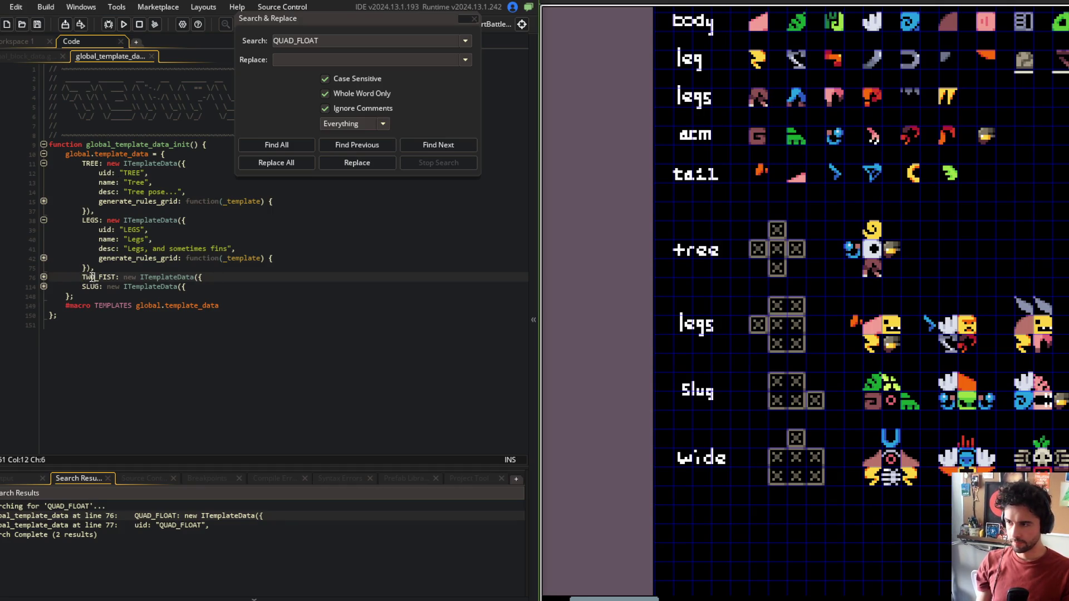
pyautogui.doubleClick(93, 277)
pyautogui.hotkey('ctrl', 'shift', 'f')
pyautogui.click(287, 146)
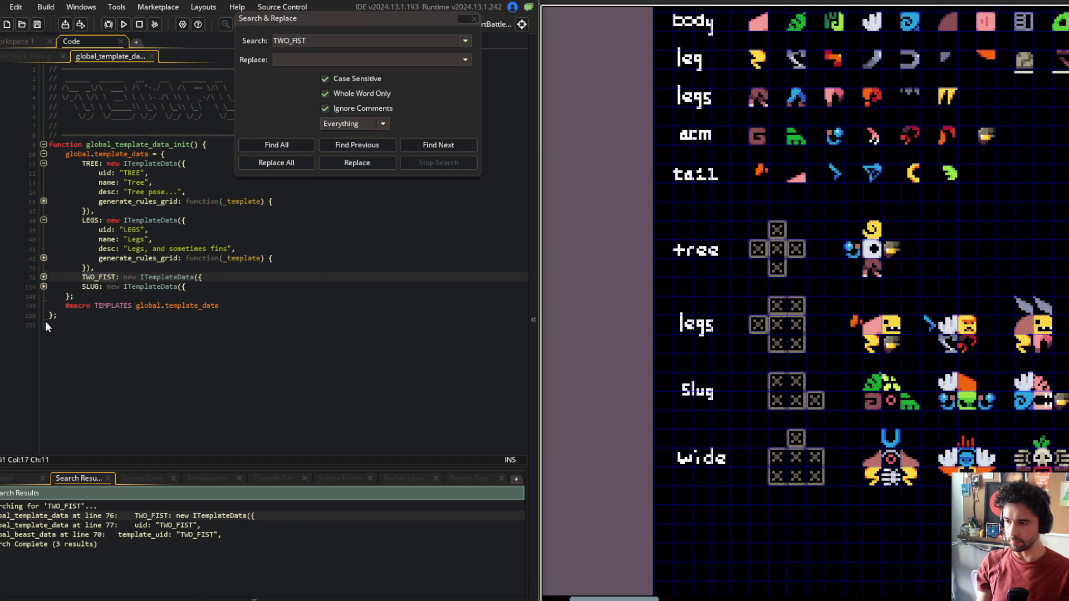
pyautogui.doubleClick(90, 536)
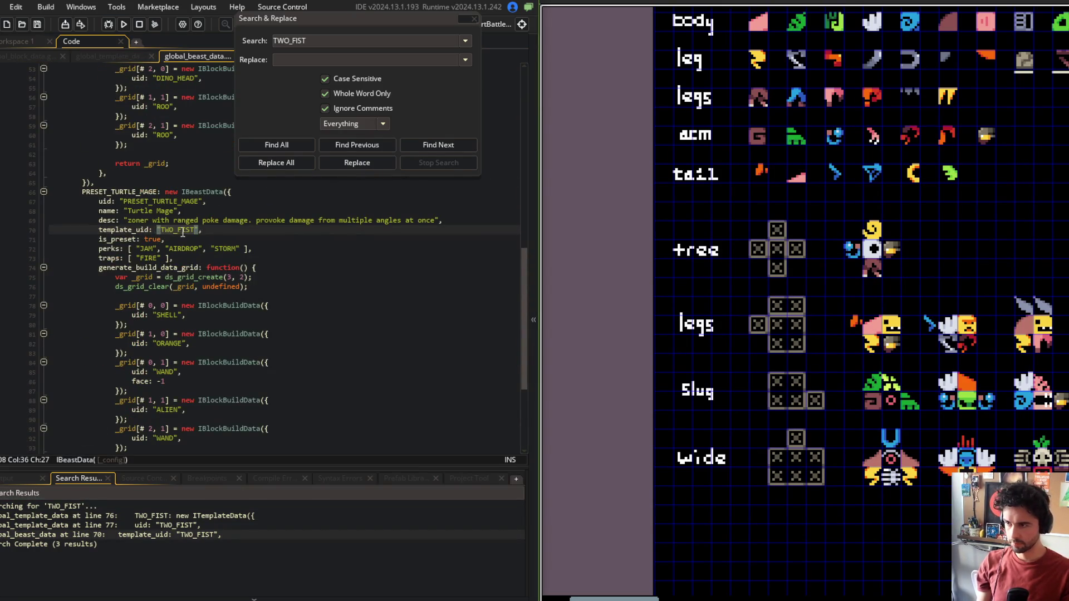
pyautogui.write('SLUG')
pyautogui.moveTo(123, 210); pyautogui.dragTo(177, 212)
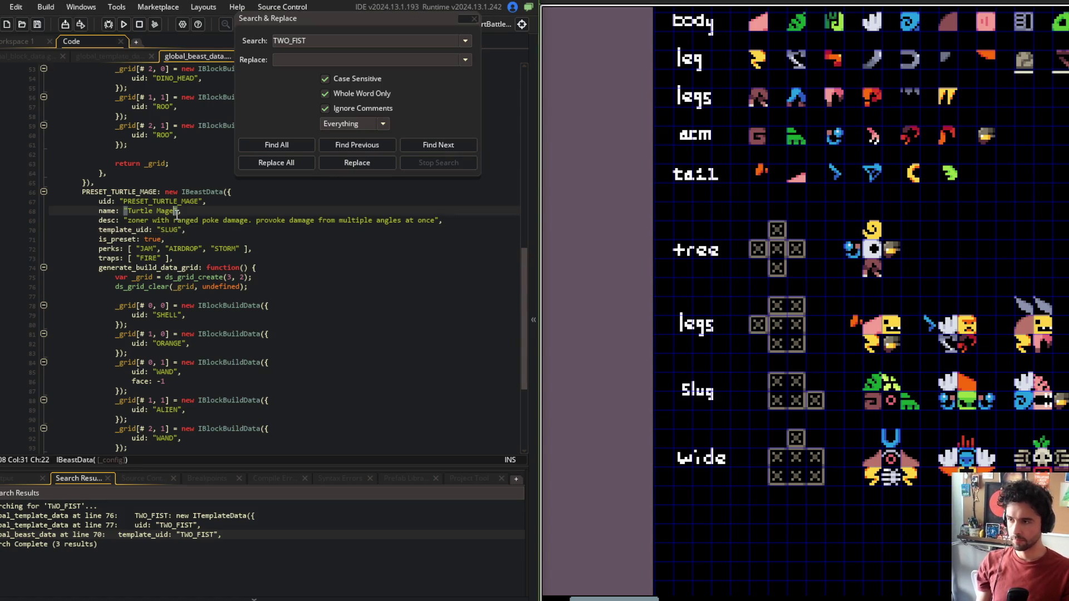
pyautogui.hotkey('ctrl', 'w')
# Step: Cut the whole TWO_FIST template block out of global_template_data
pyautogui.moveTo(74, 277)
pyautogui.mouseDown()
pyautogui.moveTo(109, 298)
pyautogui.moveTo(123, 326)
pyautogui.mouseUp()
pyautogui.press('BackSpace')
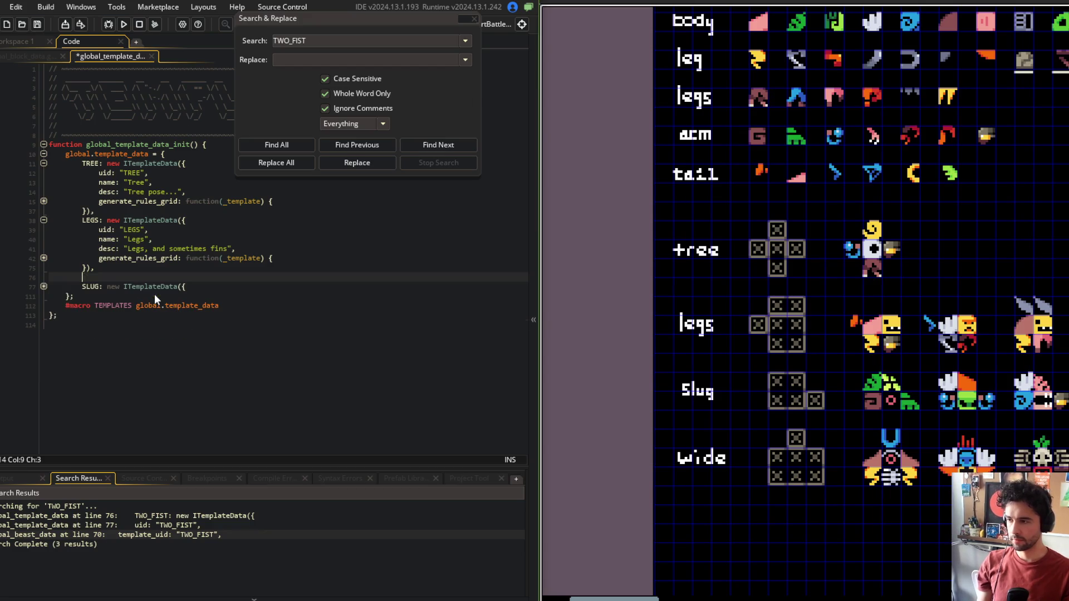
pyautogui.click(66, 286)
# Step: Paste the TWO_FIST template after SLUG and rename its label and uid to WIDE
pyautogui.hotkey('ctrl', 'v')
pyautogui.scroll(5, 103, 194)
pyautogui.doubleClick(102, 194)
pyautogui.write('WIDE')
pyautogui.press('Left')
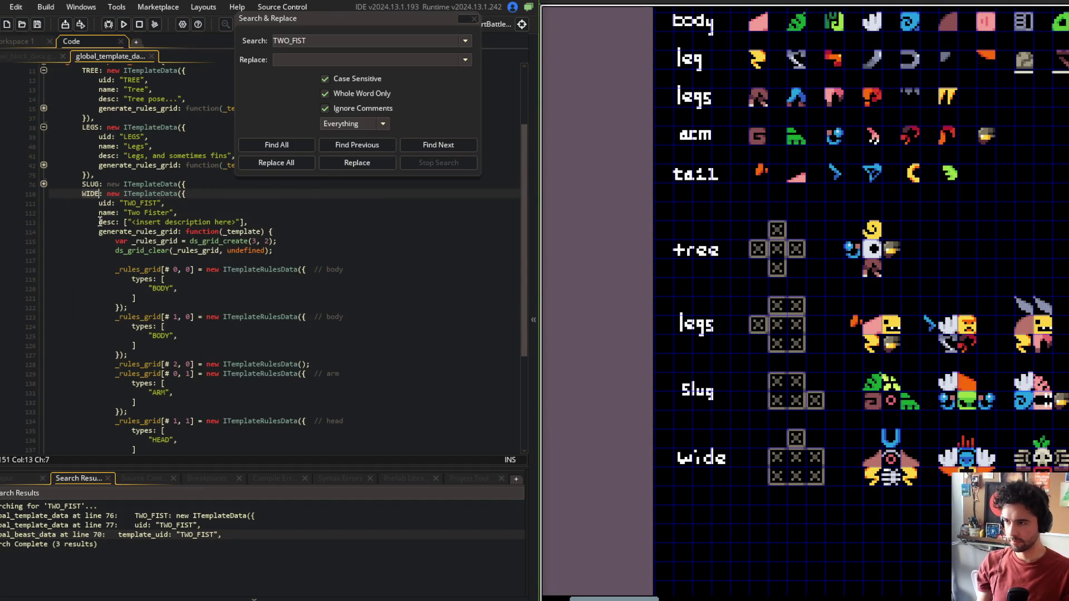
pyautogui.doubleClick(146, 203)
pyautogui.write('WIDE')
# Step: Set the WIDE template's name to "Wide" and description to "Stalky and formidable", then save
pyautogui.doubleClick(152, 213)
pyautogui.press('BackSpace')
pyautogui.press('BackSpace')
pyautogui.press('BackSpace')
pyautogui.press('BackSpace')
pyautogui.write('Wide')
pyautogui.press('Down')
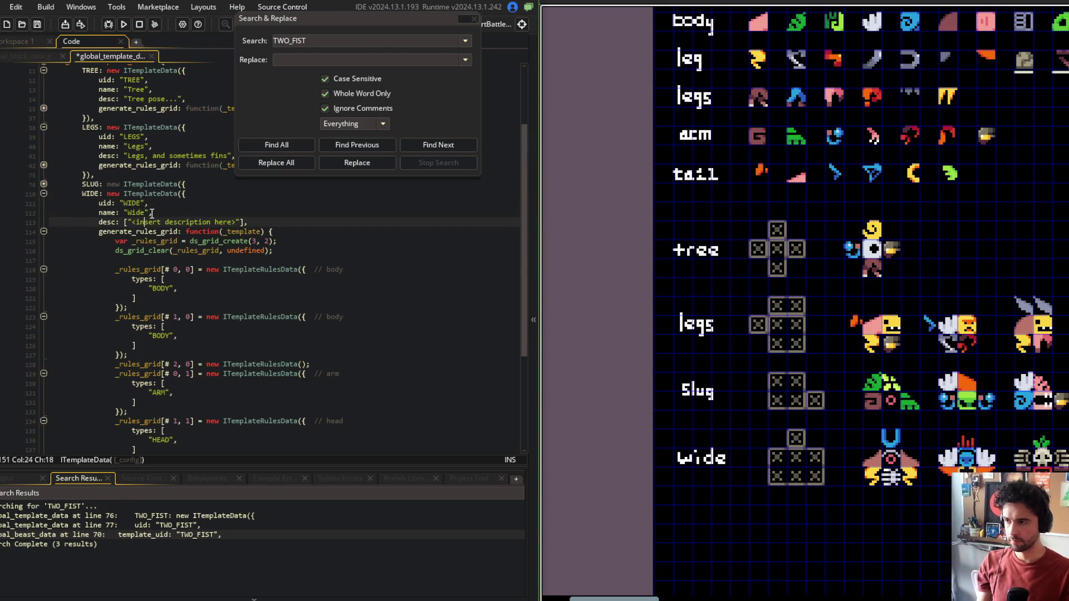
pyautogui.hotkey('shift', 'End')
pyautogui.hotkey('shift', 'Left')
pyautogui.hotkey('shift', 'Left')
pyautogui.hotkey('shift', 'Left')
pyautogui.write('Stalky')
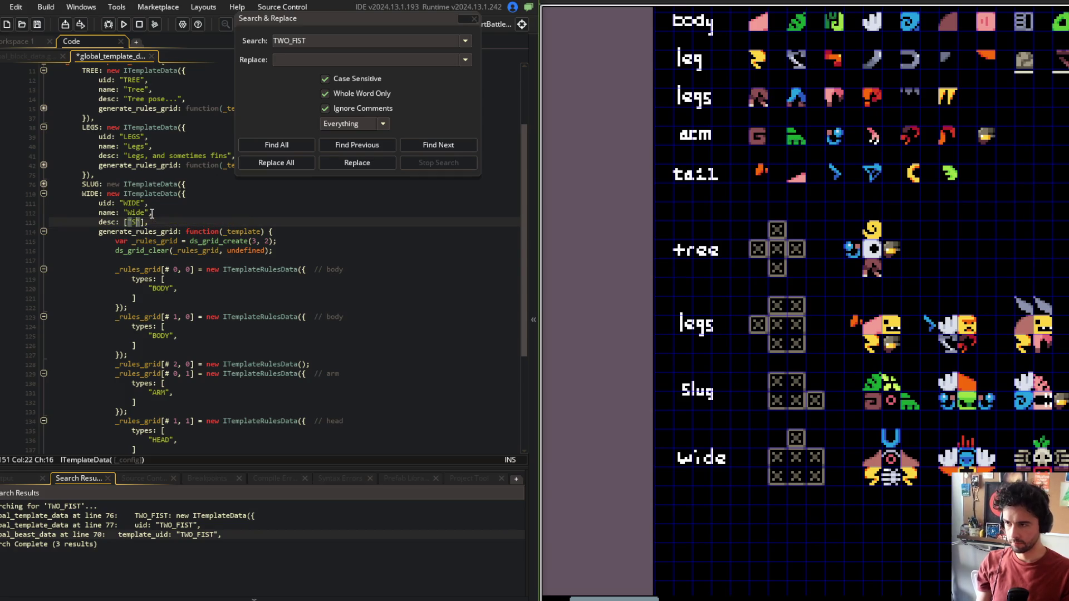
pyautogui.write(' and form')
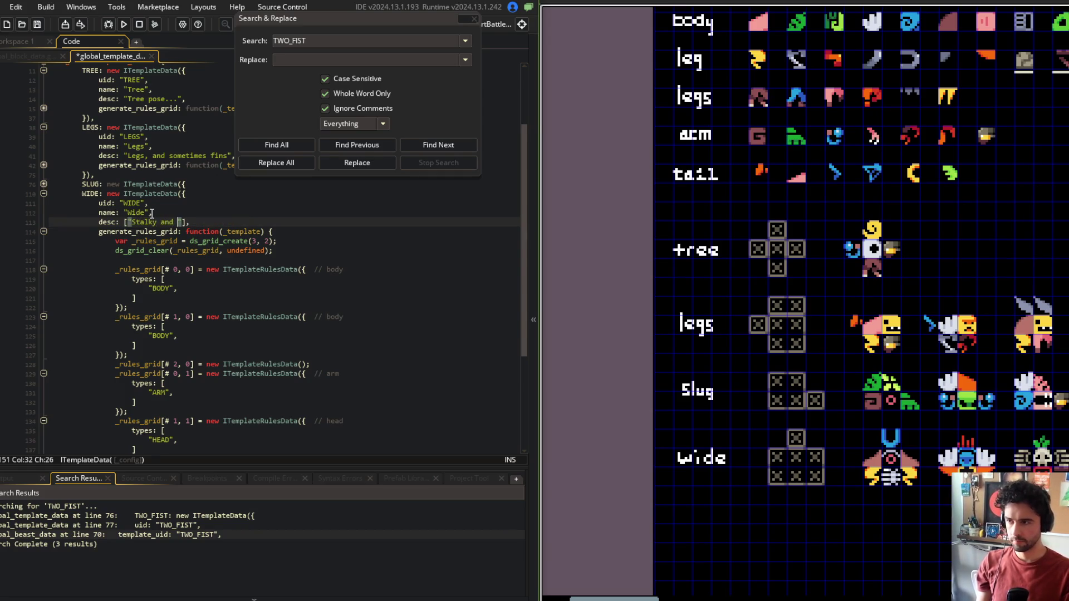
pyautogui.write('idable')
pyautogui.hotkey('ctrl', 's')
# Step: Fold the SLUG template and remove the square brackets around the WIDE description
pyautogui.press('Up')
pyautogui.press('Up')
pyautogui.press('Up')
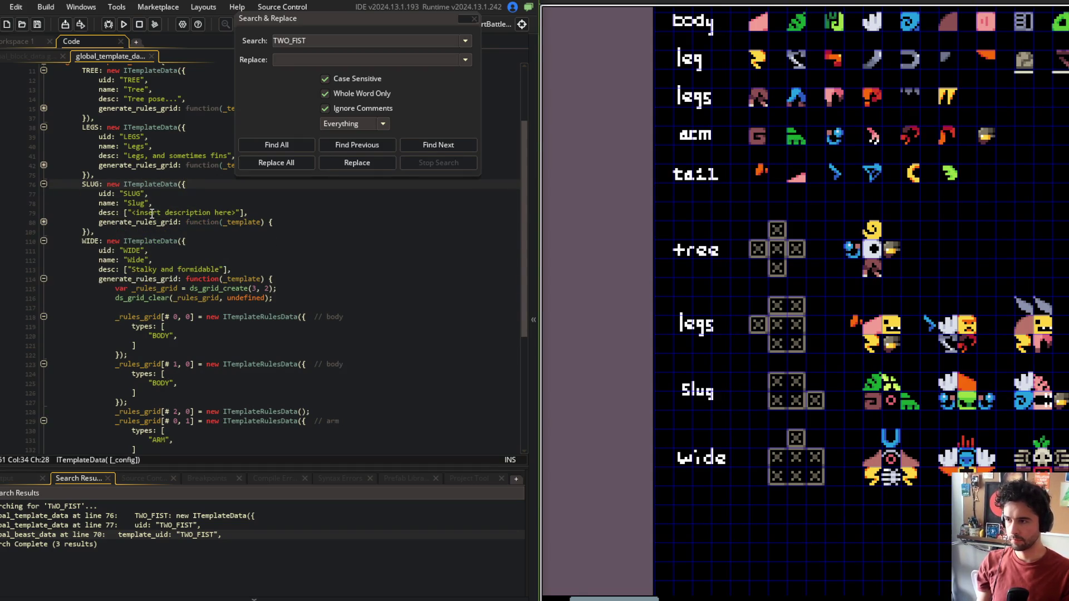
pyautogui.hotkey('ctrl', 'shift', '[')
pyautogui.press('Down')
pyautogui.press('Down')
pyautogui.press('Down')
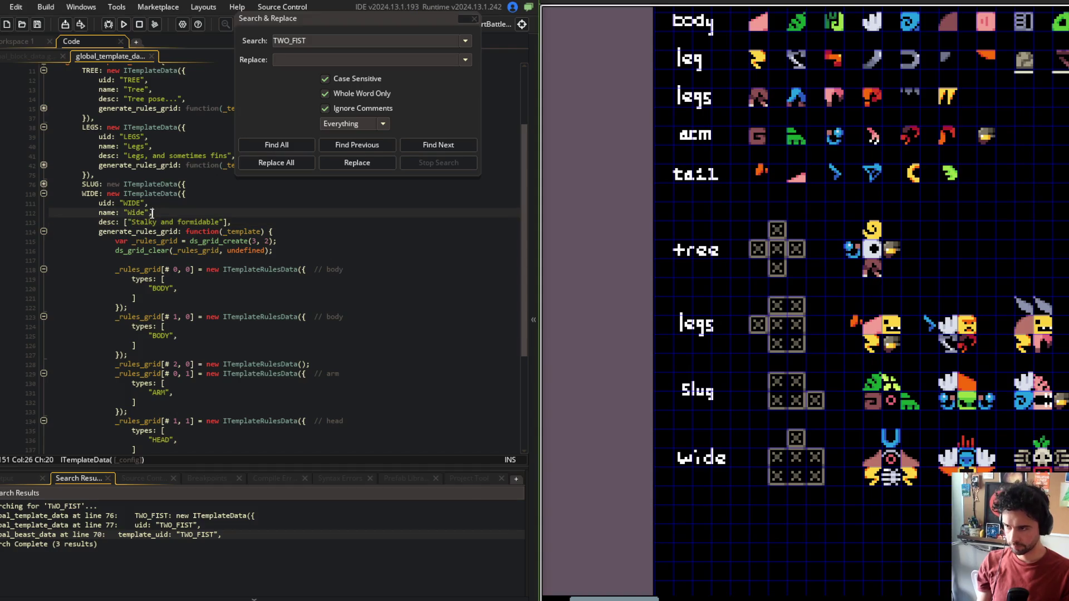
pyautogui.scroll(3, 152, 217)
pyautogui.click(144, 249)
pyautogui.click(127, 316)
pyautogui.press('BackSpace')
pyautogui.press('End')
pyautogui.press('Left')
pyautogui.press('BackSpace')
pyautogui.press('Up')
pyautogui.press('Up')
pyautogui.press('Up')
pyautogui.press('Up')
pyautogui.press('Up')
pyautogui.press('Up')
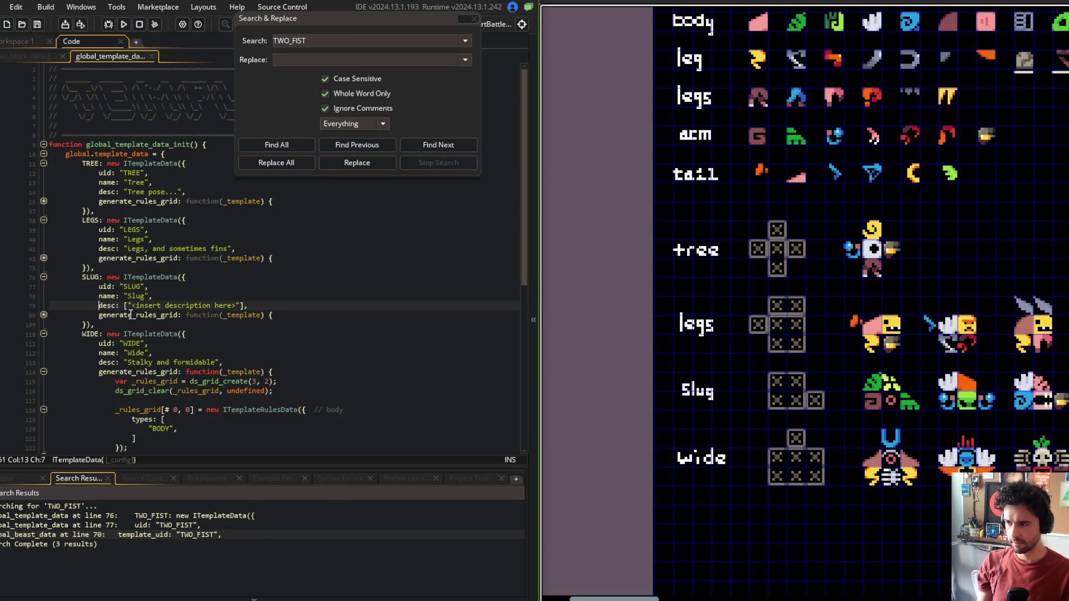
# Step: Remove the square brackets around the SLUG description string
pyautogui.hotkey('ctrl', 'Left')
pyautogui.hotkey('ctrl', 'Left')
pyautogui.hotkey('ctrl', 'Left')
pyautogui.press('Delete')
pyautogui.press('End')
pyautogui.press('Left')
pyautogui.press('BackSpace')
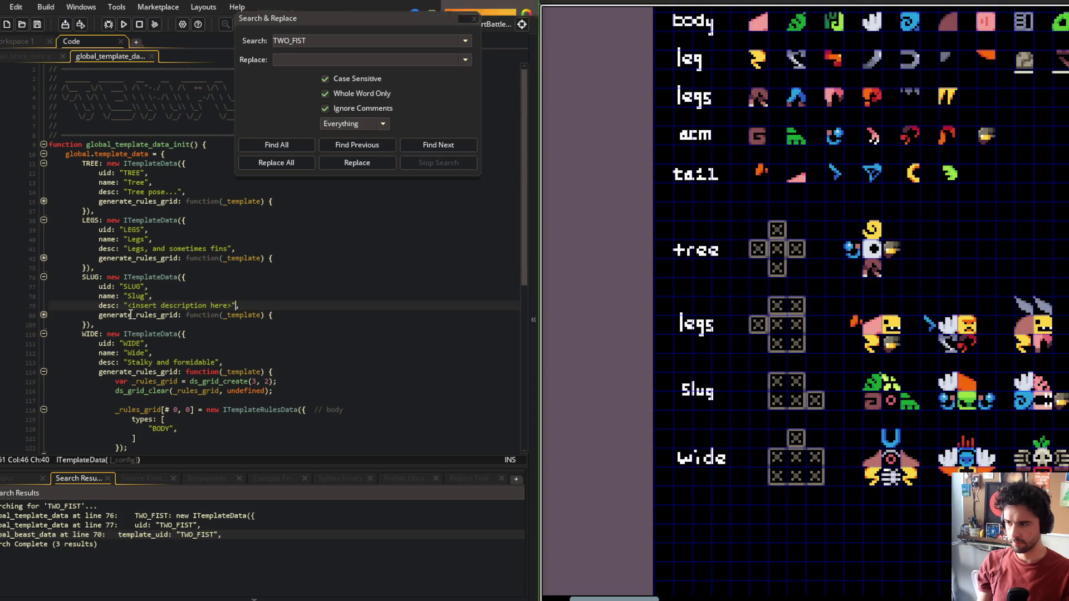
pyautogui.press('Up')
pyautogui.press('Up')
pyautogui.press('Up')
# Step: Peek at the ITemplateData constructor, then close Search & Replace and the Search Results panel
pyautogui.press('F12')
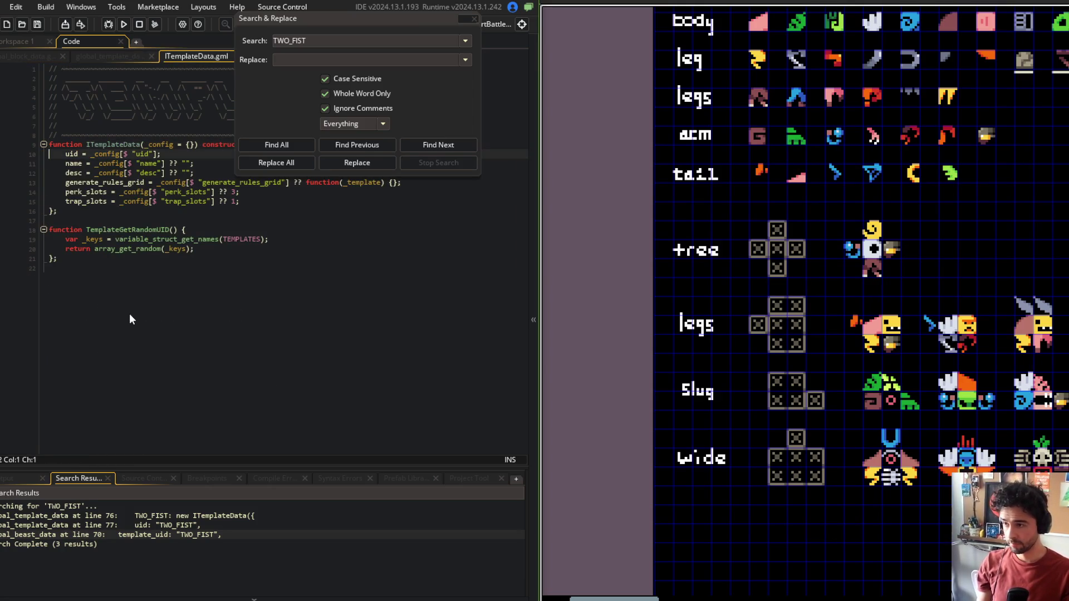
pyautogui.hotkey('ctrl', 'w')
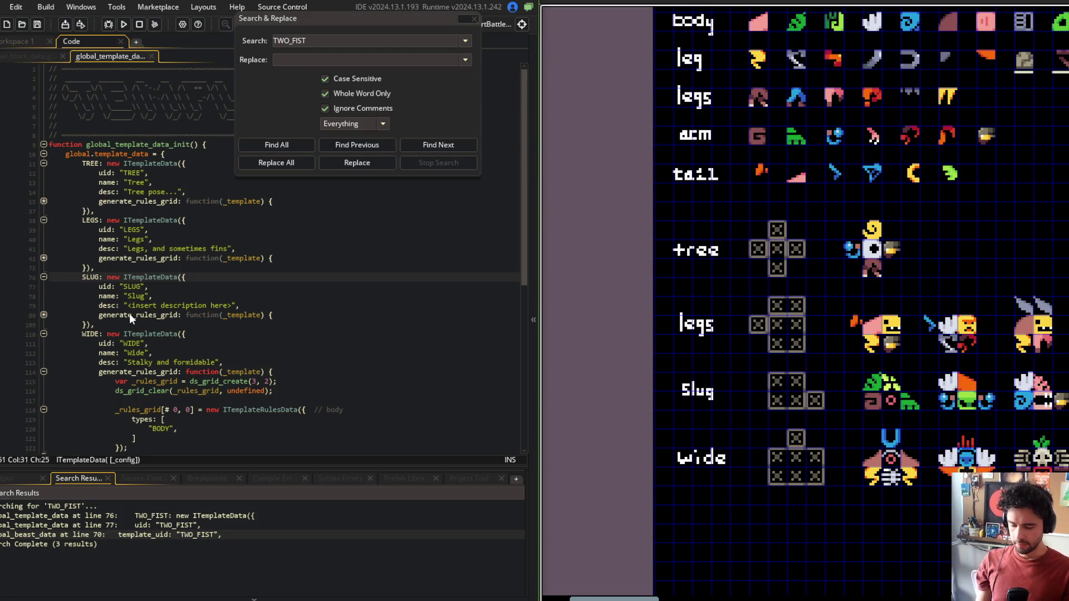
pyautogui.scroll(-3, 125, 276)
pyautogui.click(213, 268)
pyautogui.scroll(-2, 213, 268)
pyautogui.click(237, 270)
pyautogui.scroll(5, 232, 272)
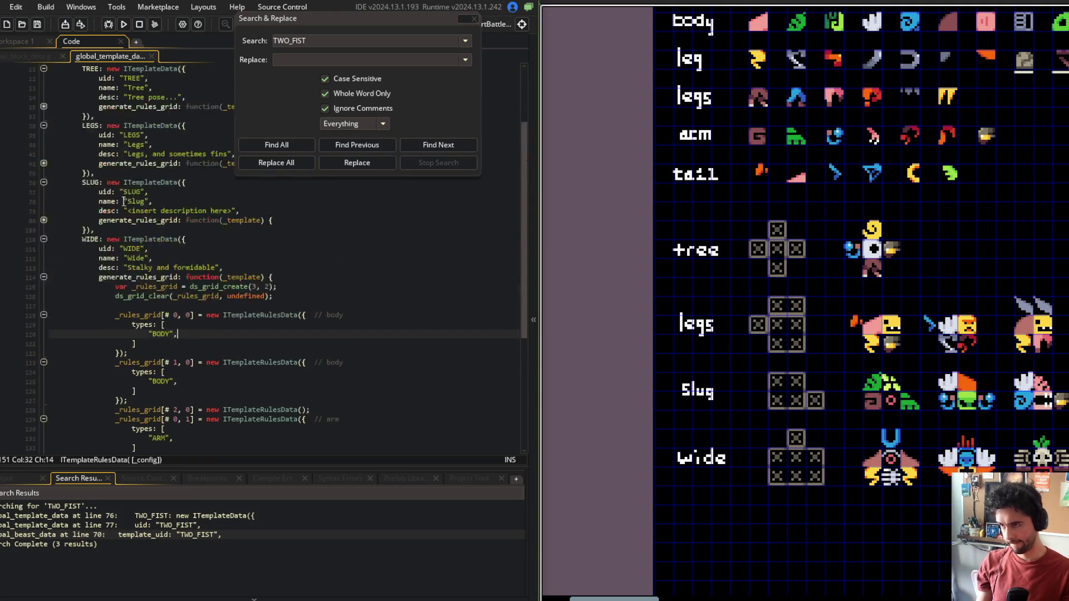
pyautogui.click(233, 273)
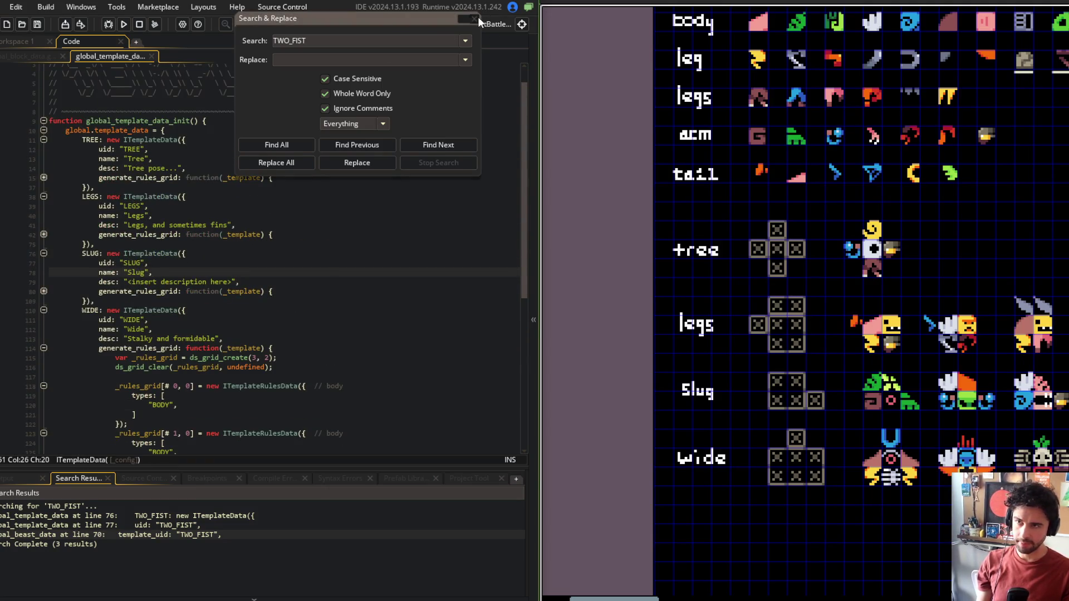
pyautogui.click(475, 18)
pyautogui.press('Escape')
# Step: Expand TREE's generate_rules_grid and resize ds_grid_create to (3, 3)
pyautogui.press('Up')
pyautogui.press('Up')
pyautogui.press('Up')
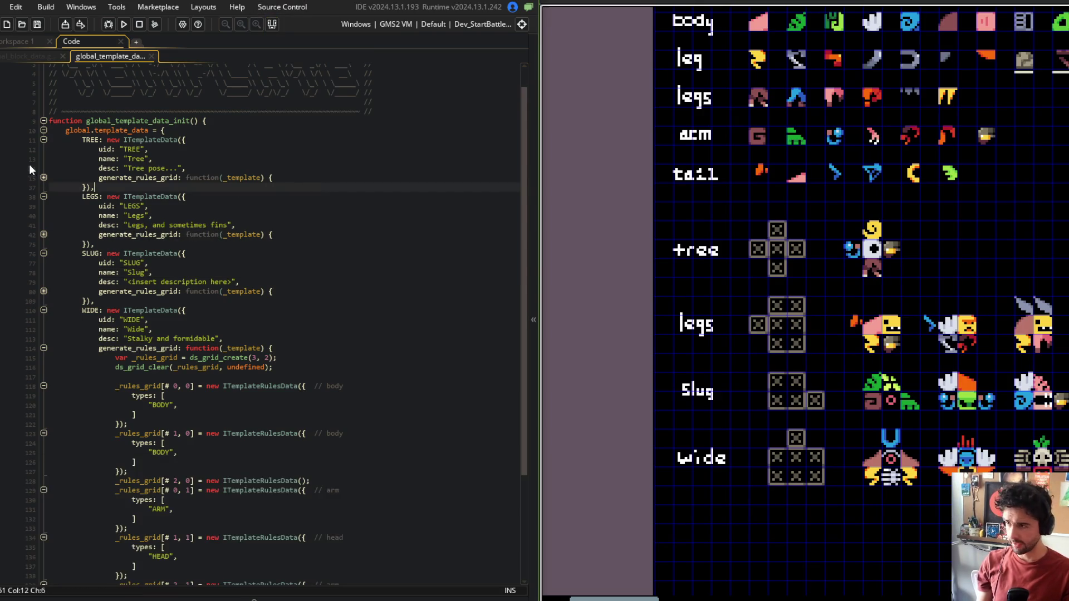
pyautogui.click(44, 177)
pyautogui.click(291, 187)
pyautogui.press('Left')
pyautogui.press('Left')
pyautogui.press('Left')
pyautogui.press('BackSpace')
pyautogui.write('3')
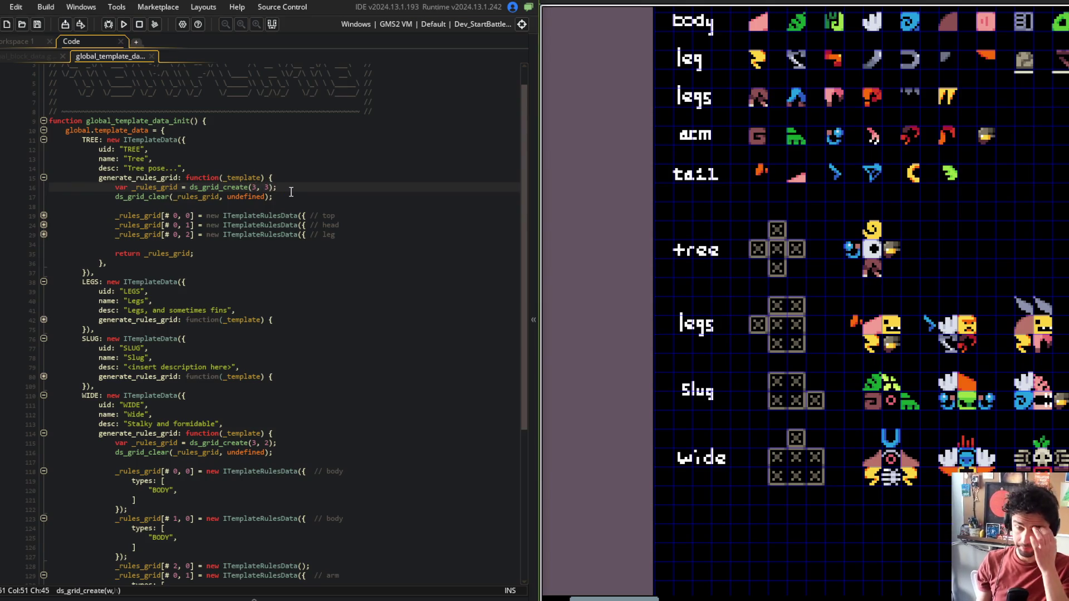
pyautogui.press('Down')
pyautogui.press('Down')
pyautogui.press('Down')
pyautogui.press('End')
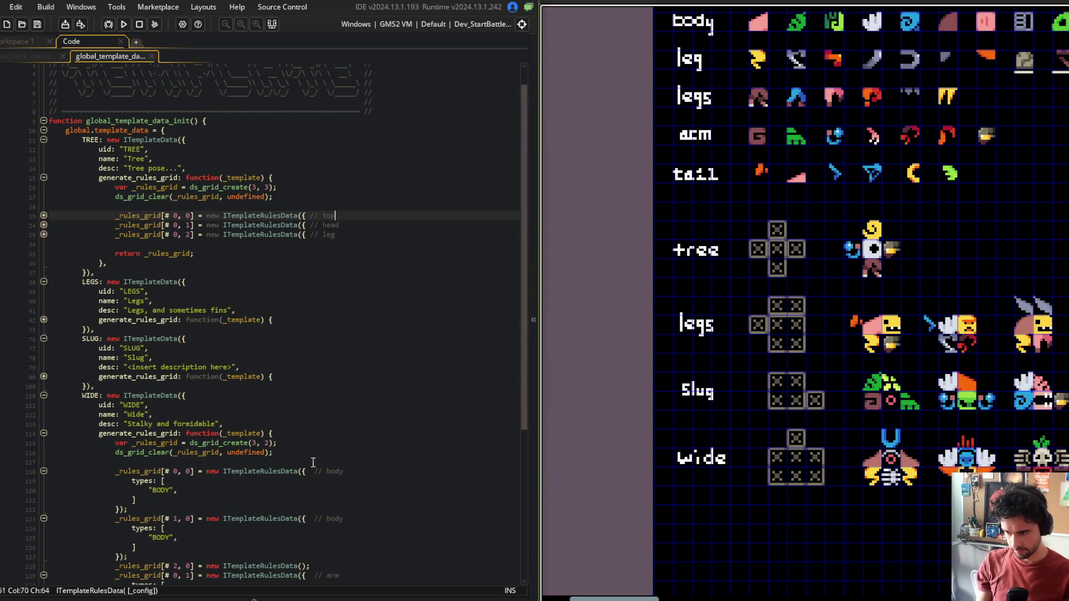
# Step: Add an empty rules_grid[# 0, 0] = new ITemplateRulesData(); line above the top cell
pyautogui.scroll(1, 270, 384)
pyautogui.press('Home')
pyautogui.press('Up')
pyautogui.press('Return')
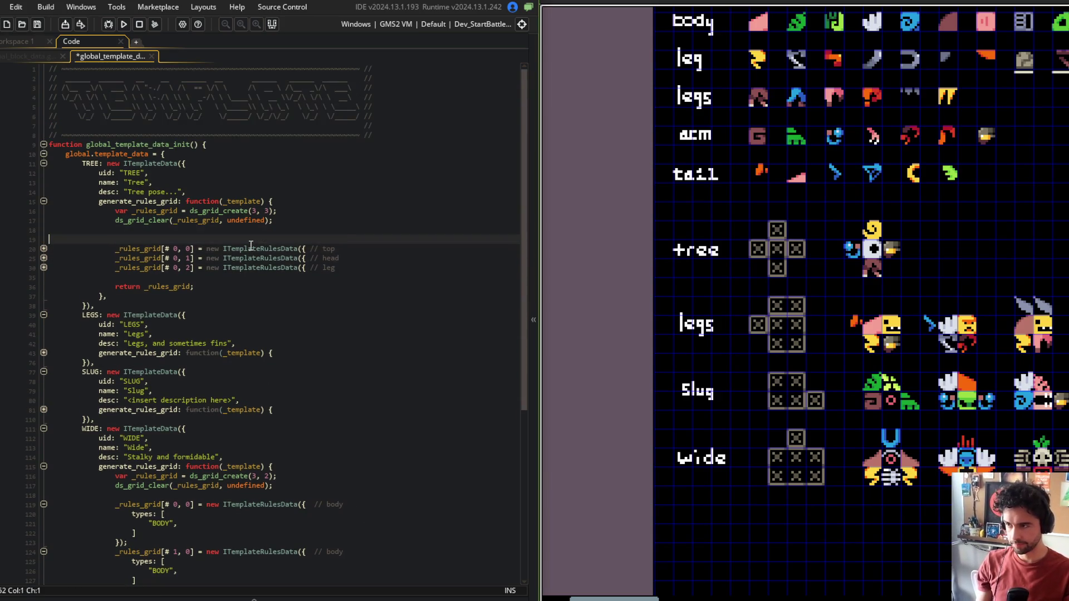
pyautogui.write('_rules_grid[$')
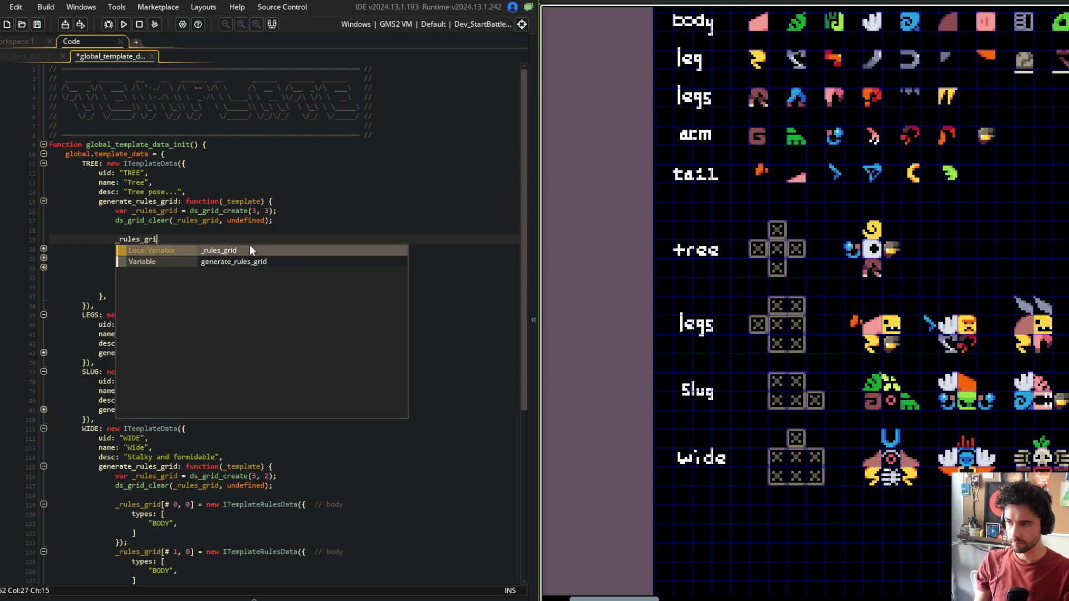
pyautogui.press('BackSpace')
pyautogui.write('# 0, 0] = ')
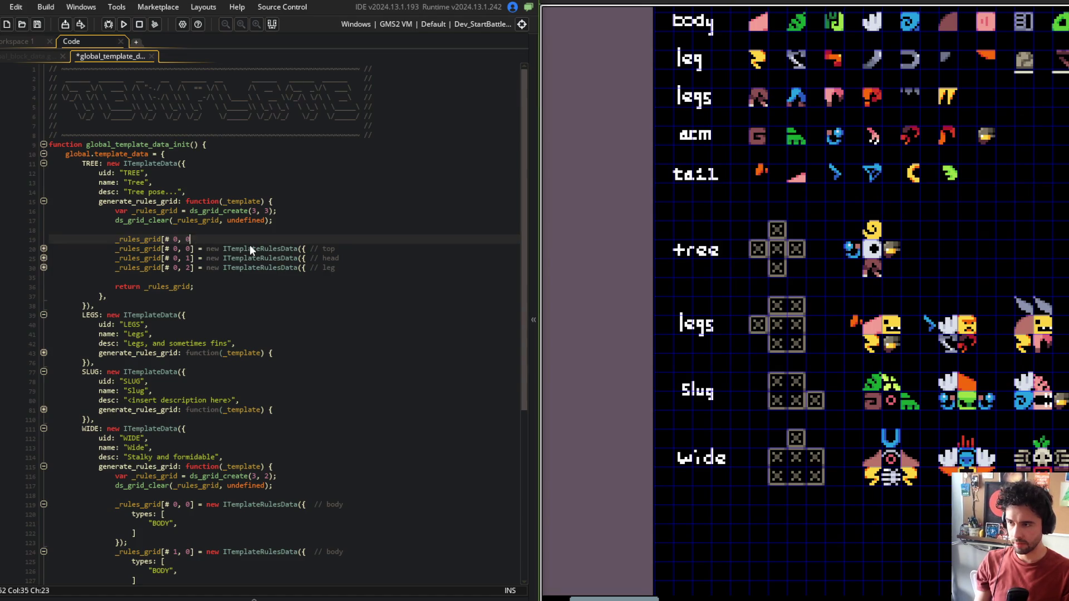
pyautogui.write('new ITemplateRul')
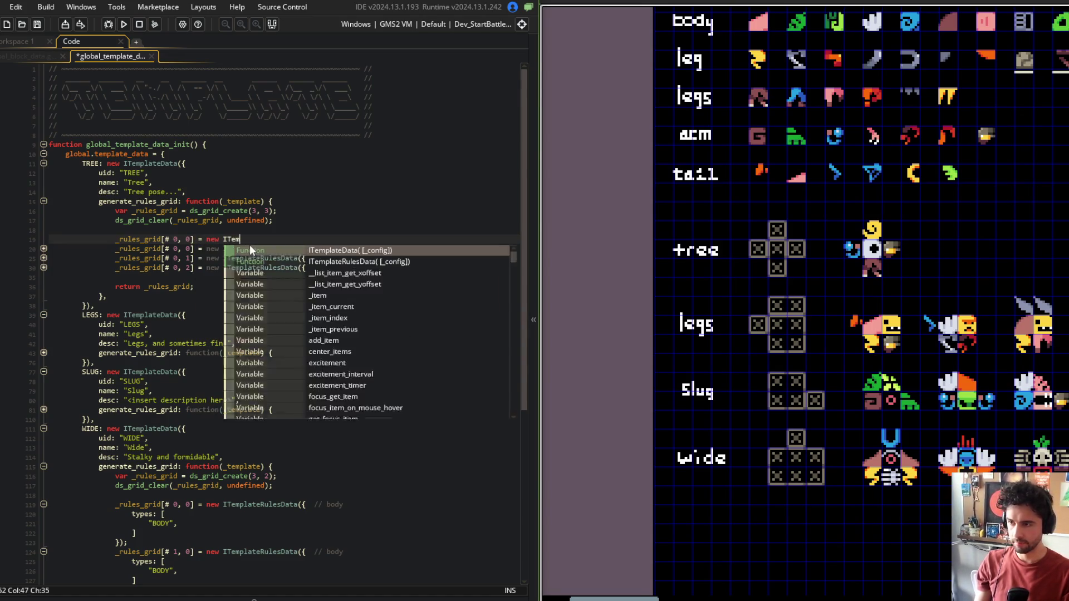
pyautogui.press('Return')
pyautogui.write(';')
pyautogui.hotkey('ctrl', 's')
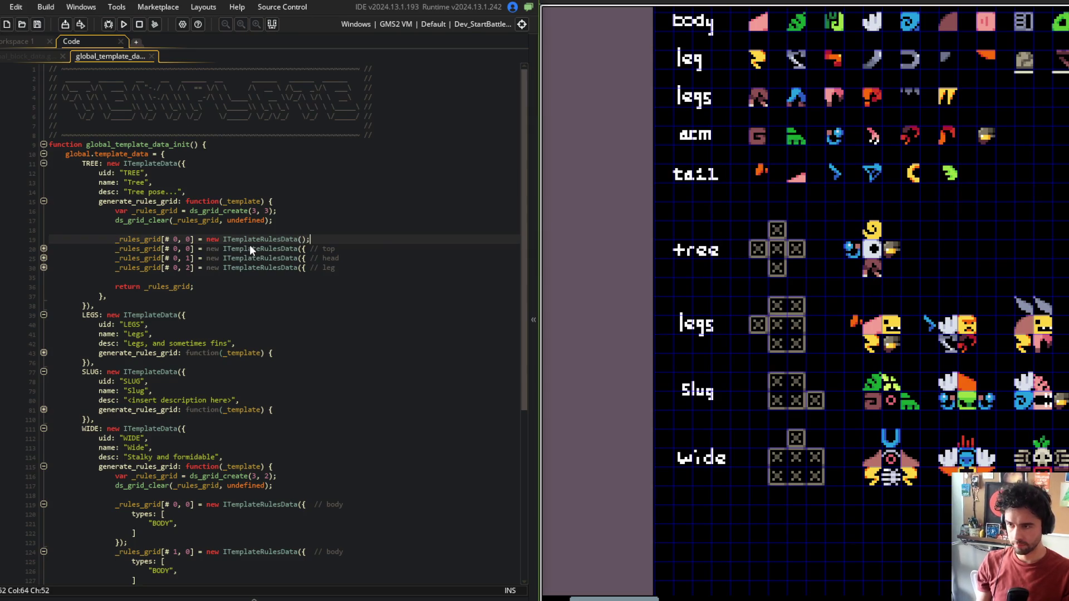
# Step: Move the top cell to column 1, making it [# 1, 0]
pyautogui.press('Down')
pyautogui.press('Left')
pyautogui.press('Left')
pyautogui.press('Left')
pyautogui.press('BackSpace')
pyautogui.write('1')
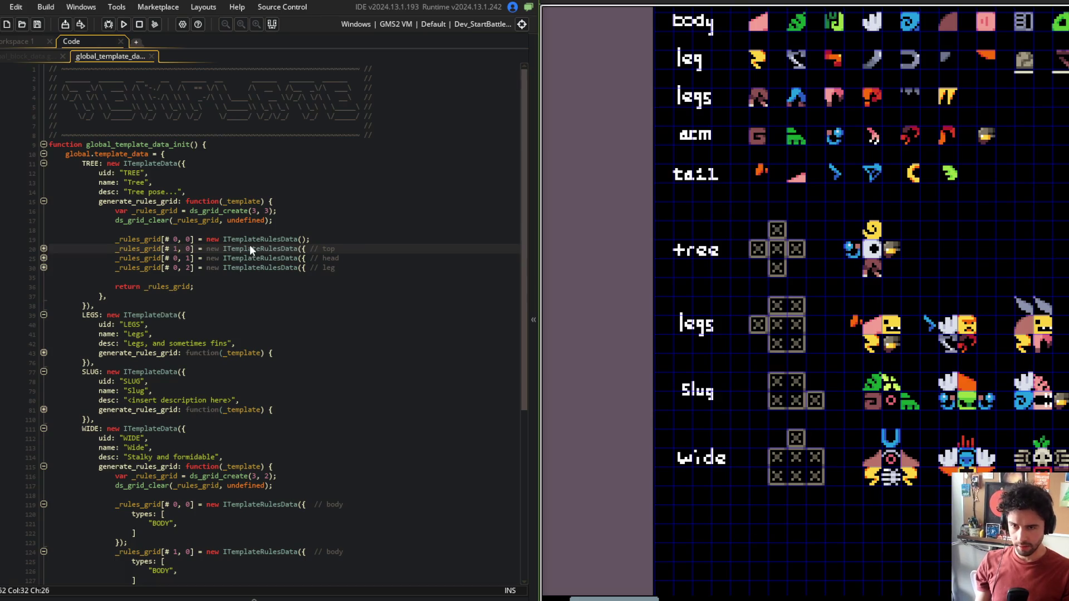
# Step: Copy the empty corner line to add an empty [# 2, 0] cell and save
pyautogui.press('Up')
pyautogui.press('Home')
pyautogui.hotkey('shift', 'End')
pyautogui.hotkey('ctrl', 'c')
pyautogui.press('Down')
pyautogui.press('End')
pyautogui.press('Return')
pyautogui.hotkey('ctrl', 'v')
pyautogui.hotkey('ctrl', 'Left')
pyautogui.hotkey('ctrl', 'Left')
pyautogui.hotkey('ctrl', 'Left')
pyautogui.press('BackSpace')
pyautogui.write('2')
pyautogui.hotkey('ctrl', 's')
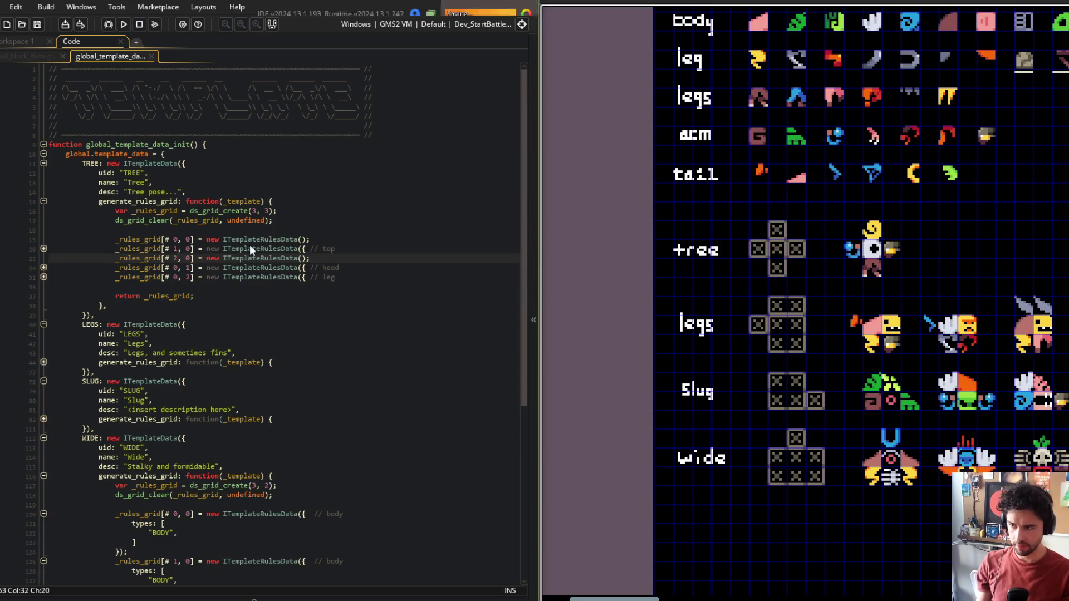
# Step: Duplicate the empty cell line and turn the copy into [# 0, 1]
pyautogui.press('Down')
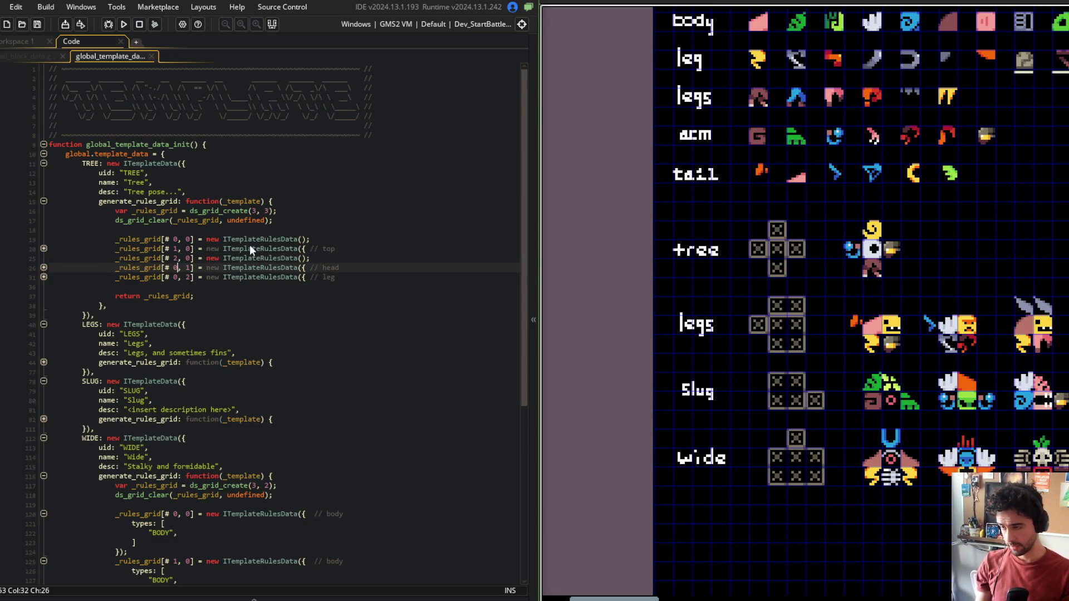
pyautogui.press('End')
pyautogui.press('Up')
pyautogui.hotkey('ctrl', 'd')
pyautogui.hotkey('ctrl', 'Left')
pyautogui.hotkey('ctrl', 'Left')
pyautogui.hotkey('ctrl', 'Left')
pyautogui.press('BackSpace')
pyautogui.write('0')
pyautogui.press('Right')
pyautogui.press('Right')
pyautogui.press('BackSpace')
pyautogui.write('1')
# Step: Change the following head cell's row index to 2 and unfold it
pyautogui.press('Down')
pyautogui.press('BackSpace')
pyautogui.write('2')
pyautogui.press('Up')
pyautogui.press('End')
pyautogui.press('Right')
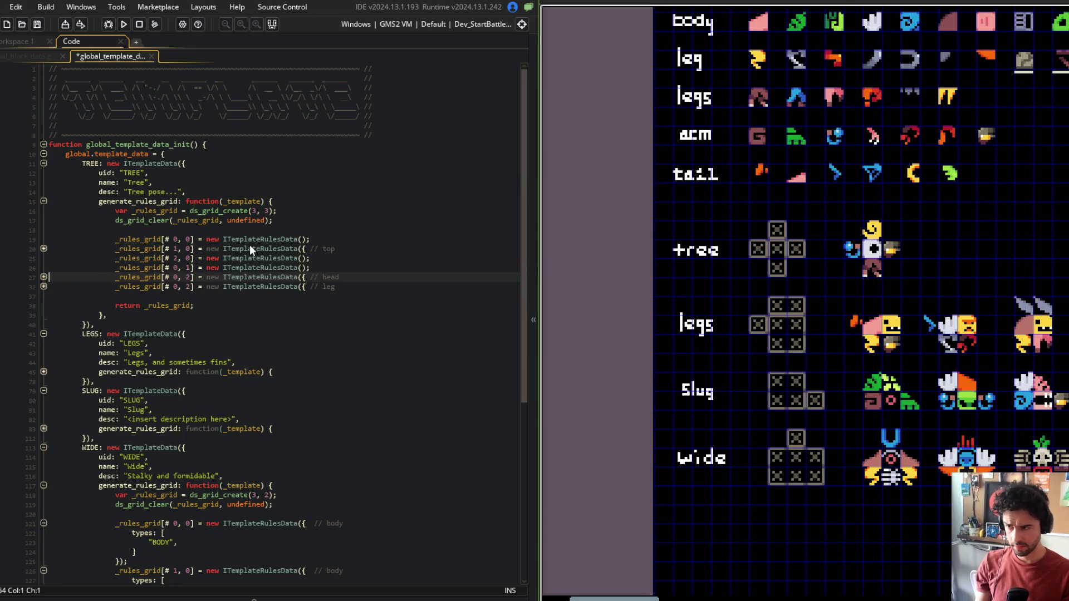
pyautogui.press('Left')
pyautogui.press('Left')
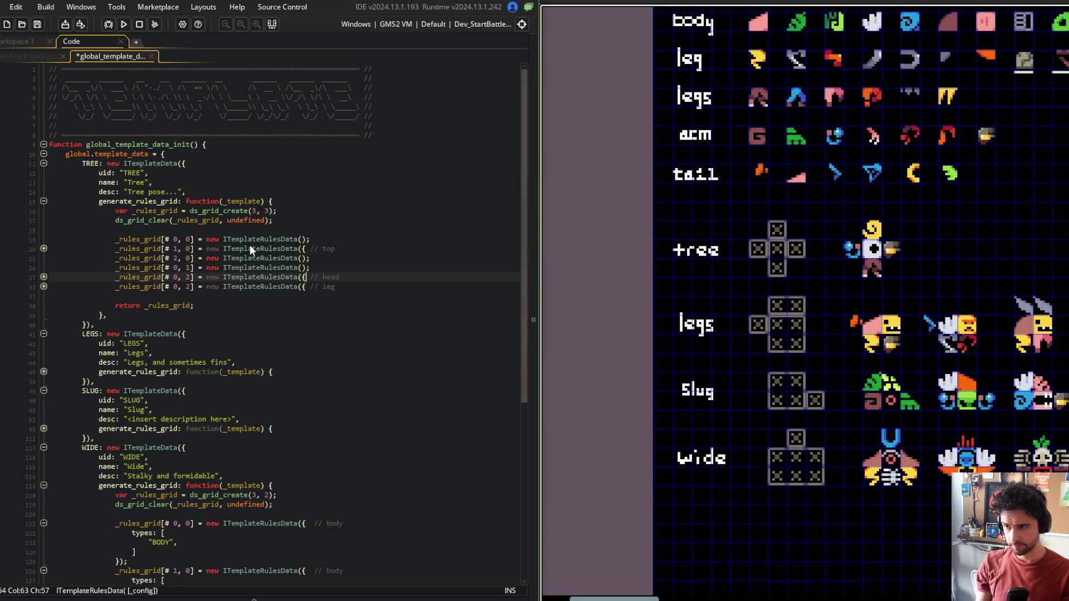
pyautogui.hotkey('ctrl', 's')
# Step: Give cell [# 0, 1] a config body with an empty types: [ ] entry
pyautogui.press('Left')
pyautogui.write('{')
pyautogui.press('Return')
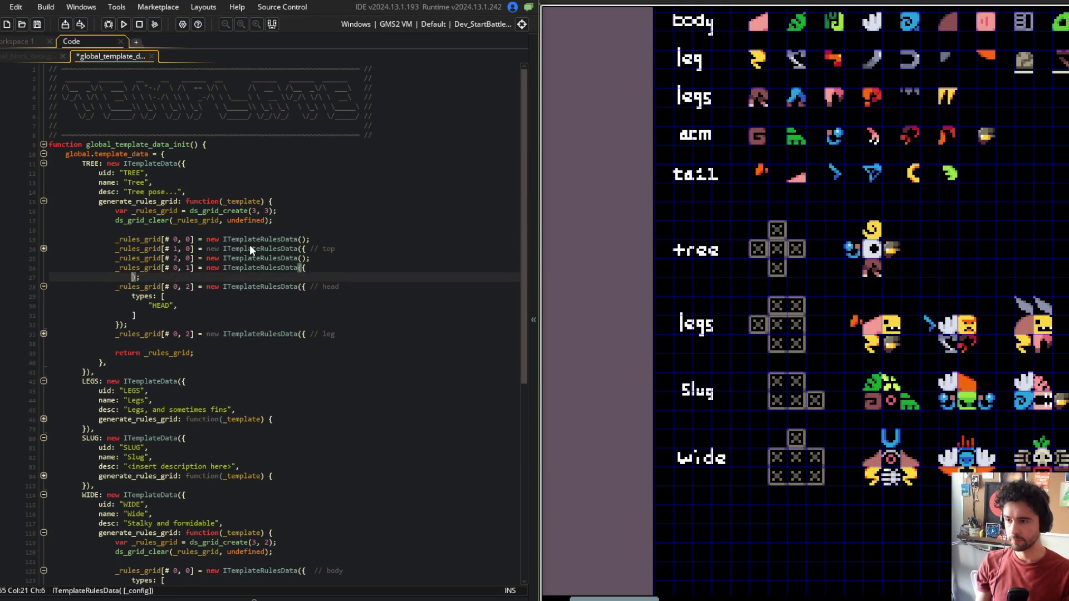
pyautogui.press('Tab')
pyautogui.write('types: ')
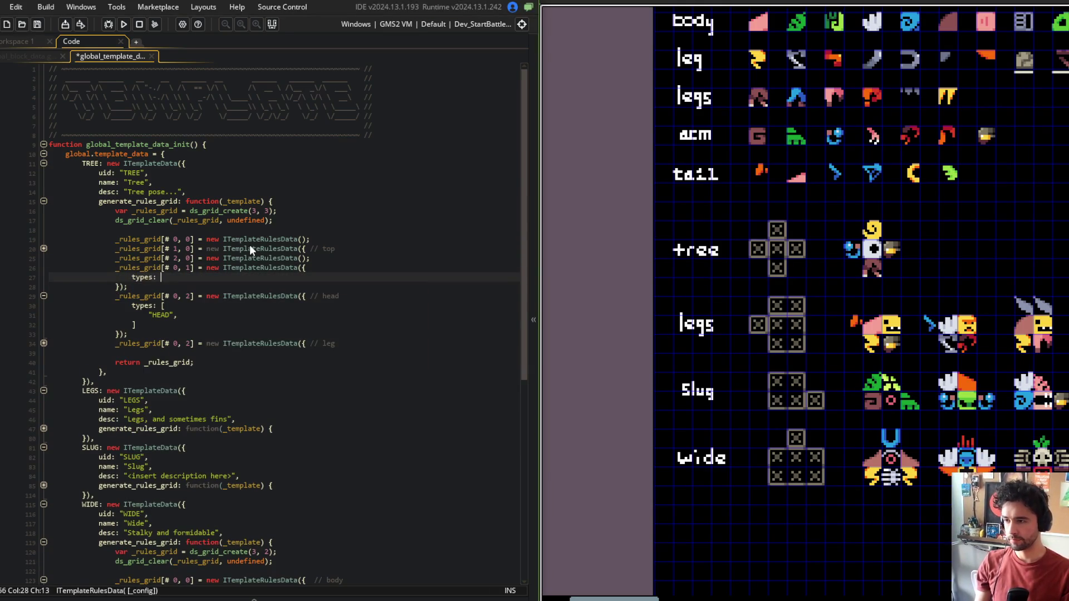
pyautogui.write('[ ],')
pyautogui.hotkey('ctrl', 's')
# Step: Join the head cell's "HEAD" entry and closing bracket onto its types line
pyautogui.press('Down')
pyautogui.press('Down')
pyautogui.press('Down')
pyautogui.press('Home')
pyautogui.press('BackSpace')
pyautogui.press('Down')
pyautogui.press('Home')
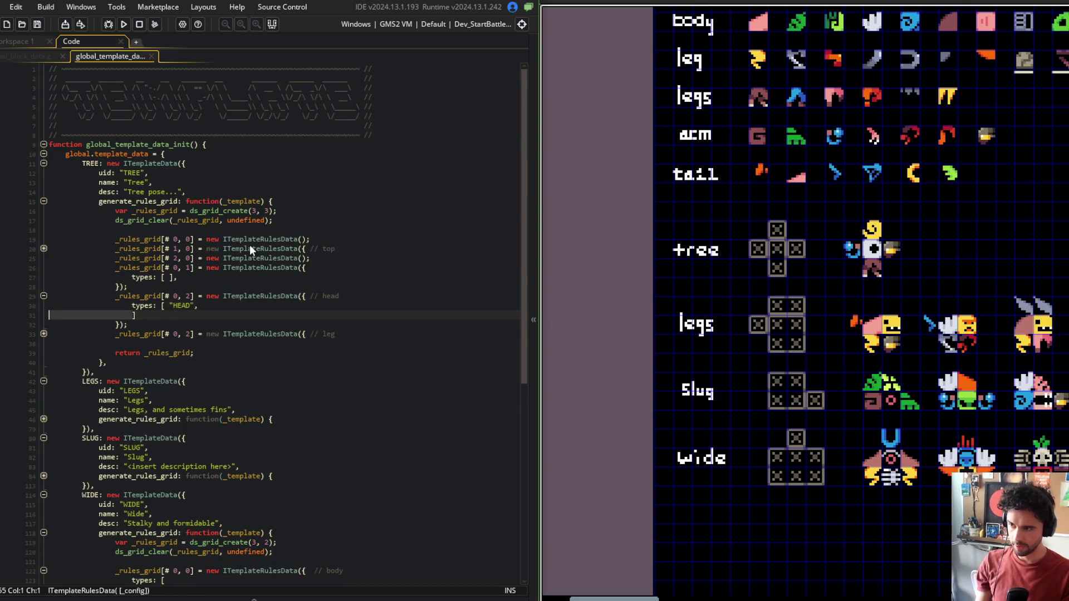
pyautogui.press('BackSpace')
pyautogui.press('BackSpace')
# Step: Set cell [# 0, 1] types to [ BLOCK_TYPE_ARM ] and save
pyautogui.press('Up')
pyautogui.press('Up')
pyautogui.press('Up')
pyautogui.press('Left')
pyautogui.write('BLOCK_TYPE')
pyautogui.press('Return')
pyautogui.hotkey('ctrl', 's')
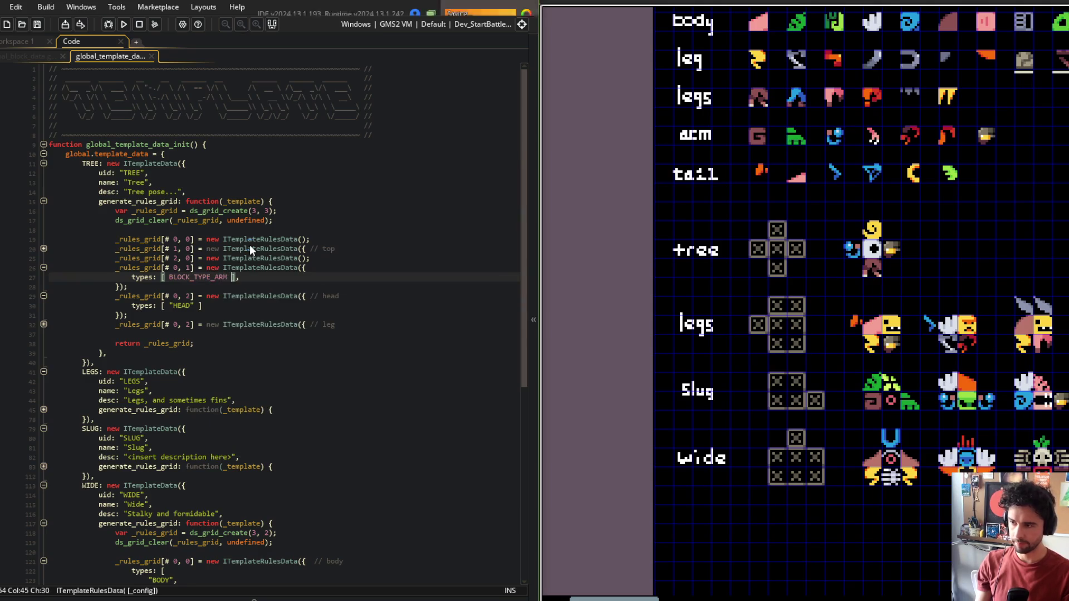
# Step: Replace the top cell's "TOP" type with BLOCK_TYPE_TOP and tidy its bracket line
pyautogui.press('Up')
pyautogui.press('Up')
pyautogui.press('Up')
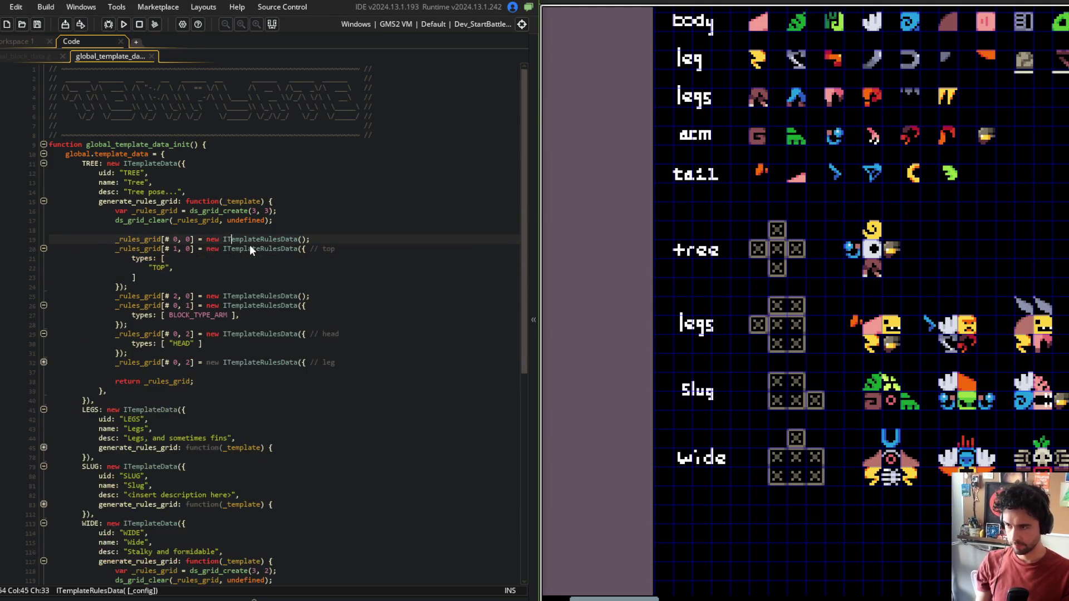
pyautogui.press('Down')
pyautogui.press('Down')
pyautogui.press('Home')
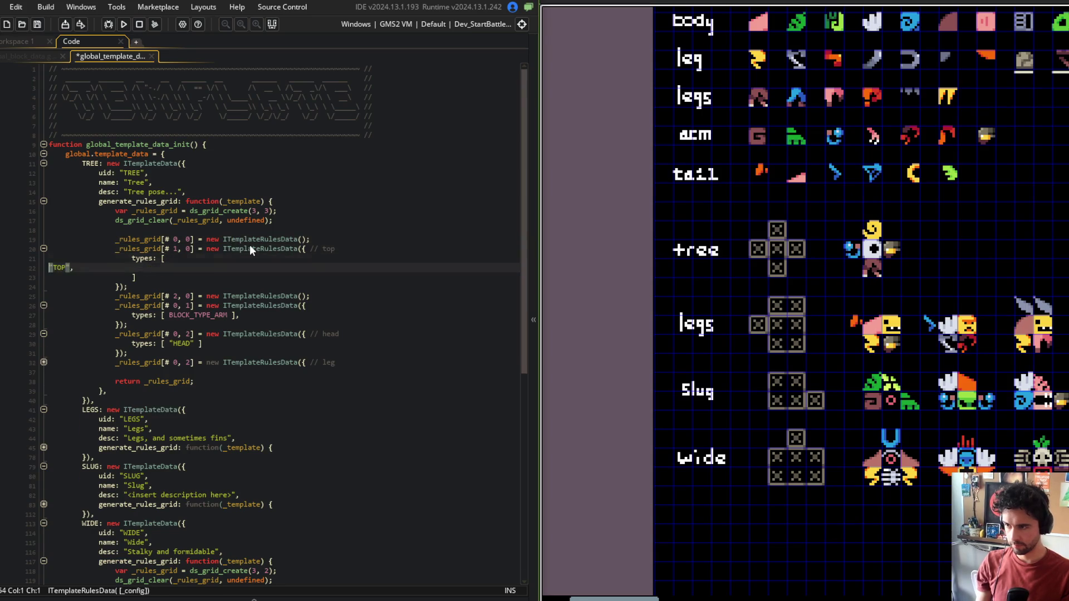
pyautogui.hotkey('ctrl', 'BackSpace')
pyautogui.write('BLOCK_TY')
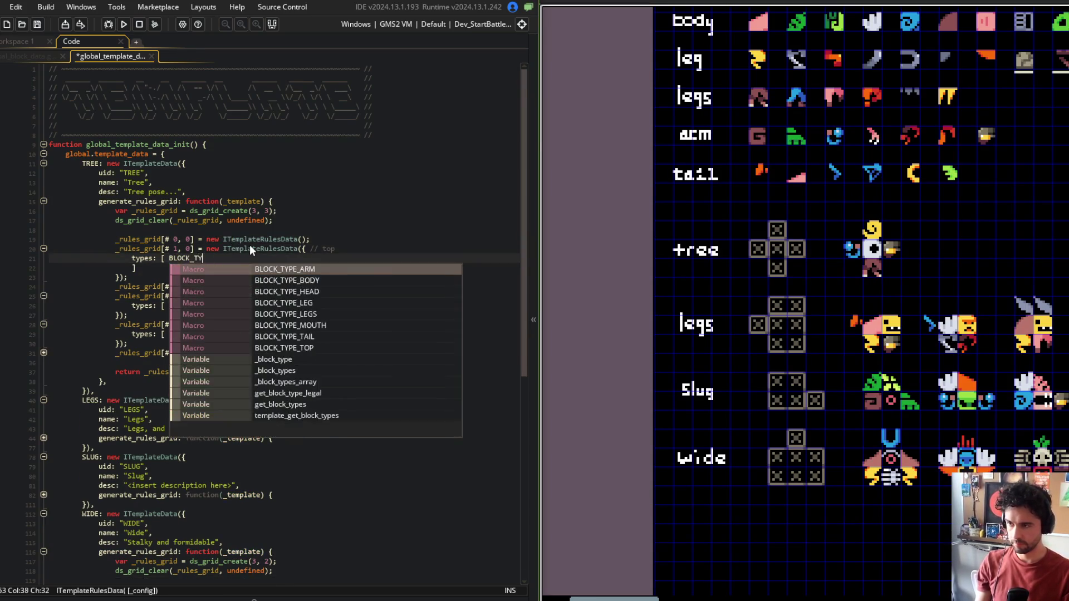
pyautogui.write('PE_TOP')
pyautogui.hotkey('ctrl', 's')
pyautogui.press('Down')
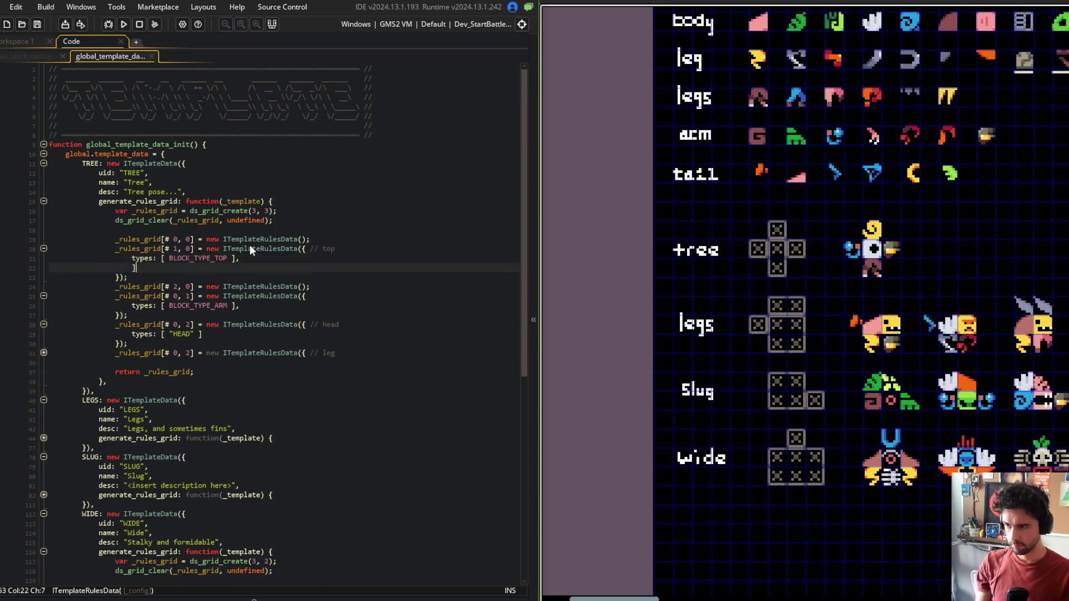
pyautogui.hotkey('ctrl', 'd')
pyautogui.press('Up')
pyautogui.press('Up')
pyautogui.press('Down')
pyautogui.press('Down')
pyautogui.press('Down')
pyautogui.press('Down')
pyautogui.press('Down')
pyautogui.press('Down')
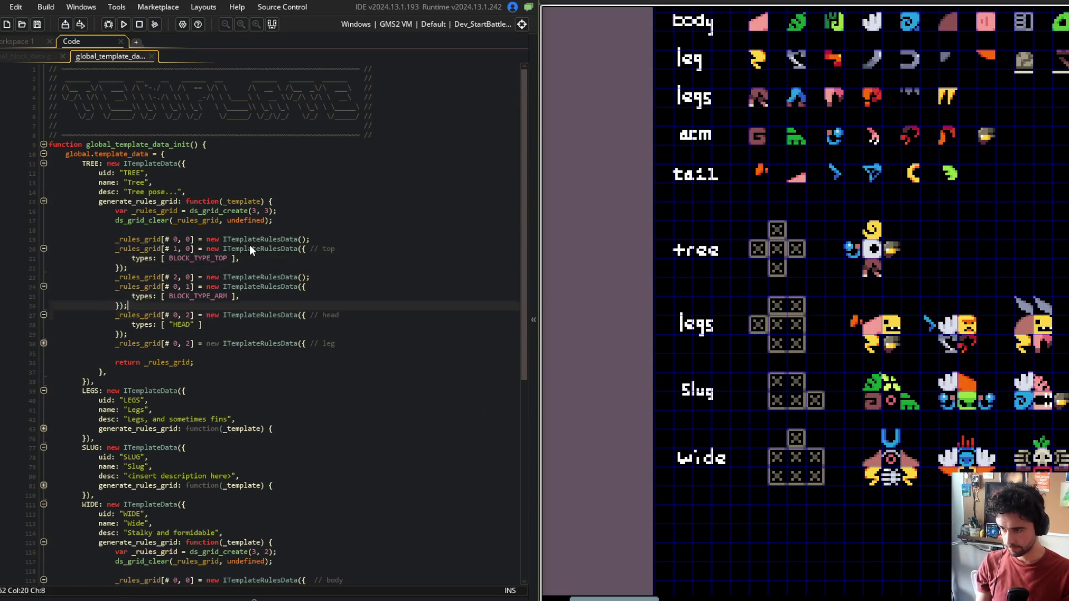
# Step: Replace the head cell's "HEAD" type with BLOCK_TYPE_HEAD and save
pyautogui.press('Left')
pyautogui.press('Left')
pyautogui.press('Left')
pyautogui.press('BackSpace')
pyautogui.press('BackSpace')
pyautogui.press('BackSpace')
pyautogui.press('BackSpace')
pyautogui.write('BLOCK_TYPE_HEA')
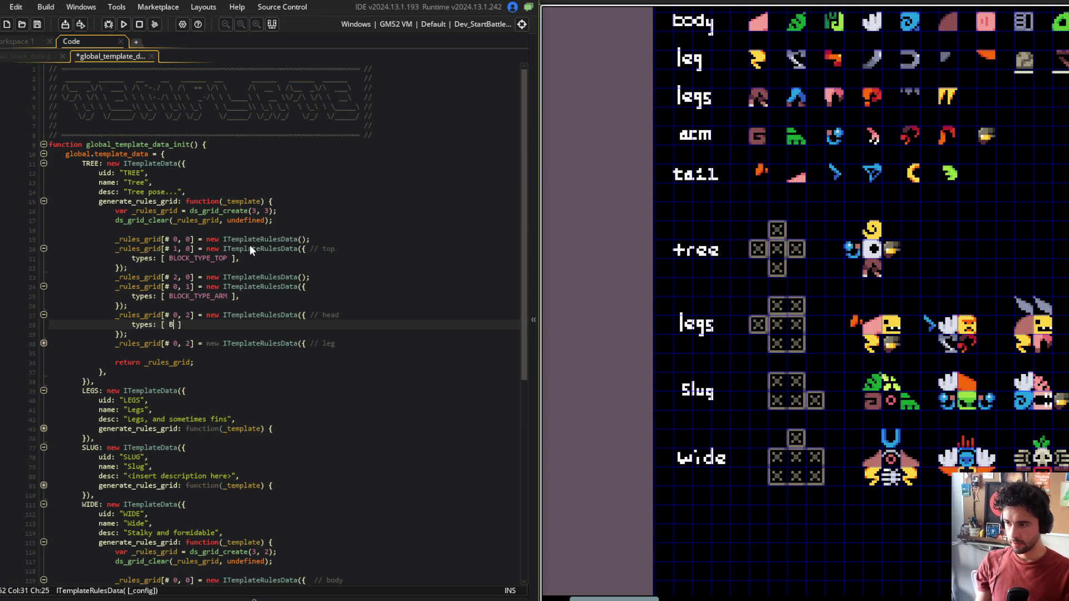
pyautogui.press('Return')
pyautogui.hotkey('ctrl', 's')
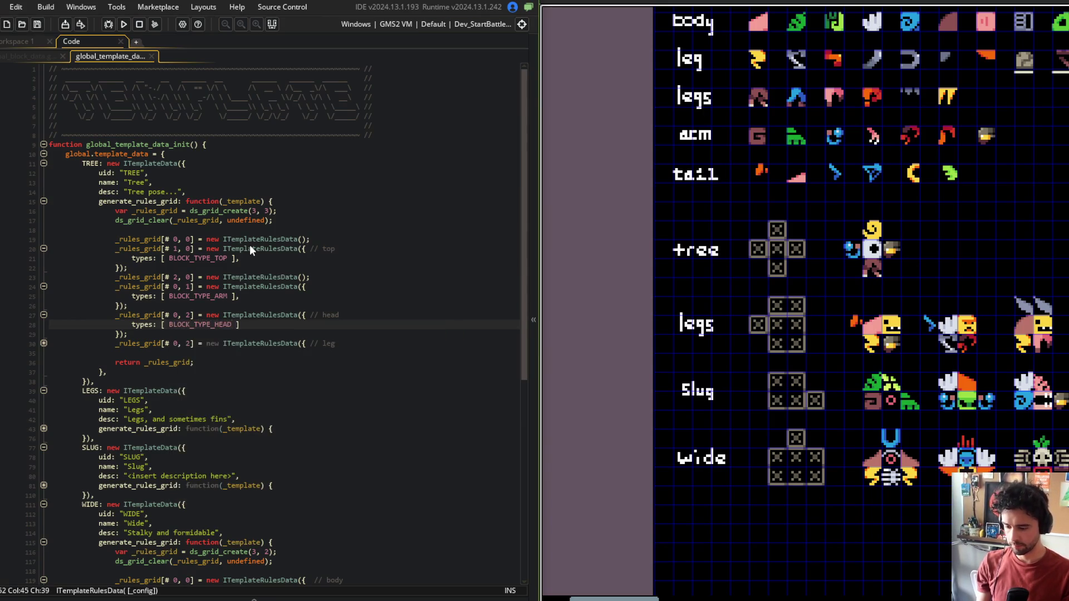
pyautogui.click(271, 302)
pyautogui.click(223, 348)
pyautogui.click(242, 324)
pyautogui.click(378, 249)
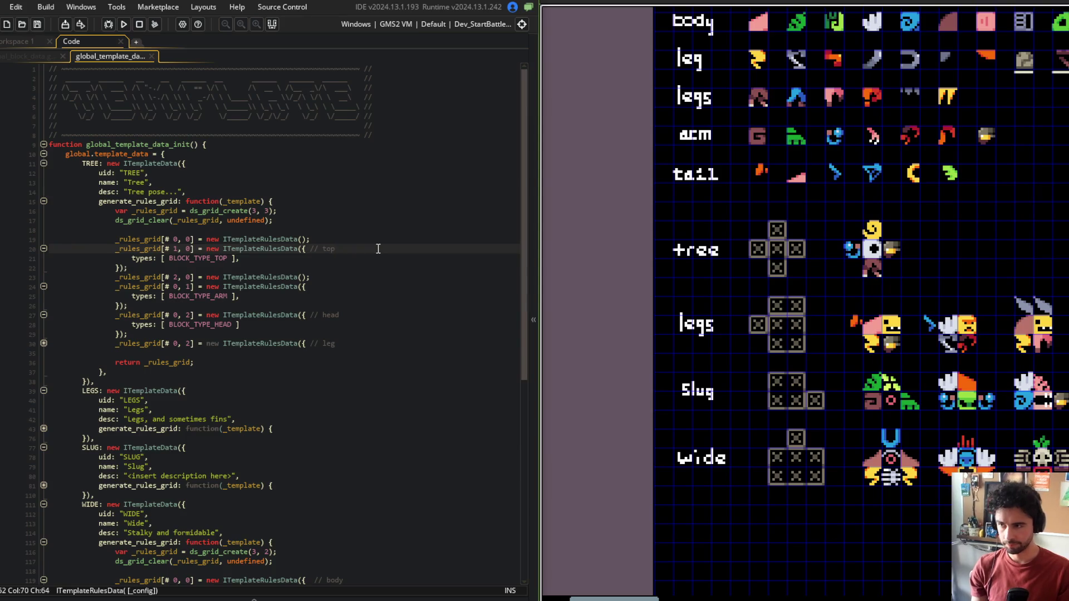
# Step: Fold the top, left-arm and head rule blocks and relabel the leg rule comment as right arm
pyautogui.hotkey('ctrl', 'shift', '[')
pyautogui.press('Down')
pyautogui.press('Down')
pyautogui.write('/')
pyautogui.hotkey('ctrl', 's')
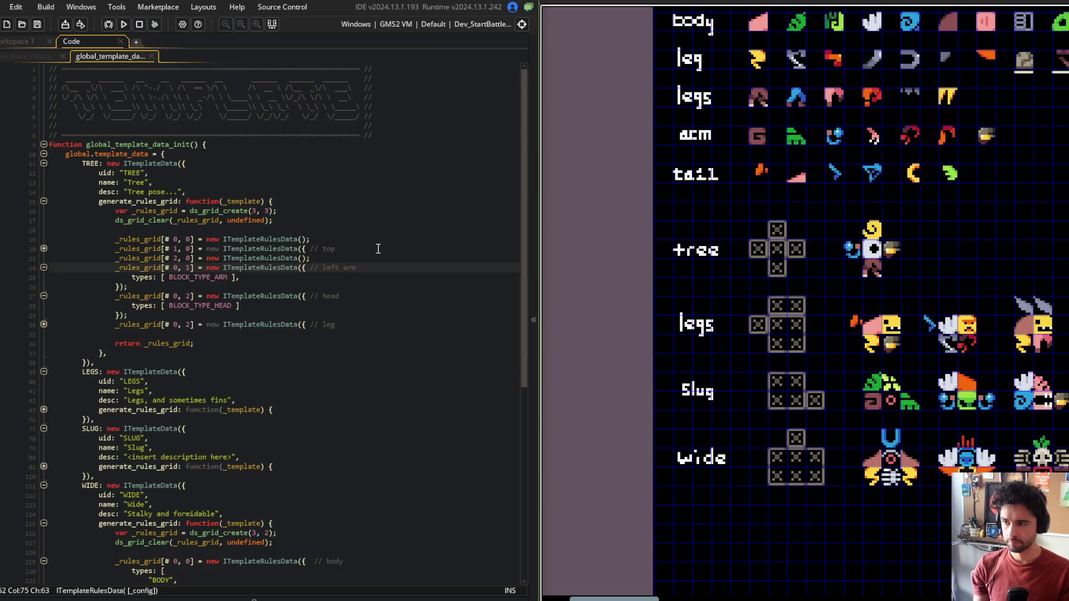
pyautogui.press('Down')
pyautogui.press('Up')
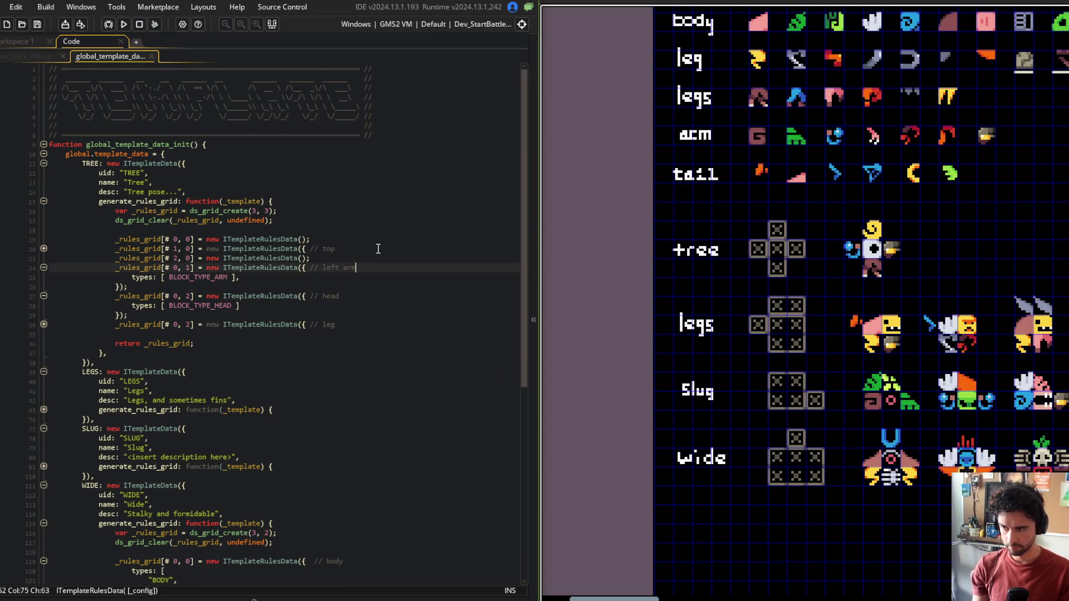
pyautogui.hotkey('ctrl', 'shift', '[')
pyautogui.press('Down')
pyautogui.hotkey('ctrl', 'shift', '[')
pyautogui.press('Down')
pyautogui.hotkey('ctrl', 'shift', ']')
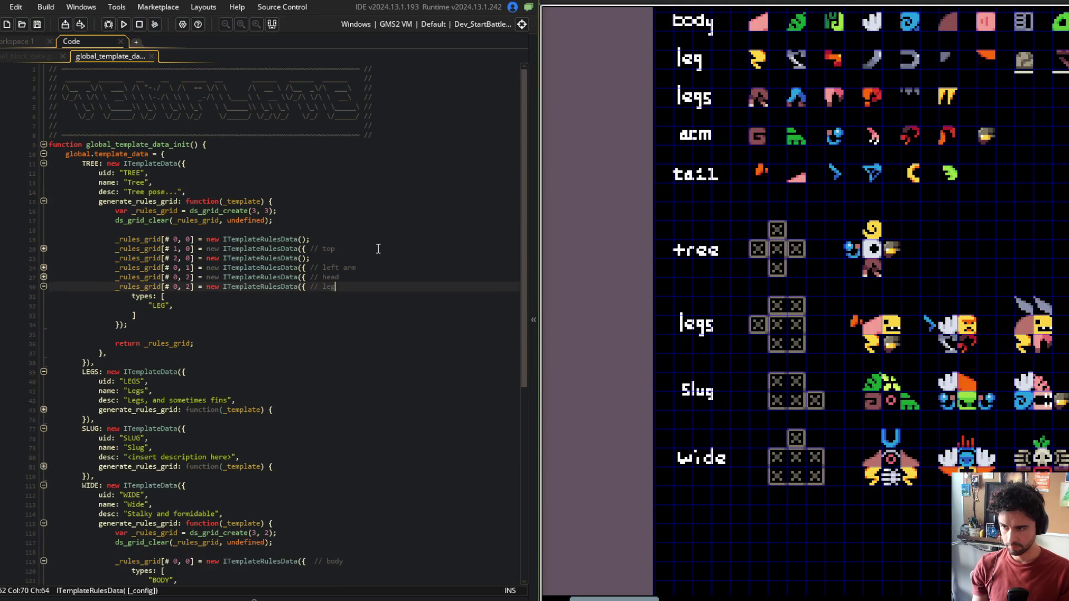
pyautogui.press('BackSpace')
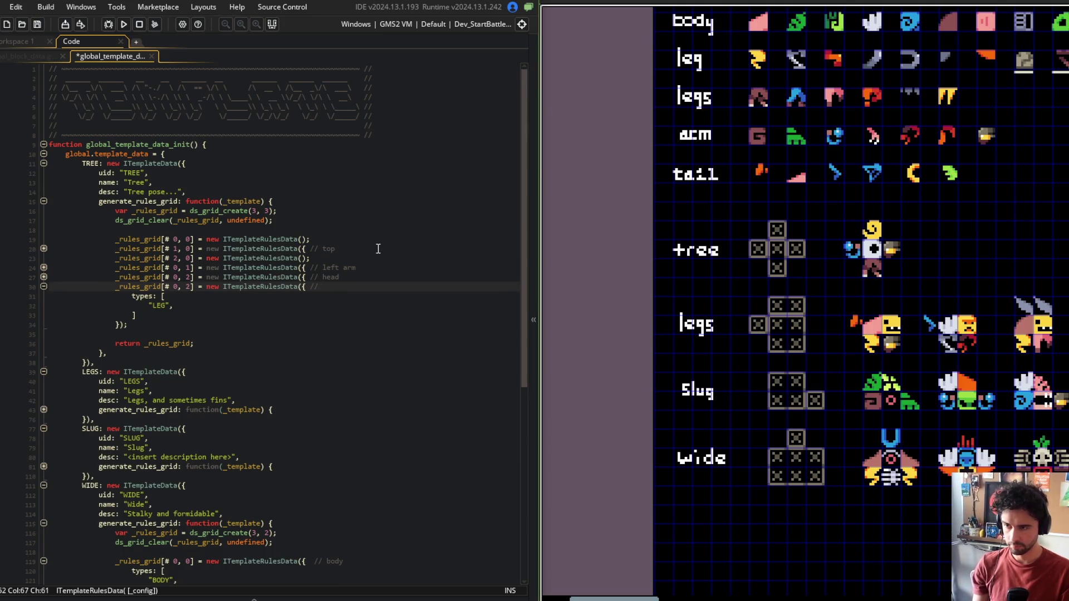
pyautogui.write('right arm')
pyautogui.hotkey('ctrl', 's')
# Step: Change the head cell's row index to 1 so it sits at [# 1, 1]
pyautogui.hotkey('ctrl', 'Left')
pyautogui.hotkey('ctrl', 'Left')
pyautogui.hotkey('ctrl', 'Left')
pyautogui.press('Up')
pyautogui.press('Up')
pyautogui.press('Left')
pyautogui.press('Left')
pyautogui.press('Up')
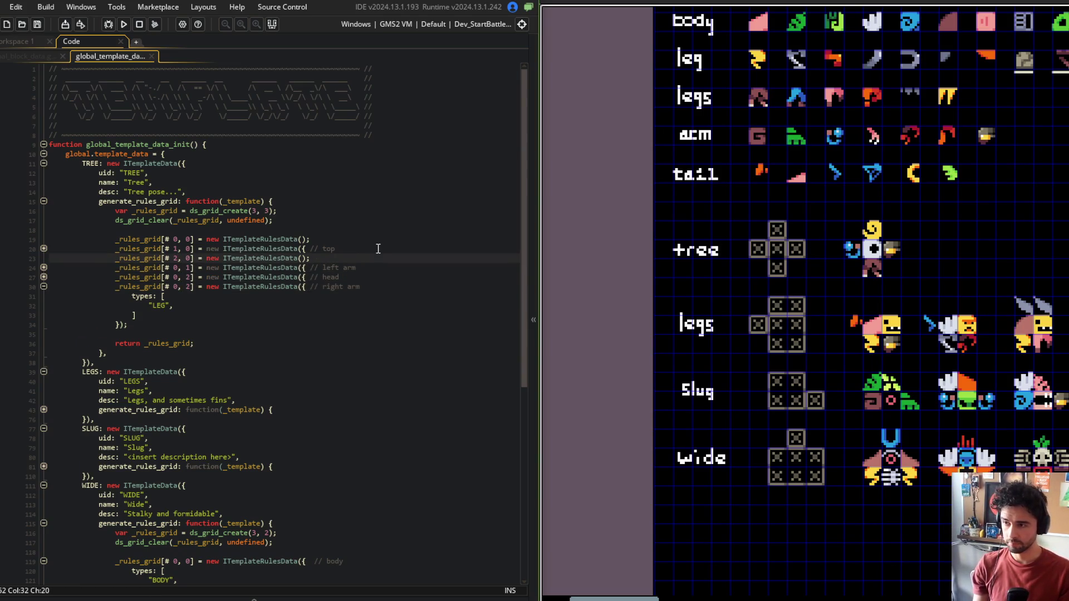
pyautogui.press('Down')
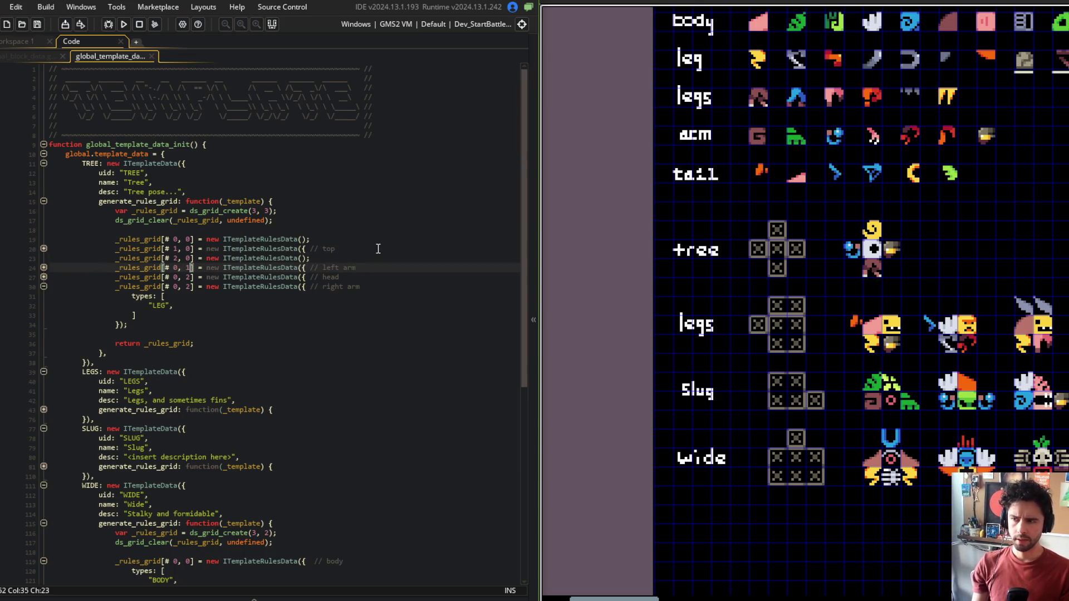
pyautogui.press('Down')
pyautogui.press('Left')
pyautogui.press('BackSpace')
pyautogui.write('1')
pyautogui.hotkey('ctrl', 's')
# Step: Move the right arm cell to grid index [# 2, 1]
pyautogui.press('Down')
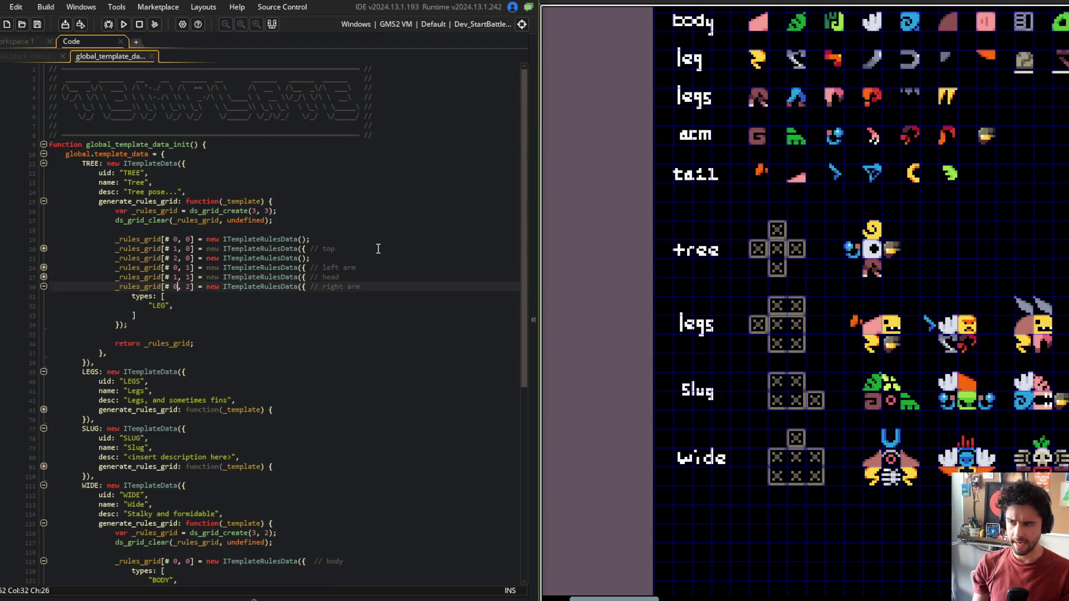
pyautogui.press('BackSpace')
pyautogui.write('2')
pyautogui.press('Right')
pyautogui.press('Right')
pyautogui.press('Delete')
pyautogui.write('1')
pyautogui.hotkey('ctrl', 's')
# Step: Replace the right arm's LEG type with the BLOCK_TYPE_ARM macro and save the script
pyautogui.press('Down')
pyautogui.write('B')
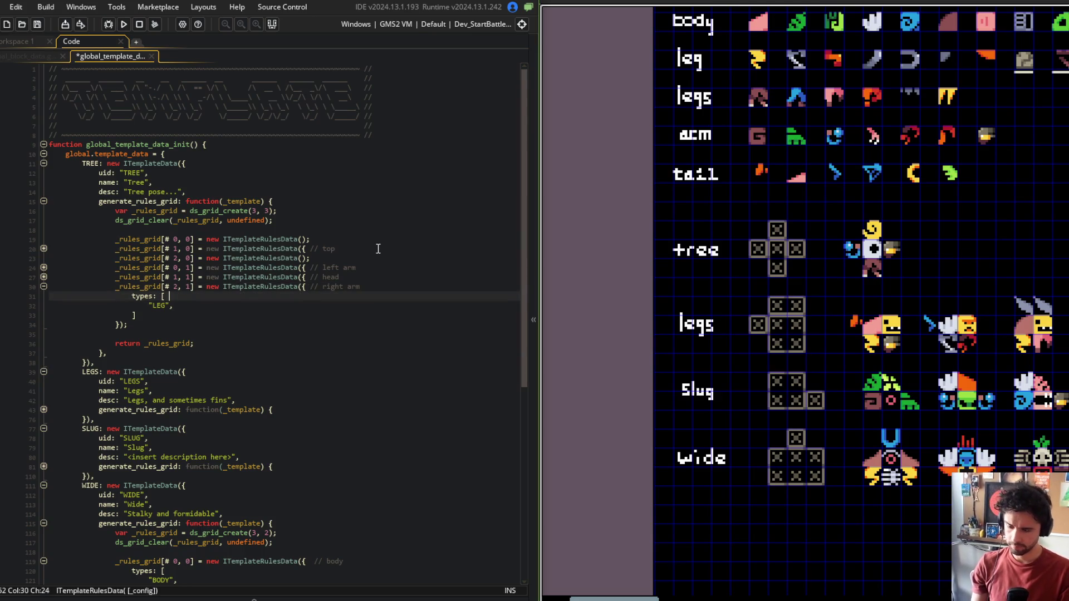
pyautogui.write('LOCK_TYPE_A')
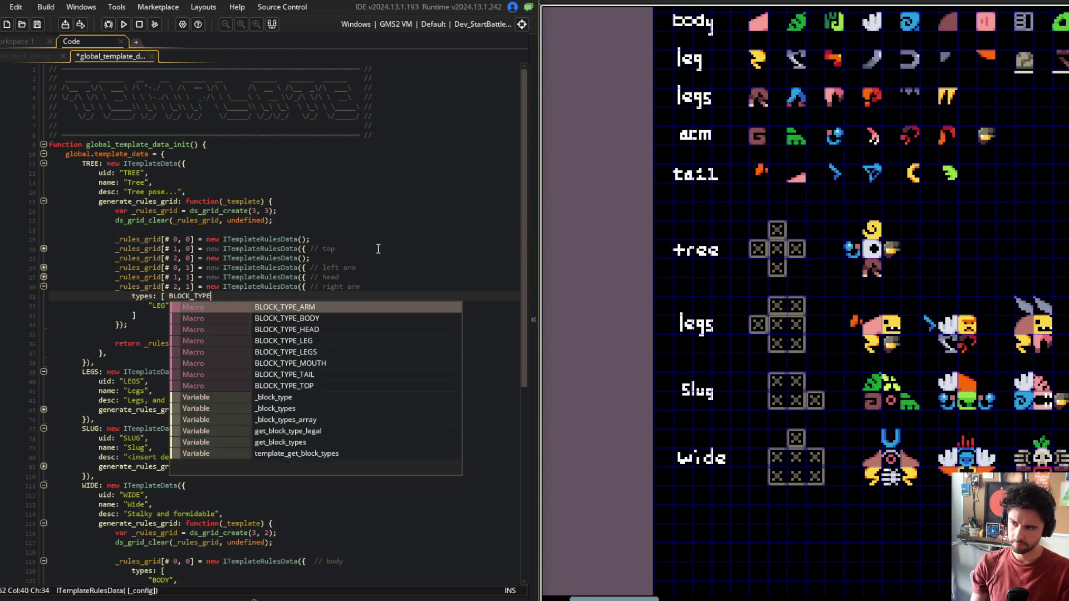
pyautogui.press('Return')
pyautogui.hotkey('shift', 'Down')
pyautogui.hotkey('shift', 'Down')
pyautogui.press('Delete')
pyautogui.write(',')
pyautogui.press('Down')
pyautogui.press('End')
pyautogui.hotkey('ctrl', 's')
# Step: Duplicate the right arm rule as a bare bottom-left cell at [# 0, 2]
pyautogui.hotkey('ctrl', 'd')
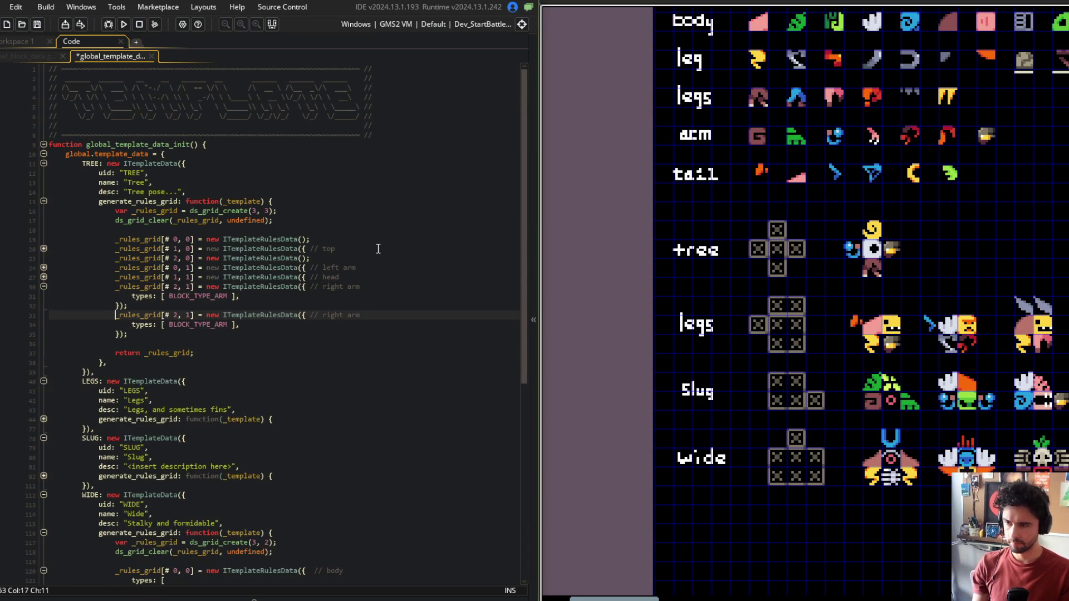
pyautogui.write(');')
pyautogui.hotkey('shift', 'Down')
pyautogui.hotkey('shift', 'Down')
pyautogui.hotkey('shift', 'Down')
pyautogui.press('Delete')
pyautogui.press('Up')
pyautogui.hotkey('ctrl', 'Right')
pyautogui.hotkey('ctrl', 'Right')
pyautogui.hotkey('ctrl', 'Right')
pyautogui.press('BackSpace')
pyautogui.write('0')
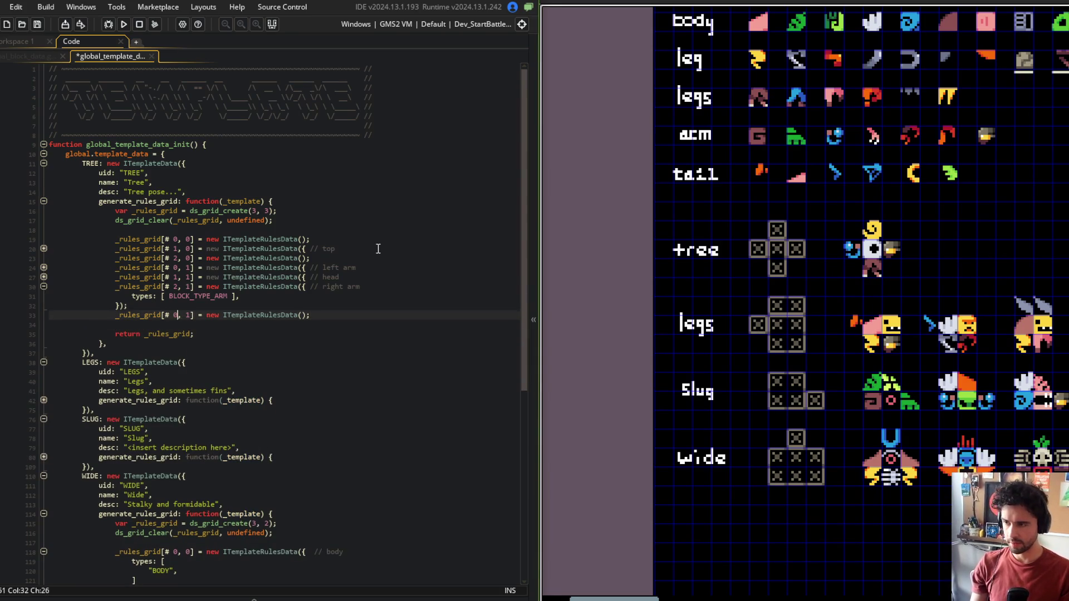
pyautogui.press('BackSpace')
pyautogui.write('2')
pyautogui.hotkey('ctrl', 's')
# Step: Add bottom cells [# 1, 2] and [# 2, 2], commenting the middle one as legs, and save
pyautogui.hotkey('ctrl', 'd')
pyautogui.hotkey('ctrl', 'Left')
pyautogui.hotkey('ctrl', 'Left')
pyautogui.hotkey('ctrl', 'Left')
pyautogui.press('Delete')
pyautogui.write('1')
pyautogui.hotkey('ctrl', 'd')
pyautogui.hotkey('ctrl', 'Left')
pyautogui.hotkey('ctrl', 'Left')
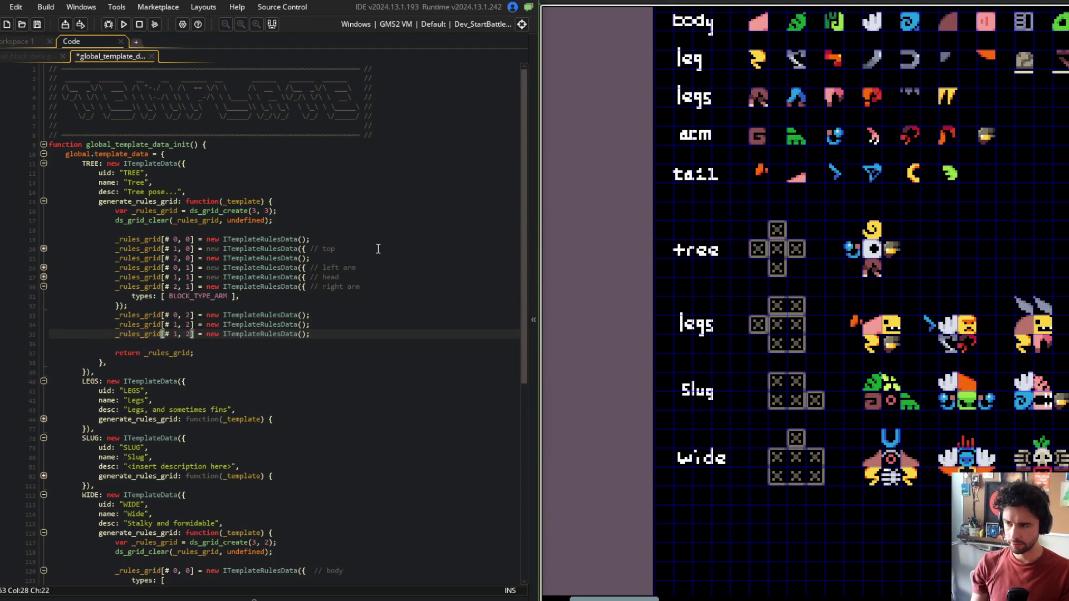
pyautogui.press('BackSpace')
pyautogui.write('2')
pyautogui.hotkey('ctrl', 's')
pyautogui.press('Up')
pyautogui.press('End')
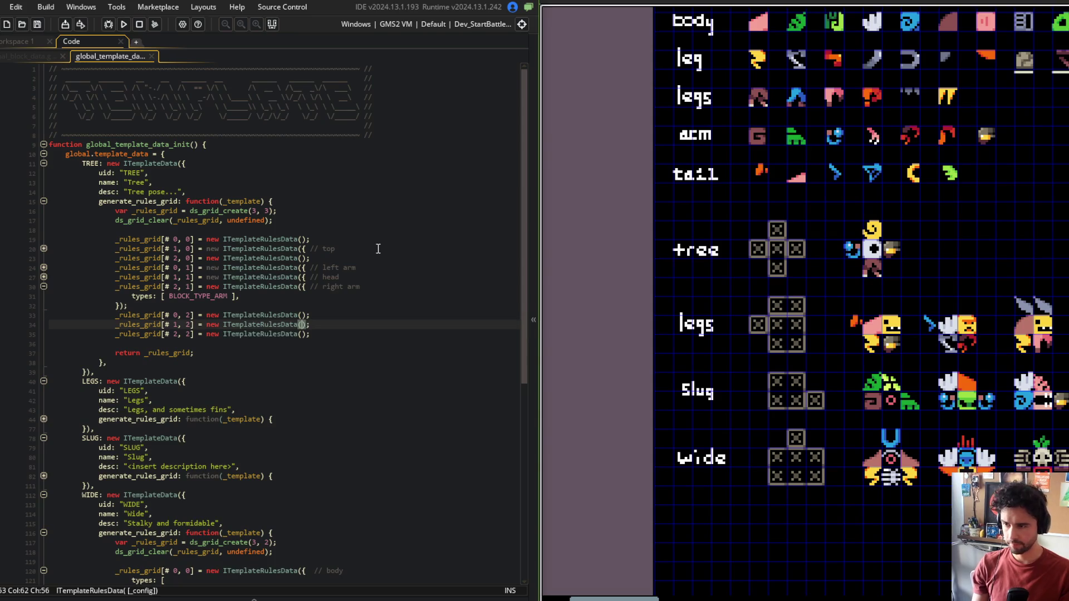
pyautogui.write(' // legs')
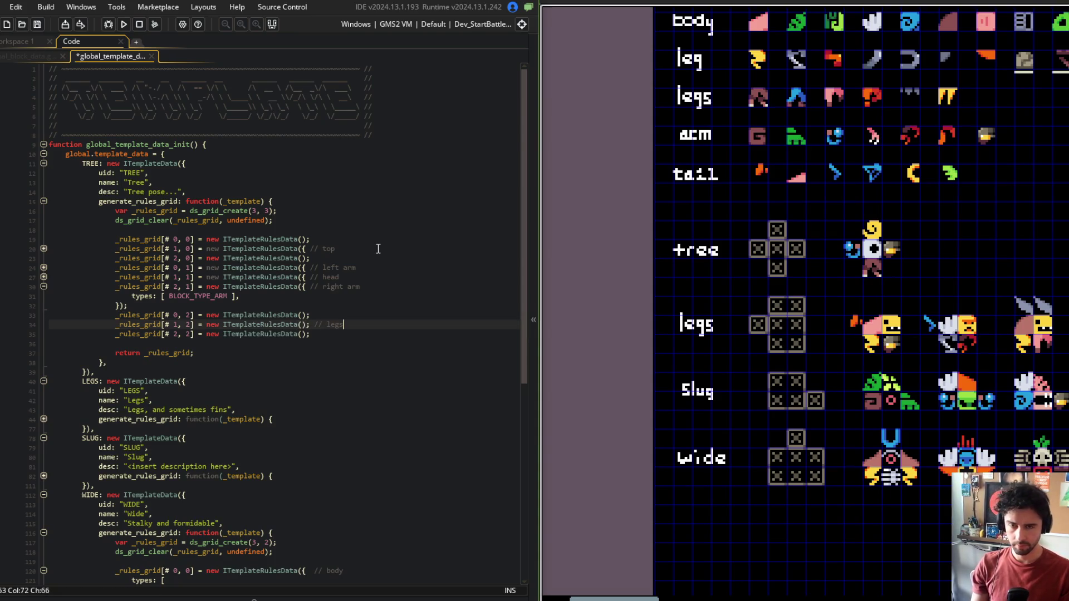
pyautogui.hotkey('ctrl', 's')
# Step: Place a copy of the assembled tree monster to the right of the original
pyautogui.moveTo(913, 214)
pyautogui.mouseDown()
pyautogui.moveTo(759, 318)
pyautogui.moveTo(848, 307)
pyautogui.mouseUp()
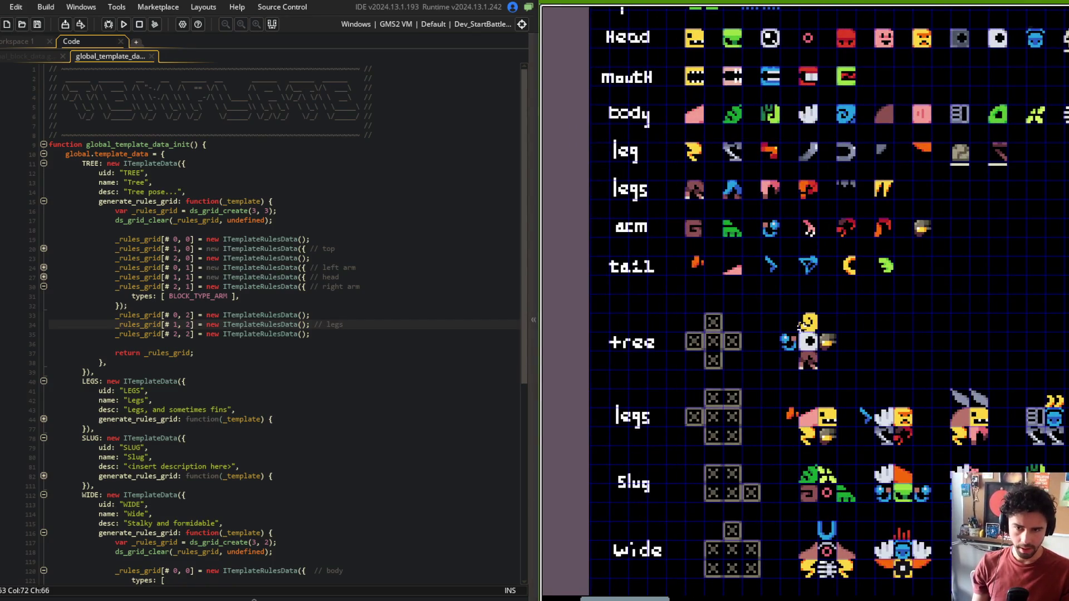
pyautogui.click(813, 345)
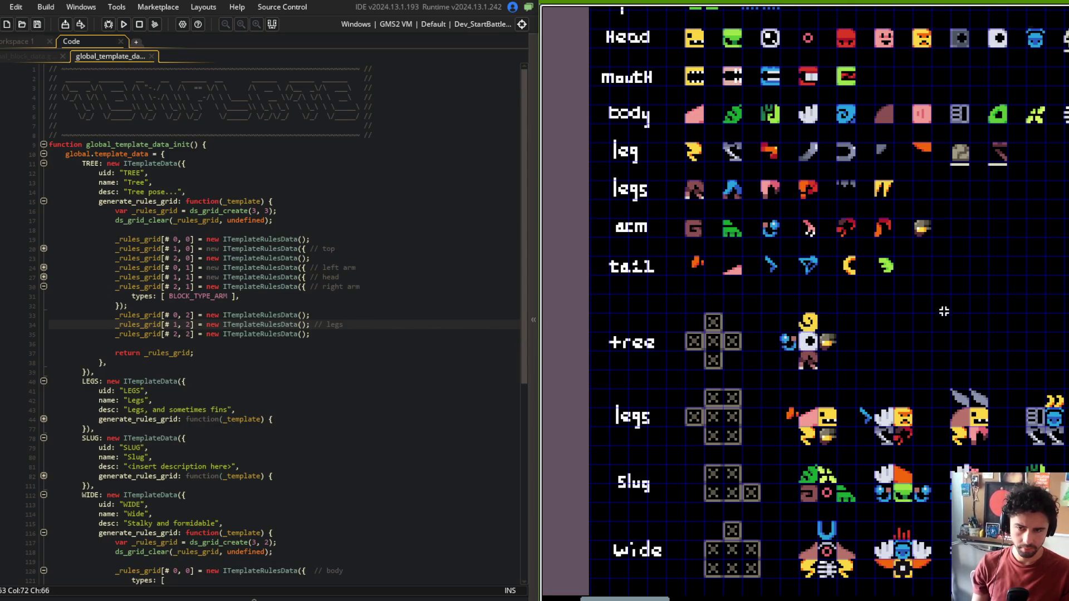
pyautogui.moveTo(814, 362); pyautogui.dragTo(885, 362)
pyautogui.moveTo(768, 305)
pyautogui.mouseDown()
pyautogui.moveTo(850, 377)
pyautogui.moveTo(894, 367)
pyautogui.mouseUp()
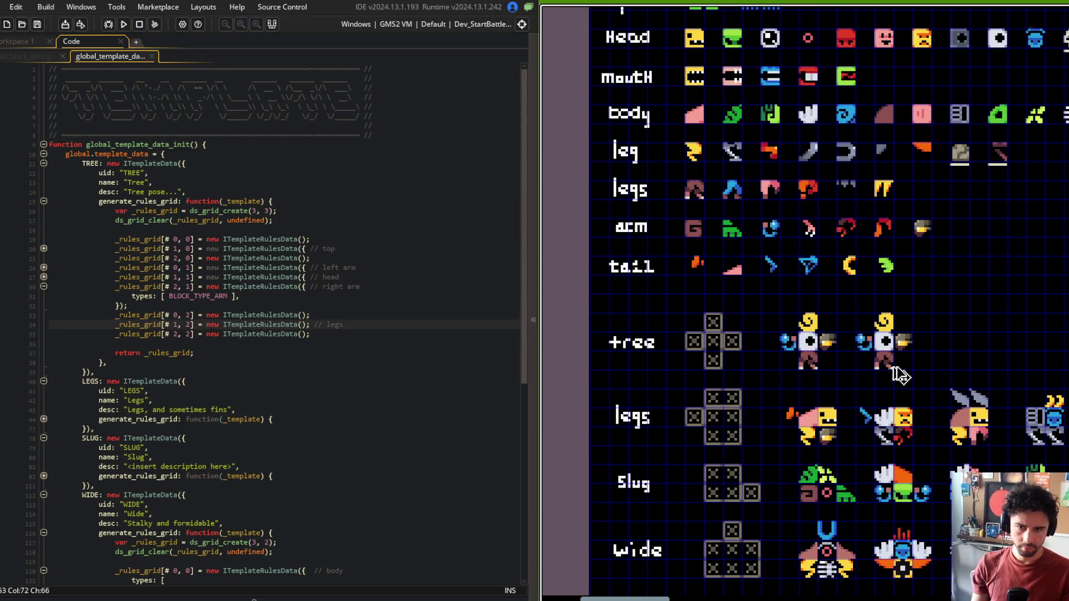
# Step: Delete the copy's legs and white body block and put the grey S leg under it
pyautogui.scroll(2, 900, 376)
pyautogui.click(869, 359)
pyautogui.press('Delete')
pyautogui.scroll(-1, 795, 346)
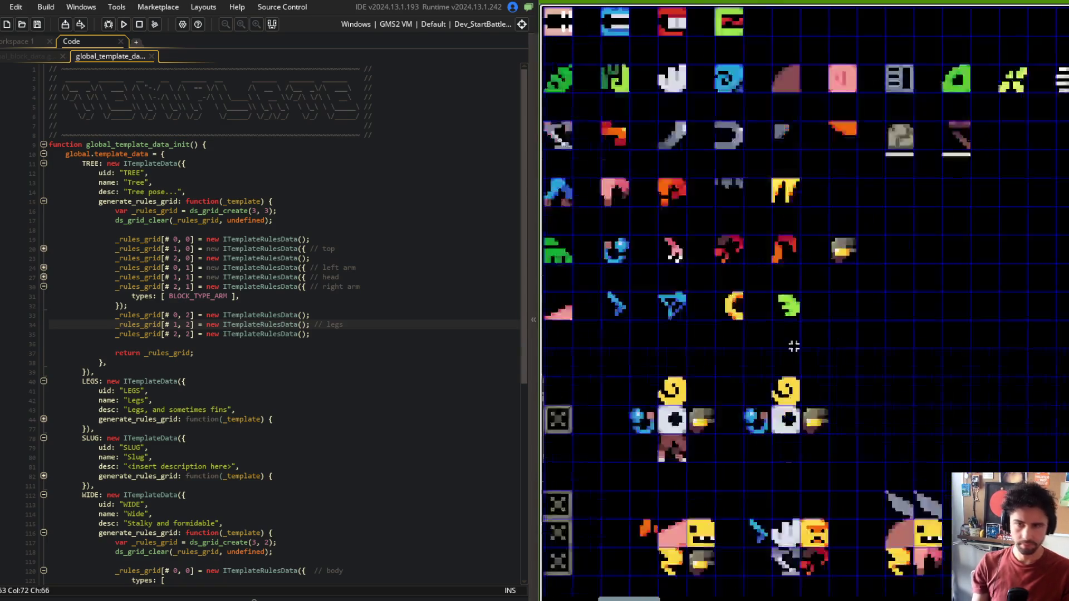
pyautogui.moveTo(775, 248); pyautogui.dragTo(878, 273)
pyautogui.moveTo(725, 233); pyautogui.dragTo(710, 250)
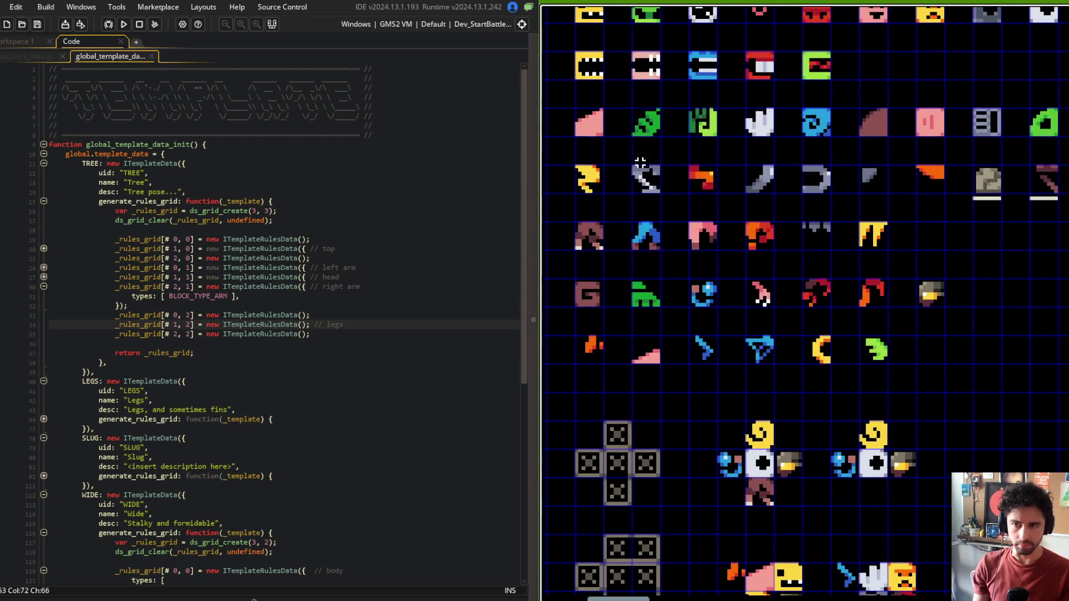
pyautogui.moveTo(625, 162)
pyautogui.mouseDown()
pyautogui.moveTo(919, 513)
pyautogui.moveTo(885, 504)
pyautogui.mouseUp()
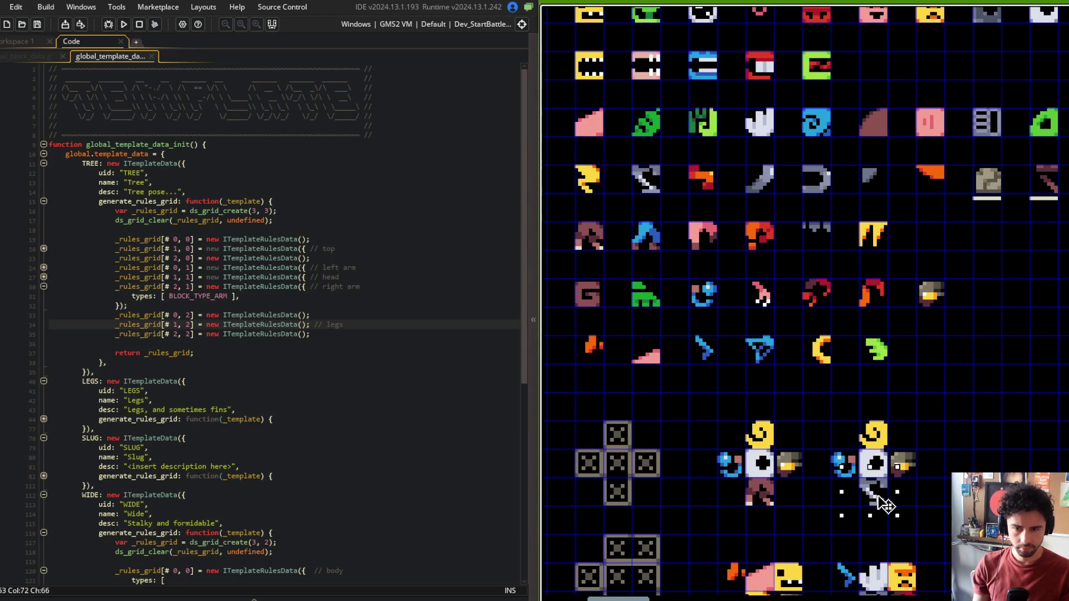
pyautogui.click(874, 464)
pyautogui.press('Delete')
pyautogui.scroll(-2, 921, 358)
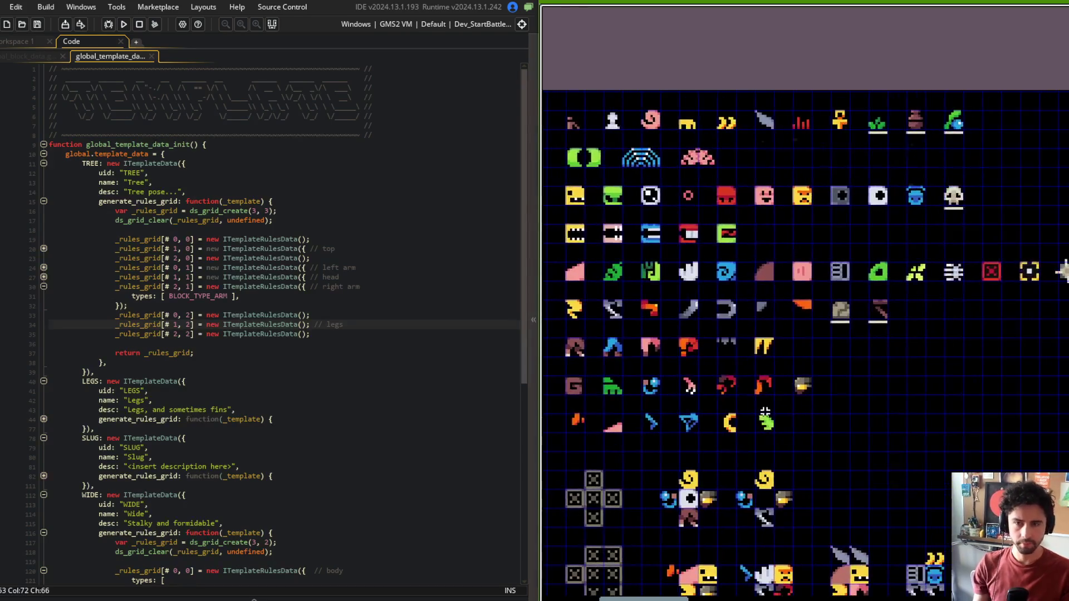
# Step: Put the pink face body piece into the second tree monster's body slot
pyautogui.scroll(2, 825, 301)
pyautogui.moveTo(866, 127)
pyautogui.mouseDown()
pyautogui.moveTo(824, 301)
pyautogui.moveTo(823, 354)
pyautogui.mouseUp()
pyautogui.scroll(-1, 866, 218)
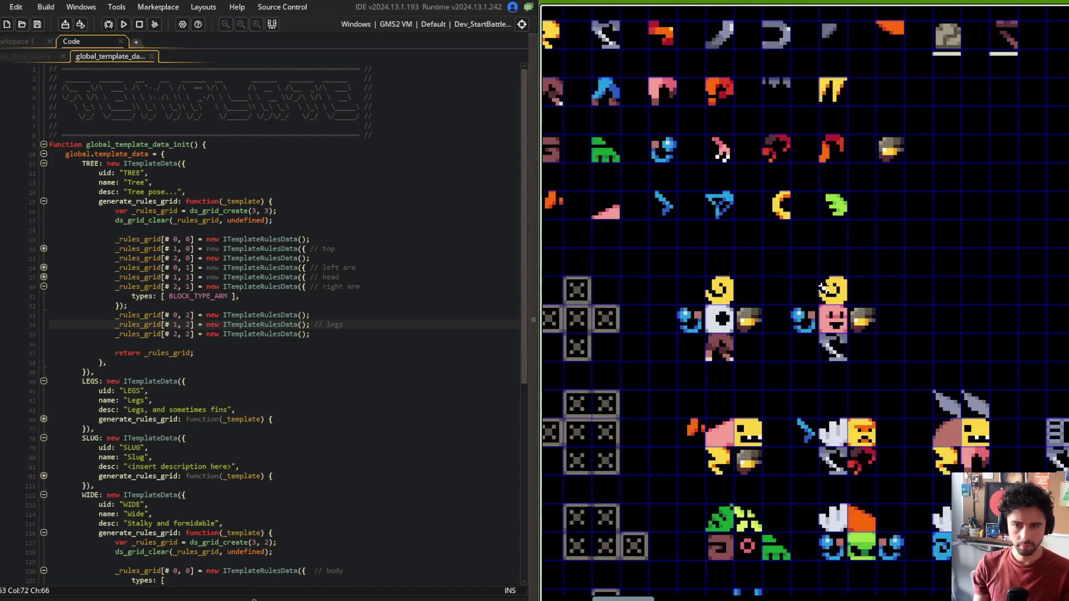
pyautogui.scroll(-2, 840, 294)
pyautogui.scroll(3, 807, 174)
pyautogui.scroll(-2, 807, 174)
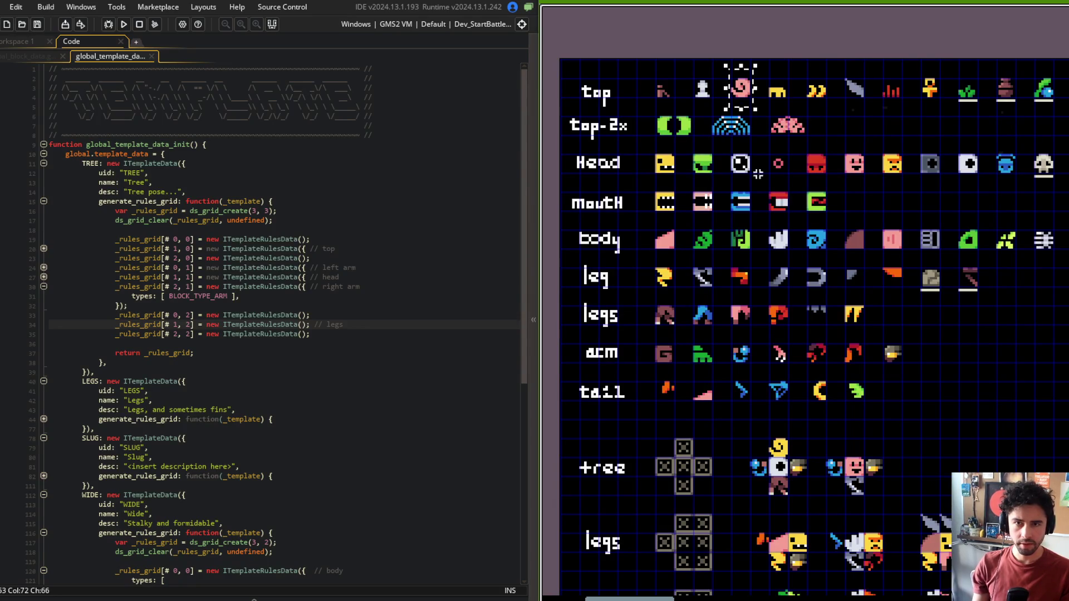
pyautogui.scroll(-3, 780, 251)
pyautogui.scroll(2, 796, 286)
# Step: Move the pink swirl onto the top of the first tree monster
pyautogui.moveTo(791, 295)
pyautogui.mouseDown()
pyautogui.moveTo(730, 308)
pyautogui.moveTo(806, 317)
pyautogui.mouseUp()
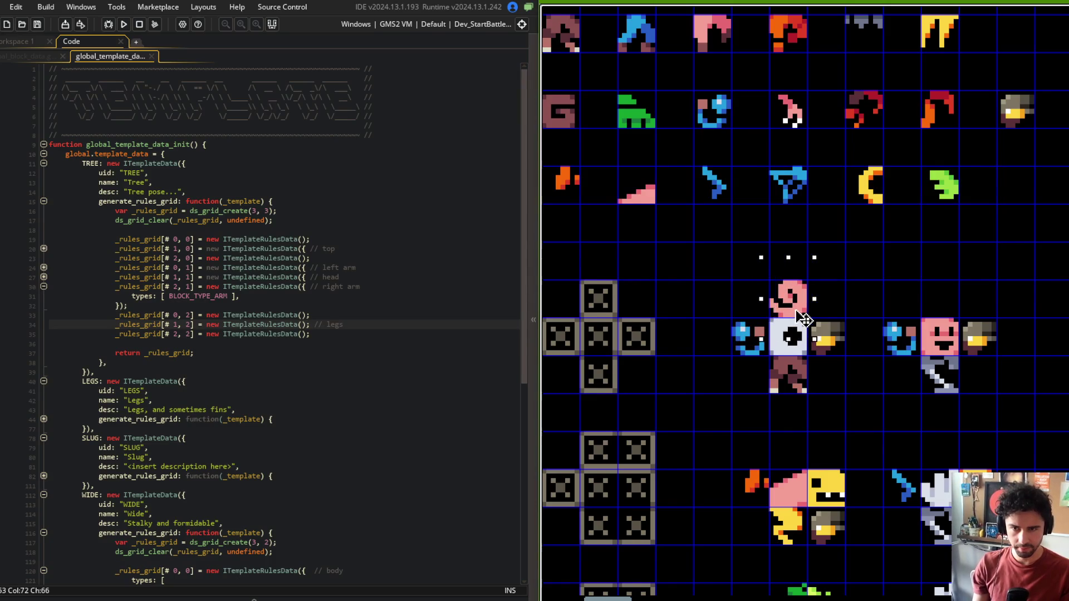
pyautogui.scroll(-3, 805, 312)
pyautogui.scroll(3, 793, 217)
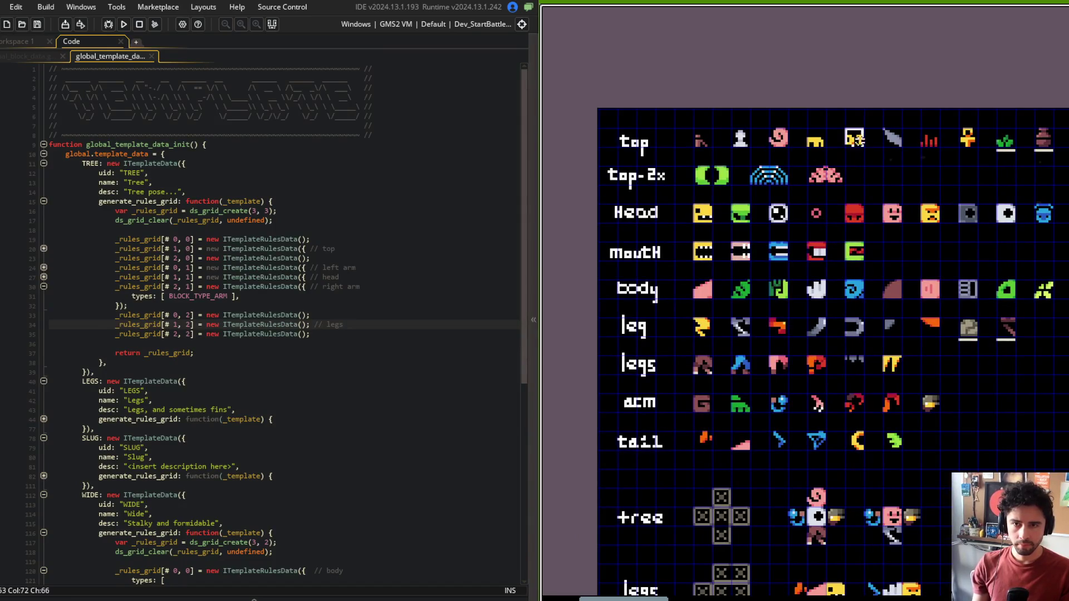
pyautogui.scroll(-3, 855, 139)
pyautogui.scroll(2, 827, 262)
pyautogui.scroll(-2, 826, 263)
pyautogui.scroll(1, 907, 288)
# Step: Select the green arm piece for the second tree monster, then select the green slug monster
pyautogui.moveTo(907, 288); pyautogui.dragTo(952, 296)
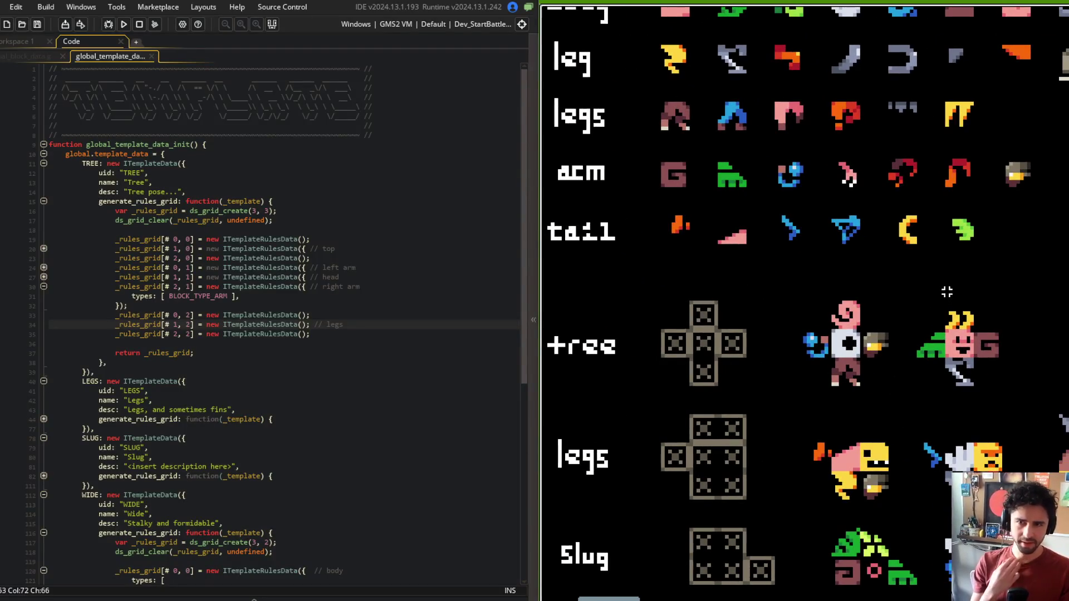
pyautogui.moveTo(715, 160); pyautogui.dragTo(776, 196)
pyautogui.scroll(-4, 791, 303)
pyautogui.scroll(3, 791, 303)
pyautogui.moveTo(865, 369); pyautogui.dragTo(813, 288)
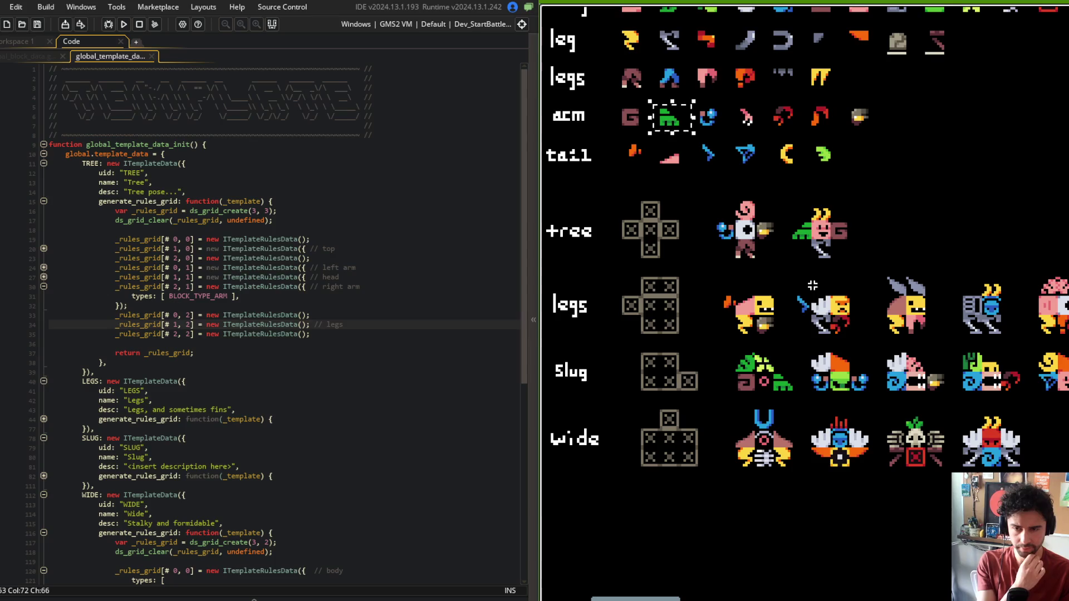
pyautogui.click(893, 209)
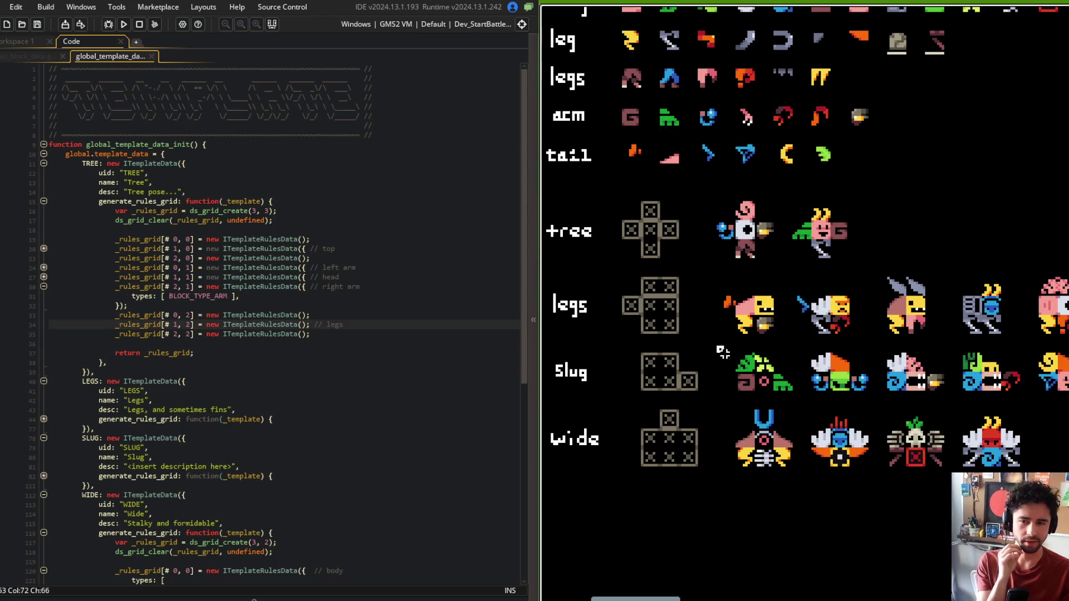
pyautogui.click(788, 374)
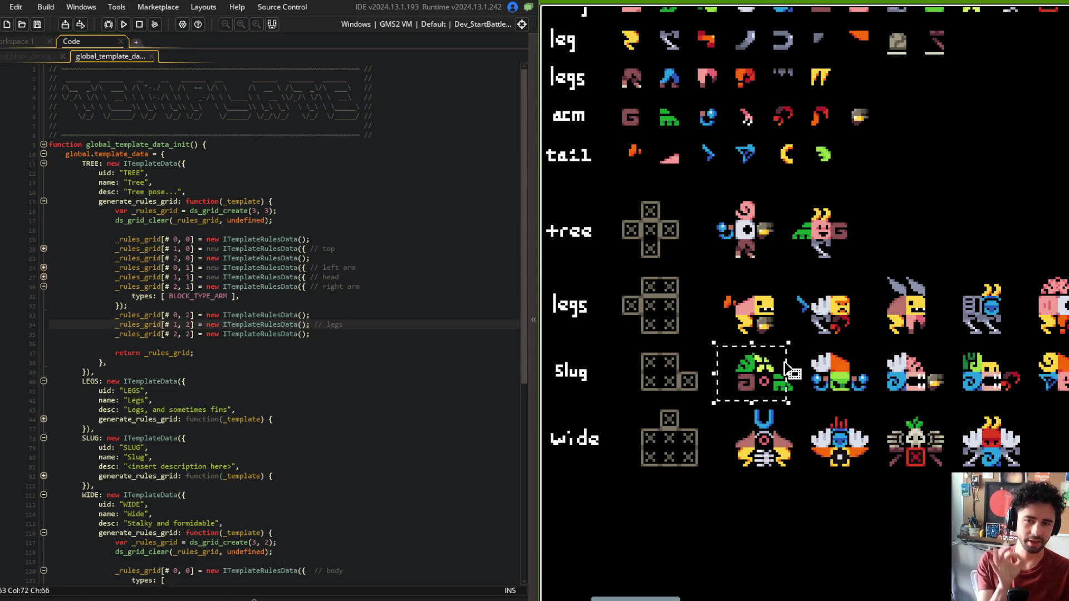
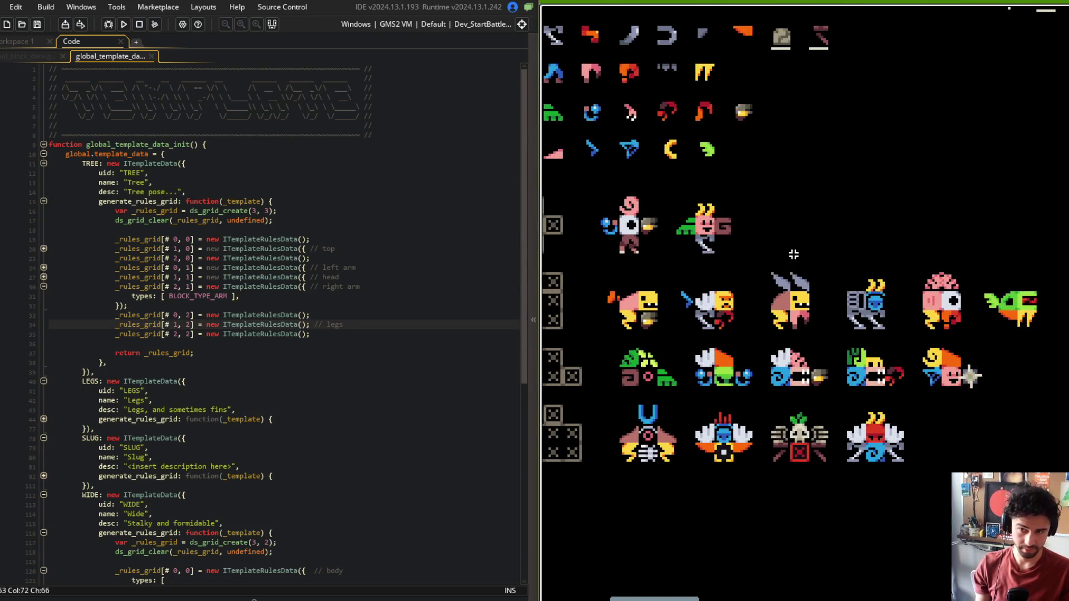
# Step: Replace the tree creature's green arm with the dark red arm beside its head
pyautogui.scroll(-2, 698, 239)
pyautogui.scroll(4, 1001, 247)
pyautogui.scroll(-2, 866, 233)
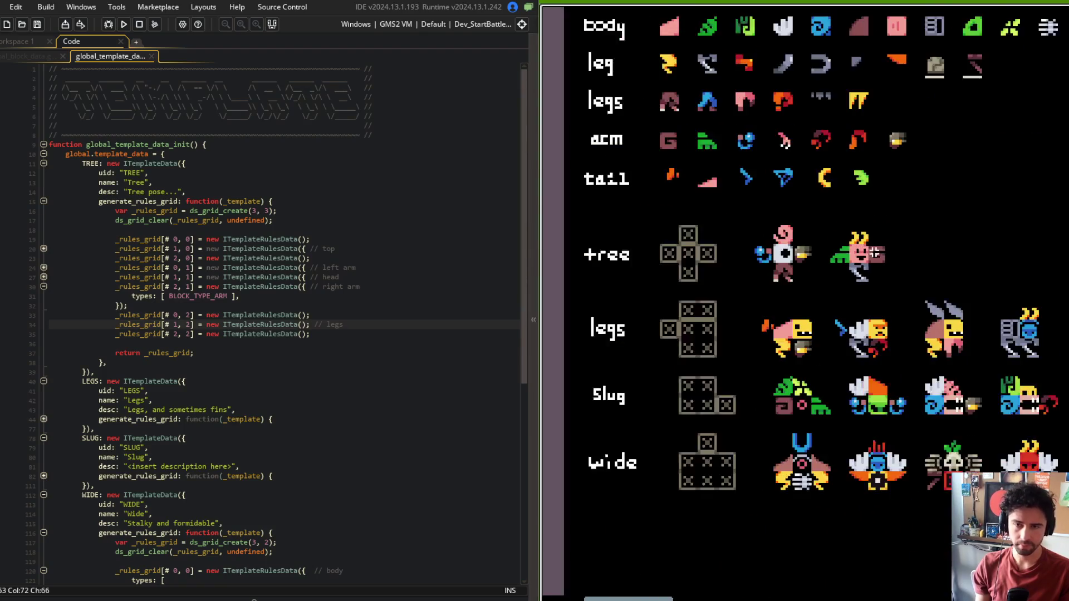
pyautogui.scroll(2, 866, 234)
pyautogui.click(838, 256)
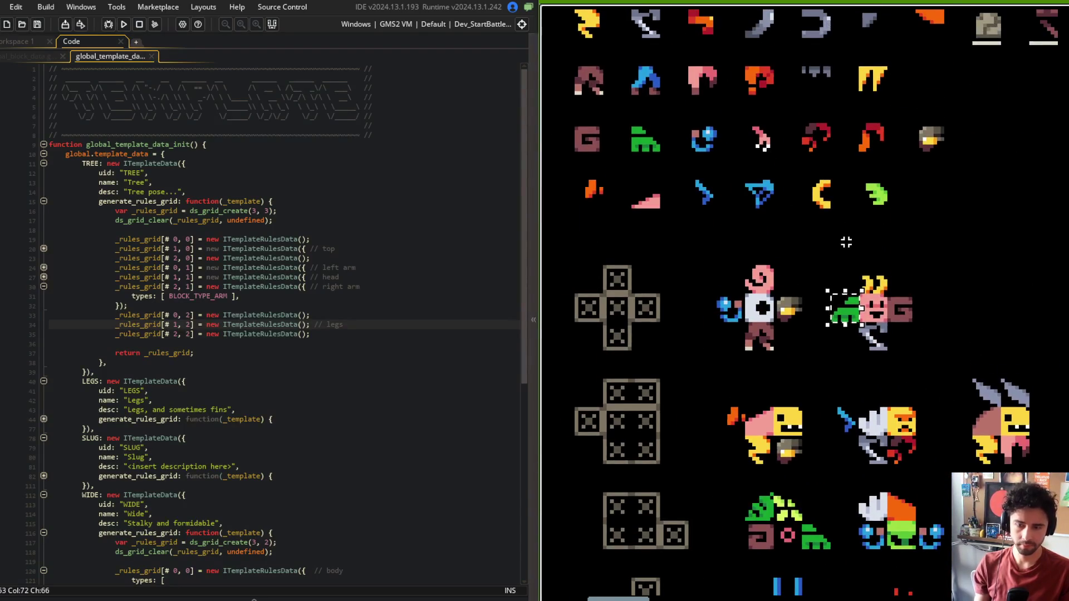
pyautogui.click(874, 137)
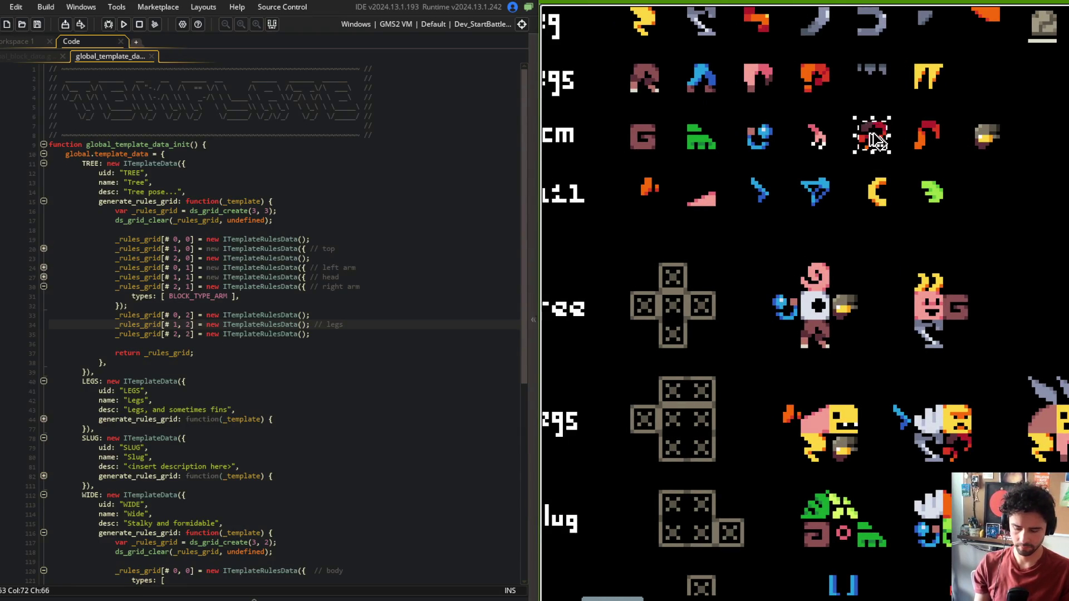
pyautogui.moveTo(876, 139)
pyautogui.mouseDown()
pyautogui.moveTo(877, 244)
pyautogui.moveTo(895, 311)
pyautogui.mouseUp()
# Step: Add the red leg piece under the pink-headed tree creature
pyautogui.scroll(2, 900, 312)
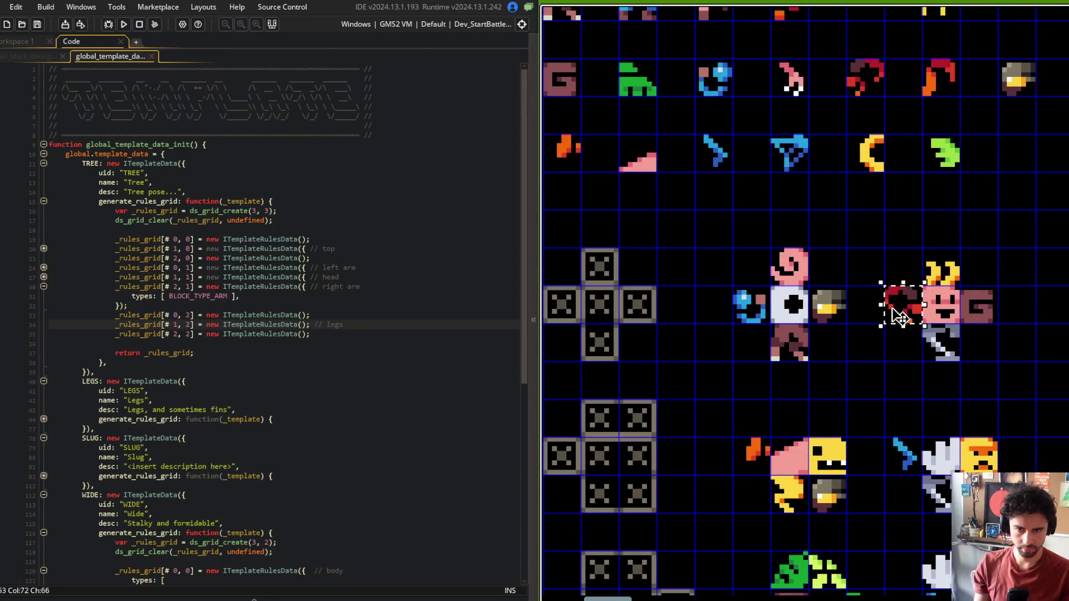
pyautogui.scroll(-2, 955, 281)
pyautogui.scroll(3, 954, 281)
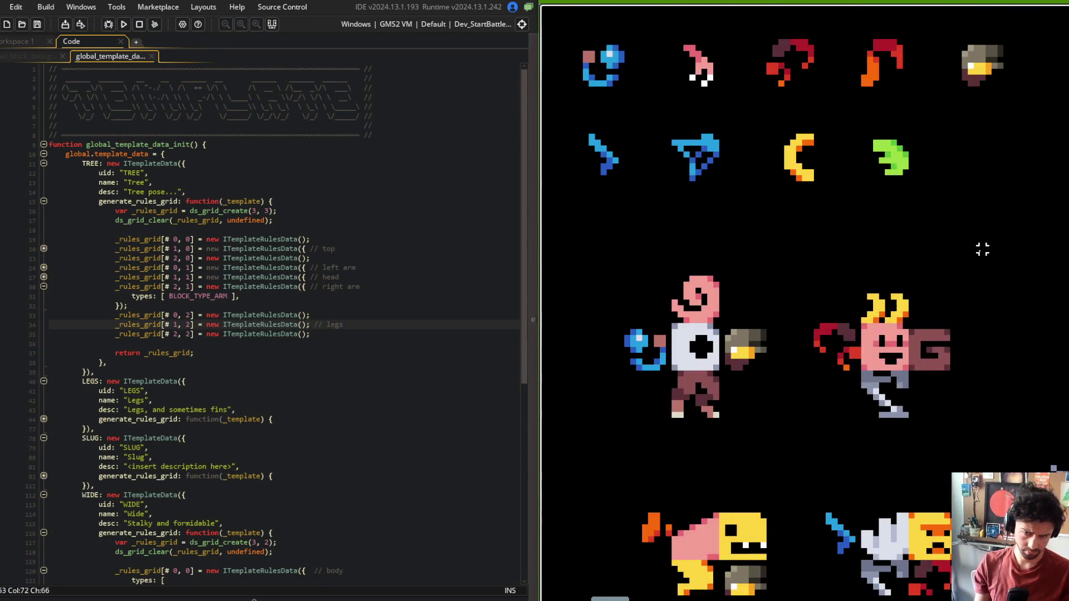
pyautogui.scroll(-1, 918, 217)
pyautogui.scroll(-2, 917, 217)
pyautogui.scroll(2, 945, 199)
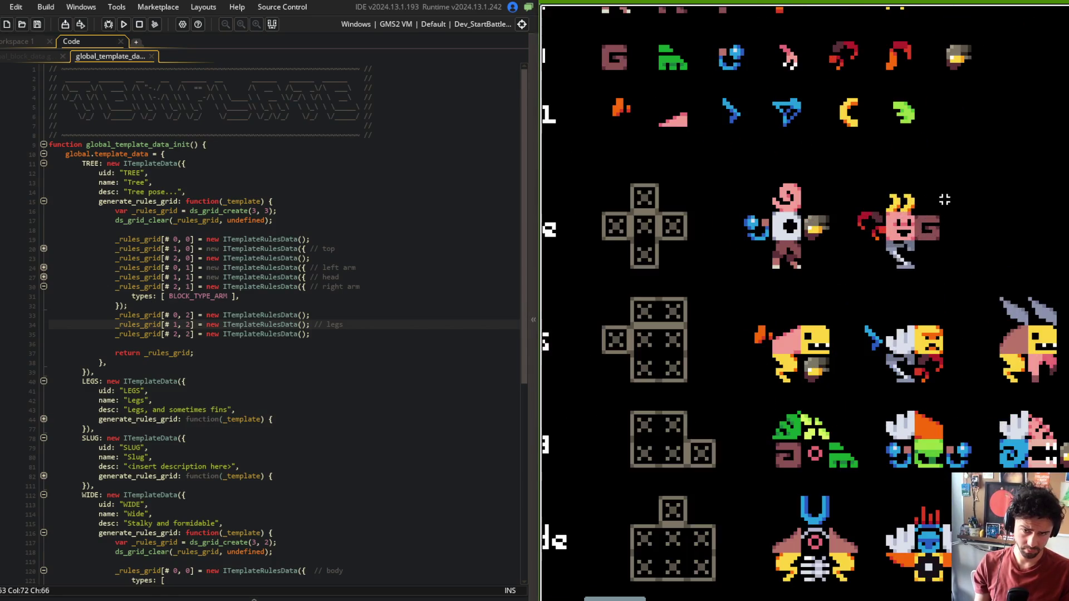
pyautogui.moveTo(783, 191); pyautogui.dragTo(918, 303)
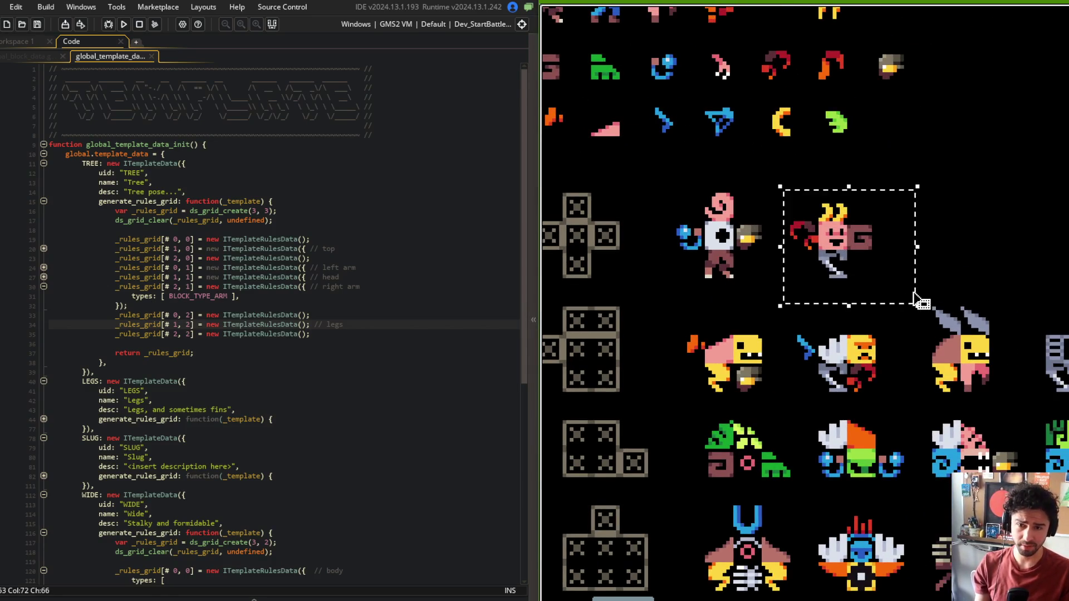
pyautogui.scroll(-2, 916, 301)
pyautogui.hotkey('ctrl', 'd')
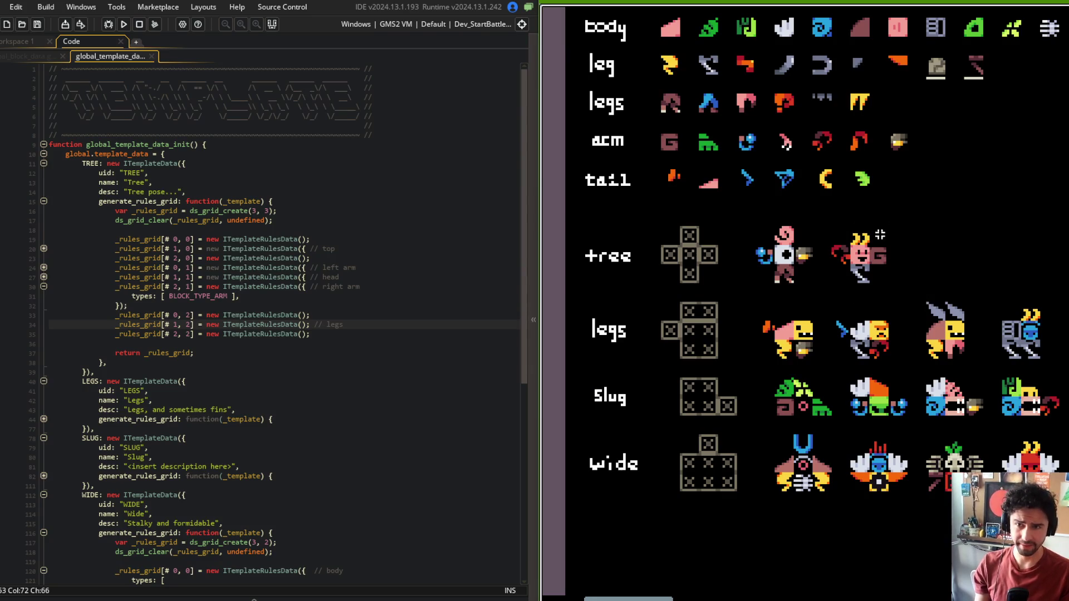
pyautogui.scroll(1, 733, 142)
pyautogui.moveTo(736, 118)
pyautogui.mouseDown()
pyautogui.moveTo(937, 290)
pyautogui.moveTo(844, 320)
pyautogui.moveTo(833, 303)
pyautogui.mouseUp()
pyautogui.moveTo(837, 227)
pyautogui.mouseDown()
pyautogui.moveTo(949, 219)
pyautogui.moveTo(823, 264)
pyautogui.mouseUp()
# Step: Move the red arm to the creature's other side and push the neighbouring piece against the face
pyautogui.click(796, 308)
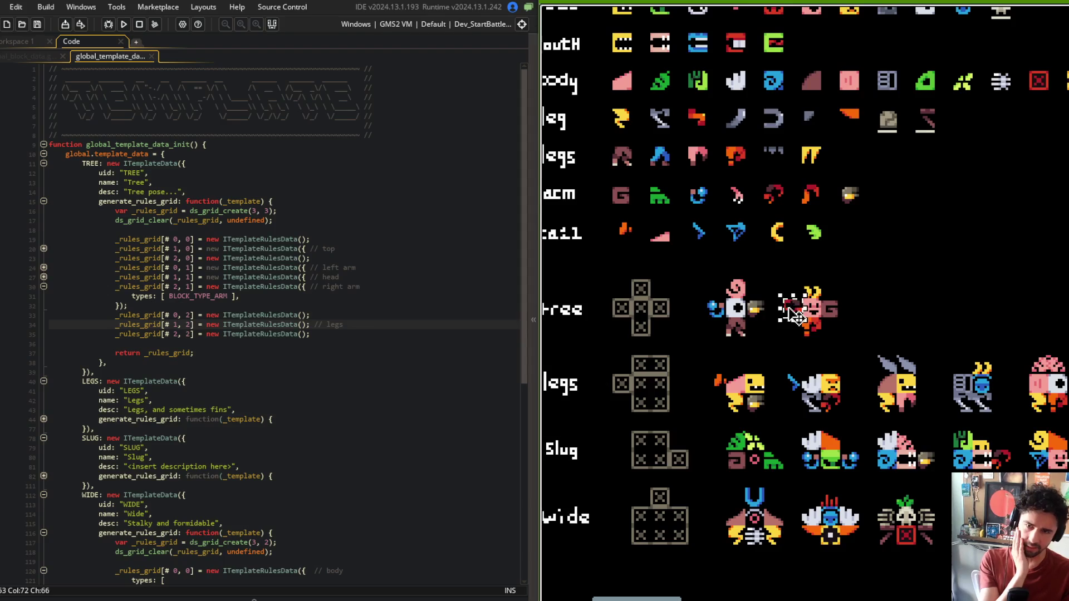
pyautogui.moveTo(794, 309); pyautogui.dragTo(890, 293)
pyautogui.click(835, 312)
pyautogui.moveTo(834, 315); pyautogui.dragTo(795, 316)
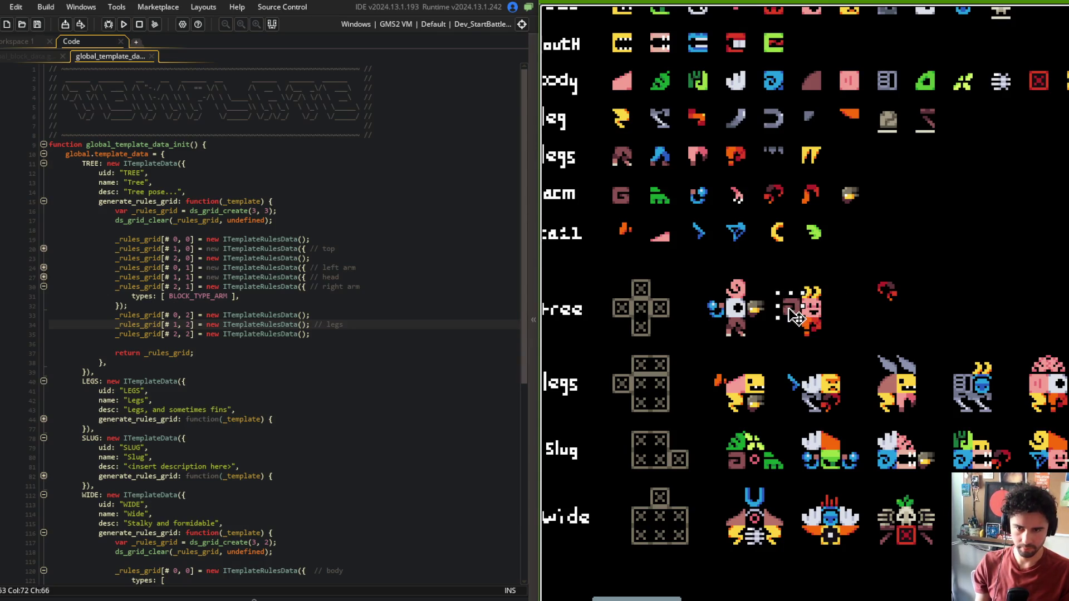
# Step: Put the brown arm on the creature's left and settle the red arm on its right
pyautogui.scroll(2, 797, 317)
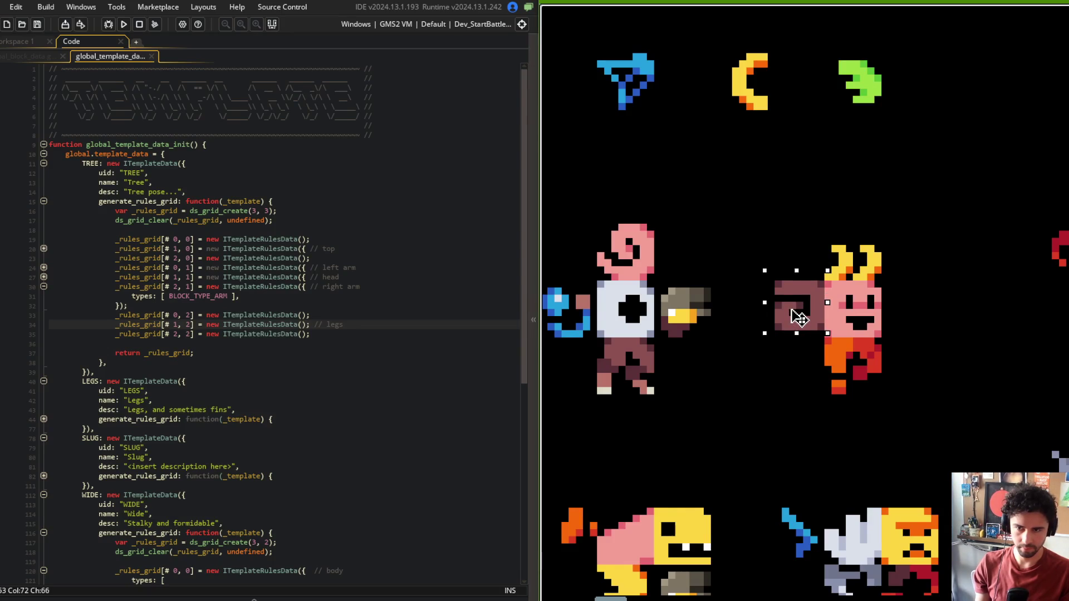
pyautogui.scroll(-2, 800, 318)
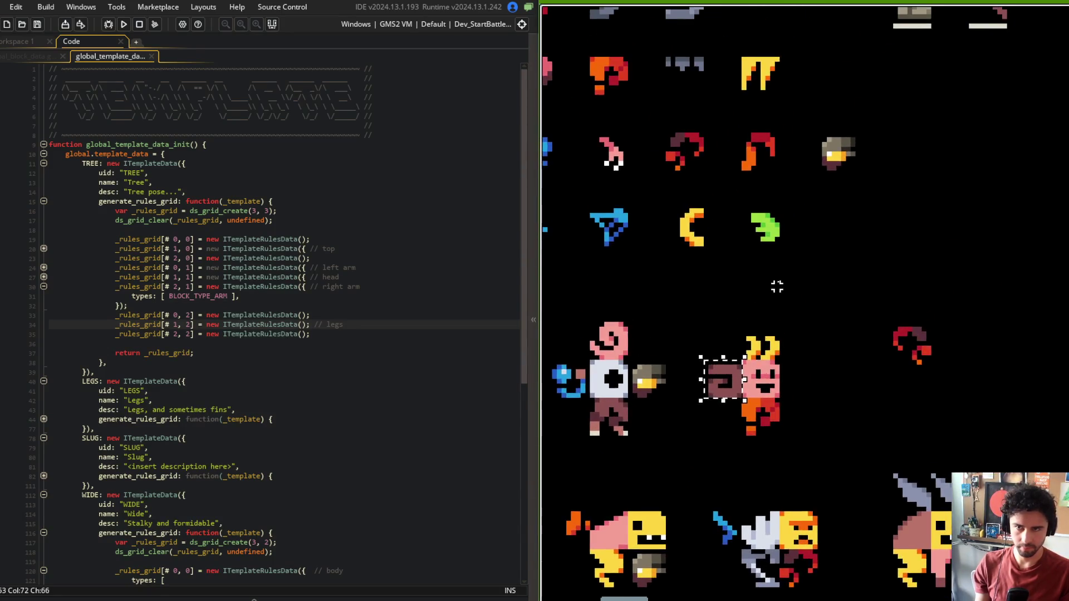
pyautogui.moveTo(776, 286); pyautogui.dragTo(939, 396)
pyautogui.scroll(-2, 807, 292)
pyautogui.scroll(1, 809, 291)
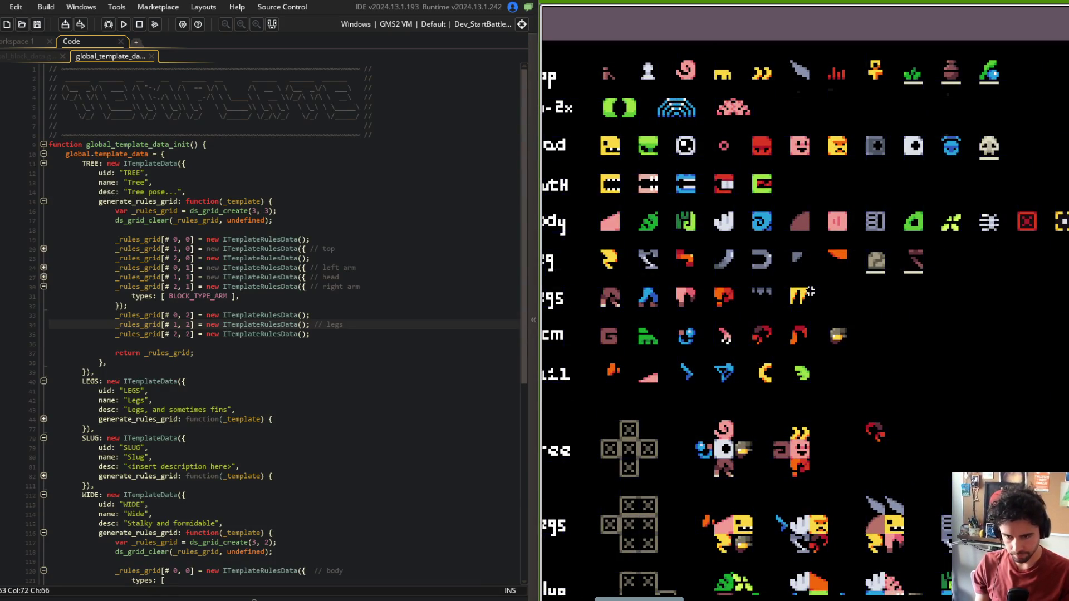
pyautogui.scroll(2, 806, 292)
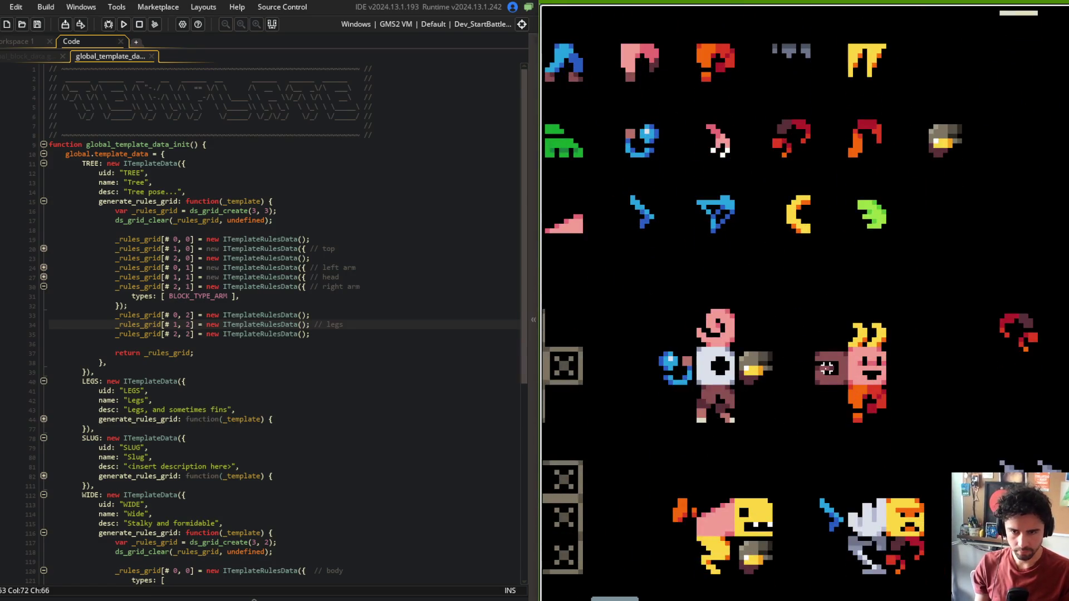
pyautogui.click(826, 366)
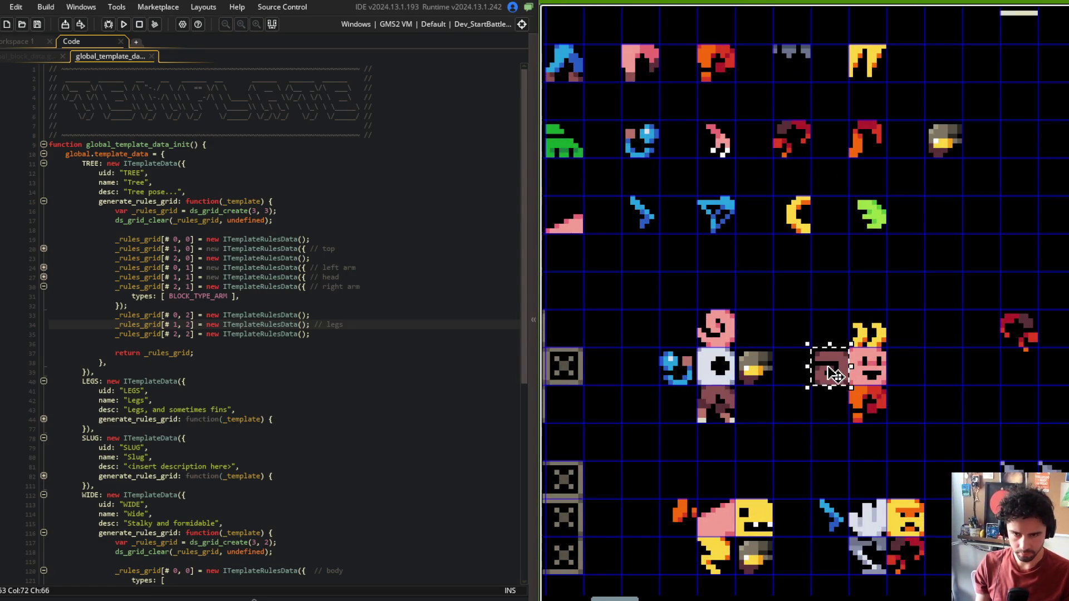
pyautogui.moveTo(908, 284); pyautogui.dragTo(778, 305)
pyautogui.moveTo(923, 353)
pyautogui.mouseDown()
pyautogui.moveTo(941, 372)
pyautogui.moveTo(864, 394)
pyautogui.moveTo(807, 379)
pyautogui.mouseUp()
pyautogui.scroll(-2, 807, 376)
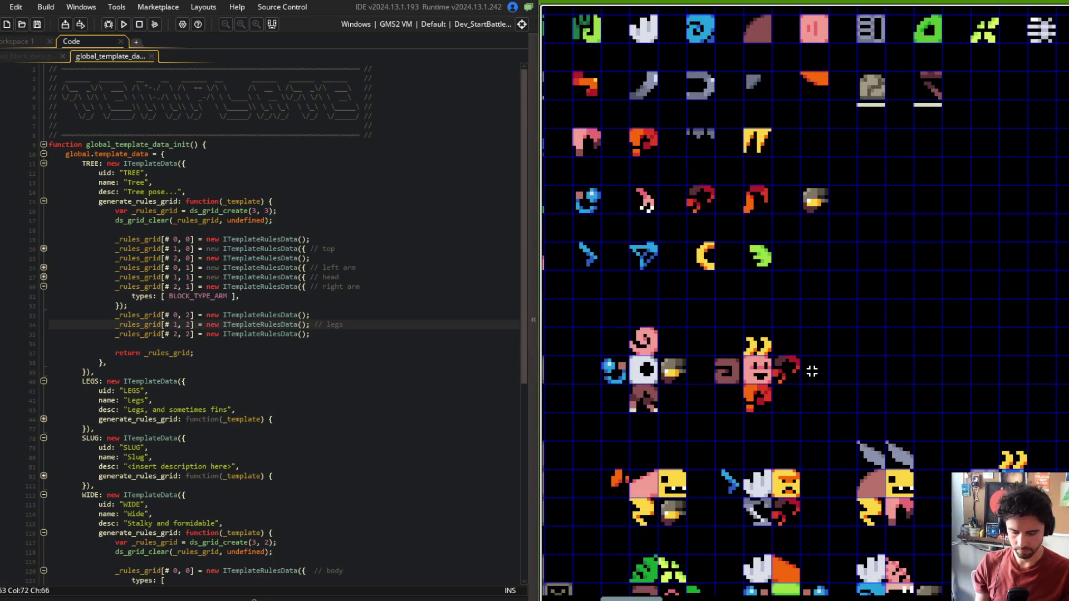
pyautogui.moveTo(841, 265); pyautogui.dragTo(972, 383)
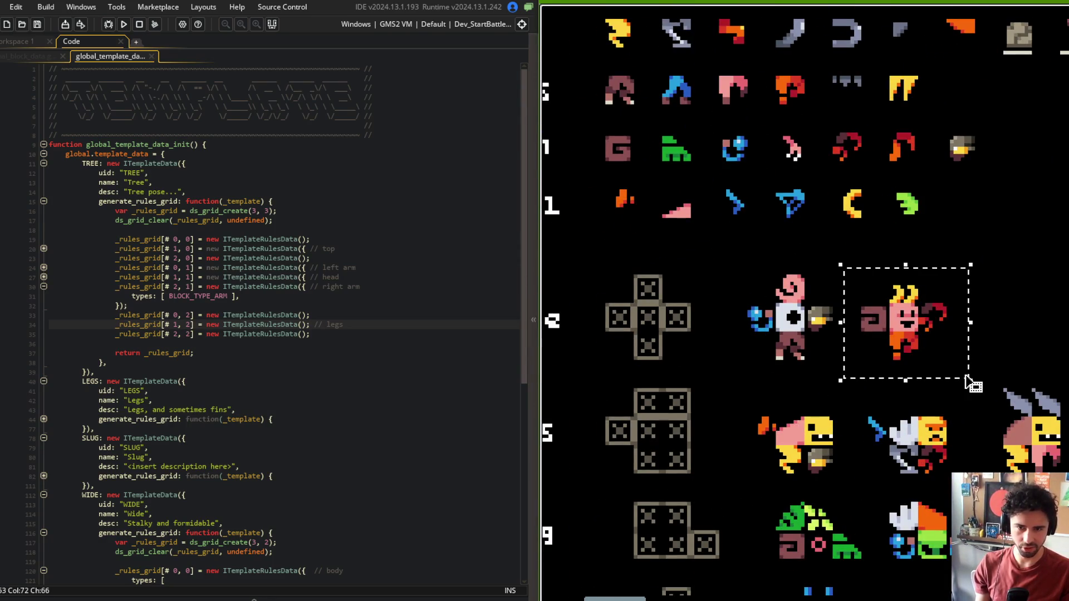
pyautogui.scroll(-3, 983, 291)
pyautogui.scroll(2, 952, 263)
pyautogui.moveTo(951, 263)
pyautogui.mouseDown()
pyautogui.moveTo(884, 219)
pyautogui.moveTo(832, 287)
pyautogui.moveTo(849, 363)
pyautogui.mouseUp()
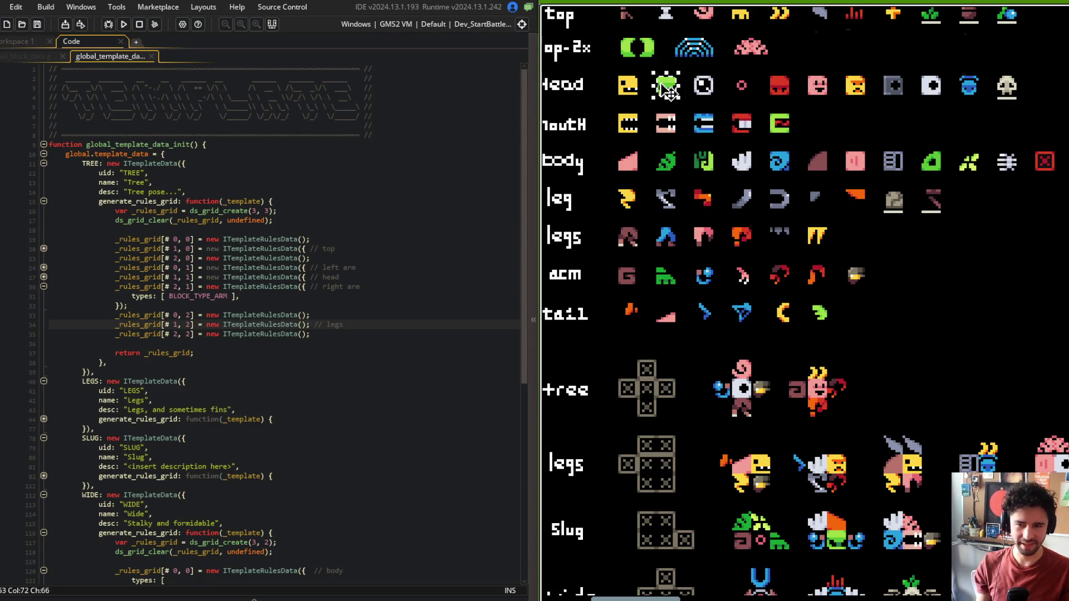
# Step: Swap the pink head for the green head, seated on the body above the legs
pyautogui.scroll(2, 745, 206)
pyautogui.click(745, 310)
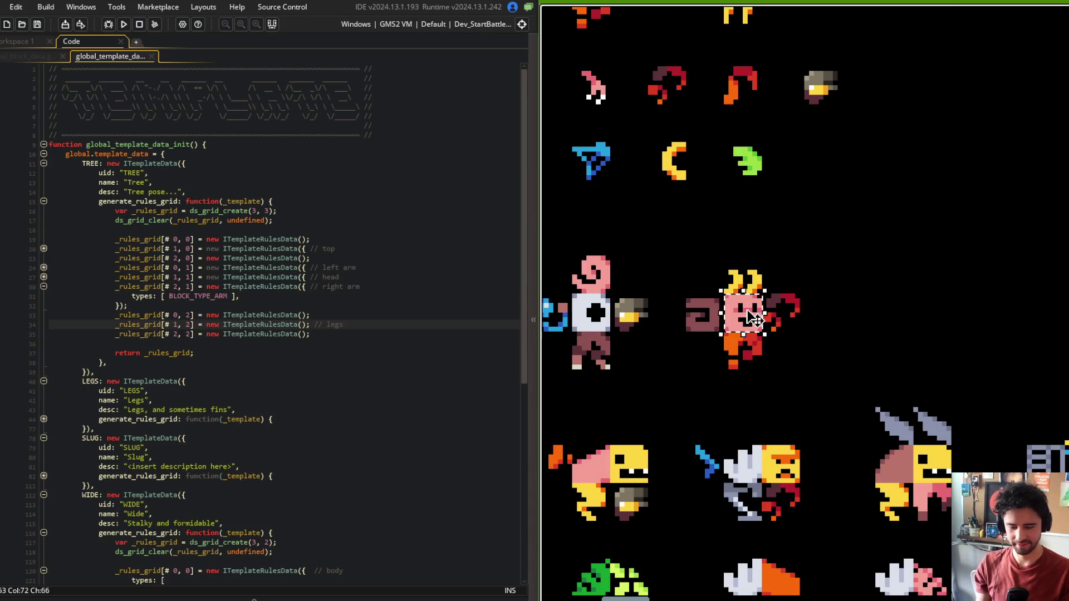
pyautogui.moveTo(741, 331); pyautogui.dragTo(749, 325)
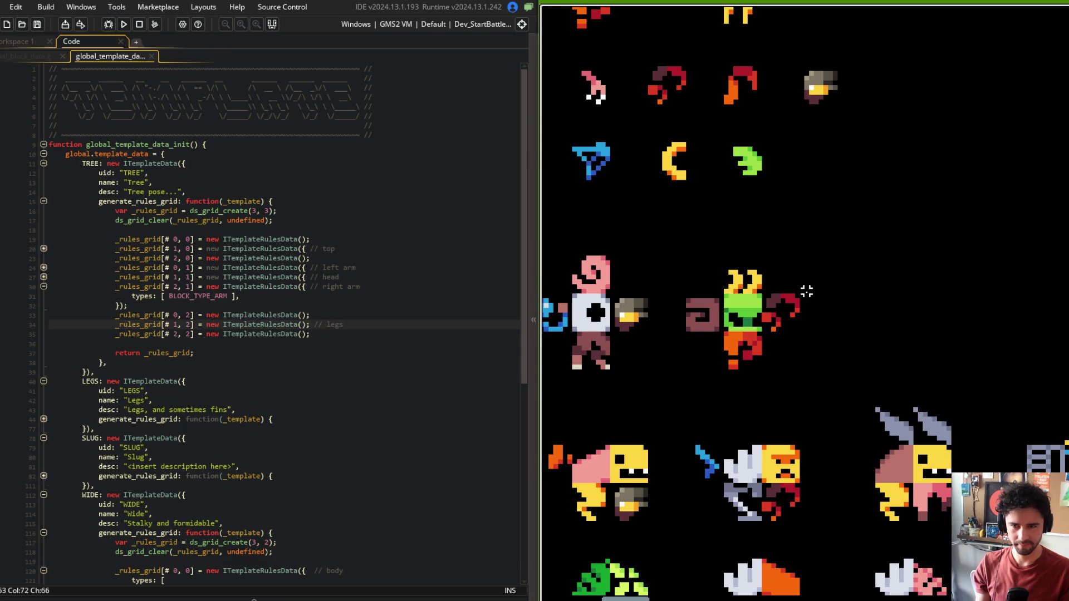
pyautogui.scroll(-2, 807, 293)
pyautogui.moveTo(807, 292); pyautogui.dragTo(892, 256)
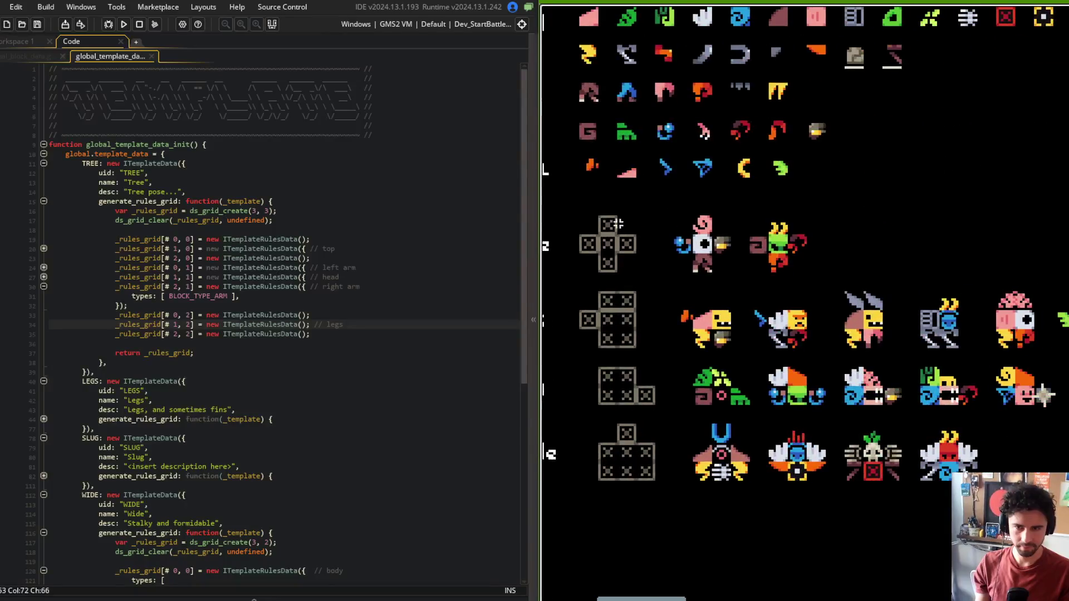
pyautogui.press('Left')
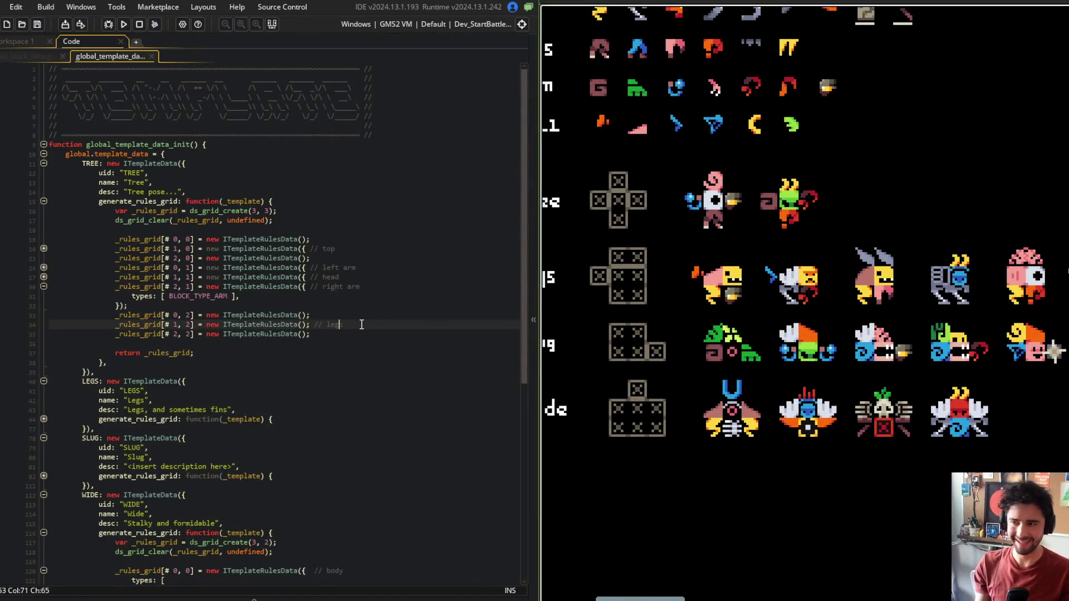
# Step: Replace the legs comment in cell [# 1, 2] with types: [ BLOCK_TYPE_LEGS ] and save
pyautogui.hotkey('shift', 'End')
pyautogui.press('Delete')
pyautogui.press('Left')
pyautogui.press('Left')
pyautogui.press('Left')
pyautogui.press('Return')
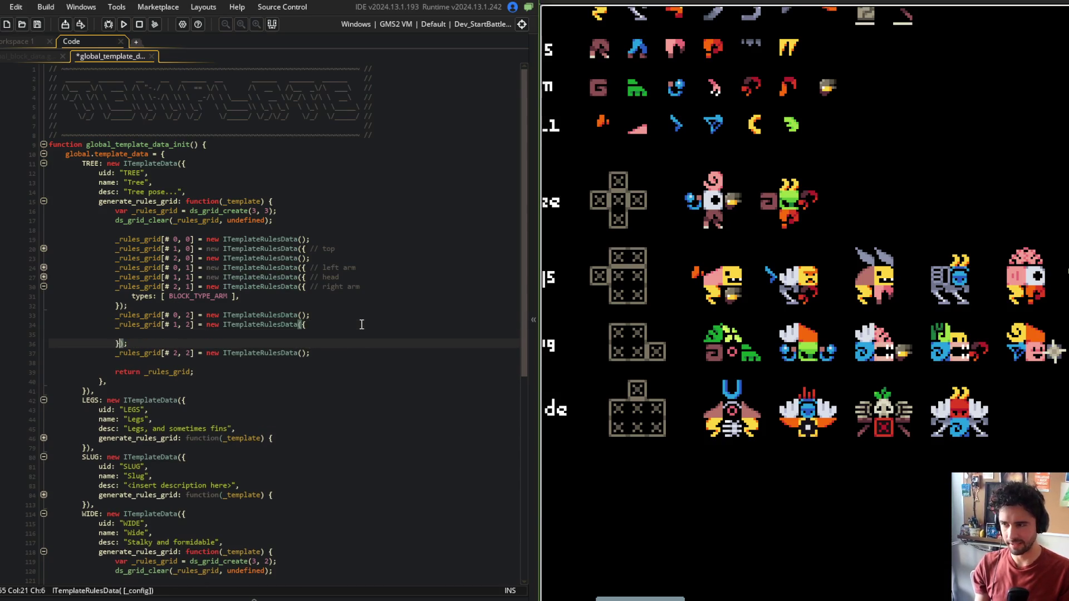
pyautogui.write('types: [')
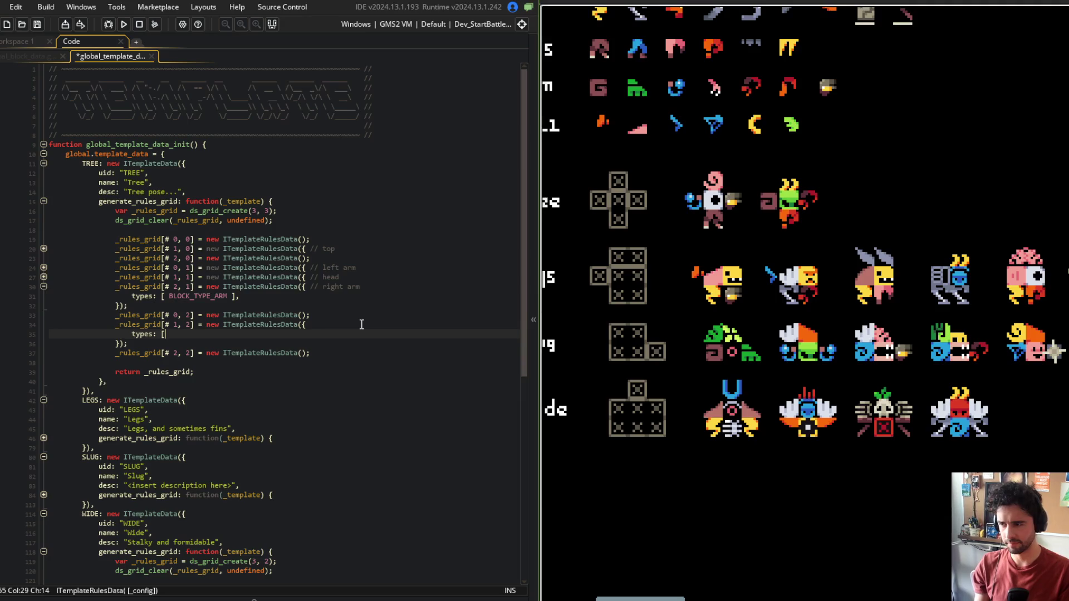
pyautogui.write(' BLOCK_TYPE_LEG')
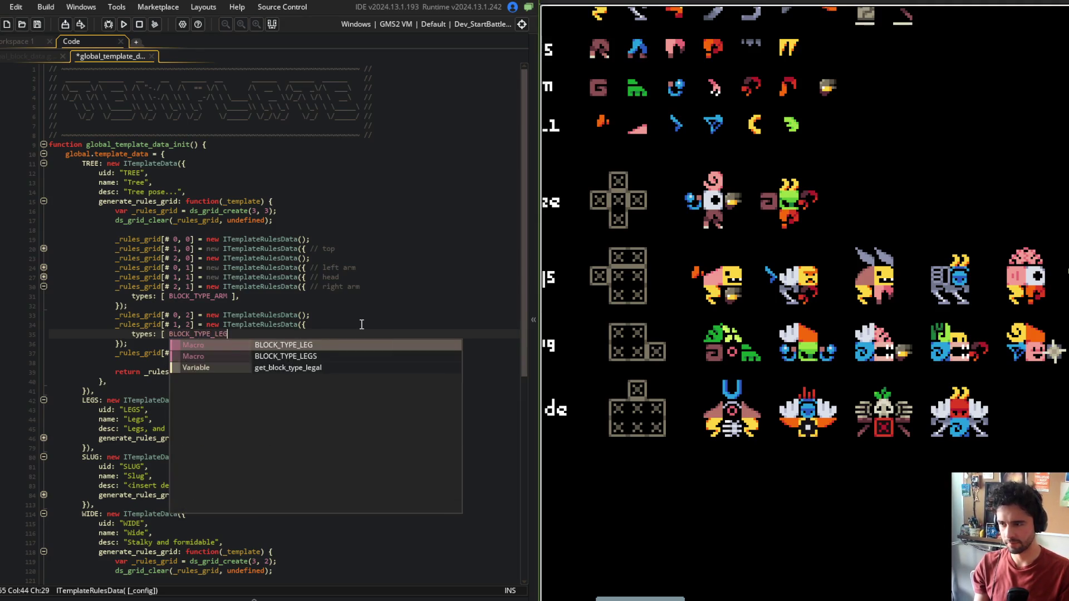
pyautogui.write('S ],')
pyautogui.press('Escape')
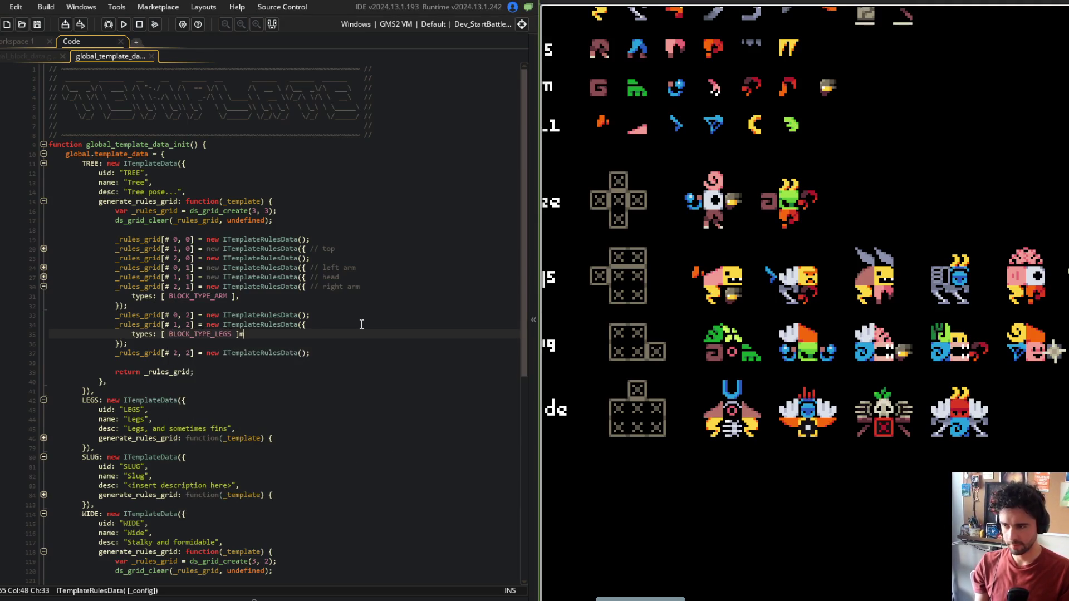
pyautogui.click(361, 324)
pyautogui.write('// legs')
pyautogui.hotkey('ctrl', 's')
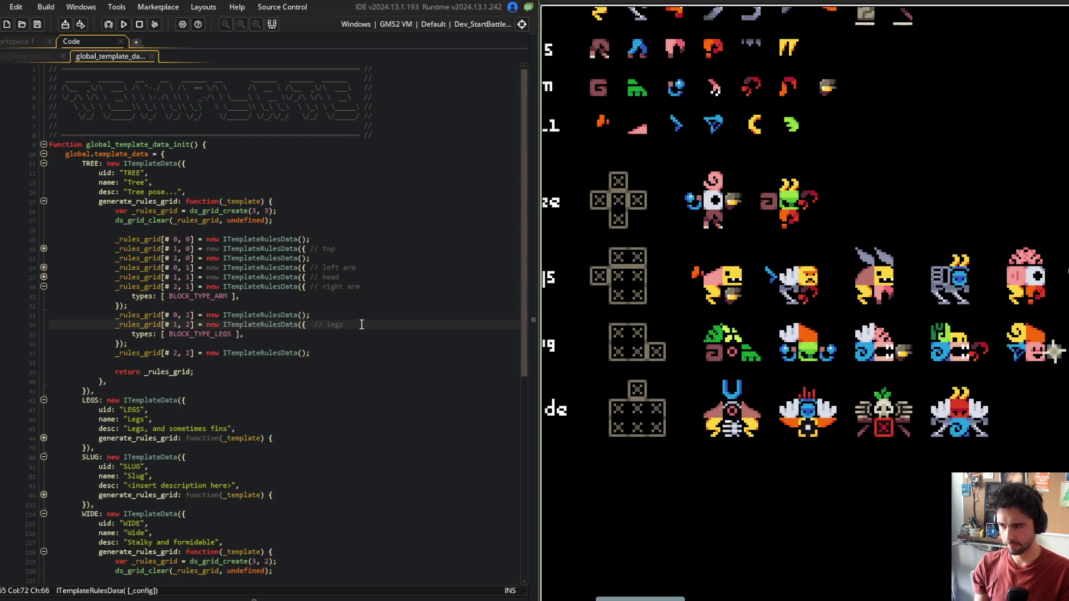
# Step: Collapse the Tree rules grid function and open the global_beast_data script
pyautogui.click(277, 286)
pyautogui.click(43, 201)
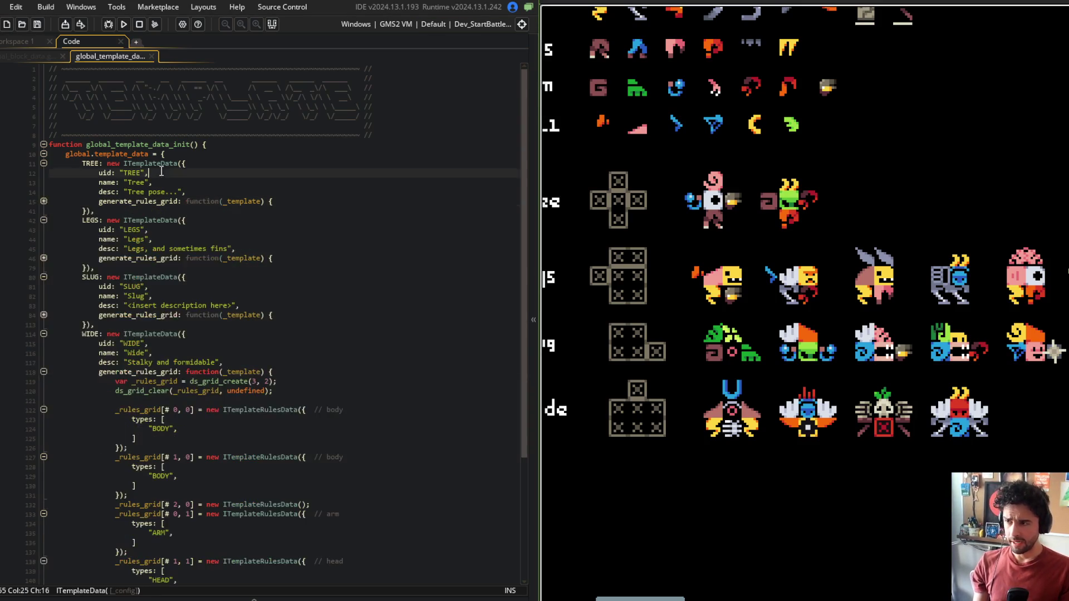
pyautogui.click(235, 184)
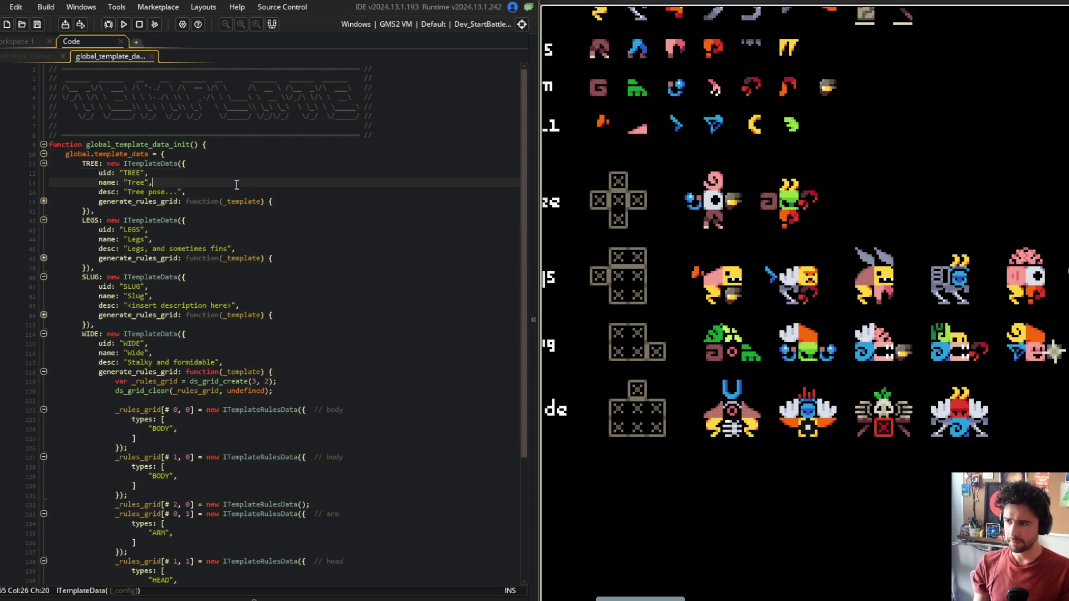
pyautogui.hotkey('ctrl', 't')
pyautogui.write('block_da')
pyautogui.hotkey('ctrl', 'a')
pyautogui.write('beast_data')
pyautogui.press('Return')
pyautogui.click(243, 276)
pyautogui.press('Up')
pyautogui.press('Up')
pyautogui.click(243, 277)
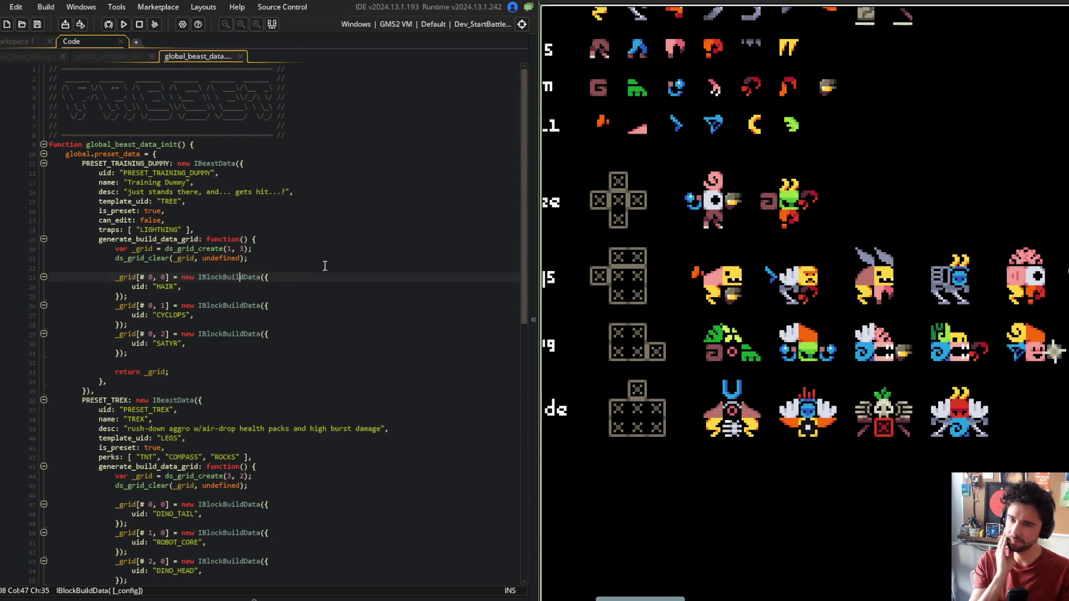
# Step: Change the Training Dummy grid from ds_grid_create(1, 3) to ds_grid_create(3, 3)
pyautogui.click(671, 293)
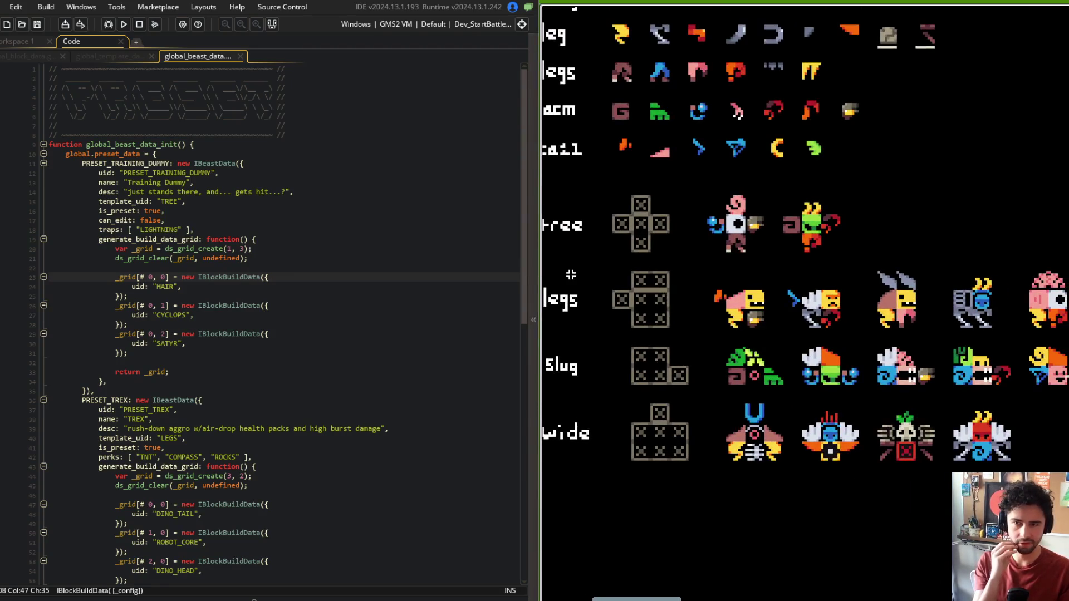
pyautogui.press('Up')
pyautogui.press('Up')
pyautogui.press('Up')
pyautogui.press('Down')
pyautogui.press('BackSpace')
pyautogui.write('3')
pyautogui.press('Down')
pyautogui.press('Down')
pyautogui.press('Down')
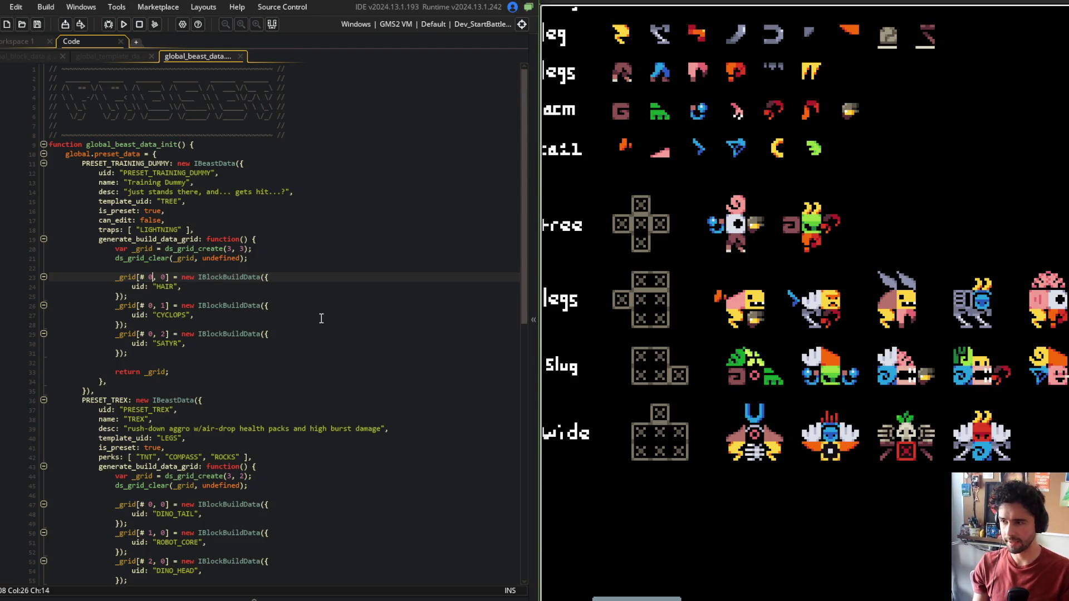
# Step: Move the HAIR, CYCLOPS and SATYR cells to column index 1 and save
pyautogui.press('BackSpace')
pyautogui.write('1')
pyautogui.press('Down')
pyautogui.press('Down')
pyautogui.press('Down')
pyautogui.press('BackSpace')
pyautogui.write('1')
pyautogui.press('Down')
pyautogui.press('Down')
pyautogui.press('Down')
pyautogui.press('BackSpace')
pyautogui.write('1')
pyautogui.hotkey('ctrl', 's')
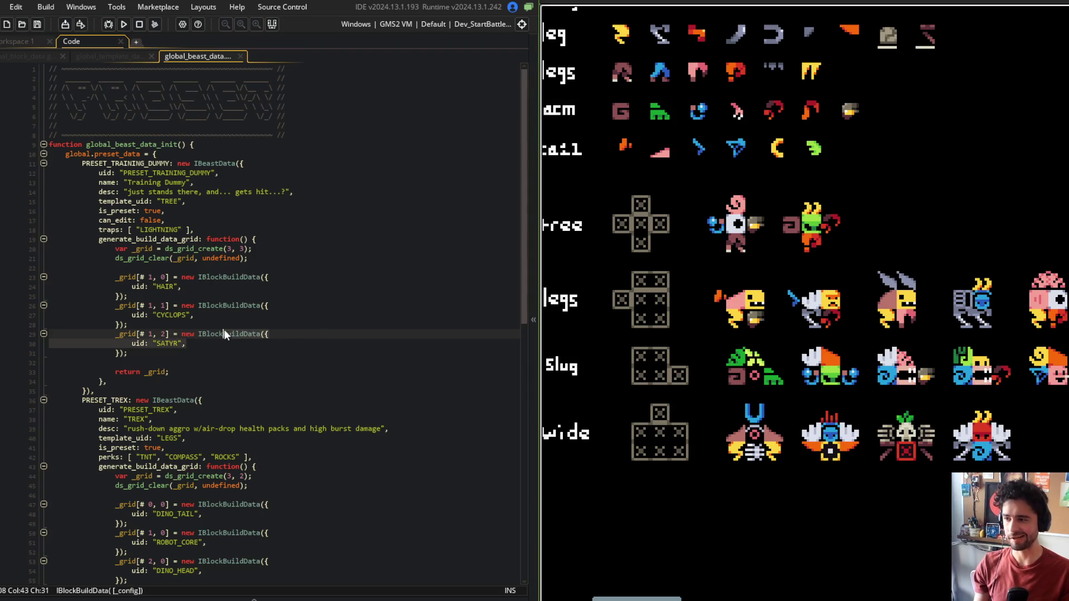
pyautogui.click(256, 258)
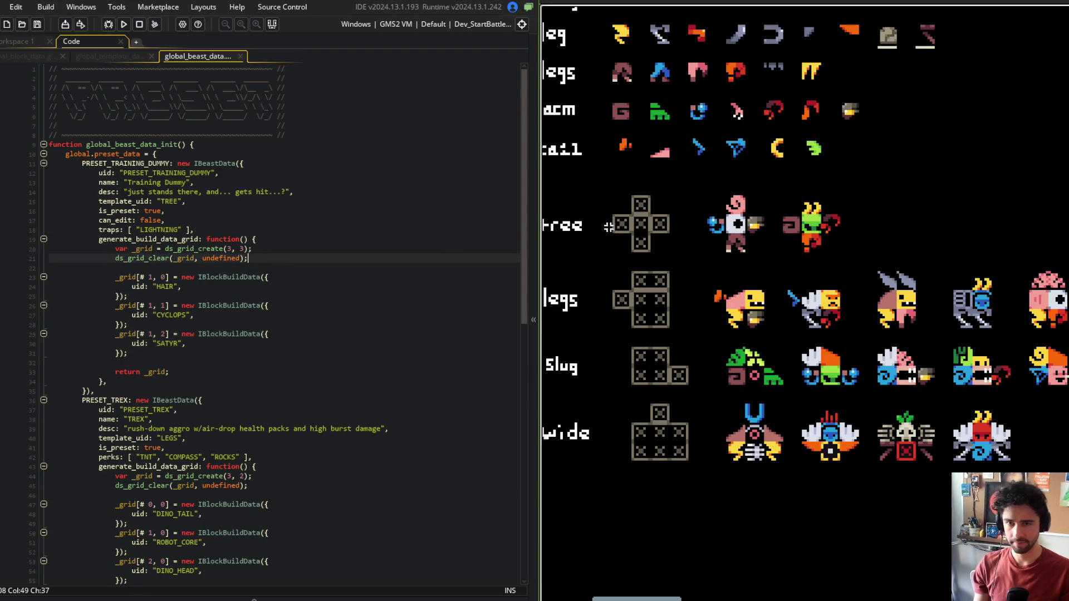
pyautogui.click(608, 226)
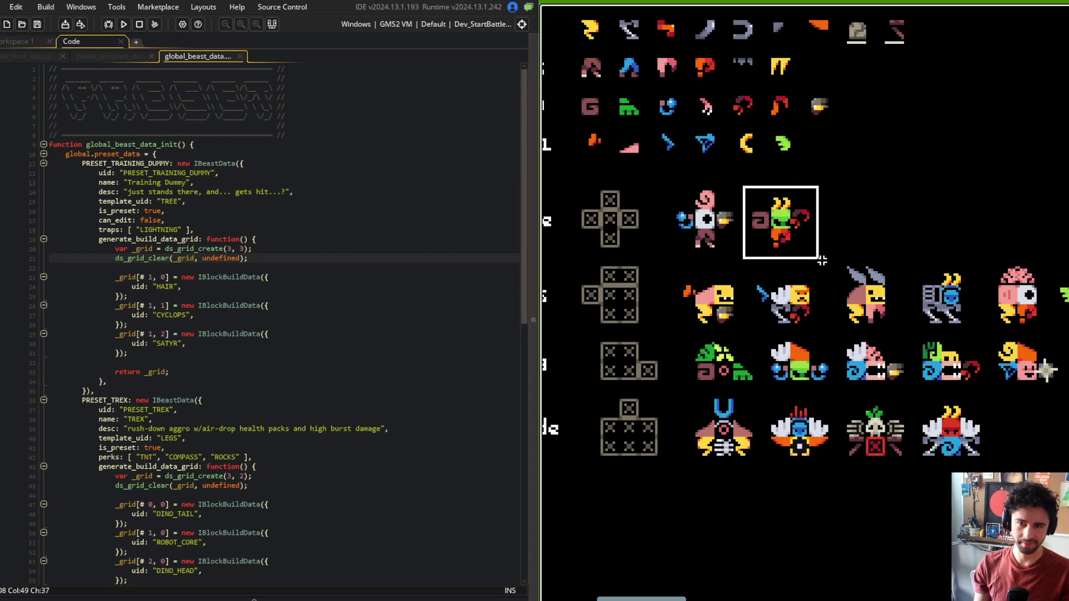
pyautogui.scroll(3, 824, 256)
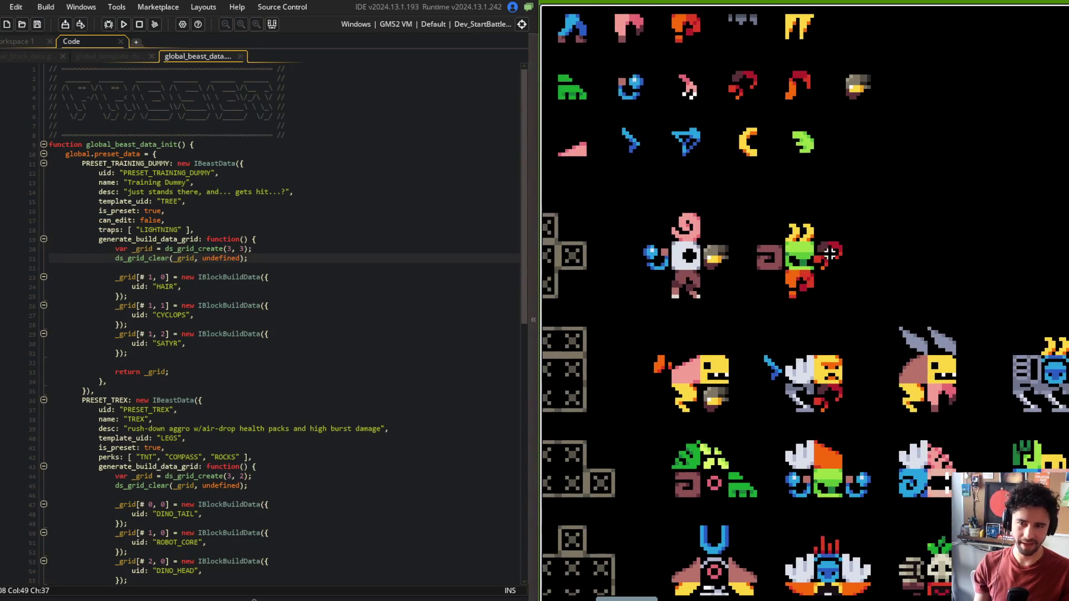
pyautogui.scroll(-3, 775, 257)
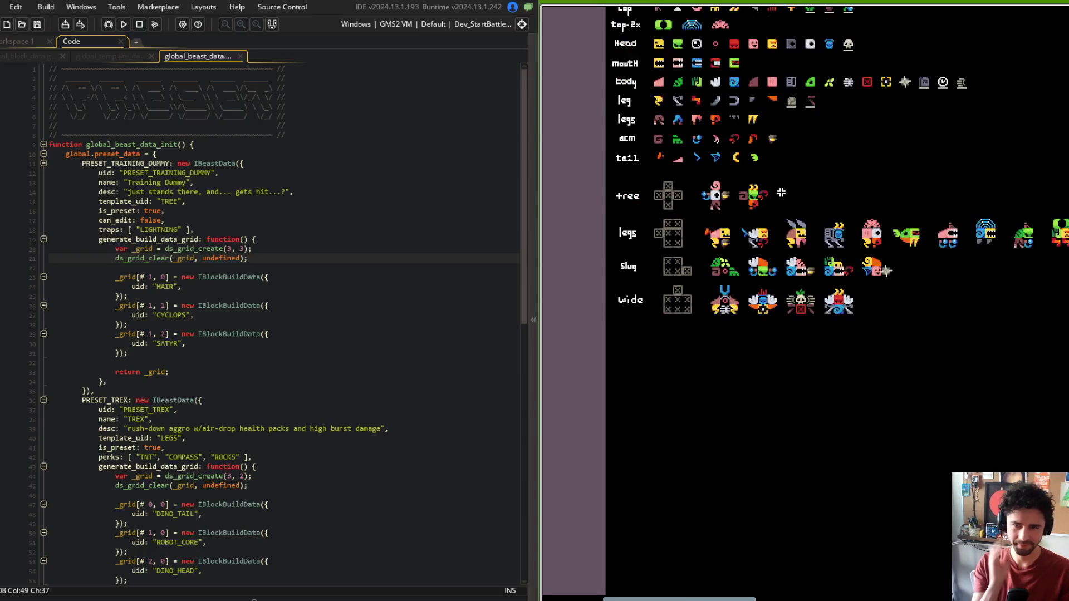
pyautogui.scroll(3, 780, 210)
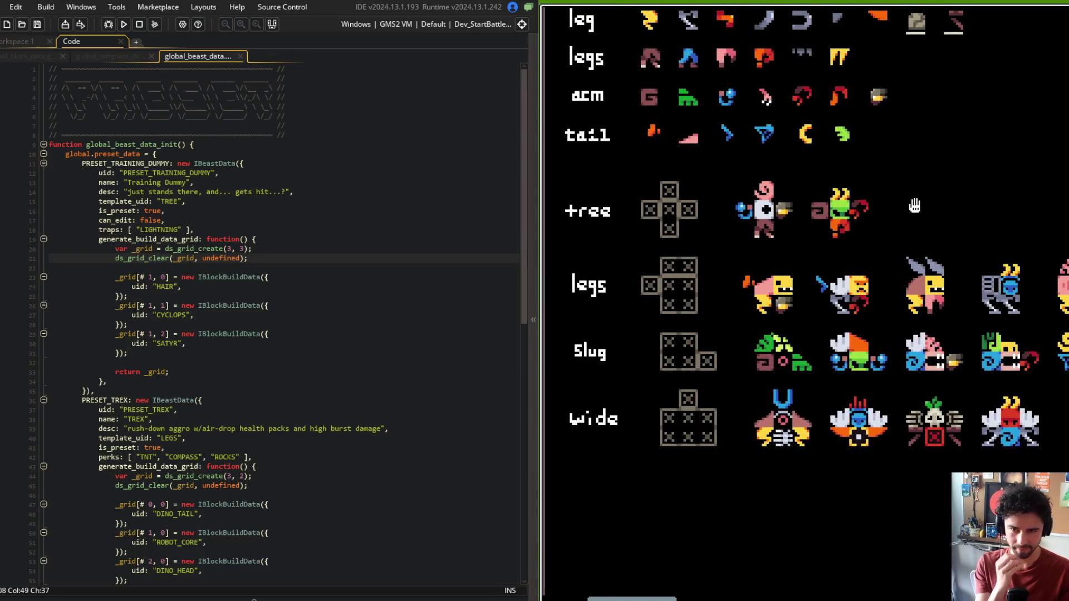
pyautogui.moveTo(917, 192)
pyautogui.mouseDown()
pyautogui.moveTo(971, 204)
pyautogui.moveTo(943, 227)
pyautogui.moveTo(896, 238)
pyautogui.mouseUp()
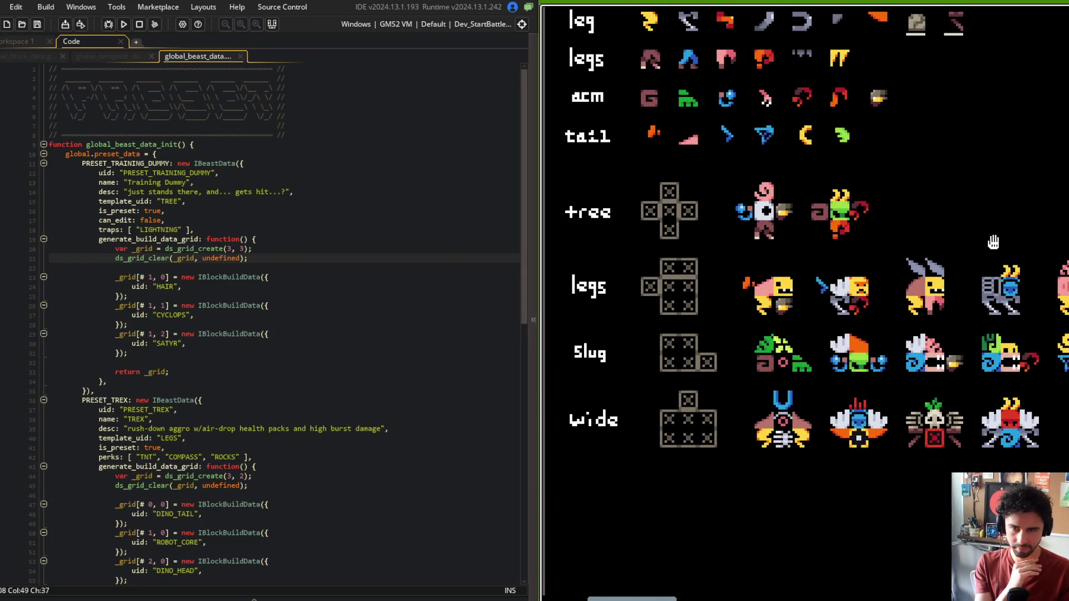
pyautogui.scroll(-2, 979, 239)
pyautogui.scroll(2, 941, 241)
pyautogui.moveTo(958, 210); pyautogui.dragTo(922, 347)
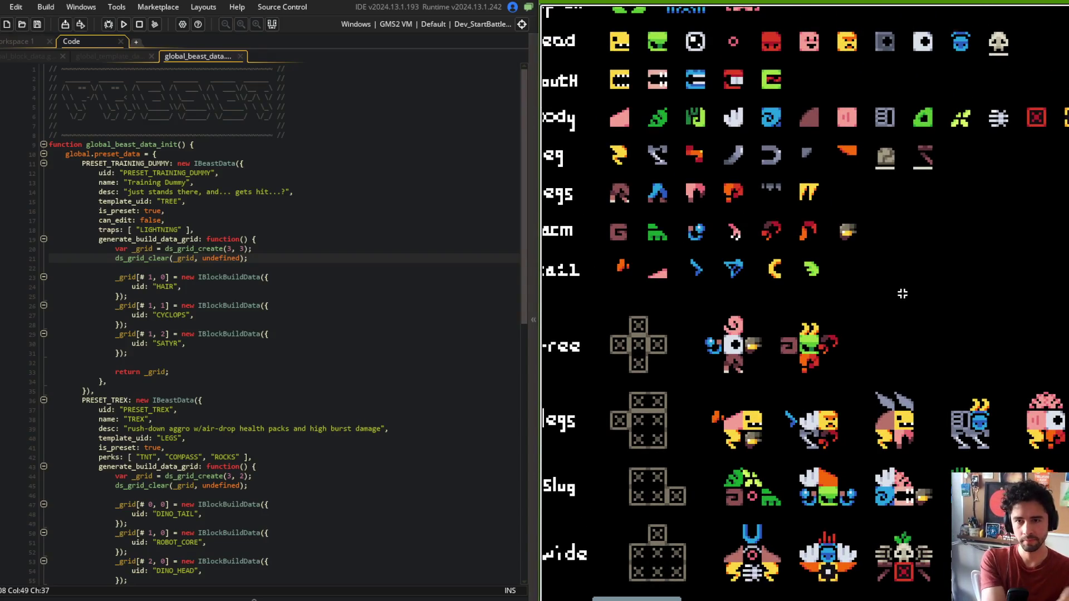
pyautogui.scroll(-2, 900, 295)
pyautogui.scroll(1, 835, 303)
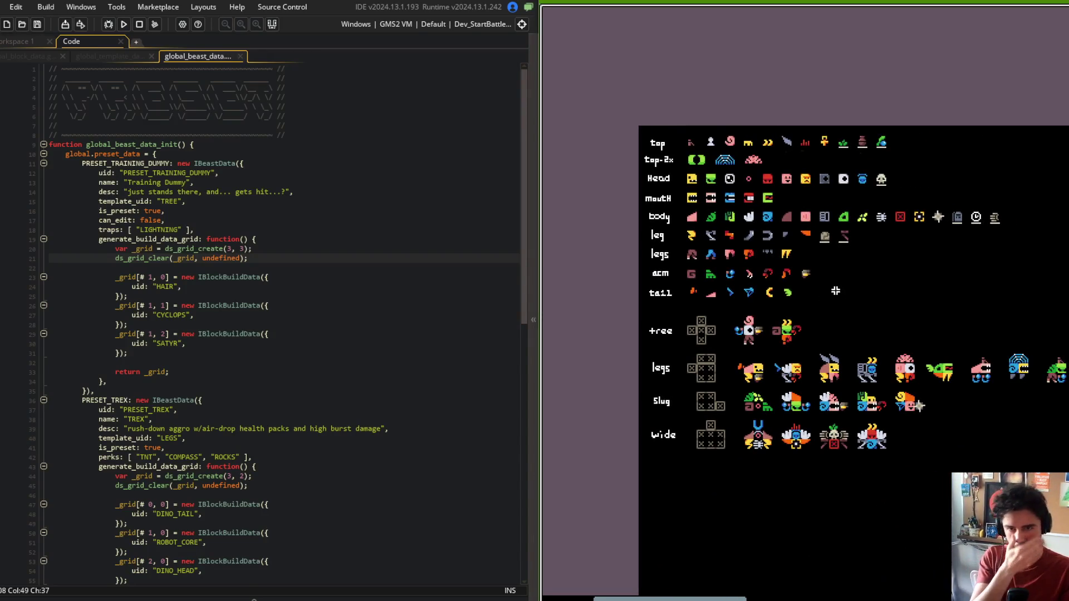
pyautogui.scroll(3, 837, 281)
pyautogui.moveTo(834, 282); pyautogui.dragTo(923, 111)
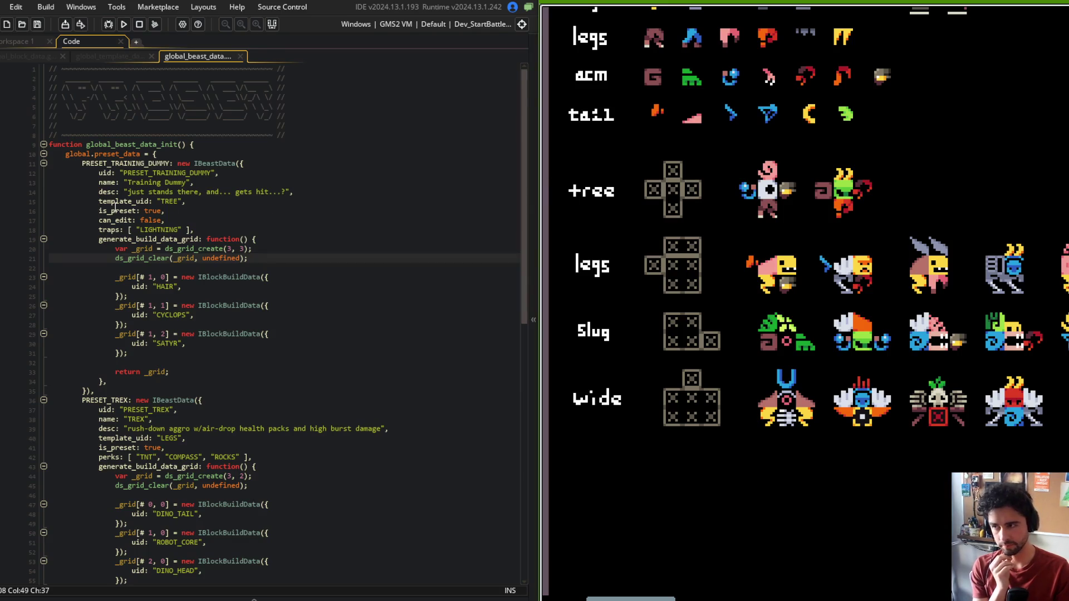
# Step: Fold PRESET_TRAINING_DUMMY, switch to global_template_data, fold TREE and expand LEGS' generate_rules_grid
pyautogui.click(43, 164)
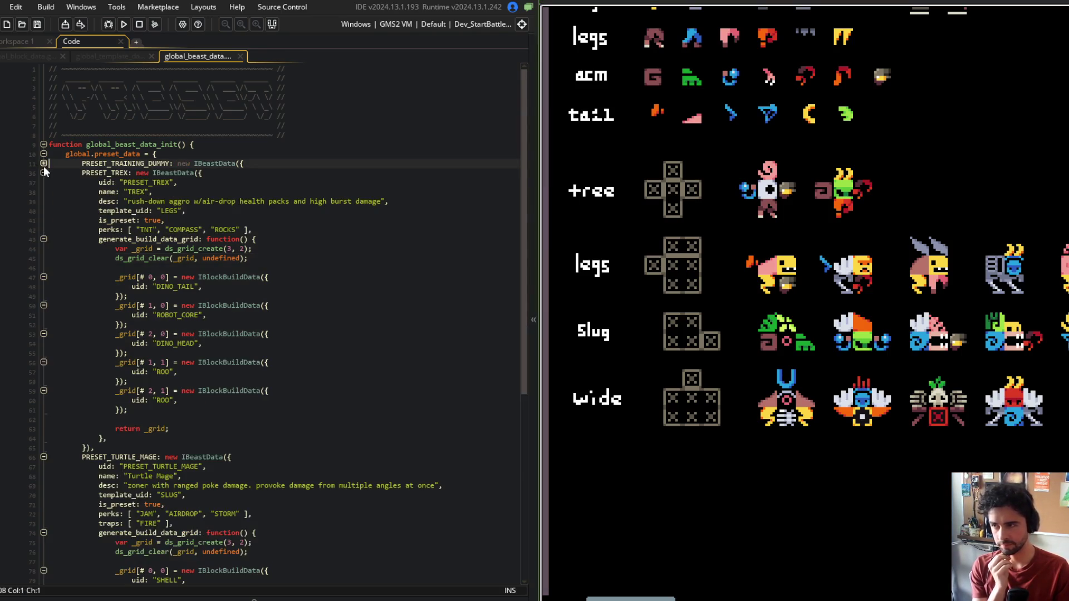
pyautogui.click(112, 55)
pyautogui.click(210, 193)
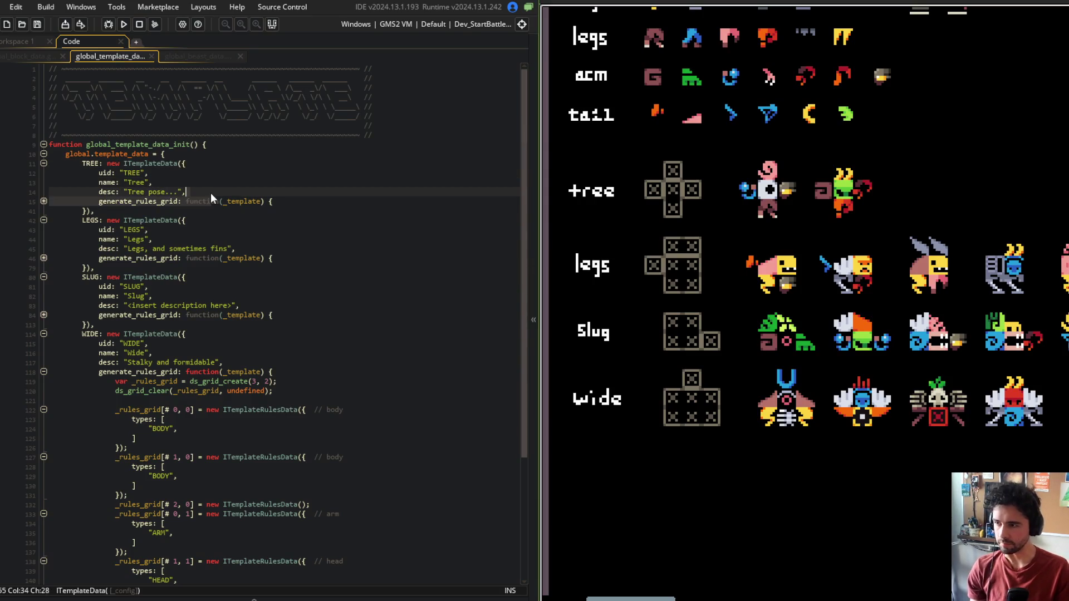
pyautogui.click(44, 164)
pyautogui.click(103, 183)
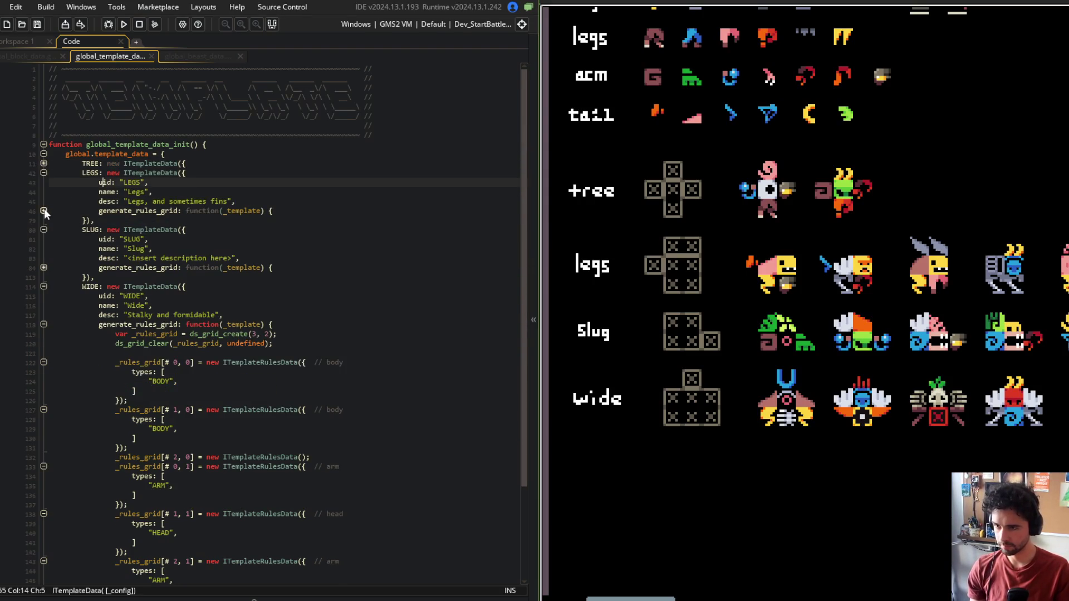
pyautogui.click(44, 211)
pyautogui.moveTo(719, 294); pyautogui.dragTo(758, 279)
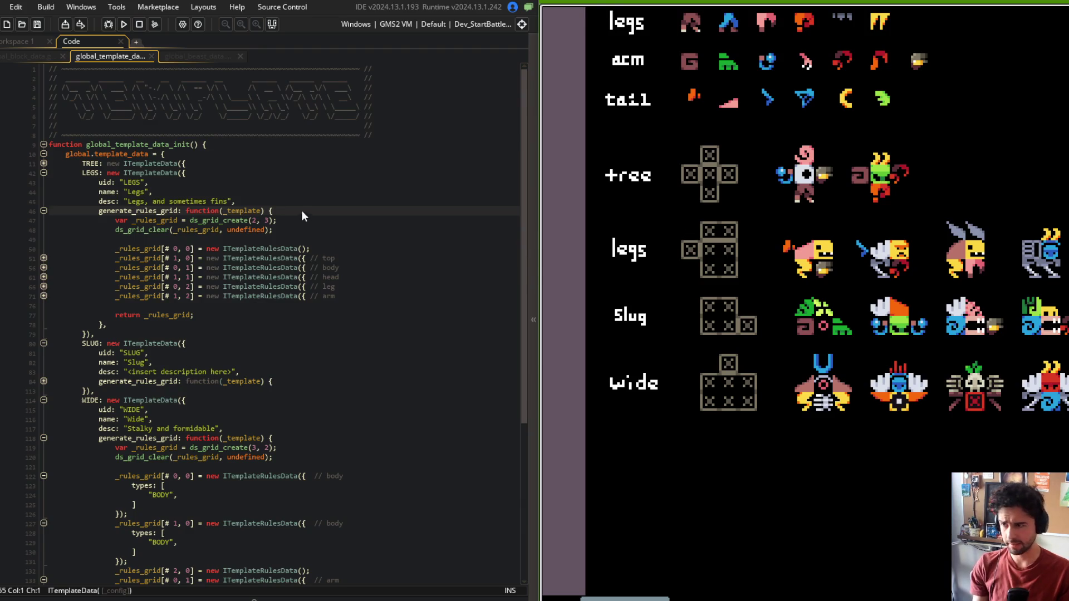
# Step: Make the LEGS grid 3×3 and replace the "TOP" entry with BLOCK_TYPE_TOP
pyautogui.click(258, 220)
pyautogui.write('3')
pyautogui.press('Down')
pyautogui.press('Down')
pyautogui.press('Down')
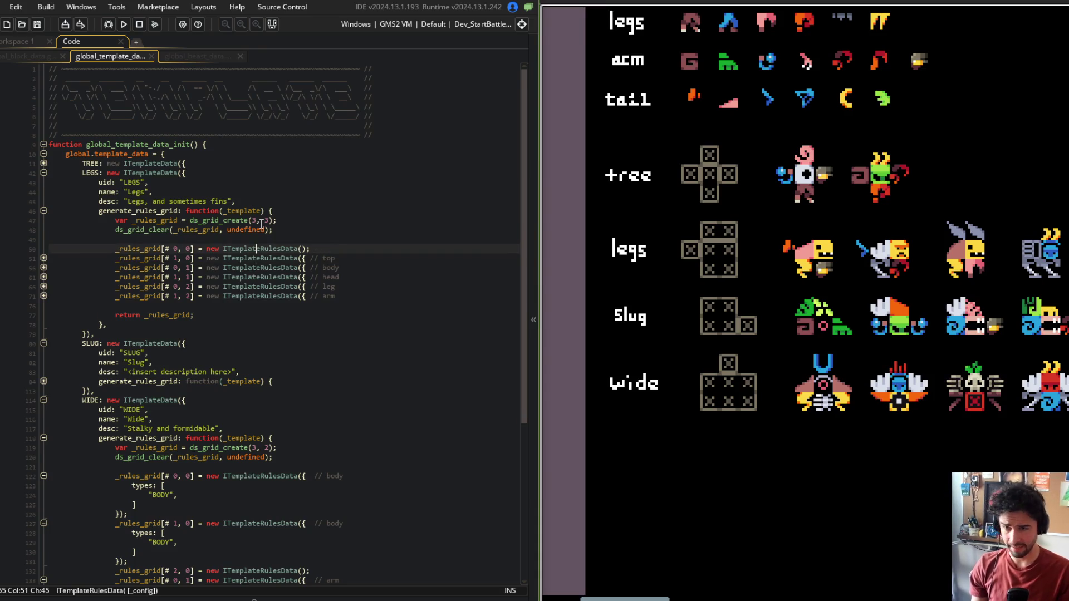
pyautogui.press('Down')
pyautogui.press('Down')
pyautogui.write('BLO')
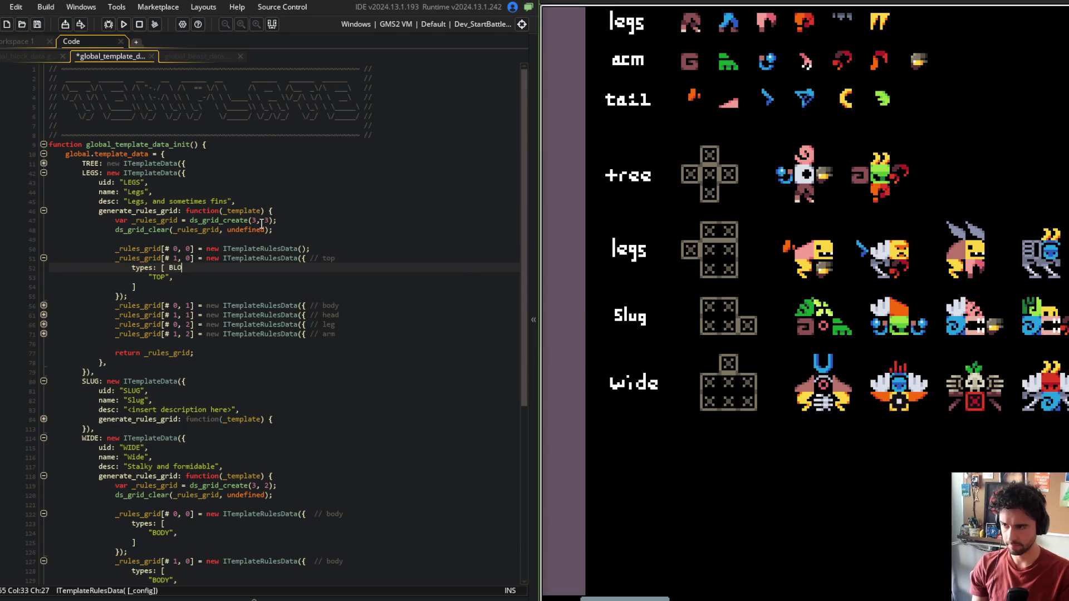
pyautogui.write('CK_TYPE_TOP ],')
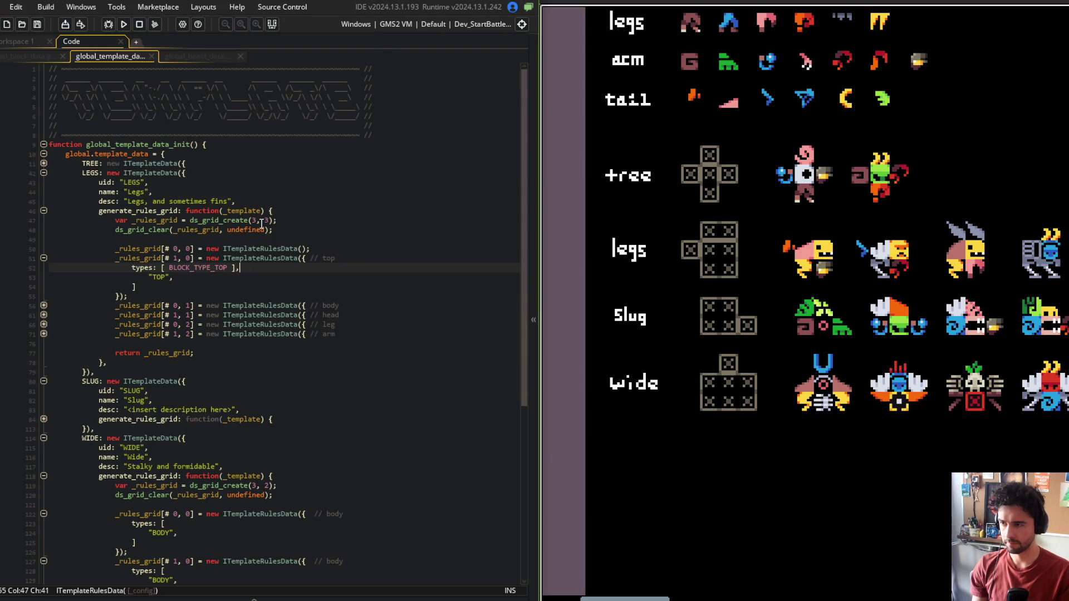
pyautogui.hotkey('shift', 'Down')
pyautogui.hotkey('shift', 'Down')
pyautogui.hotkey('shift', 'End')
pyautogui.press('Delete')
pyautogui.write(',')
pyautogui.hotkey('ctrl', 's')
pyautogui.press('Up')
pyautogui.press('End')
# Step: Insert an empty [# 2, 0] cell after the top cell and fold the top cell block
pyautogui.press('Down')
pyautogui.press('Down')
pyautogui.press('Down')
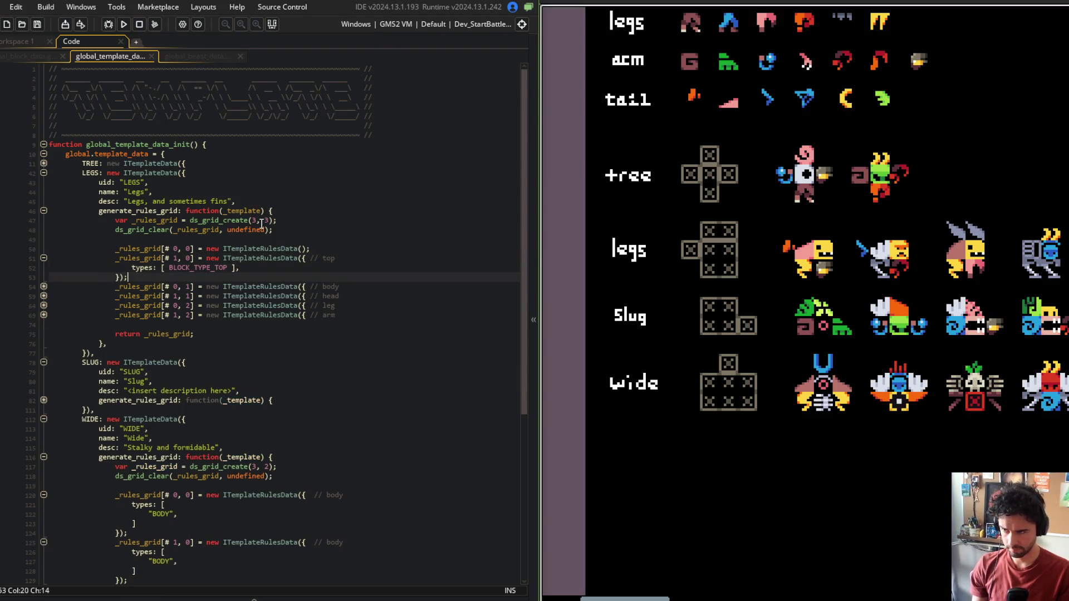
pyautogui.hotkey('ctrl', 'Left')
pyautogui.hotkey('ctrl', 'Left')
pyautogui.hotkey('ctrl', 'Left')
pyautogui.press('Up')
pyautogui.press('Up')
pyautogui.press('Up')
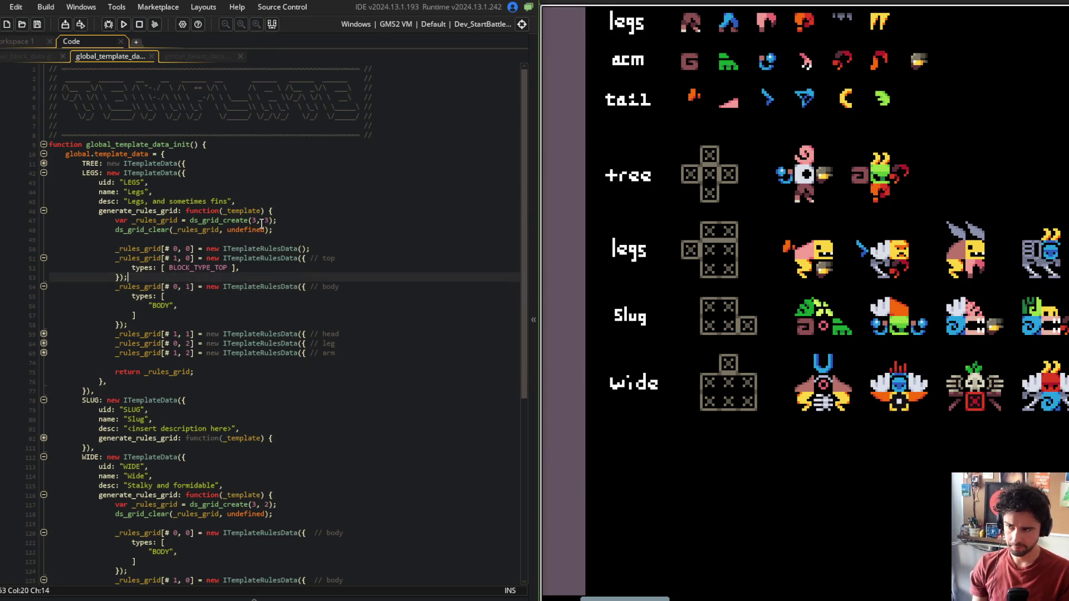
pyautogui.press('Down')
pyautogui.press('Down')
pyautogui.press('Down')
pyautogui.press('Home')
pyautogui.press('End')
pyautogui.press('Return')
pyautogui.write('_rules_grid[# 0, 0] = new ITemplateRulesData();')
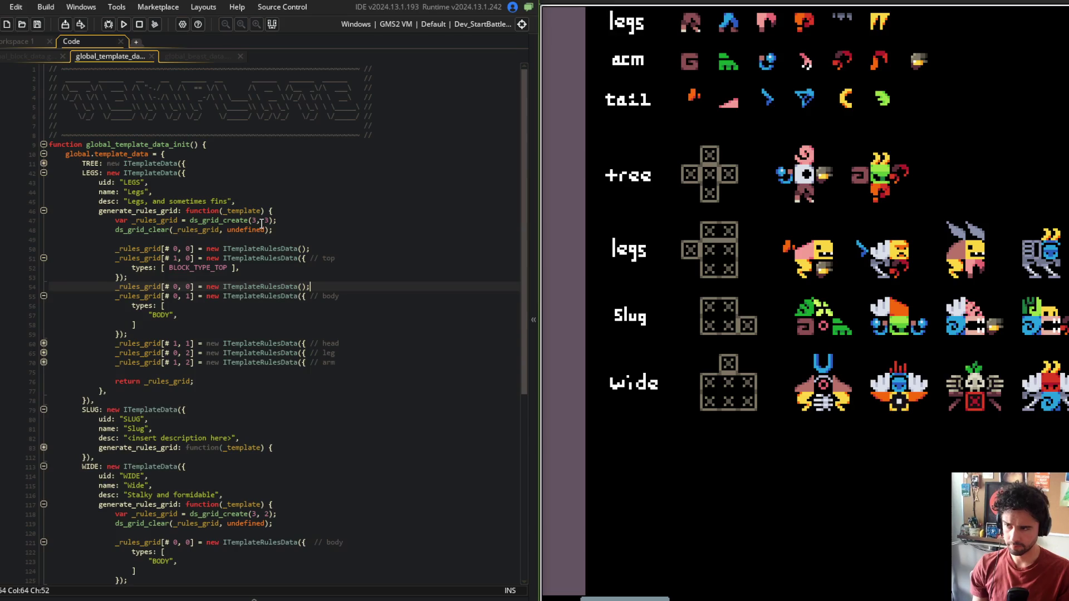
pyautogui.hotkey('ctrl', 'Left')
pyautogui.hotkey('ctrl', 'Left')
pyautogui.hotkey('ctrl', 'Left')
pyautogui.press('Delete')
pyautogui.write('2')
pyautogui.press('Up')
pyautogui.press('Up')
pyautogui.press('Up')
pyautogui.hotkey('ctrl', 'm')
pyautogui.press('Down')
pyautogui.press('Down')
pyautogui.press('End')
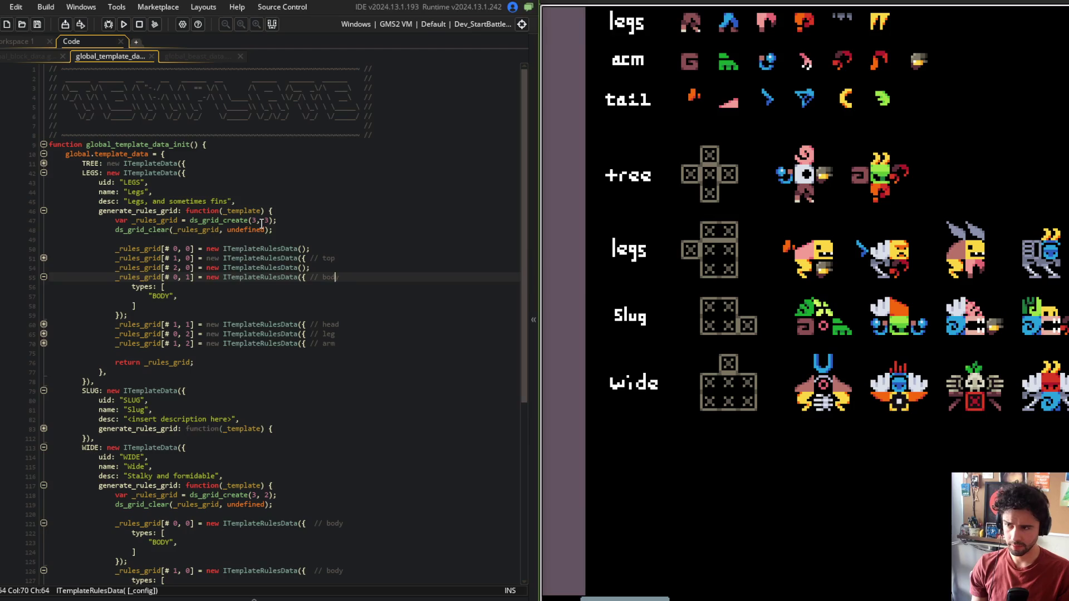
# Step: Restrict cell [# 0, 1] to BLOCK_TYPE_TAIL, drop the body label from its comment, and save
pyautogui.press('Down')
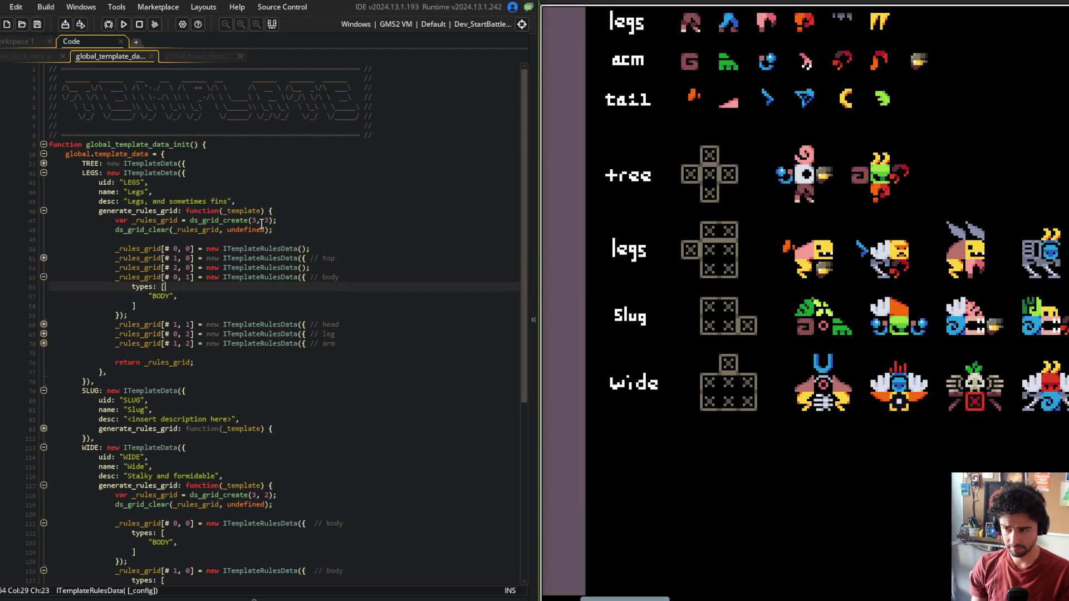
pyautogui.write('BLOCK_TYPE_TAIL')
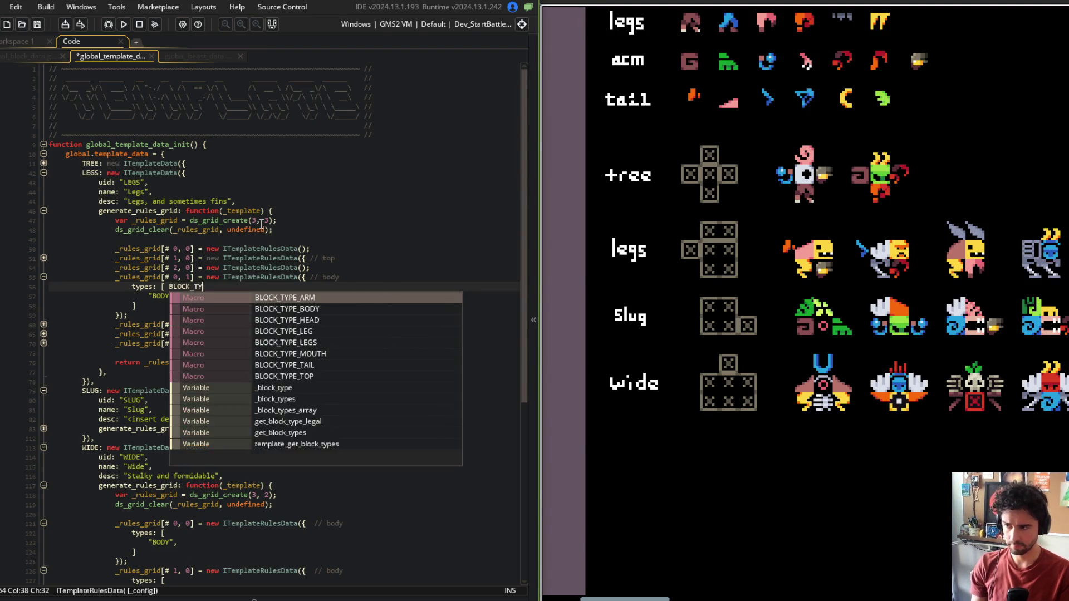
pyautogui.hotkey('shift', 'Down')
pyautogui.hotkey('shift', 'Down')
pyautogui.press('Delete')
pyautogui.press('Up')
pyautogui.press('End')
pyautogui.hotkey('ctrl', 'BackSpace')
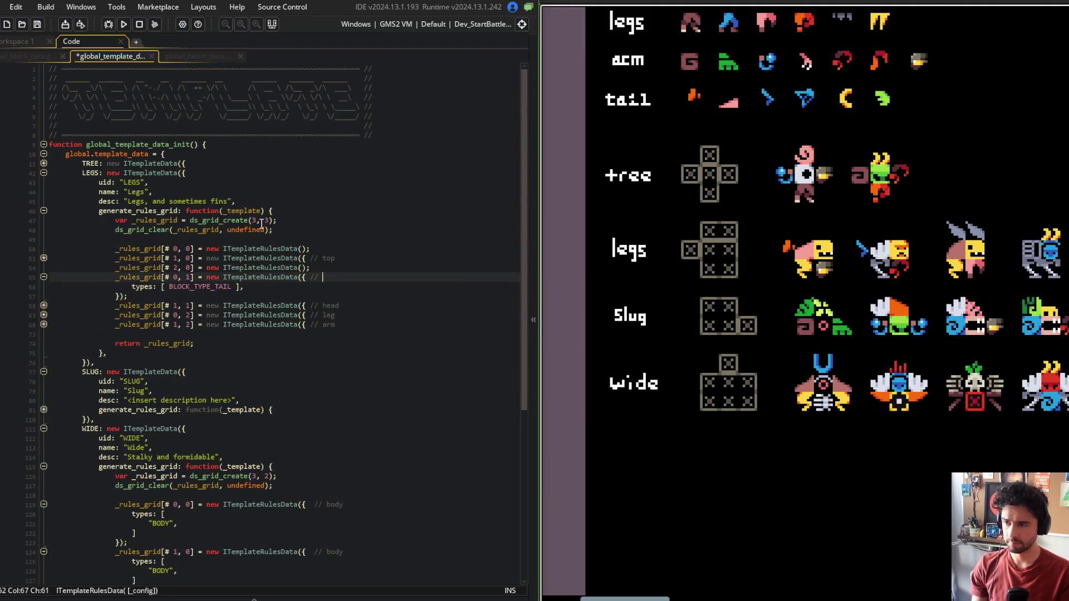
pyautogui.hotkey('ctrl', 's')
pyautogui.press('Down')
pyautogui.press('Down')
pyautogui.press('End')
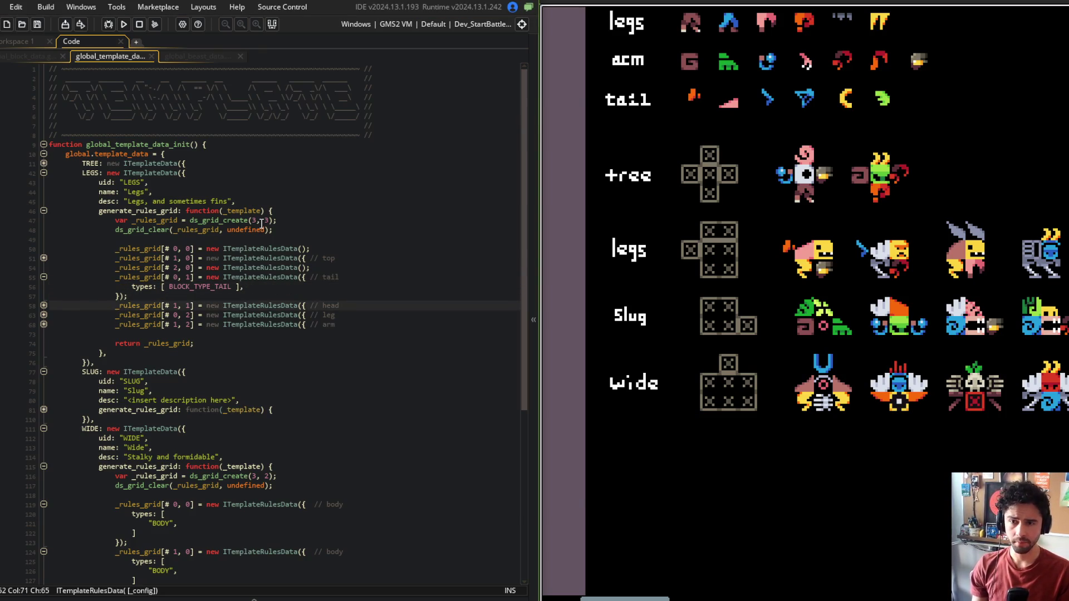
pyautogui.hotkey('ctrl', 'm')
# Step: Change the first LEGS cell's type list to BLOCK_TYPE_BODY, delete the old HEAD string line, and save
pyautogui.press('BackSpace')
pyautogui.press('BackSpace')
pyautogui.press('BackSpace')
pyautogui.write('y')
pyautogui.press('Down')
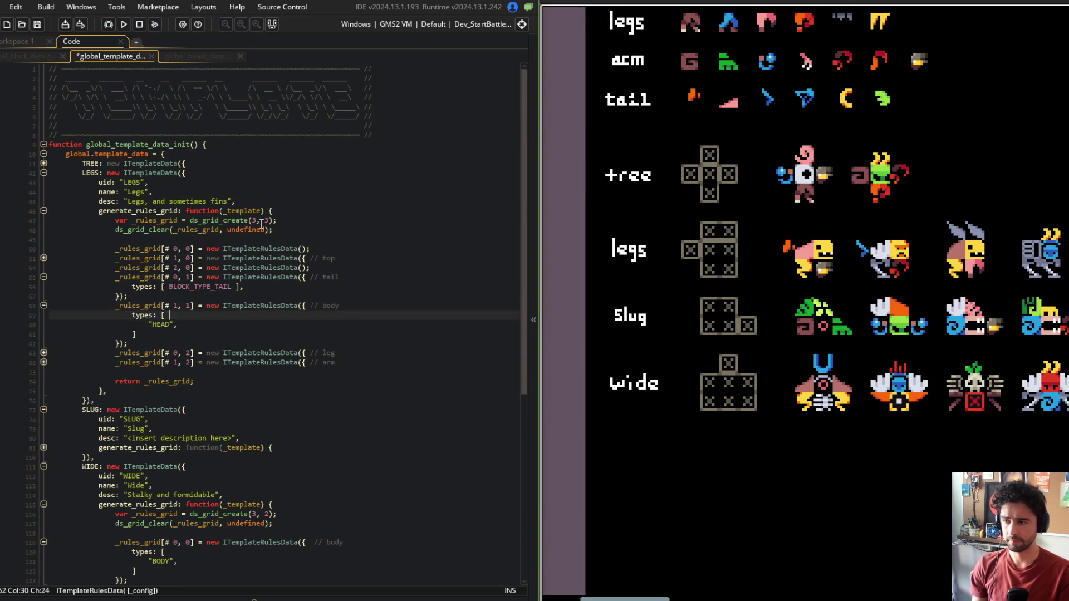
pyautogui.press('BackSpace')
pyautogui.press('BackSpace')
pyautogui.press('BackSpace')
pyautogui.write('B')
pyautogui.write('E')
pyautogui.press('Tab')
pyautogui.write('],')
pyautogui.hotkey('shift', 'Down')
pyautogui.hotkey('shift', 'Down')
pyautogui.press('Delete')
pyautogui.press('Down')
pyautogui.hotkey('ctrl', 's')
# Step: Move the next LEGS rule to grid cell 2, 1
pyautogui.press('Down')
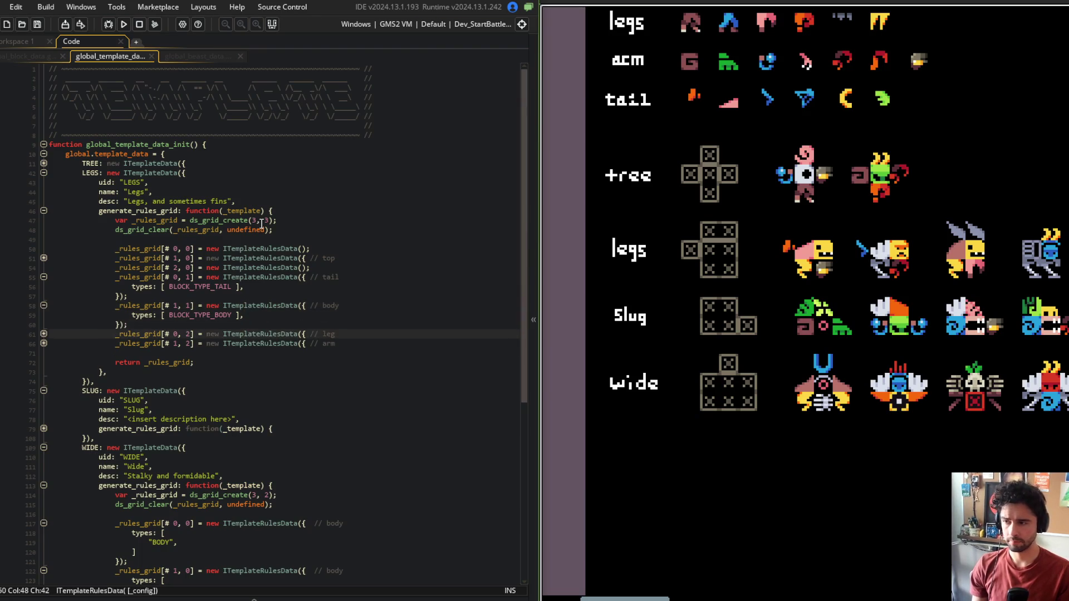
pyautogui.hotkey('ctrl', 'Left')
pyautogui.hotkey('ctrl', 'Left')
pyautogui.hotkey('ctrl', 'Left')
pyautogui.press('Delete')
pyautogui.write('2')
pyautogui.press('Right')
pyautogui.press('Right')
pyautogui.press('Delete')
pyautogui.write('1')
# Step: Label that rule 'head', give it BLOCK_TYPE_HEAD, remove the old string type lines, and save
pyautogui.press('End')
pyautogui.press('BackSpace')
pyautogui.press('BackSpace')
pyautogui.press('BackSpace')
pyautogui.write('head')
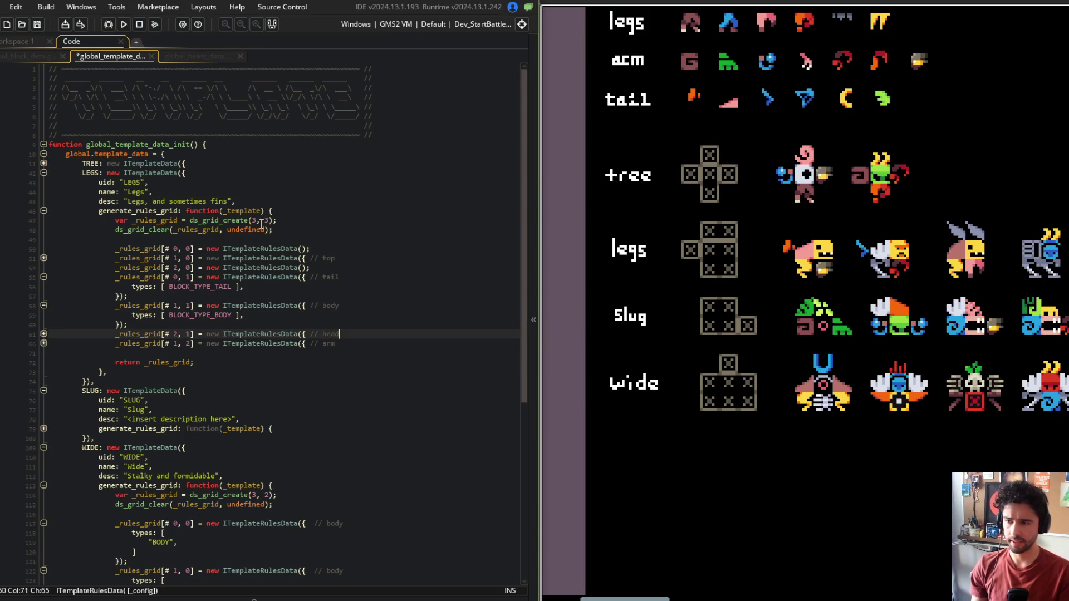
pyautogui.press('Down')
pyautogui.press('End')
pyautogui.write('B')
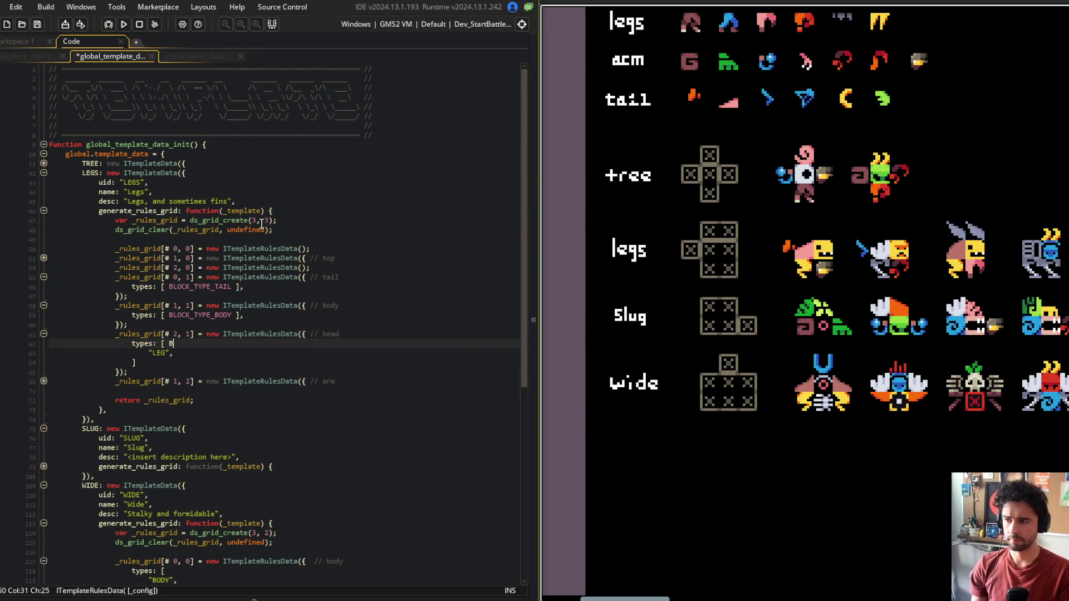
pyautogui.write('LOCK_TYPE_H')
pyautogui.press('Return')
pyautogui.write('],')
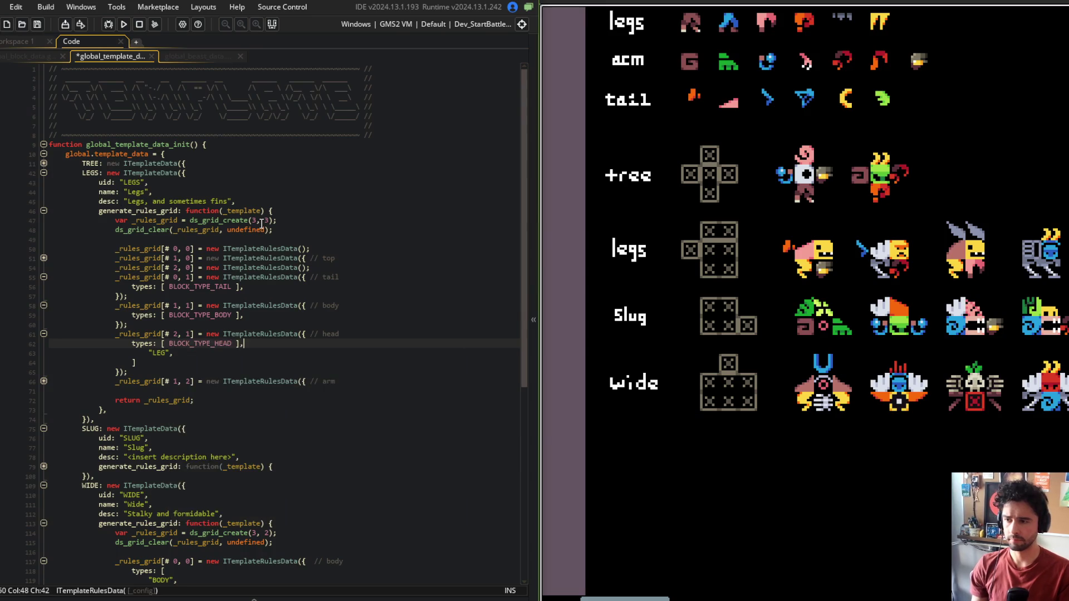
pyautogui.hotkey('ctrl', 's')
pyautogui.hotkey('shift', 'Down')
pyautogui.hotkey('shift', 'Down')
pyautogui.press('Delete')
# Step: Try setting the arm rule's row index to 0, then undo it back to 1, 2
pyautogui.press('Down')
pyautogui.press('End')
pyautogui.press('Home')
pyautogui.hotkey('ctrl', 'Right')
pyautogui.hotkey('ctrl', 'Right')
pyautogui.press('Delete')
pyautogui.write('0')
pyautogui.press('Up')
pyautogui.hotkey('ctrl', 'z')
pyautogui.press('Up')
pyautogui.press('Up')
pyautogui.press('Up')
pyautogui.press('Up')
pyautogui.press('Up')
pyautogui.press('Down')
pyautogui.press('Down')
pyautogui.press('Down')
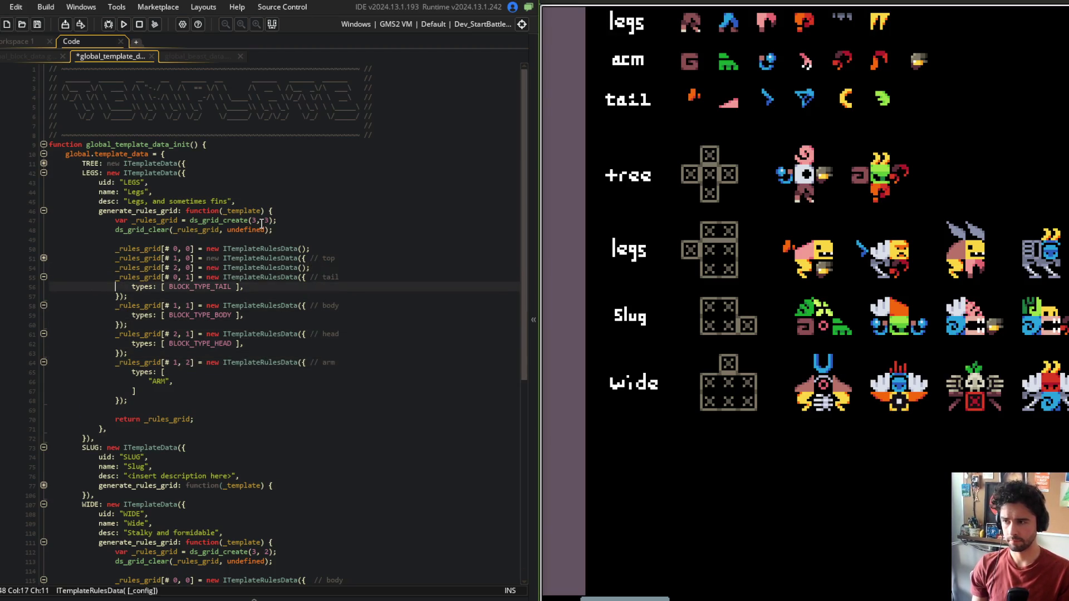
# Step: Paste a new rule entry after the head rule, set its row index to 2, and save
pyautogui.press('End')
pyautogui.press('Return')
pyautogui.hotkey('ctrl', 'v')
pyautogui.press('Home')
pyautogui.press('Right')
pyautogui.press('Right')
pyautogui.press('Right')
pyautogui.press('Right')
pyautogui.press('Delete')
pyautogui.write('2')
pyautogui.hotkey('ctrl', 's')
# Step: Make the rule at cell 1, 2 the leg rule using BLOCK_TYPE_LEG, deleting the old ARM strings
pyautogui.press('Down')
pyautogui.press('End')
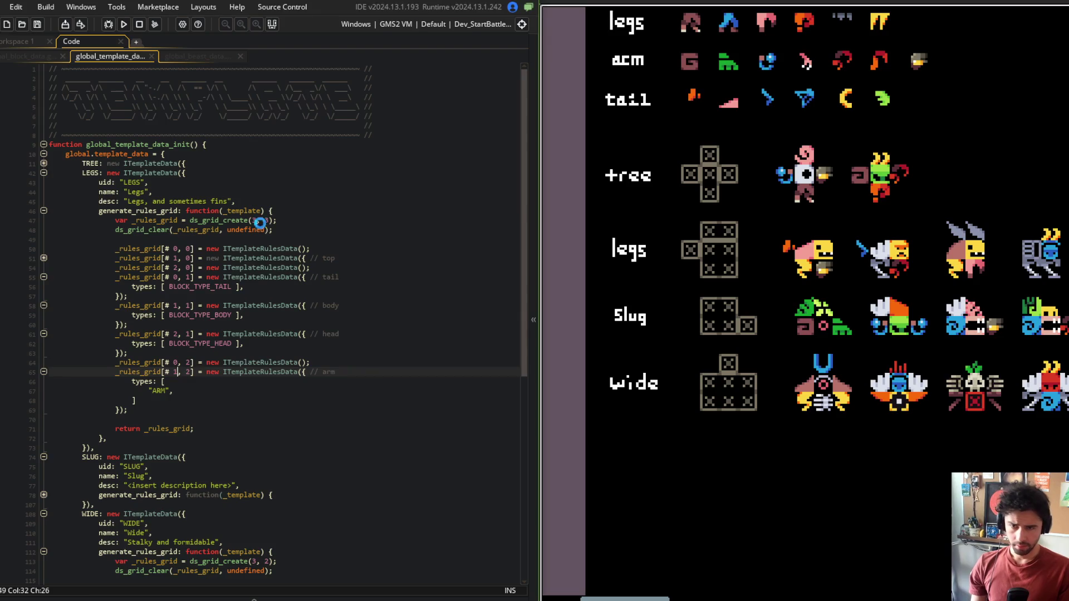
pyautogui.press('BackSpace')
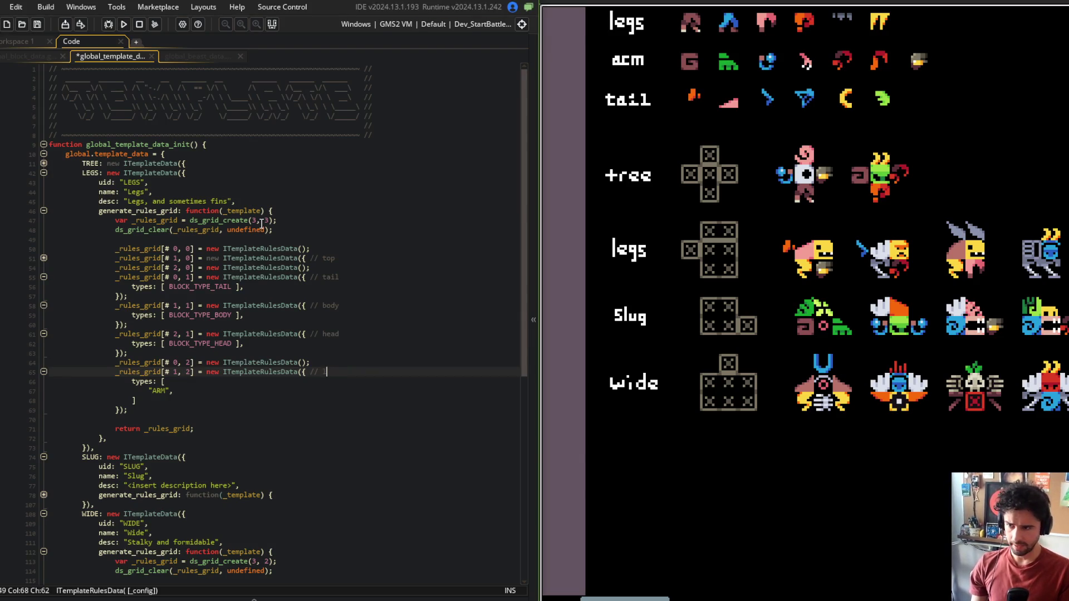
pyautogui.write('le')
pyautogui.hotkey('ctrl', 's')
pyautogui.press('Down')
pyautogui.write('BL')
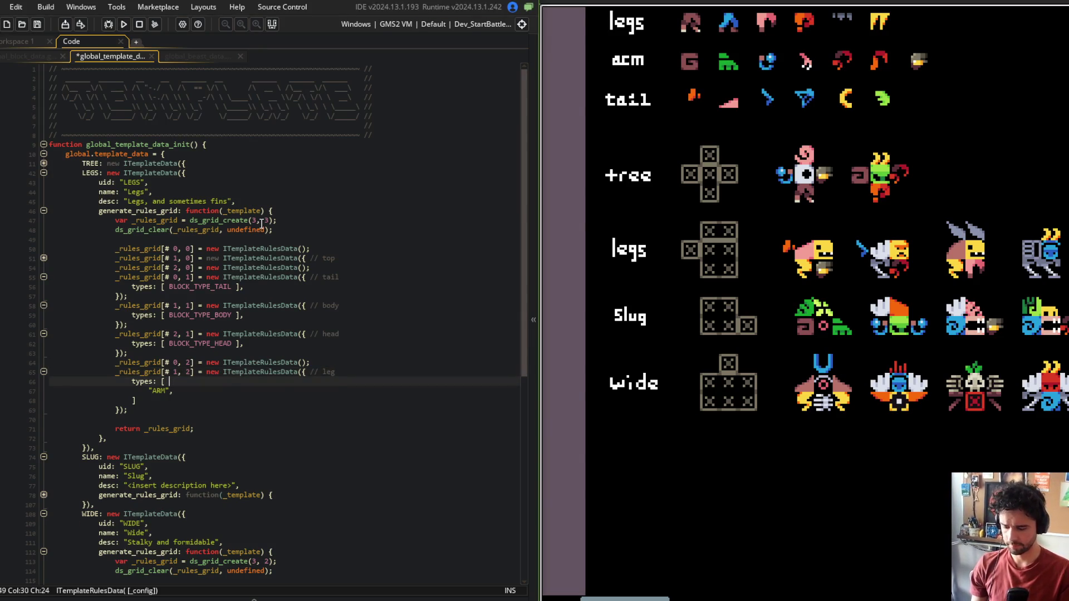
pyautogui.write('OCK_TYPE_L')
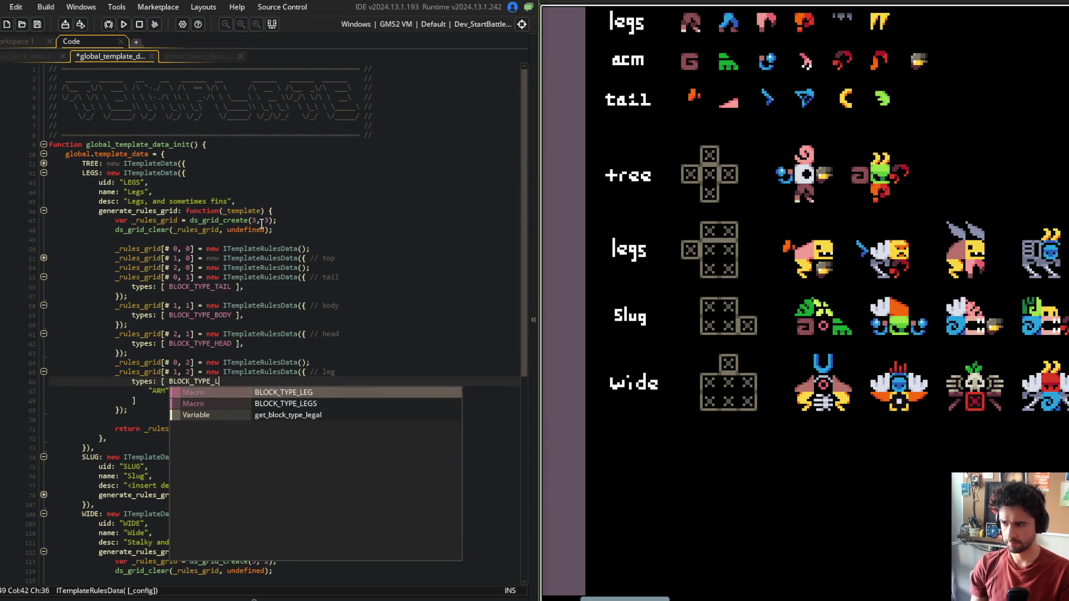
pyautogui.write('EG ],')
pyautogui.hotkey('shift', 'Down')
pyautogui.hotkey('shift', 'Down')
pyautogui.press('BackSpace')
pyautogui.press('Down')
# Step: Duplicate the leg rule block and set the copy to cell 2, 2
pyautogui.press('End')
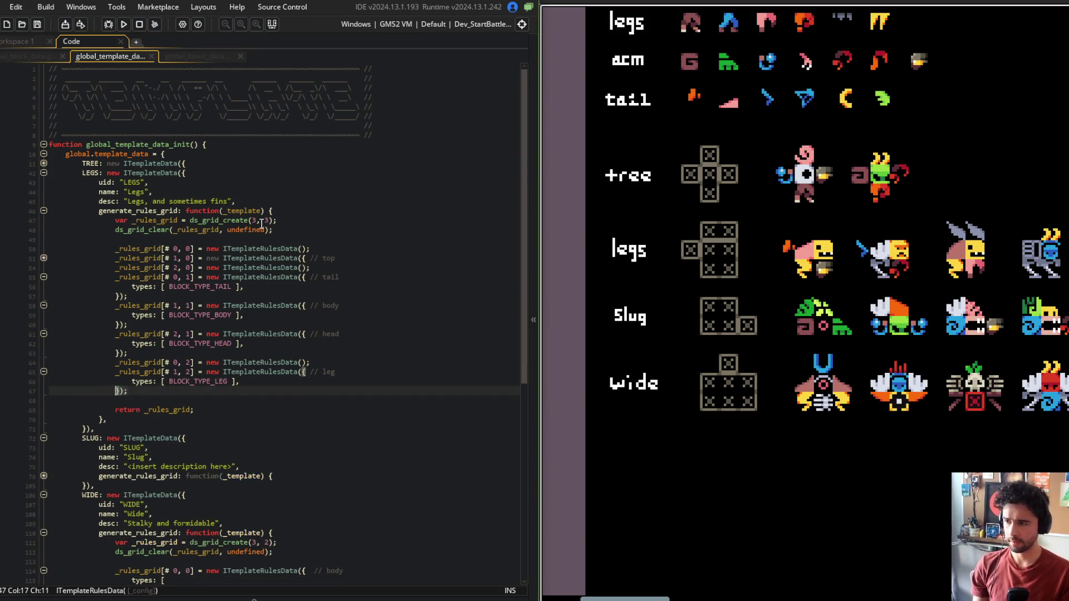
pyautogui.hotkey('shift', 'Up')
pyautogui.hotkey('shift', 'Up')
pyautogui.hotkey('shift', 'Home')
pyautogui.hotkey('ctrl', 'd')
pyautogui.press('Left')
pyautogui.hotkey('ctrl', 'Right')
pyautogui.hotkey('ctrl', 'Right')
pyautogui.hotkey('ctrl', 'Right')
pyautogui.press('Delete')
pyautogui.write('2')
pyautogui.hotkey('ctrl', 's')
# Step: Relabel the copied rule 'arm' with type BLOCK_TYPE_ARM and save
pyautogui.press('End')
pyautogui.press('BackSpace')
pyautogui.press('BackSpace')
pyautogui.press('BackSpace')
pyautogui.write('arm')
pyautogui.hotkey('ctrl', 's')
pyautogui.press('Down')
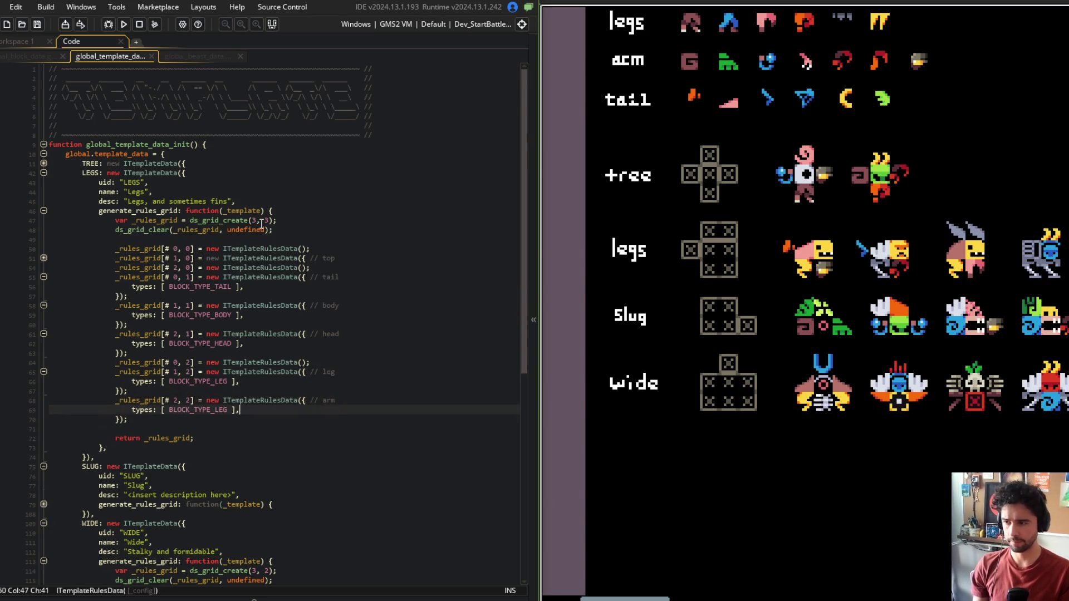
pyautogui.hotkey('ctrl', 'shift', 'Left')
pyautogui.write('BLOCK_TYPE_ARM')
pyautogui.hotkey('ctrl', 's')
pyautogui.click(261, 222)
# Step: Switch to global_beast_data and find the PRESET_TREX build grid function
pyautogui.moveTo(190, 97); pyautogui.dragTo(189, 107)
pyautogui.click(195, 58)
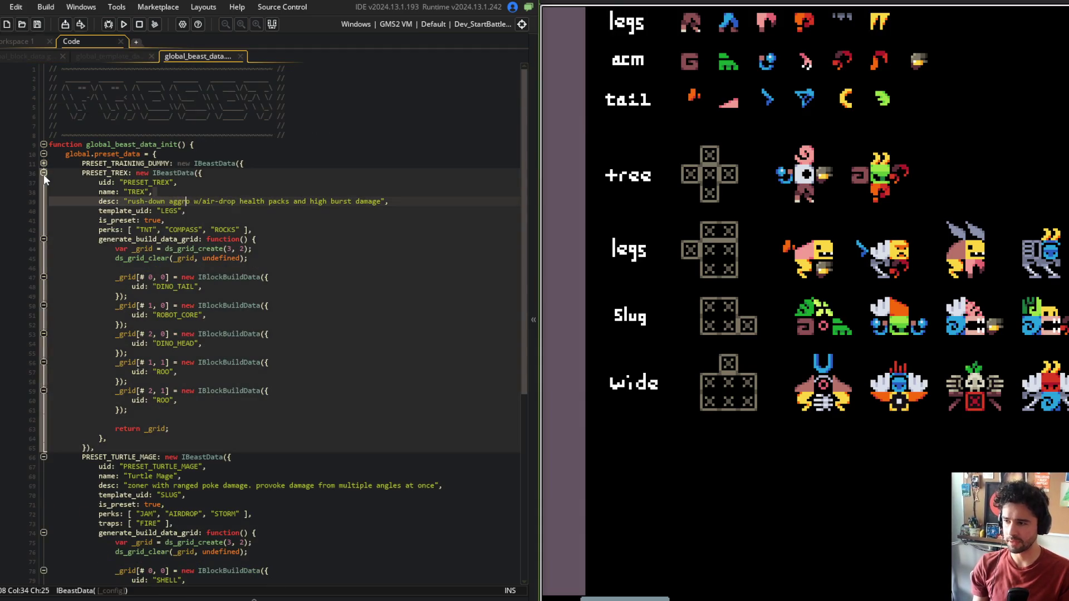
pyautogui.click(161, 222)
pyautogui.scroll(-4, 172, 212)
pyautogui.scroll(4, 179, 217)
pyautogui.click(267, 239)
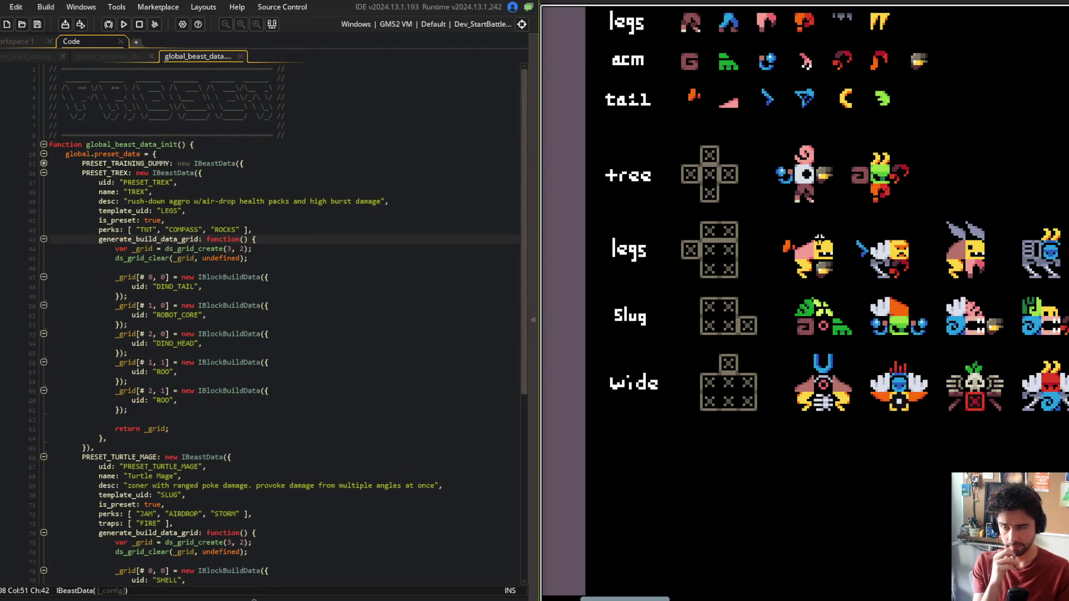
# Step: Change PRESET_TREX's grid from ds_grid_create(3, 2) to (3, 3) and save the file
pyautogui.moveTo(834, 156)
pyautogui.mouseDown()
pyautogui.moveTo(816, 265)
pyautogui.moveTo(730, 289)
pyautogui.mouseUp()
pyautogui.click(257, 249)
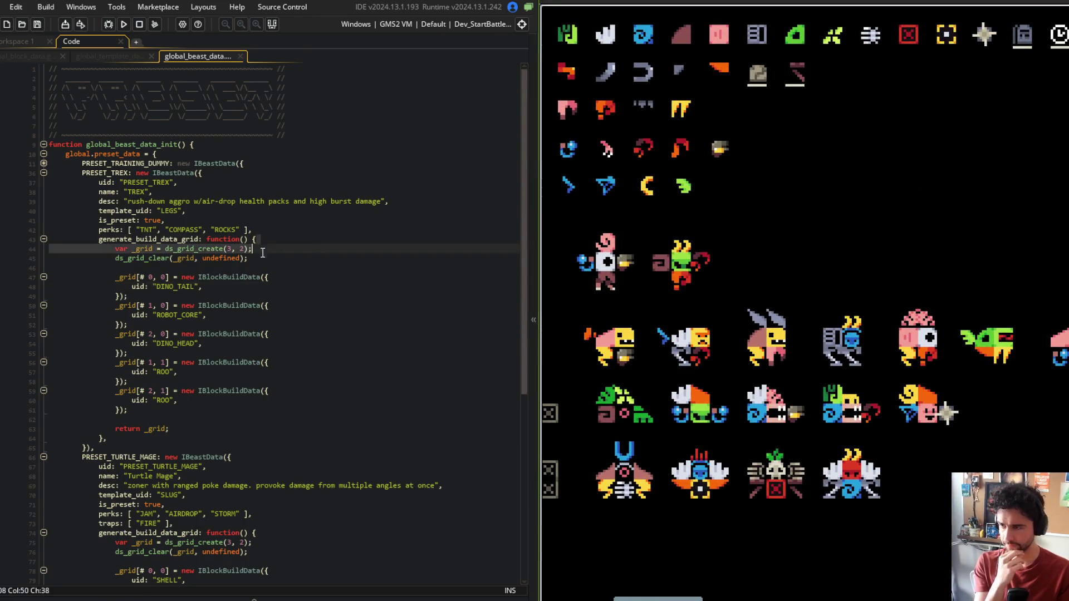
pyautogui.press('Left')
pyautogui.press('Left')
pyautogui.press('BackSpace')
pyautogui.write('2')
pyautogui.hotkey('ctrl', 's')
pyautogui.click(281, 162)
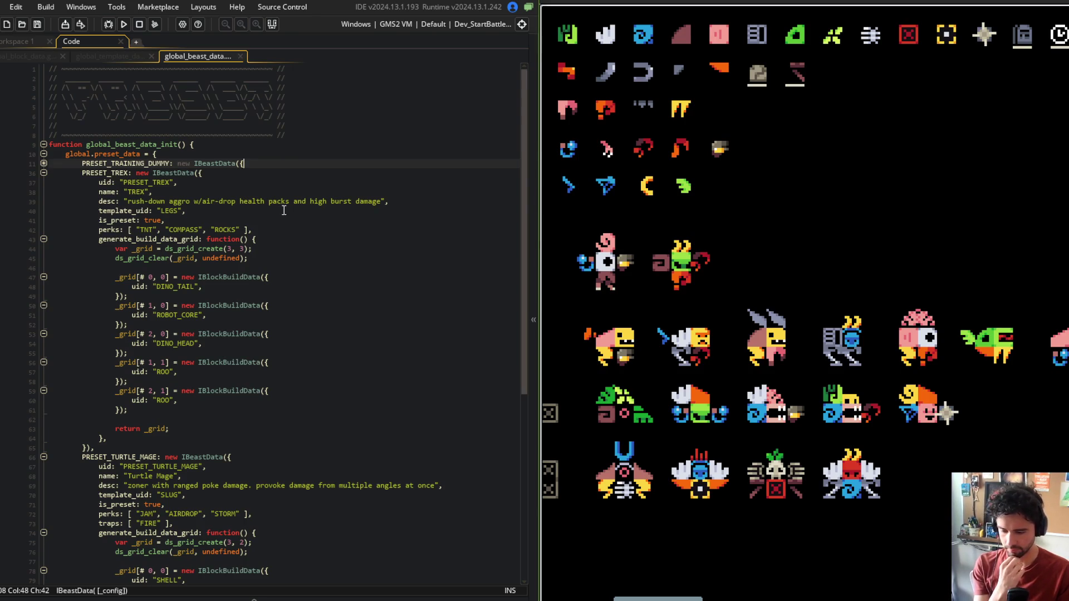
pyautogui.click(260, 259)
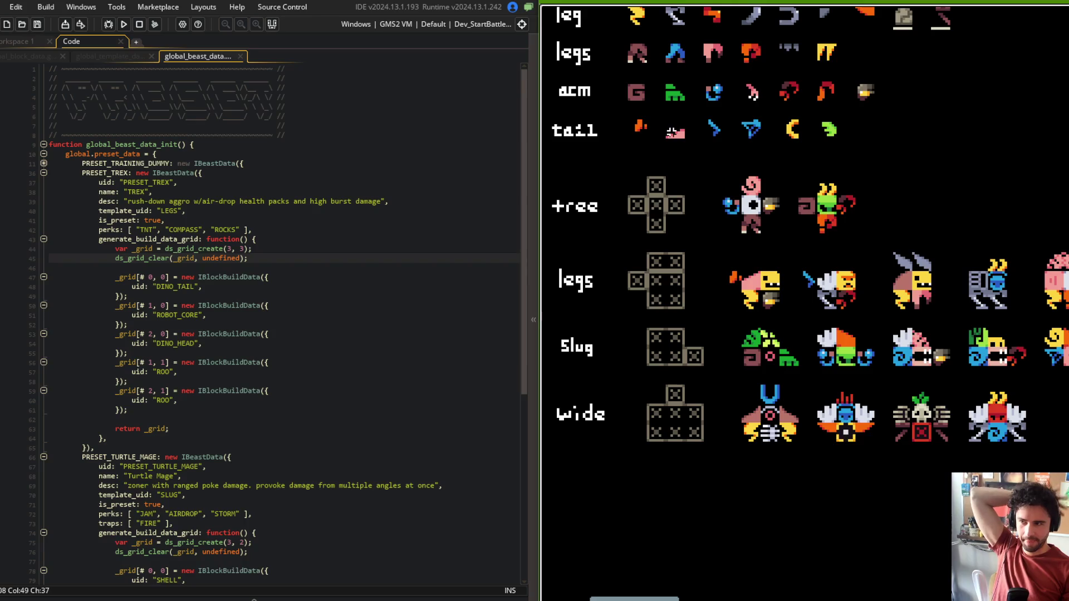
# Step: Move the TREX tail and body entries from row 0 to row 1
pyautogui.click(261, 250)
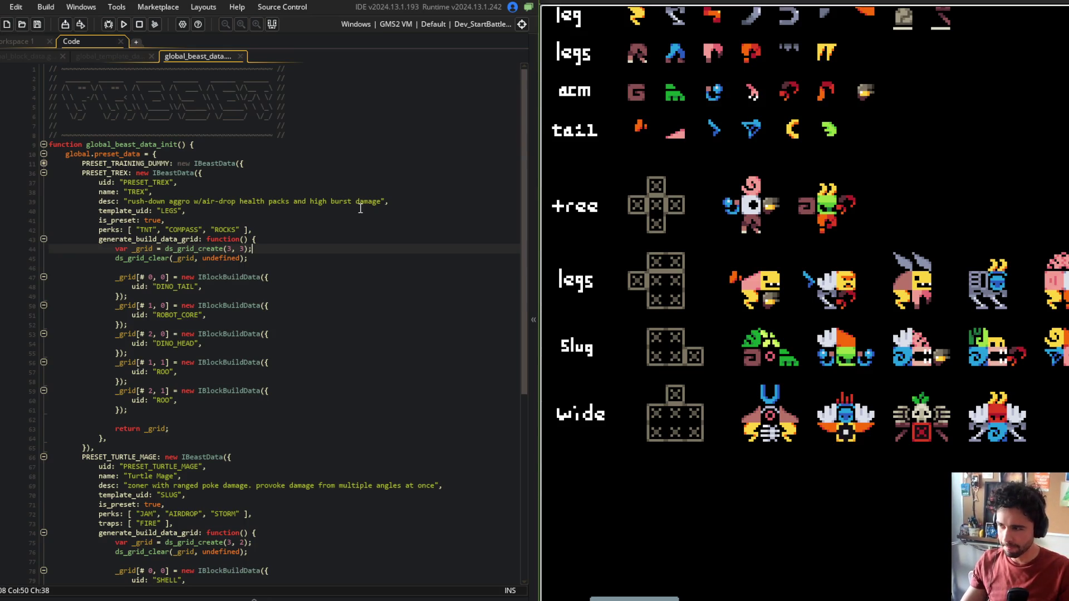
pyautogui.click(293, 262)
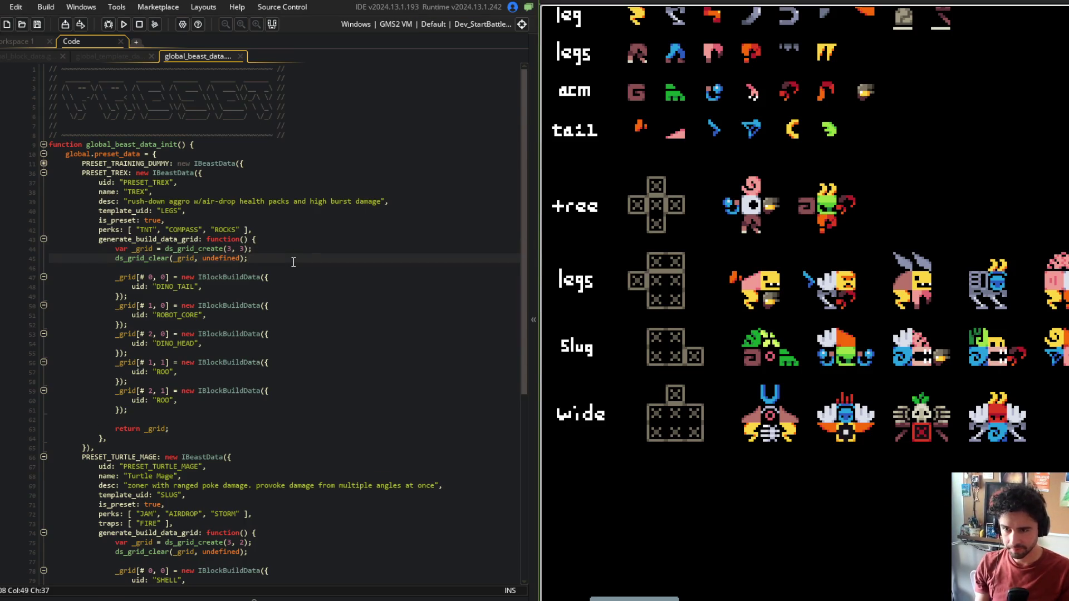
pyautogui.press('Down')
pyautogui.press('Down')
pyautogui.hotkey('ctrl', 'Right')
pyautogui.hotkey('ctrl', 'Right')
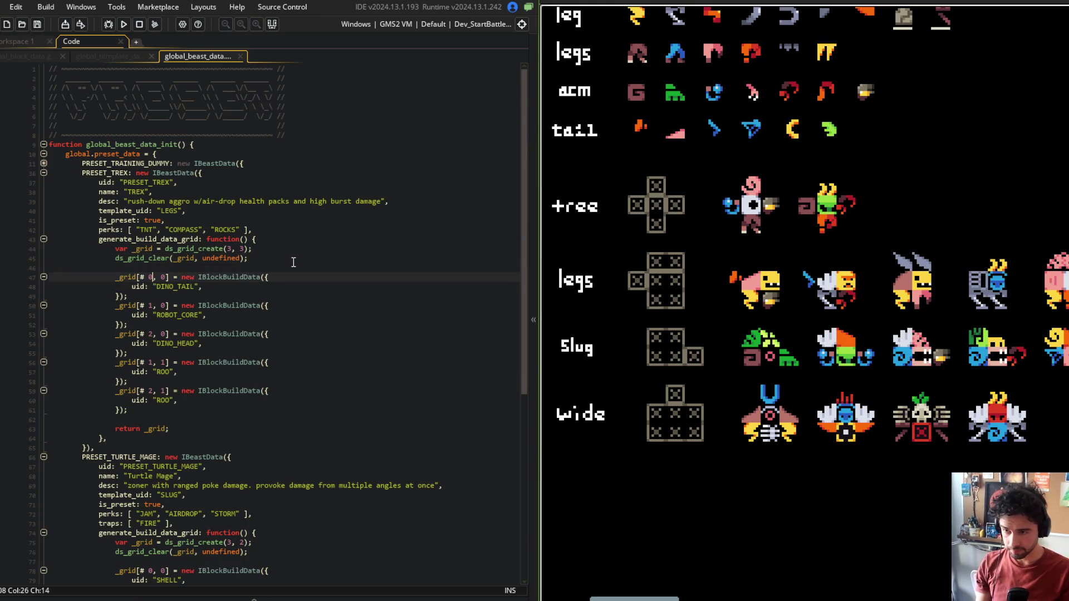
pyautogui.press('Right')
pyautogui.press('Right')
pyautogui.press('BackSpace')
pyautogui.write('1')
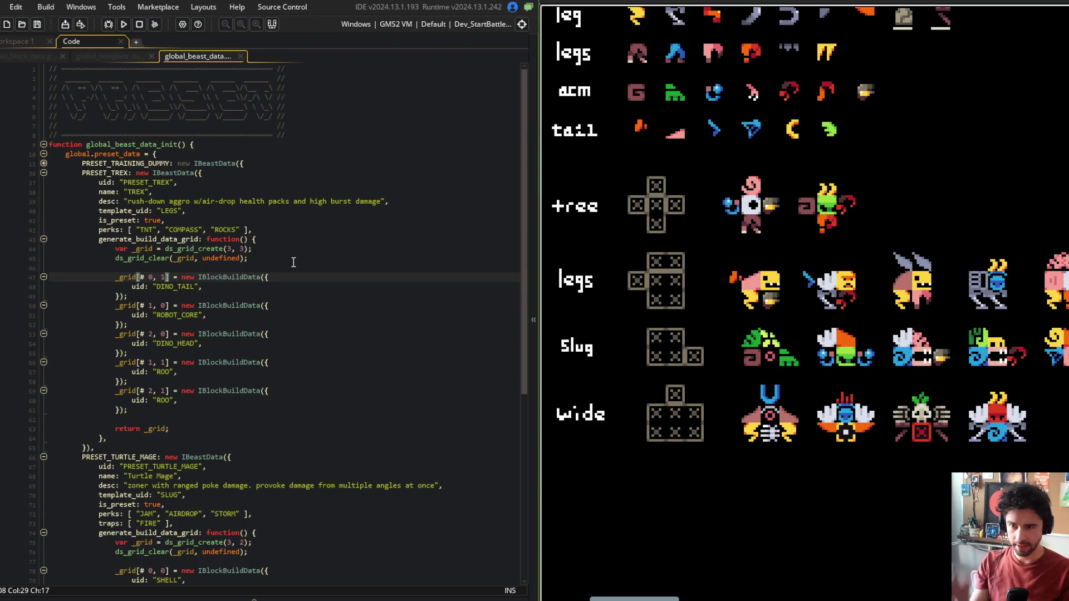
pyautogui.press('Down')
pyautogui.press('Down')
pyautogui.press('Down')
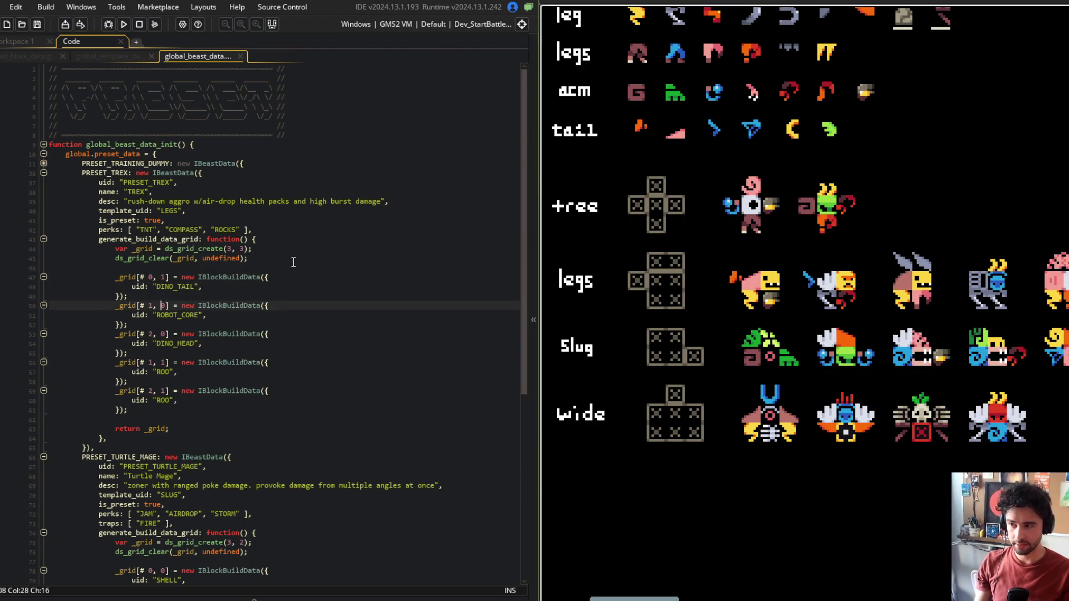
pyautogui.press('BackSpace')
pyautogui.write('1')
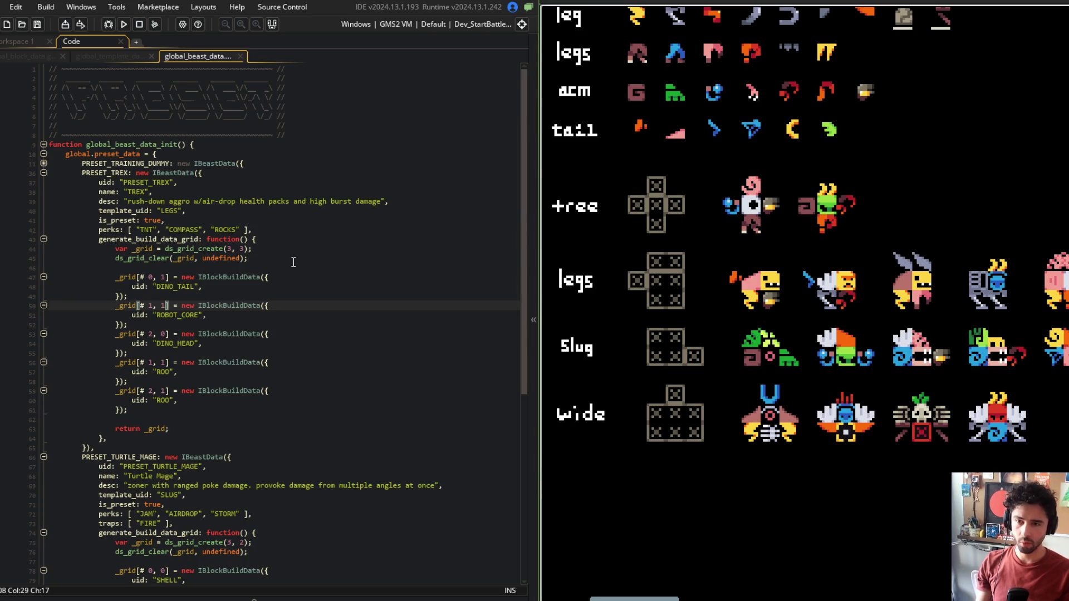
pyautogui.press('Down')
pyautogui.press('Down')
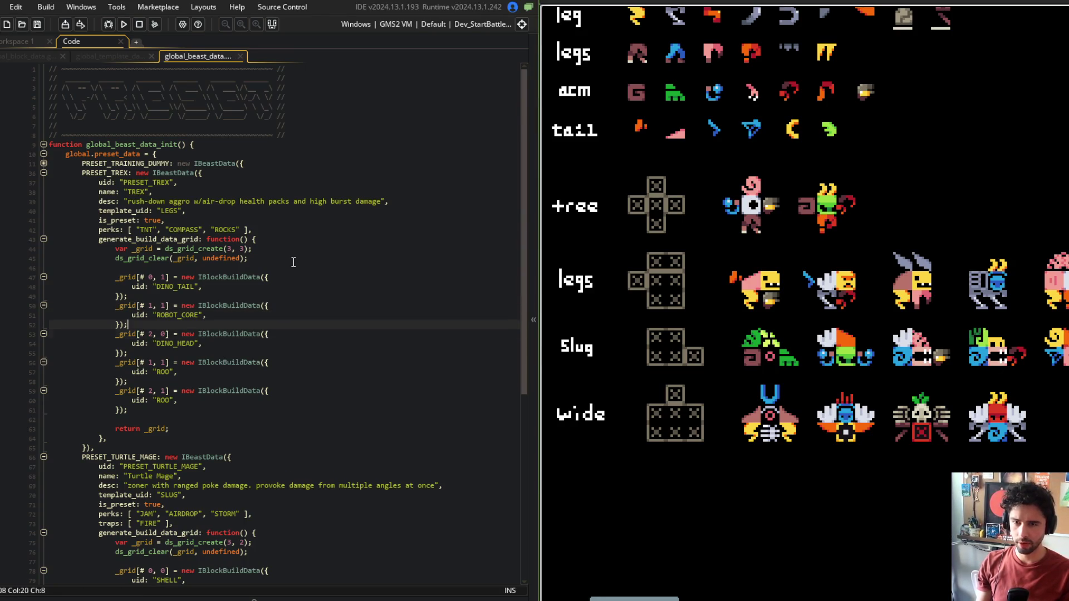
pyautogui.press('Up')
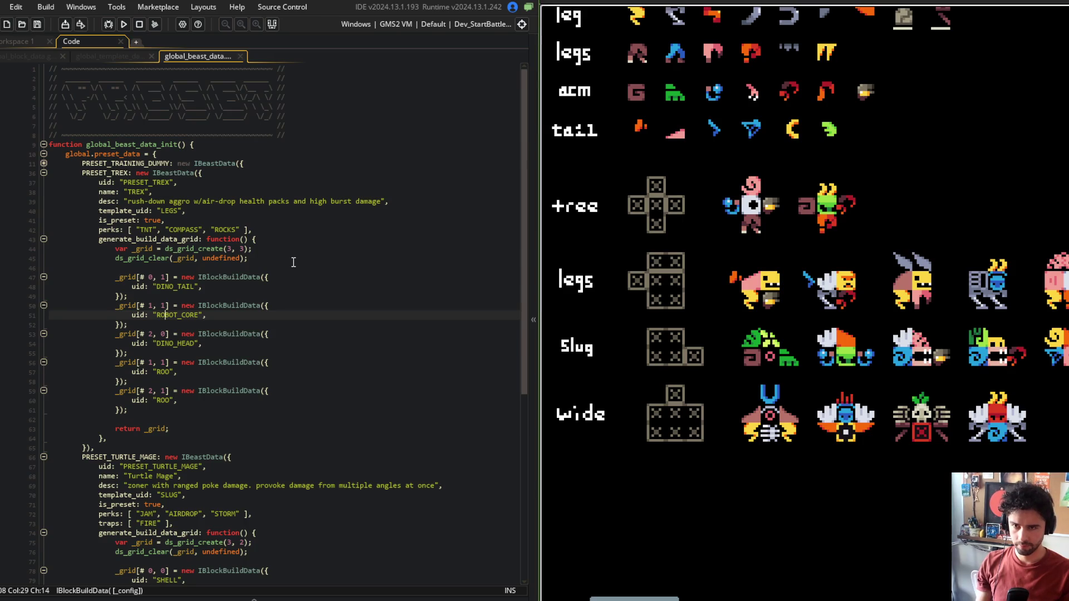
pyautogui.hotkey('ctrl', 'Right')
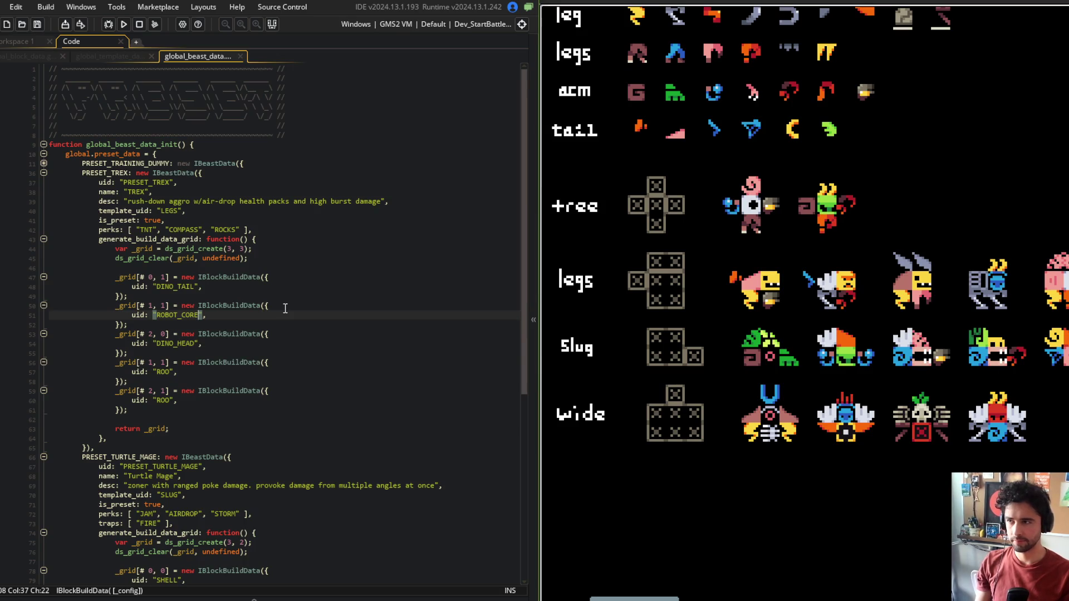
# Step: Inspect the LeatherBack block definition, its type and sprite, then return to global_beast_data
pyautogui.click(33, 57)
pyautogui.scroll(4, 106, 384)
pyautogui.click(111, 382)
pyautogui.click(91, 372)
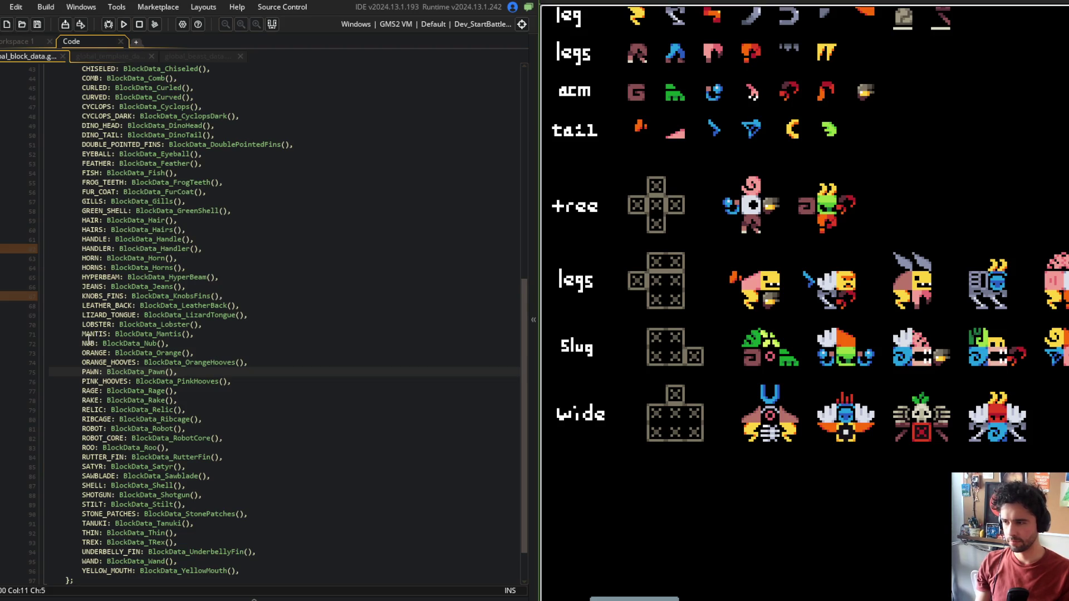
pyautogui.middleClick(156, 305)
pyautogui.click(183, 107)
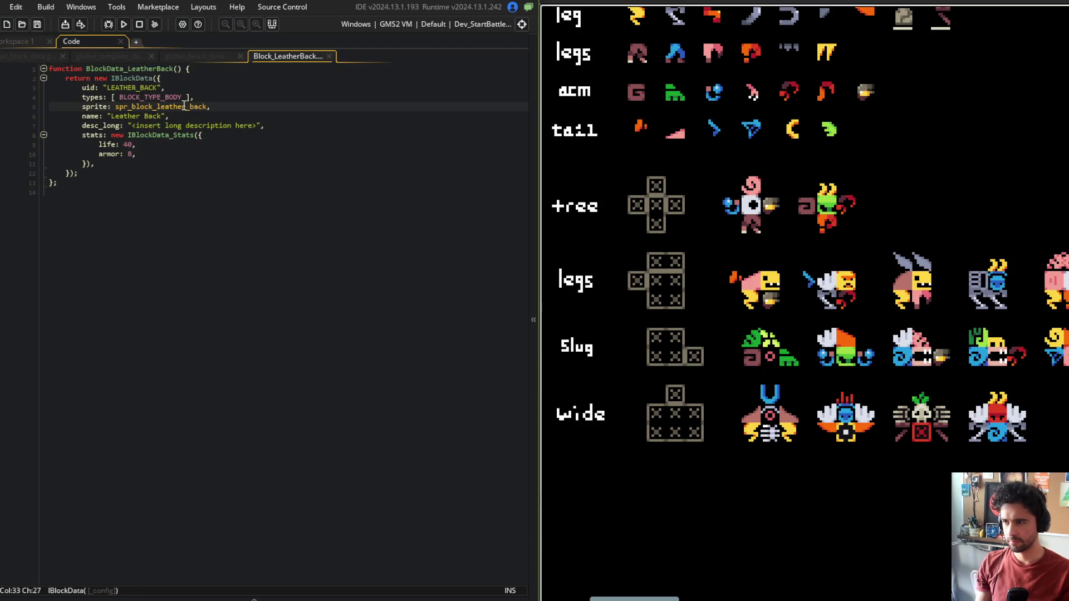
pyautogui.click(165, 99)
pyautogui.middleClick(158, 107)
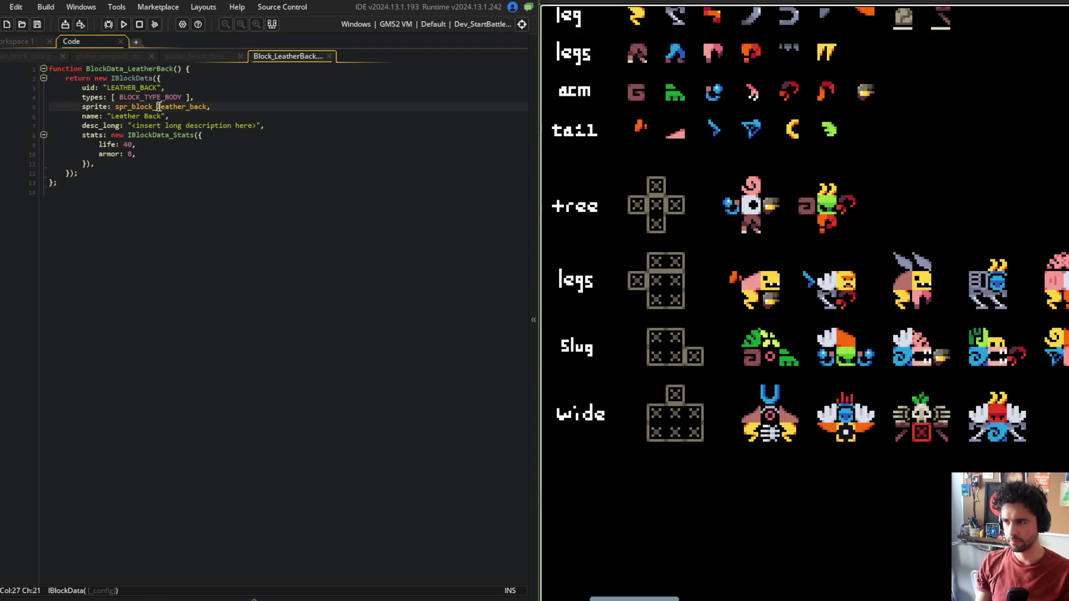
pyautogui.click(105, 41)
pyautogui.middleClick(270, 56)
pyautogui.click(209, 57)
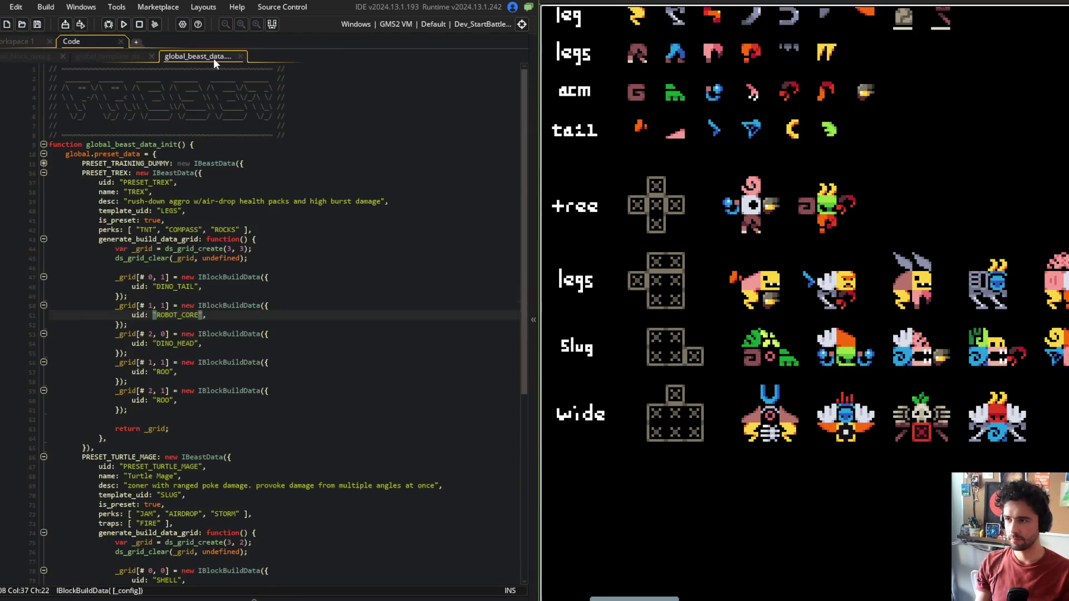
# Step: Set the TREX head entry's row index to 1
pyautogui.click(294, 270)
pyautogui.write('LEATHER_BACK')
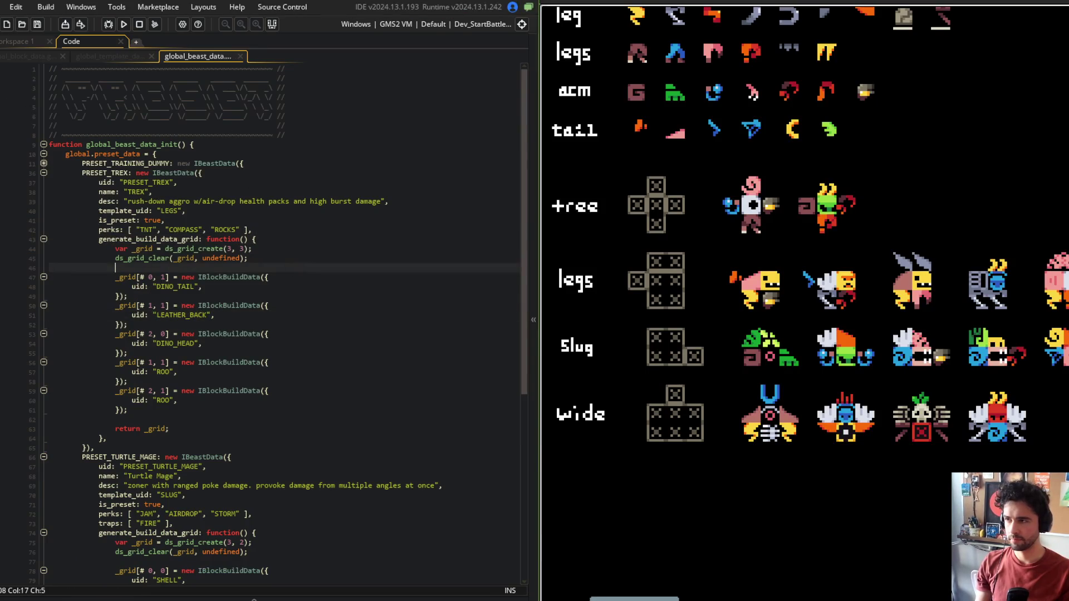
pyautogui.click(334, 309)
pyautogui.click(283, 335)
pyautogui.click(155, 334)
pyautogui.write('1')
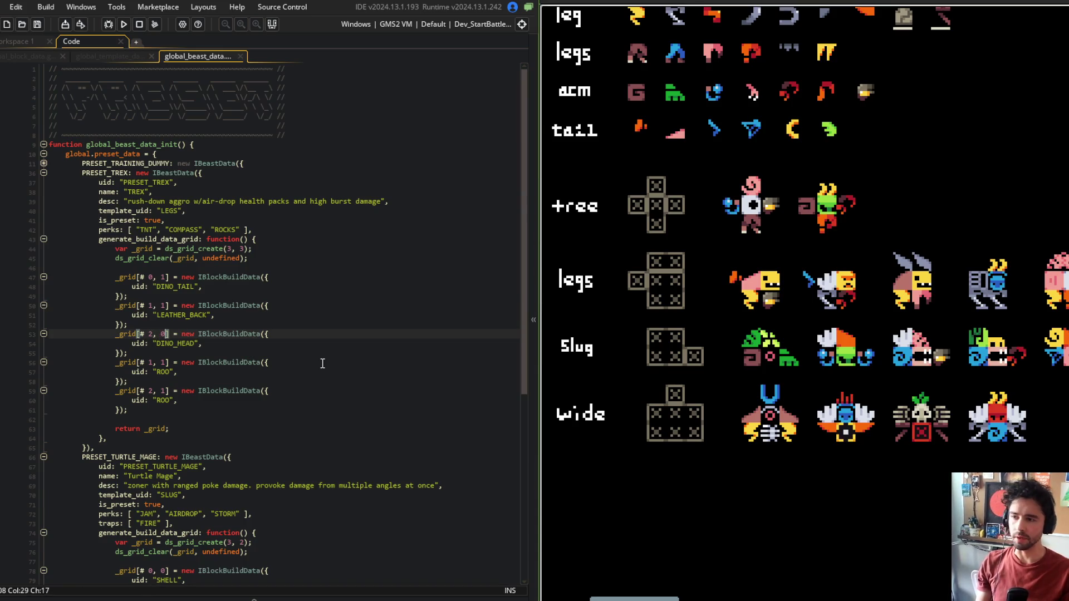
pyautogui.press('Down')
pyautogui.press('Down')
pyautogui.press('Down')
pyautogui.press('Left')
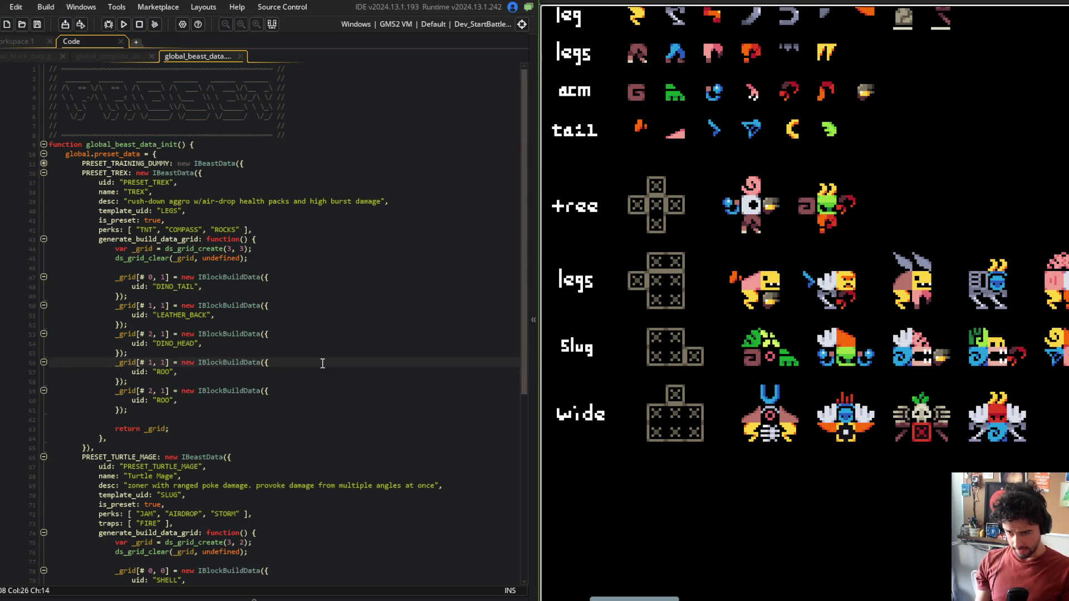
# Step: Move the two ROO blocks to grid cells [# 1, 2] and [# 2, 2], and save
pyautogui.press('BackSpace')
pyautogui.write('2')
pyautogui.press('Down')
pyautogui.press('Down')
pyautogui.press('Down')
pyautogui.press('Up')
pyautogui.press('Up')
pyautogui.press('Up')
pyautogui.press('BackSpace')
pyautogui.write('1')
pyautogui.press('Right')
pyautogui.press('Right')
pyautogui.press('Right')
pyautogui.press('BackSpace')
pyautogui.write('2')
pyautogui.press('Down')
pyautogui.press('Down')
pyautogui.press('Down')
pyautogui.press('BackSpace')
pyautogui.write('2')
pyautogui.hotkey('ctrl', 's')
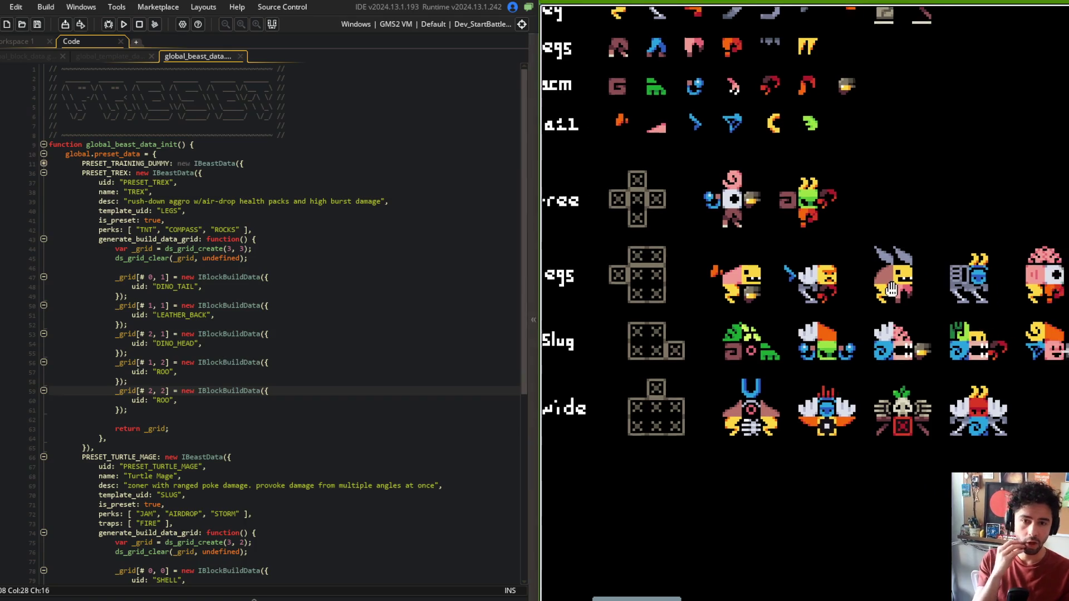
pyautogui.click(755, 311)
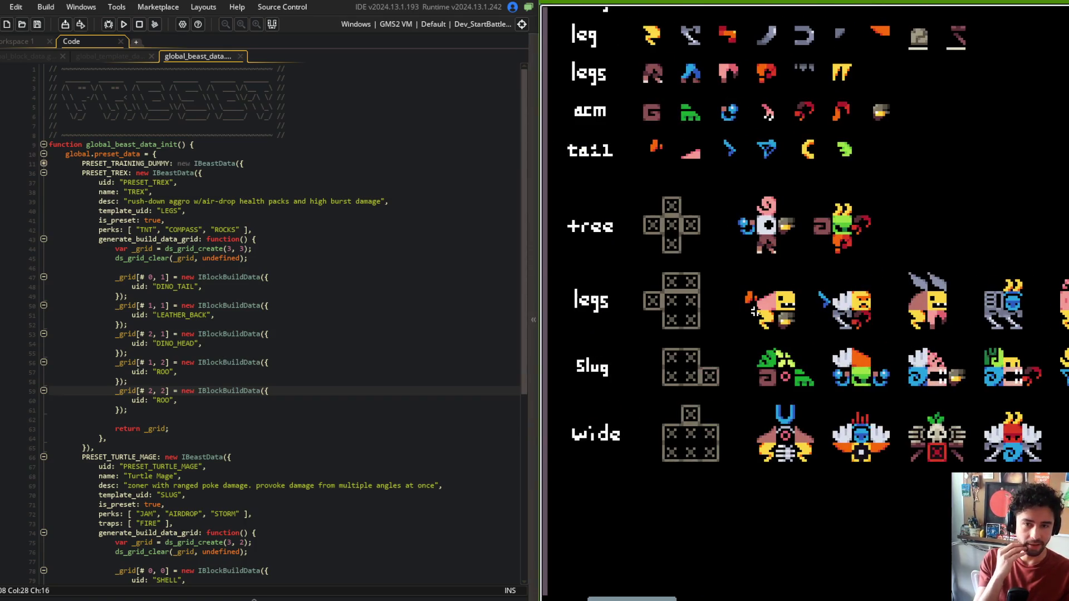
# Step: Add BLOCK_TYPE_LEGS to the LEGS template's leg rule in global_template_data
pyautogui.click(118, 56)
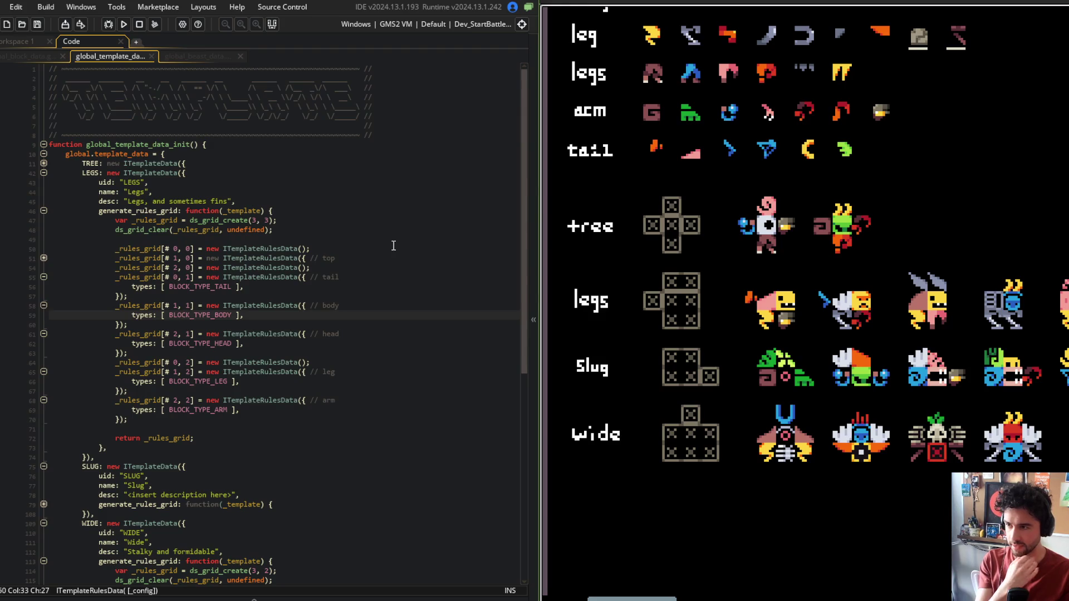
pyautogui.click(387, 298)
pyautogui.moveTo(834, 396)
pyautogui.mouseDown()
pyautogui.moveTo(804, 361)
pyautogui.moveTo(769, 379)
pyautogui.mouseUp()
pyautogui.click(229, 381)
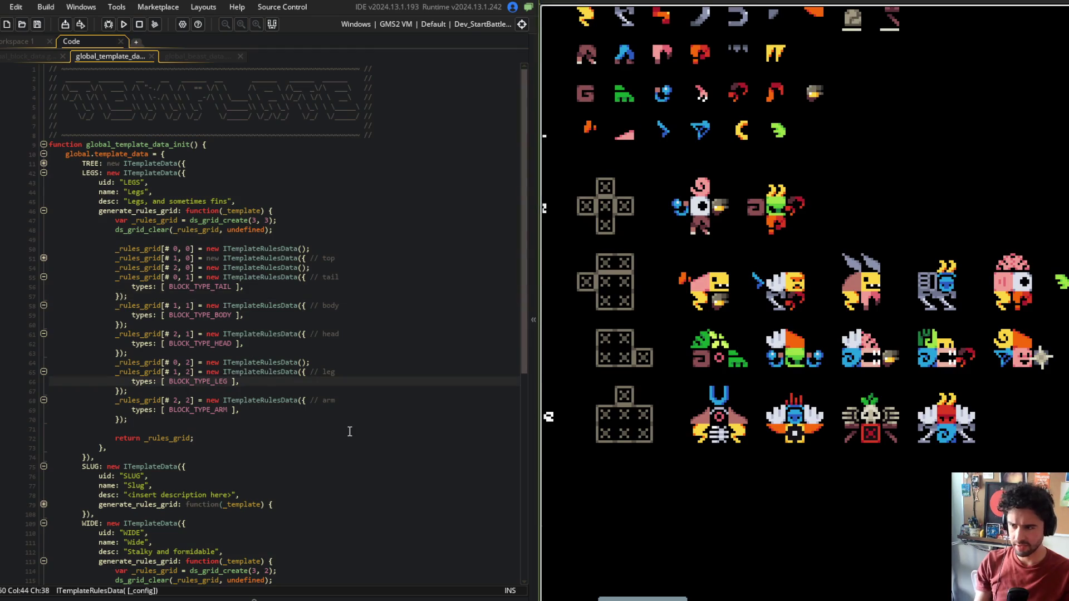
pyautogui.write(', BLOCK_TYPE_')
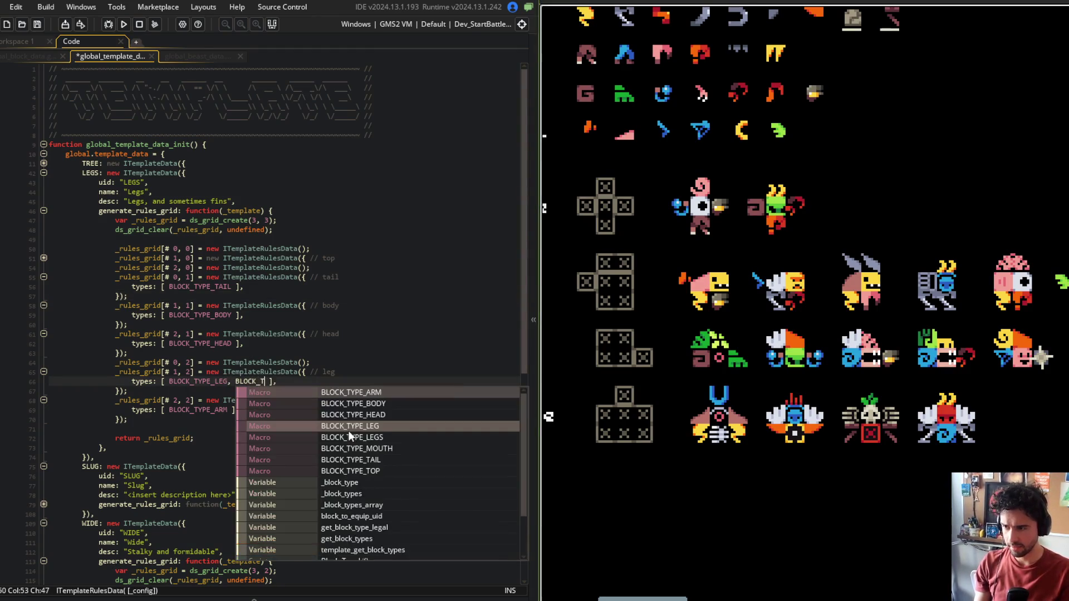
pyautogui.press('BackSpace')
pyautogui.press('BackSpace')
pyautogui.press('BackSpace')
pyautogui.hotkey('ctrl', 's')
pyautogui.press('Down')
pyautogui.press('Up')
pyautogui.write('PE_LE')
pyautogui.press('Return')
# Step: Update the leg rule's comment to list leg and legs
pyautogui.press('Down')
pyautogui.press('Down')
pyautogui.press('Down')
pyautogui.press('Left')
pyautogui.press('Left')
pyautogui.press('Left')
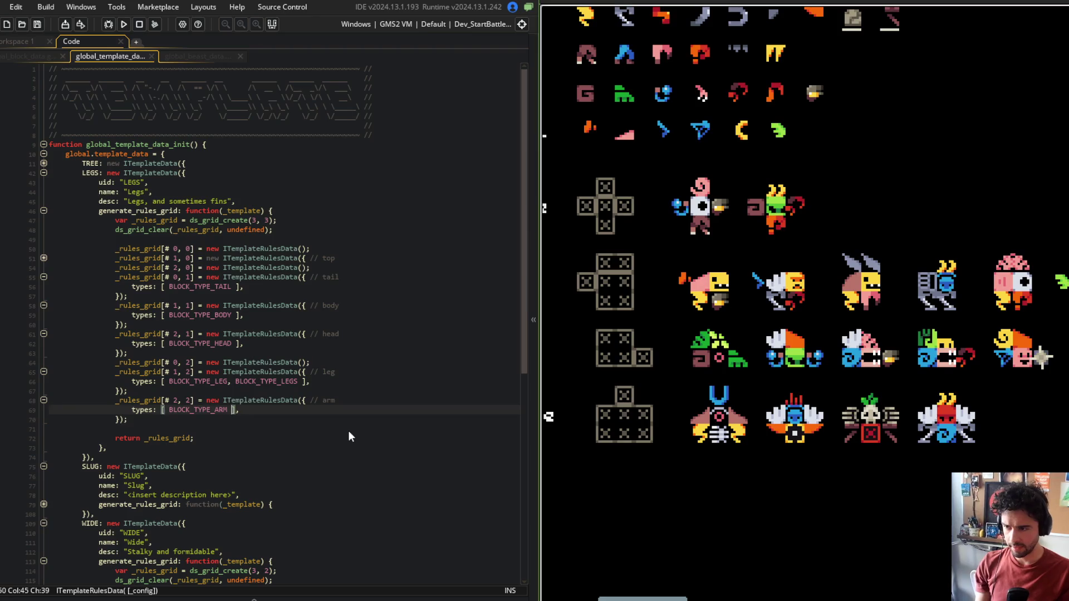
pyautogui.press('Up')
pyautogui.press('Up')
pyautogui.press('Up')
pyautogui.press('End')
pyautogui.write('/leg')
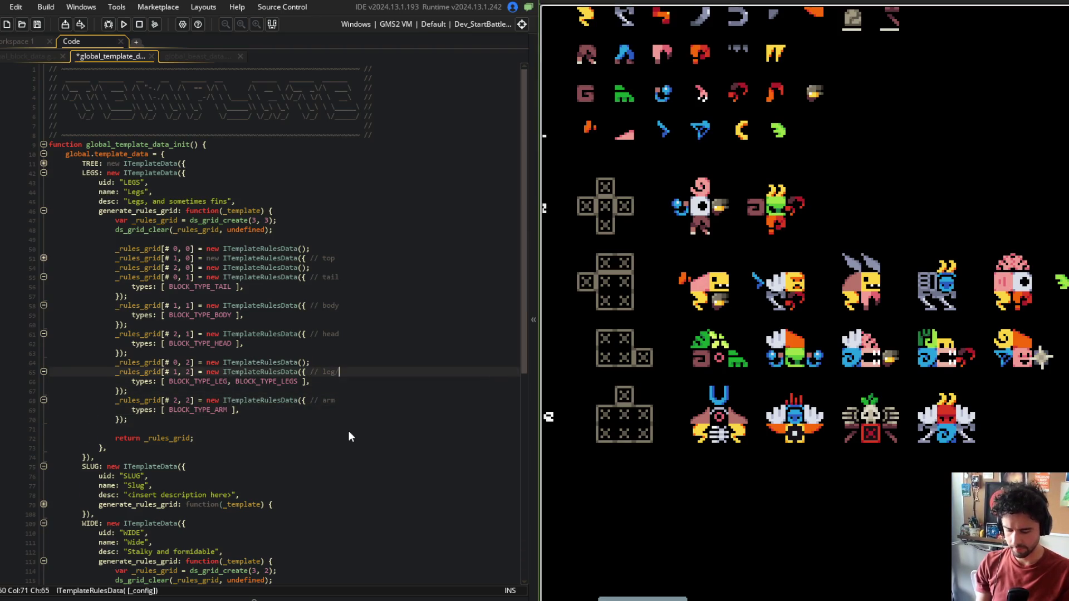
pyautogui.write('s')
pyautogui.hotkey('ctrl', 's')
pyautogui.press('Left')
pyautogui.press('Left')
pyautogui.press('Left')
pyautogui.press('BackSpace')
pyautogui.write('.')
pyautogui.hotkey('ctrl', 's')
pyautogui.press('Down')
pyautogui.press('Up')
# Step: Rewrite the arm rule's comment as leg, legs, arm and save
pyautogui.press('End')
pyautogui.press('Left')
pyautogui.press('Left')
pyautogui.press('Left')
pyautogui.press('BackSpace')
pyautogui.write(',')
pyautogui.hotkey('ctrl', 's')
pyautogui.press('Down')
pyautogui.press('Down')
pyautogui.press('Down')
pyautogui.press('Left')
pyautogui.press('Left')
pyautogui.press('Left')
pyautogui.write('leg,')
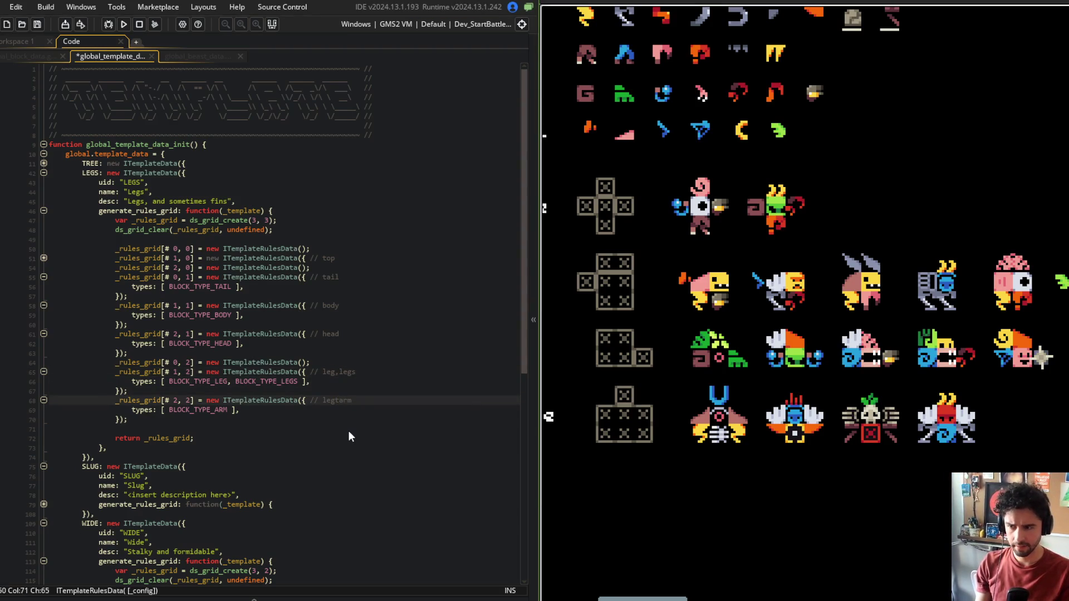
pyautogui.write('legs,')
pyautogui.hotkey('ctrl', 's')
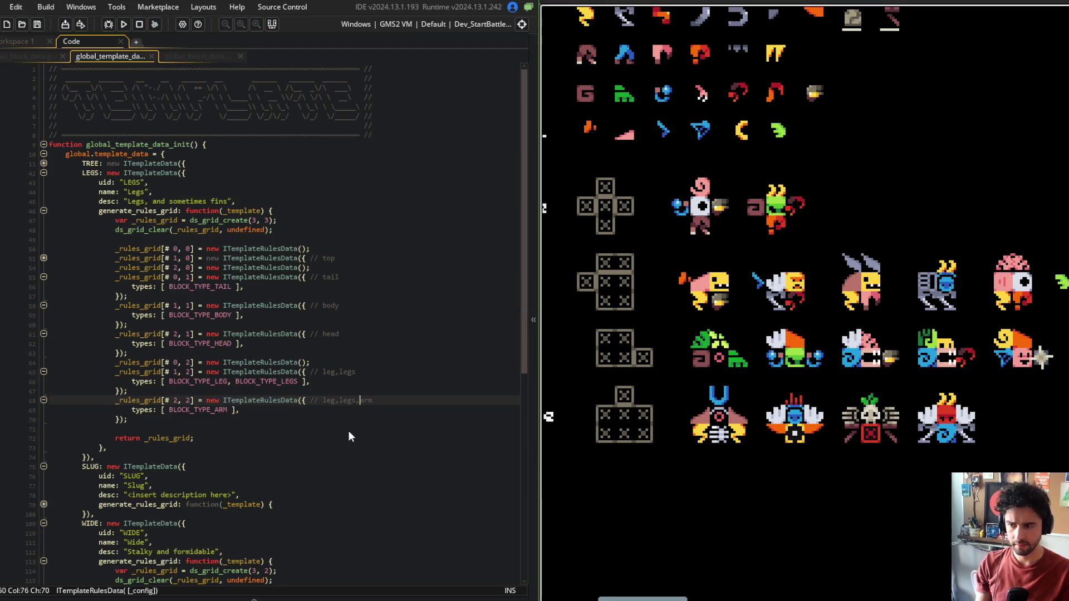
# Step: Add the leg and legs block types to the arm rule alongside BLOCK_TYPE_ARM, then save
pyautogui.press('Up')
pyautogui.press('Up')
pyautogui.press('Home')
pyautogui.press('Down')
pyautogui.press('Down')
pyautogui.press('Down')
pyautogui.press('End')
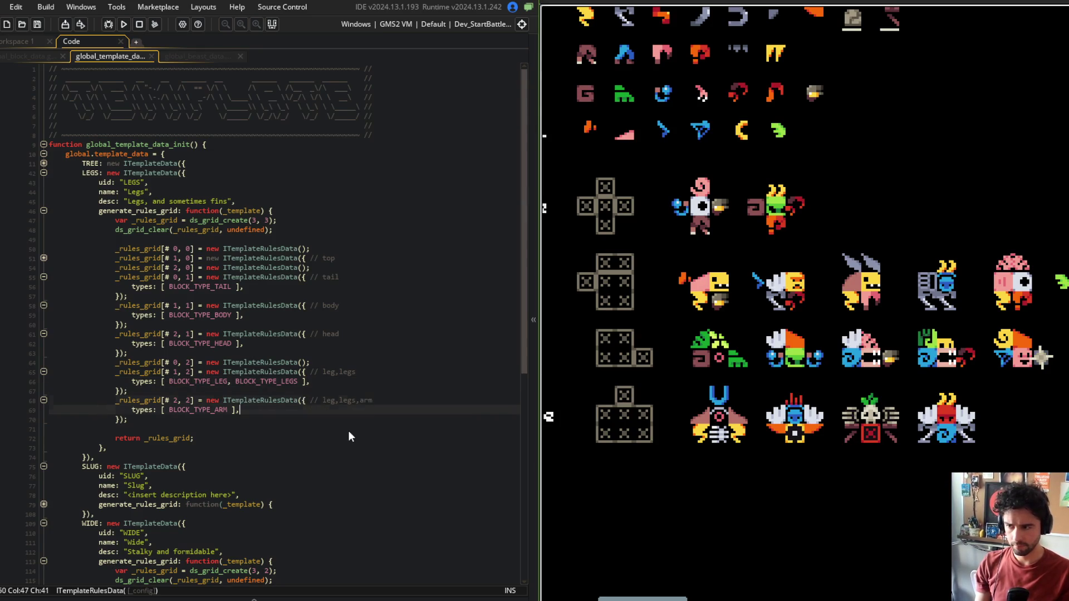
pyautogui.press('Left')
pyautogui.press('Left')
pyautogui.press('Left')
pyautogui.hotkey('ctrl', 'shift', 'Left')
pyautogui.write('BLOCK_TYPE_LEG, BLOCK_TYPE_LEGS')
pyautogui.write(', ')
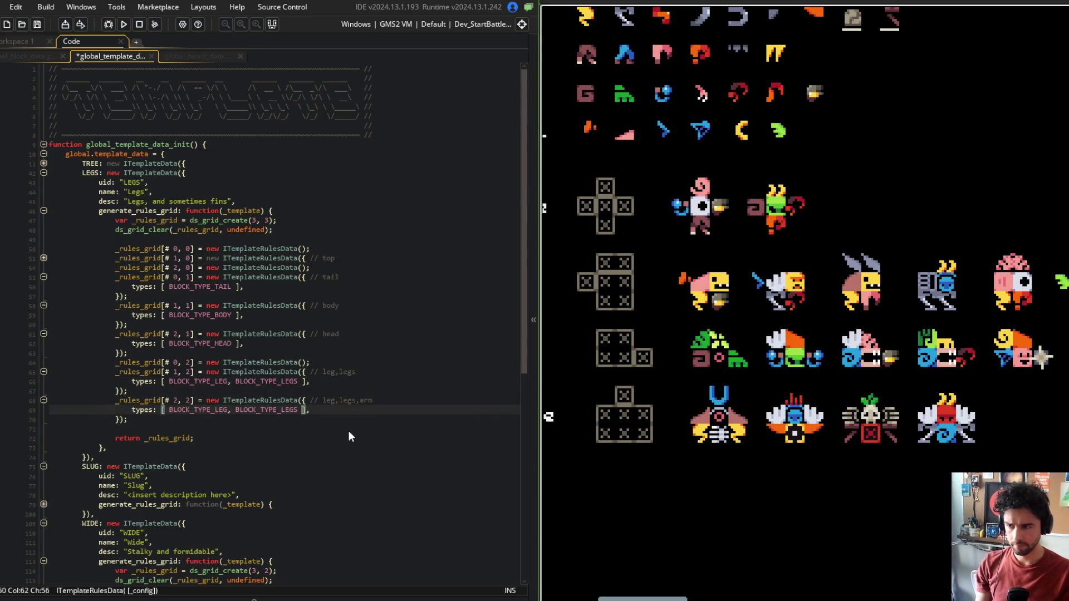
pyautogui.write('BLOCK_TY')
pyautogui.write('PE_ARM ]')
pyautogui.hotkey('ctrl', 's')
# Step: Give the top-right cell [2,0] a BLOCK_TYPE_TOP types list and save
pyautogui.click(344, 363)
pyautogui.click(327, 277)
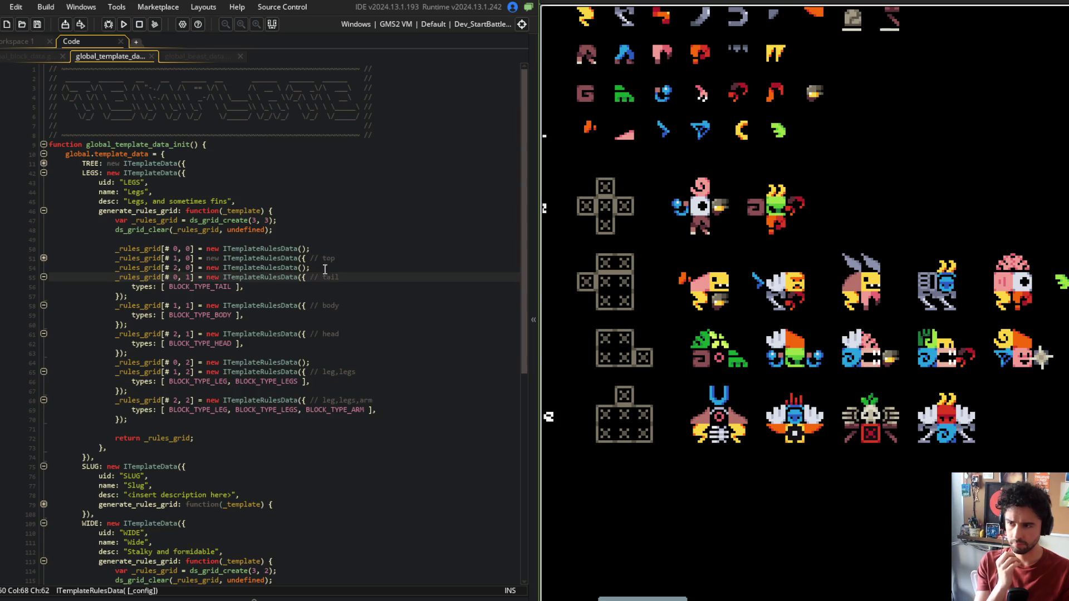
pyautogui.click(44, 258)
pyautogui.click(300, 258)
pyautogui.press('Down')
pyautogui.press('Down')
pyautogui.press('Down')
pyautogui.scroll(-1, 300, 262)
pyautogui.write('{')
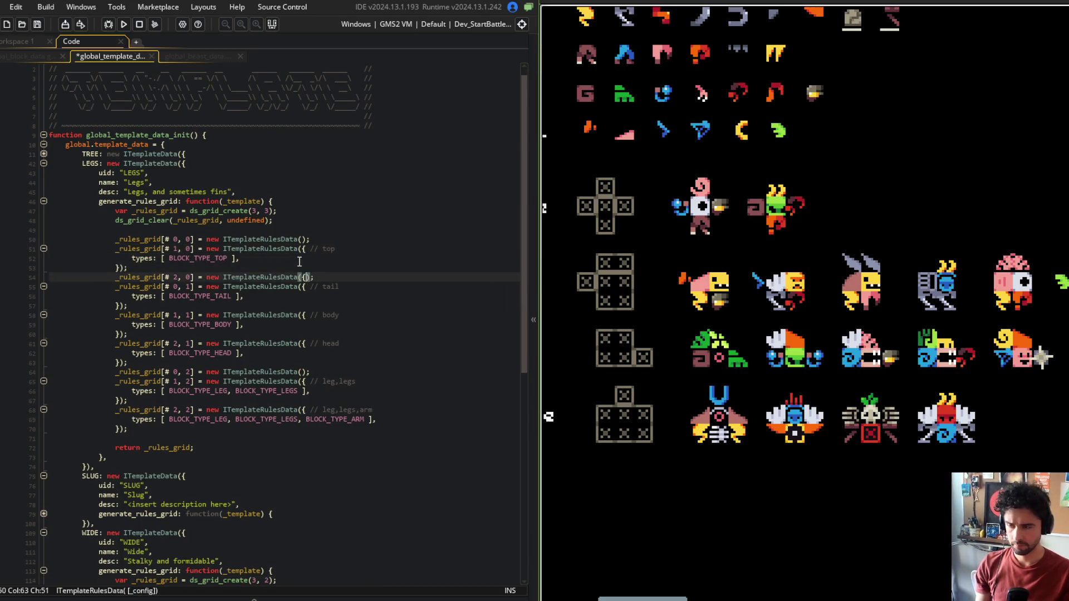
pyautogui.hotkey('ctrl', 'v')
pyautogui.press('Up')
pyautogui.press('Up')
pyautogui.press('End')
pyautogui.write('/')
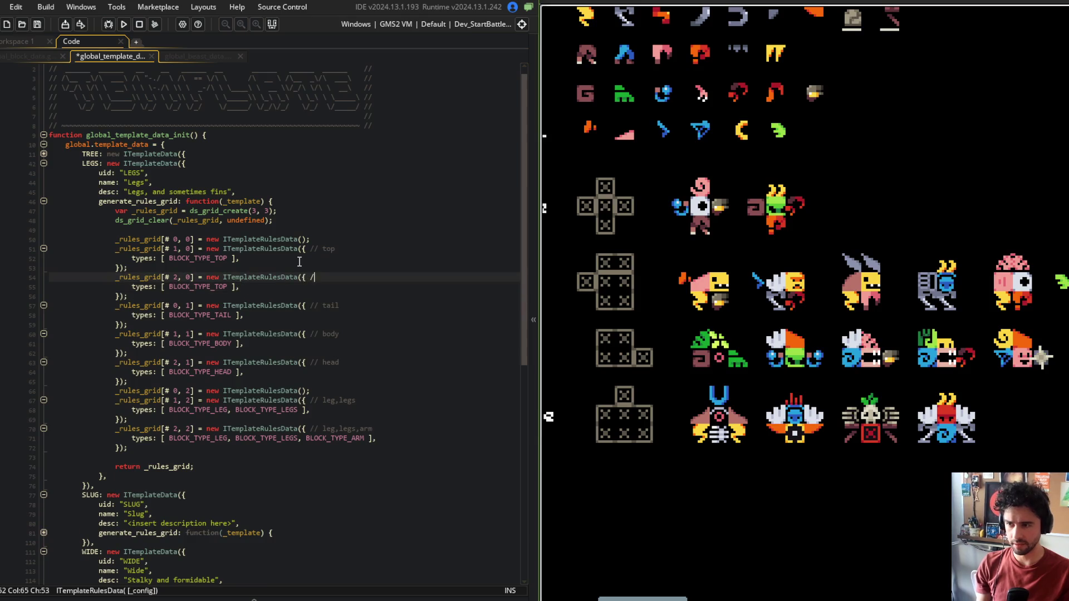
pyautogui.hotkey('ctrl', 's')
pyautogui.moveTo(1014, 258); pyautogui.dragTo(731, 280)
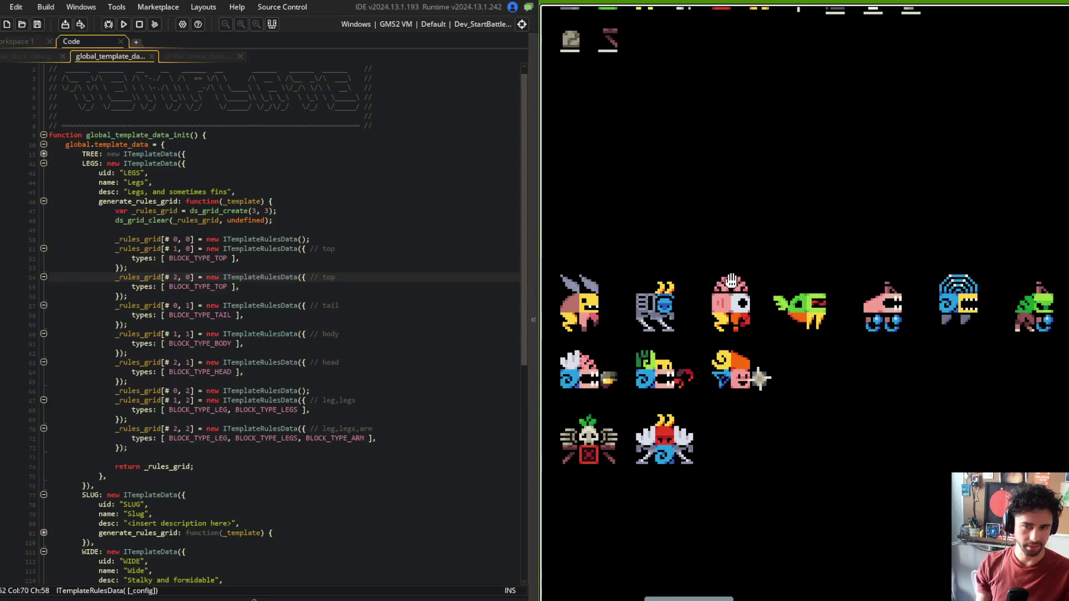
# Step: Look over the beast preset data and fold the PRESET_TREX definition
pyautogui.click(329, 305)
pyautogui.doubleClick(330, 306)
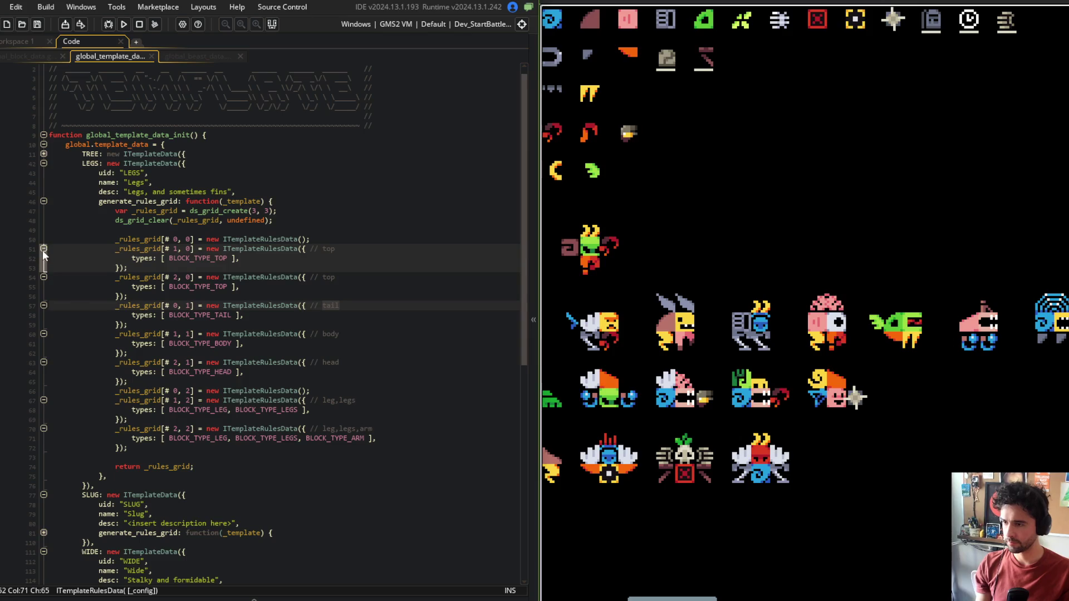
pyautogui.click(229, 55)
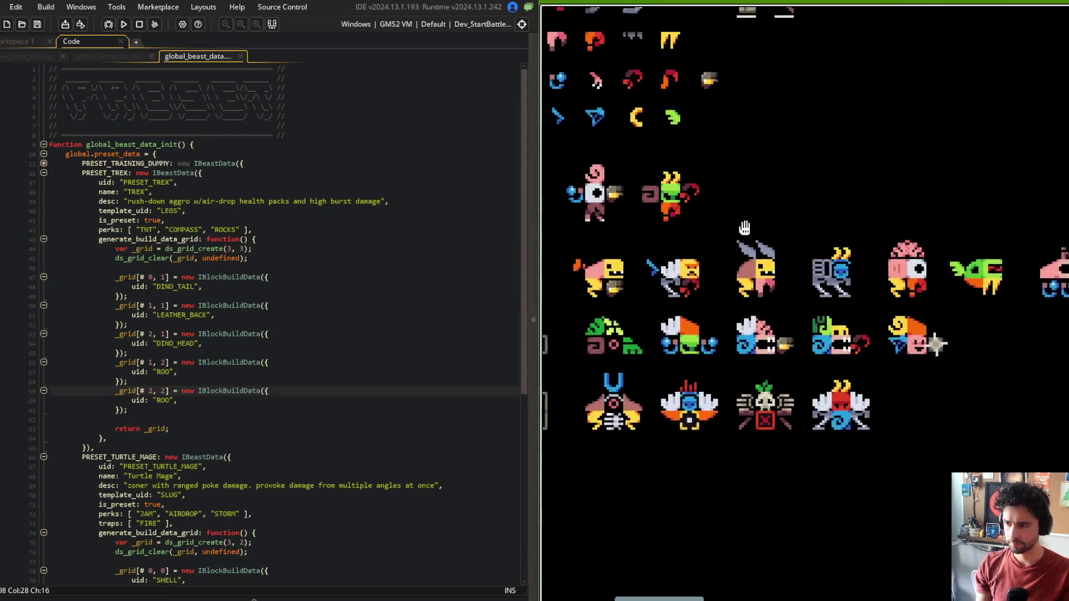
pyautogui.click(206, 315)
pyautogui.click(323, 373)
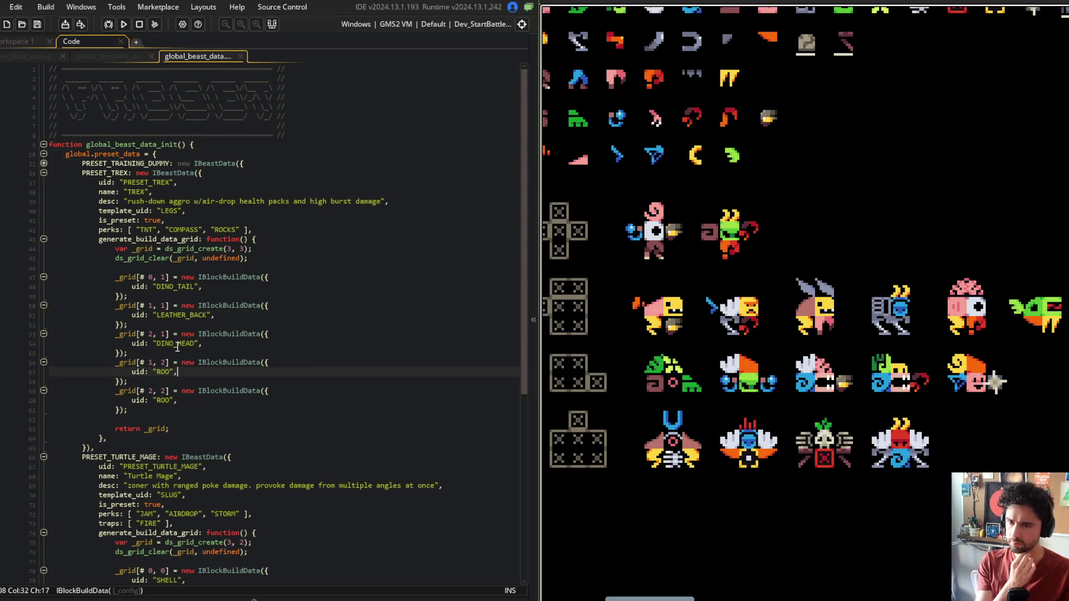
pyautogui.click(43, 173)
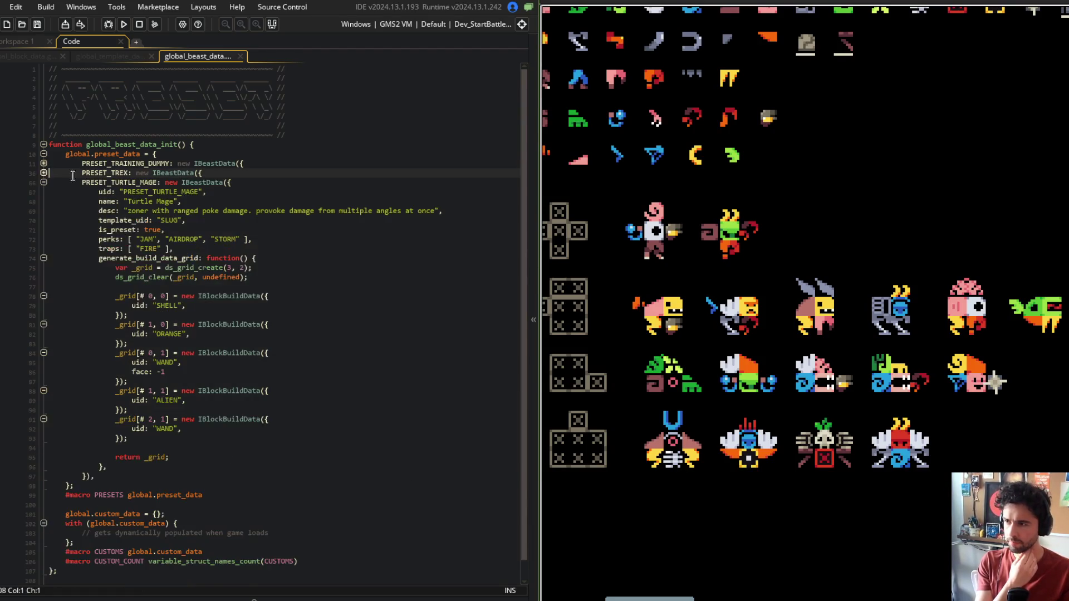
# Step: In global_template_data, fold LEGS and unfold SLUG's generate_rules_grid and its cell [0,0]
pyautogui.click(129, 58)
pyautogui.click(43, 163)
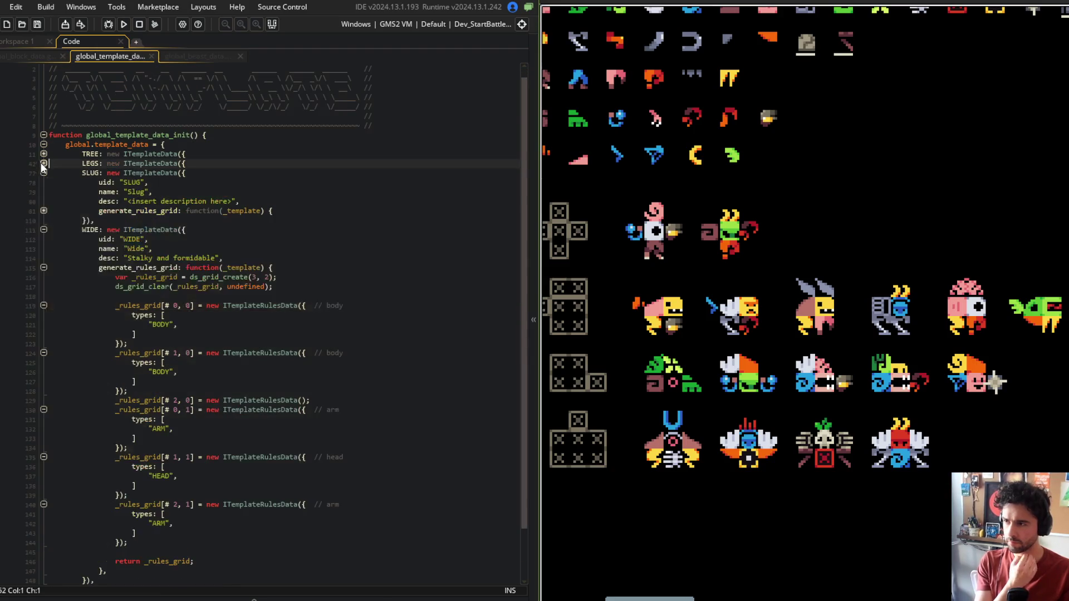
pyautogui.click(44, 212)
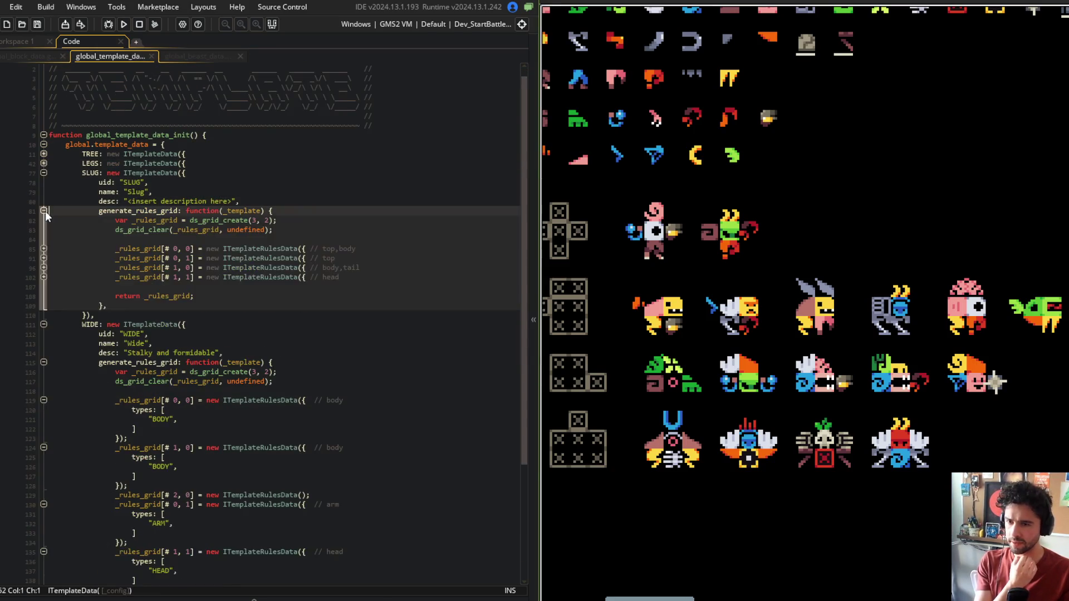
pyautogui.moveTo(772, 328)
pyautogui.mouseDown()
pyautogui.moveTo(858, 289)
pyautogui.moveTo(873, 300)
pyautogui.mouseUp()
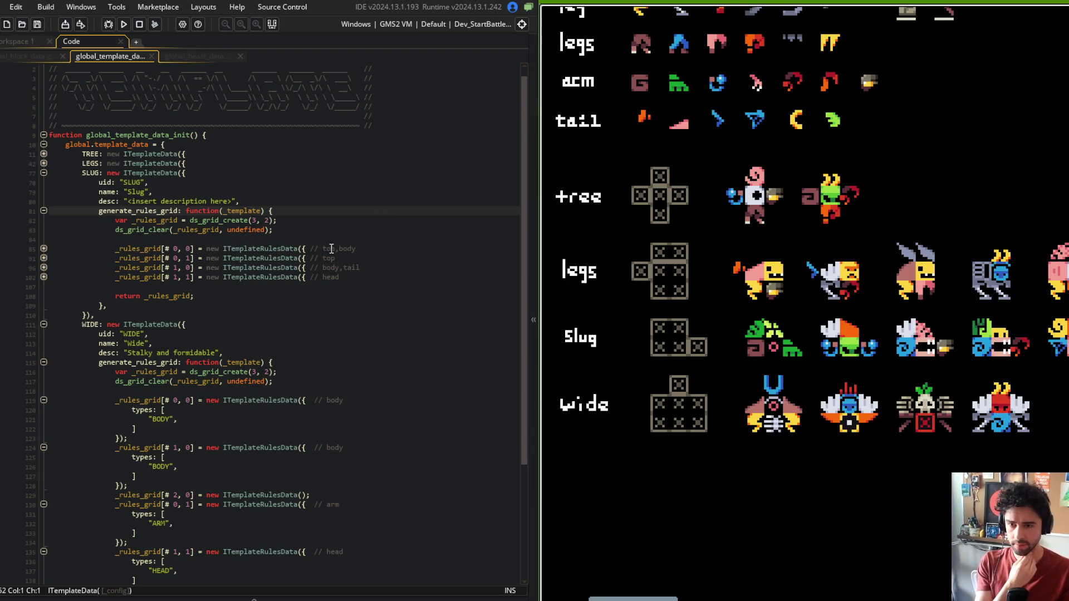
pyautogui.click(43, 248)
pyautogui.click(209, 258)
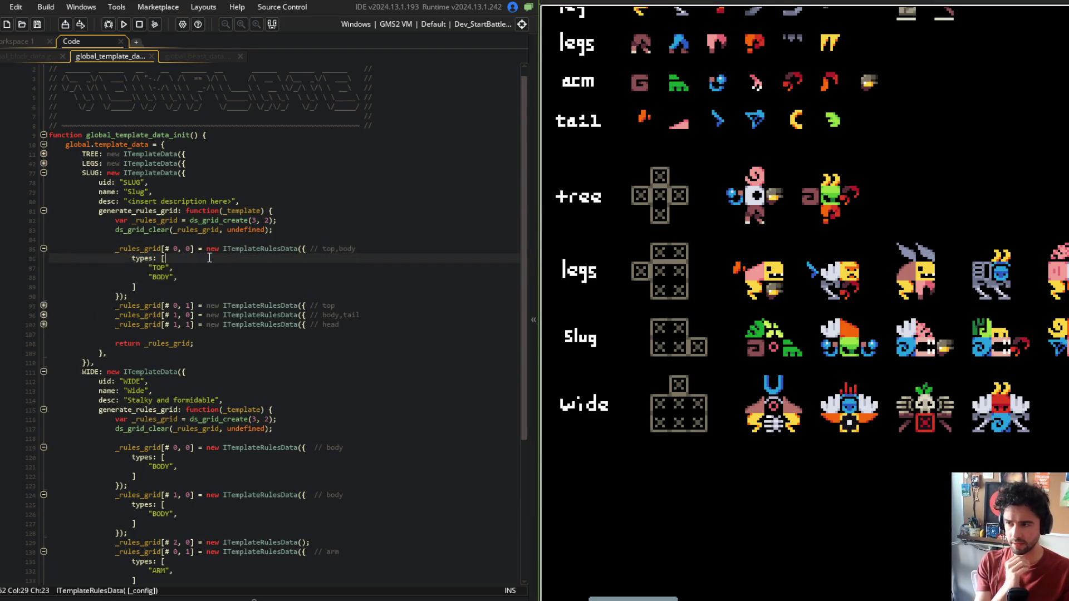
# Step: Replace the "TOP","BODY" strings with BLOCK_TYPE_TOP, BLOCK_TYPE_BODY and save
pyautogui.write('BL')
pyautogui.write('OP, ')
pyautogui.write('K_TYOP')
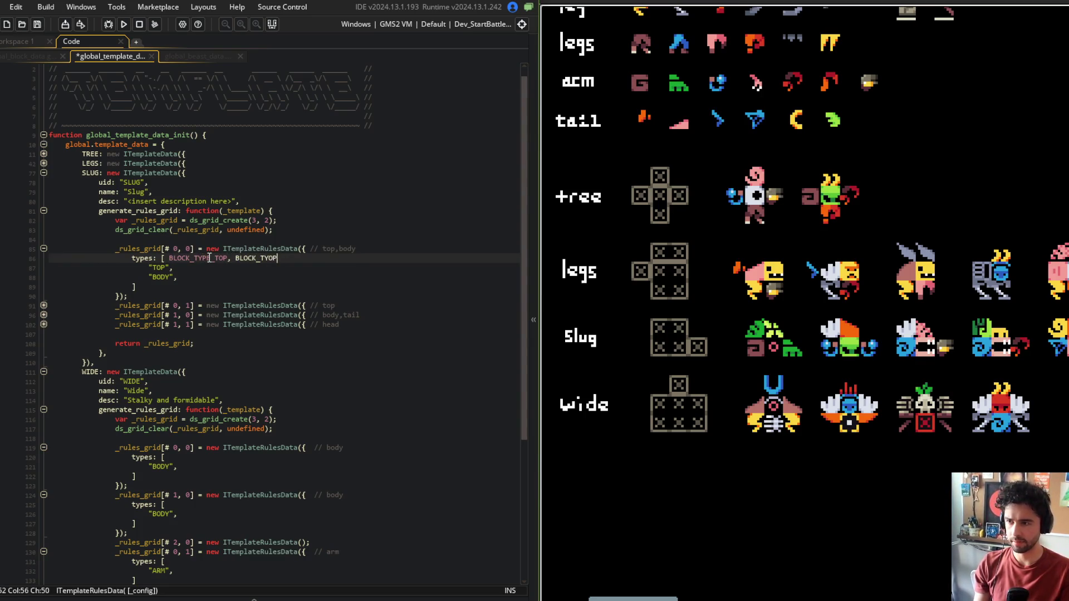
pyautogui.write('_B')
pyautogui.press('Return')
pyautogui.write('],')
pyautogui.hotkey('ctrl', 's')
pyautogui.press('Down')
pyautogui.hotkey('shift', 'Down')
pyautogui.hotkey('shift', 'Down')
pyautogui.hotkey('shift', 'Down')
pyautogui.press('Delete')
pyautogui.press('Up')
pyautogui.press('Up')
pyautogui.press('End')
pyautogui.hotkey('ctrl', 's')
pyautogui.press('Down')
pyautogui.press('Down')
pyautogui.press('Down')
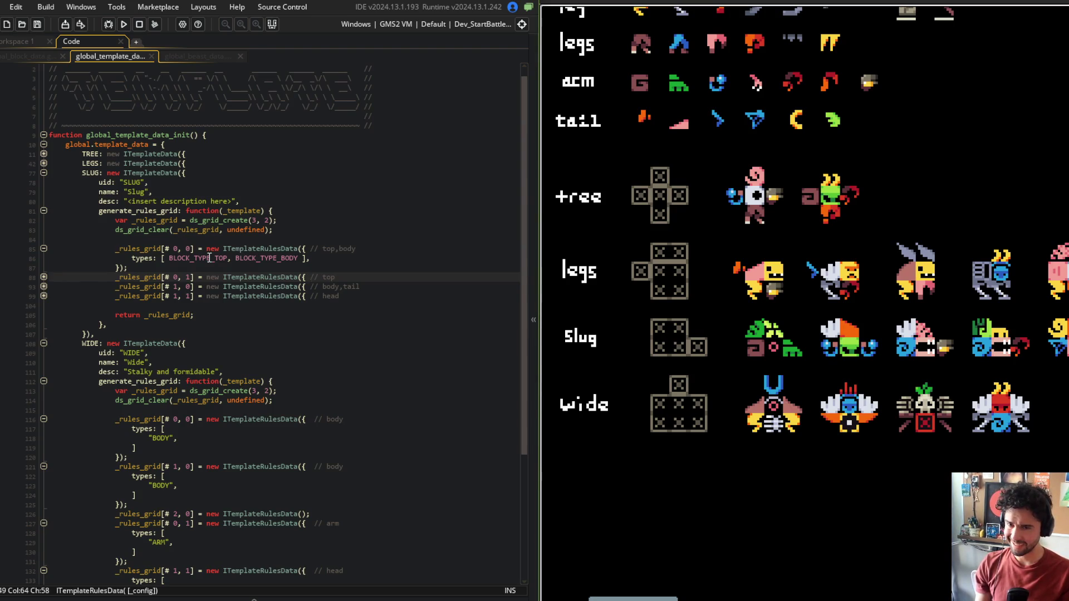
# Step: Check the game's sprite catalogue and peek at the IBlockBuildData constructor definition
pyautogui.moveTo(798, 223)
pyautogui.mouseDown()
pyautogui.moveTo(641, 267)
pyautogui.moveTo(684, 439)
pyautogui.moveTo(846, 450)
pyautogui.moveTo(921, 483)
pyautogui.moveTo(701, 466)
pyautogui.moveTo(778, 504)
pyautogui.moveTo(936, 518)
pyautogui.moveTo(891, 540)
pyautogui.moveTo(926, 448)
pyautogui.moveTo(799, 424)
pyautogui.moveTo(796, 448)
pyautogui.moveTo(826, 449)
pyautogui.moveTo(788, 354)
pyautogui.moveTo(684, 335)
pyautogui.mouseUp()
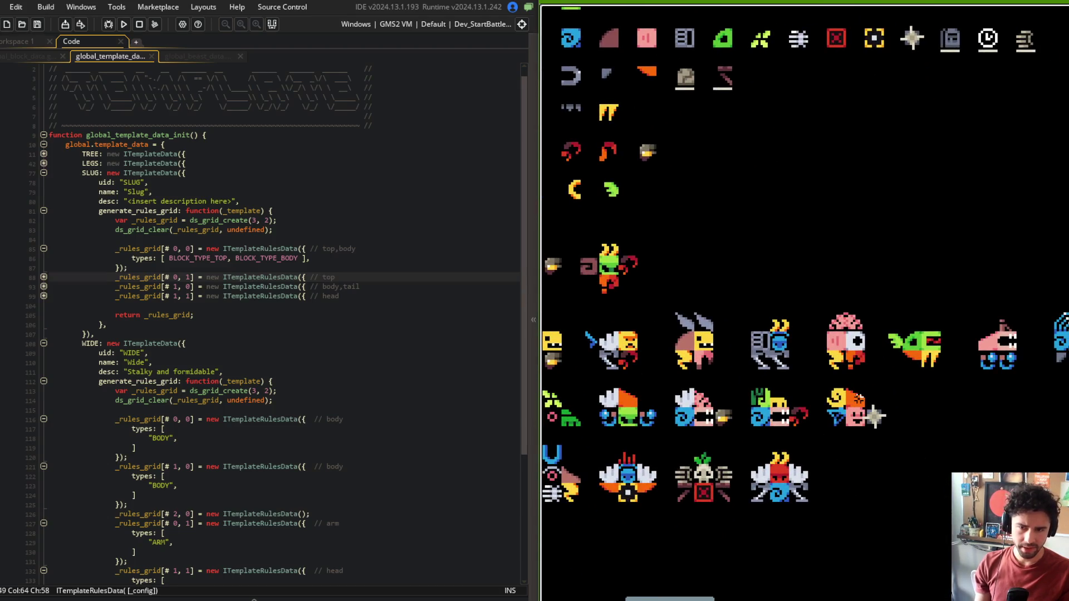
pyautogui.moveTo(858, 389); pyautogui.dragTo(866, 245)
pyautogui.click(300, 191)
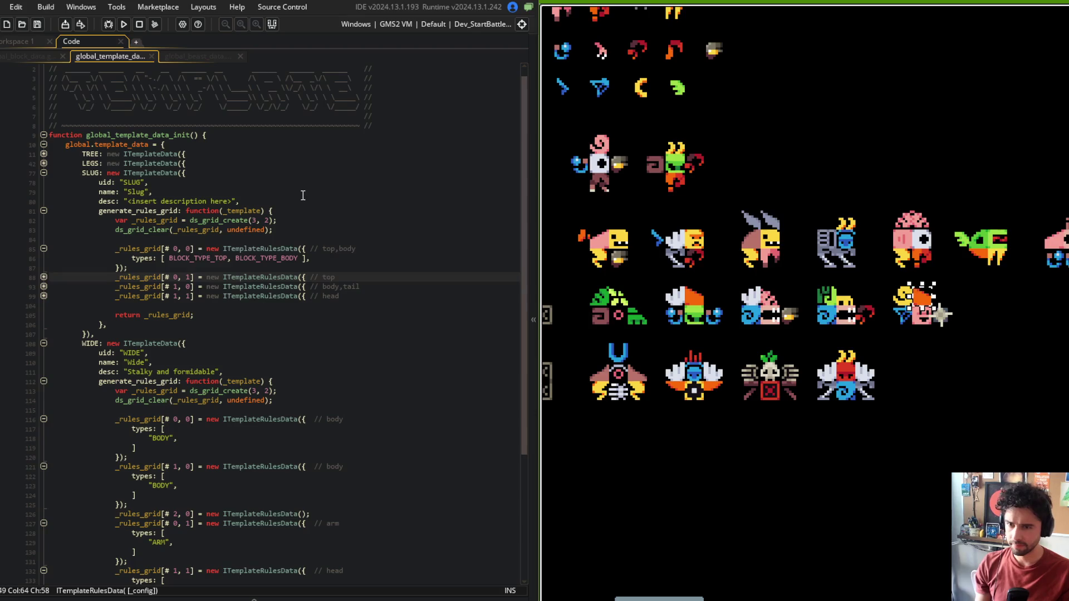
pyautogui.click(187, 55)
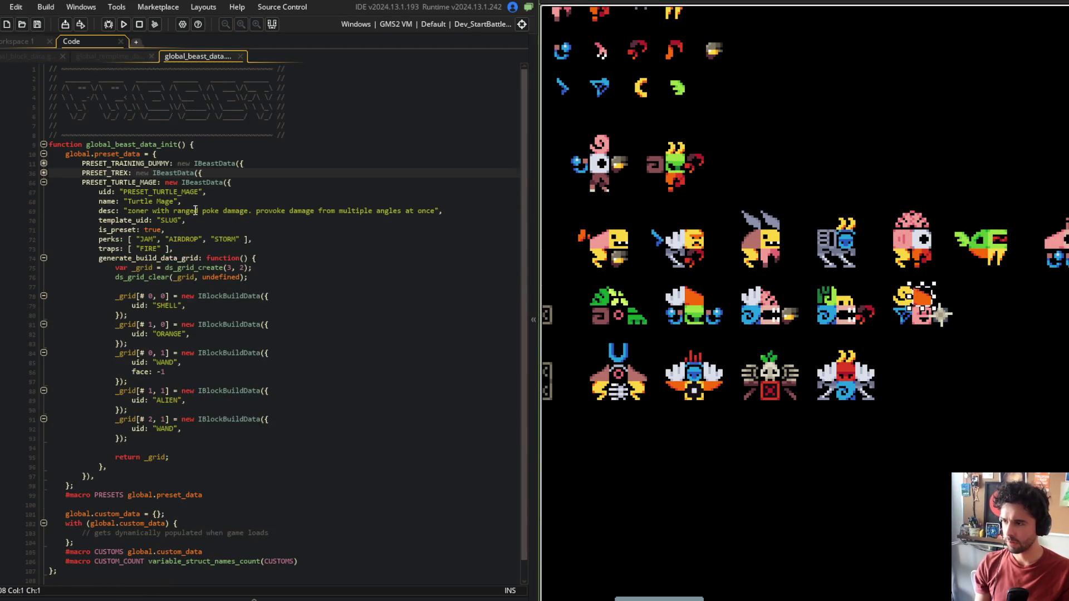
pyautogui.middleClick(216, 326)
pyautogui.middleClick(290, 56)
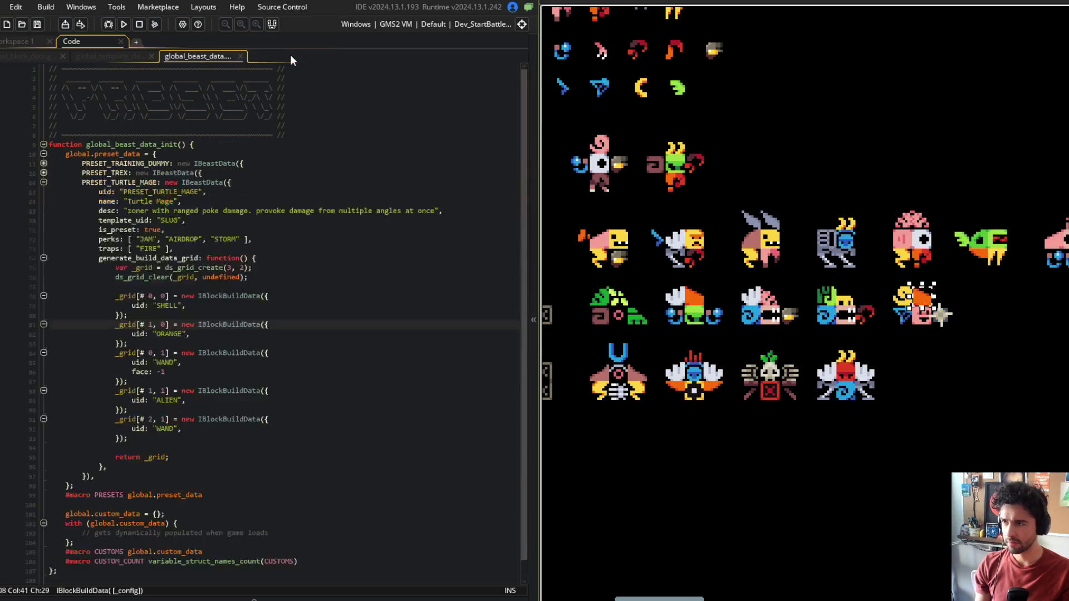
pyautogui.click(101, 56)
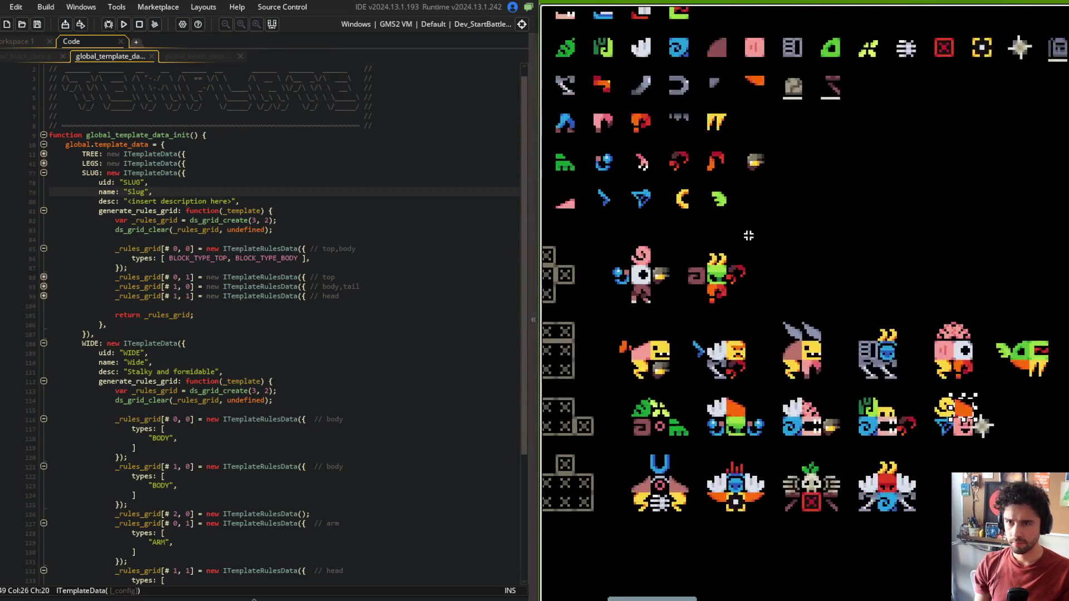
# Step: Search assets for 'orange' and inspect the orange block sprite
pyautogui.click(356, 268)
pyautogui.hotkey('ctrl', 't')
pyautogui.write('orange')
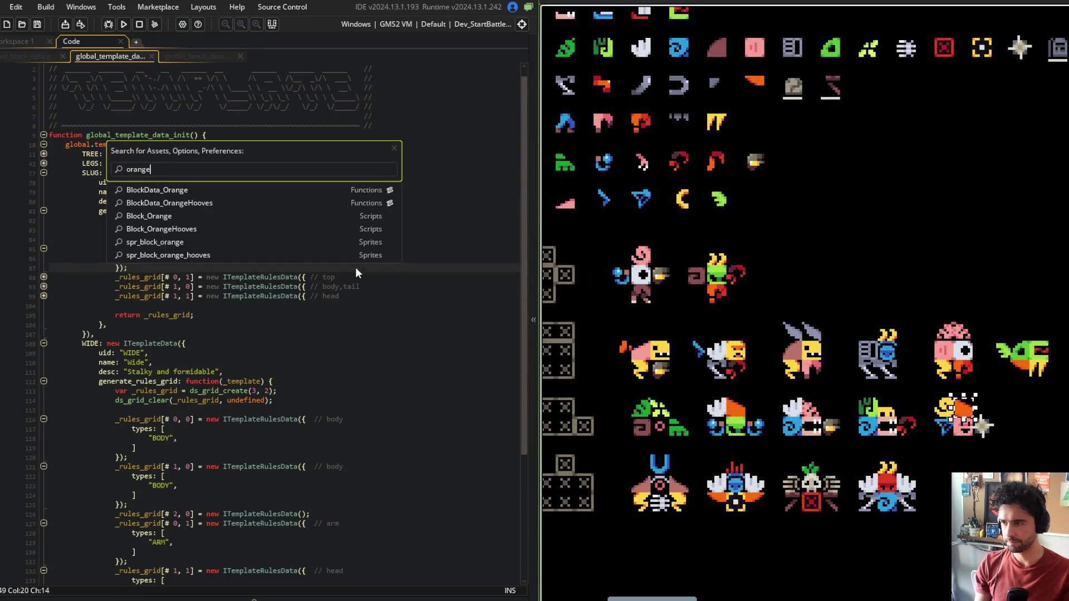
pyautogui.click(222, 237)
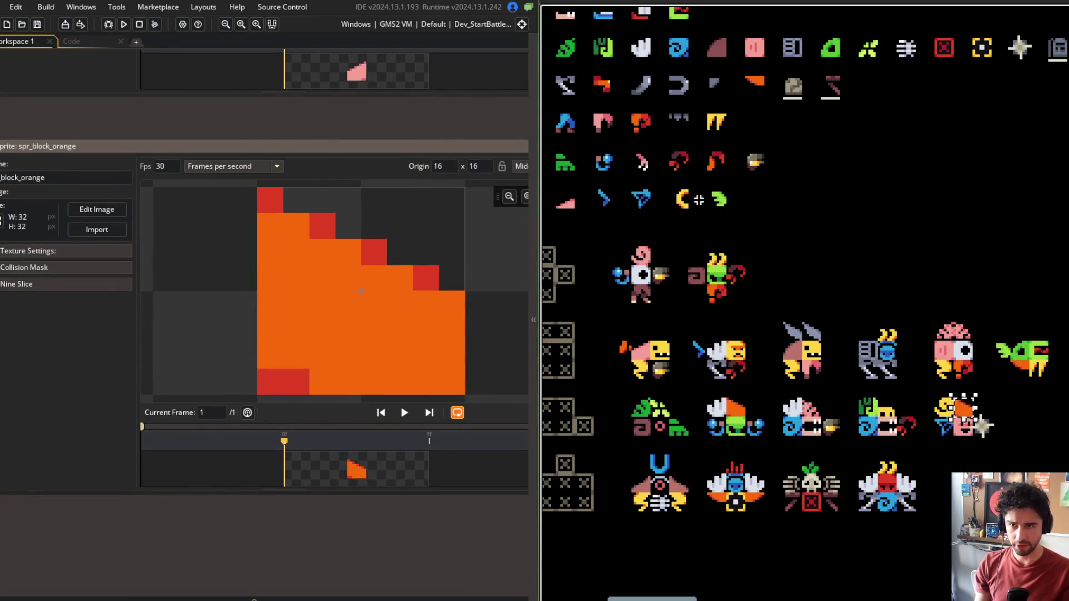
pyautogui.scroll(-3, 720, 229)
pyautogui.scroll(3, 720, 228)
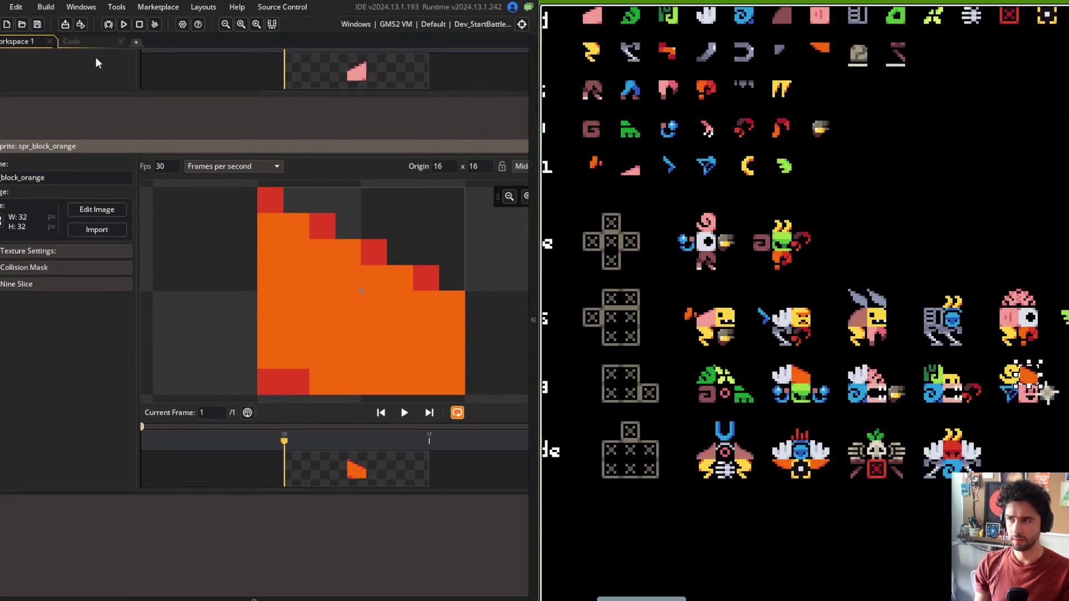
pyautogui.click(72, 41)
# Step: Change BlockData_Orange's type from BLOCK_TYPE_BODY to BLOCK_TYPE_TOP and save
pyautogui.click(55, 58)
pyautogui.scroll(-5, 139, 305)
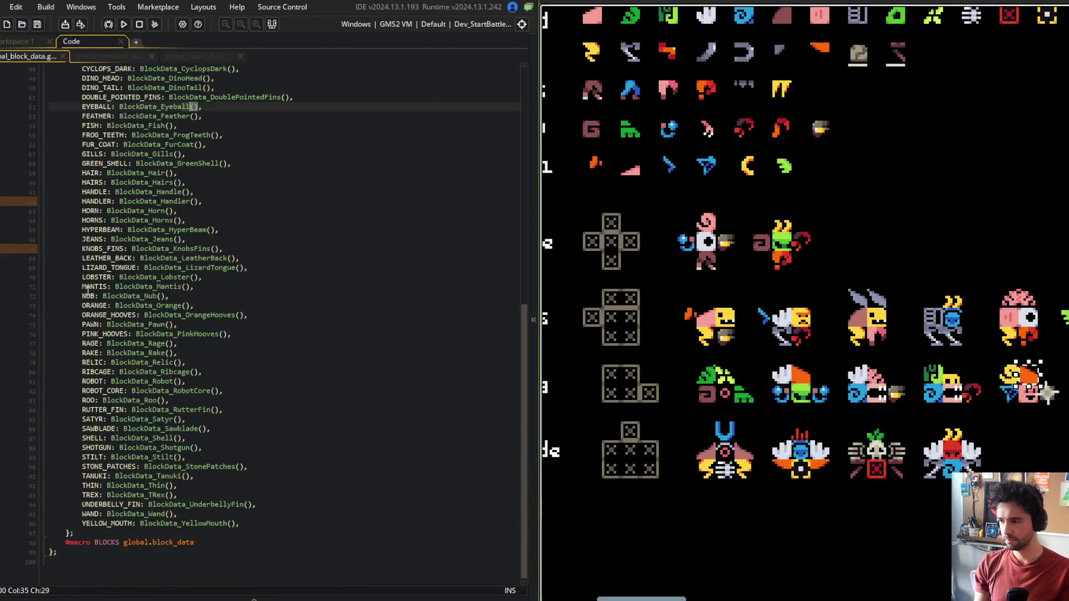
pyautogui.middleClick(139, 305)
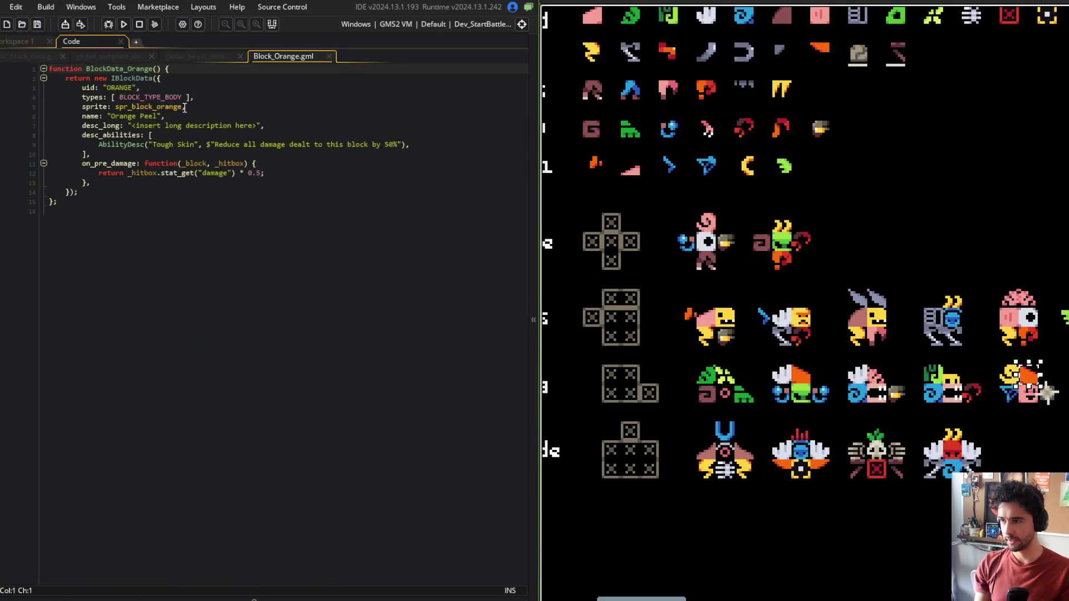
pyautogui.hotkey('ctrl', 'shift', 'Right')
pyautogui.write('TOP')
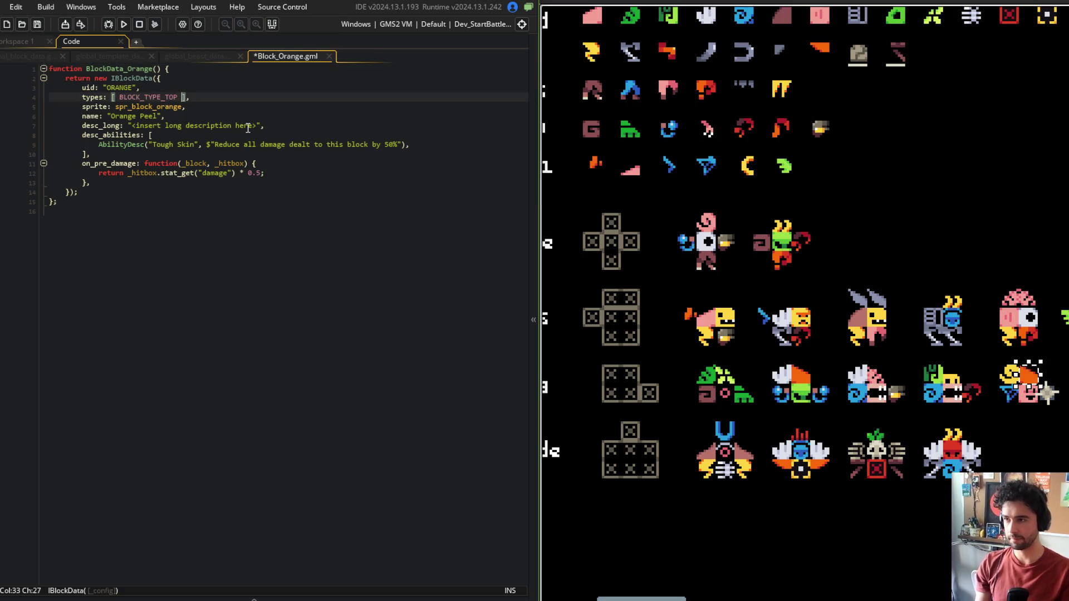
pyautogui.click(327, 109)
pyautogui.hotkey('ctrl', 's')
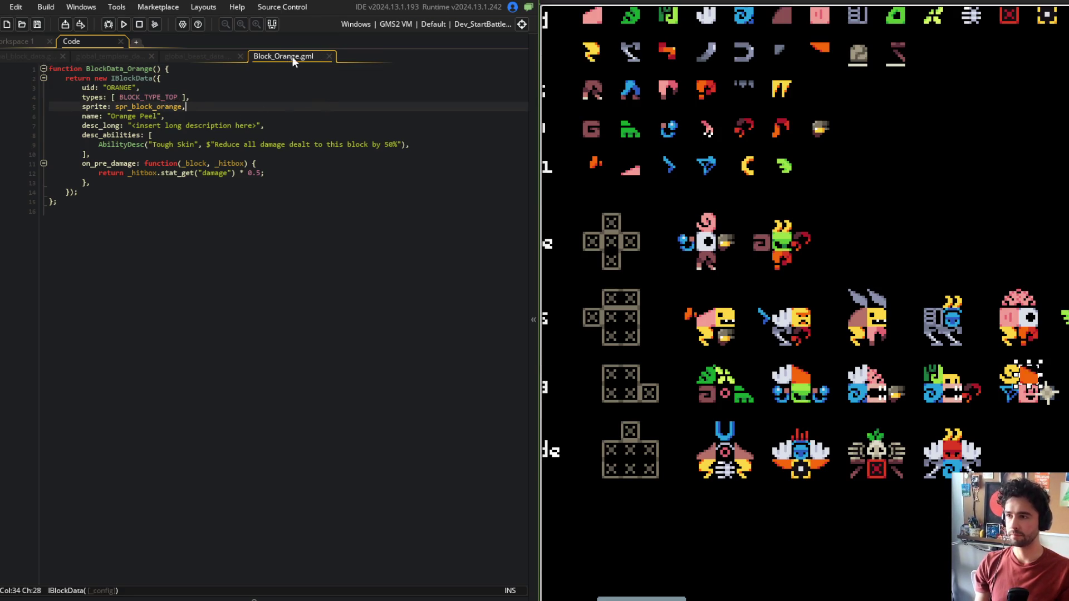
# Step: Close the Orange block script and return to global_template_data
pyautogui.middleClick(293, 58)
pyautogui.click(102, 56)
pyautogui.click(168, 57)
pyautogui.click(126, 53)
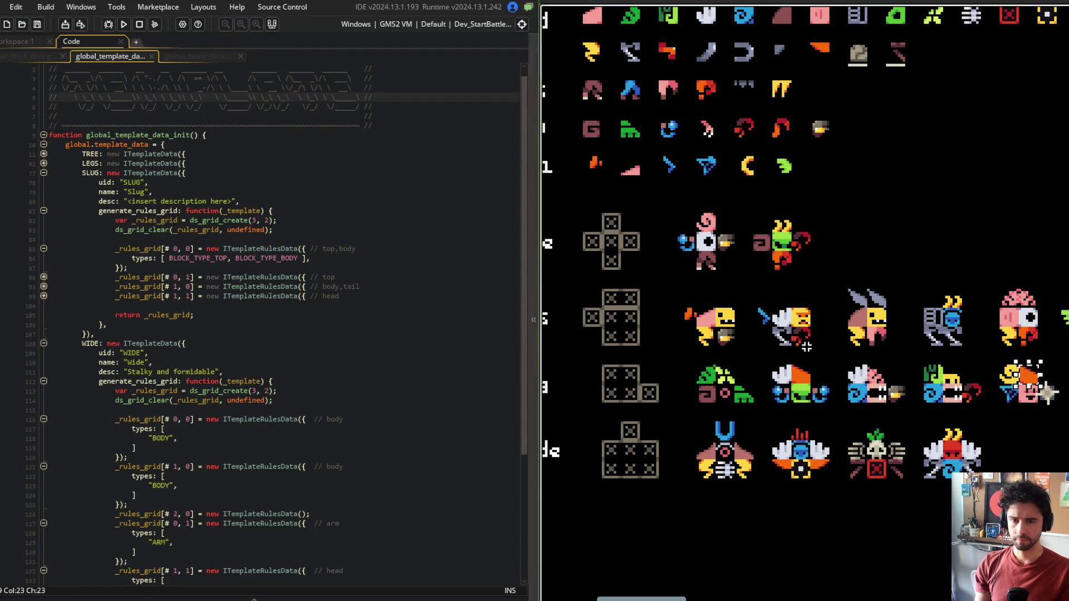
pyautogui.click(655, 340)
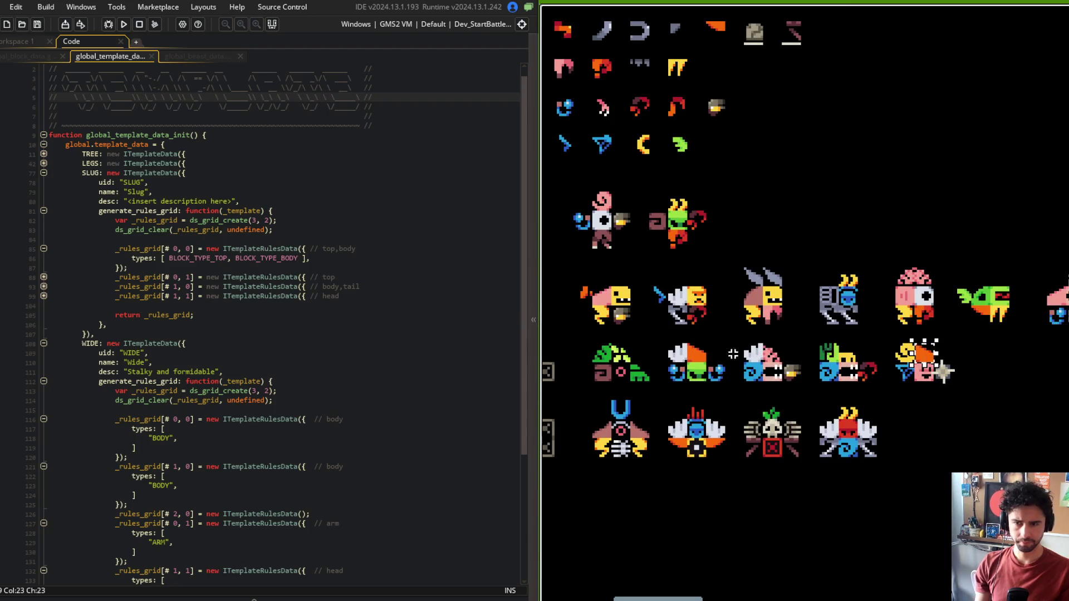
# Step: Shift the right half of the top-row sprites two cells right
pyautogui.press('Left')
pyautogui.moveTo(817, 234)
pyautogui.mouseDown()
pyautogui.moveTo(743, 169)
pyautogui.moveTo(710, 284)
pyautogui.moveTo(763, 389)
pyautogui.moveTo(914, 349)
pyautogui.moveTo(845, 264)
pyautogui.moveTo(724, 405)
pyautogui.mouseUp()
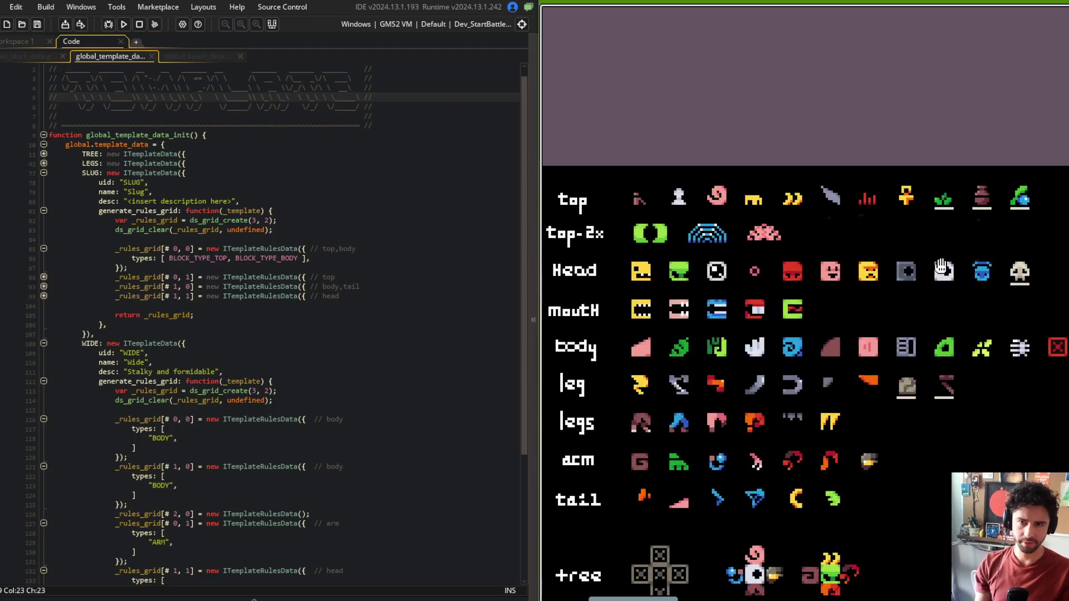
pyautogui.moveTo(712, 177)
pyautogui.mouseDown()
pyautogui.moveTo(926, 311)
pyautogui.moveTo(709, 172)
pyautogui.moveTo(990, 295)
pyautogui.mouseUp()
pyautogui.moveTo(833, 276); pyautogui.dragTo(994, 281)
# Step: Place the orange peel and yellow-green leaf sprites into the freed top-row cells
pyautogui.hotkey('ctrl', 'v')
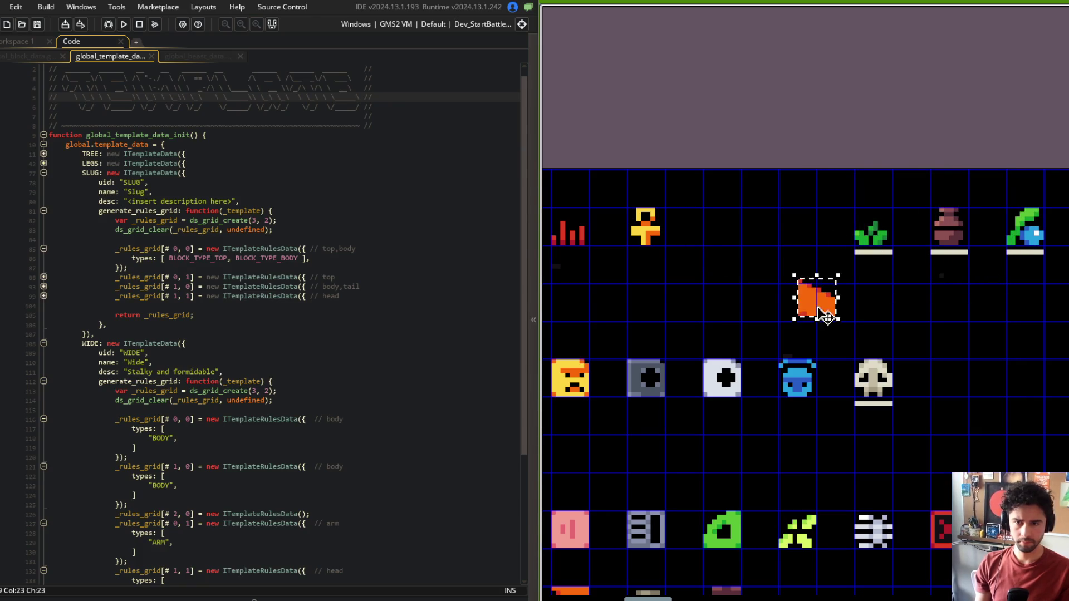
pyautogui.click(743, 304)
pyautogui.moveTo(802, 529)
pyautogui.mouseDown()
pyautogui.moveTo(806, 539)
pyautogui.moveTo(804, 243)
pyautogui.mouseUp()
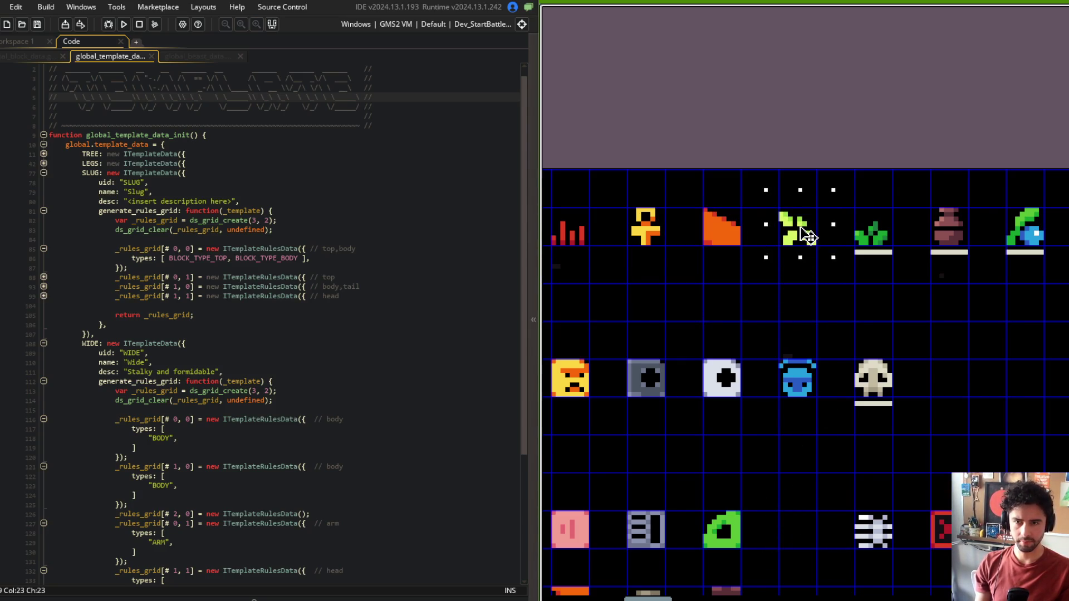
pyautogui.click(804, 288)
# Step: Shift the remaining body-row sprites one cell left to close the gap
pyautogui.scroll(-2, 804, 287)
pyautogui.moveTo(700, 423); pyautogui.dragTo(1043, 503)
pyautogui.scroll(1, 642, 452)
pyautogui.scroll(1, 641, 453)
pyautogui.moveTo(864, 473)
pyautogui.mouseDown()
pyautogui.moveTo(884, 454)
pyautogui.moveTo(824, 461)
pyautogui.mouseUp()
pyautogui.moveTo(764, 353); pyautogui.dragTo(824, 363)
pyautogui.scroll(-1, 811, 363)
pyautogui.scroll(1, 811, 362)
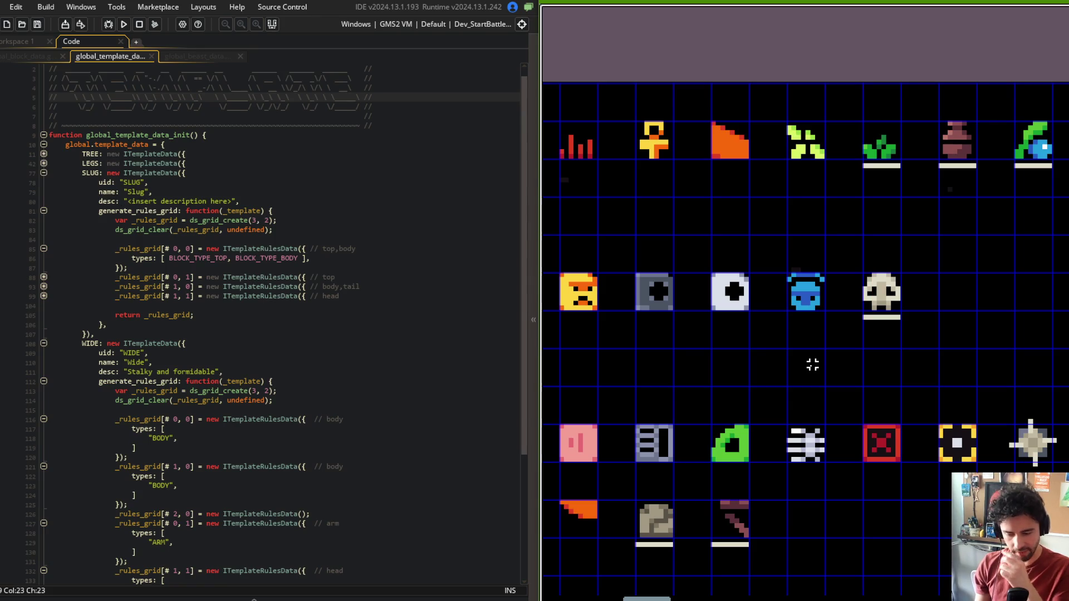
pyautogui.scroll(-2, 812, 365)
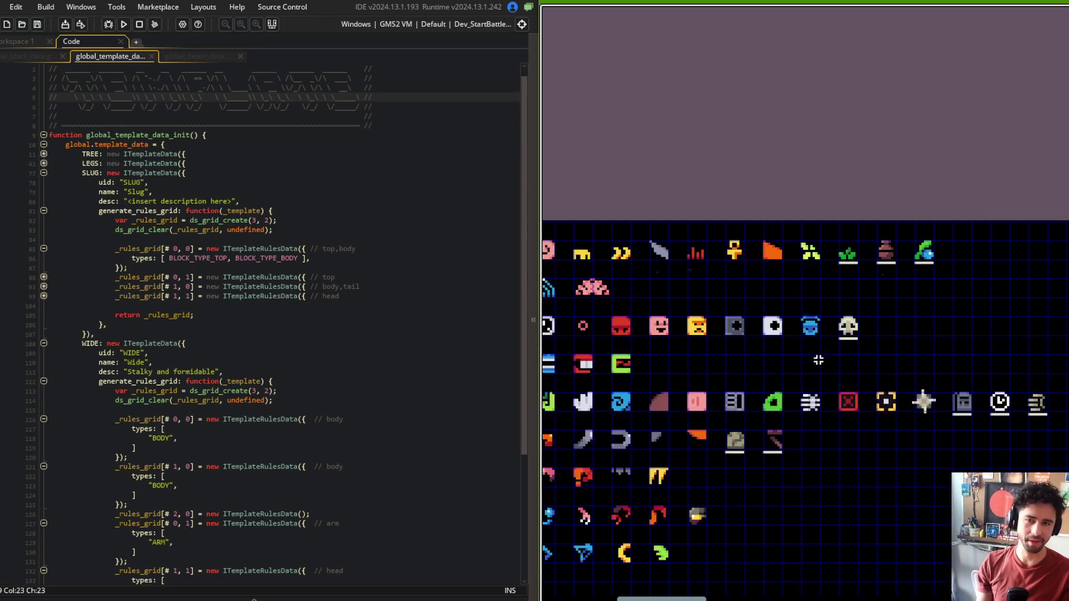
pyautogui.scroll(-1, 852, 233)
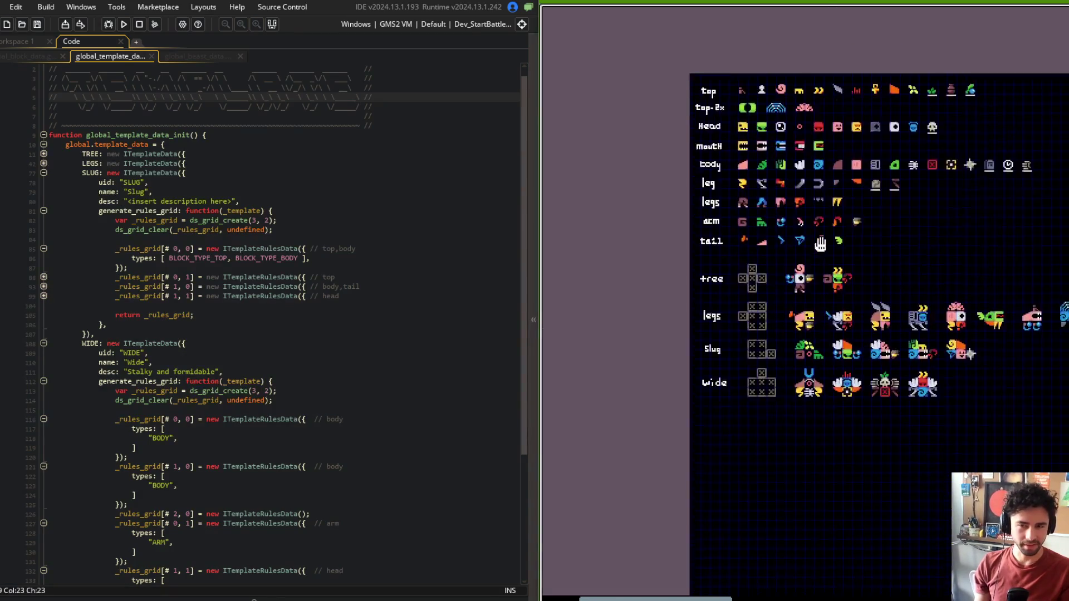
# Step: Review the SLUG rule's BLOCK_TYPE_TOP, BLOCK_TYPE_BODY line in the template code
pyautogui.scroll(2, 700, 211)
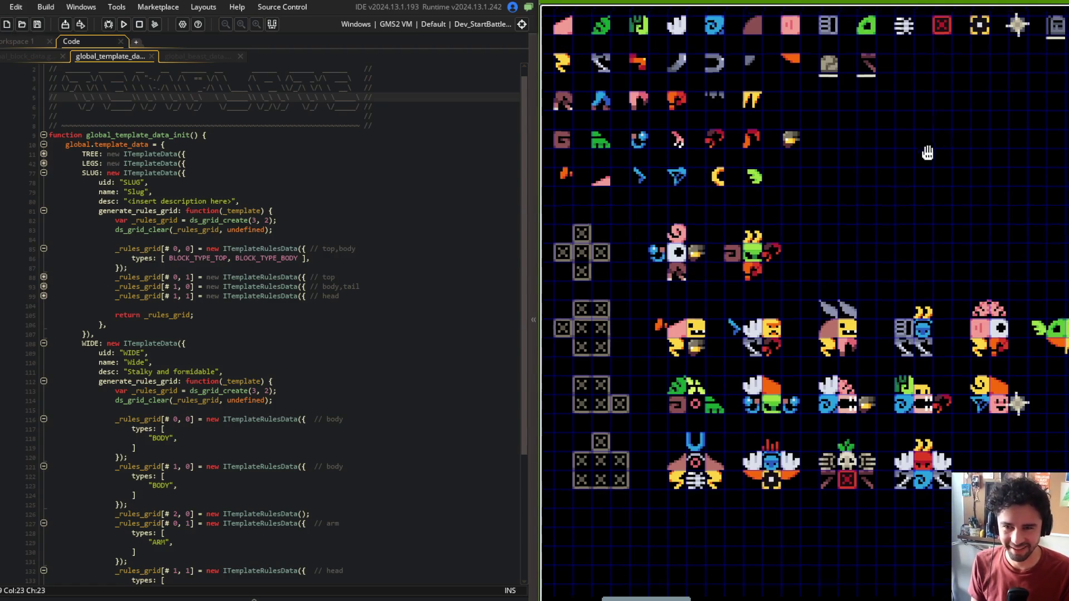
pyautogui.click(443, 212)
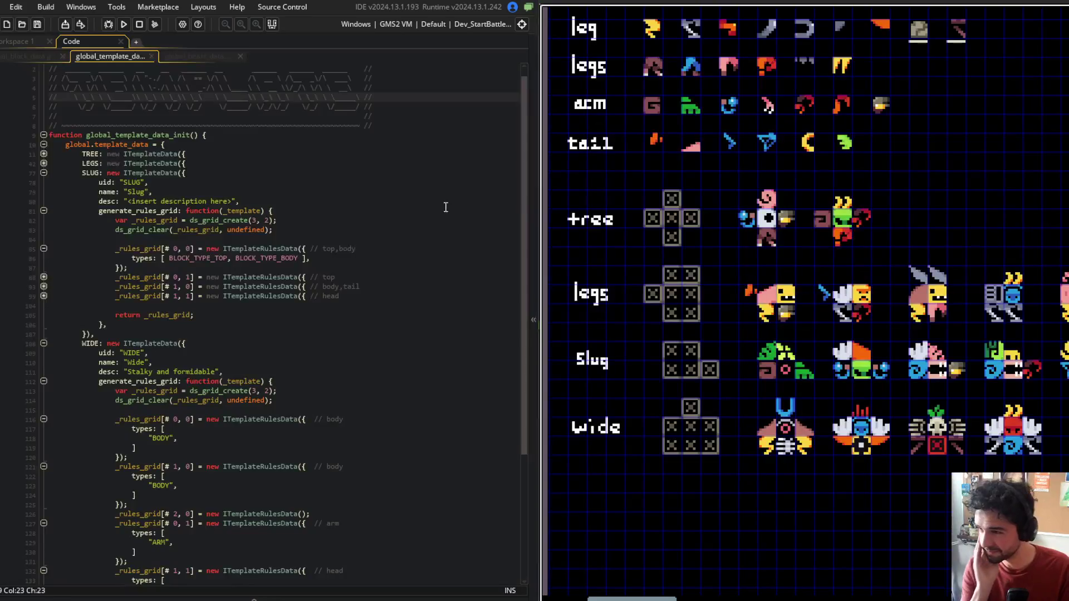
pyautogui.click(290, 277)
pyautogui.click(281, 258)
pyautogui.click(245, 258)
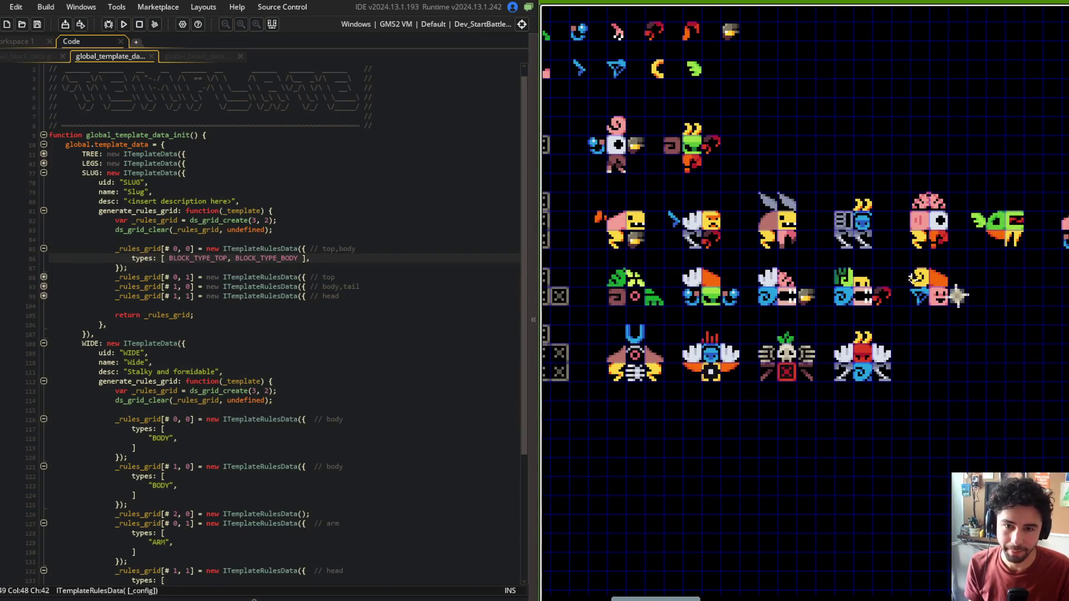
# Step: Replace the last slug beast's yellow head with the pink head from the beast above
pyautogui.click(920, 277)
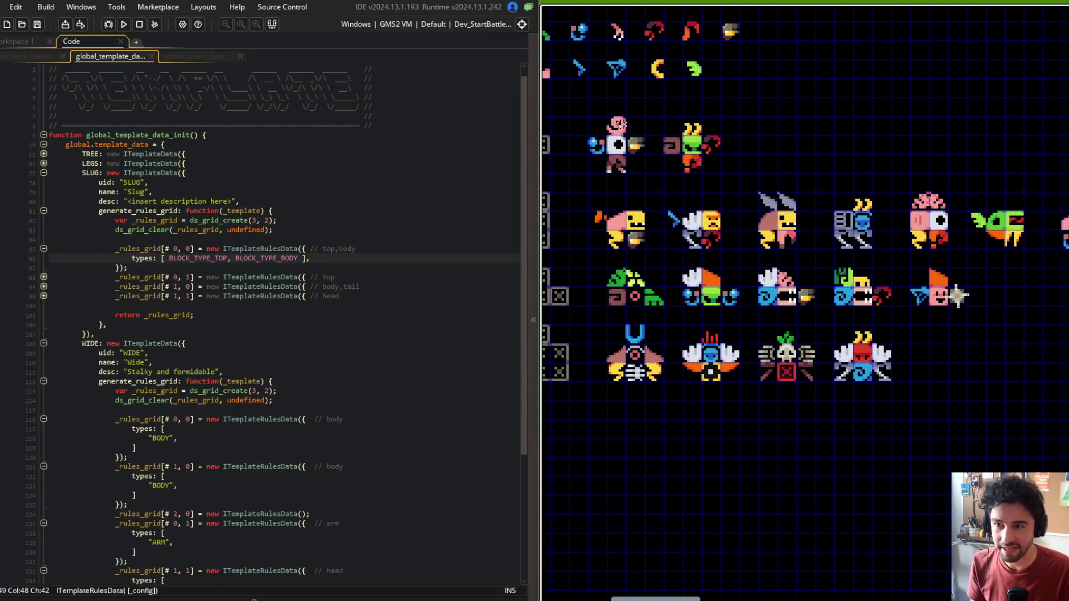
pyautogui.moveTo(628, 128); pyautogui.dragTo(924, 286)
pyautogui.scroll(2, 924, 278)
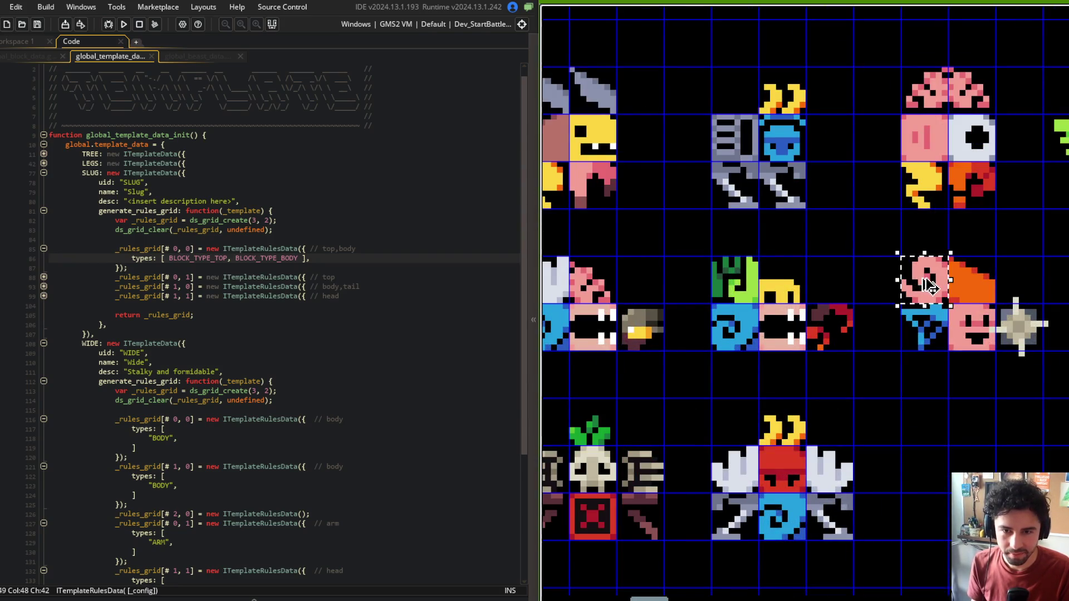
pyautogui.scroll(-2, 924, 285)
# Step: Pan and zoom the game view to review the labelled part rows
pyautogui.moveTo(728, 239); pyautogui.dragTo(735, 282)
pyautogui.scroll(1, 797, 263)
pyautogui.scroll(1, 797, 263)
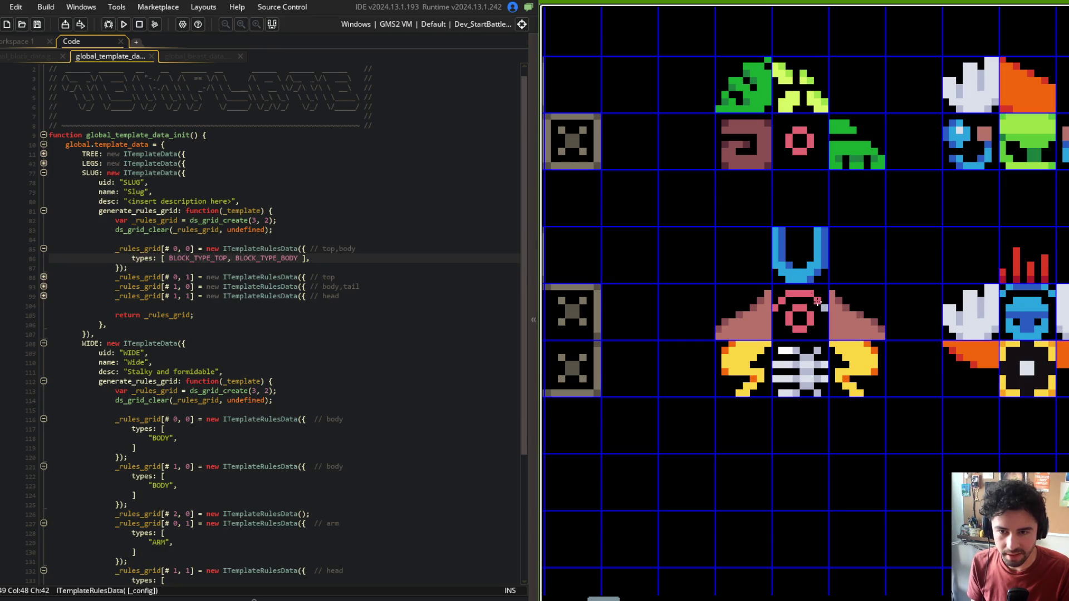
pyautogui.scroll(-3, 796, 304)
pyautogui.moveTo(771, 68)
pyautogui.mouseDown()
pyautogui.moveTo(742, 116)
pyautogui.moveTo(782, 217)
pyautogui.moveTo(754, 307)
pyautogui.mouseUp()
pyautogui.scroll(3, 815, 199)
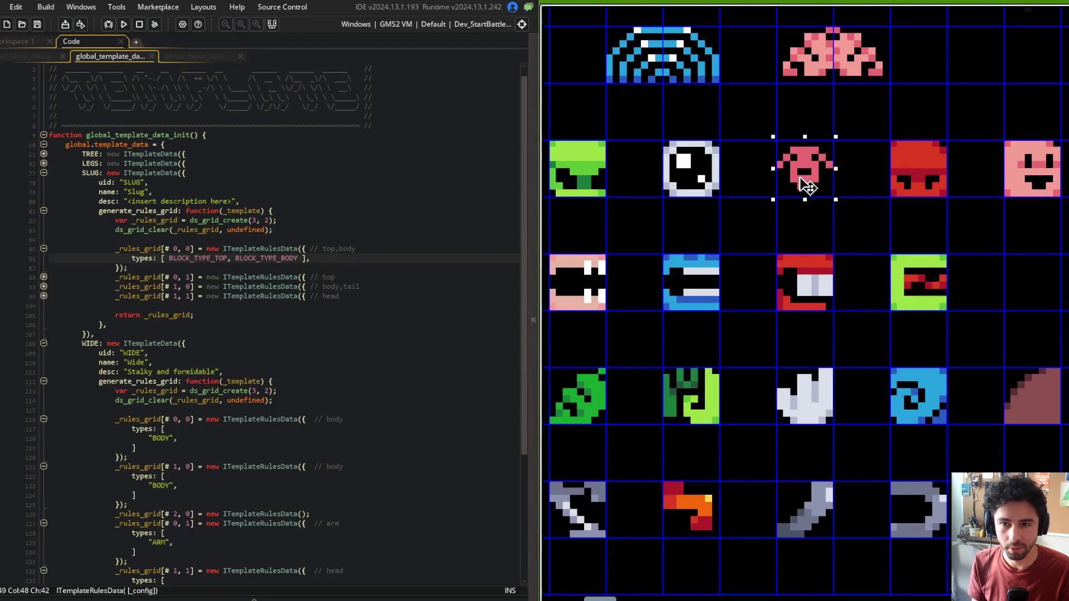
pyautogui.scroll(-2, 815, 121)
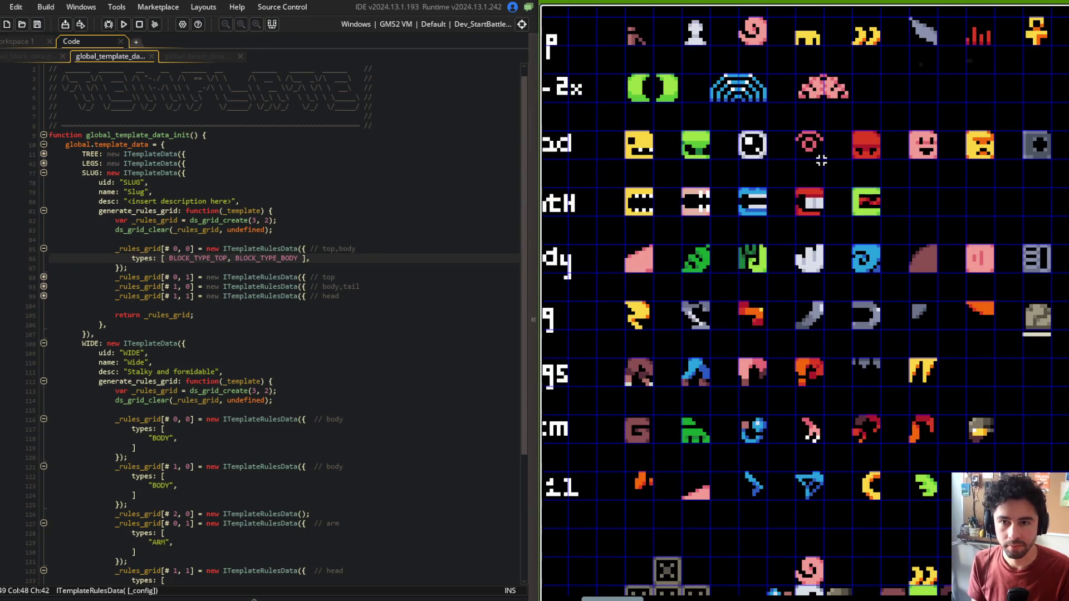
pyautogui.moveTo(814, 121); pyautogui.dragTo(850, 143)
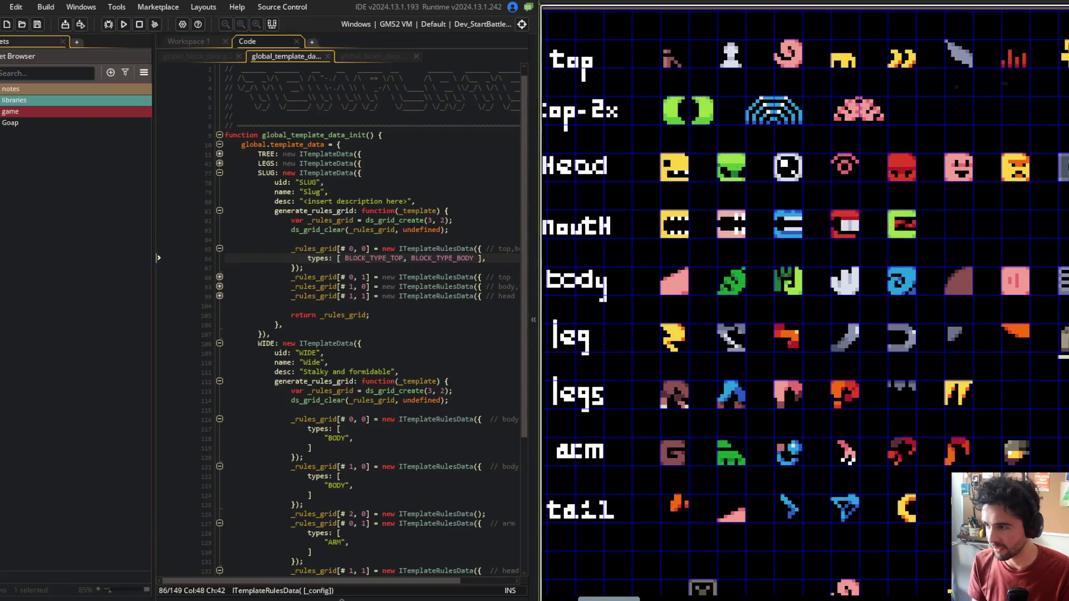
# Step: Open the BlockData_Eyeball definition and its sprite from global_block_data
pyautogui.click(210, 57)
pyautogui.click(35, 58)
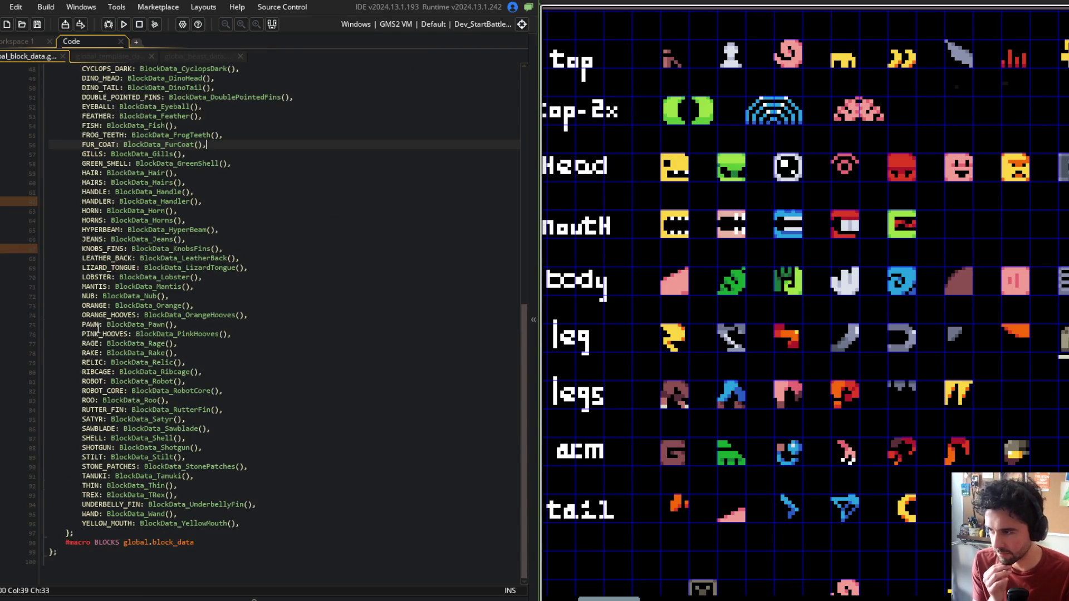
pyautogui.scroll(3, 128, 271)
pyautogui.middleClick(119, 177)
pyautogui.middleClick(167, 124)
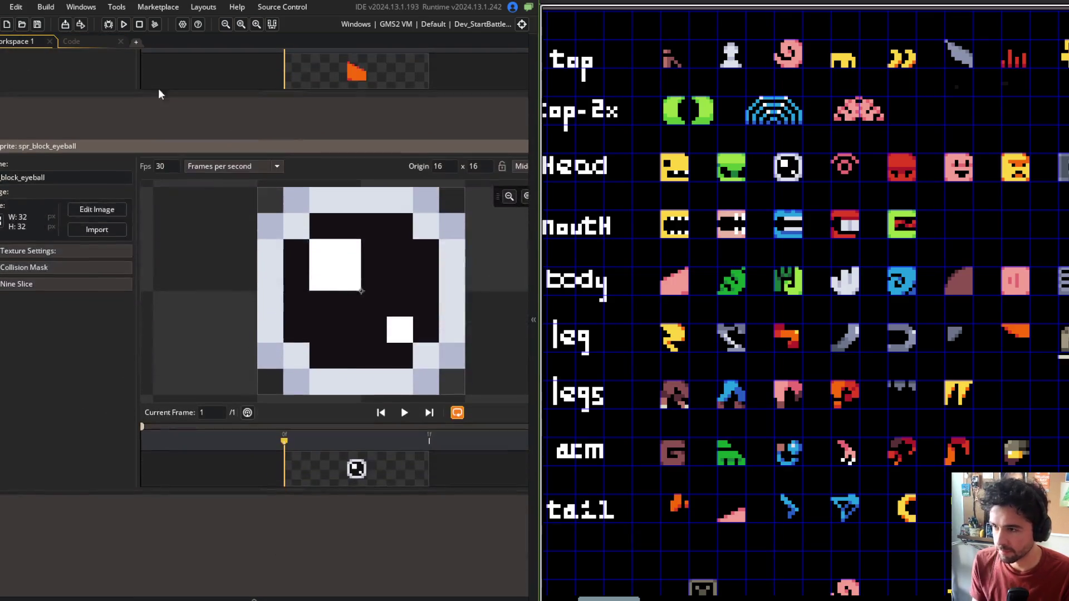
pyautogui.click(106, 42)
# Step: In the running game, place a white bar under the pink eye head part, then close the eyeball script
pyautogui.click(777, 222)
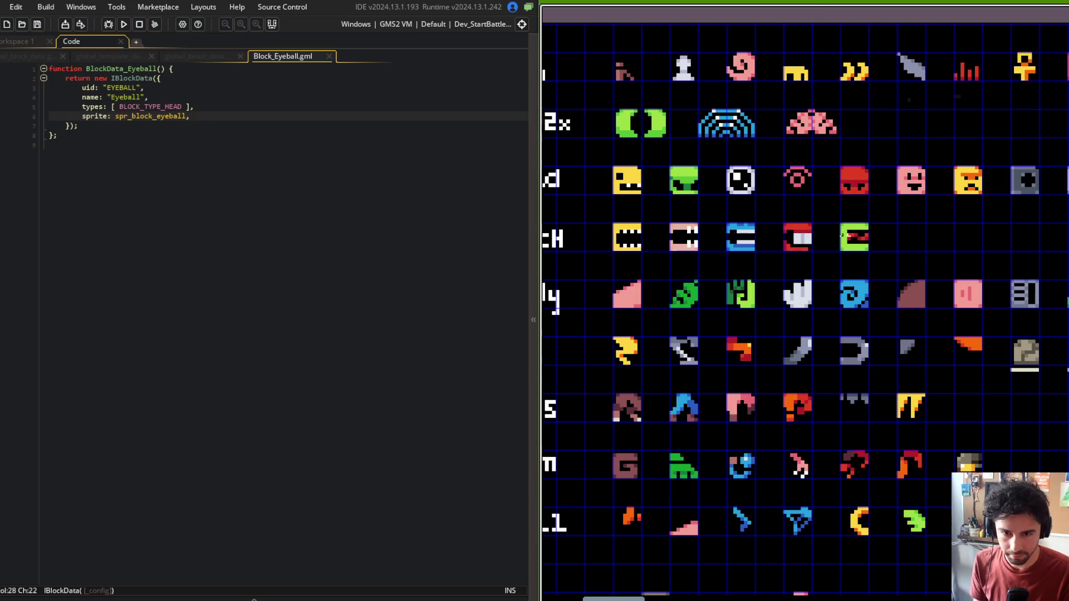
pyautogui.scroll(-5, 842, 236)
pyautogui.scroll(6, 919, 303)
pyautogui.moveTo(936, 207)
pyautogui.mouseDown()
pyautogui.moveTo(981, 285)
pyautogui.moveTo(768, 79)
pyautogui.moveTo(675, 43)
pyautogui.mouseUp()
pyautogui.moveTo(735, 82); pyautogui.dragTo(829, 189)
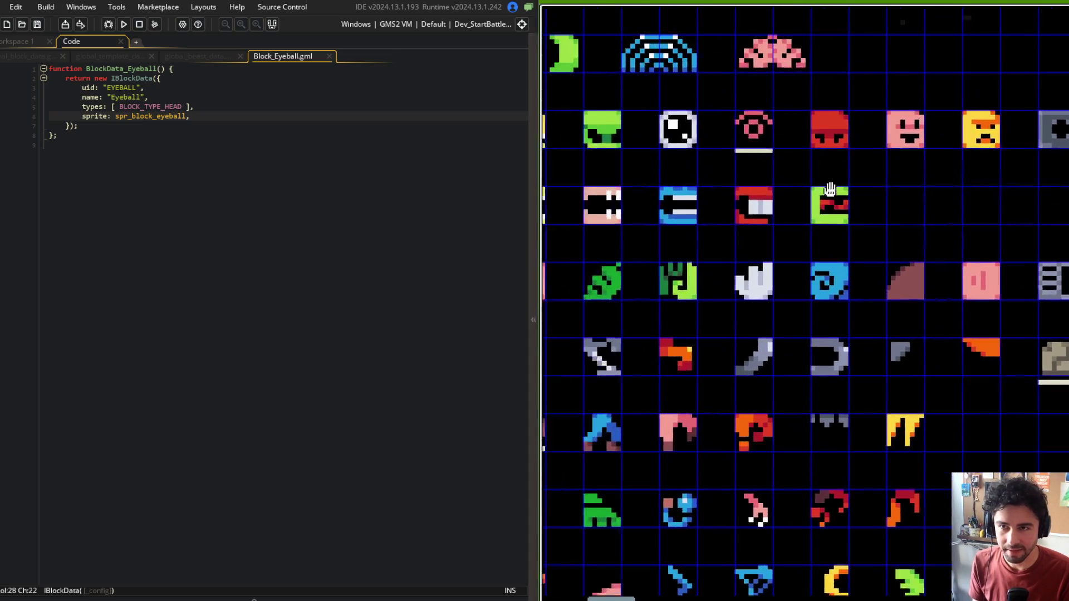
pyautogui.middleClick(250, 58)
pyautogui.click(207, 56)
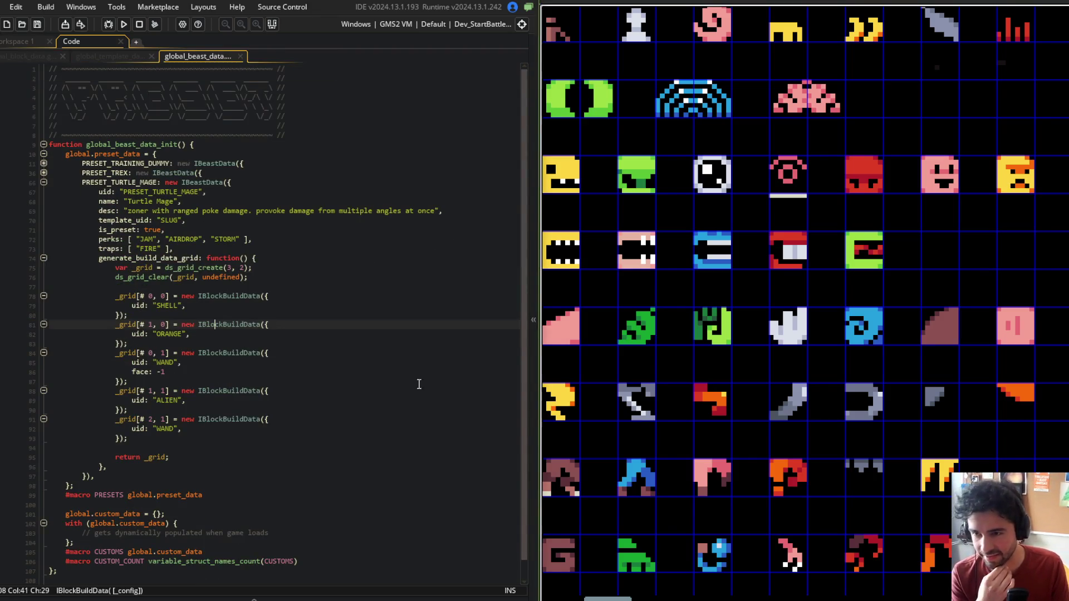
# Step: Pan the running game's sprite grid to check the part rows and row labels
pyautogui.scroll(-2, 687, 206)
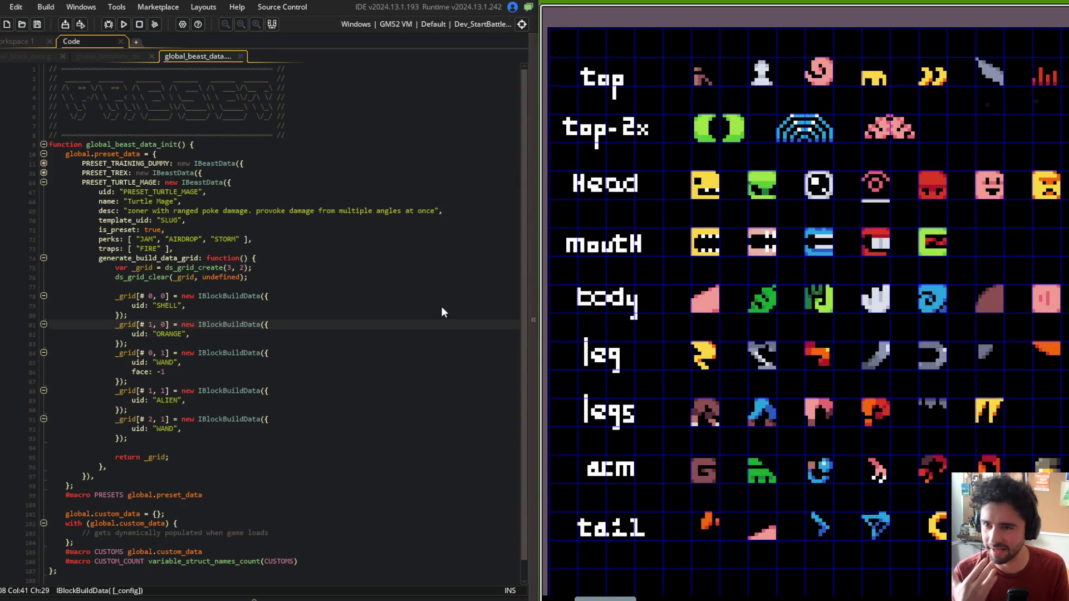
pyautogui.click(231, 281)
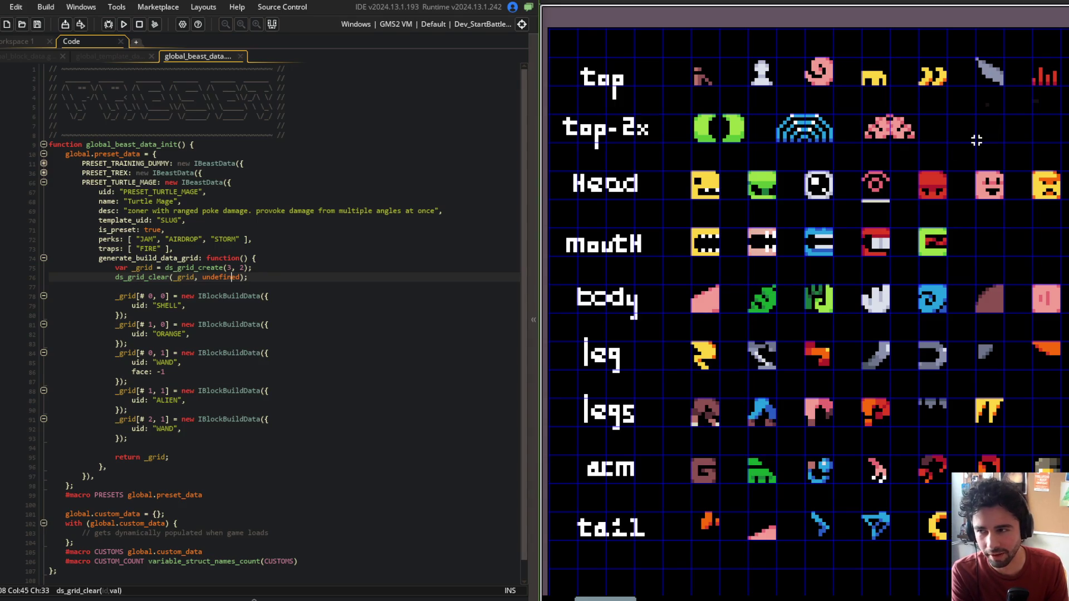
pyautogui.scroll(-3, 976, 141)
pyautogui.scroll(3, 980, 162)
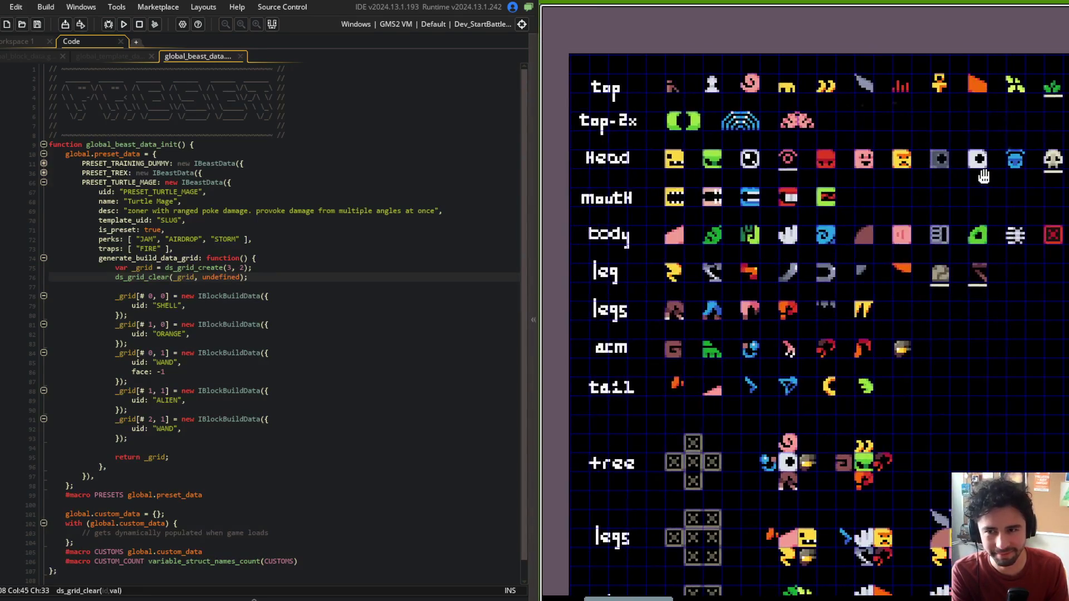
pyautogui.press('Right')
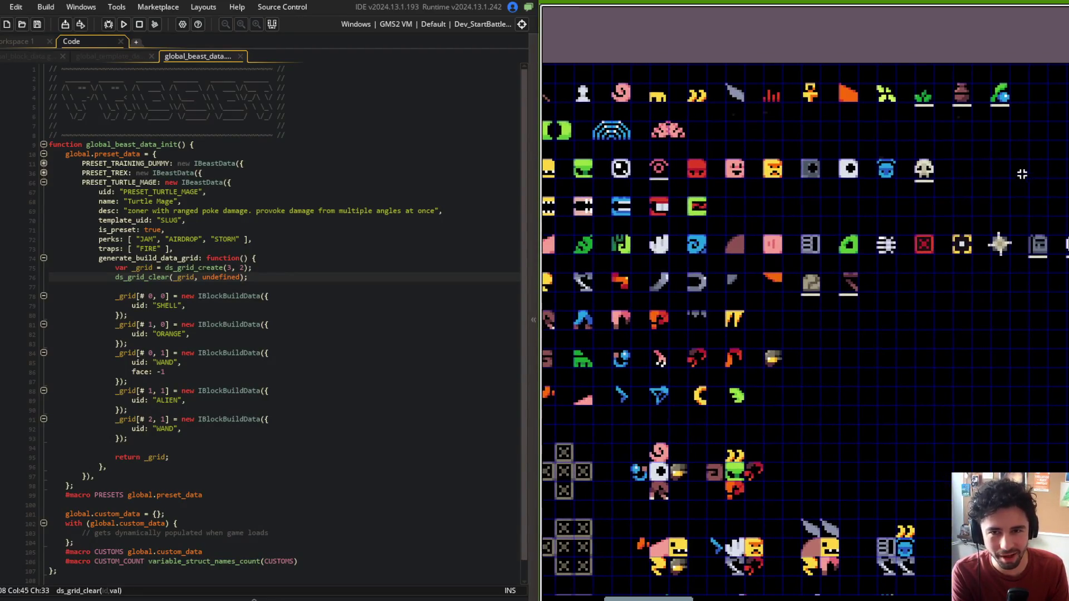
pyautogui.moveTo(829, 153); pyautogui.dragTo(989, 122)
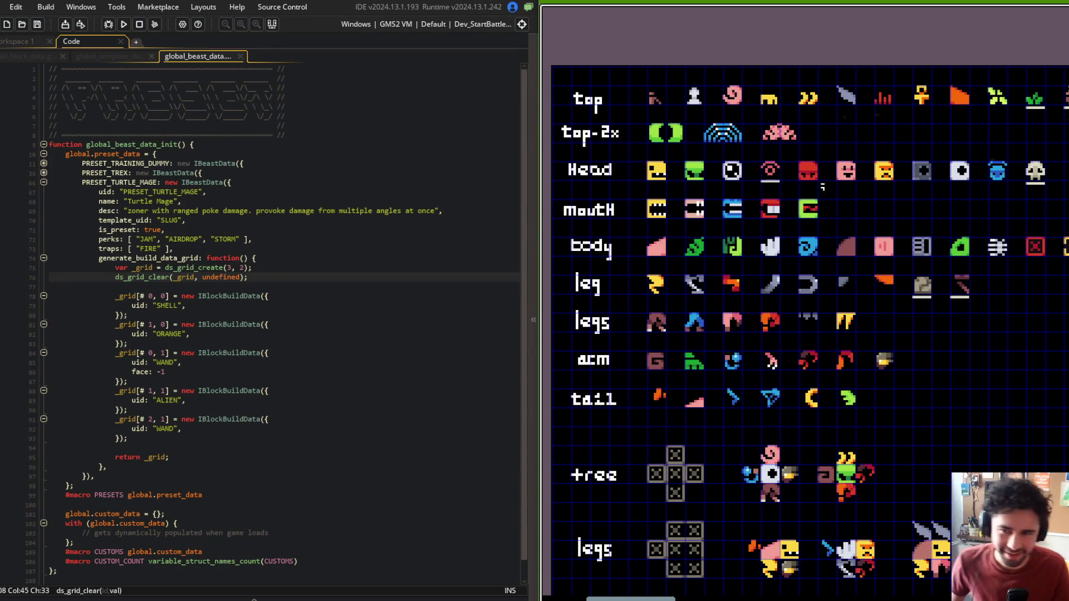
# Step: Review the grid creation code, then bring up global_template_data at the LEGS template line
pyautogui.click(300, 97)
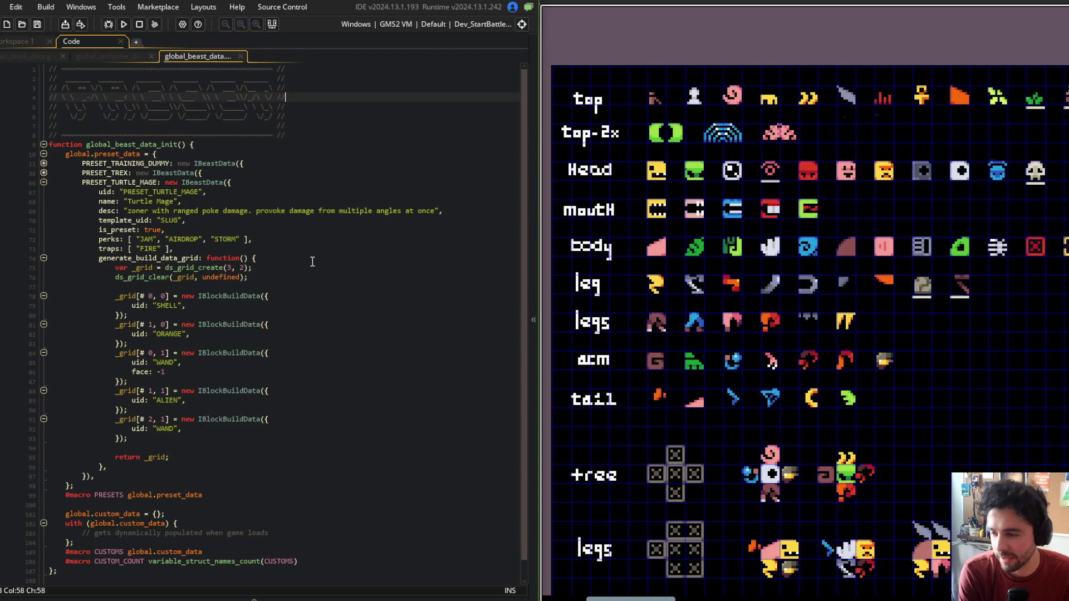
pyautogui.click(305, 136)
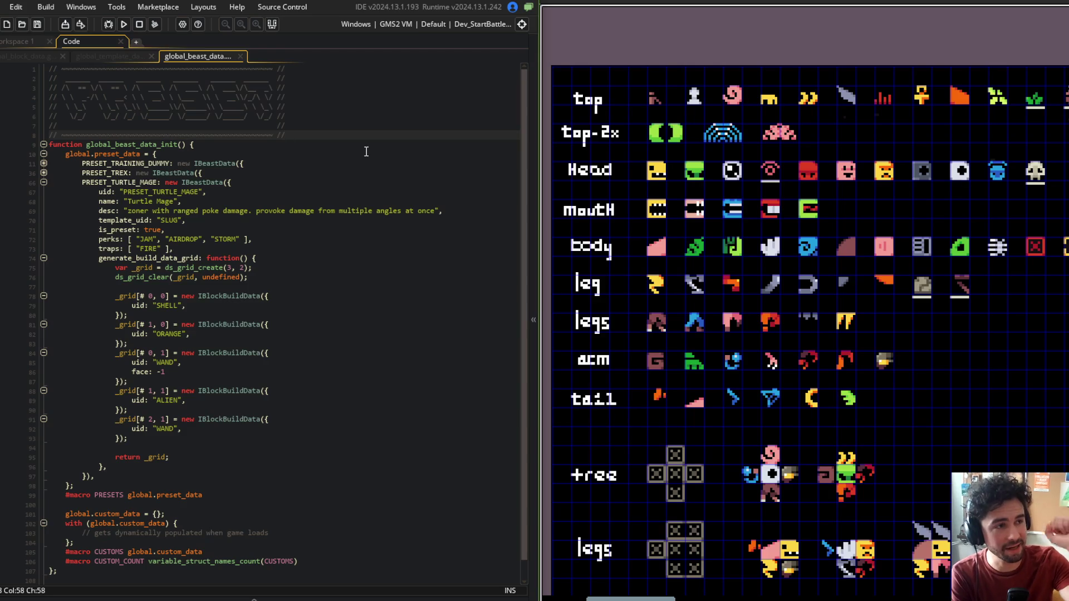
pyautogui.click(305, 144)
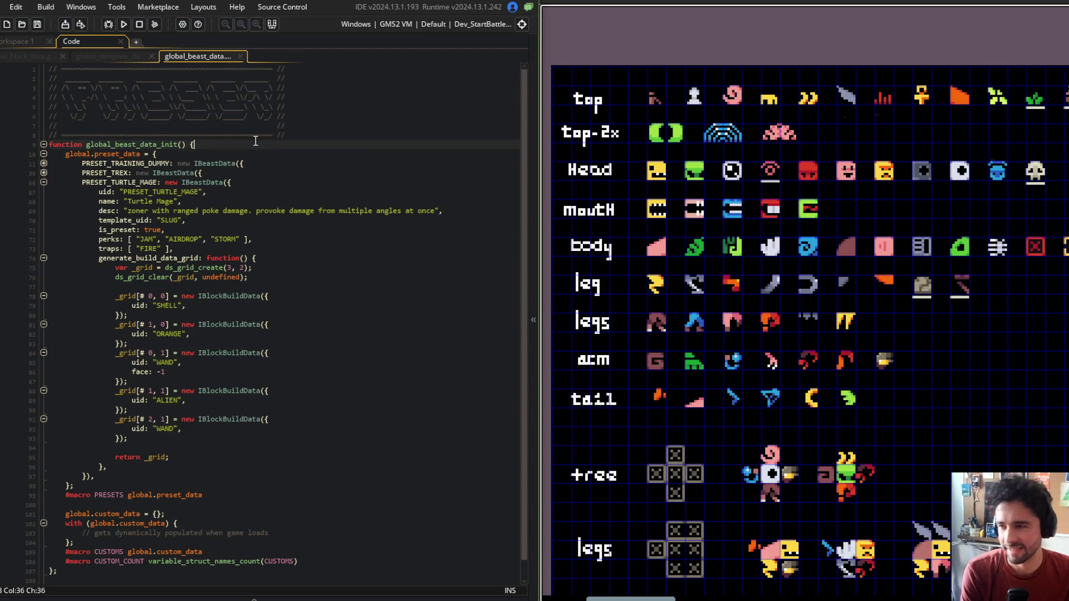
pyautogui.scroll(-1, 306, 167)
pyautogui.click(314, 246)
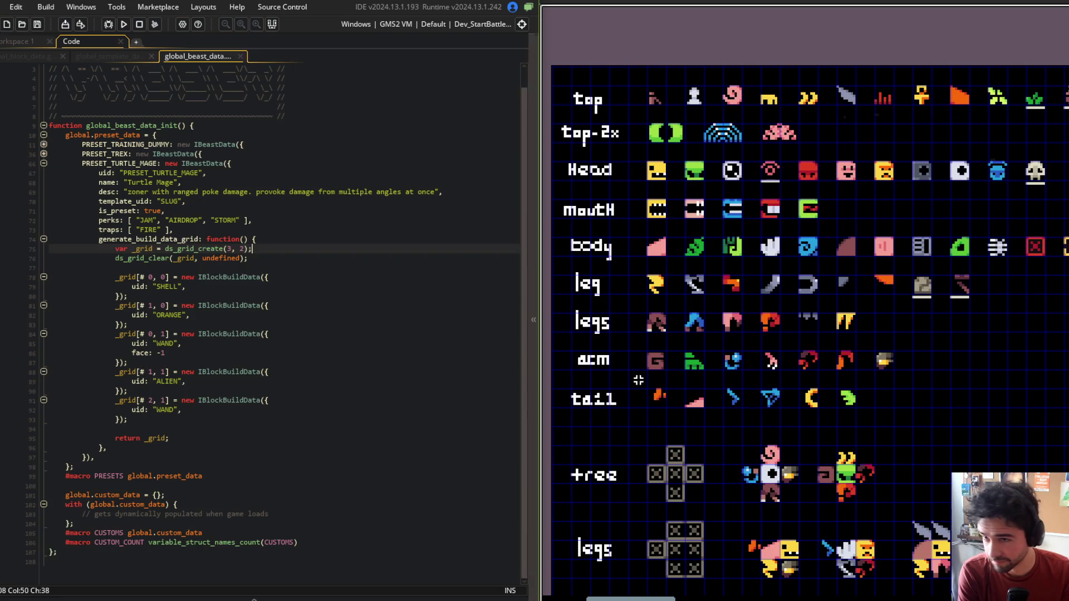
pyautogui.scroll(-3, 659, 212)
pyautogui.click(113, 56)
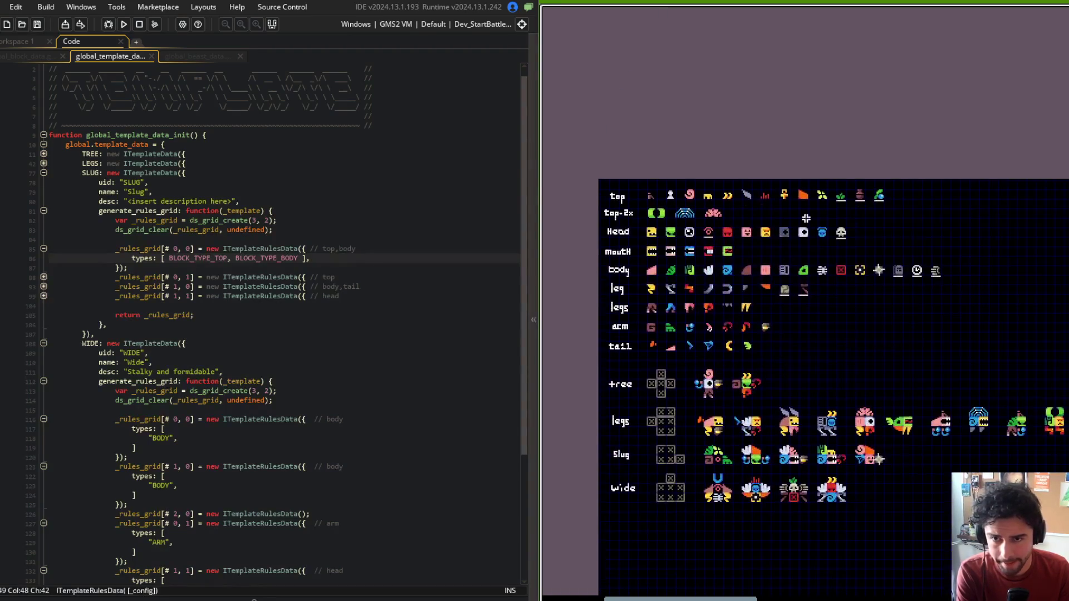
pyautogui.click(335, 166)
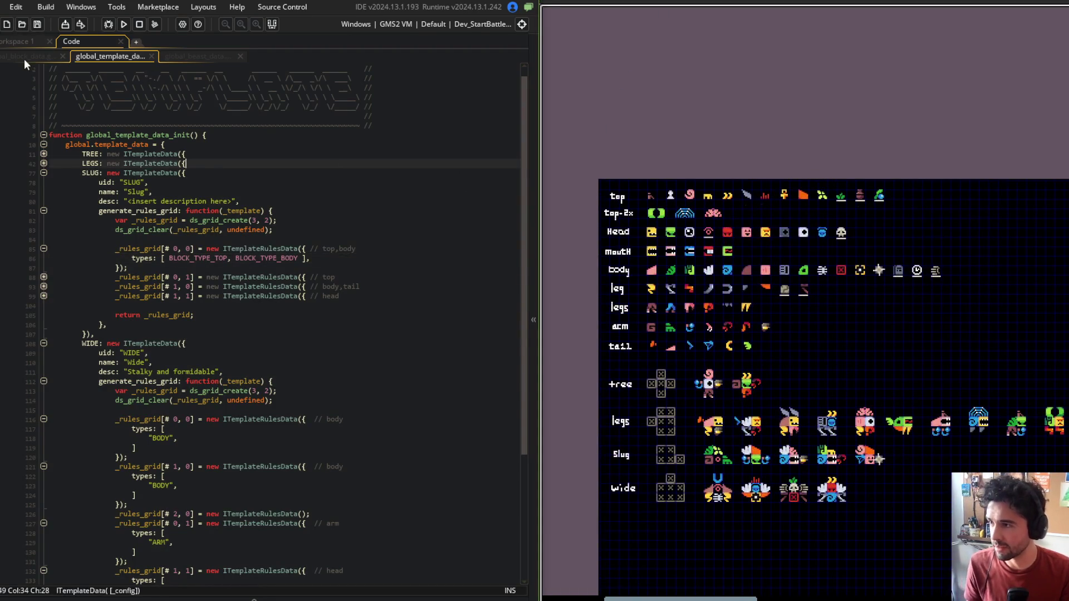
# Step: Change BlockData_StonePatches' block type from BLOCK_TYPE_BODY to BLOCK_TYPE_TOP
pyautogui.click(27, 56)
pyautogui.scroll(5, 142, 371)
pyautogui.middleClick(143, 377)
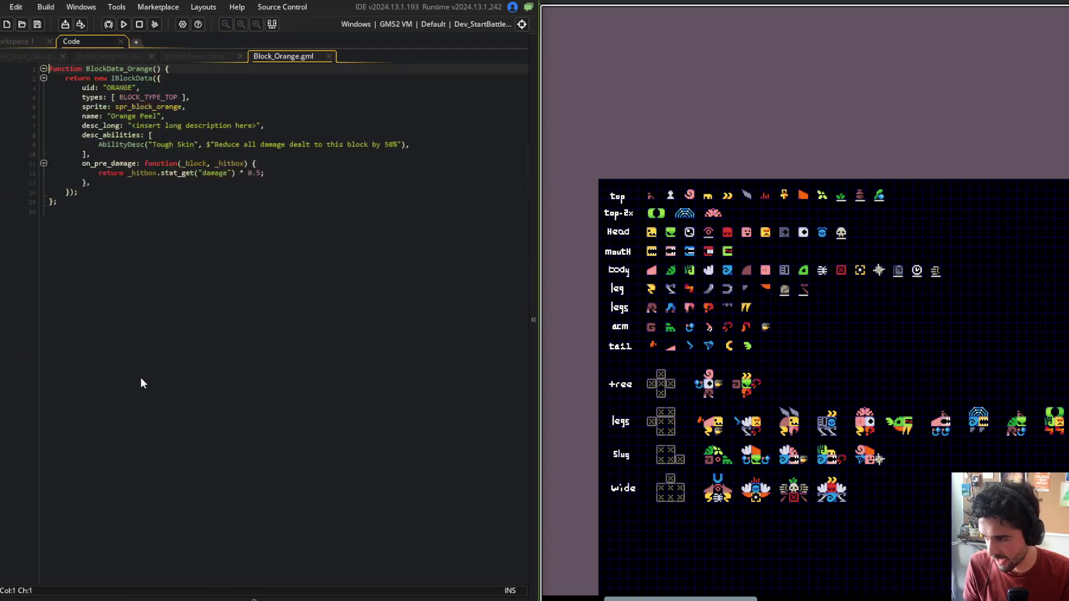
pyautogui.middleClick(282, 57)
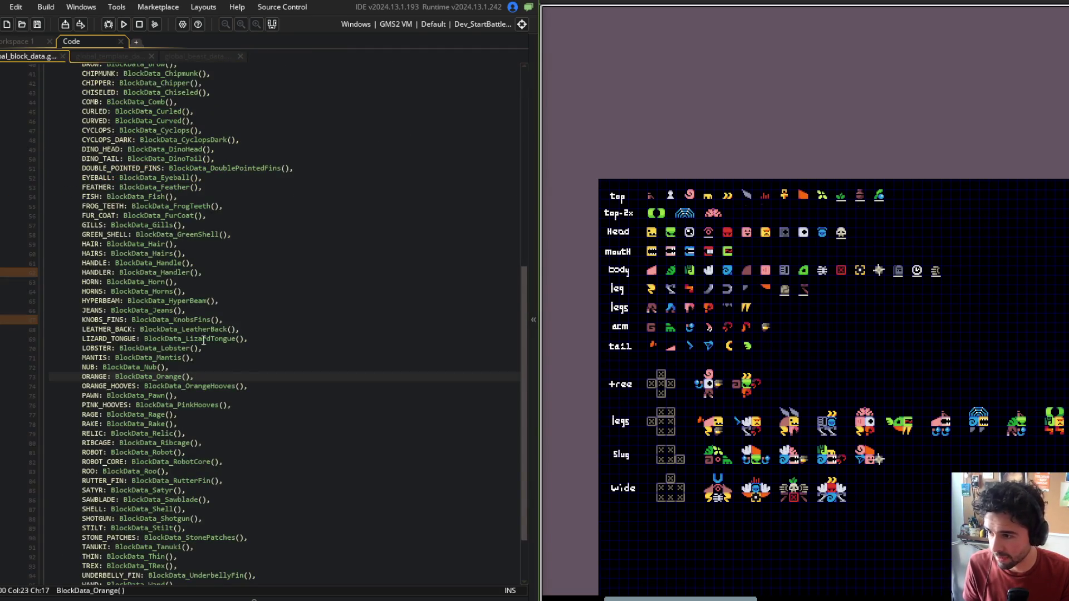
pyautogui.scroll(-3, 190, 419)
pyautogui.click(207, 476)
pyautogui.middleClick(208, 467)
pyautogui.doubleClick(168, 107)
pyautogui.write('TOP')
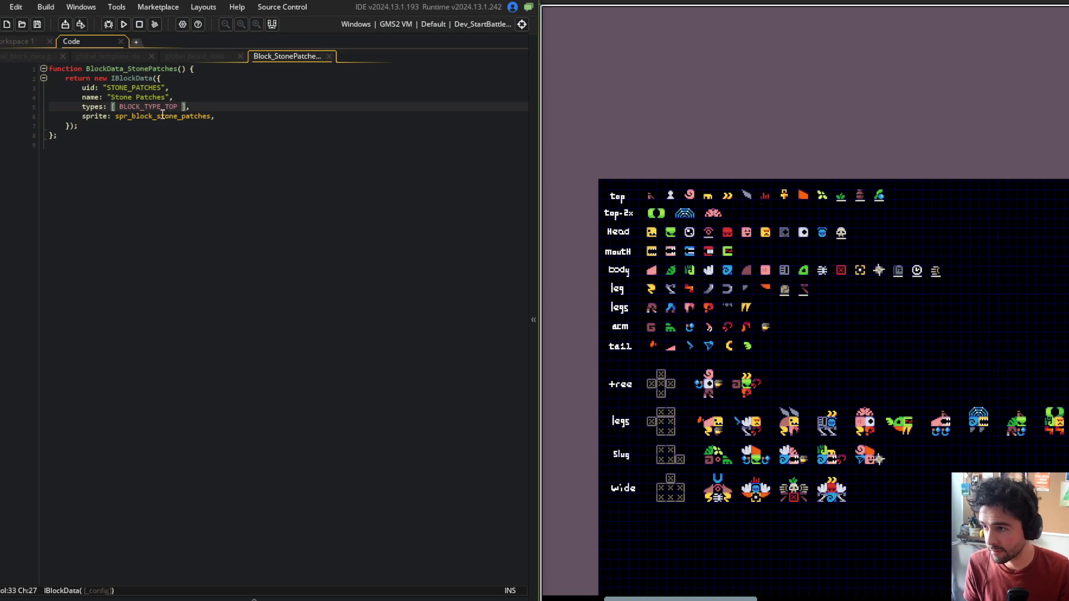
# Step: Mirror the Stone Patches sprite horizontally, then close its editor and definition tabs
pyautogui.middleClick(162, 113)
pyautogui.click(89, 209)
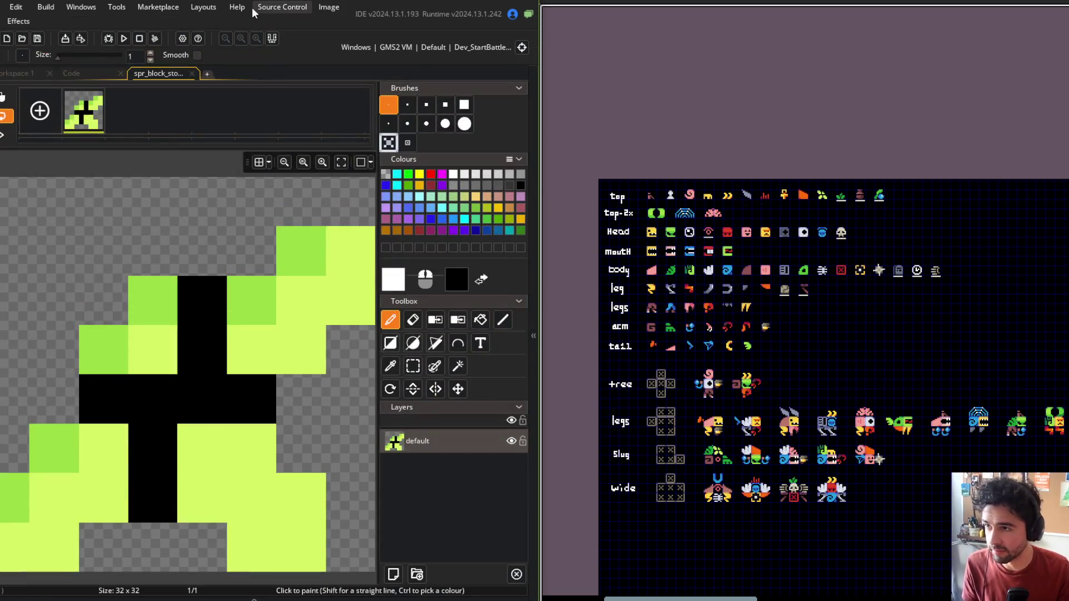
pyautogui.click(328, 7)
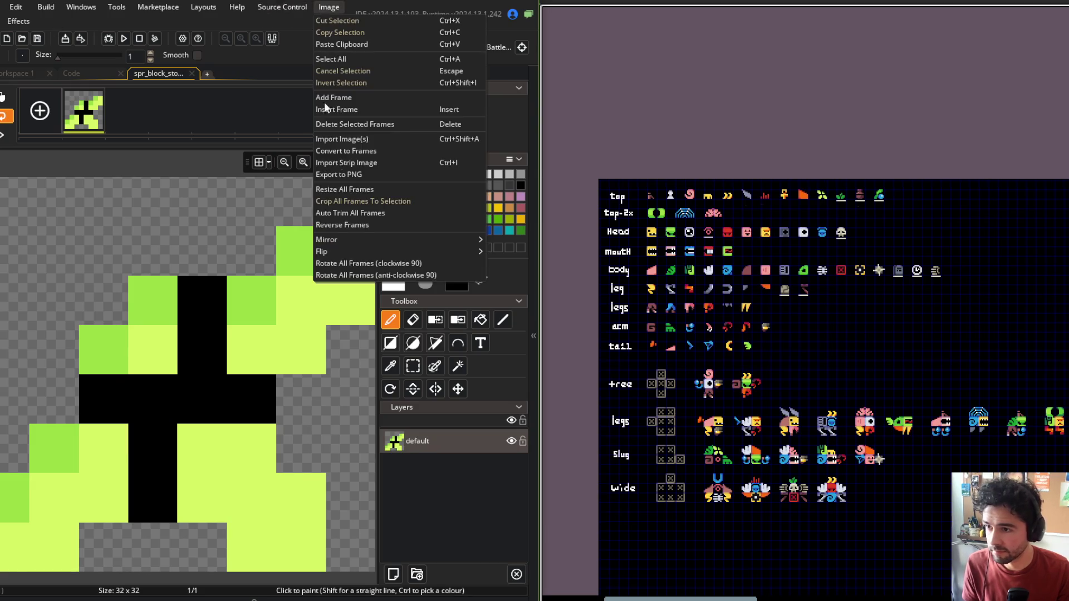
pyautogui.moveTo(353, 237)
pyautogui.click(289, 250)
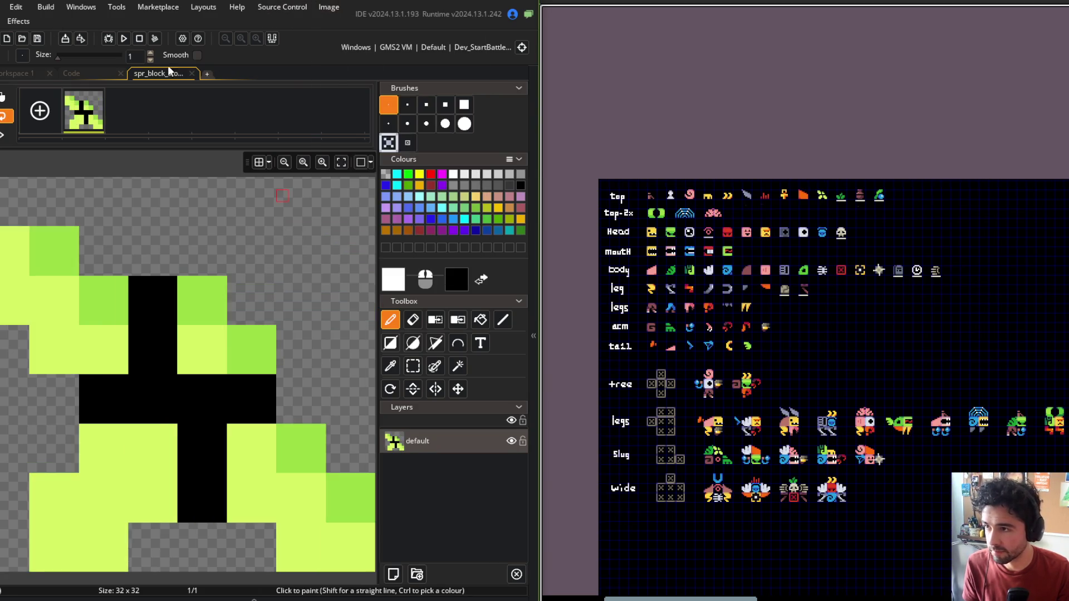
pyautogui.middleClick(168, 70)
pyautogui.scroll(2, 250, 178)
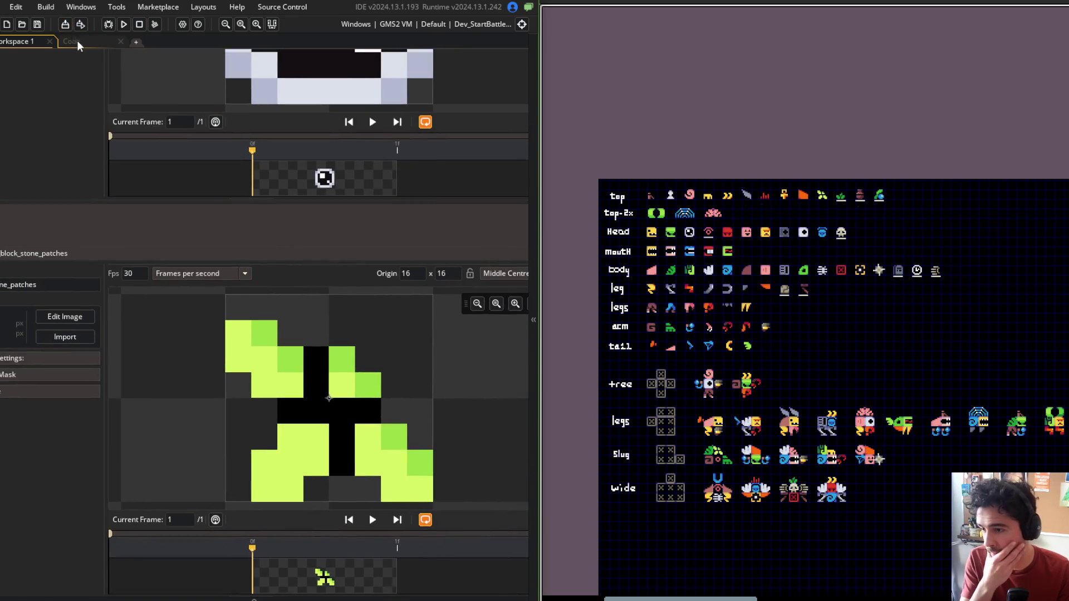
pyautogui.click(77, 41)
pyautogui.middleClick(270, 55)
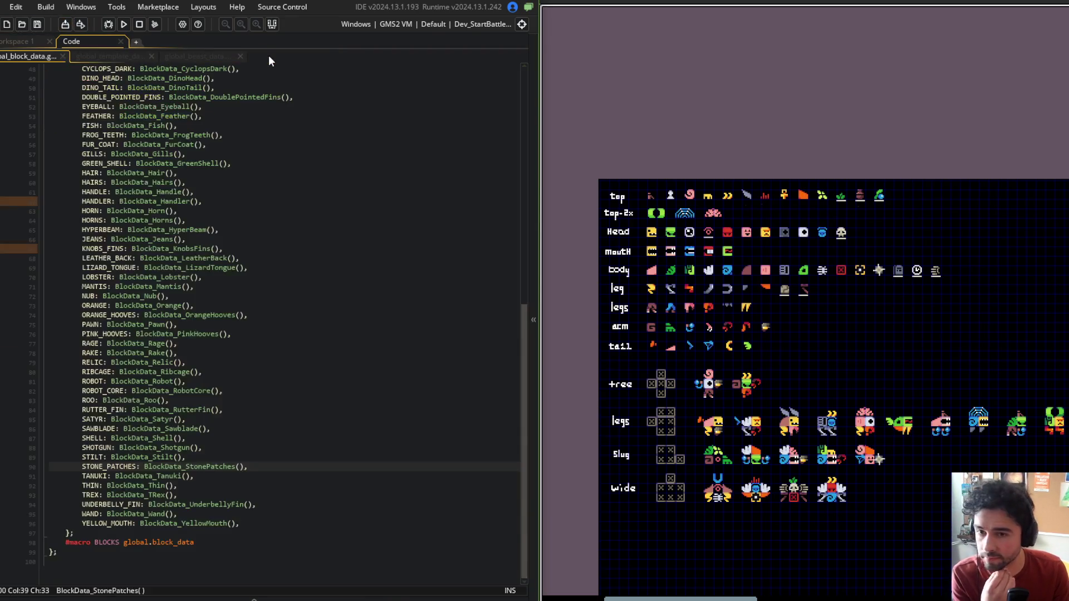
# Step: Rewrite the SLUG top rule's types list to use the BLOCK_TYPE_TOP macro
pyautogui.click(96, 58)
pyautogui.scroll(5, 778, 313)
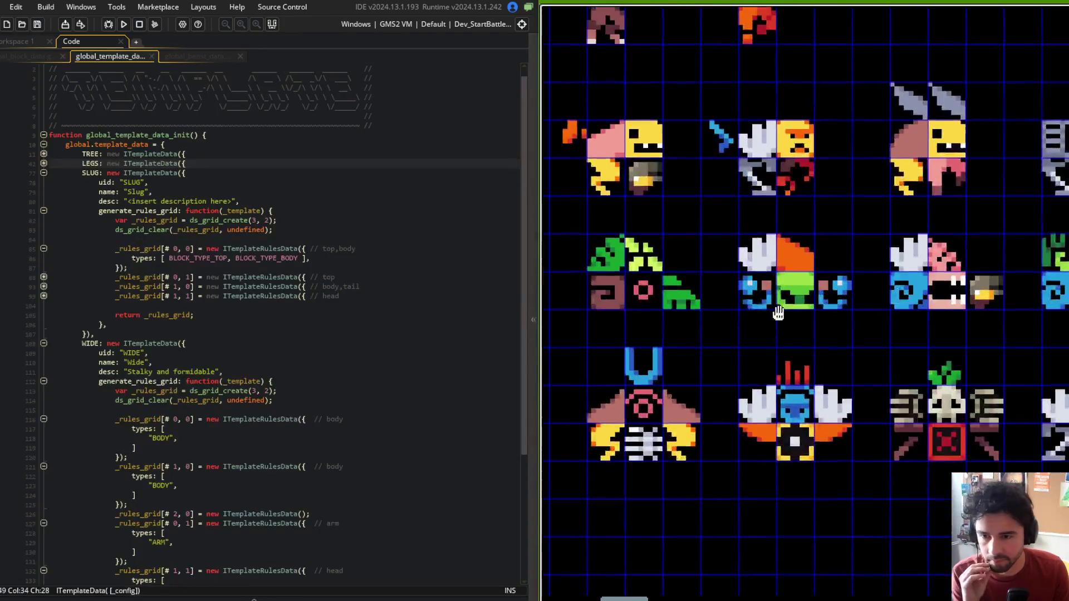
pyautogui.click(43, 343)
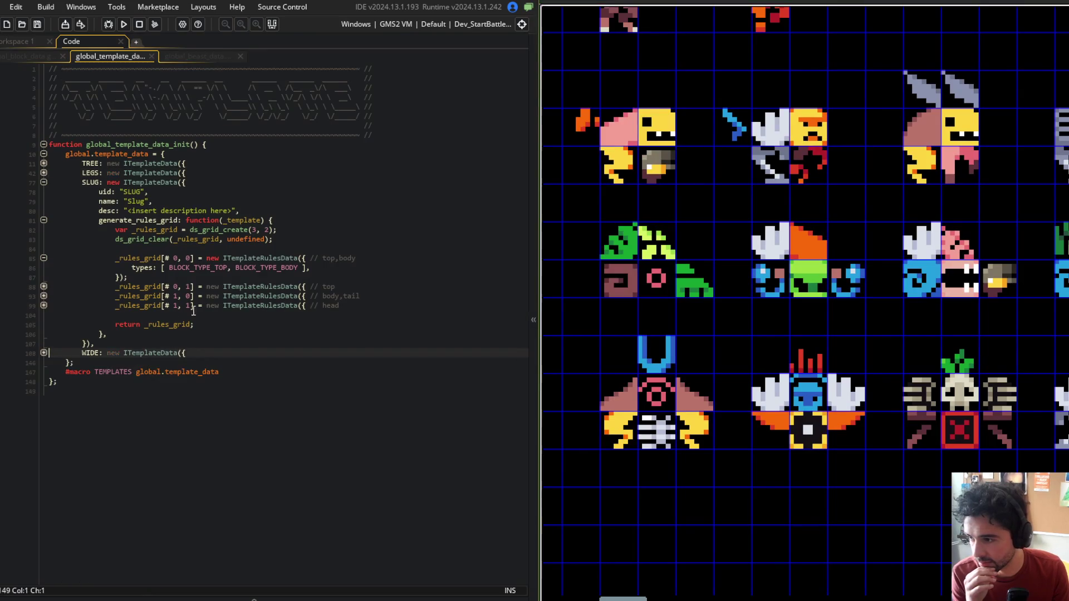
pyautogui.click(185, 210)
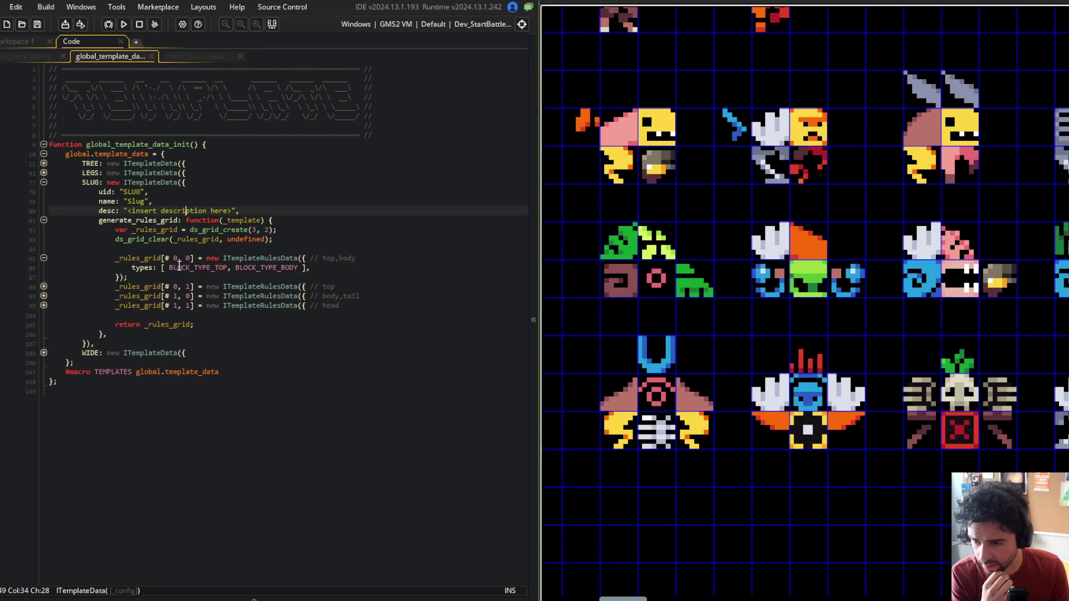
pyautogui.click(44, 287)
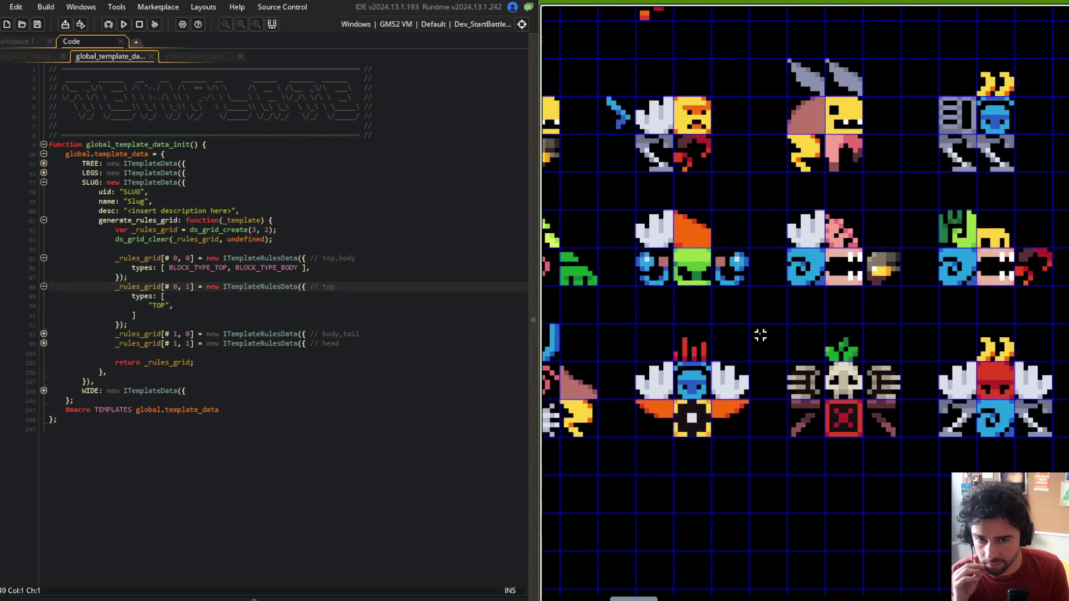
pyautogui.click(212, 296)
pyautogui.write('B')
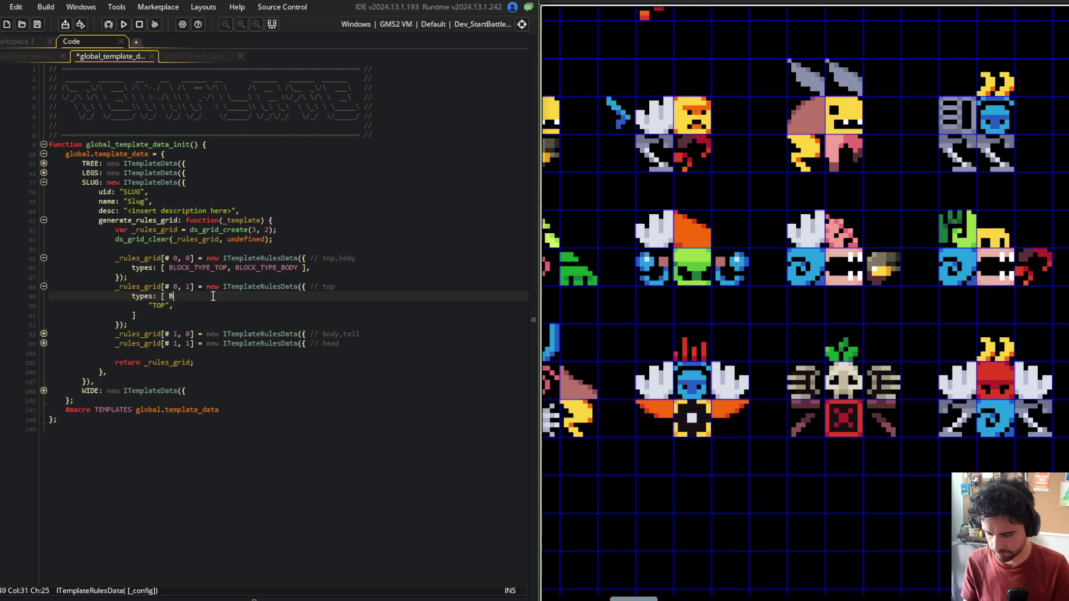
pyautogui.write('E_TOP')
pyautogui.hotkey('shift', 'Down')
pyautogui.hotkey('shift', 'Down')
pyautogui.press('Delete')
pyautogui.write(',')
pyautogui.hotkey('ctrl', 's')
pyautogui.press('Down')
pyautogui.press('Down')
pyautogui.press('End')
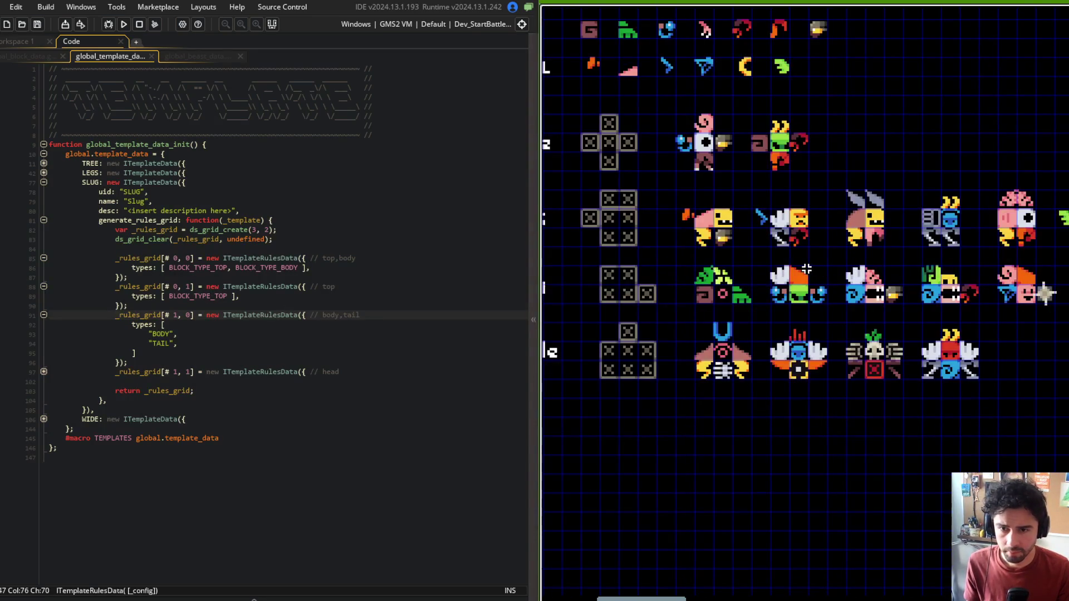
# Step: Duplicate the SLUG top rule as an empty rule with grid index 2 and save
pyautogui.click(313, 277)
pyautogui.press('Down')
pyautogui.press('Home')
pyautogui.hotkey('shift', 'Down')
pyautogui.hotkey('shift', 'Down')
pyautogui.hotkey('shift', 'End')
pyautogui.hotkey('ctrl', 'd')
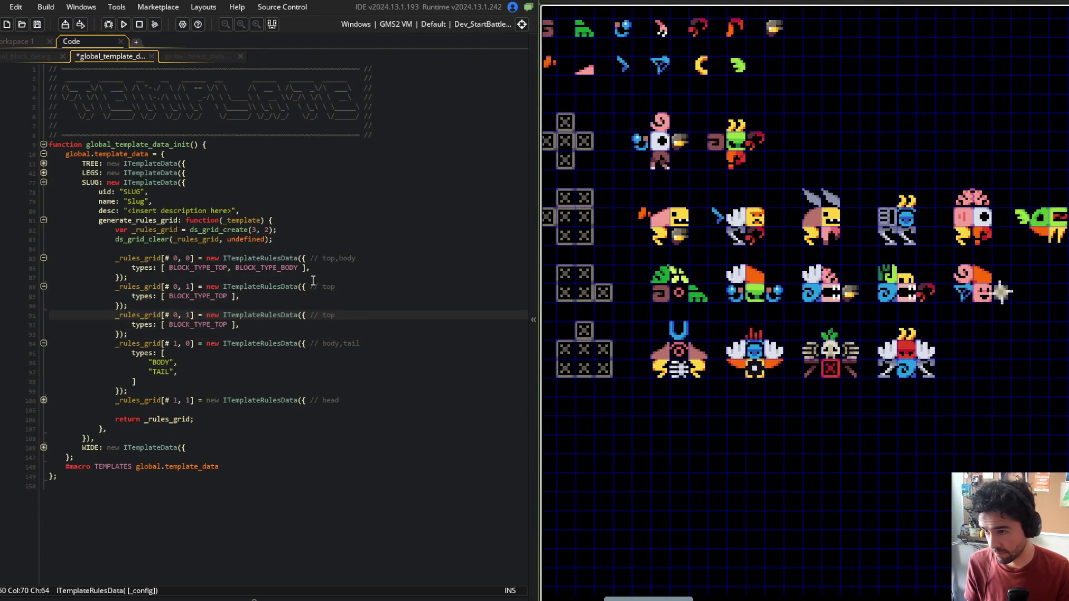
pyautogui.press('BackSpace')
pyautogui.write(')')
pyautogui.hotkey('shift', 'Down')
pyautogui.hotkey('shift', 'Down')
pyautogui.hotkey('shift', 'End')
pyautogui.press('Delete')
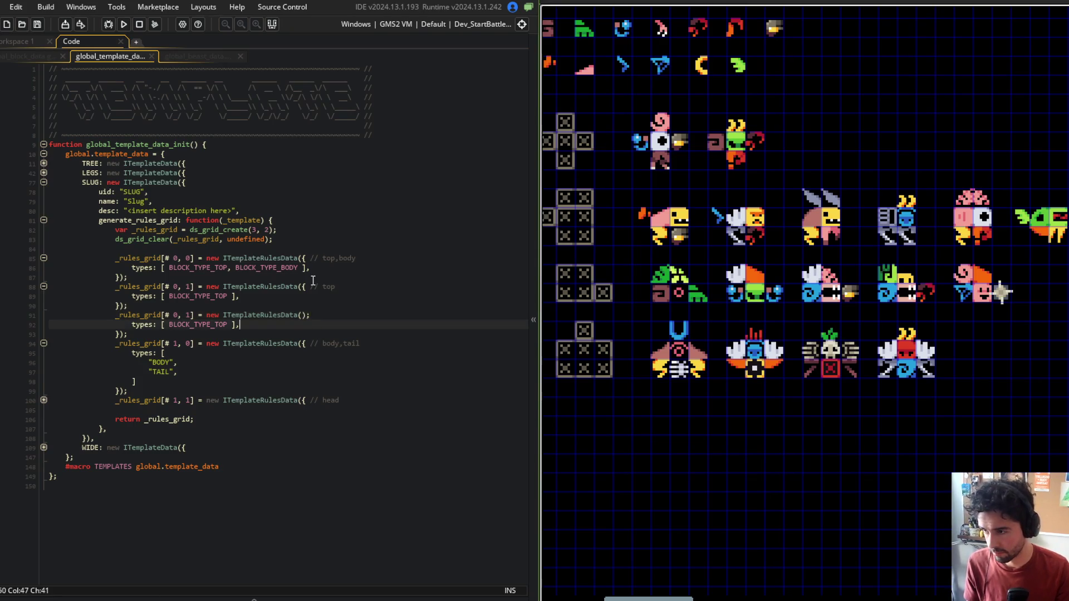
pyautogui.write(';')
pyautogui.press('Left')
pyautogui.press('Left')
pyautogui.press('Left')
pyautogui.press('BackSpace')
pyautogui.write('2')
pyautogui.hotkey('ctrl', 's')
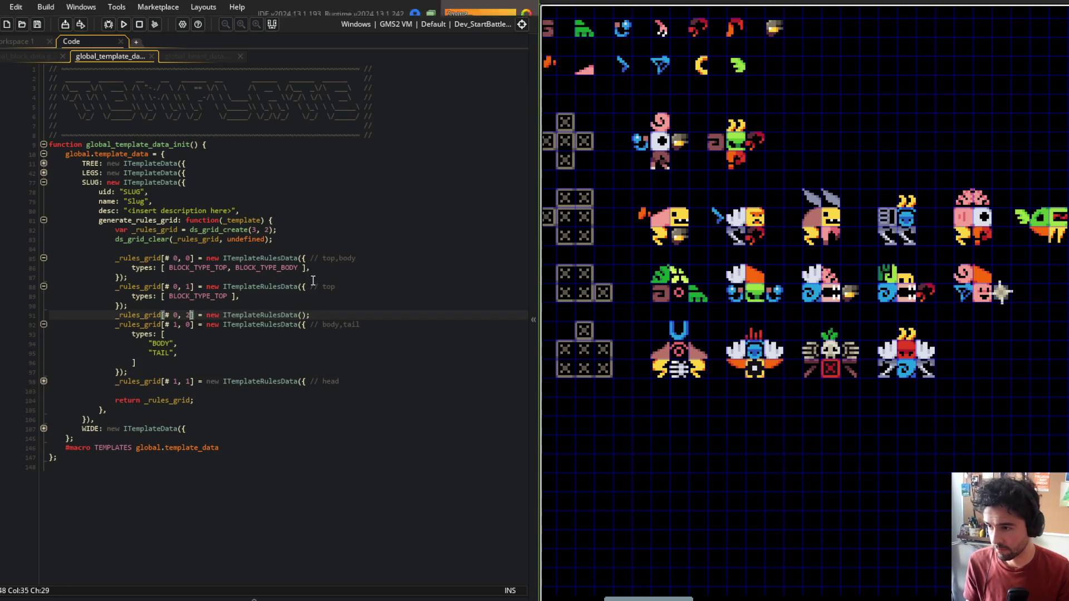
# Step: Replace the body,tail rule's quoted types with BLOCK_TYPE_BODY and BLOCK_TYPE_TAIL macros
pyautogui.click(337, 239)
pyautogui.click(222, 325)
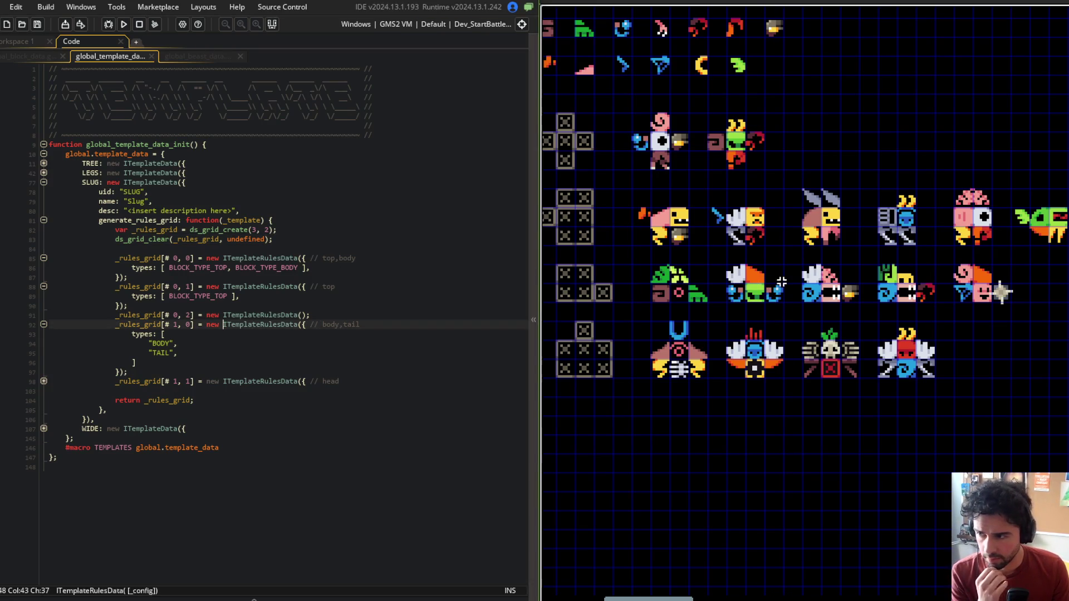
pyautogui.click(358, 317)
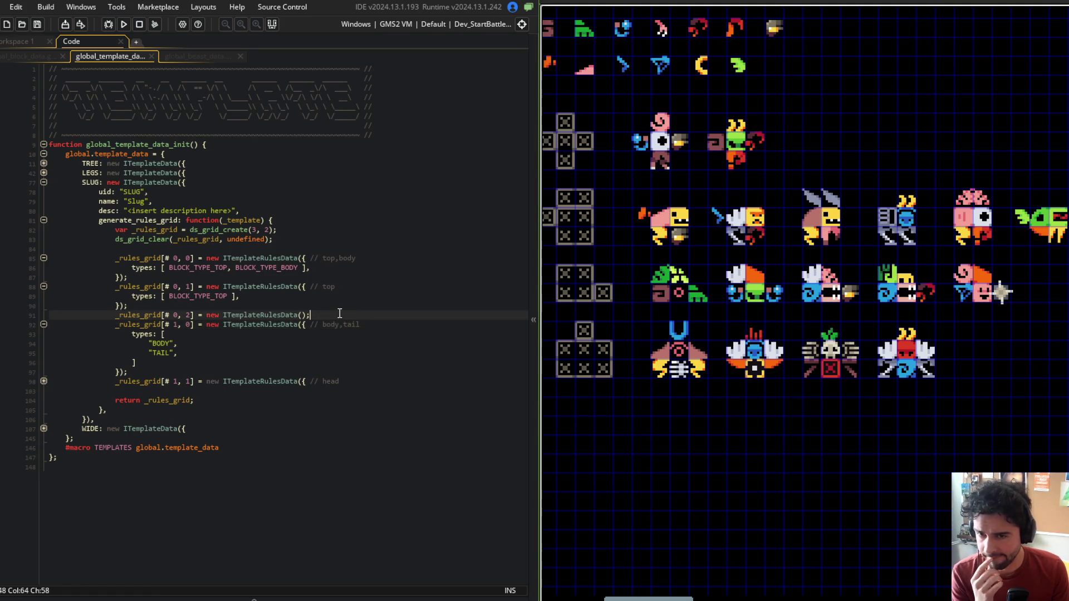
pyautogui.click(176, 325)
pyautogui.press('BackSpace')
pyautogui.write('2')
pyautogui.hotkey('ctrl', 'z')
pyautogui.press('Down')
pyautogui.write('BLOCK_TYPE_BO')
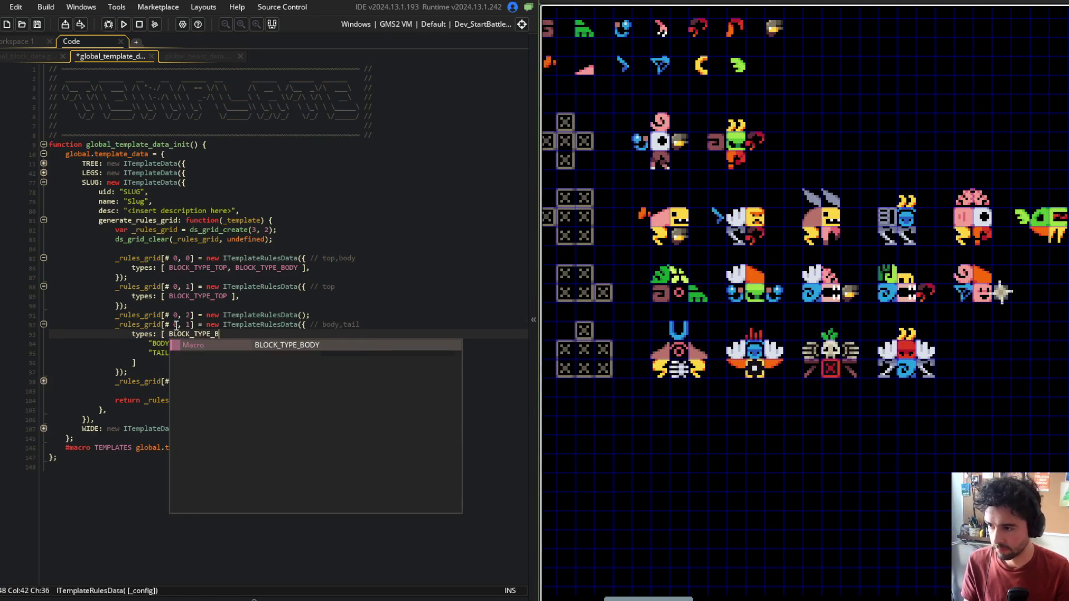
pyautogui.press('Return')
pyautogui.write('LOCK_TYPE_TA')
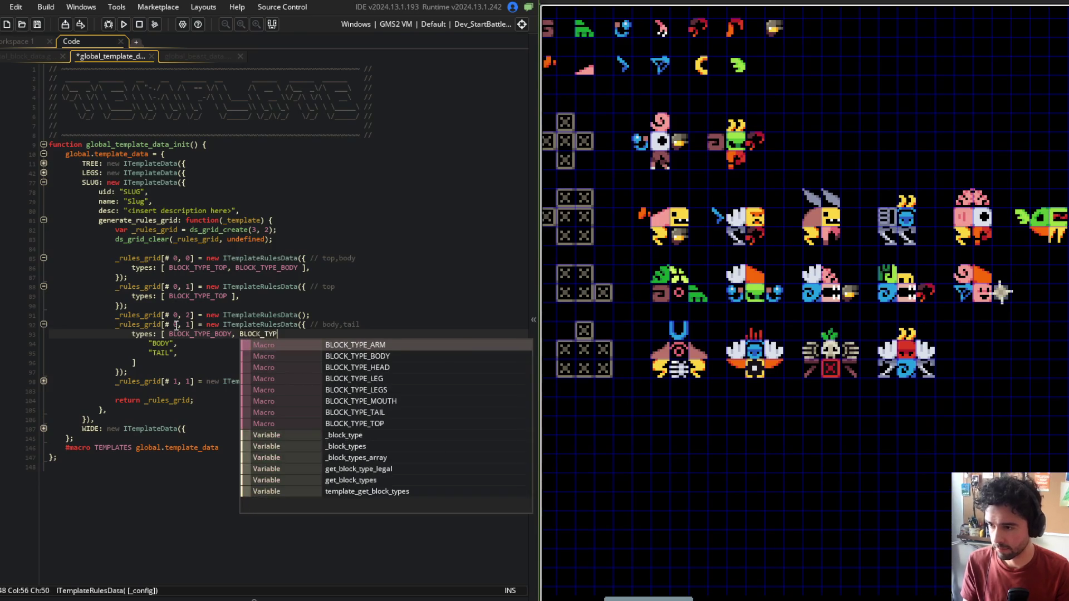
pyautogui.press('Return')
pyautogui.write('],')
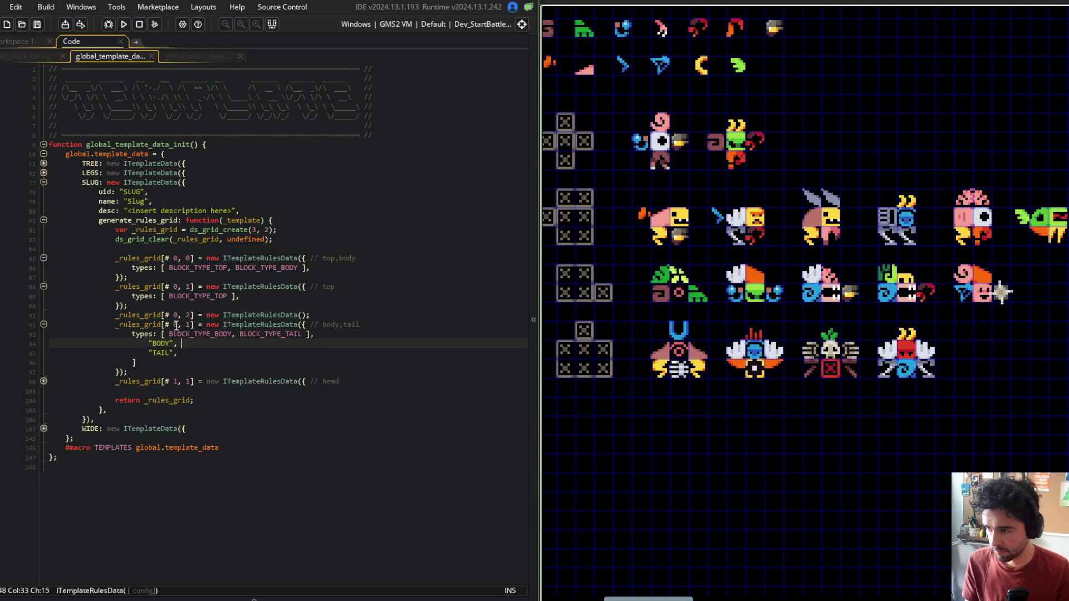
pyautogui.hotkey('shift', 'Down')
pyautogui.hotkey('shift', 'Down')
pyautogui.hotkey('shift', 'Down')
pyautogui.press('Delete')
pyautogui.hotkey('ctrl', 's')
pyautogui.press('Up')
pyautogui.hotkey('ctrl', 'm')
# Step: Limit the SLUG head rule at cell [1, 1] to BLOCK_TYPE_HEAD on one line
pyautogui.press('Down')
pyautogui.press('Home')
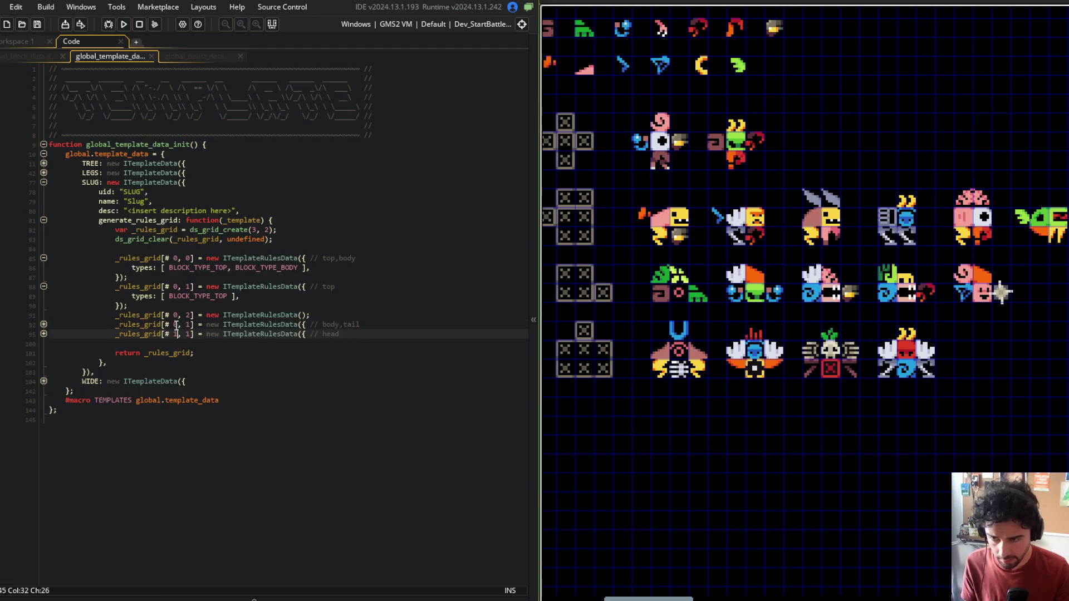
pyautogui.hotkey('ctrl', 'm')
pyautogui.press('Down')
pyautogui.press('End')
pyautogui.write('BL')
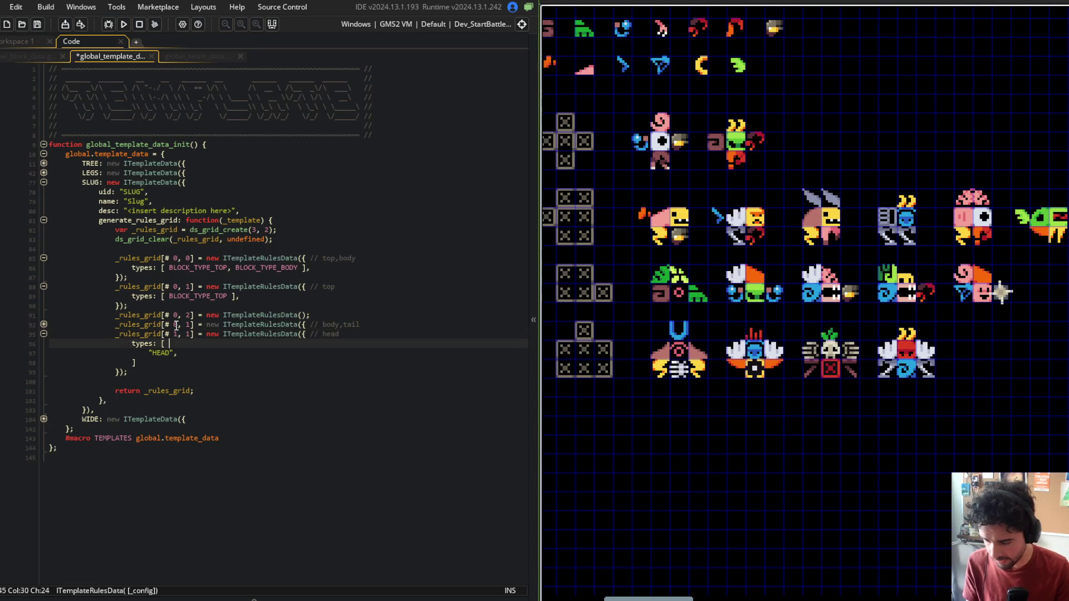
pyautogui.write('OCK_TYPE_HJEAD')
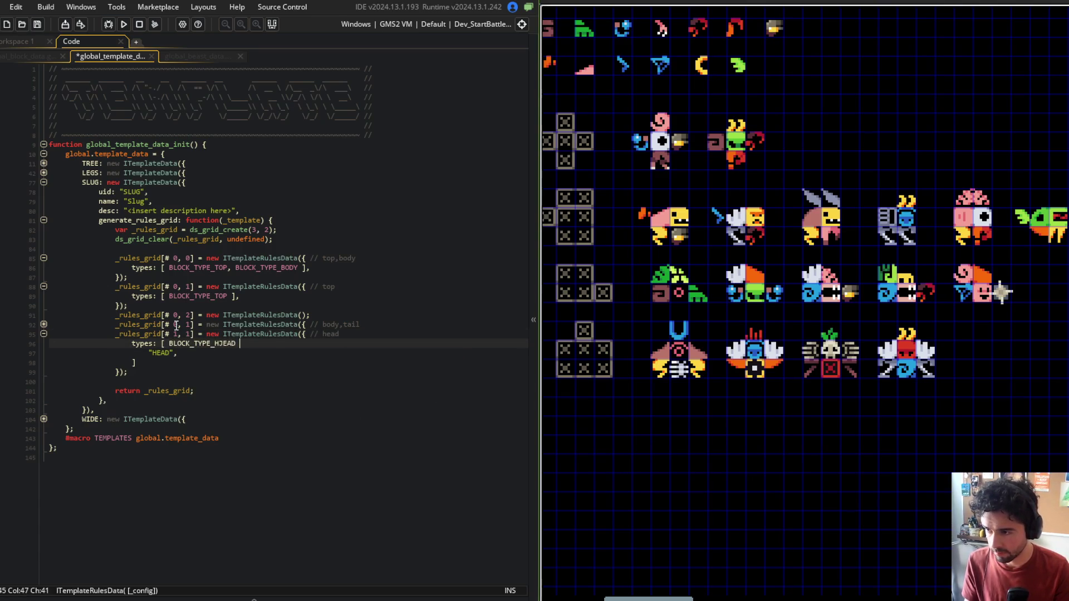
pyautogui.press('BackSpace')
pyautogui.write('EAD')
pyautogui.press('BackSpace')
pyautogui.press('BackSpace')
pyautogui.press('BackSpace')
pyautogui.hotkey('shift', 'Down')
pyautogui.hotkey('shift', 'Down')
pyautogui.press('Delete')
pyautogui.press('Up')
pyautogui.press('End')
pyautogui.hotkey('ctrl', 's')
pyautogui.hotkey('ctrl', 'Return')
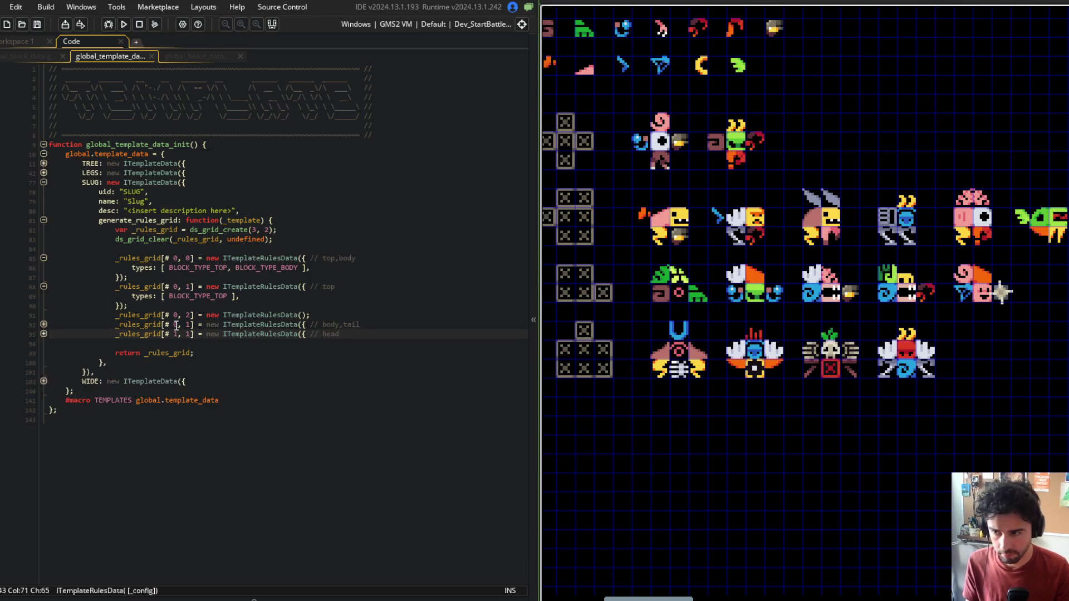
# Step: Duplicate the head rule as an arm rule at [2, 1] with BLOCK_TYPE_ARM and comment 'arm'
pyautogui.hotkey('ctrl', 'Return')
pyautogui.hotkey('shift', 'Down')
pyautogui.hotkey('shift', 'Down')
pyautogui.hotkey('shift', 'Down')
pyautogui.hotkey('ctrl', 'd')
pyautogui.press('Up')
pyautogui.press('BackSpace')
pyautogui.write('2')
pyautogui.press('Down')
pyautogui.hotkey('ctrl', 's')
pyautogui.hotkey('ctrl', 'Right')
pyautogui.press('BackSpace')
pyautogui.press('BackSpace')
pyautogui.press('BackSpace')
pyautogui.write('ARM')
pyautogui.press('Up')
pyautogui.press('End')
pyautogui.press('BackSpace')
pyautogui.press('BackSpace')
pyautogui.press('BackSpace')
pyautogui.write('arm')
pyautogui.hotkey('ctrl', 's')
pyautogui.click(215, 226)
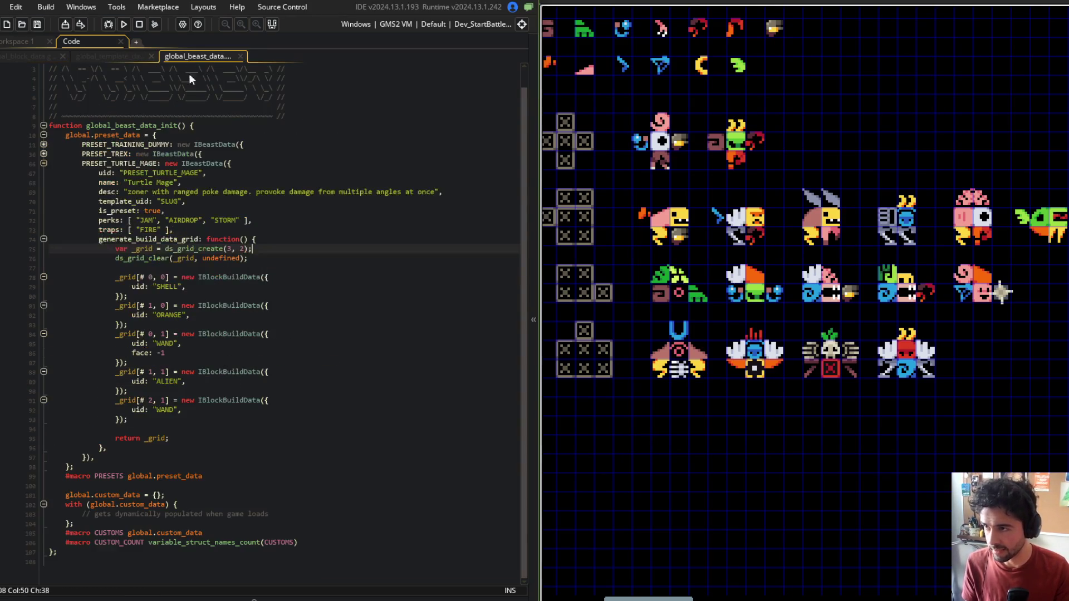
# Step: Review the beast data script's grid and build entries, then close it
pyautogui.hotkey('ctrl', 'Tab')
pyautogui.click(273, 259)
pyautogui.click(210, 334)
pyautogui.moveTo(646, 254); pyautogui.dragTo(683, 269)
pyautogui.scroll(2, 784, 281)
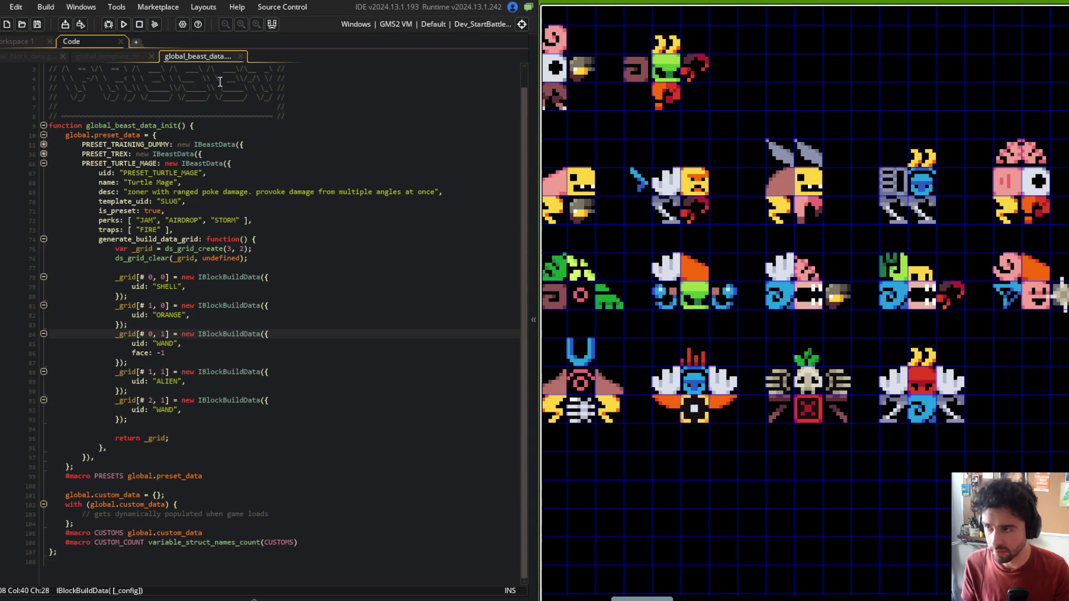
pyautogui.middleClick(207, 56)
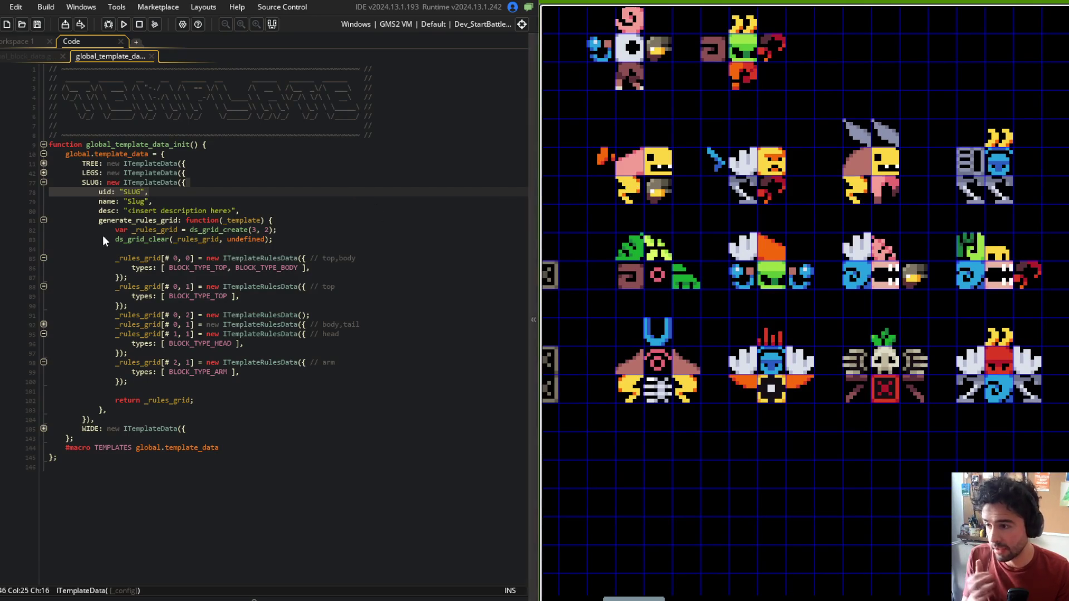
# Step: Expand the WIDE template, collapse SLUG, and paint the wide beast's pink chest ring white
pyautogui.click(44, 428)
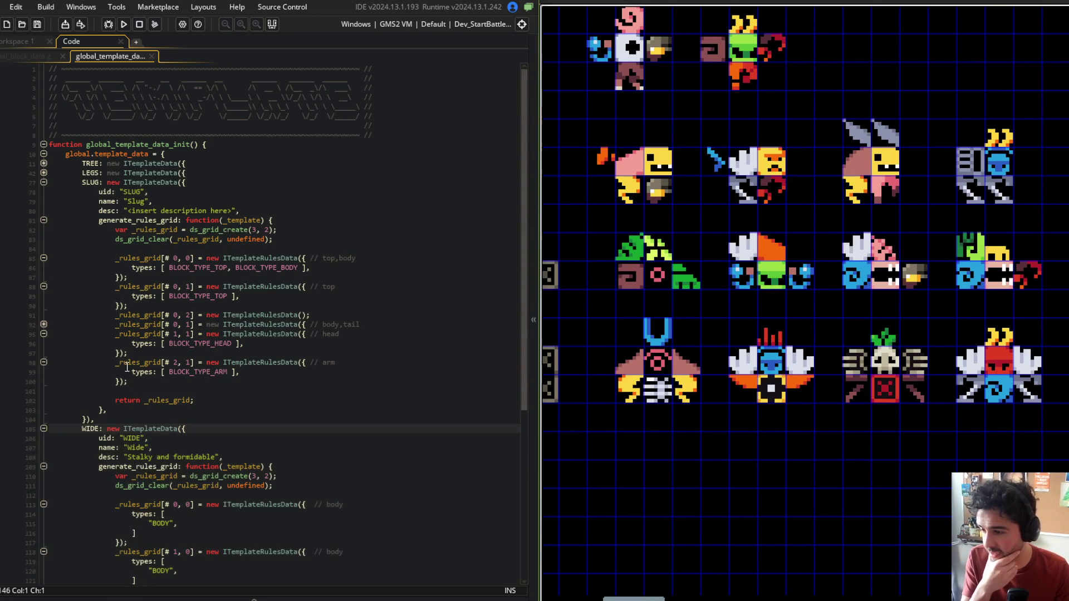
pyautogui.scroll(-4, 164, 243)
pyautogui.click(165, 244)
pyautogui.scroll(2, 47, 95)
pyautogui.click(44, 111)
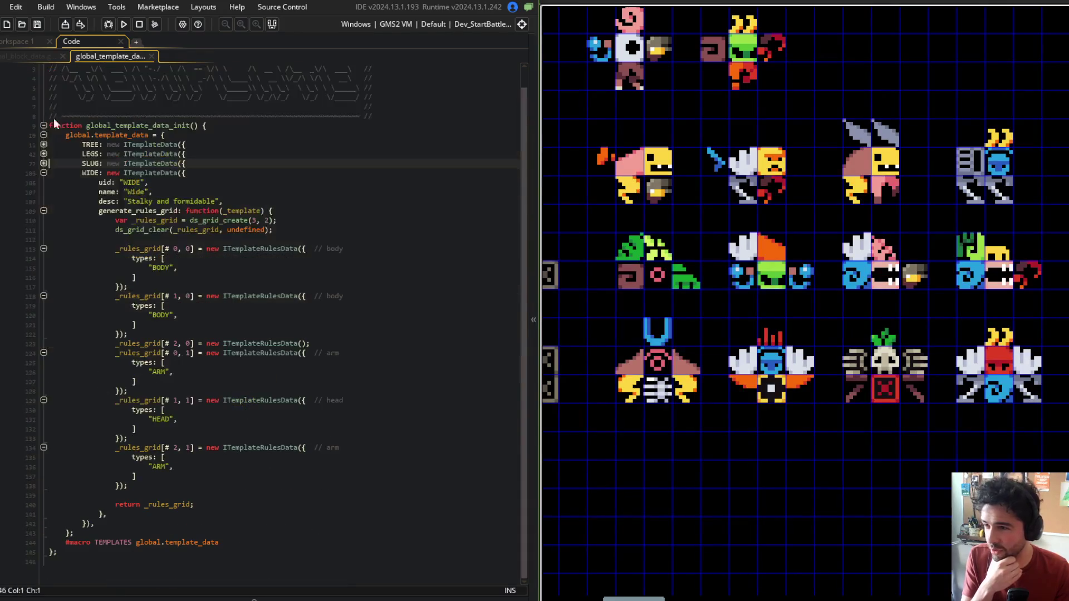
pyautogui.scroll(3, 740, 278)
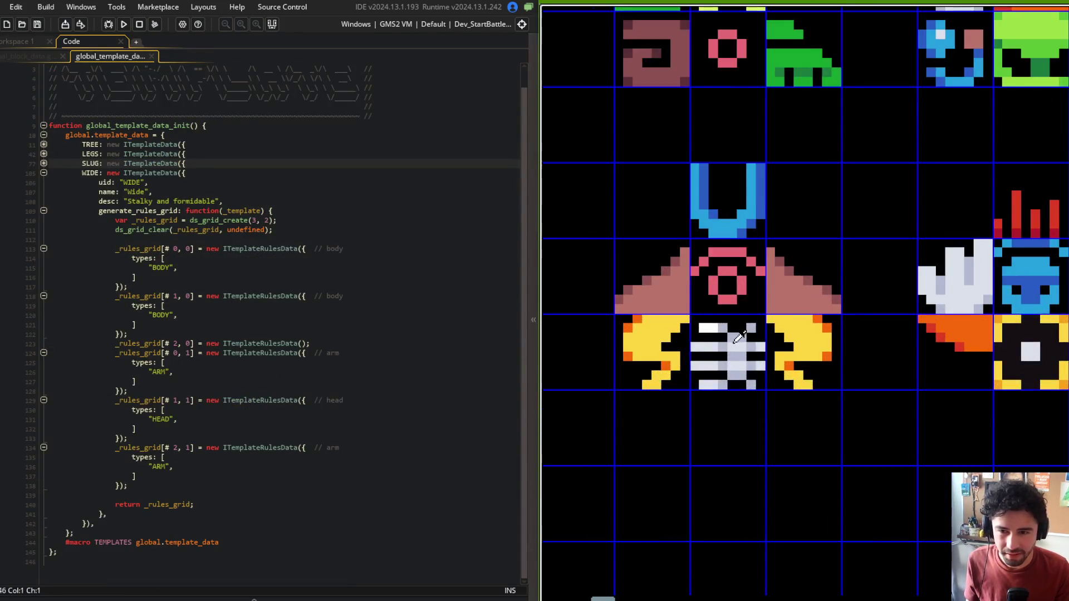
pyautogui.moveTo(725, 301)
pyautogui.mouseDown()
pyautogui.moveTo(712, 287)
pyautogui.moveTo(733, 271)
pyautogui.moveTo(706, 262)
pyautogui.mouseUp()
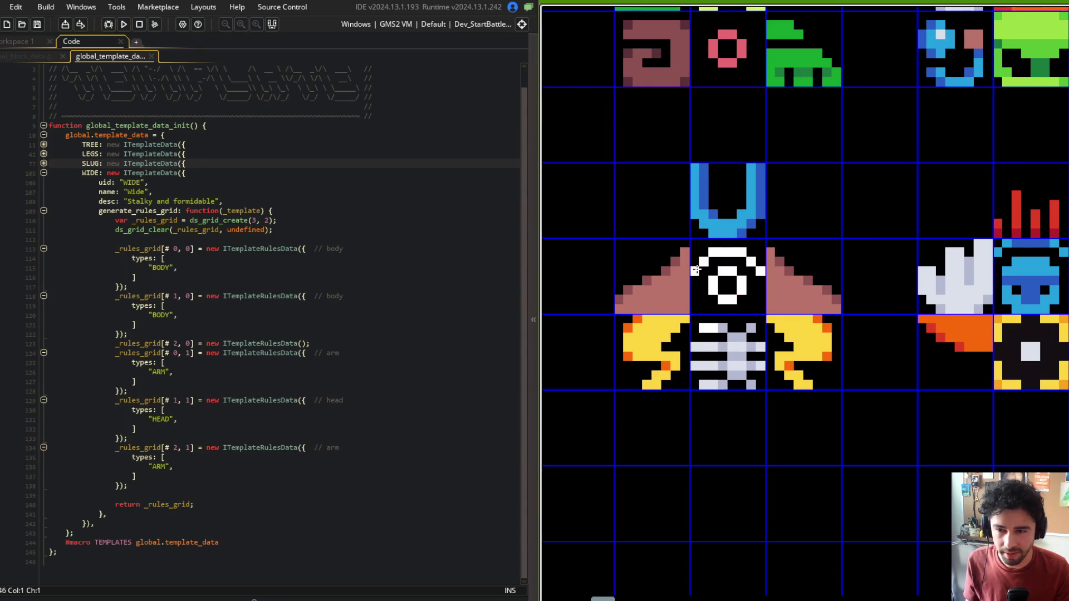
pyautogui.hotkey('ctrl', 'f')
# Step: Fill the wide beast's chest ring with grey, darker grey and cream palette shades
pyautogui.press('g')
pyautogui.click(724, 252)
pyautogui.click(702, 259)
pyautogui.click(684, 273)
pyautogui.hotkey('ctrl', 'z')
pyautogui.click(723, 270)
pyautogui.click(751, 260)
pyautogui.click(760, 272)
pyautogui.click(581, 154)
pyautogui.click(713, 249)
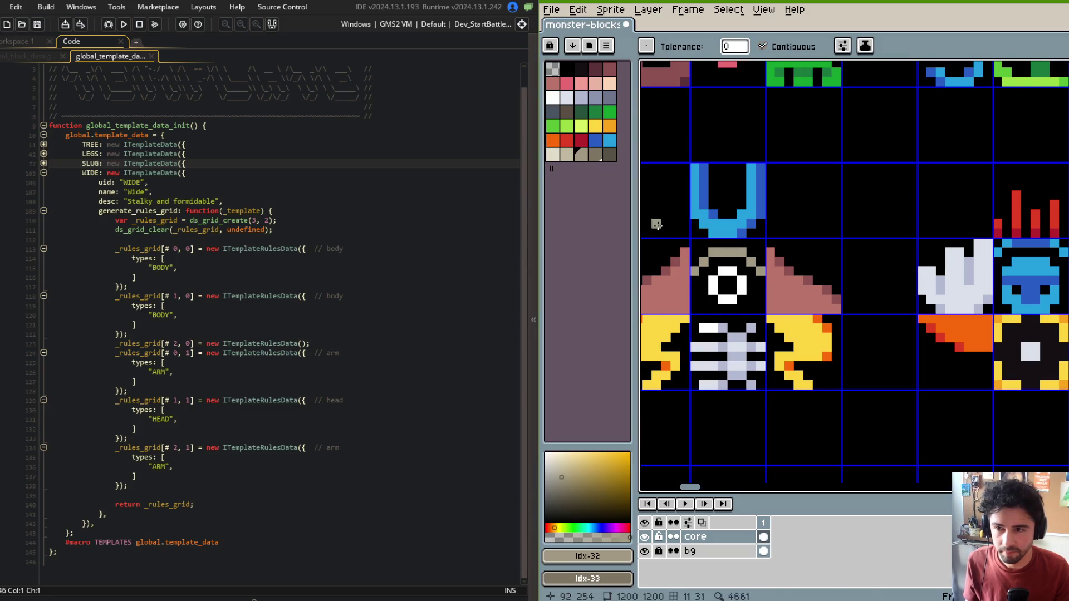
pyautogui.keyDown('alt'); pyautogui.click(734, 272); pyautogui.keyUp('alt')
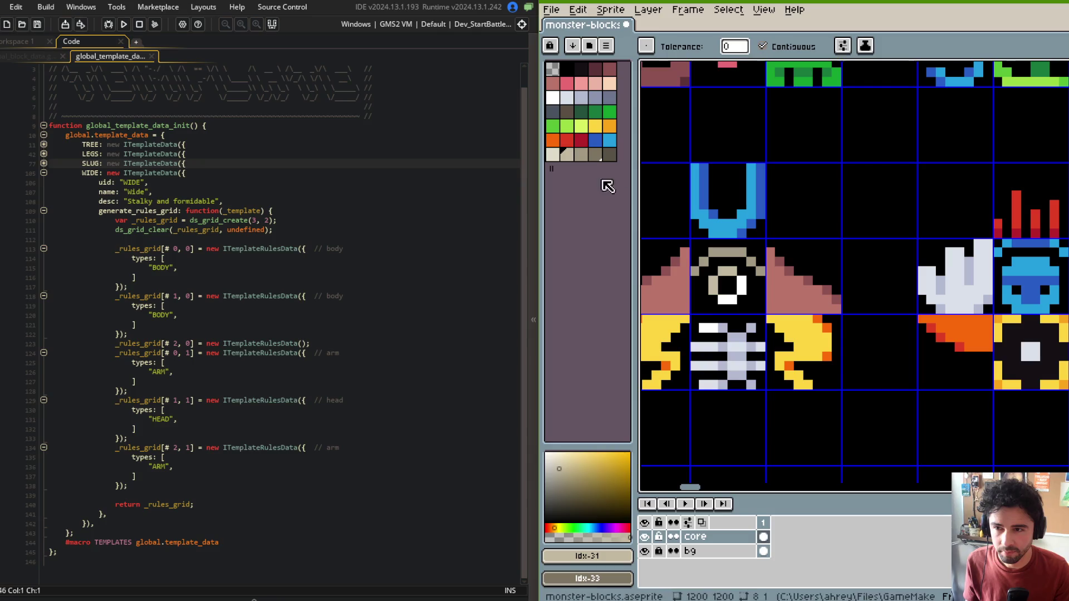
pyautogui.click(553, 154)
pyautogui.click(716, 285)
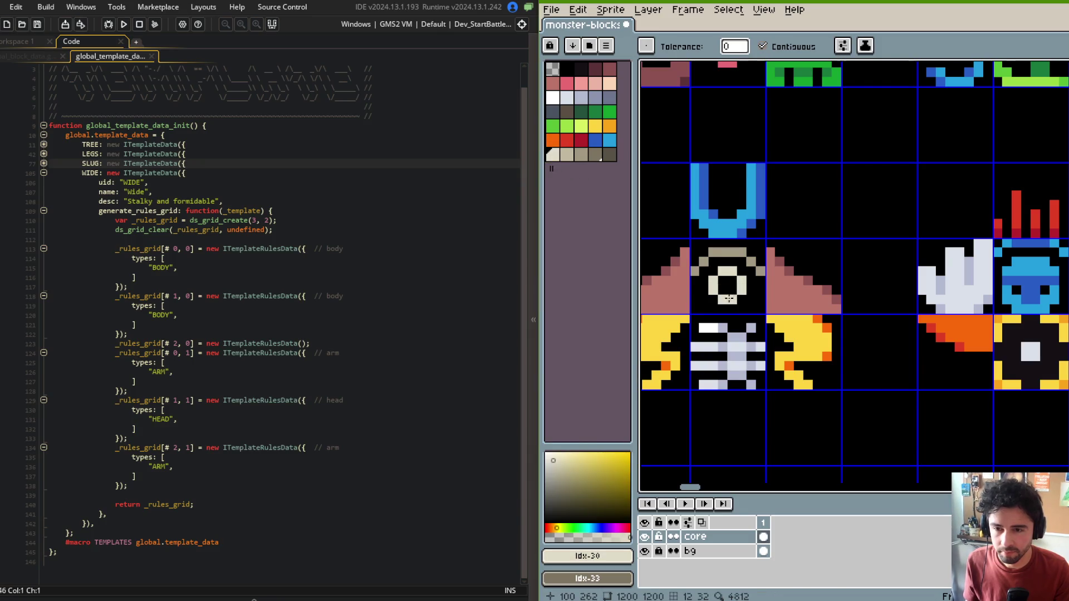
pyautogui.click(729, 298)
# Step: Paste the shaded ring piece over the pink ring's part cell and save monster-blocks.aseprite
pyautogui.press('m')
pyautogui.scroll(-5, 740, 279)
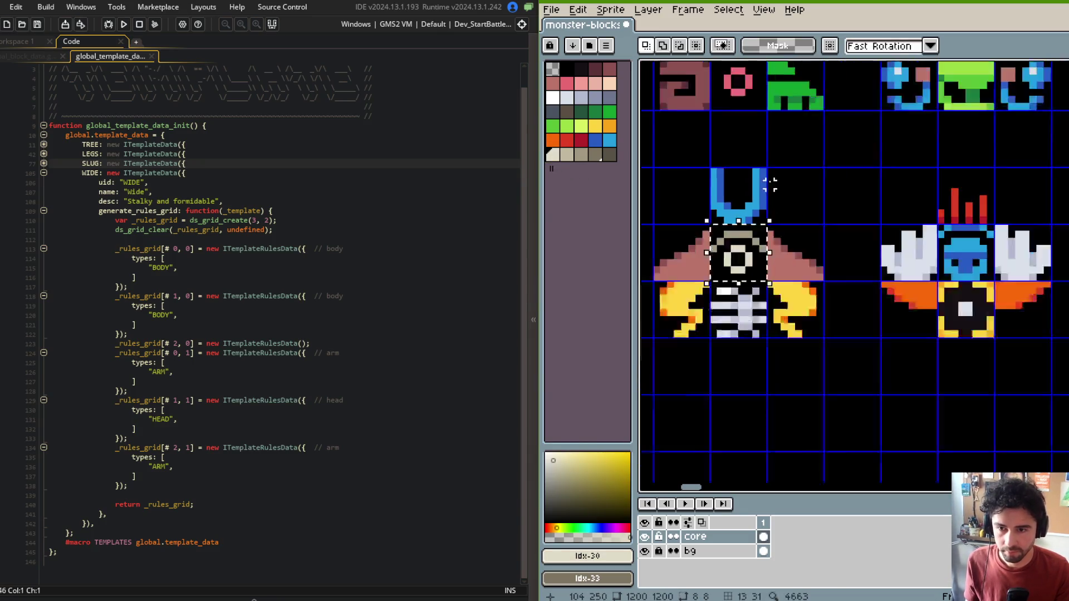
pyautogui.scroll(-1, 757, 252)
pyautogui.scroll(6, 838, 289)
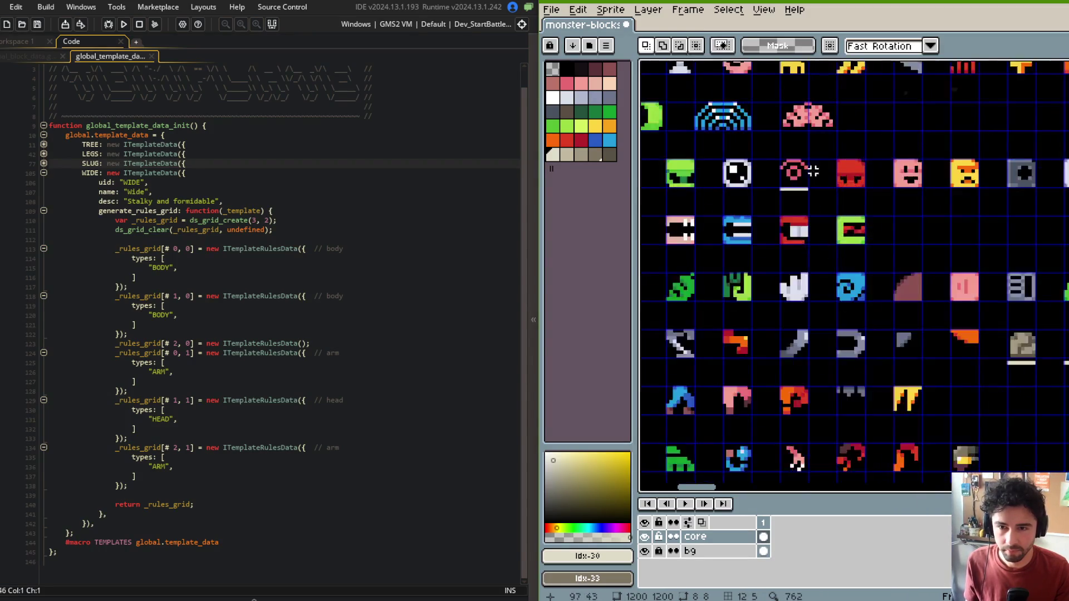
pyautogui.hotkey('ctrl', 'v')
pyautogui.moveTo(835, 288); pyautogui.dragTo(760, 198)
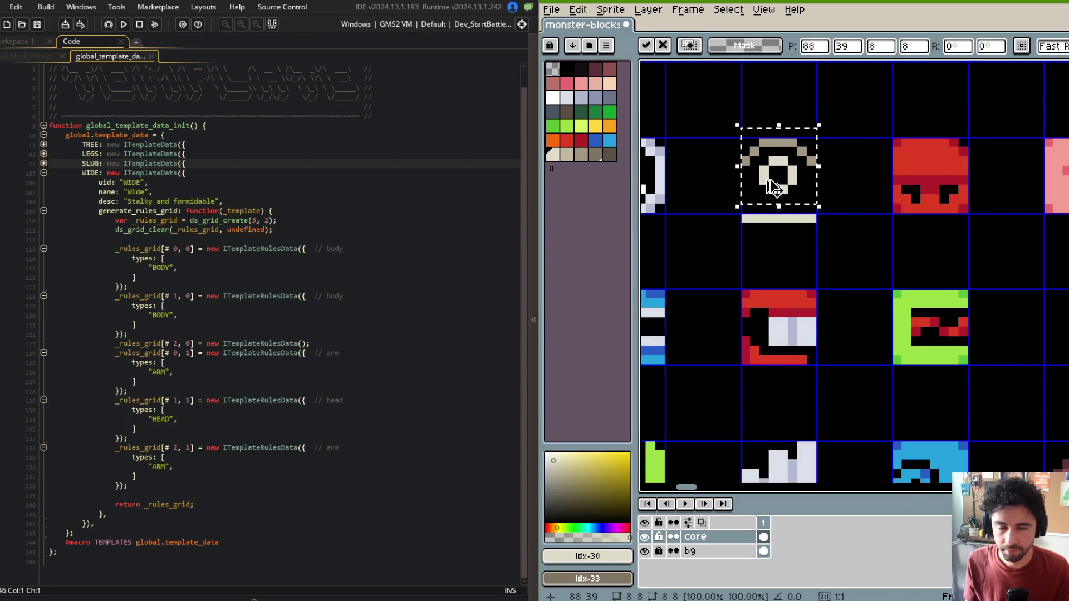
pyautogui.press('Return')
pyautogui.scroll(-5, 796, 236)
pyautogui.hotkey('ctrl', 's')
pyautogui.scroll(-2, 796, 235)
pyautogui.scroll(-2, 813, 228)
pyautogui.moveTo(807, 171)
pyautogui.mouseDown()
pyautogui.moveTo(803, 344)
pyautogui.moveTo(791, 288)
pyautogui.moveTo(836, 117)
pyautogui.mouseUp()
pyautogui.scroll(2, 860, 227)
# Step: Place the sheet beside the code and make the WIDE grid ds_grid_create(3, 3)
pyautogui.moveTo(860, 226); pyautogui.dragTo(867, 280)
pyautogui.press('f')
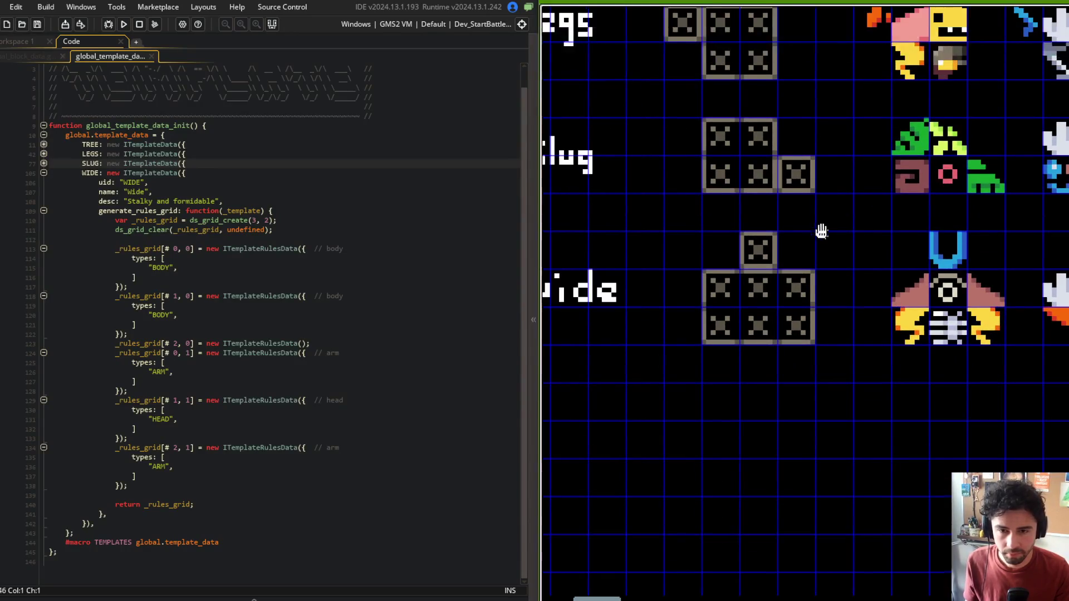
pyautogui.moveTo(712, 204); pyautogui.dragTo(732, 188)
pyautogui.hotkey('ctrl', "'")
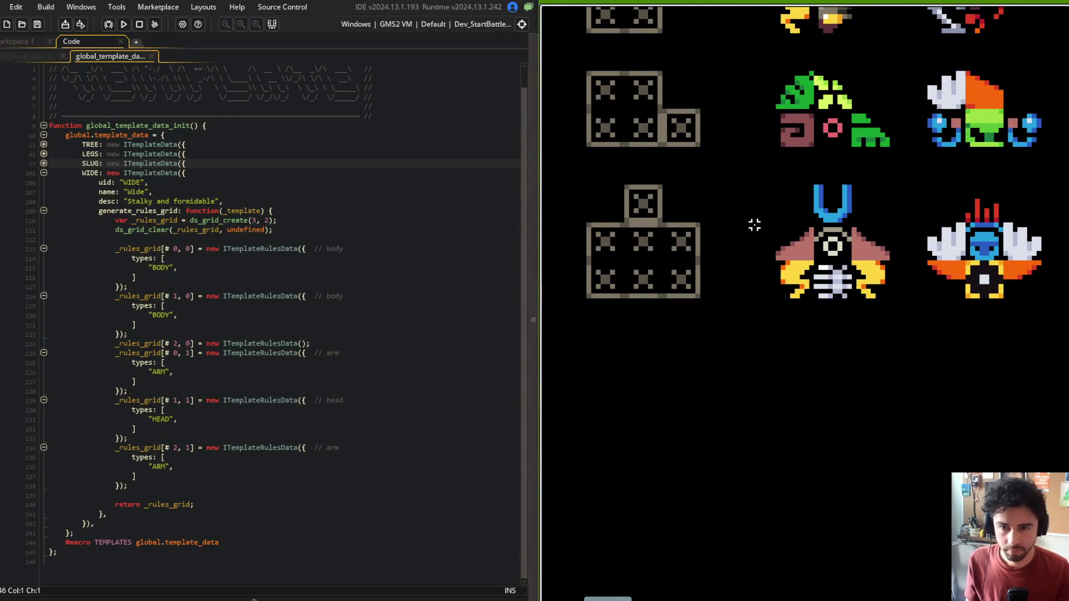
pyautogui.moveTo(755, 225); pyautogui.dragTo(742, 282)
pyautogui.click(215, 251)
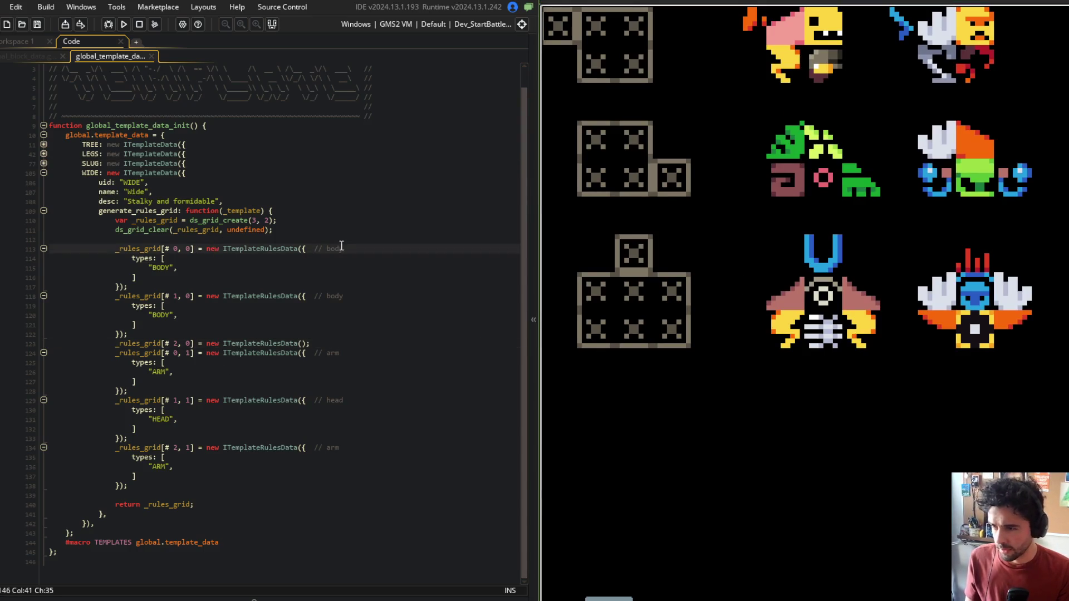
pyautogui.click(270, 219)
pyautogui.press('BackSpace')
pyautogui.write('3')
# Step: Add an empty _rules_grid[# 0, 0] rule line above the body rule and save the script
pyautogui.press('Down')
pyautogui.press('Down')
pyautogui.press('Down')
pyautogui.press('End')
pyautogui.press('BackSpace')
pyautogui.press('BackSpace')
pyautogui.press('BackSpace')
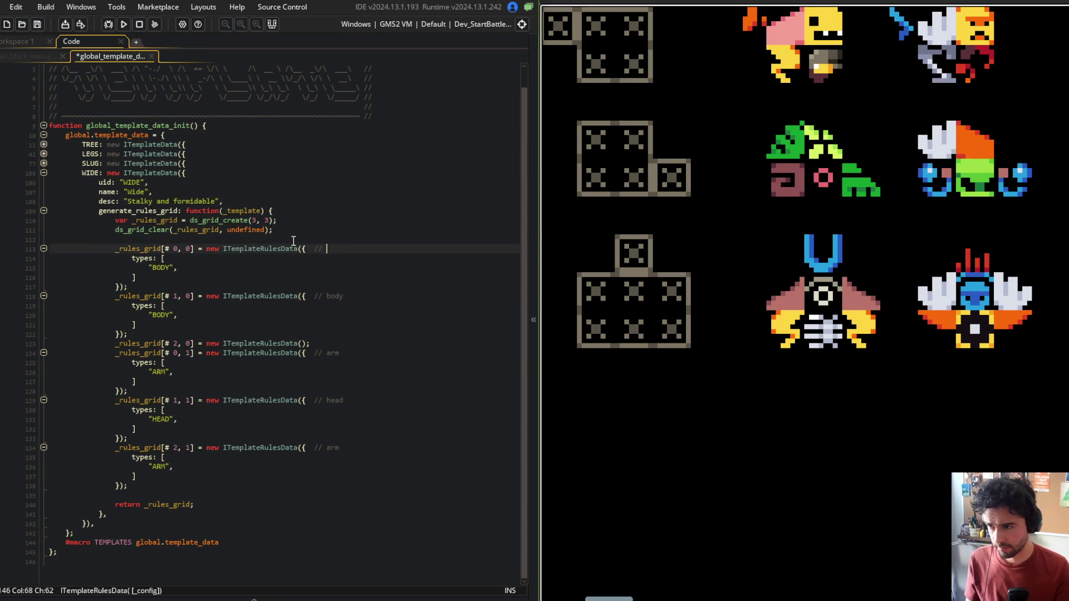
pyautogui.hotkey('shift', 'Home')
pyautogui.hotkey('ctrl', 'c')
pyautogui.press('Up')
pyautogui.hotkey('ctrl', 'v')
pyautogui.press('Home')
pyautogui.press('Return')
pyautogui.press('End')
pyautogui.press('BackSpace')
pyautogui.press('BackSpace')
pyautogui.press('BackSpace')
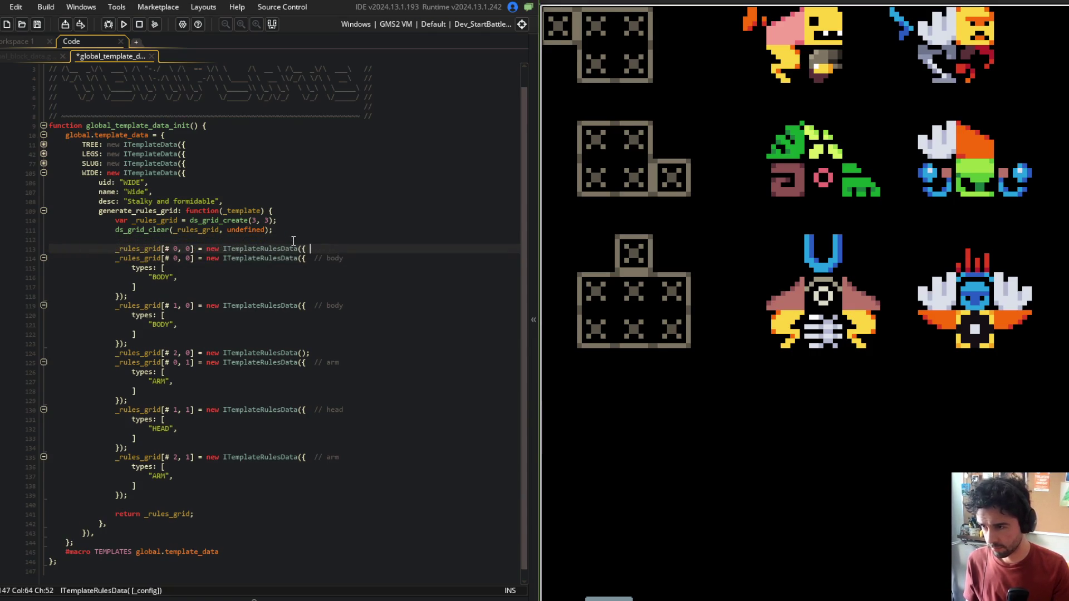
pyautogui.write(');')
pyautogui.hotkey('ctrl', 's')
# Step: Change the first body rule's grid index to [# 1, 0]
pyautogui.press('Down')
pyautogui.hotkey('ctrl', 'Left')
pyautogui.hotkey('ctrl', 'Left')
pyautogui.hotkey('ctrl', 'Left')
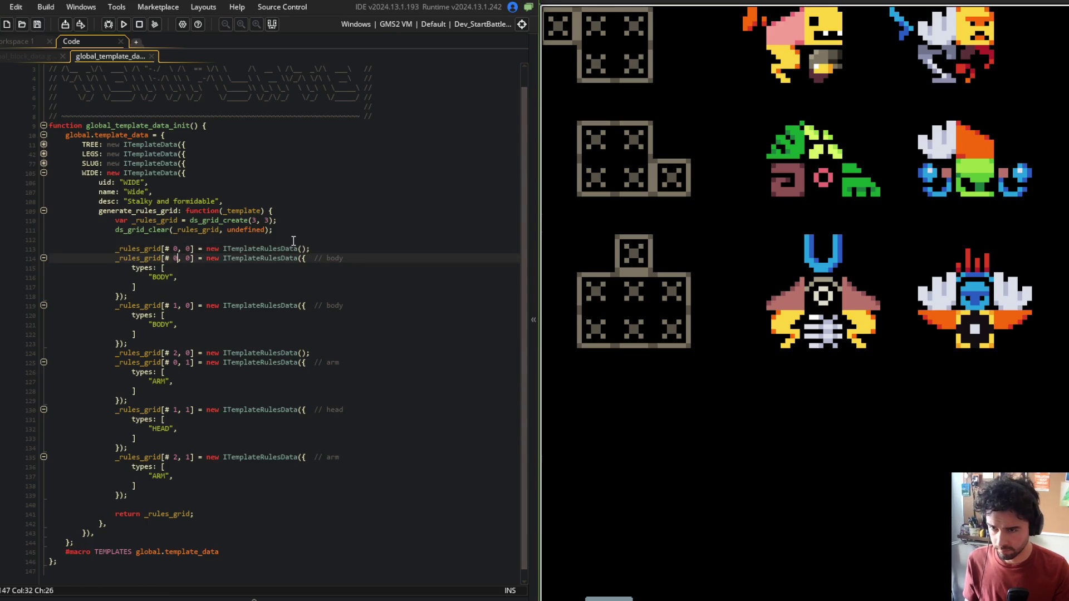
pyautogui.hotkey('shift', 'Right')
pyautogui.press('Delete')
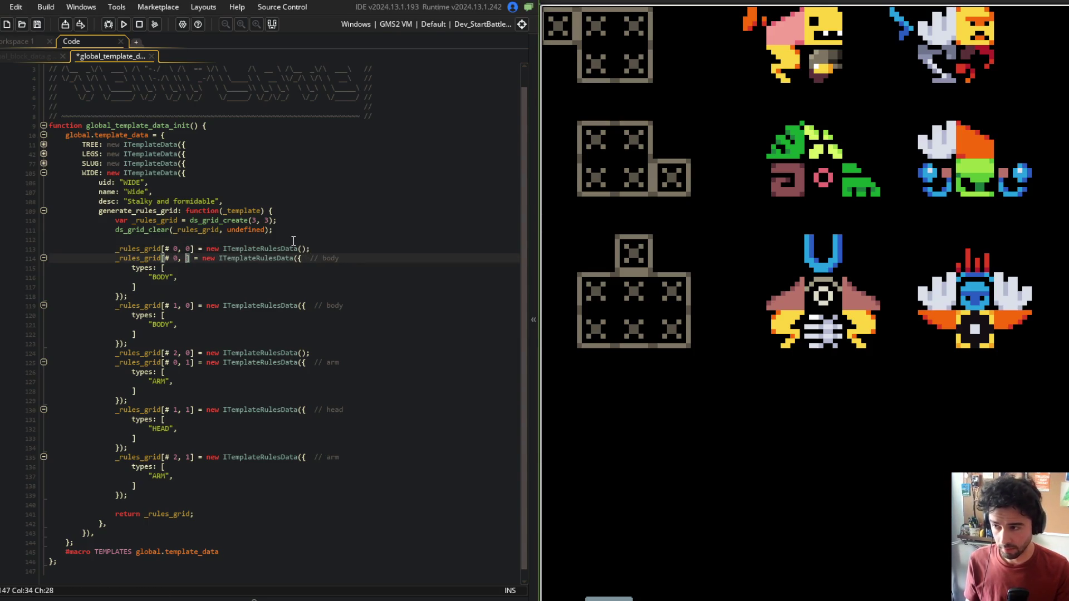
pyautogui.press('Left')
pyautogui.press('Left')
pyautogui.press('BackSpace')
pyautogui.write('1, ')
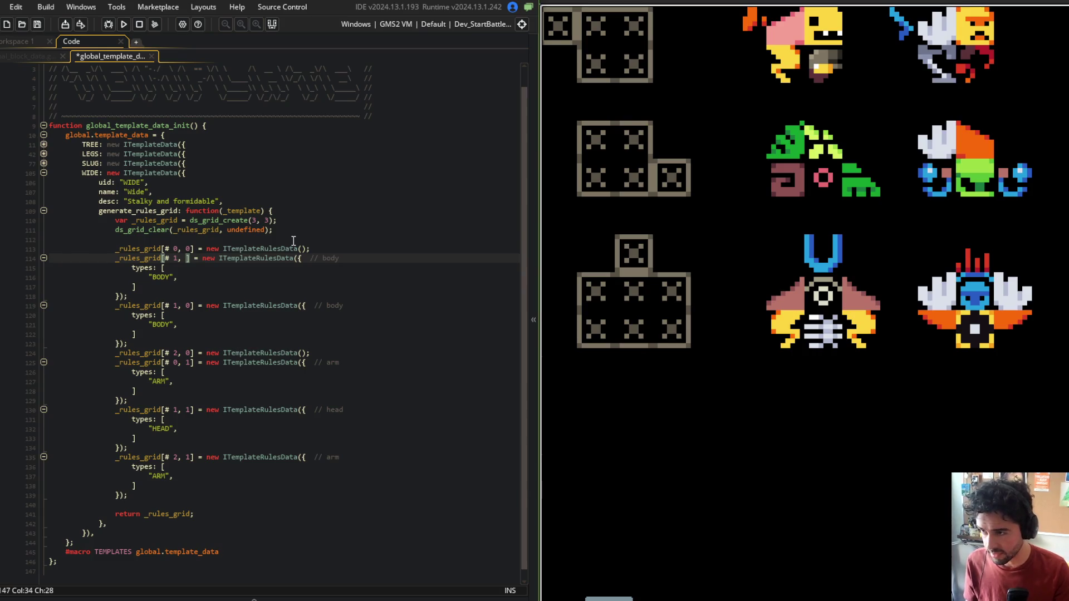
pyautogui.write('0')
pyautogui.click(179, 201)
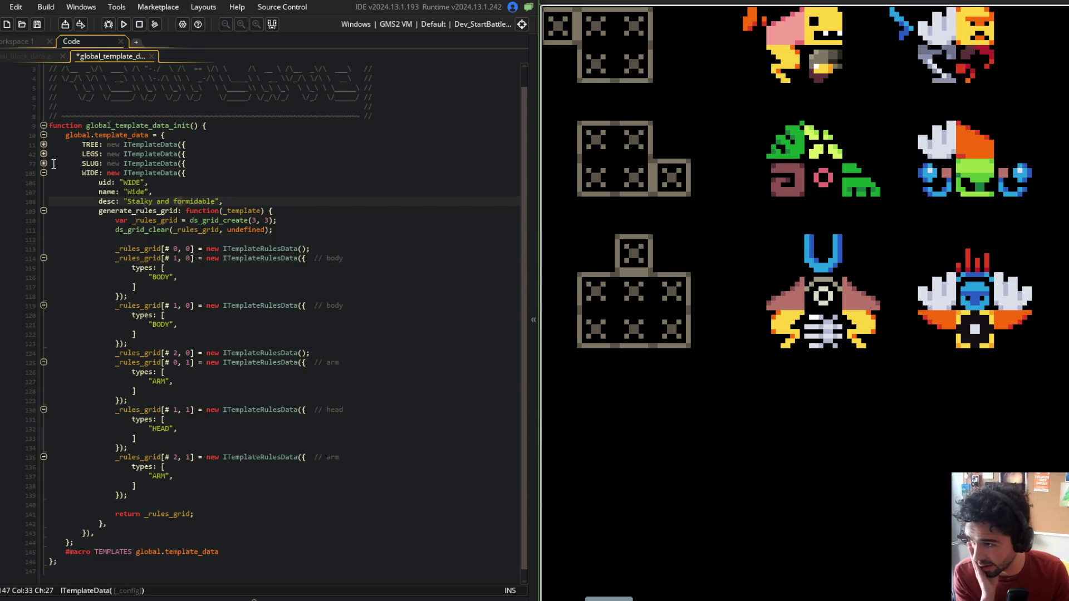
pyautogui.click(44, 164)
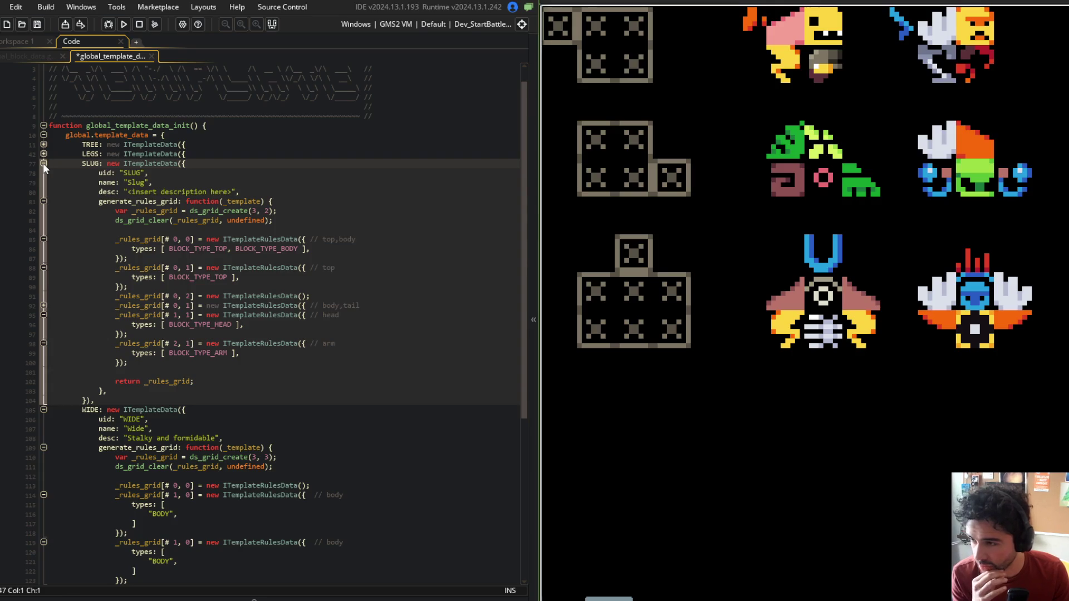